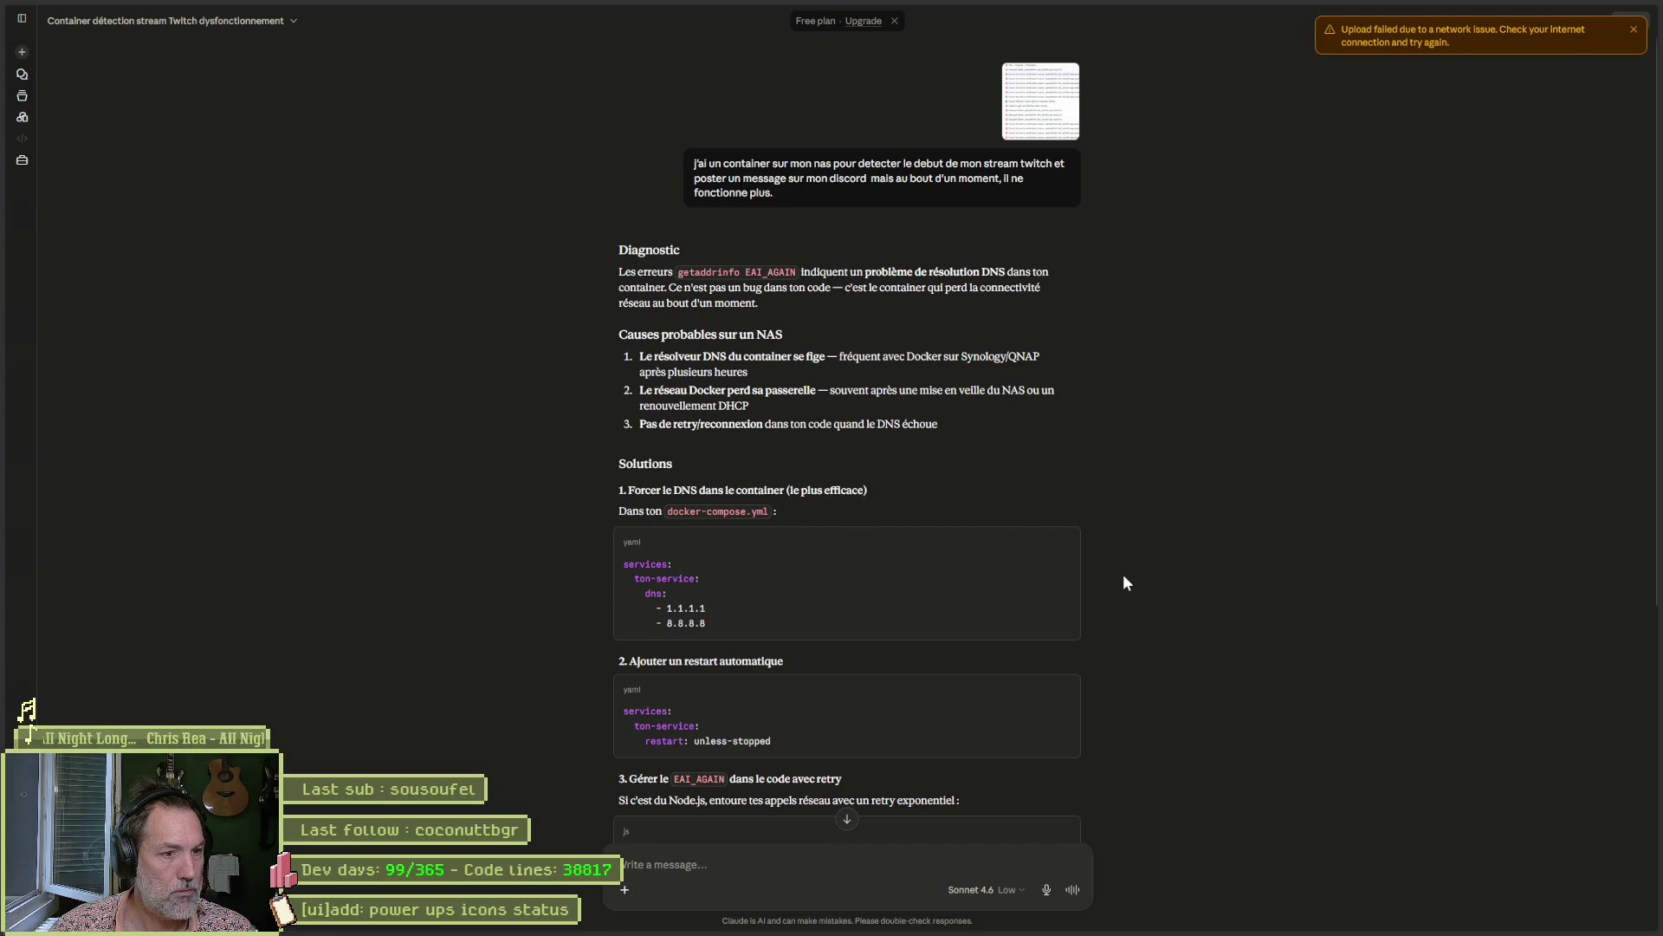
# Read through Claude's container DNS fixes, then switch to the Start Menu Programs folder showing node-app.
pyautogui.scroll(-3, 1123, 575)
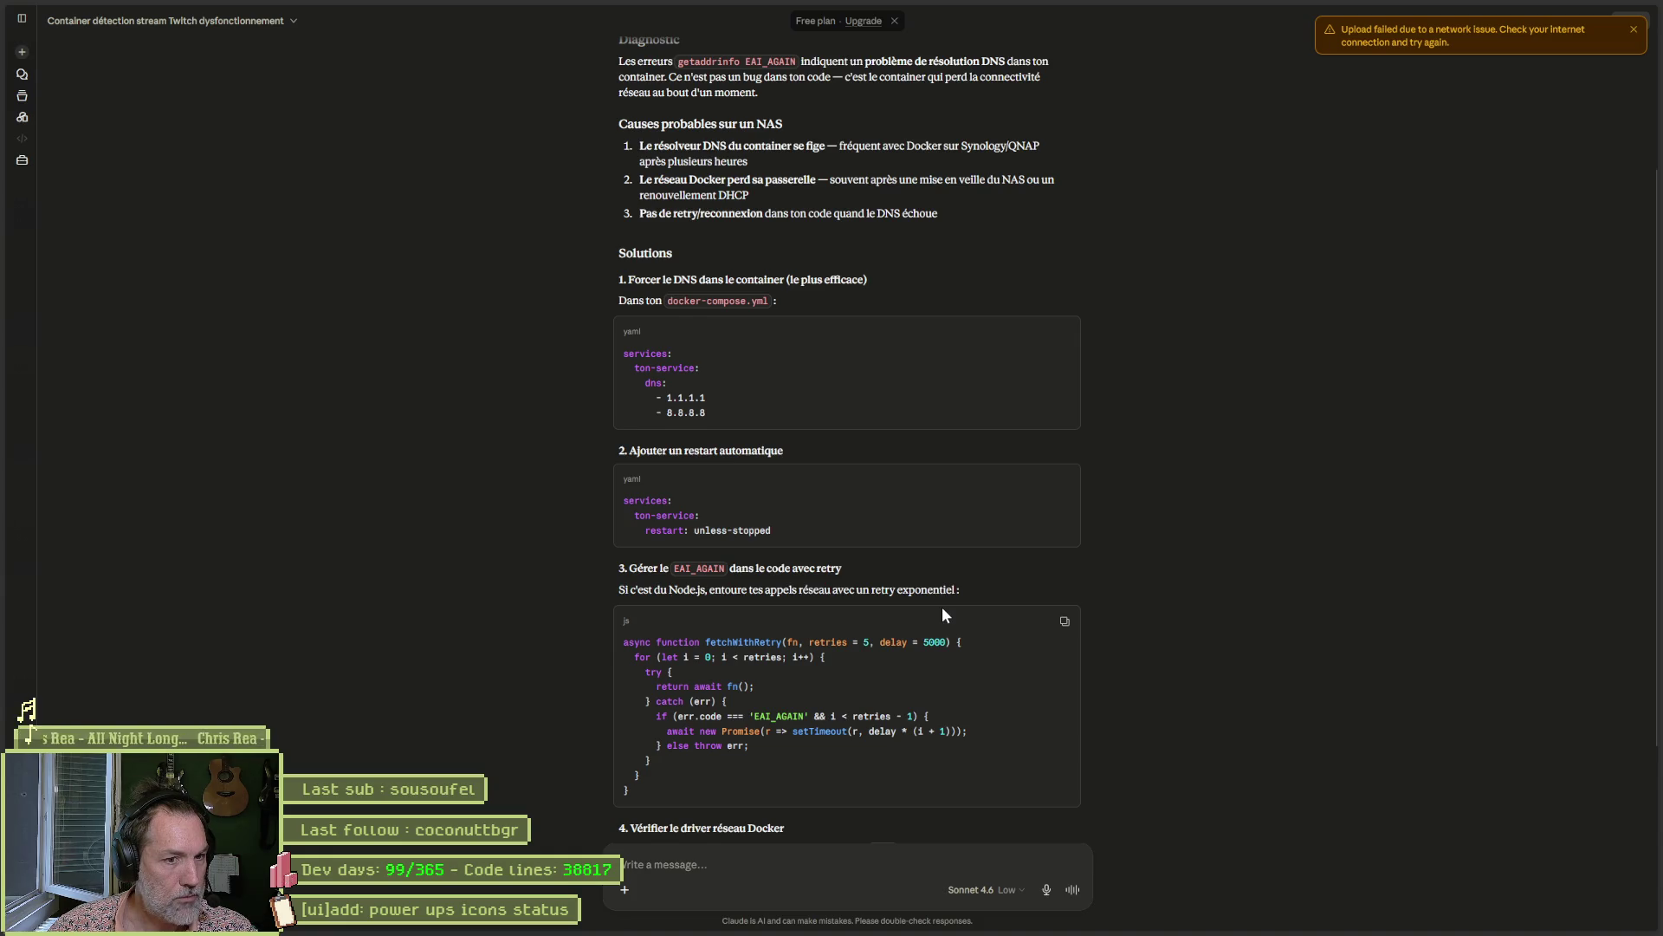
pyautogui.scroll(-3, 989, 605)
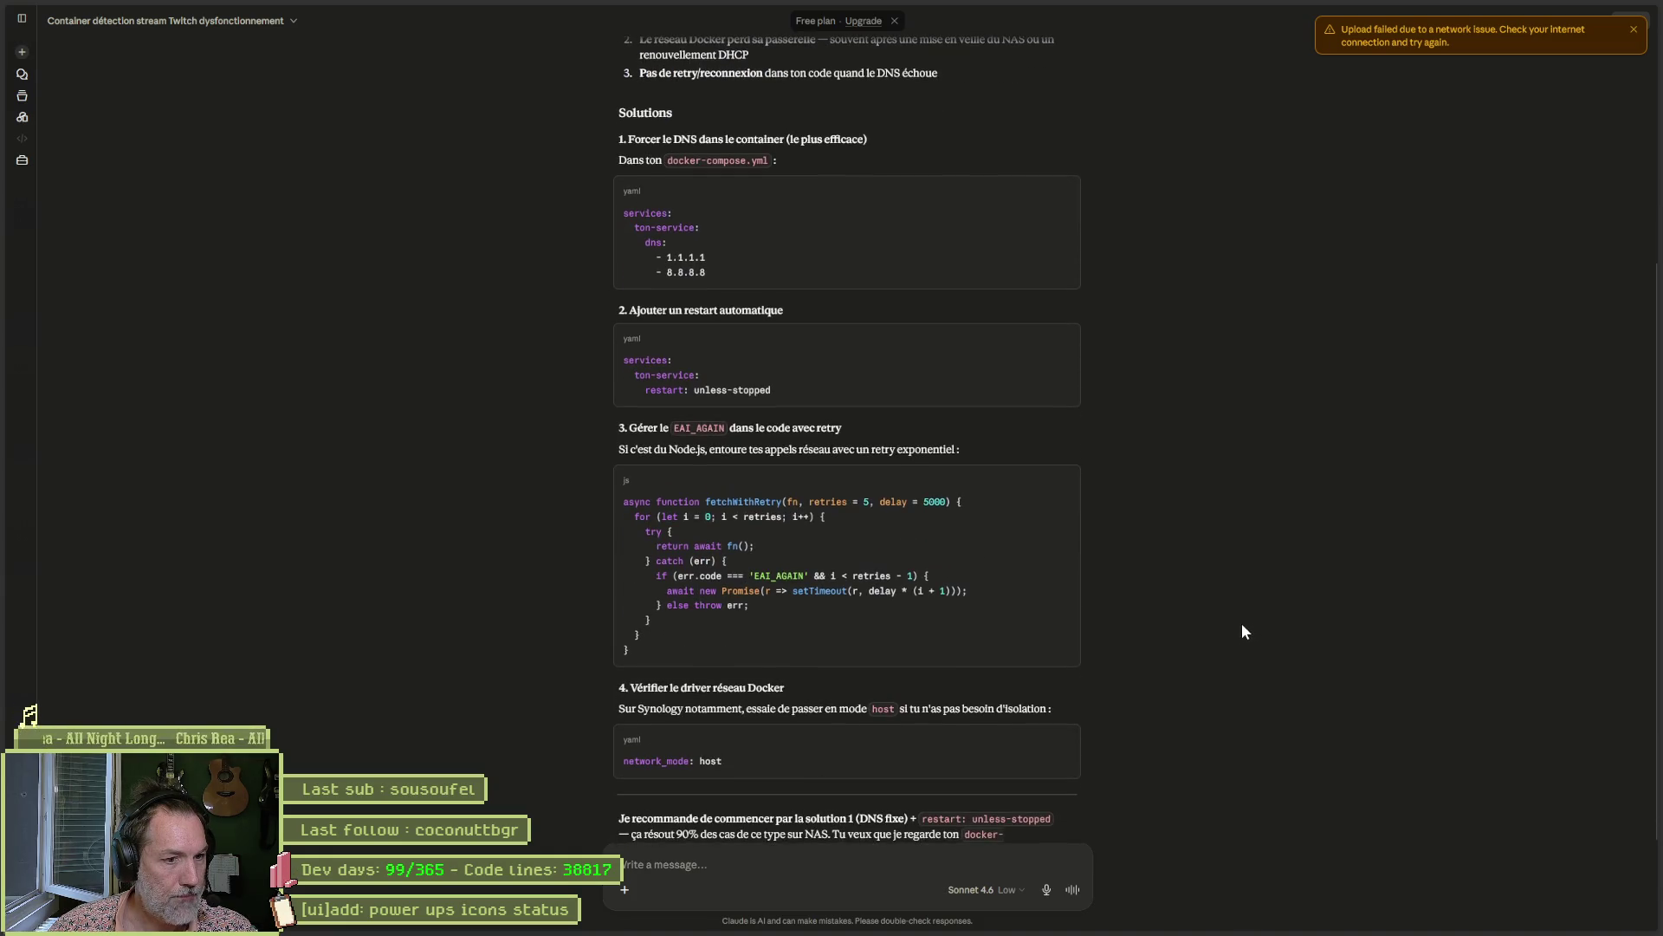
pyautogui.scroll(2, 1148, 702)
pyautogui.moveTo(985, 931)
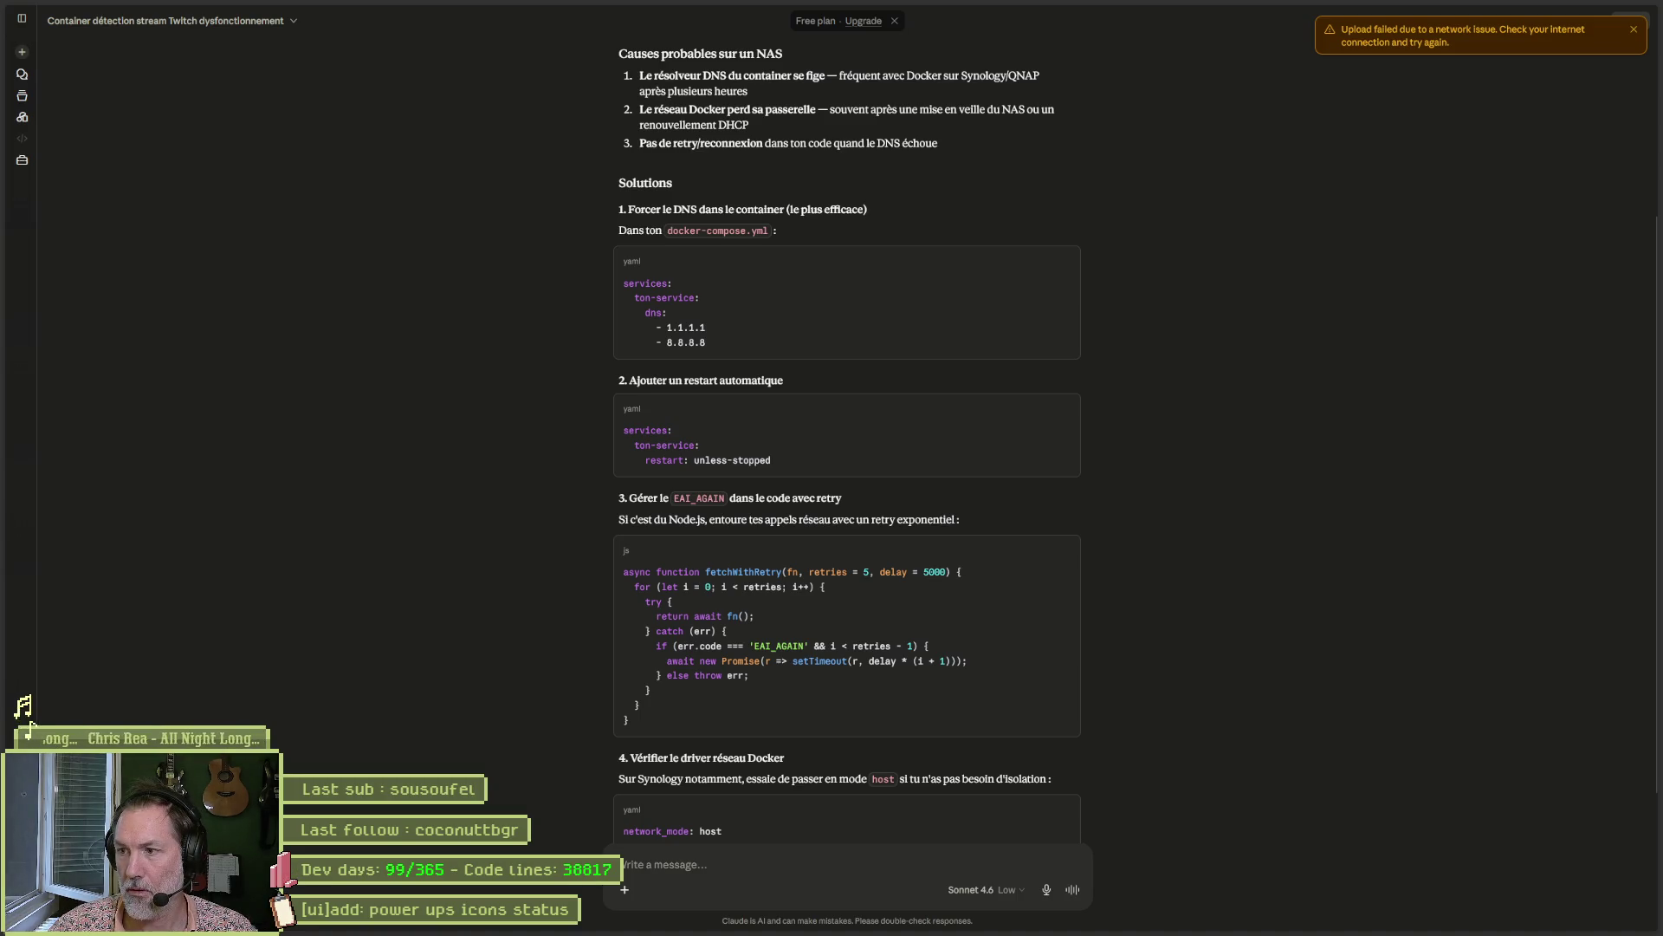
pyautogui.hotkey('alt', 'Tab')
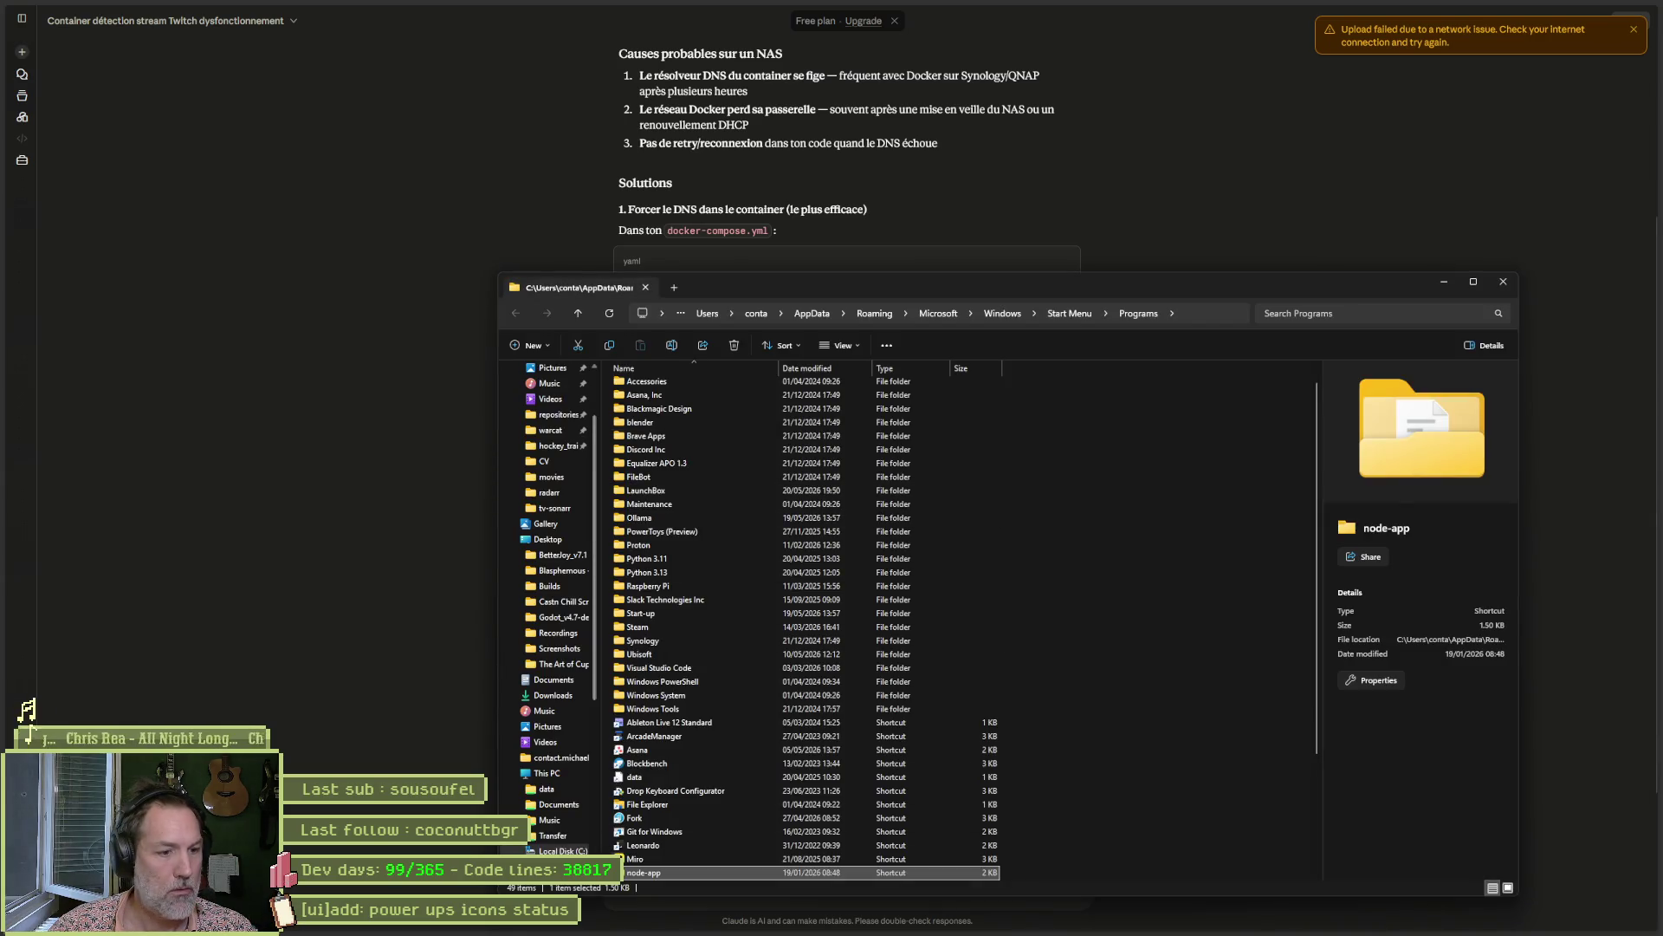
# Open the node-app shortcut in Visual Studio Code with Open with Code.
pyautogui.rightClick(642, 875)
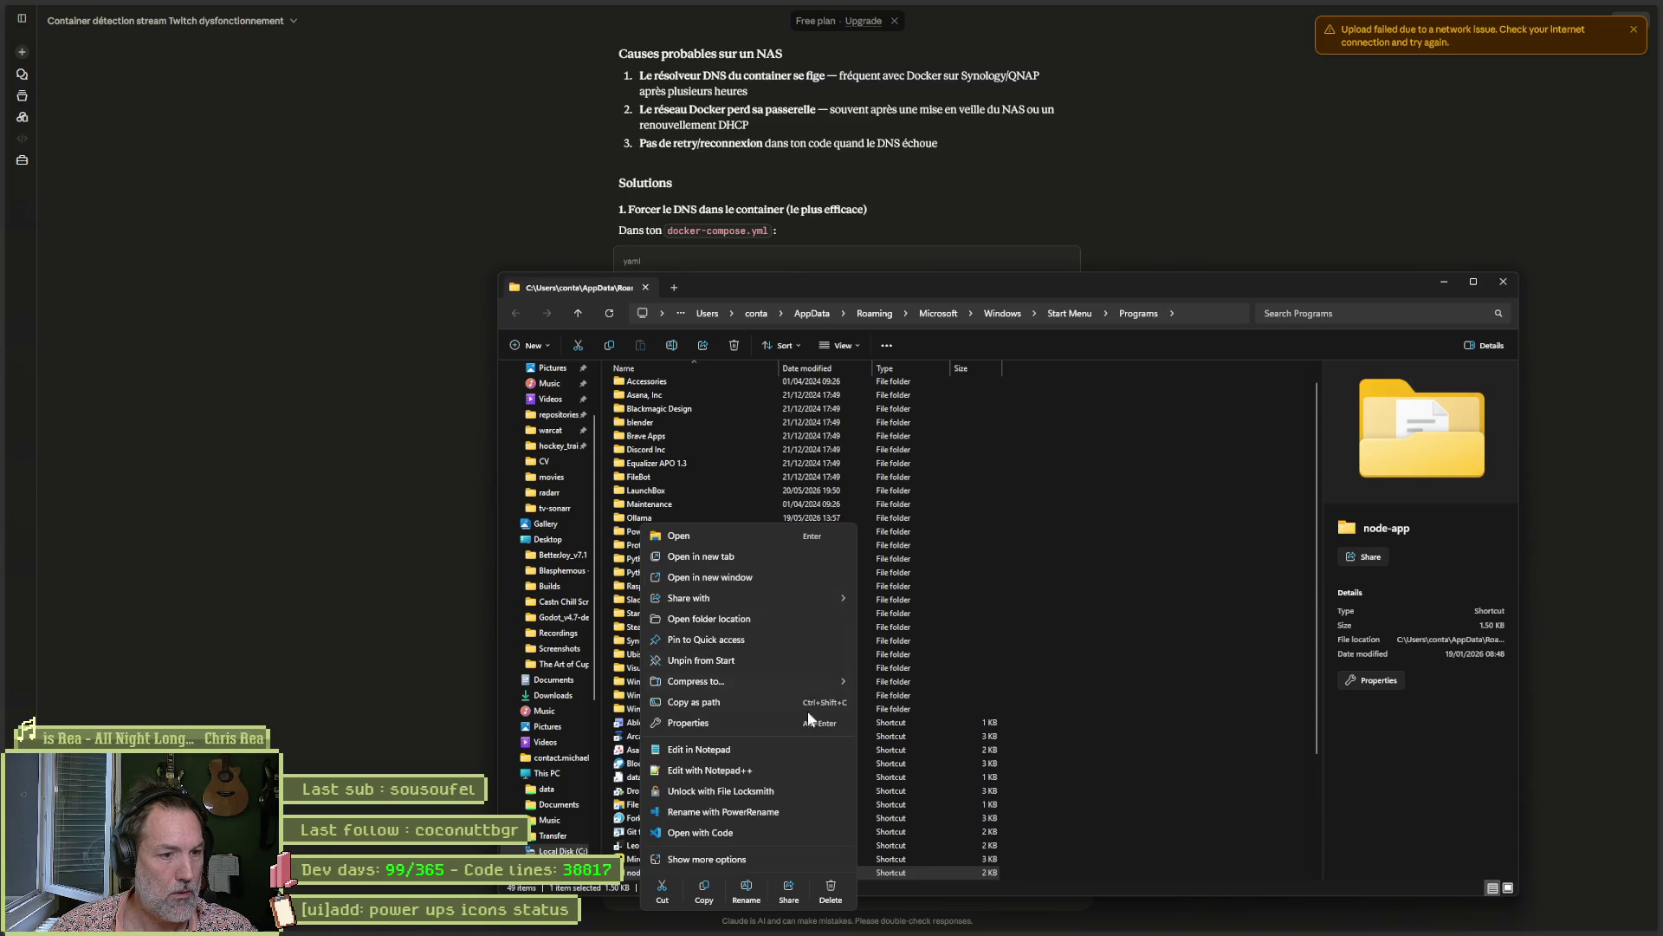
pyautogui.click(803, 832)
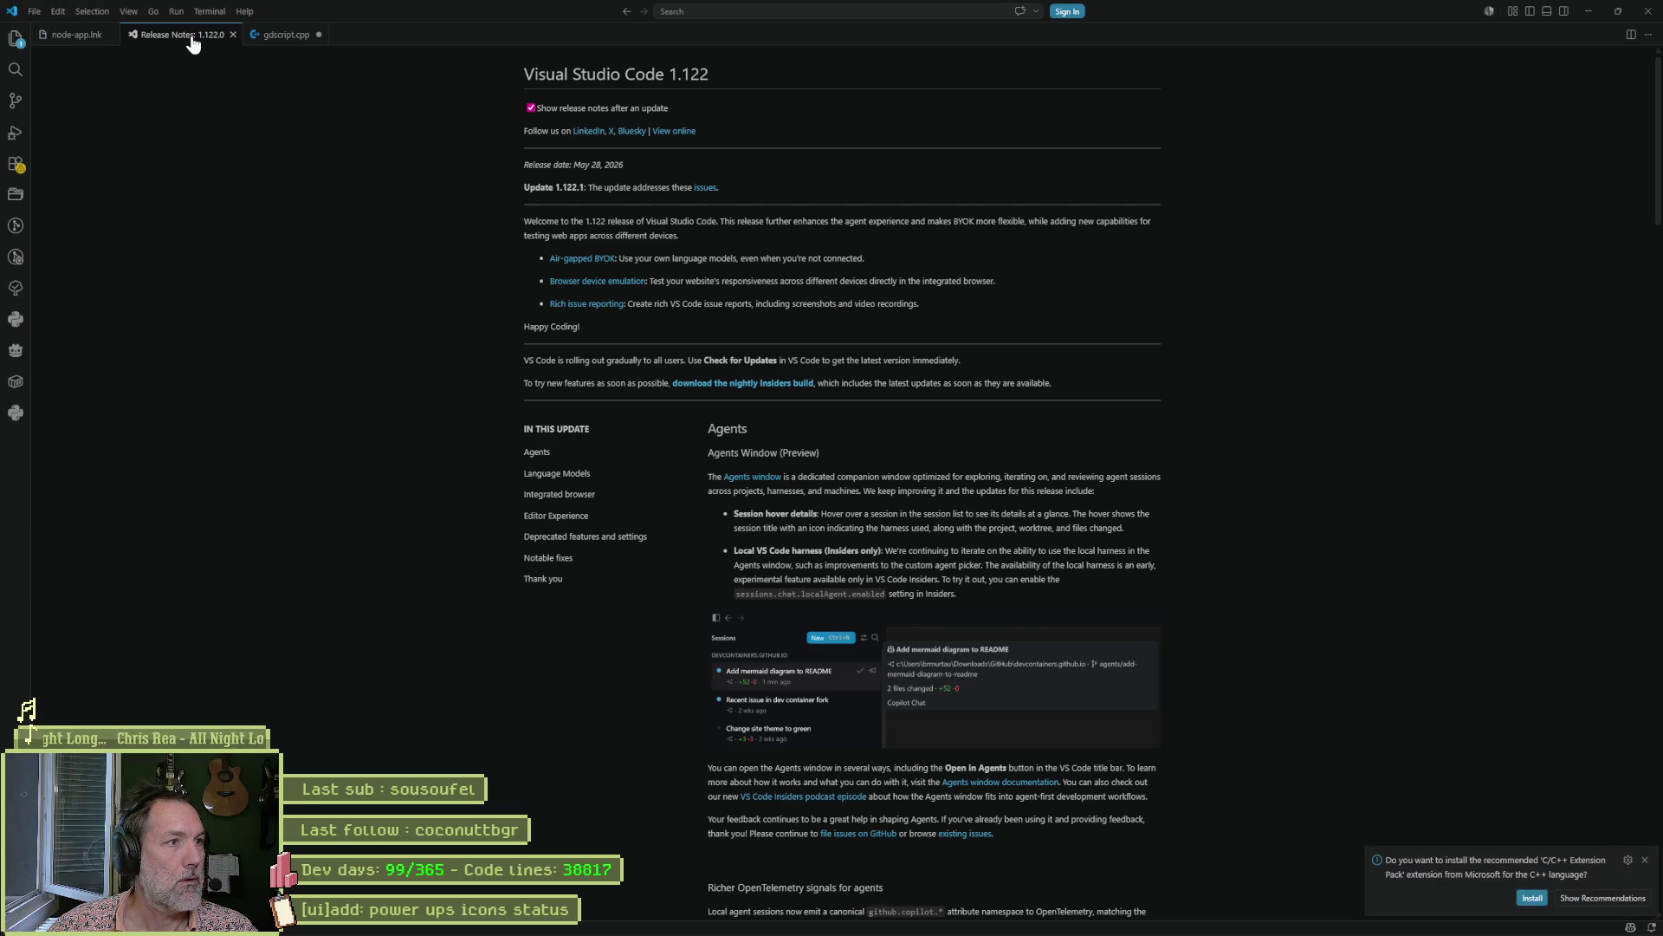
# Close the release notes, node-app.lnk and gdscript.cpp tabs, discarding gdscript.cpp's changes.
pyautogui.middleClick(187, 38)
pyautogui.middleClick(77, 41)
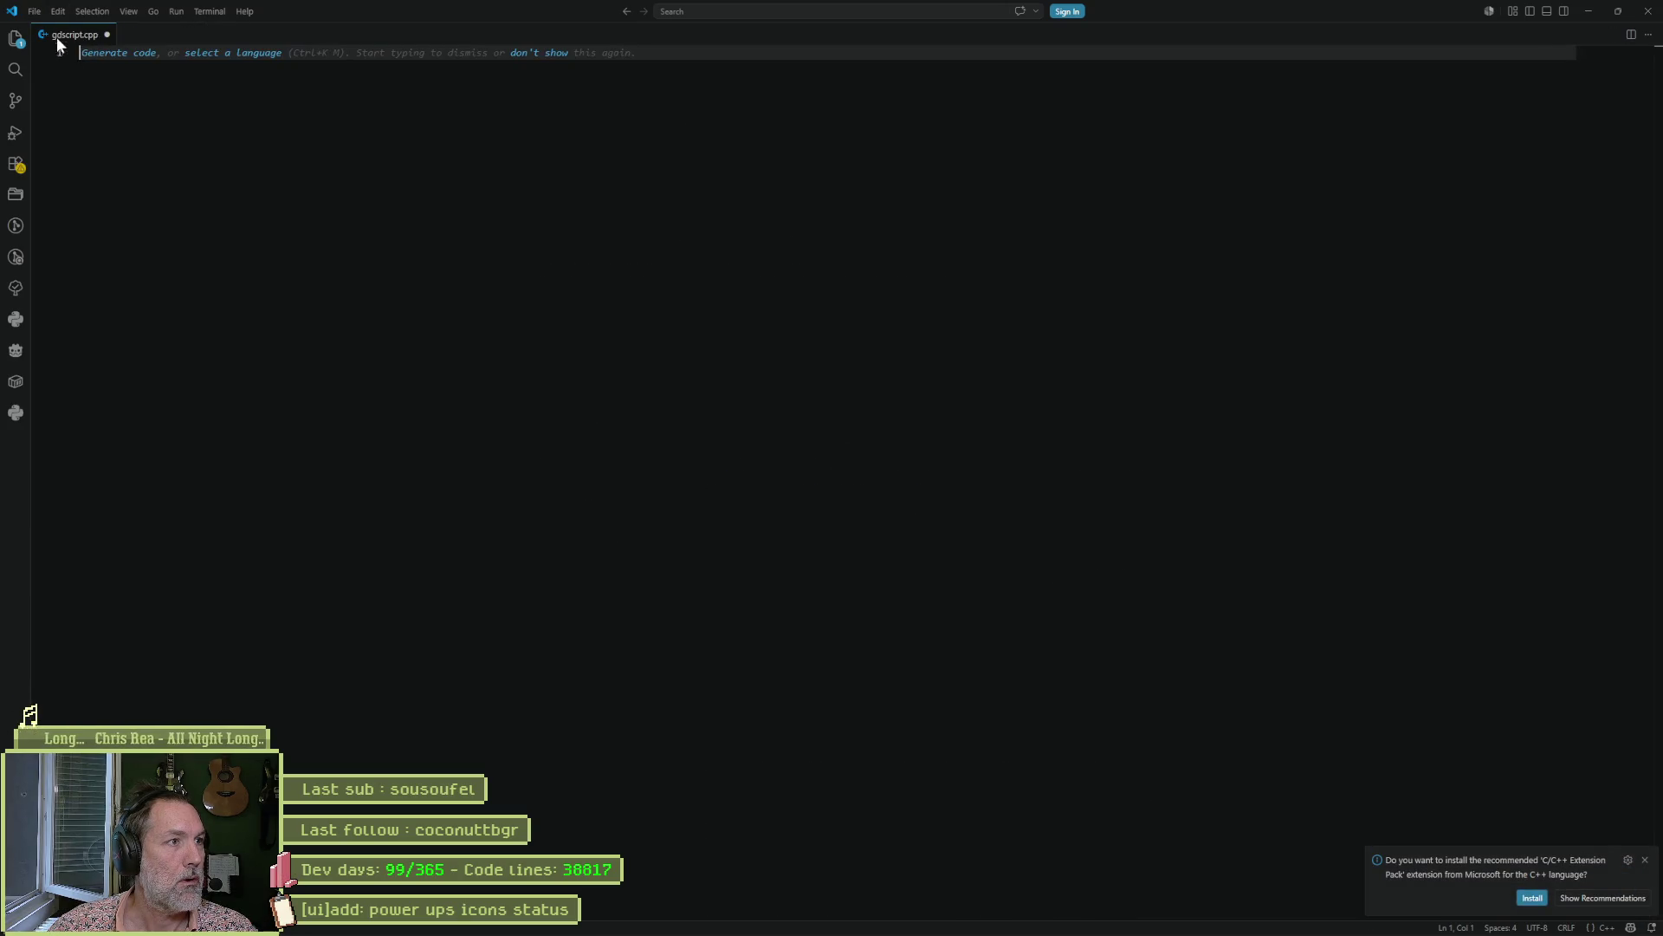
pyautogui.middleClick(55, 37)
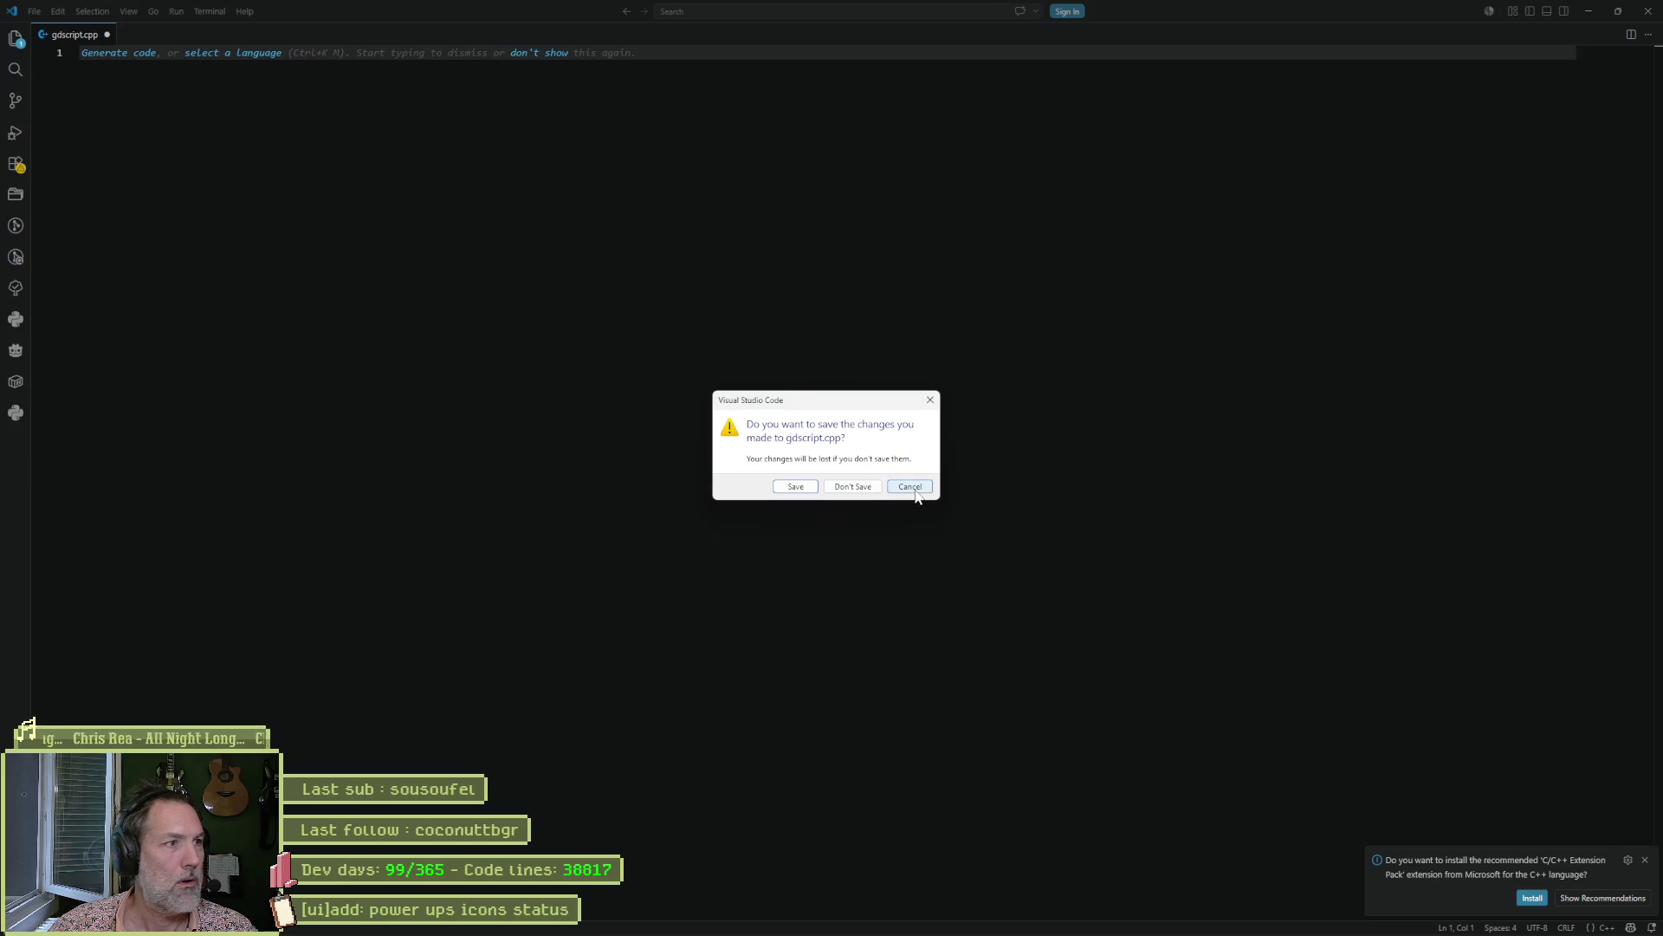
pyautogui.click(853, 486)
# Reopen the recent F:\repositories\twitch folder, then minimize VS Code and File Explorer.
pyautogui.click(34, 12)
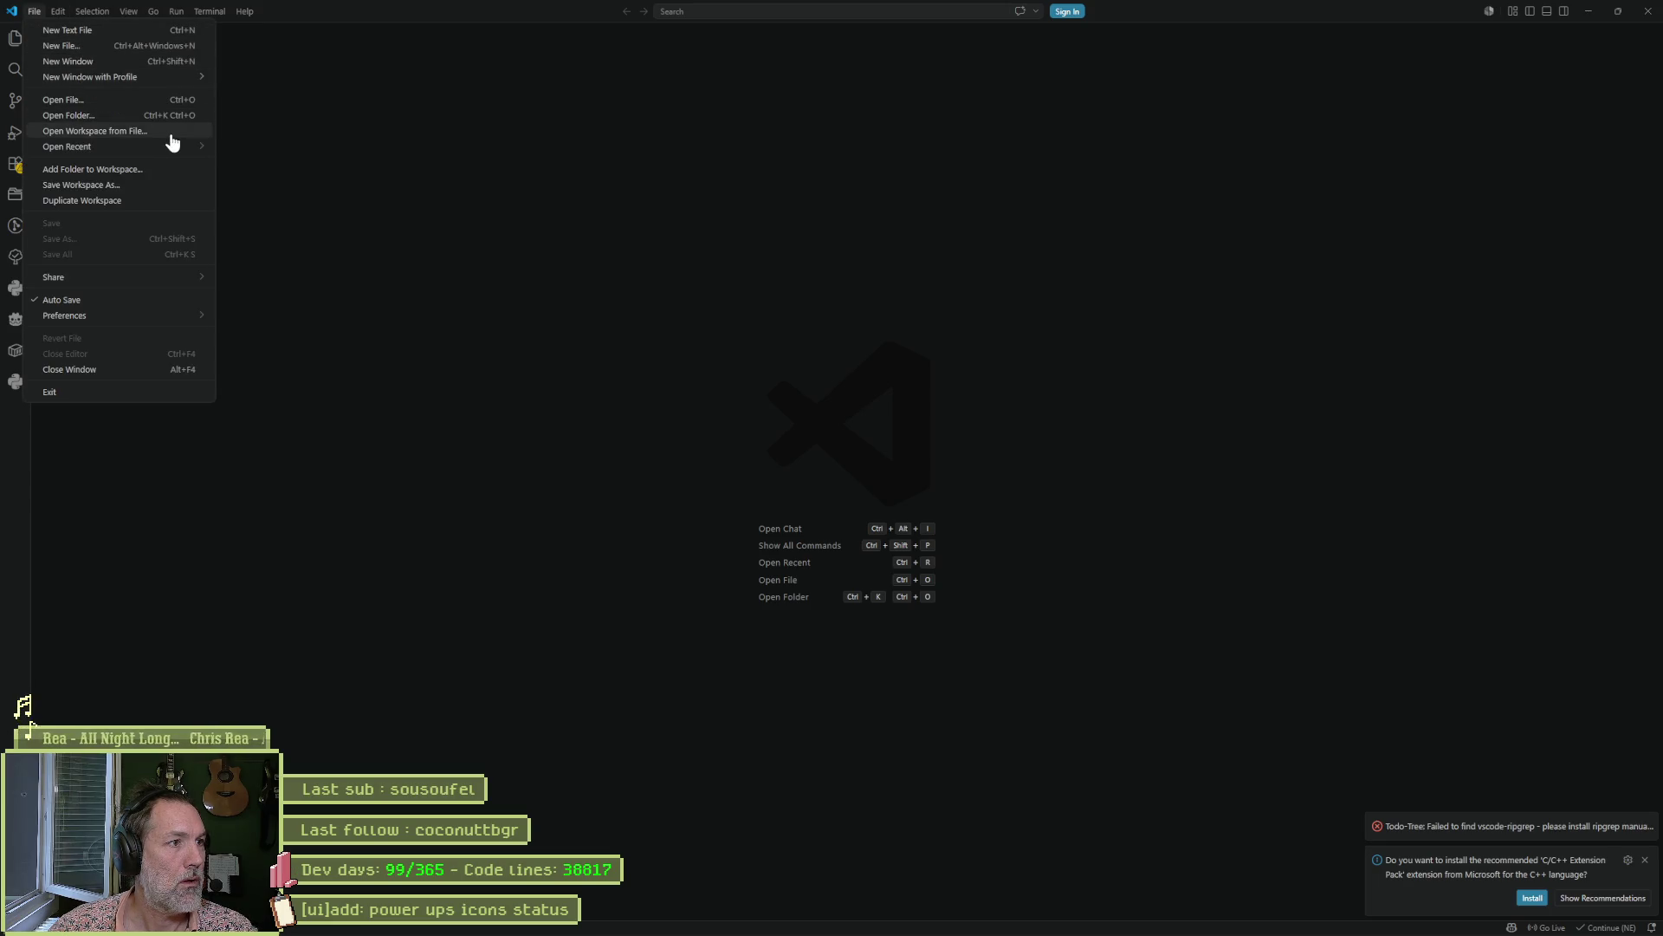
pyautogui.moveTo(174, 149)
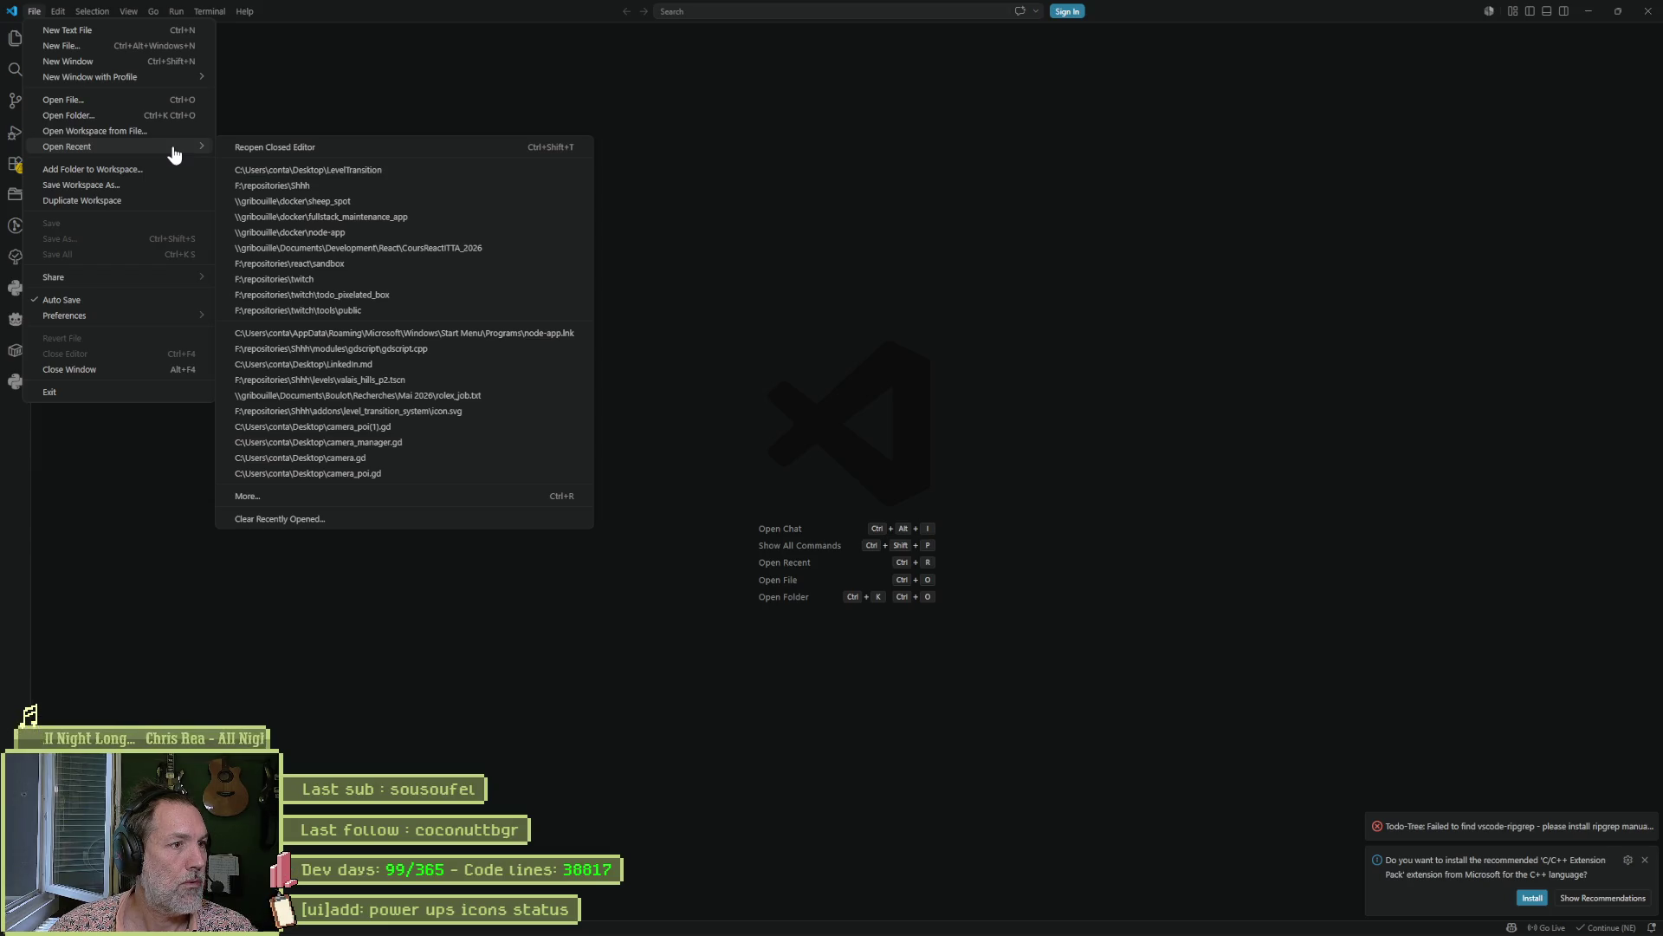
pyautogui.click(417, 279)
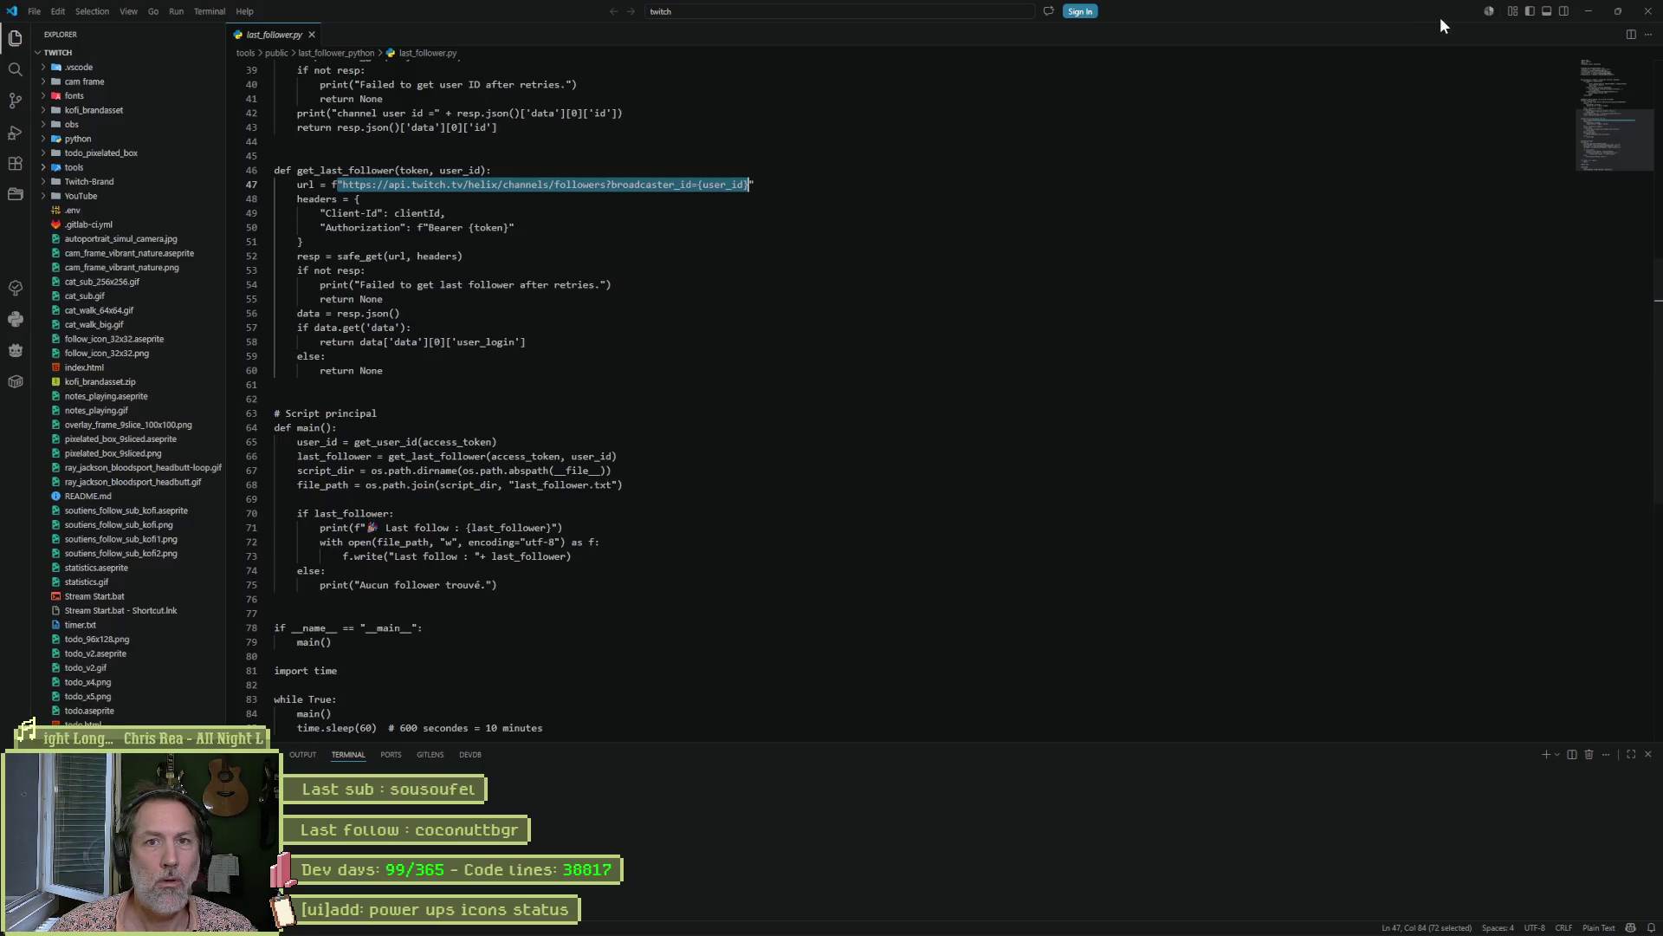
pyautogui.click(1585, 12)
pyautogui.click(382, 227)
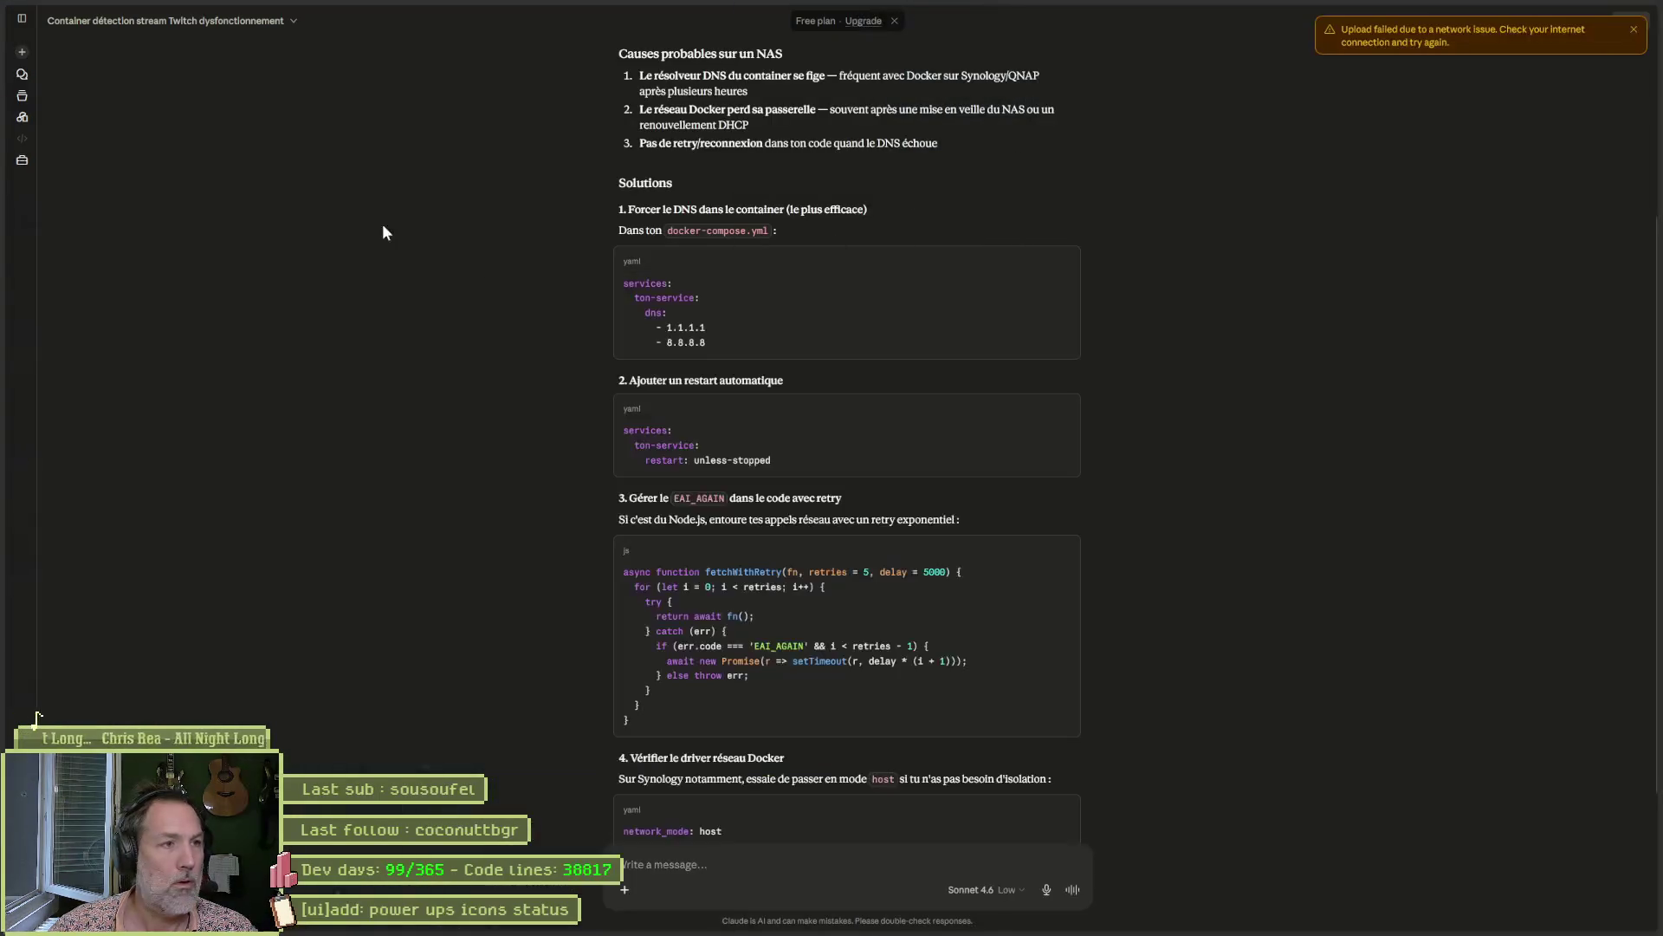
# Snap Claude to the left half and VS Code to the right, and close last_follower.py.
pyautogui.moveTo(1366, 8)
pyautogui.mouseDown()
pyautogui.moveTo(1337, 50)
pyautogui.moveTo(2, 173)
pyautogui.mouseUp()
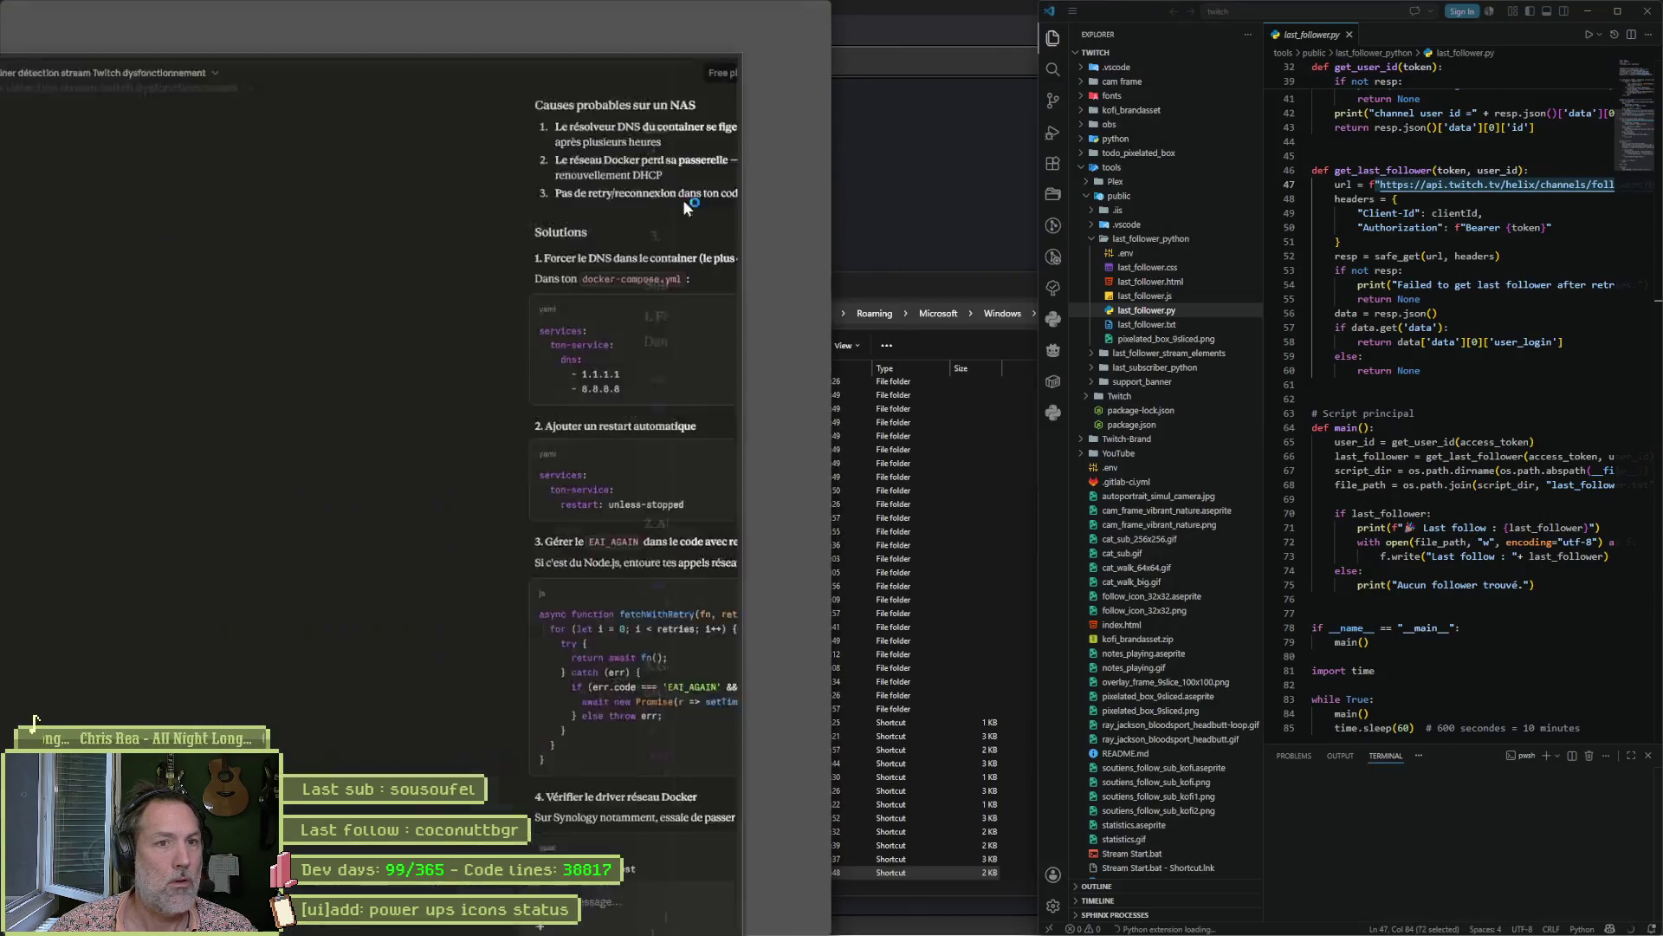
pyautogui.click(961, 224)
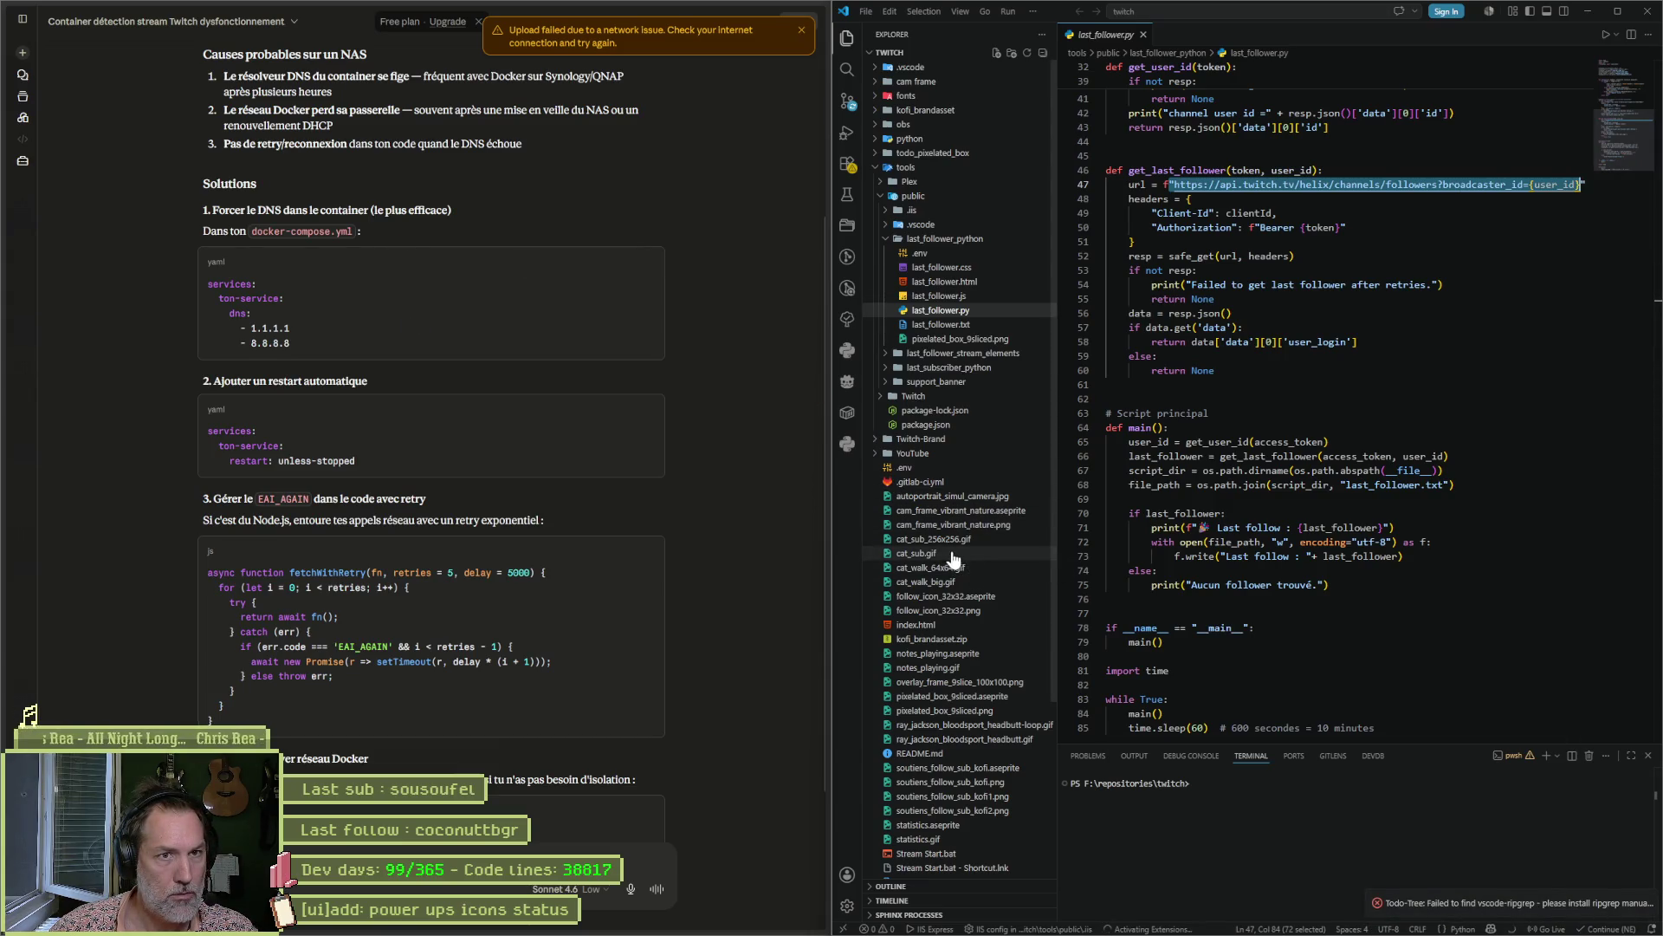
pyautogui.middleClick(1113, 40)
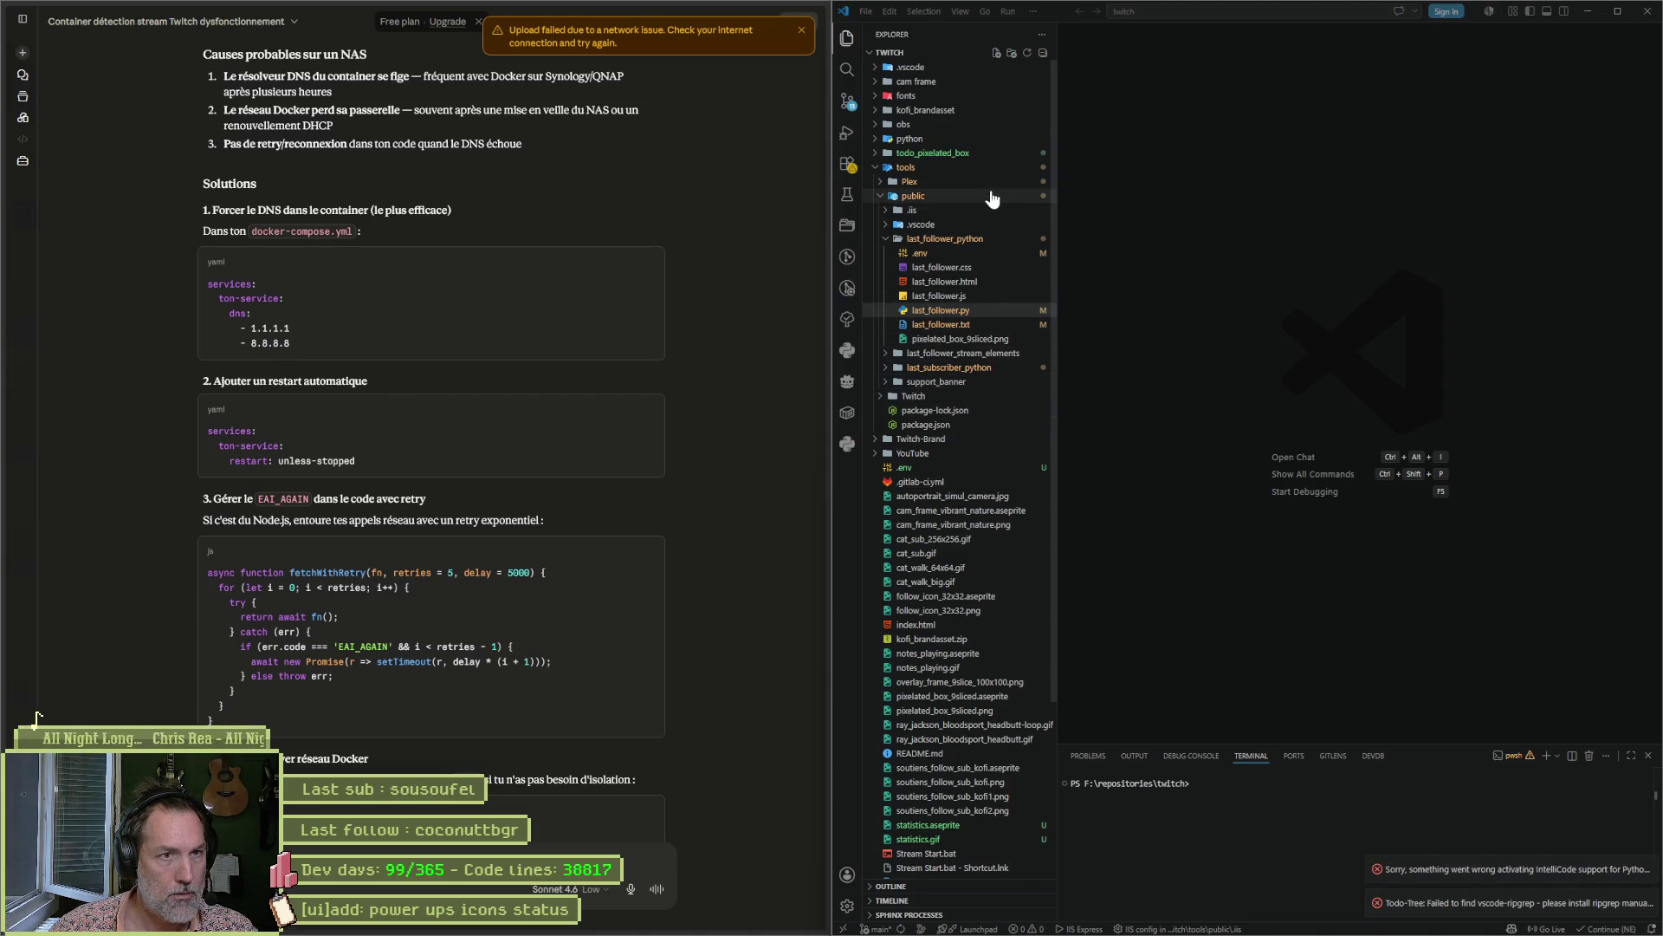
# Look through the File, Edit and Go menus, then dismiss them.
pyautogui.click(865, 13)
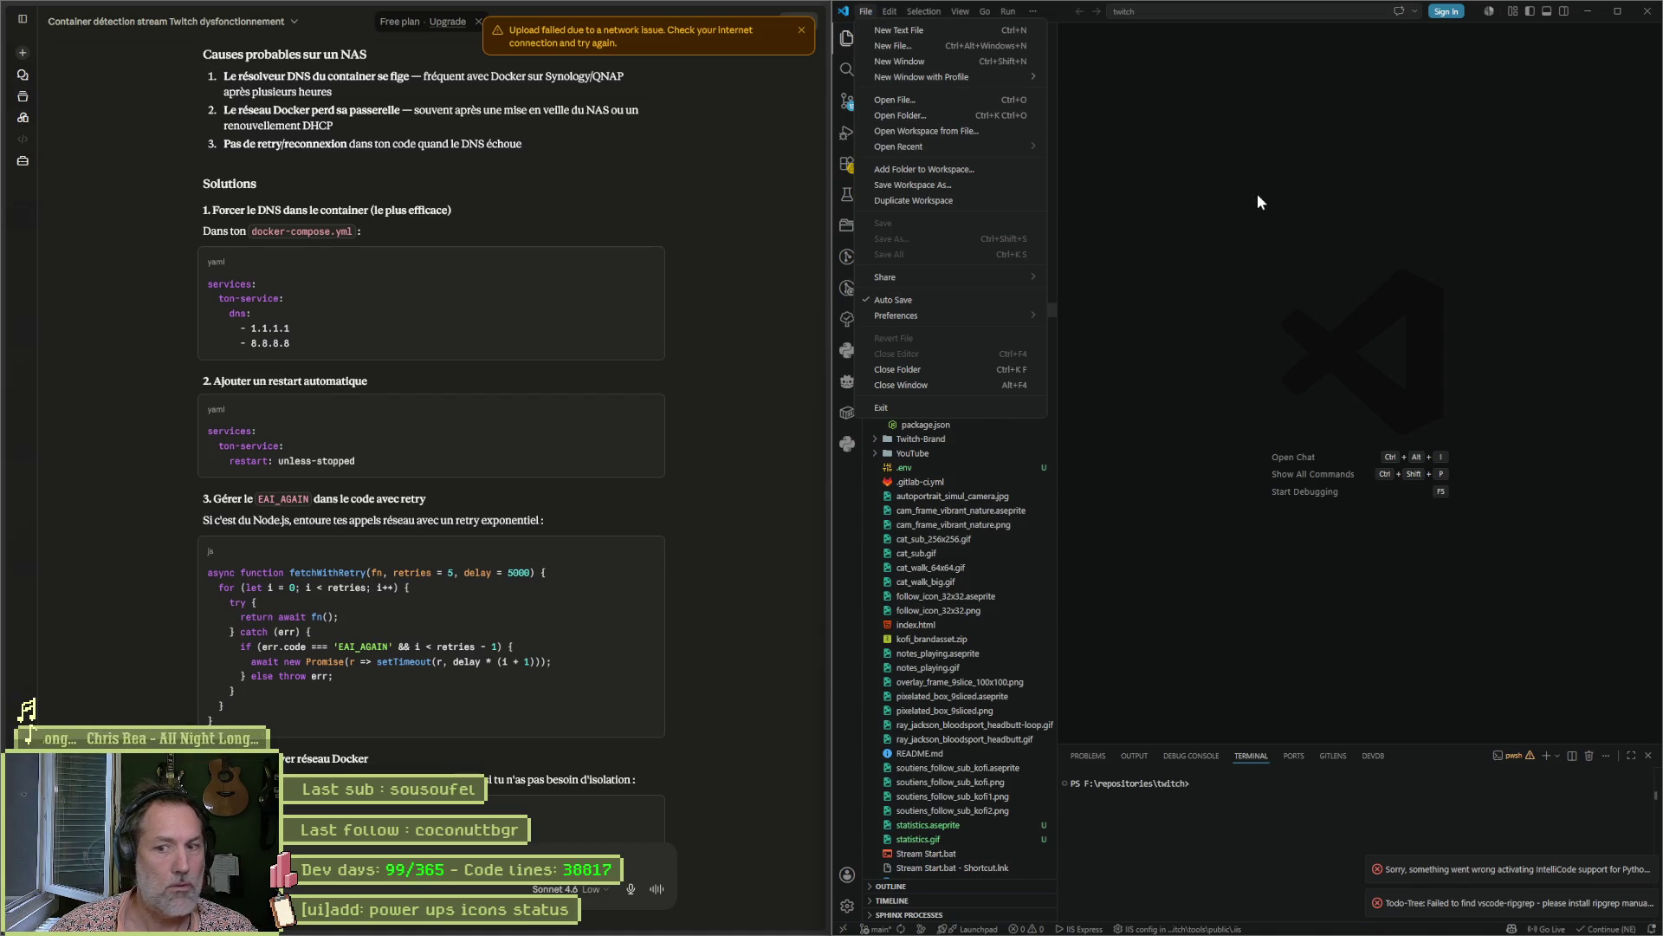
pyautogui.moveTo(884, 10)
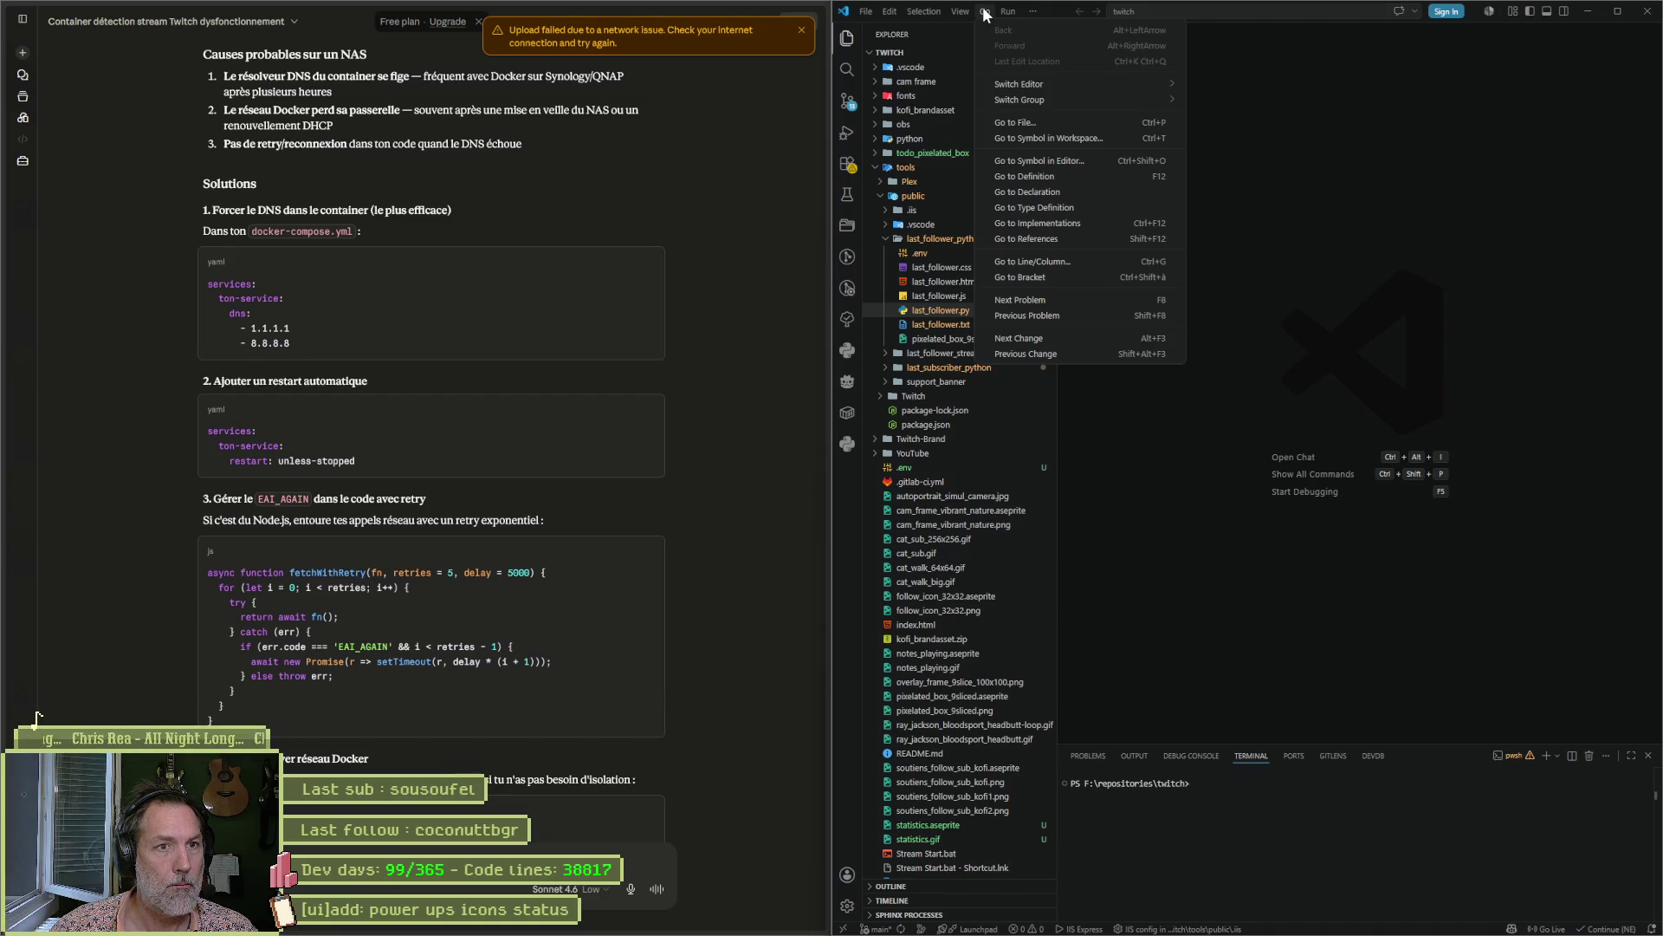
pyautogui.click(1489, 230)
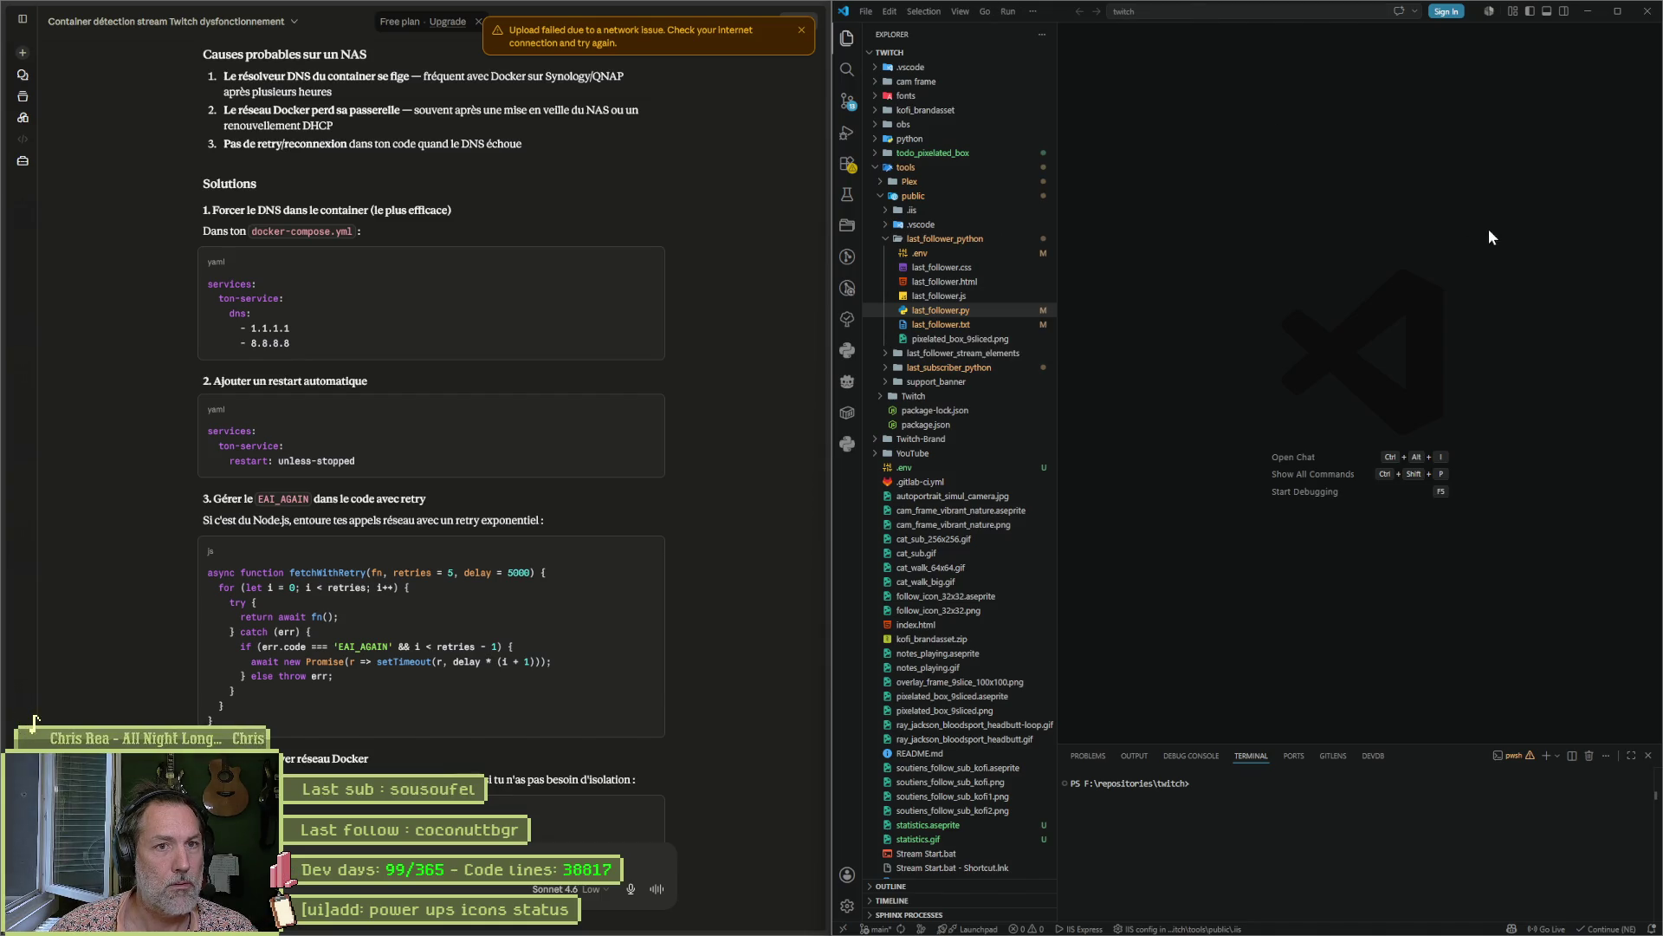
pyautogui.hotkey('ctrl', 'p')
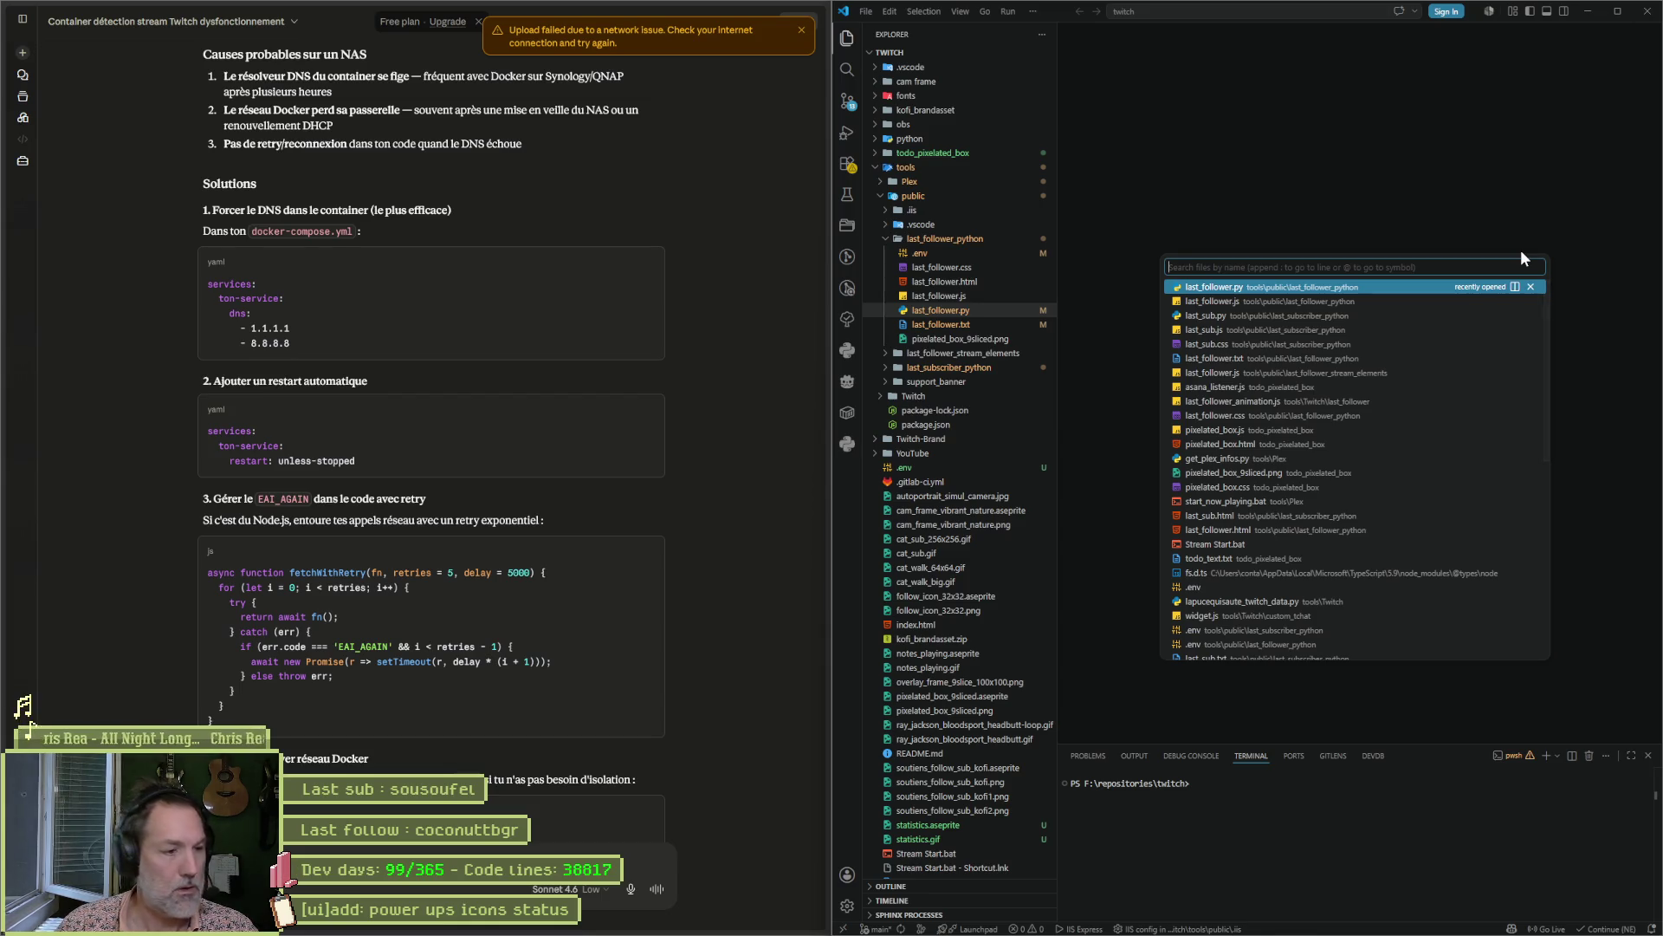
pyautogui.write('docker')
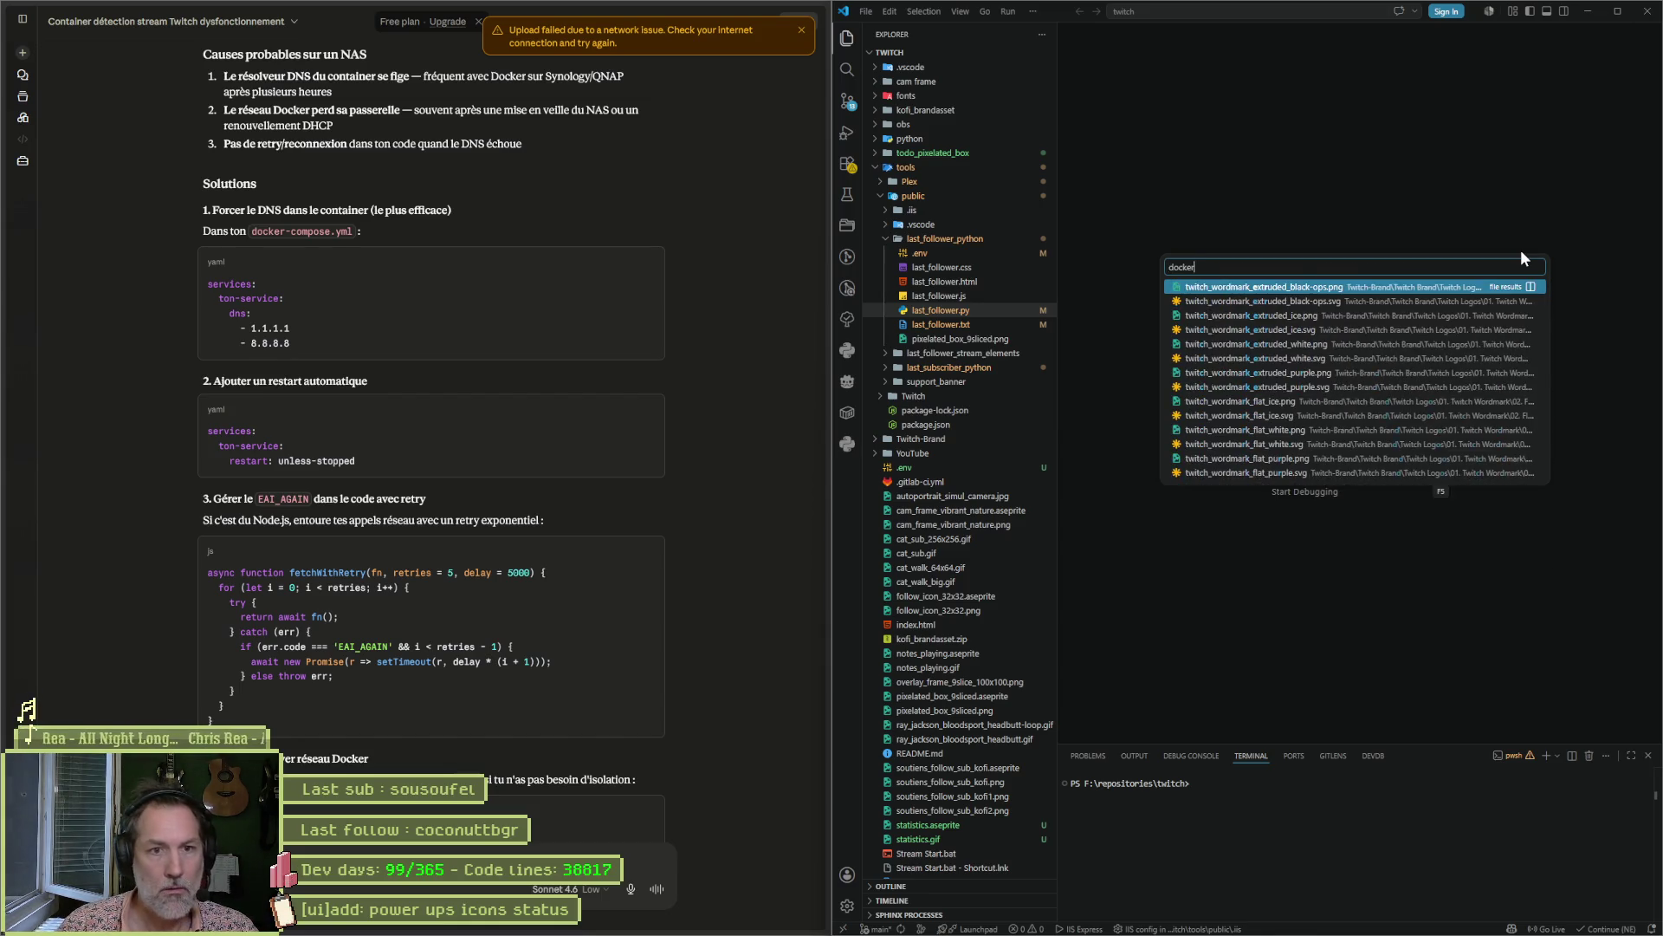
pyautogui.write('-comp')
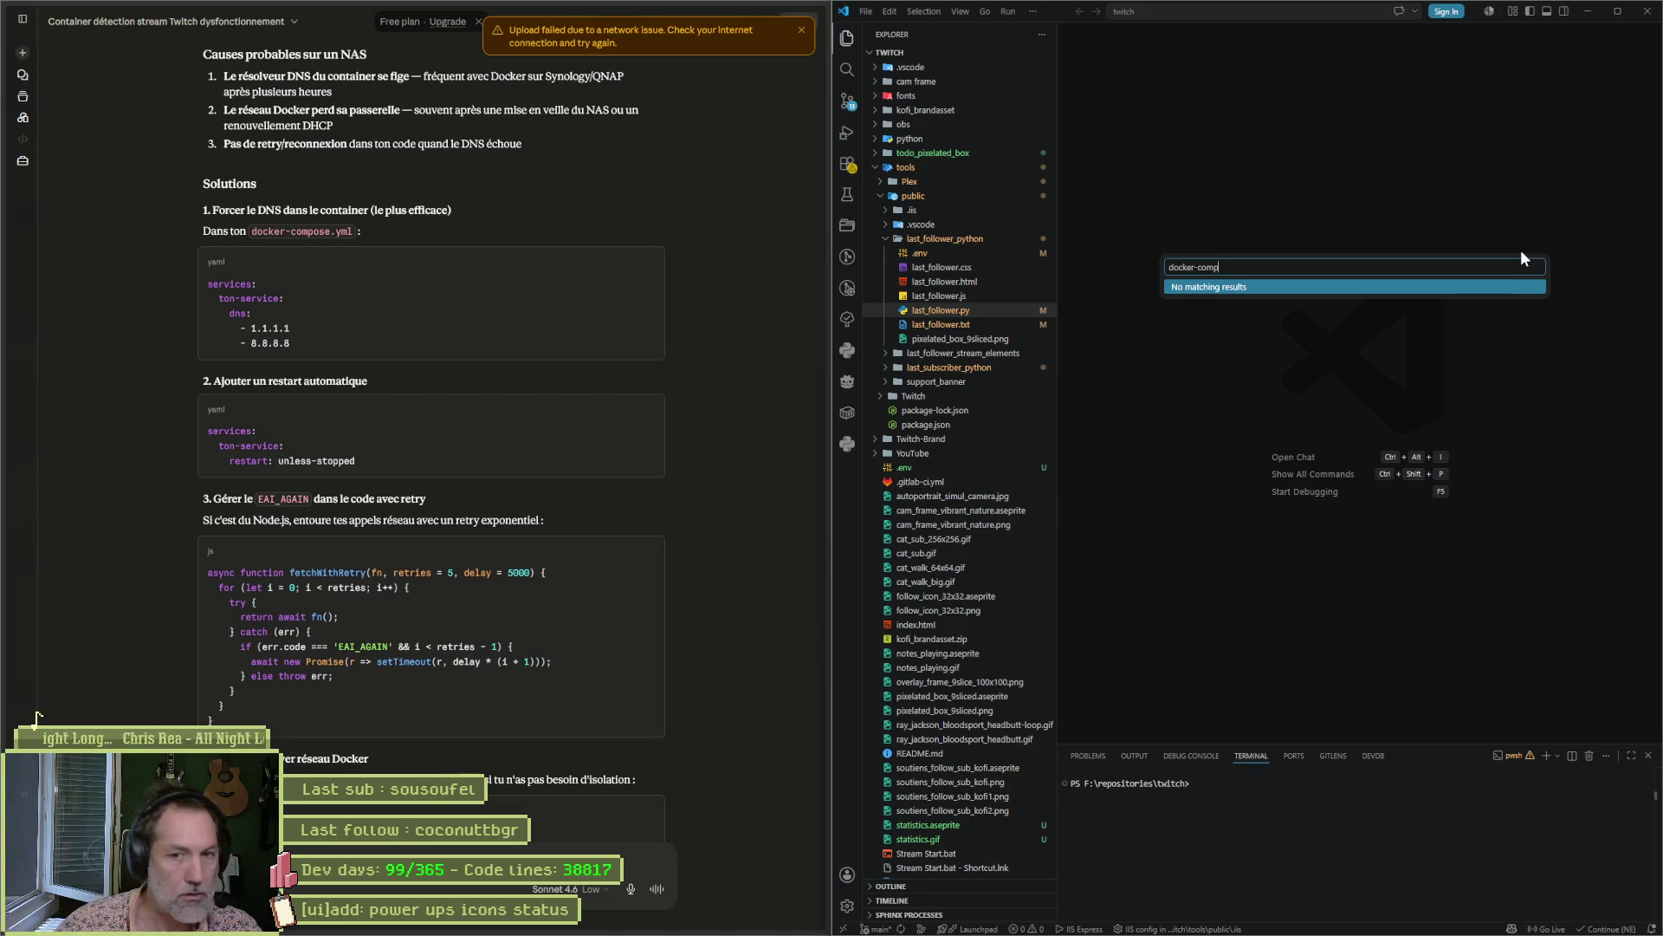
pyautogui.moveTo(87, 189)
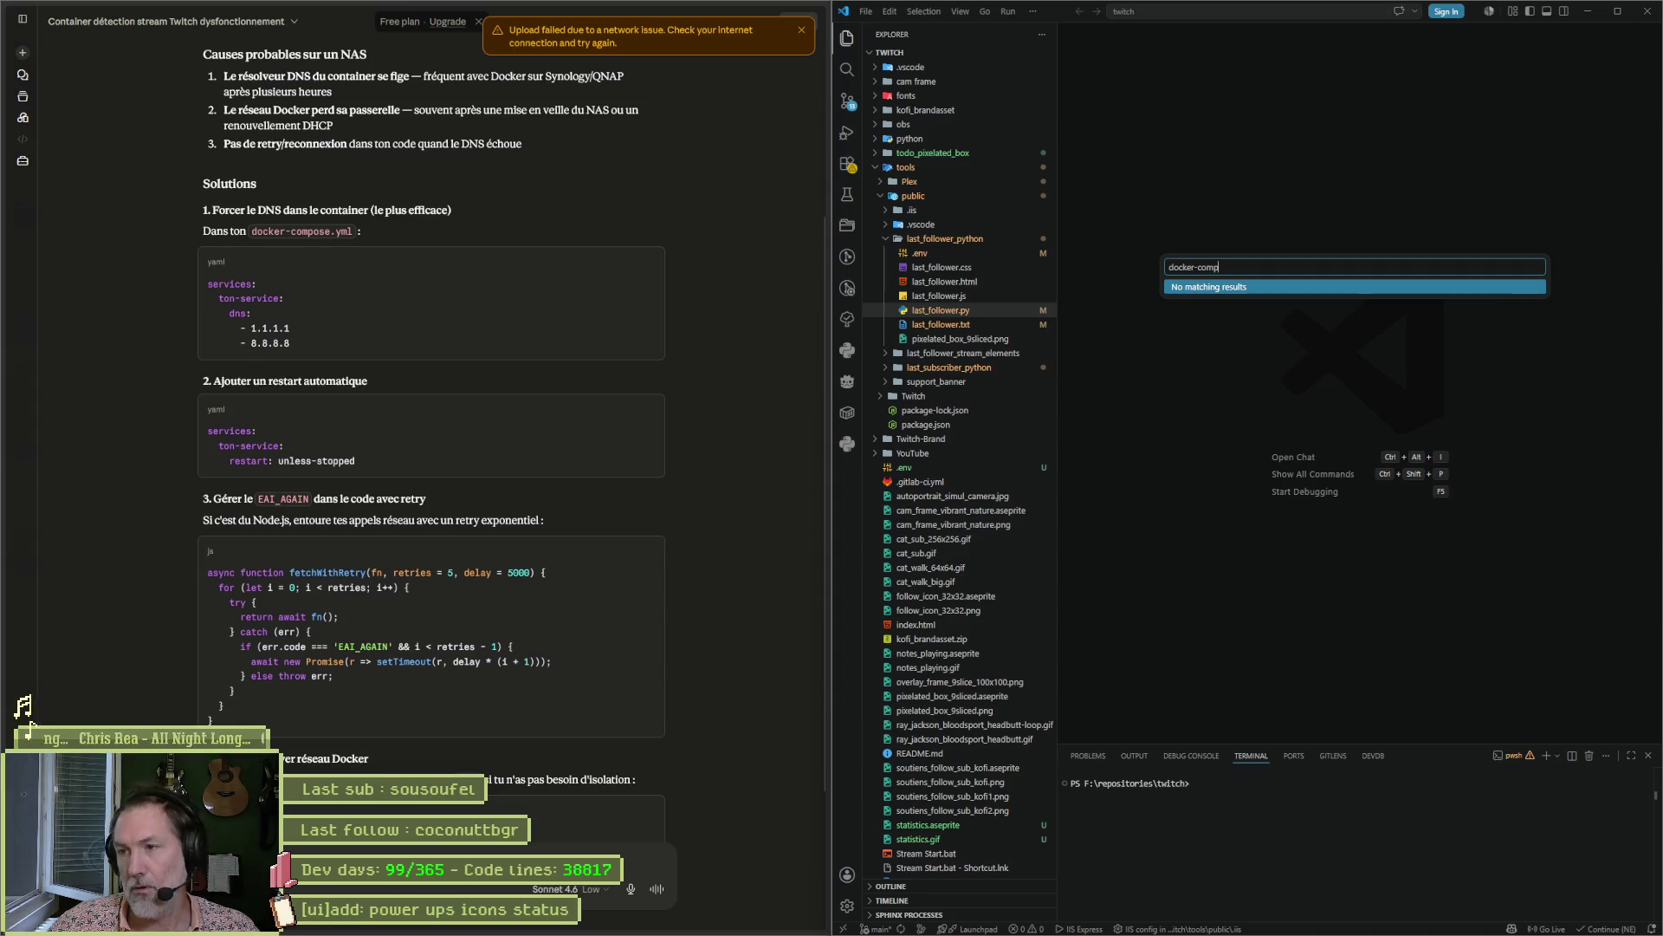
pyautogui.click(35, 716)
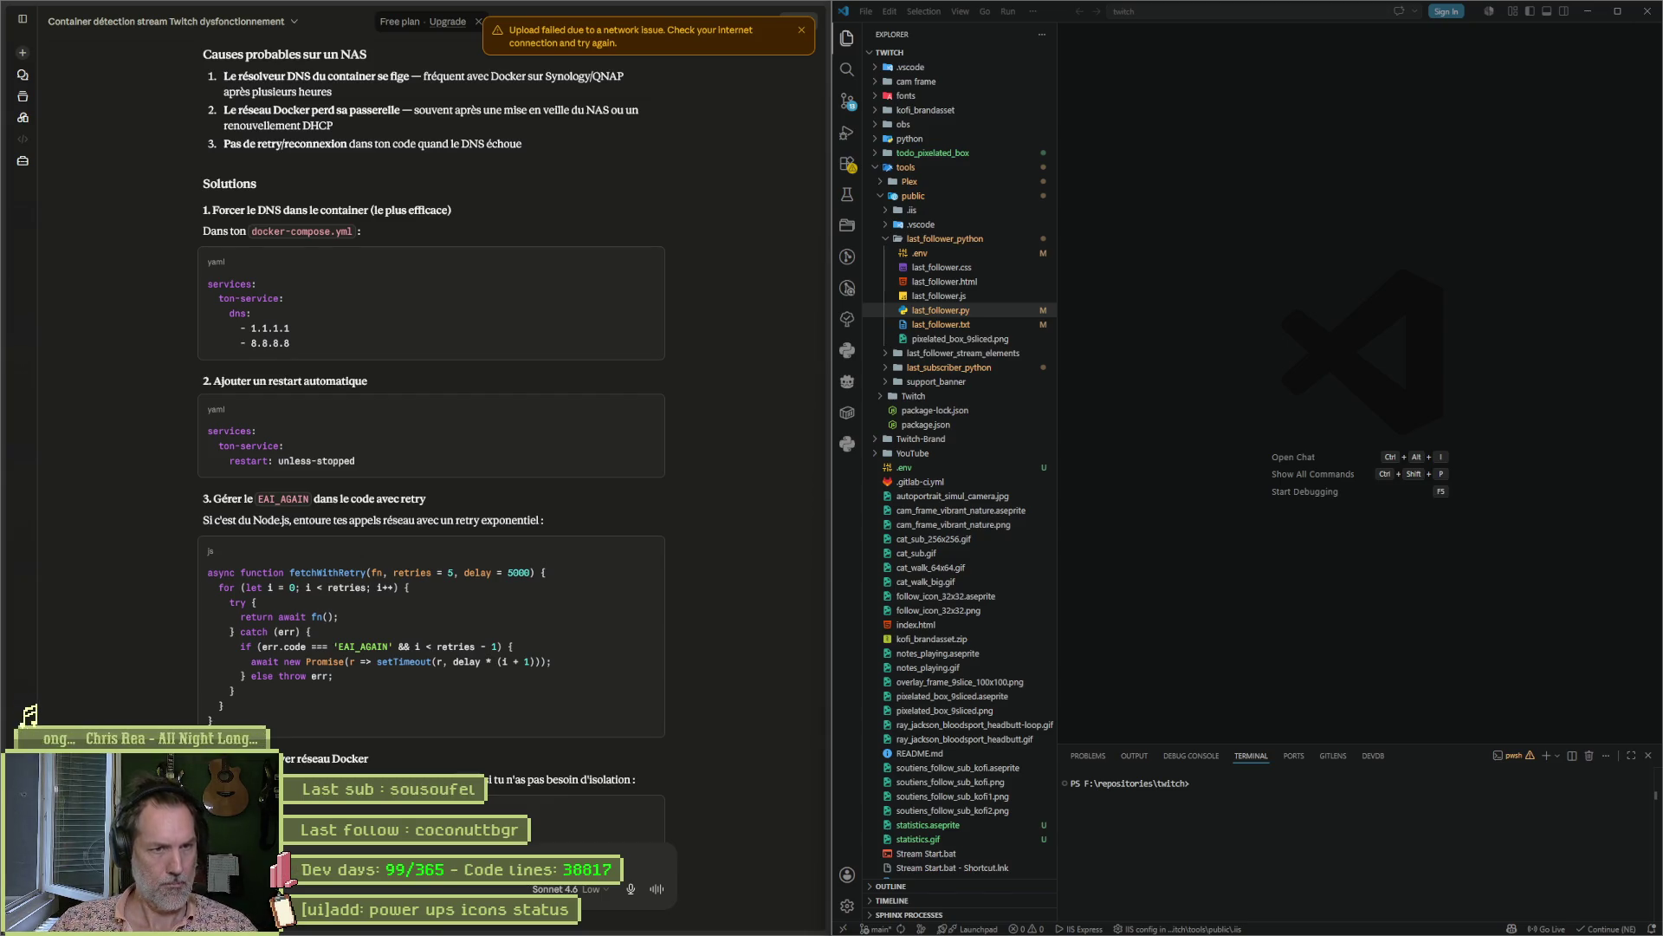
pyautogui.scroll(-5, 950, 528)
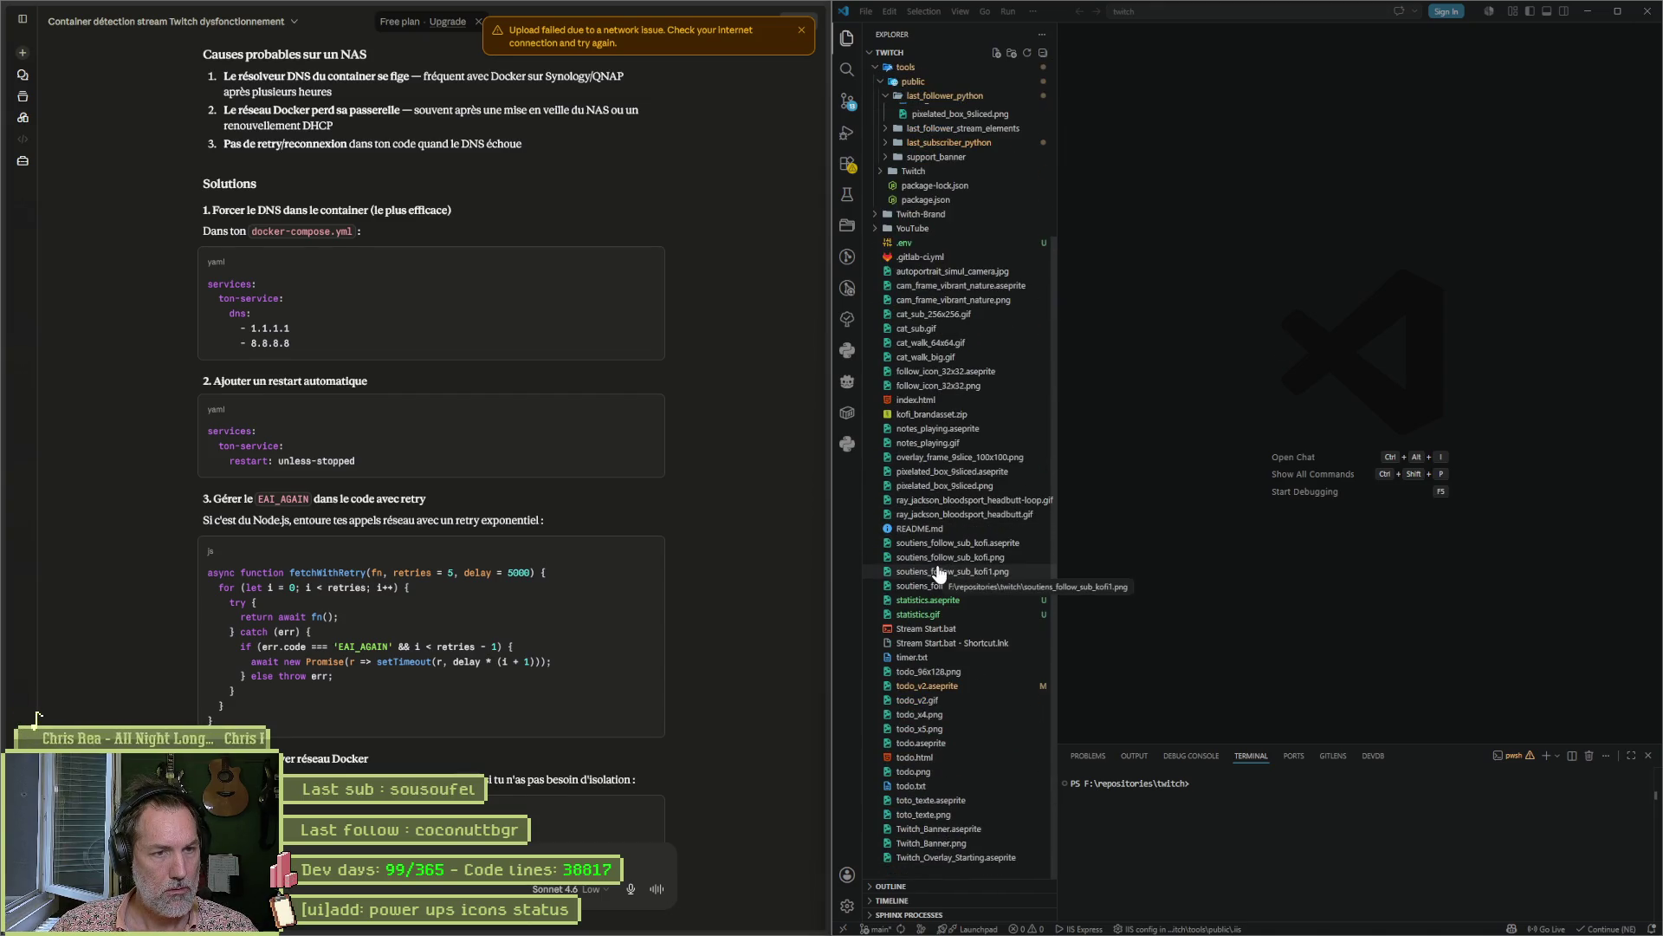
pyautogui.scroll(5, 938, 573)
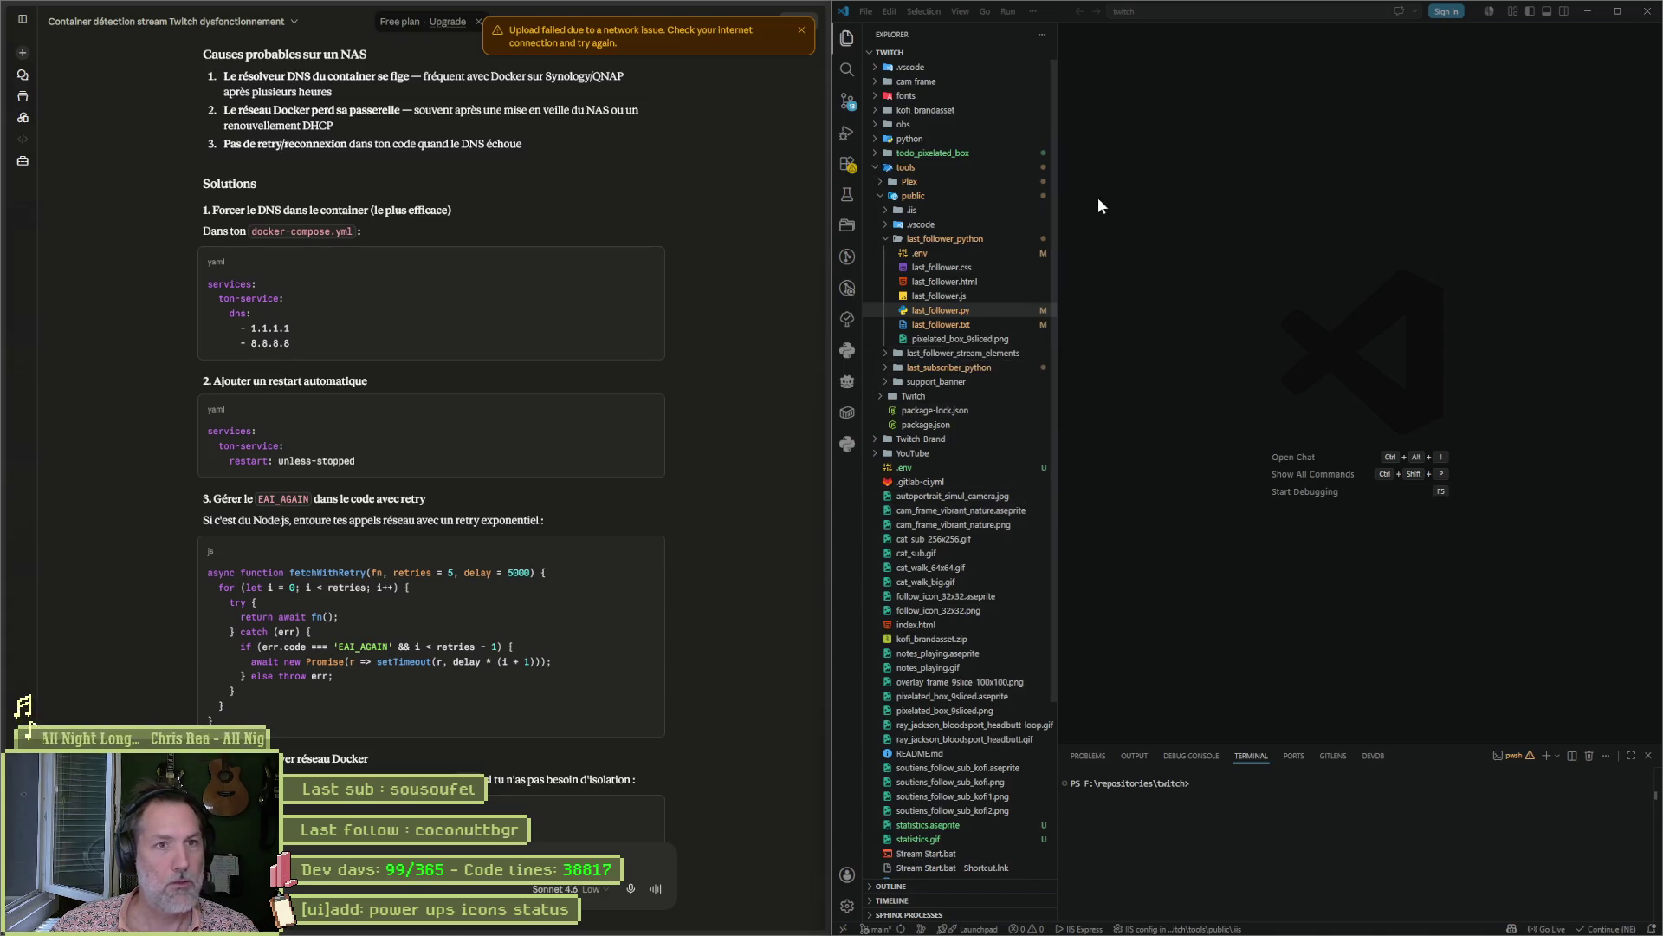
# Open the node-app folder from \\gribouille\docker as the VS Code workspace.
pyautogui.click(866, 11)
pyautogui.click(914, 120)
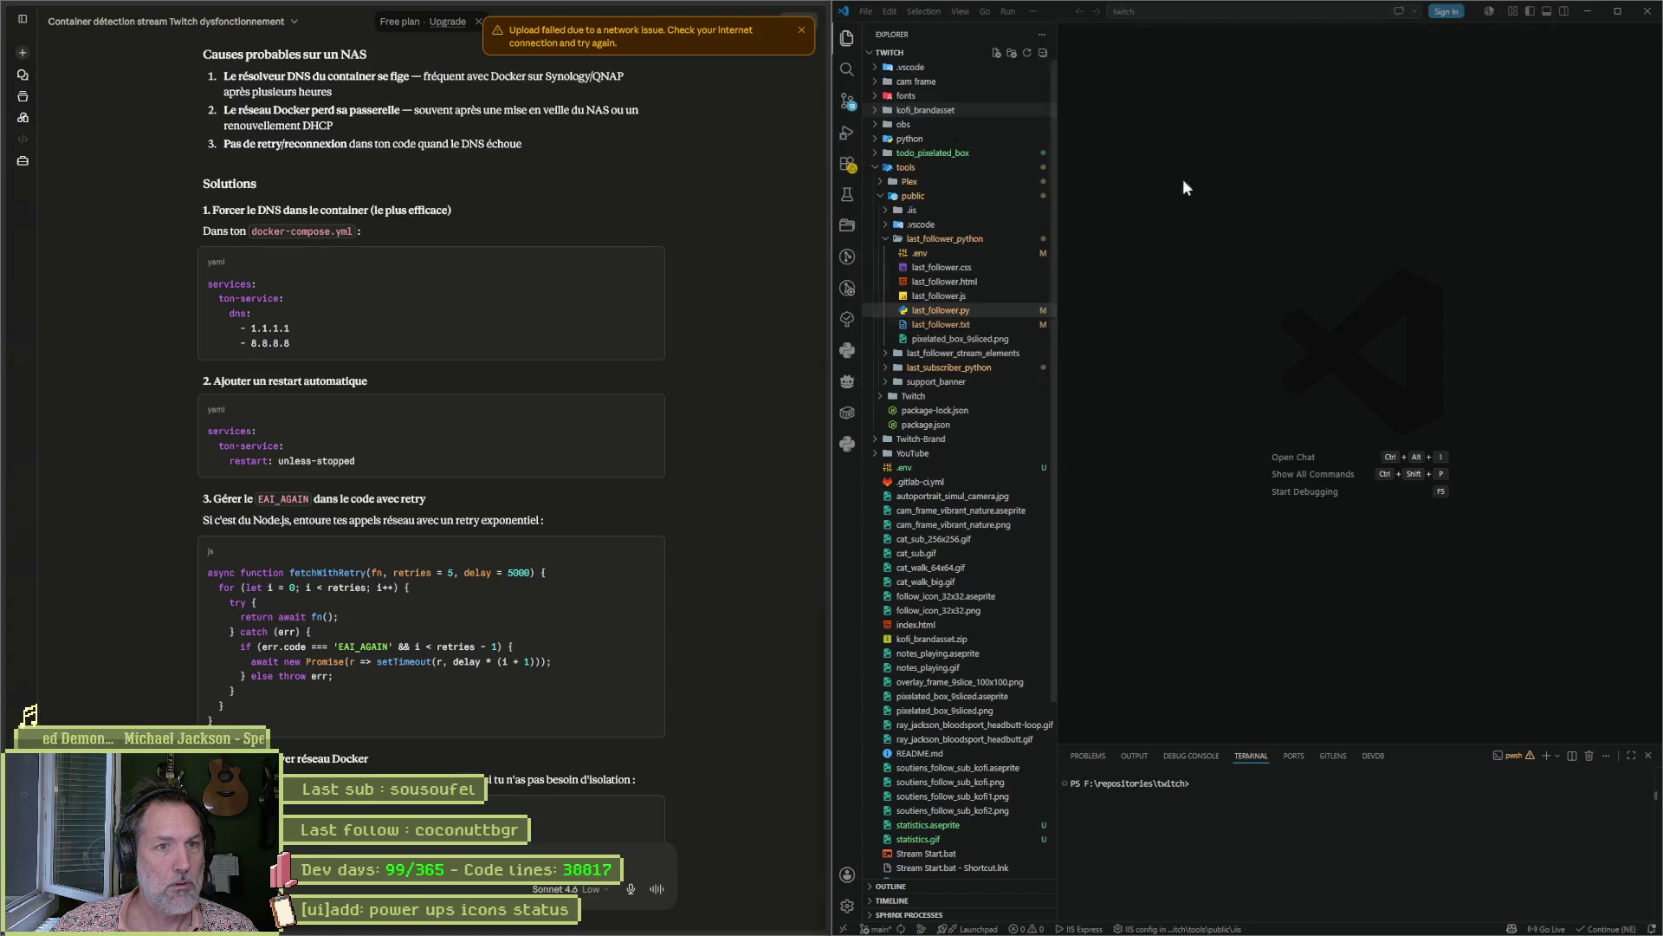
pyautogui.click(1046, 38)
pyautogui.write('\\gribouille')
pyautogui.press('Return')
pyautogui.doubleClick(991, 128)
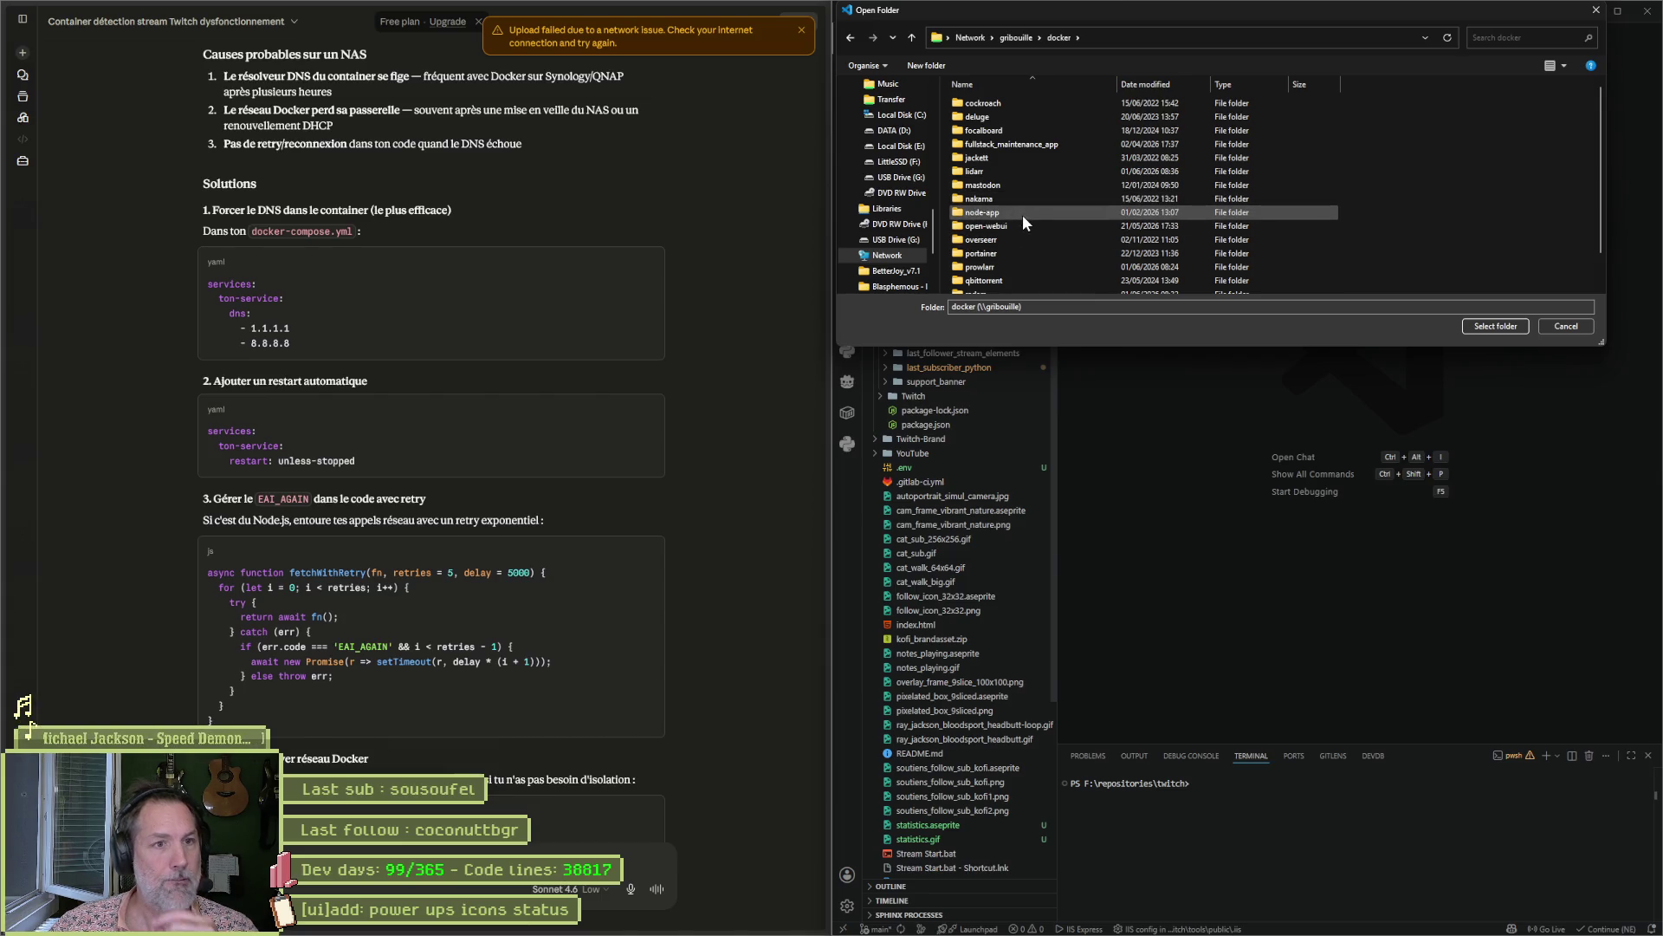
pyautogui.click(1495, 326)
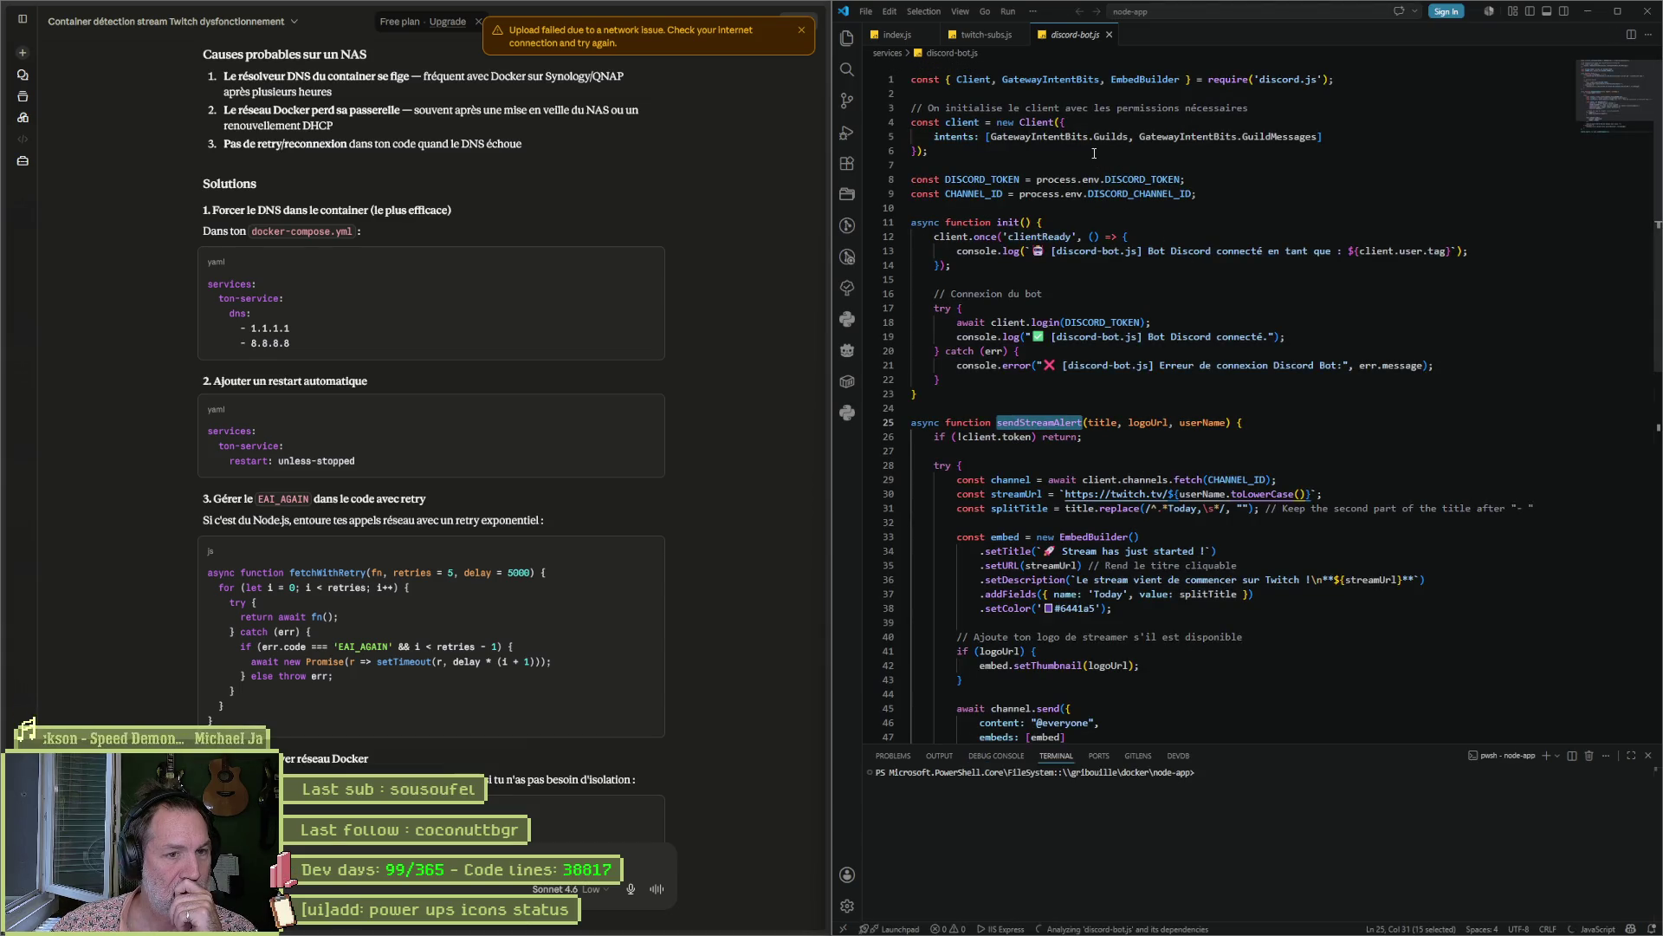
# Collapse the stats, todo, twitch_follower and twitch_subscriber folders, then open discord-bot.js and docker-compose.yml.
pyautogui.click(848, 40)
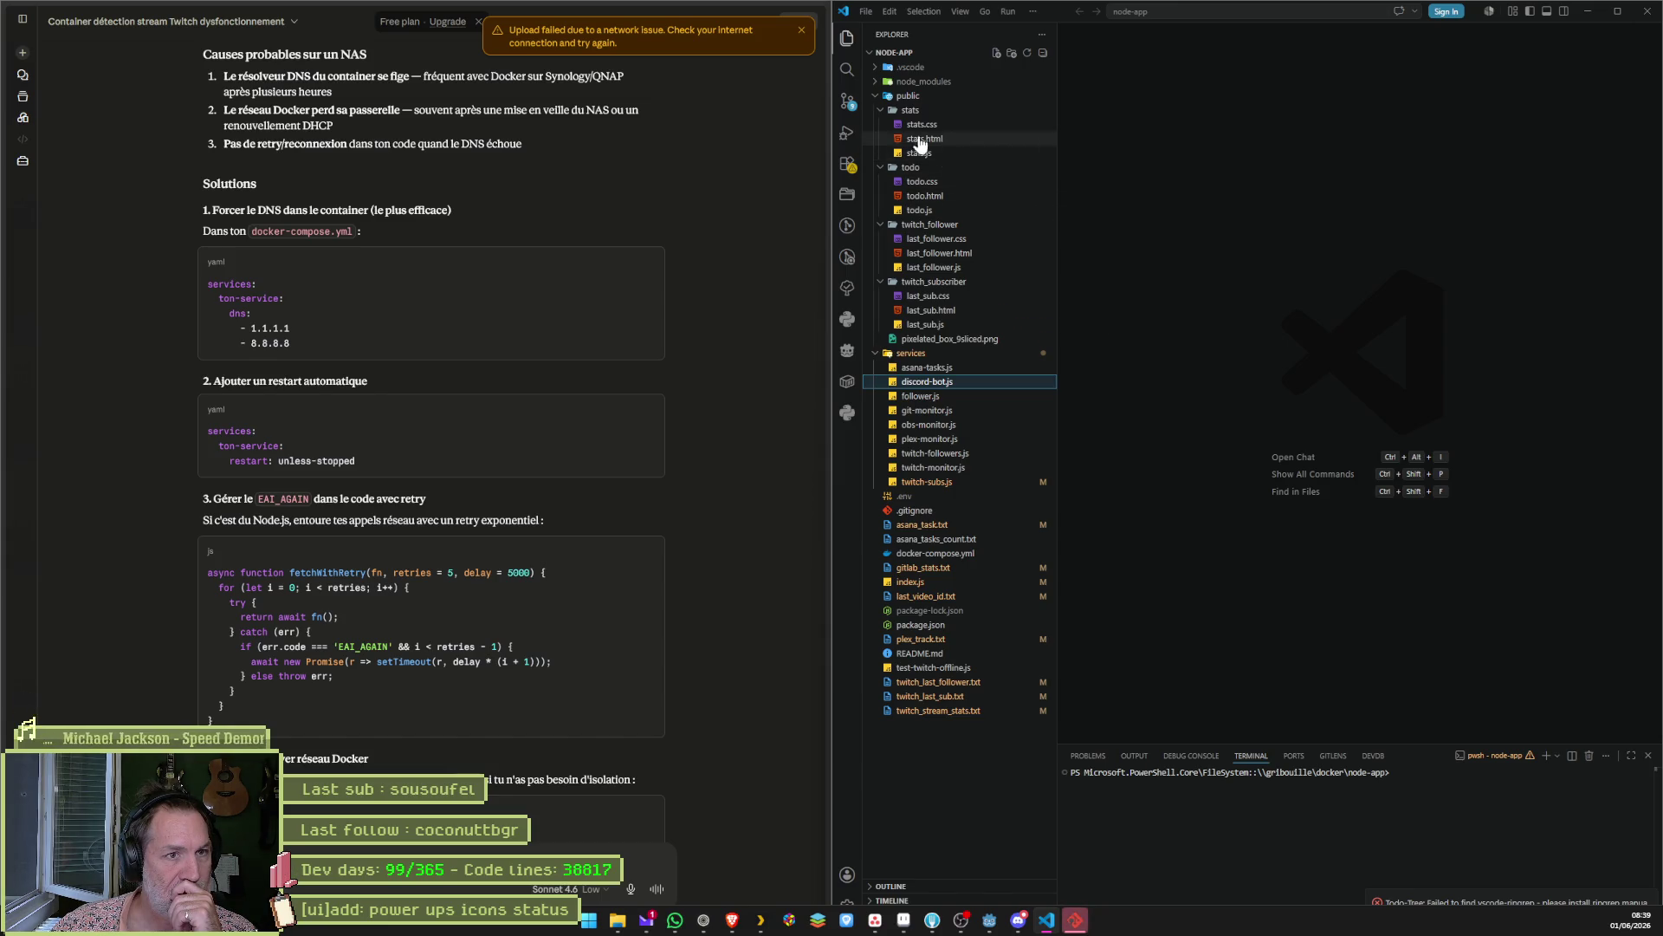
pyautogui.click(882, 113)
pyautogui.click(881, 124)
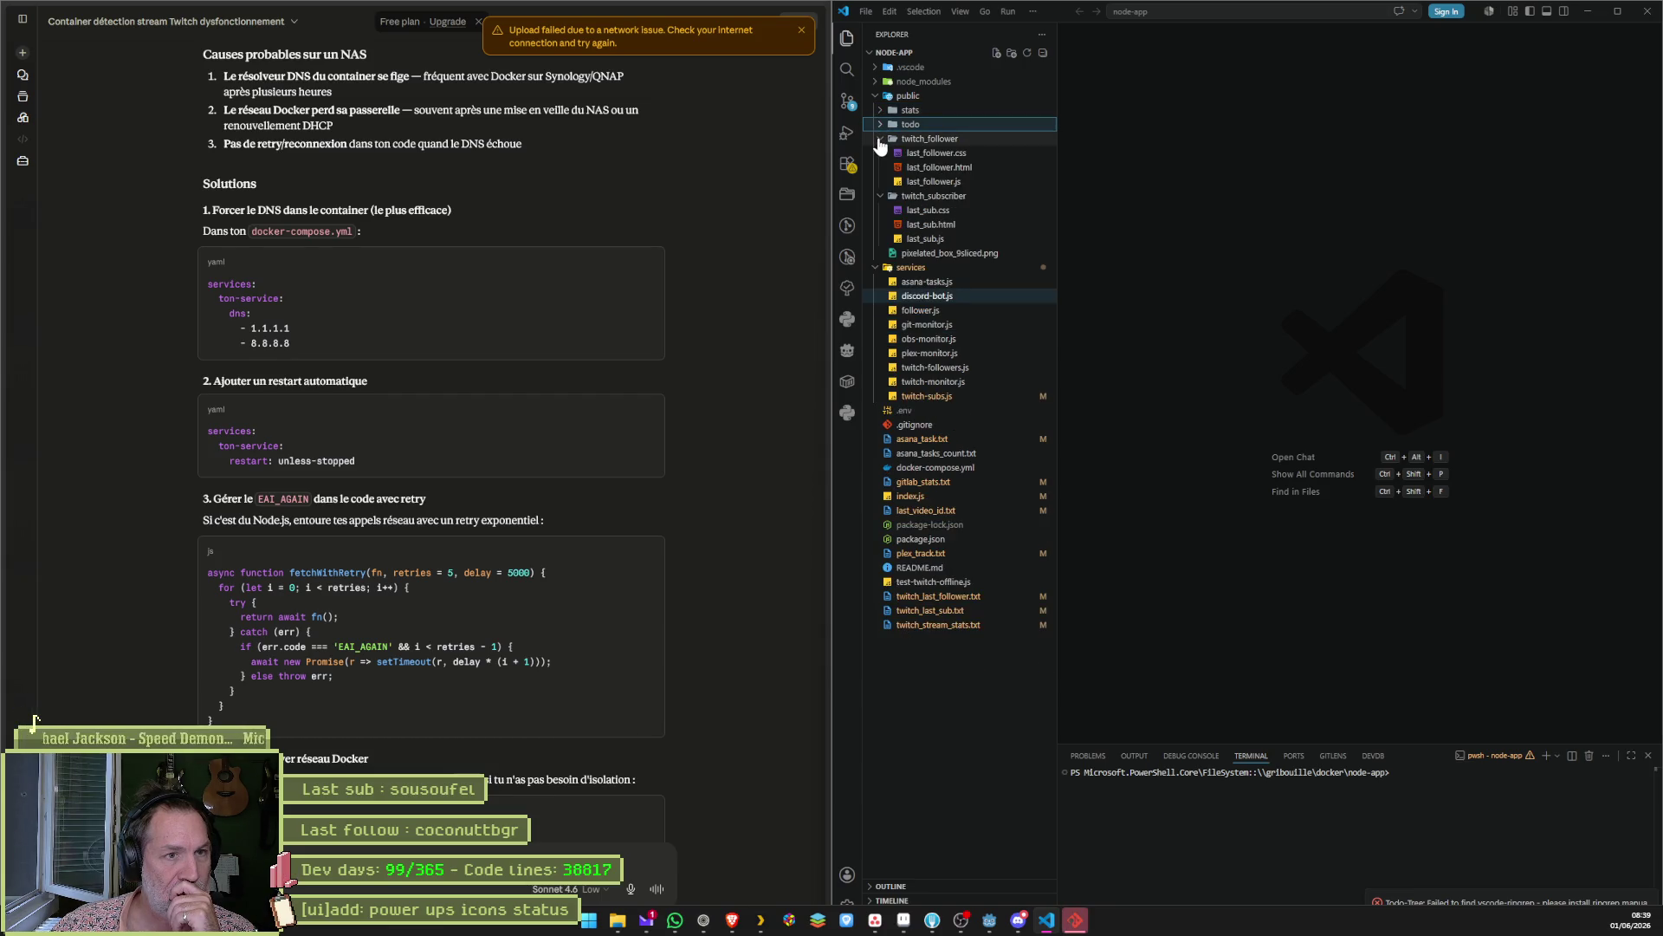
pyautogui.click(882, 140)
pyautogui.click(882, 152)
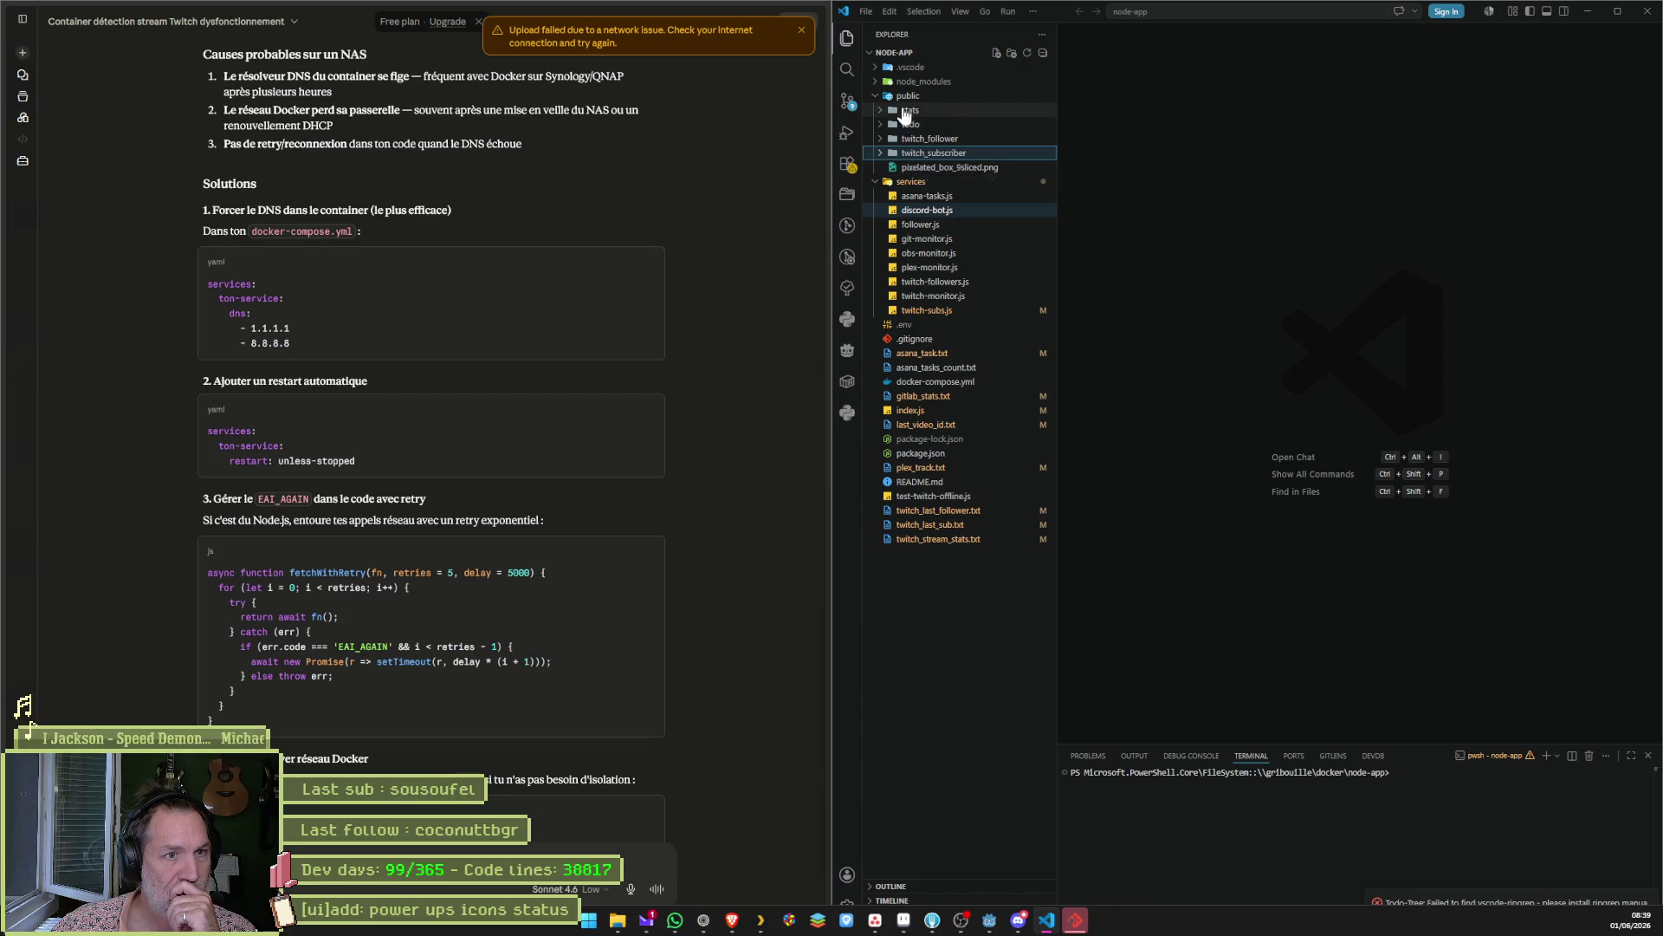
pyautogui.click(935, 212)
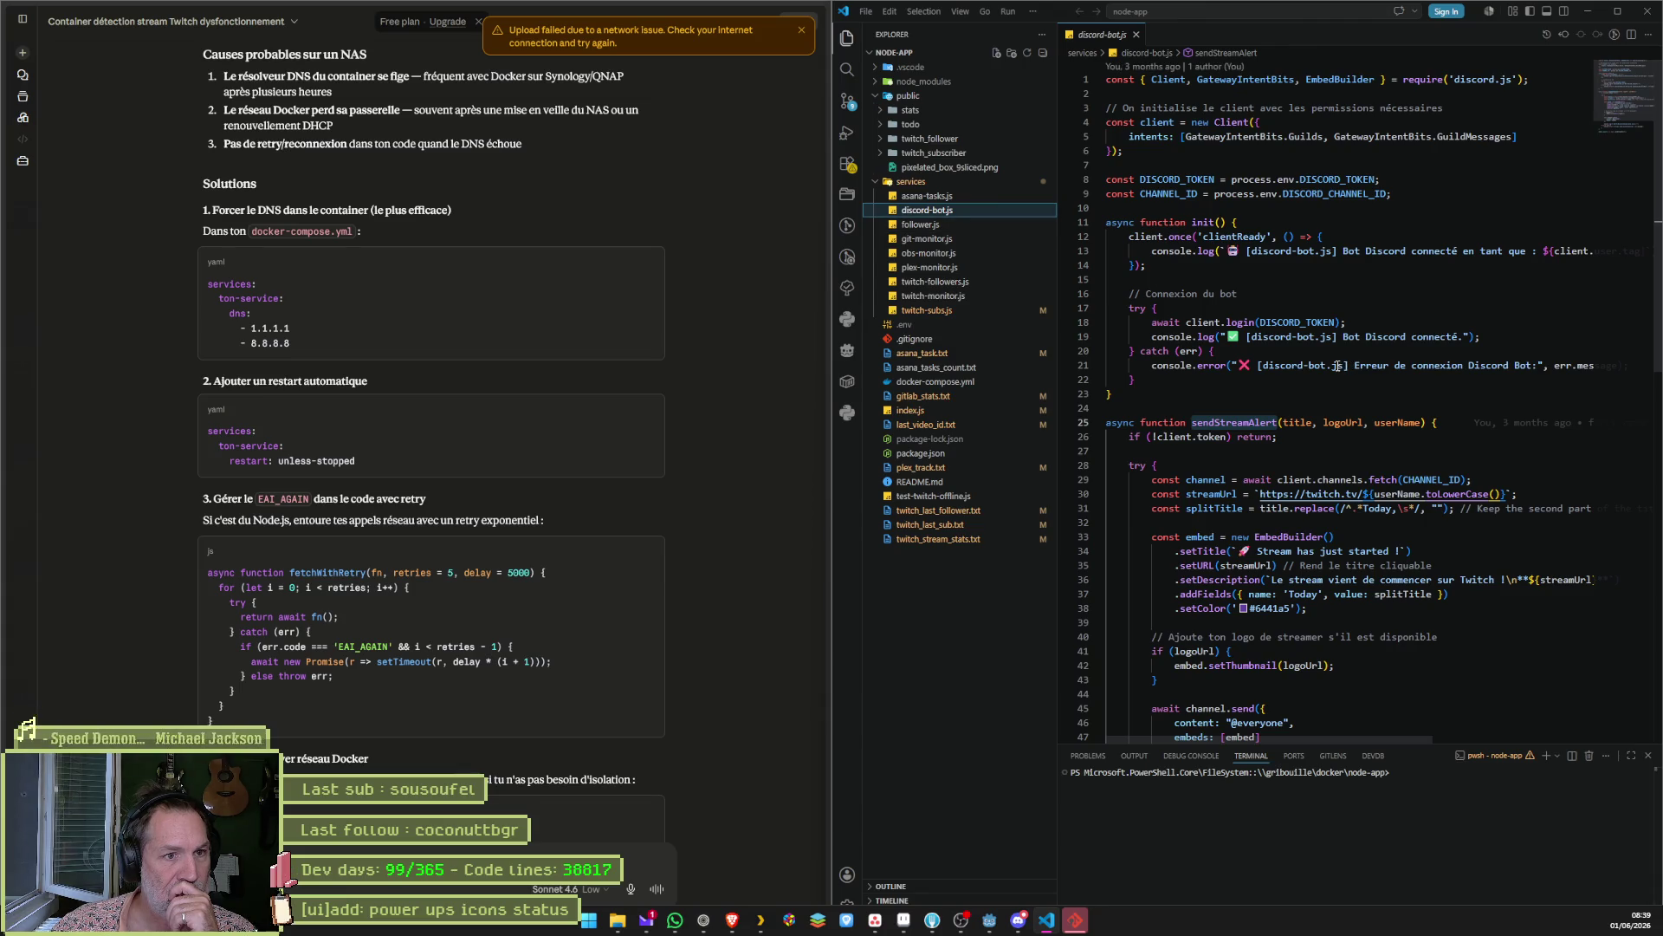
pyautogui.click(958, 382)
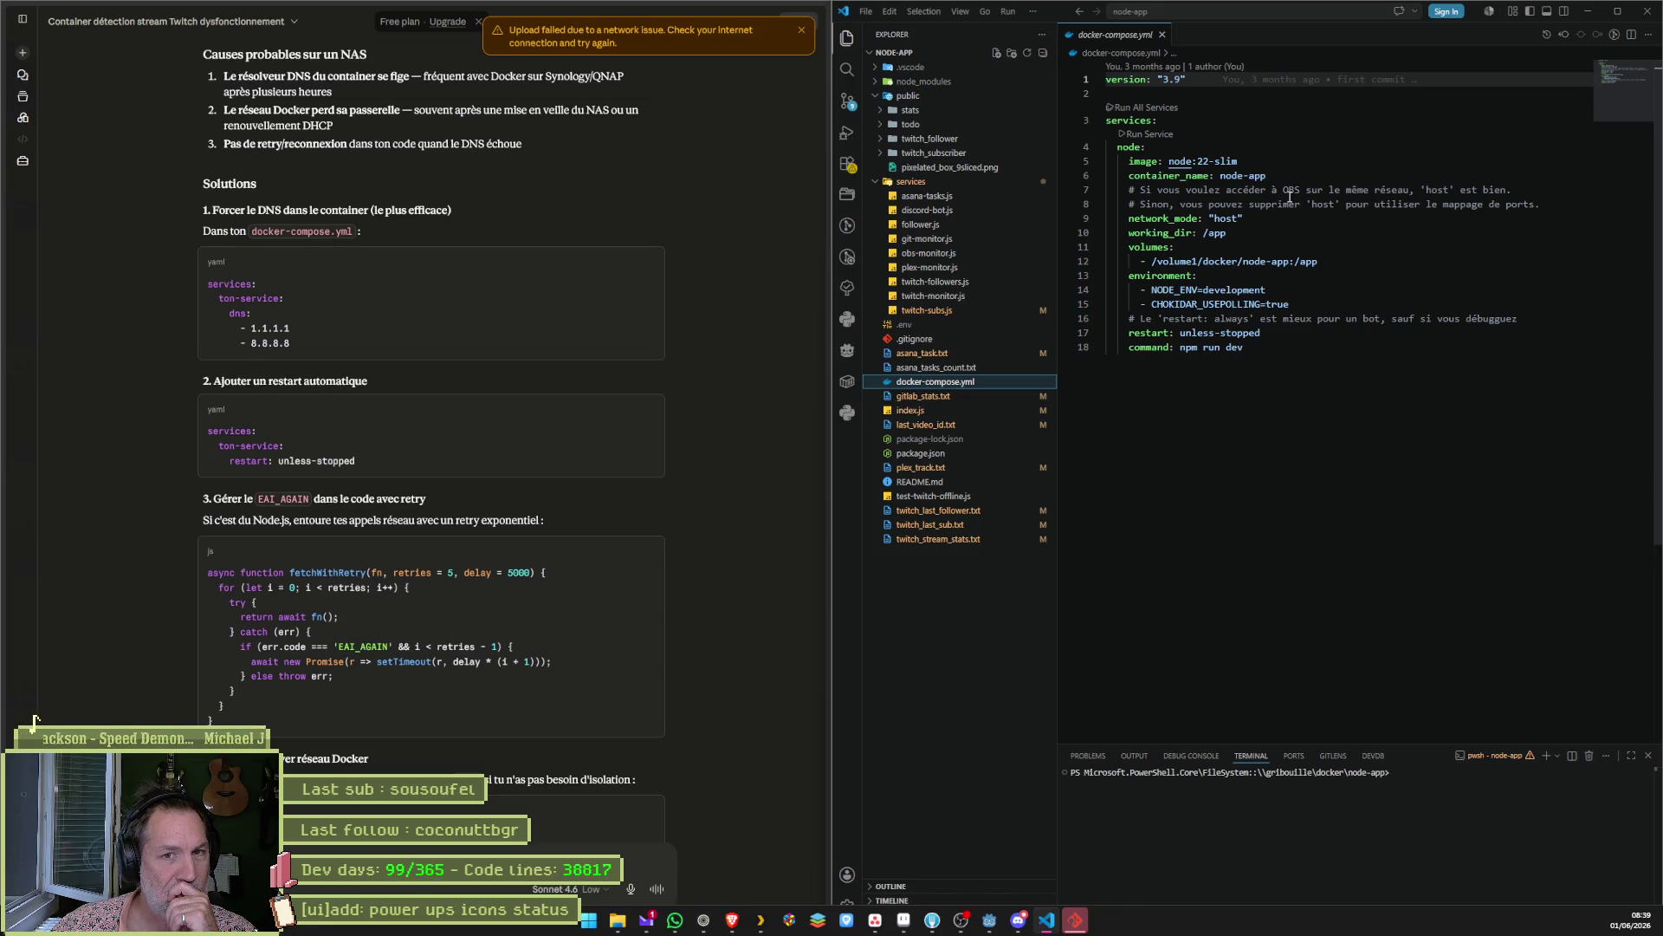
# Select the node-app container name on line 6, then return to discord-bot.js.
pyautogui.doubleClick(1234, 176)
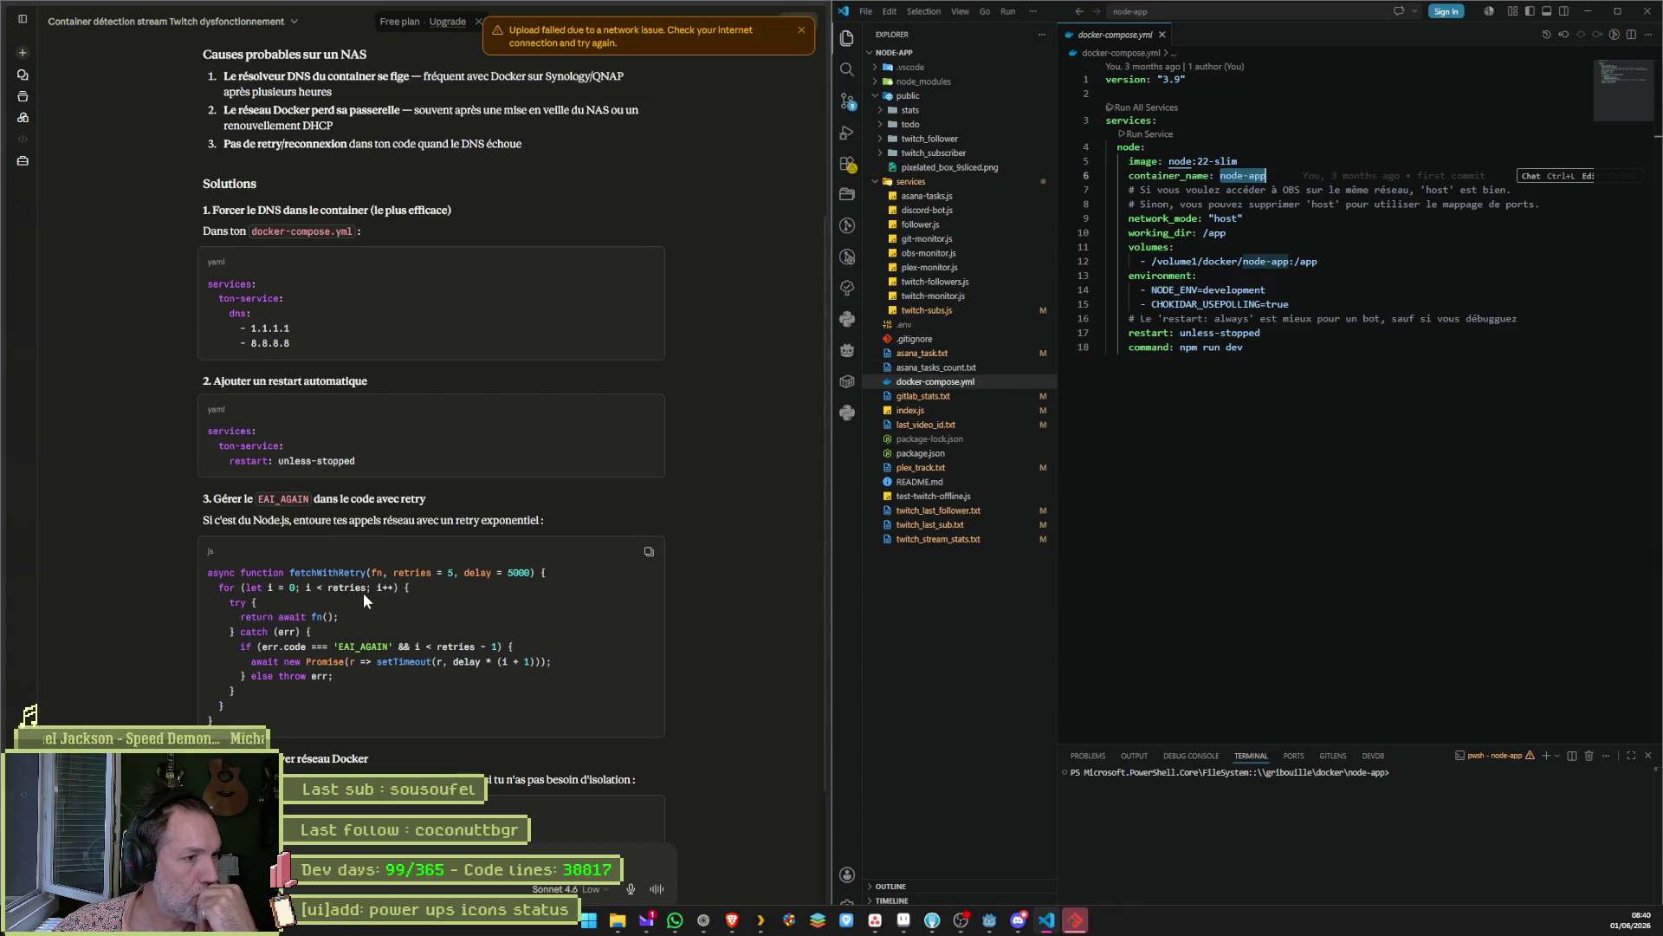
pyautogui.click(942, 213)
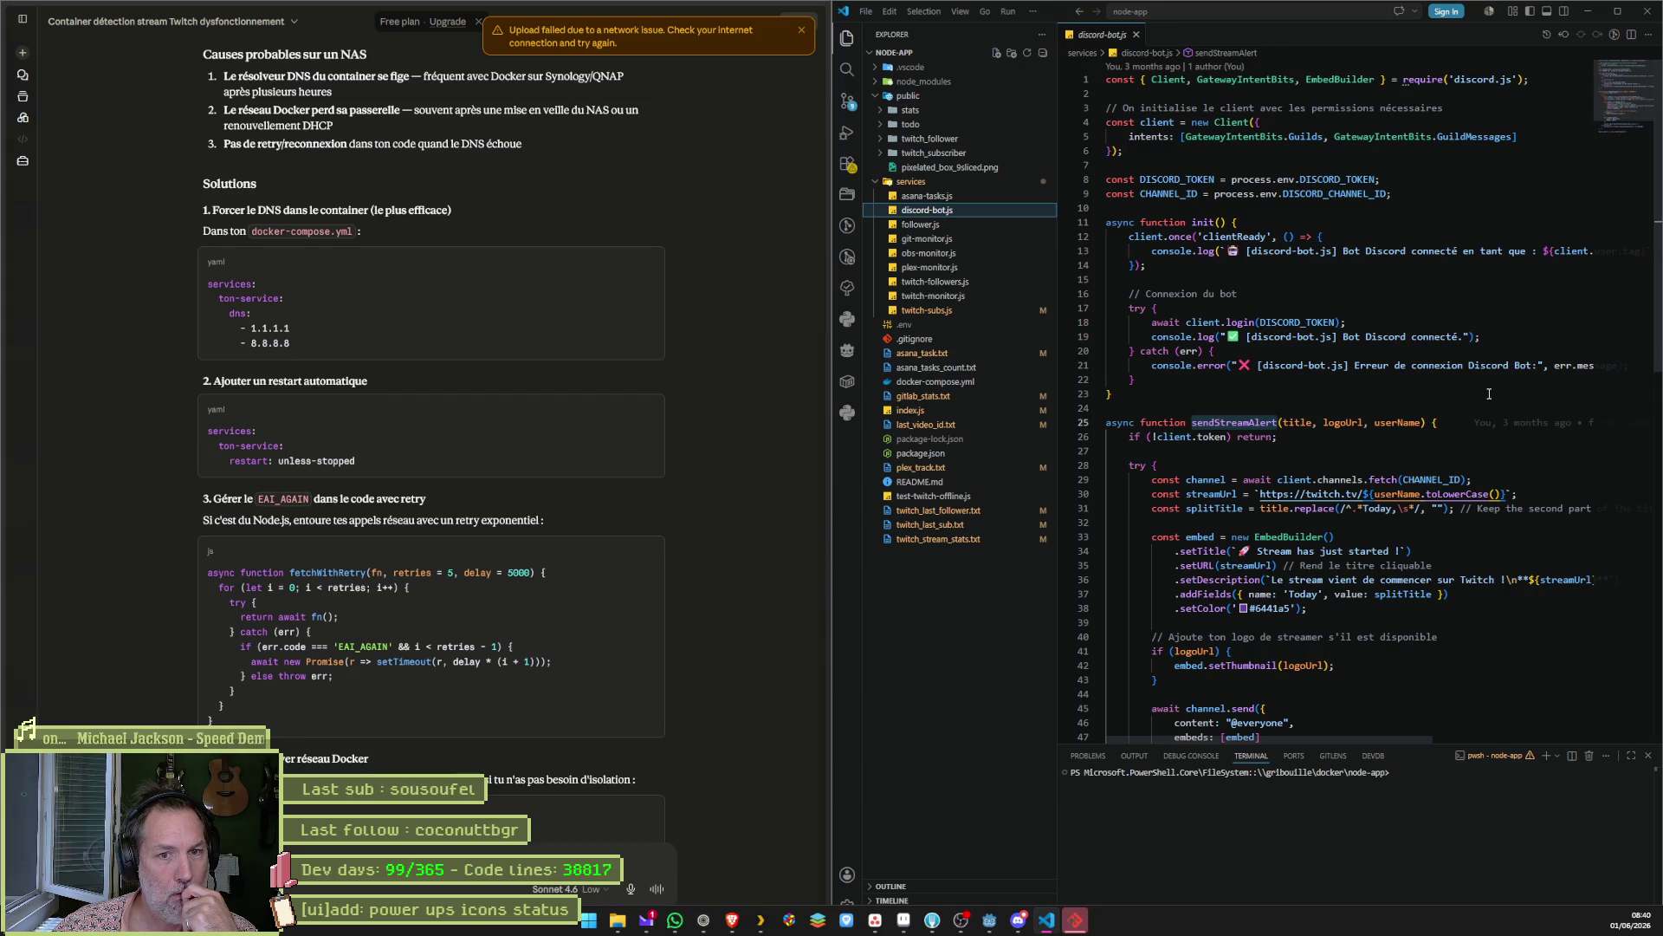
pyautogui.scroll(-2, 1488, 393)
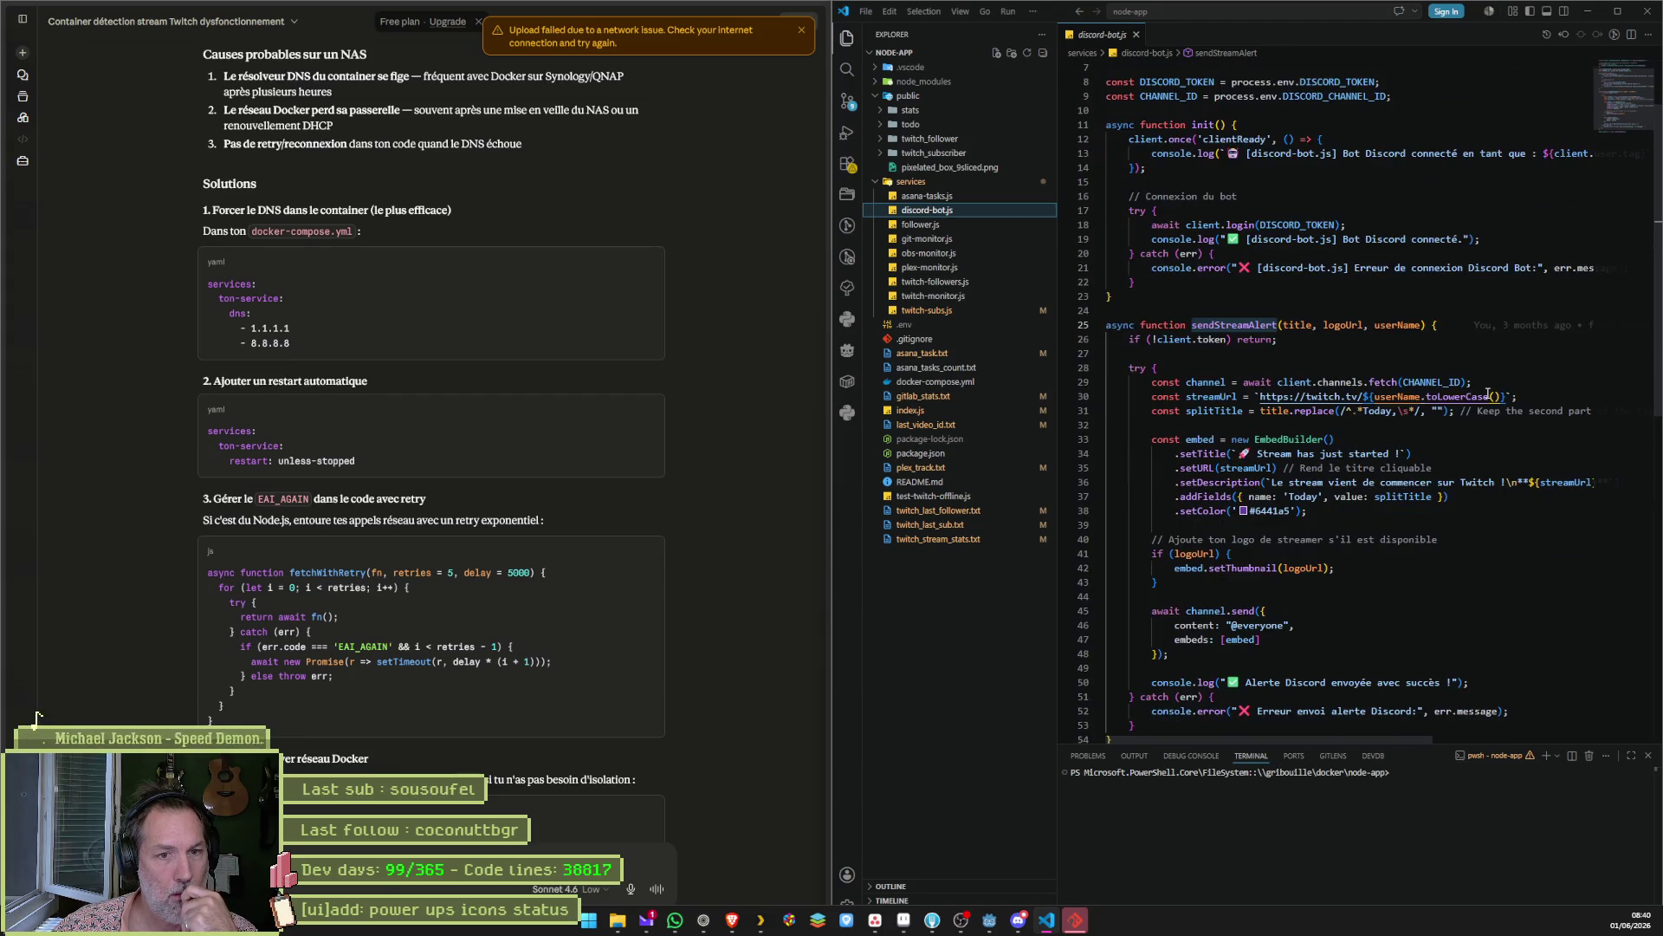
pyautogui.scroll(-2, 1487, 392)
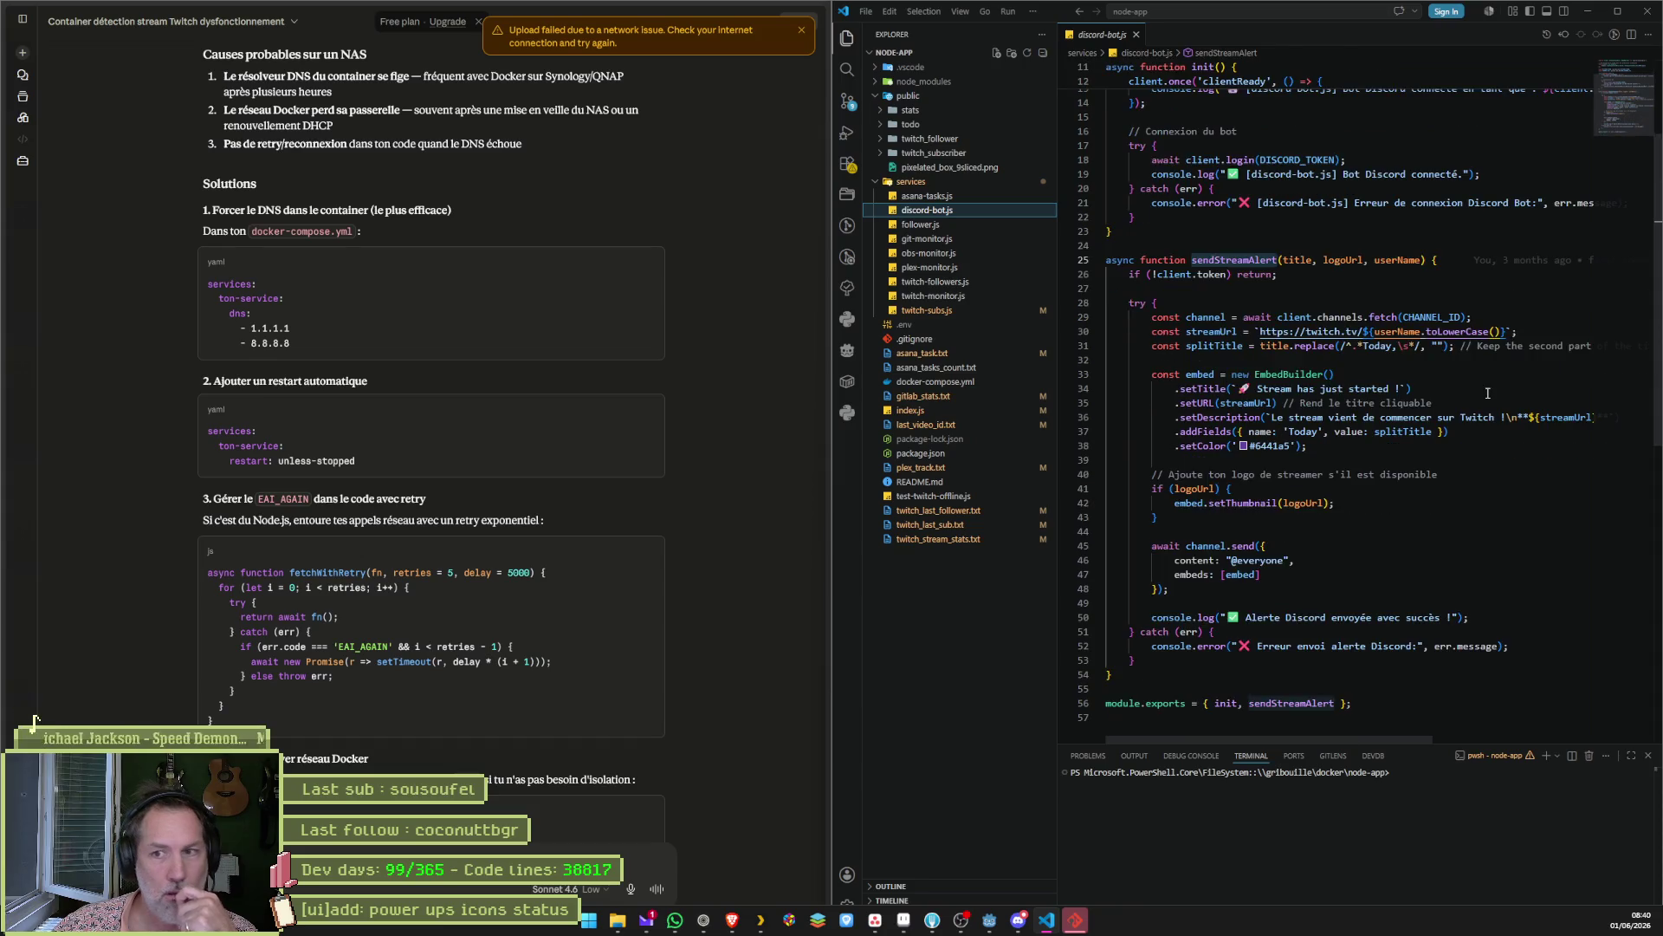
pyautogui.hotkey('alt', 'Tab')
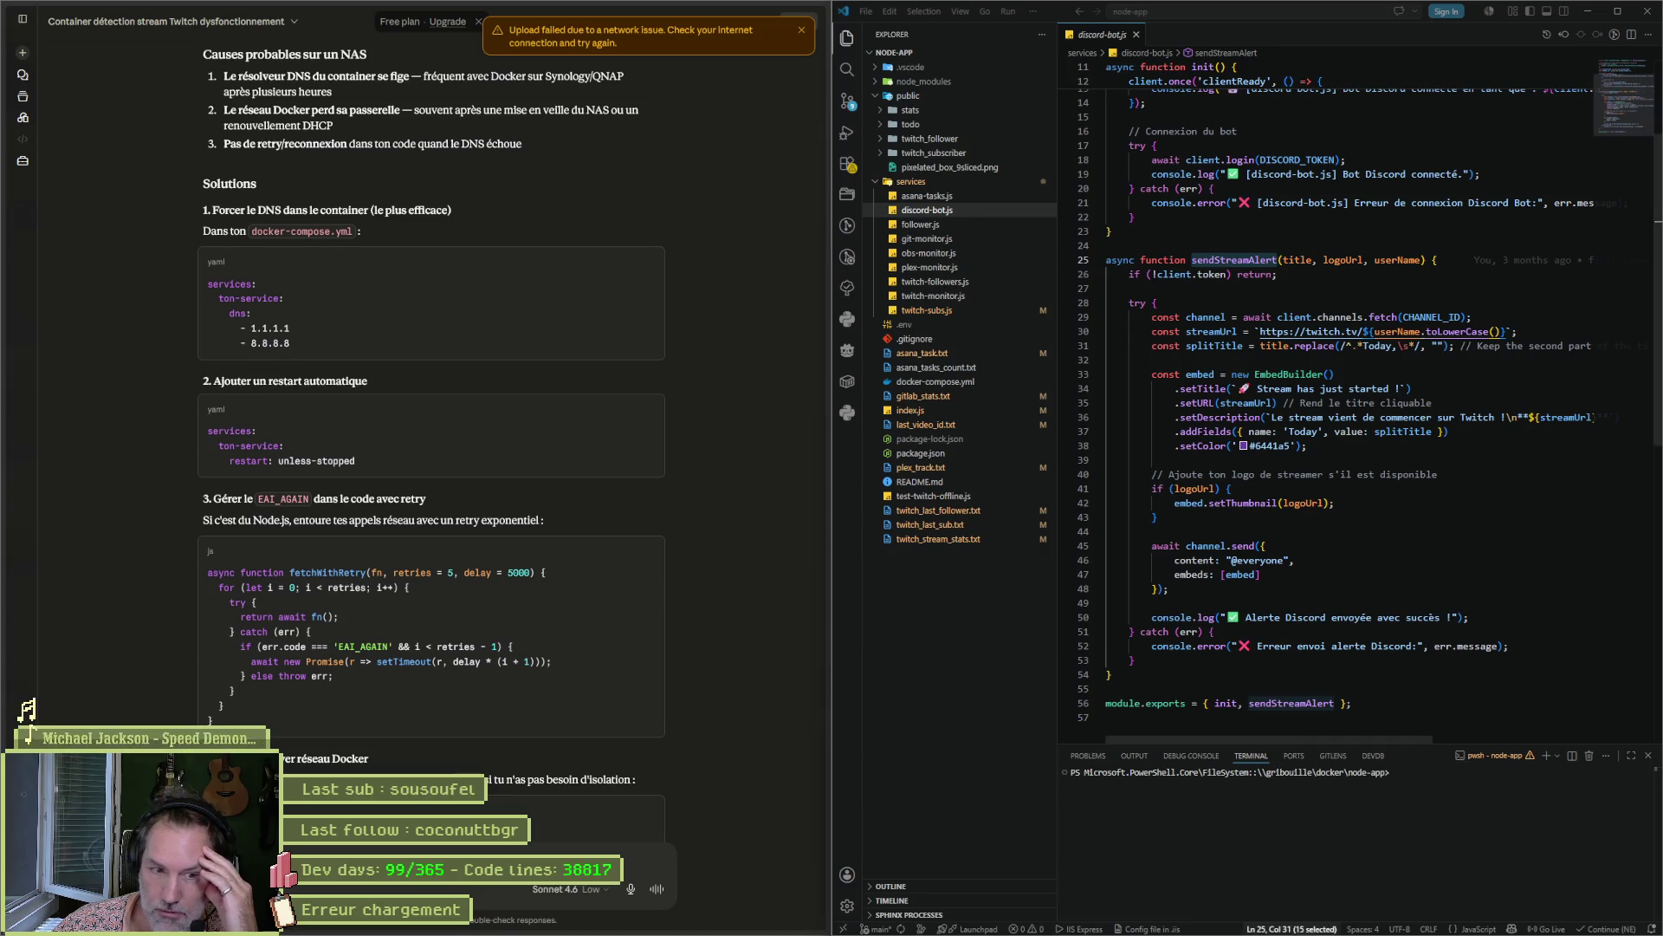
pyautogui.moveTo(1018, 927)
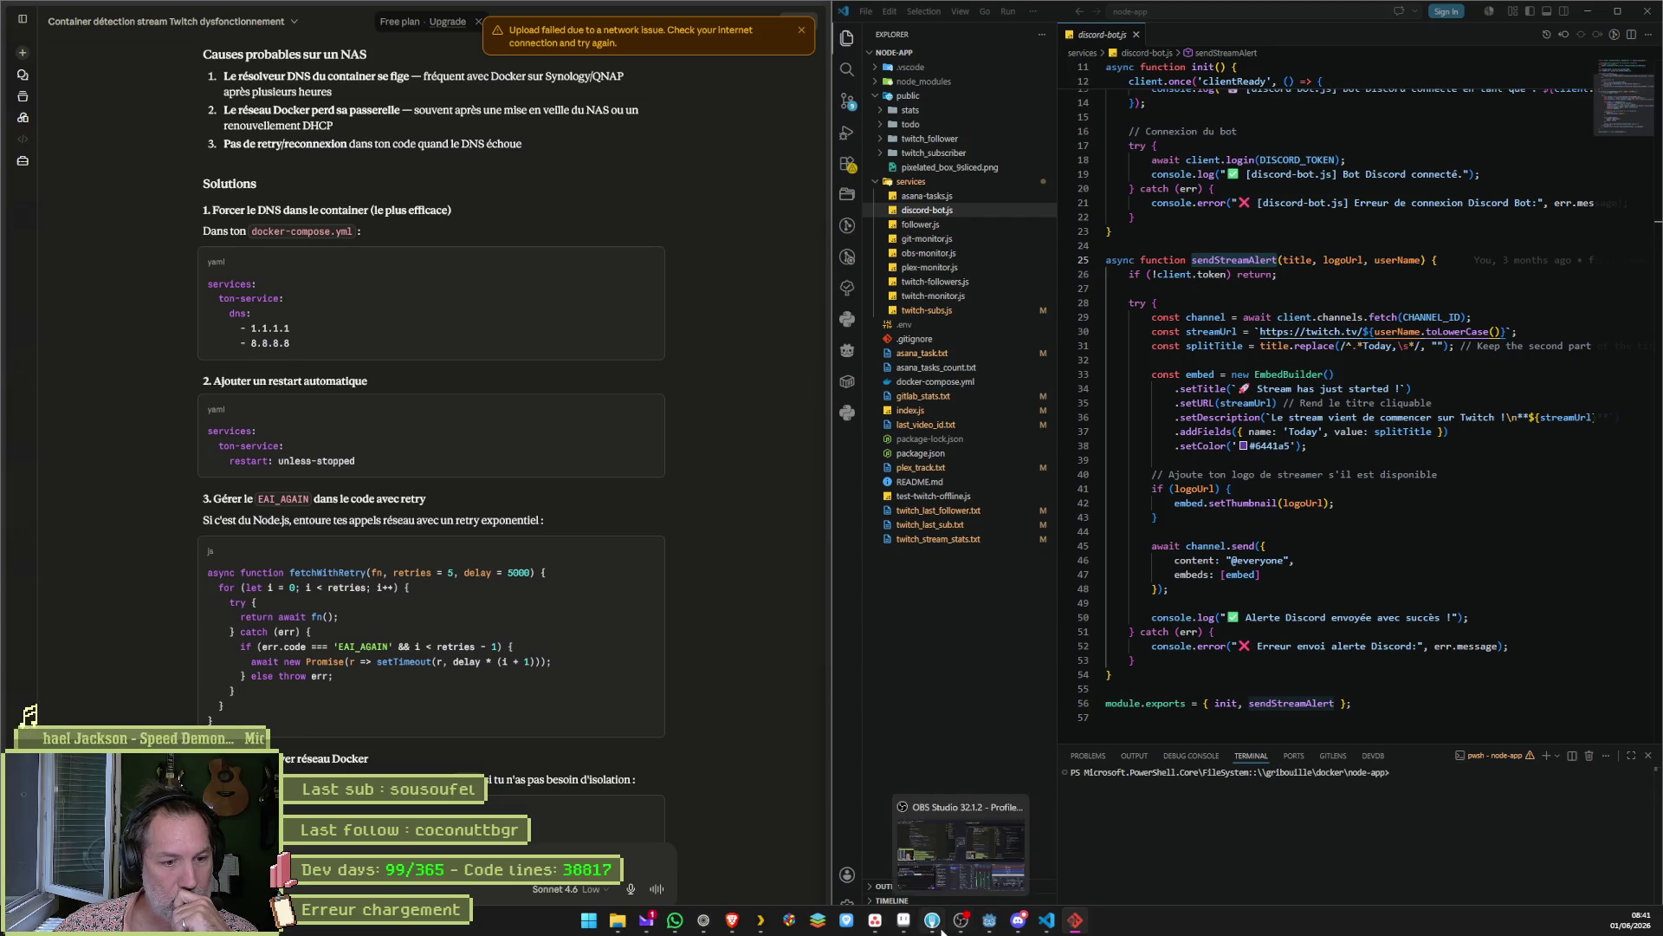
pyautogui.click(932, 920)
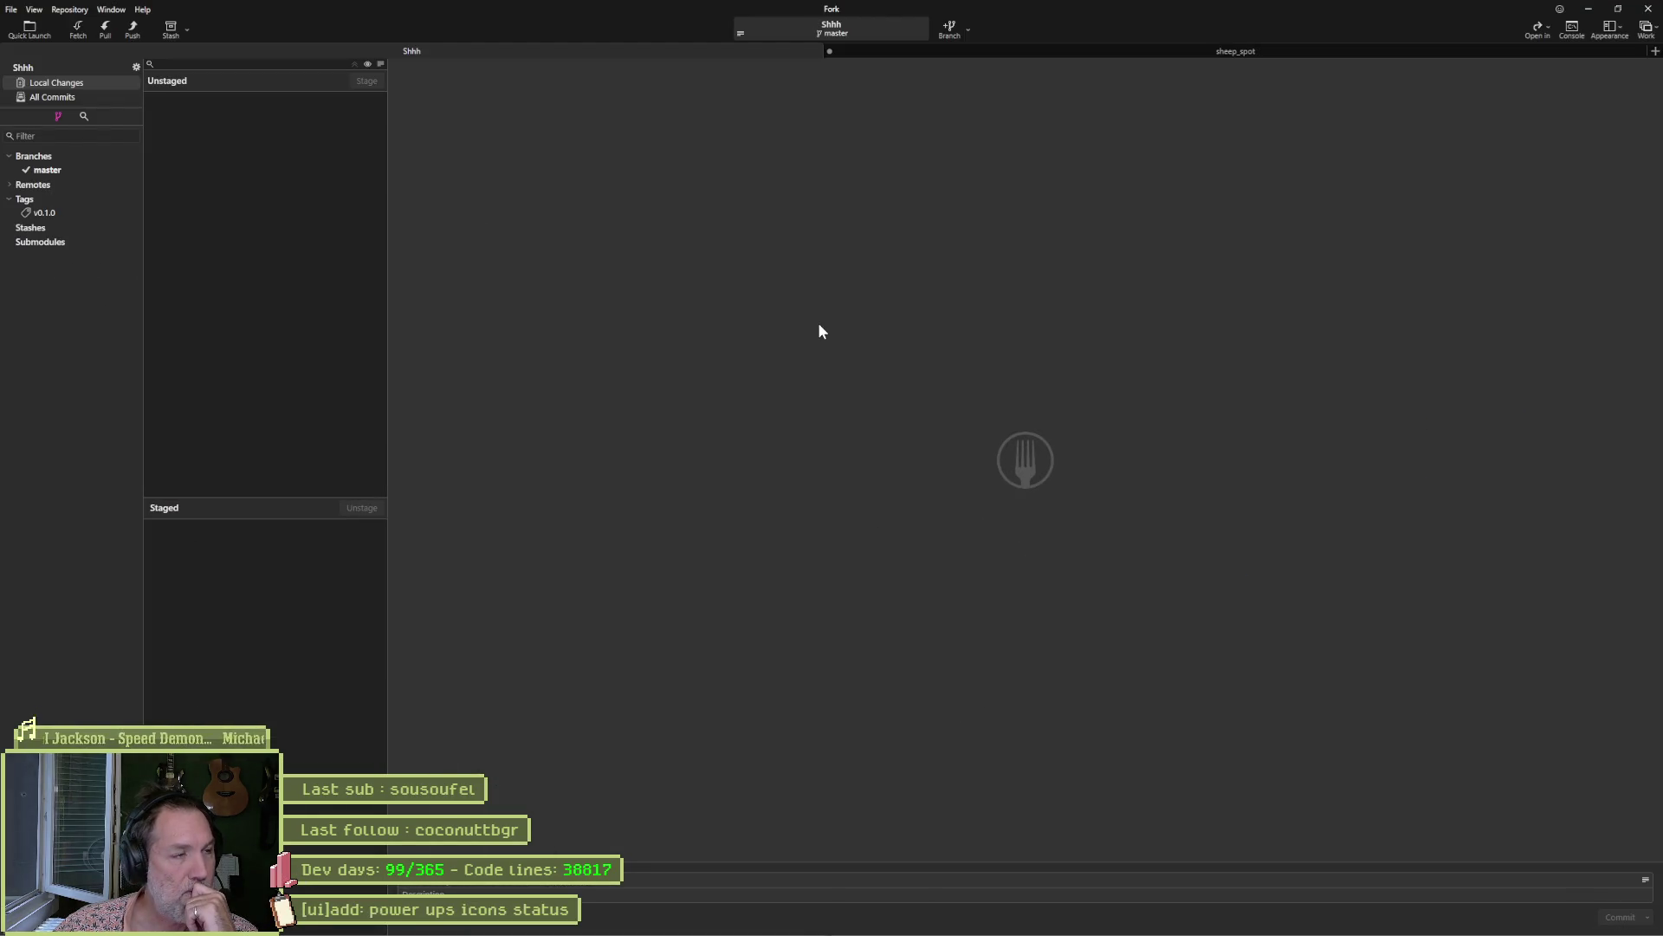
pyautogui.hotkey('alt', 'F4')
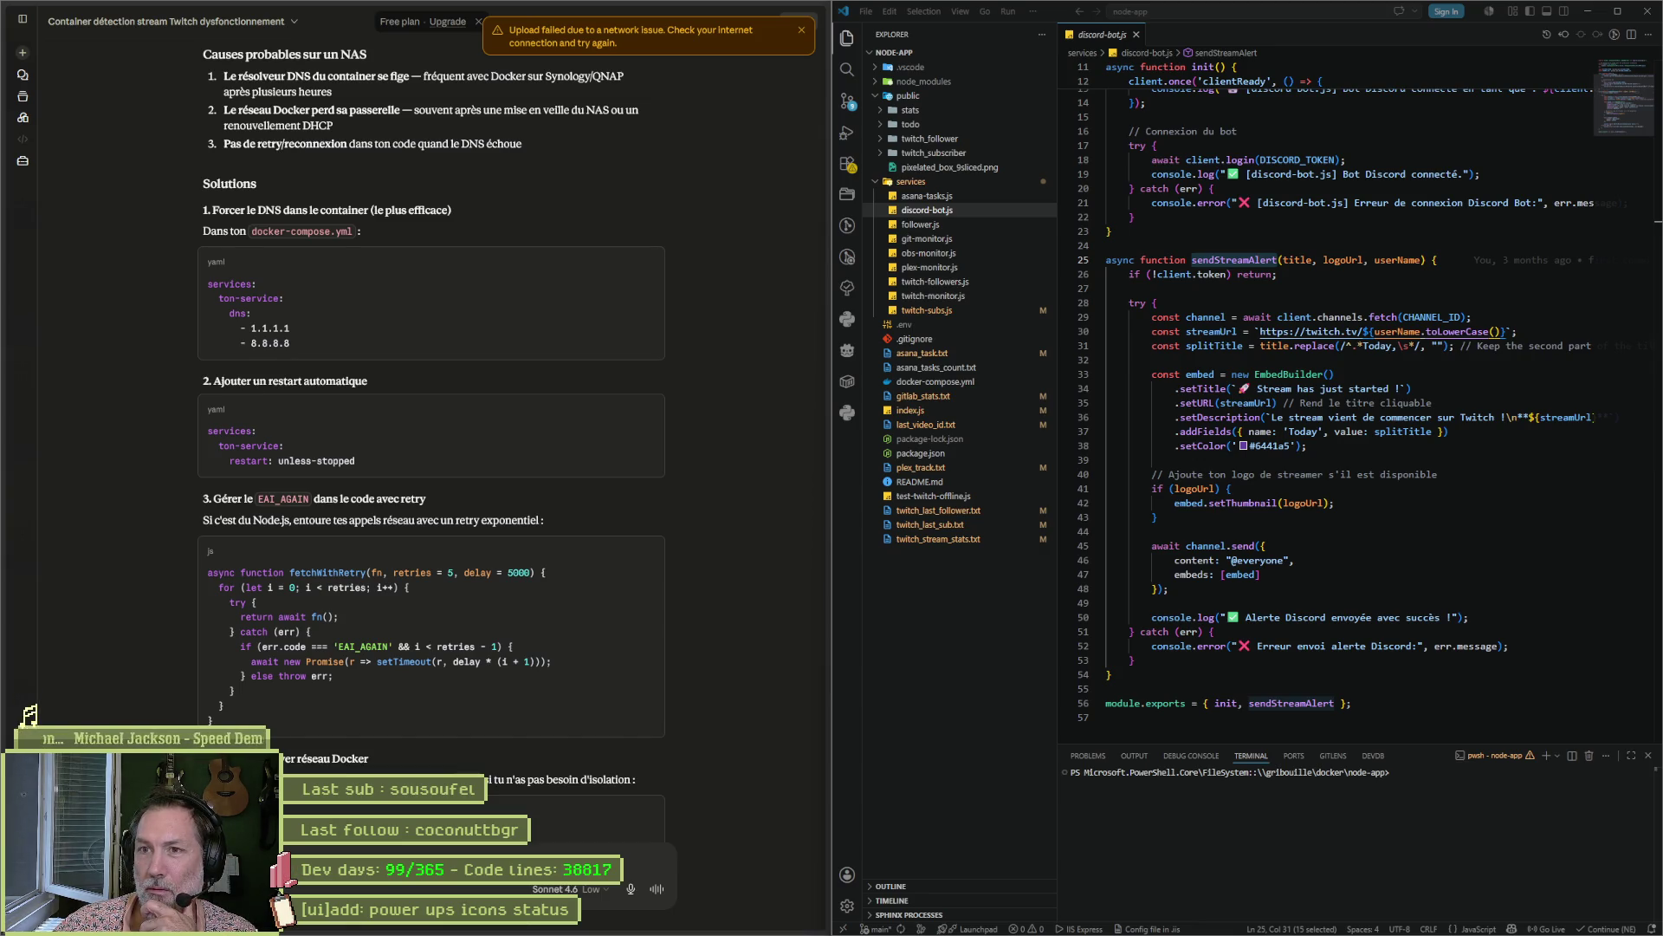
# Run git pull, git status and git push on the Shhh repository, then close Git Bash.
pyautogui.write('git pull')
pyautogui.press('Return')
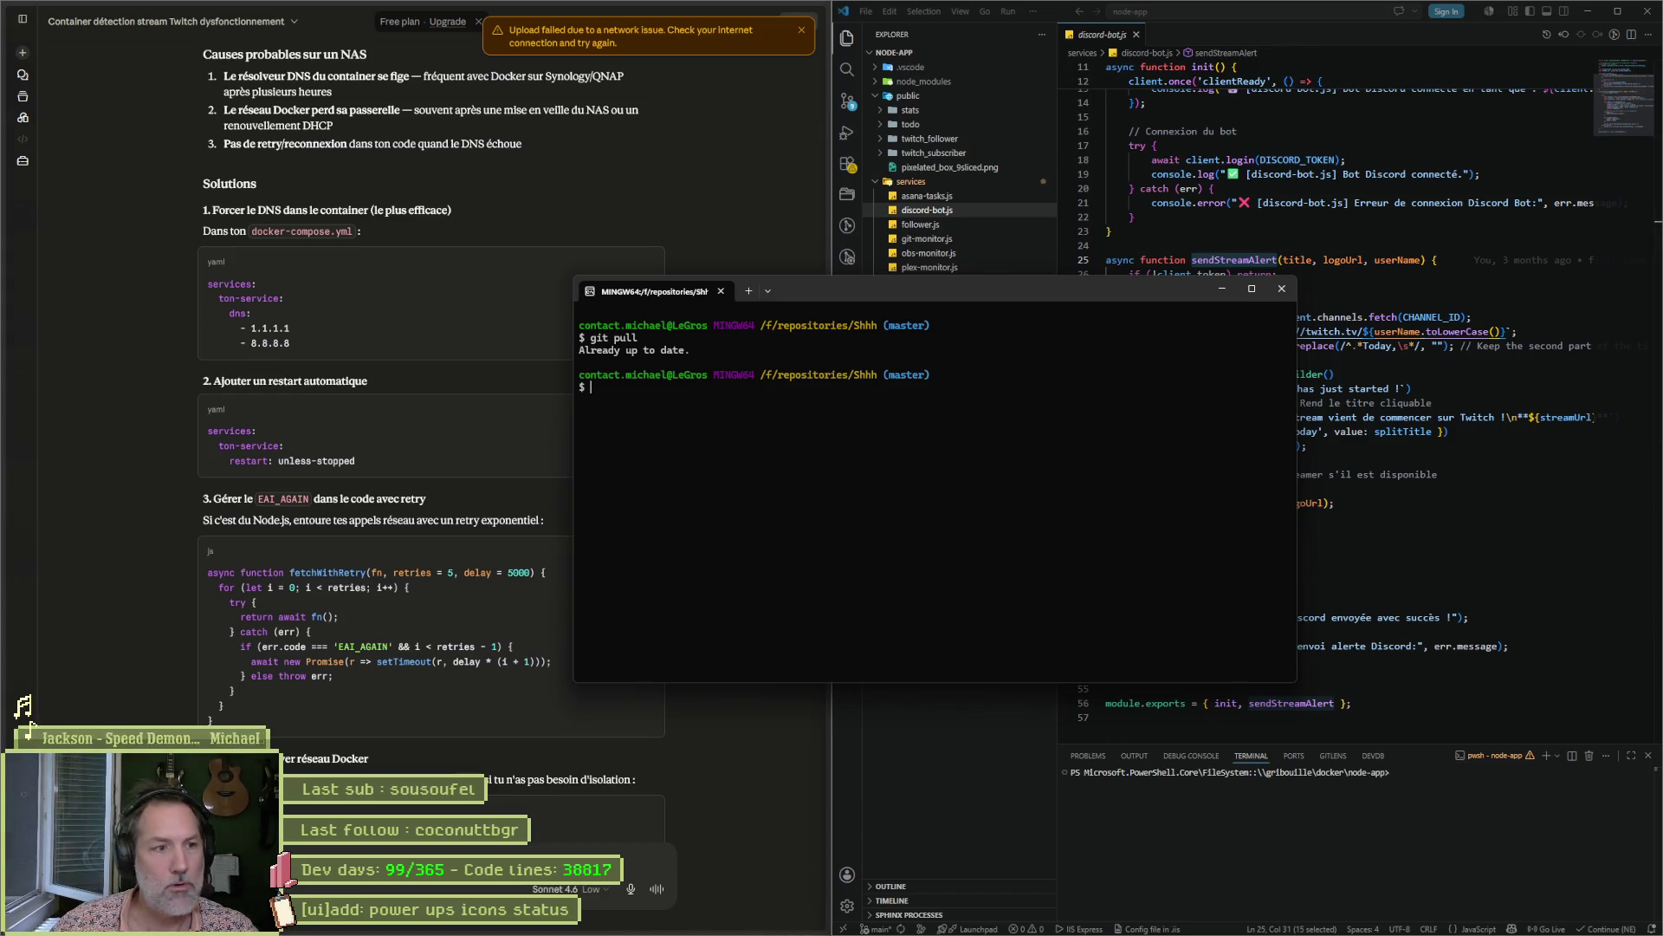
pyautogui.write('git status')
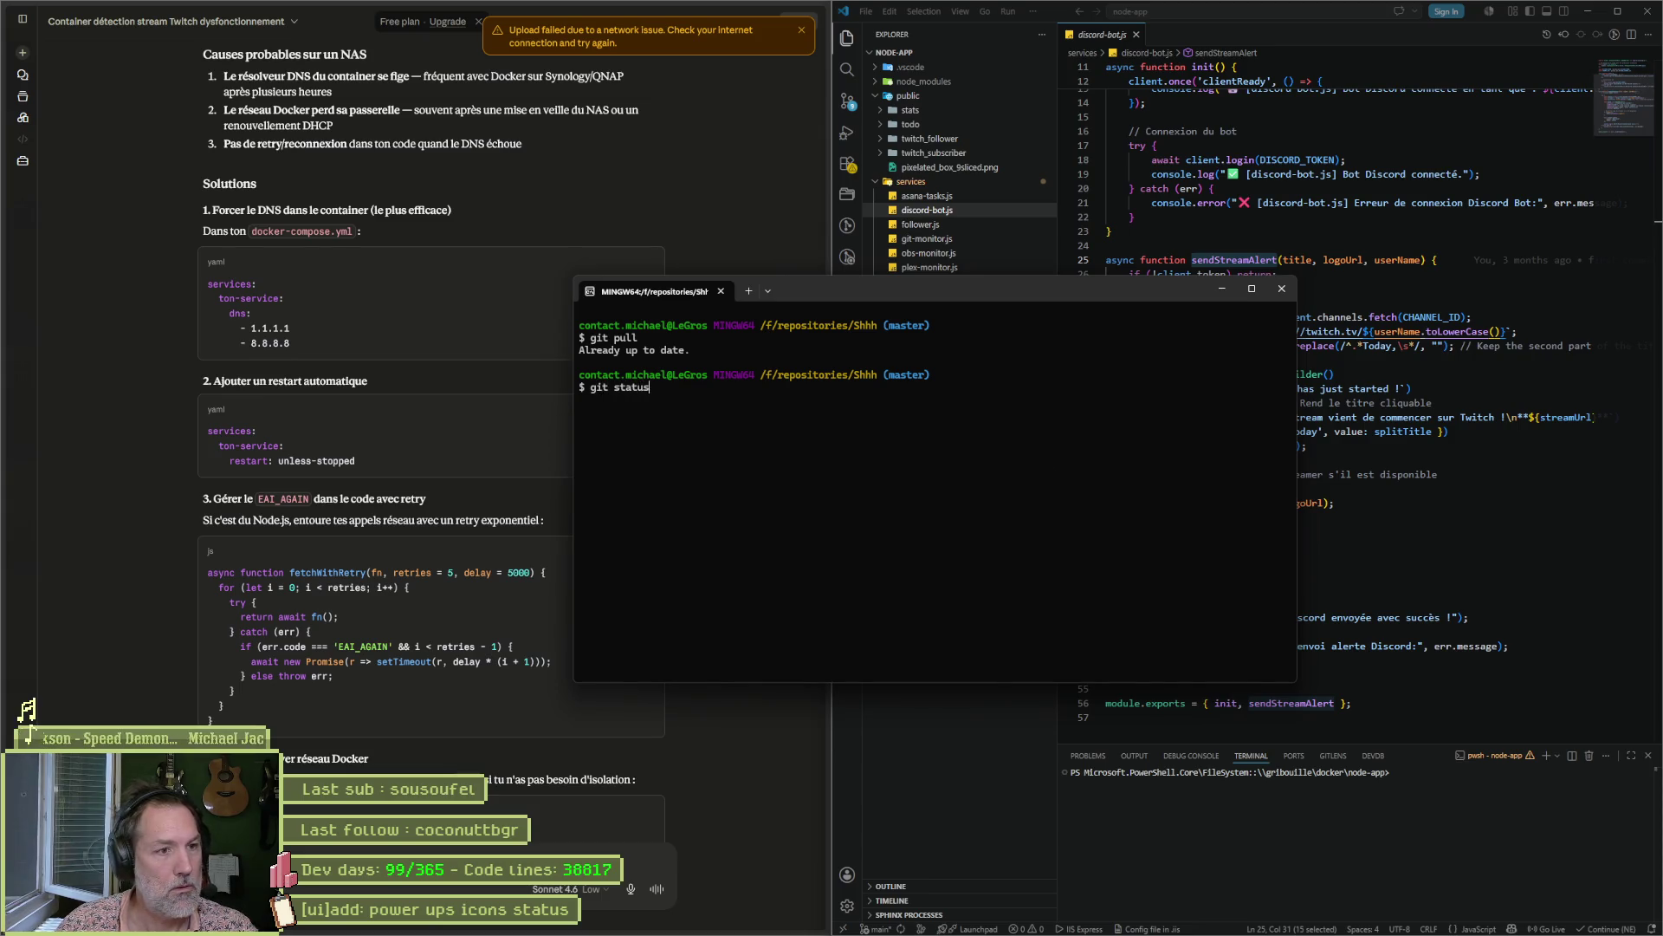
pyautogui.press('Return')
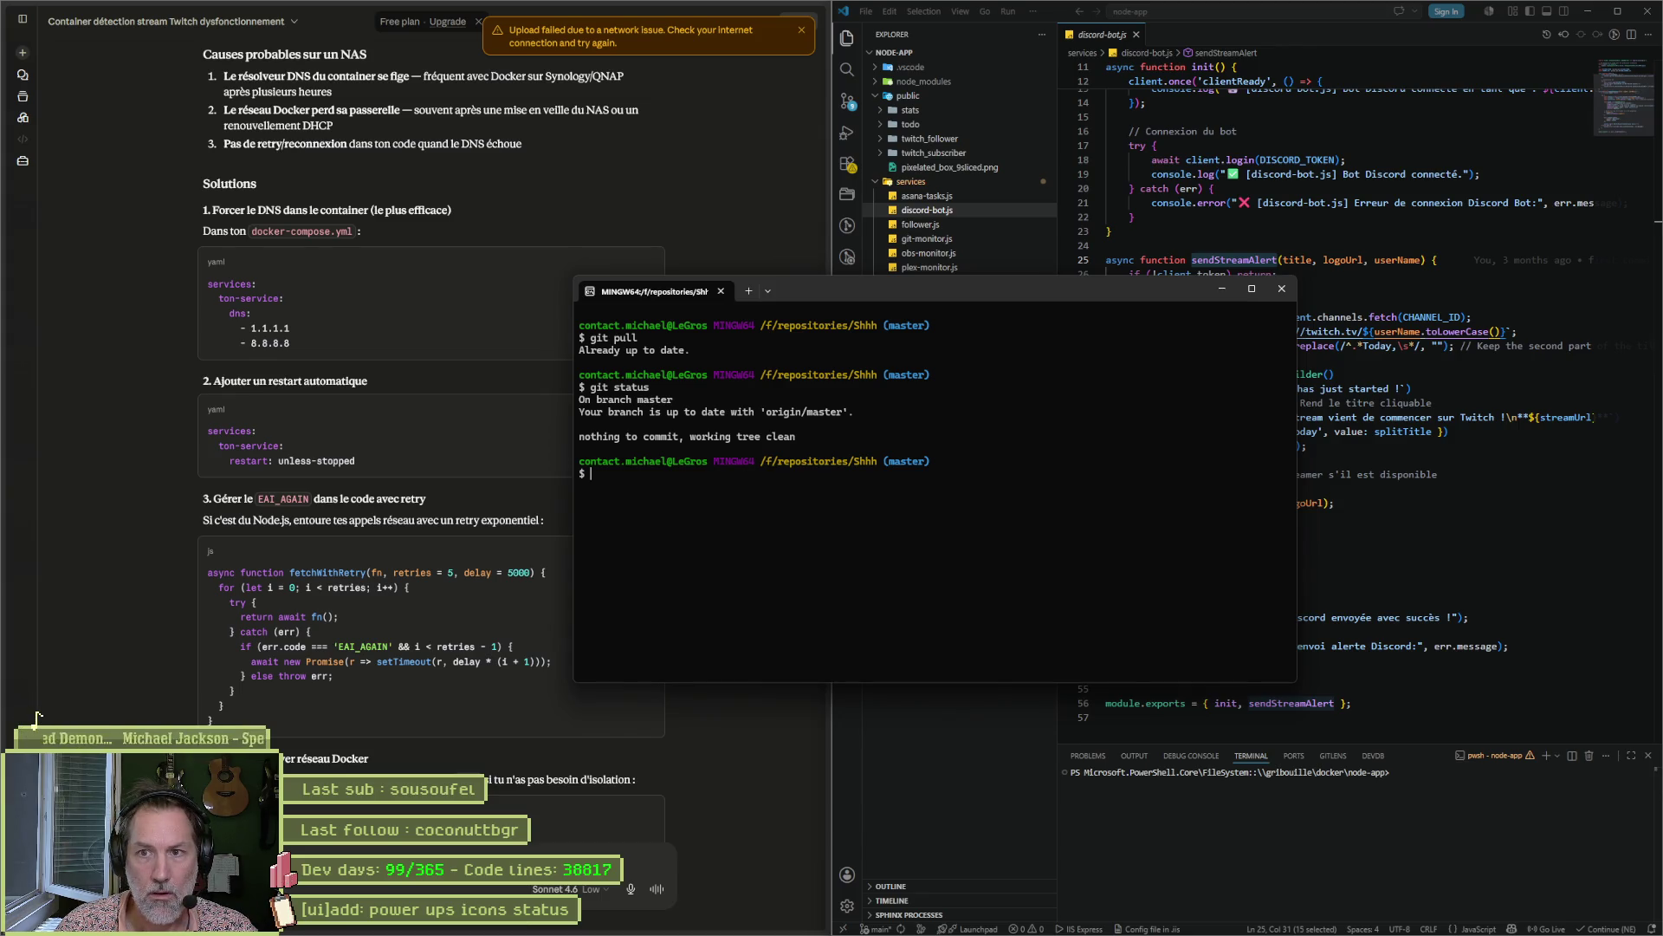
pyautogui.write('git push')
pyautogui.press('Return')
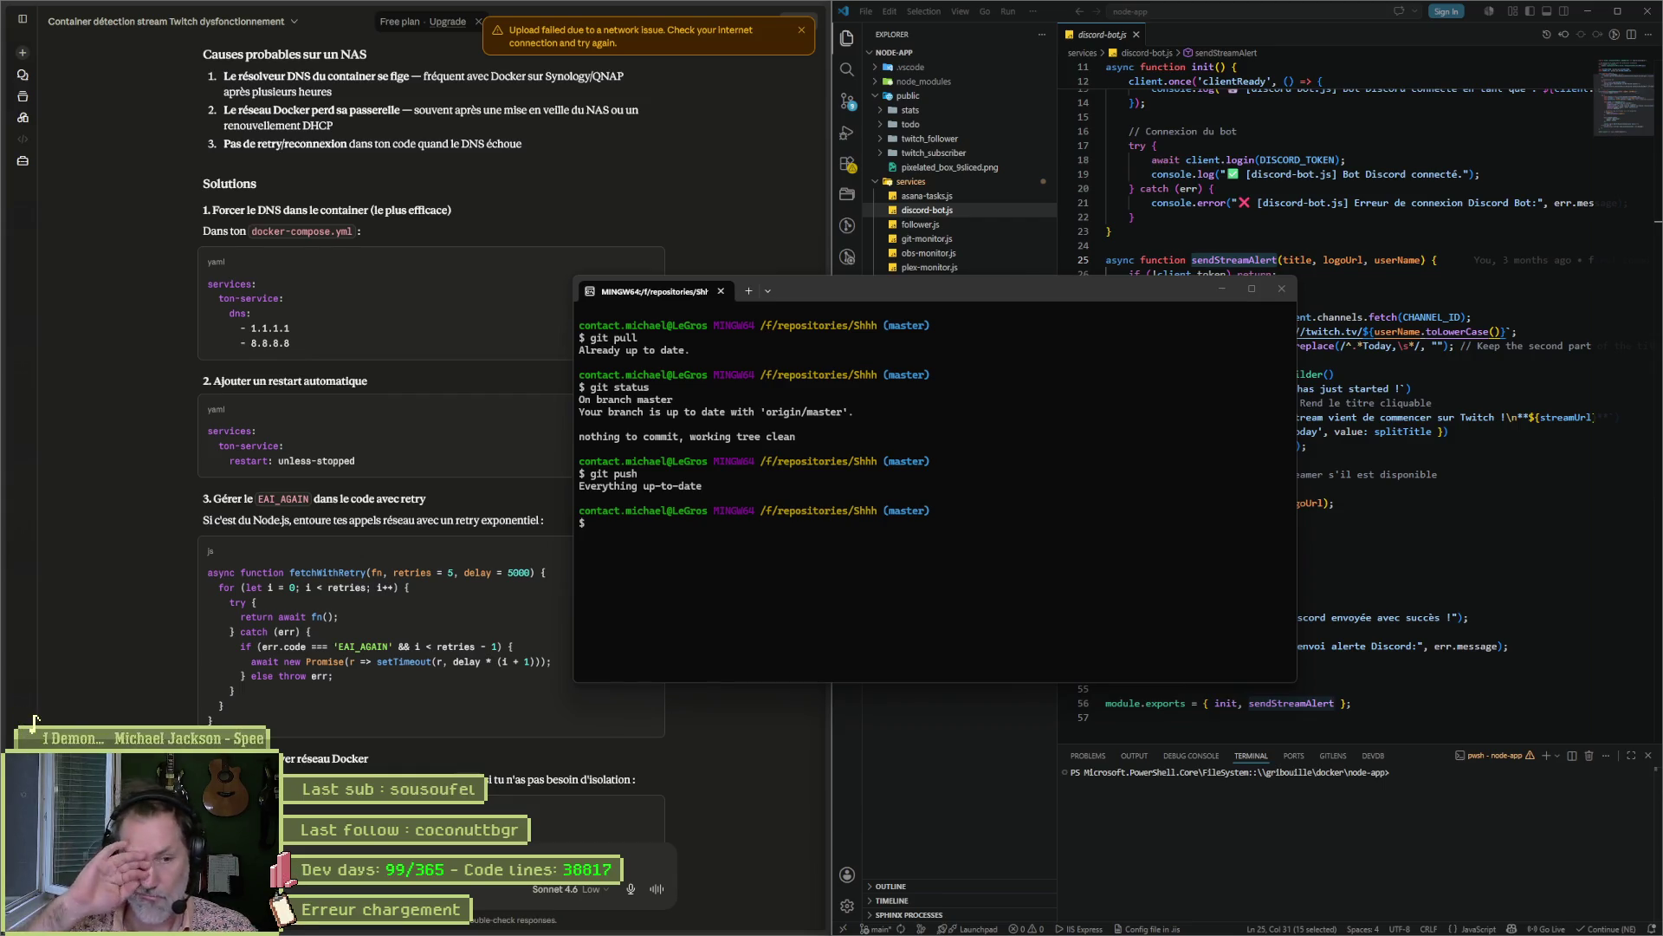
pyautogui.click(1281, 288)
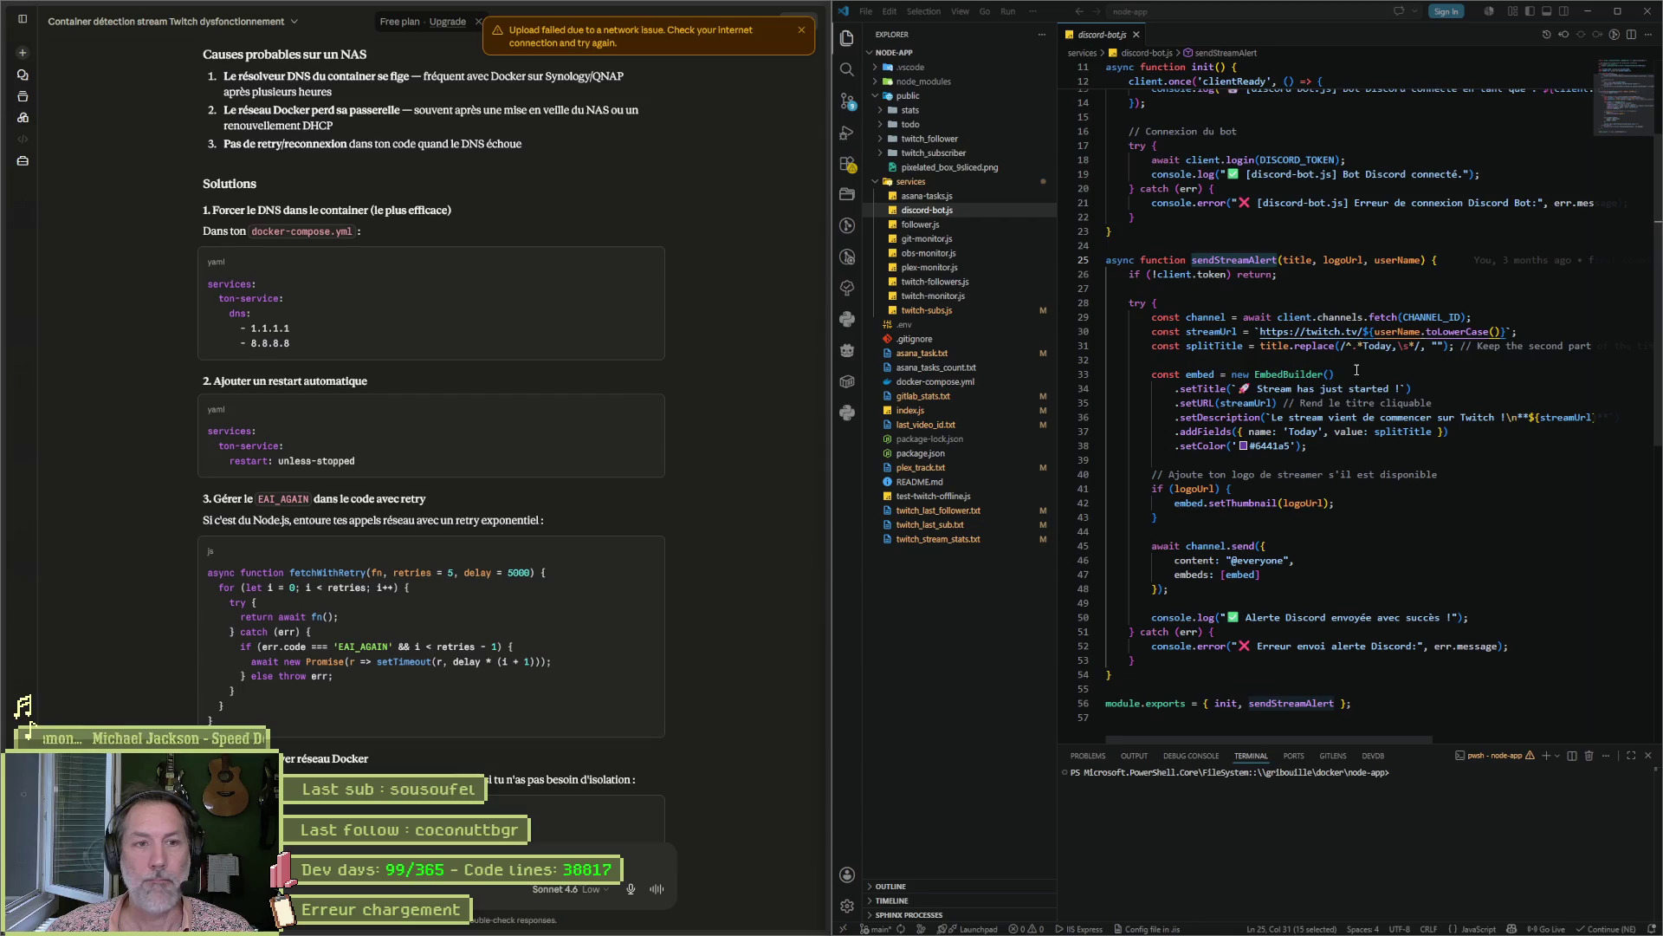
# Minimize VS Code, move the Claude window aside and close File Explorer to reveal Aseprite.
pyautogui.click(1588, 11)
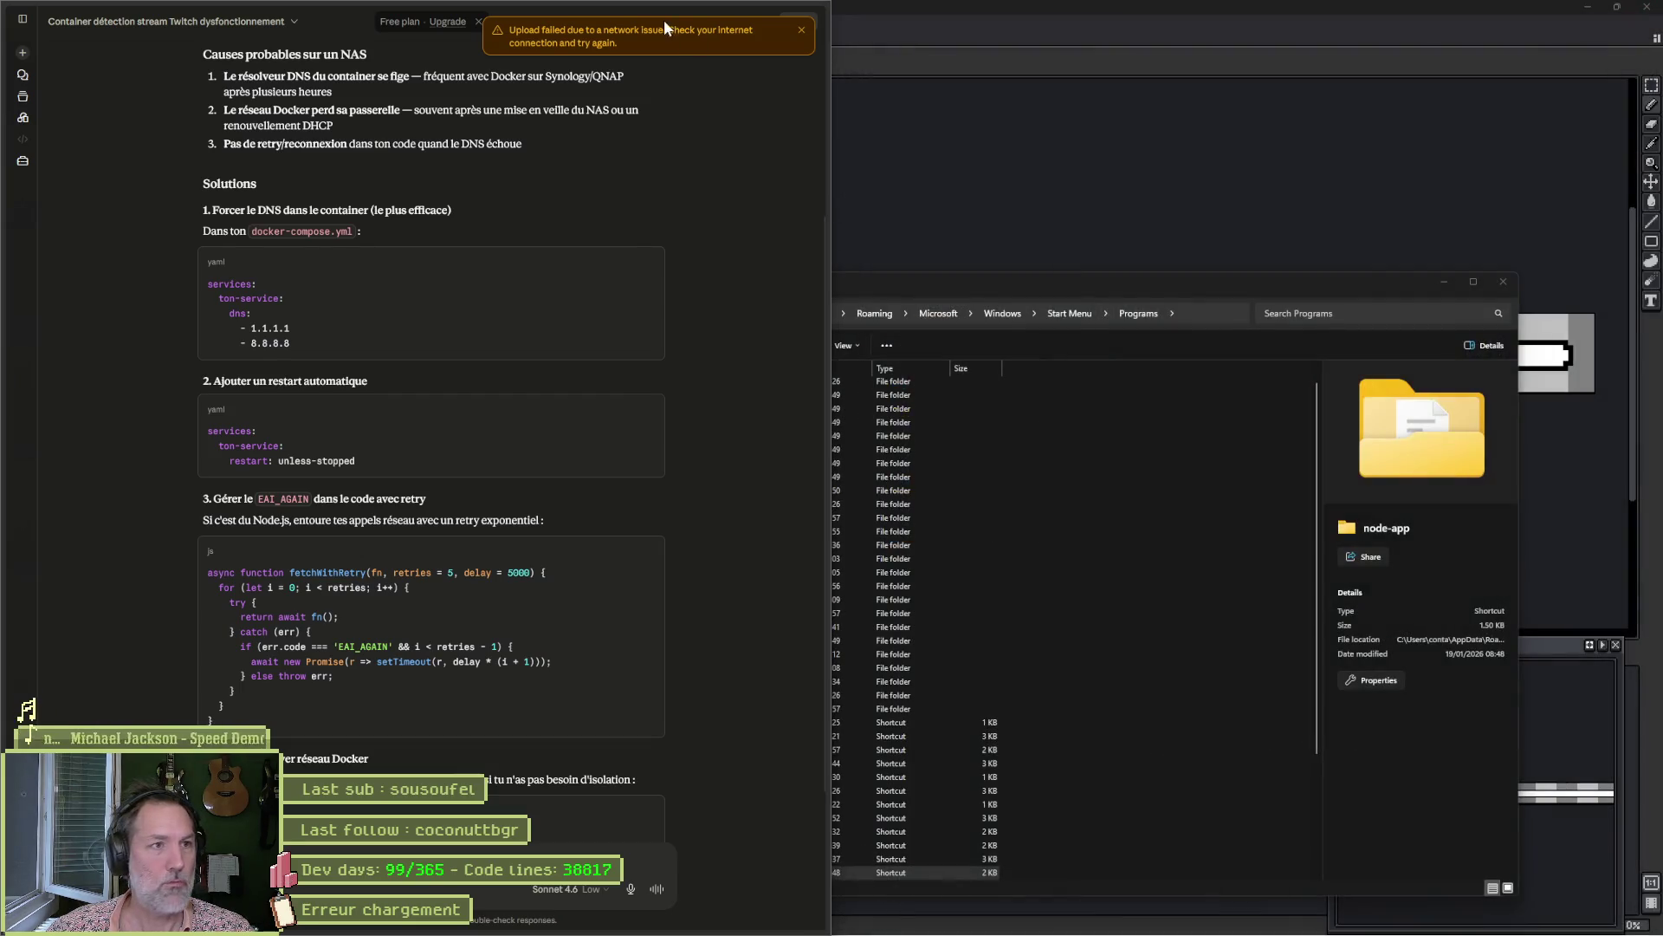
pyautogui.moveTo(693, 15)
pyautogui.mouseDown()
pyautogui.moveTo(761, 14)
pyautogui.moveTo(1358, 196)
pyautogui.moveTo(1339, 132)
pyautogui.moveTo(1352, 2)
pyautogui.mouseUp()
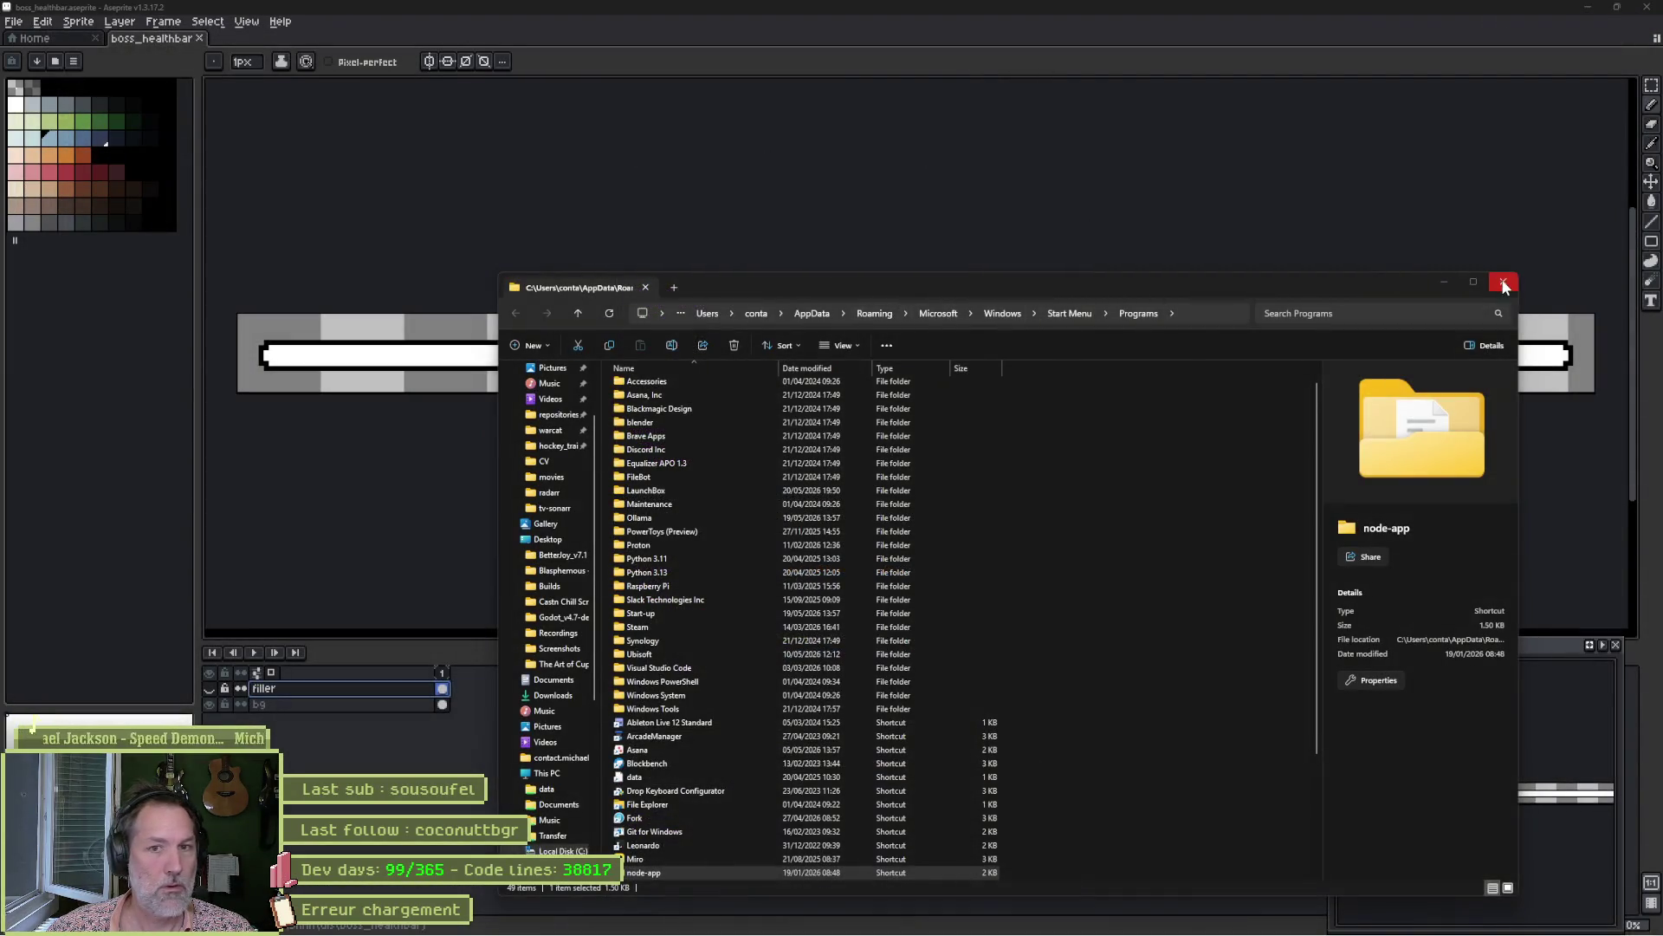
pyautogui.click(1503, 282)
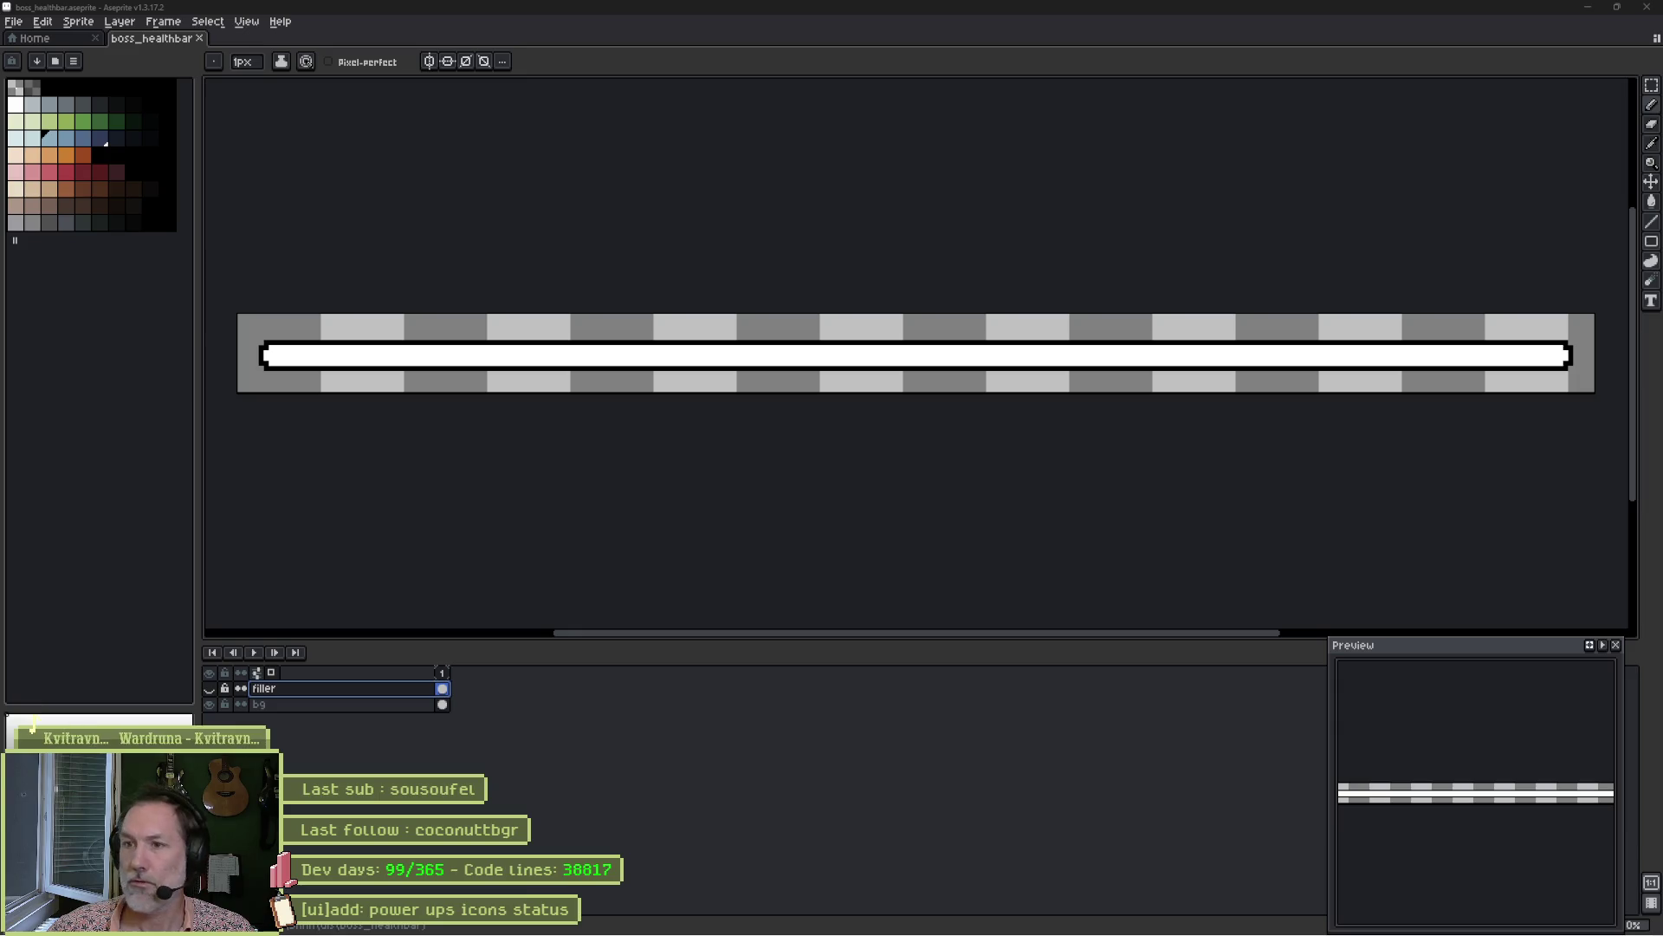
# Close the Fork window and start the web browser on a new blank tab.
pyautogui.hotkey('alt', 'F4')
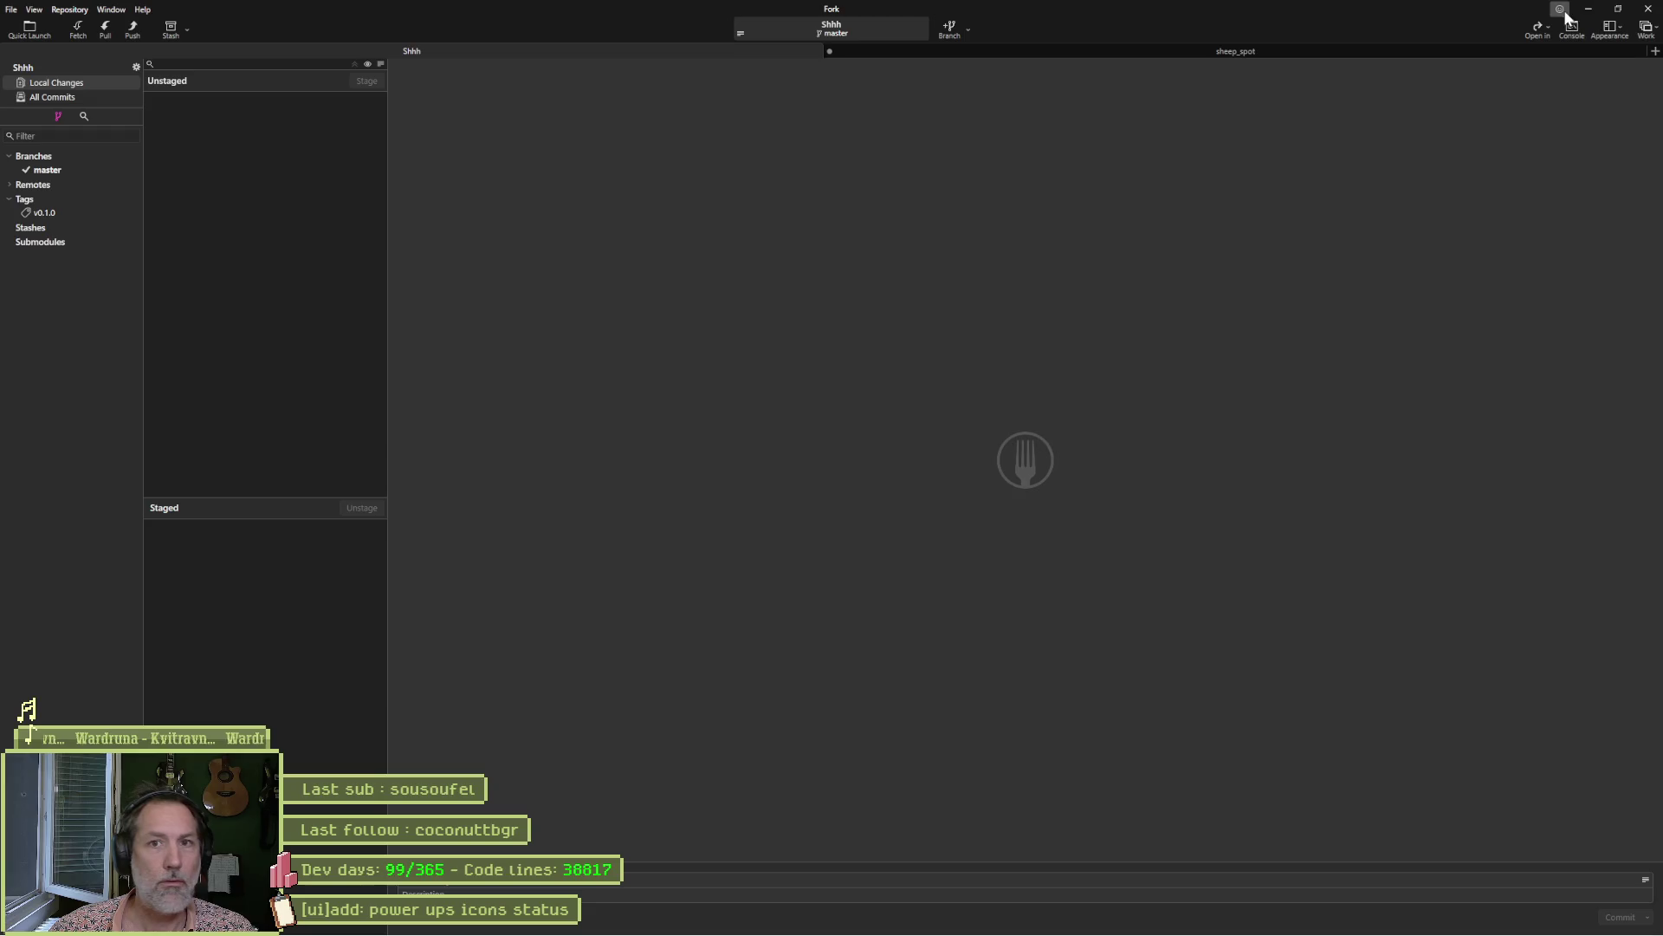
pyautogui.click(1650, 10)
pyautogui.moveTo(663, 931)
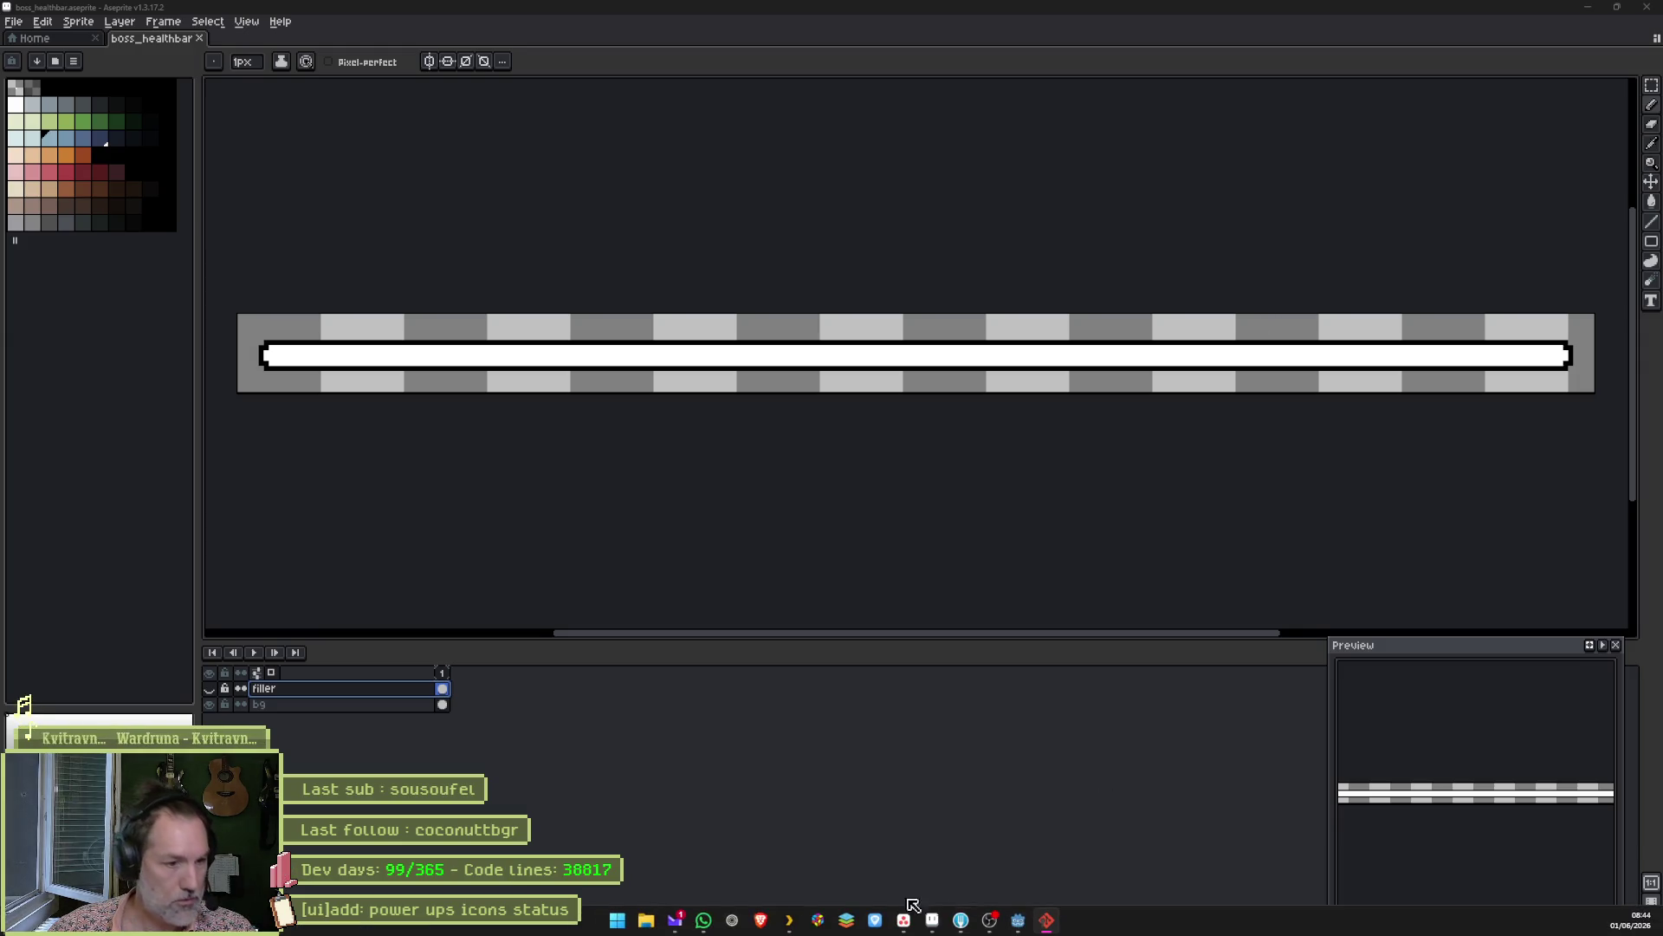
pyautogui.click(733, 922)
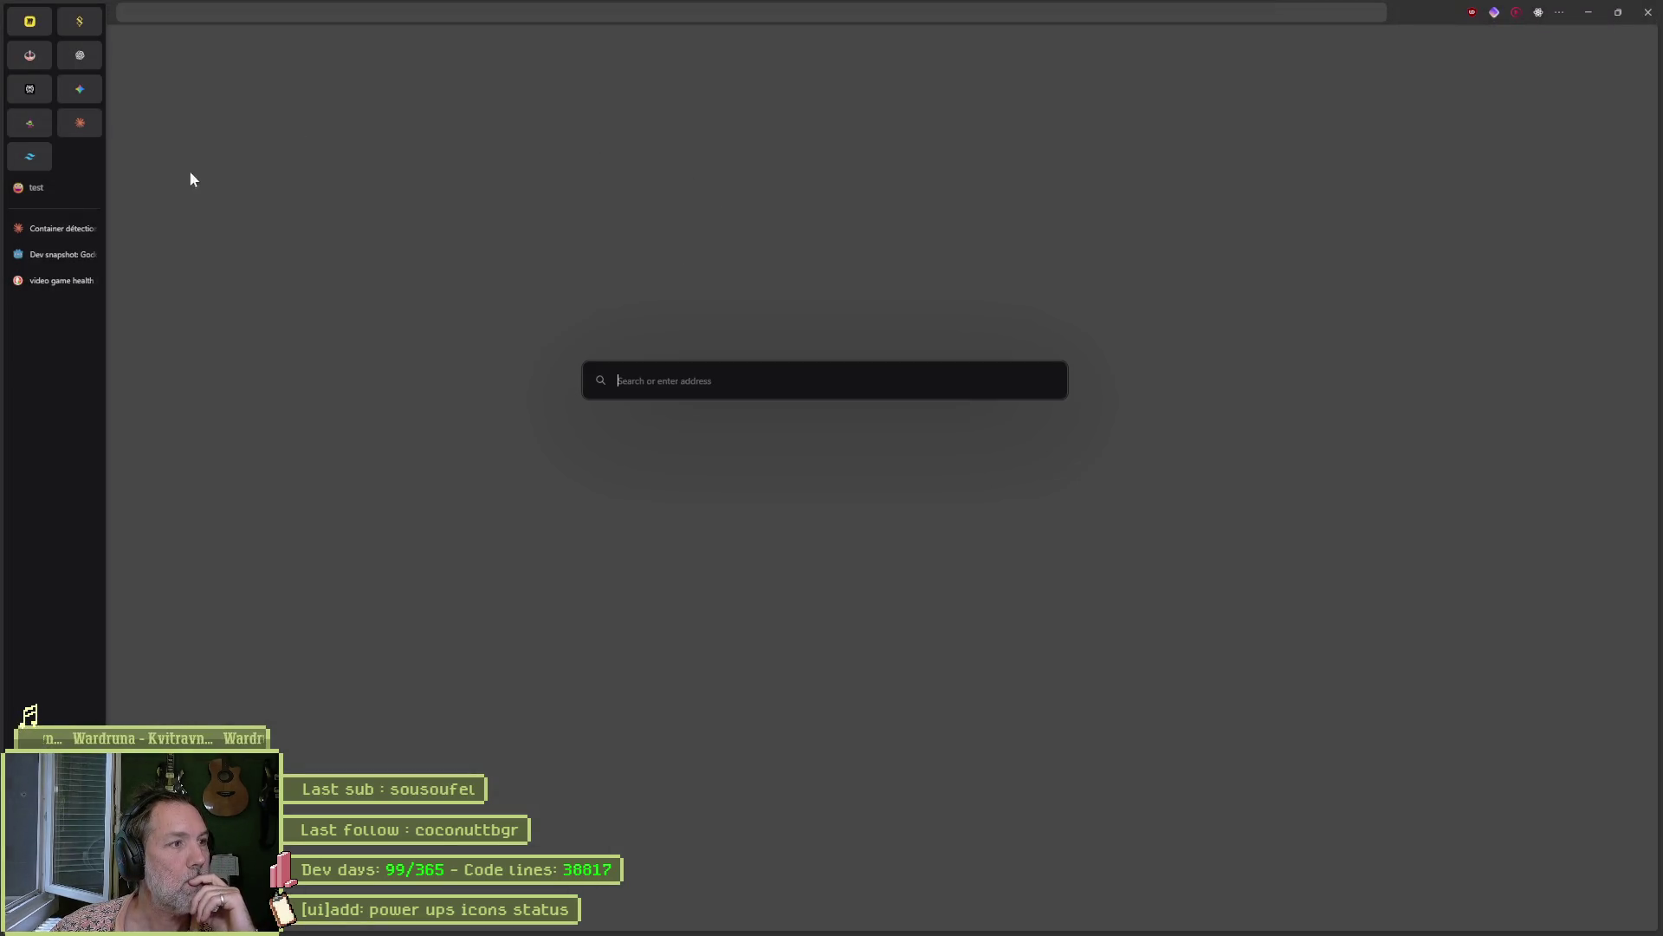
# Open the Godot 4.7 beta 4 dev snapshot post and read its Highlights, selecting 'Asset Store's'.
pyautogui.click(49, 258)
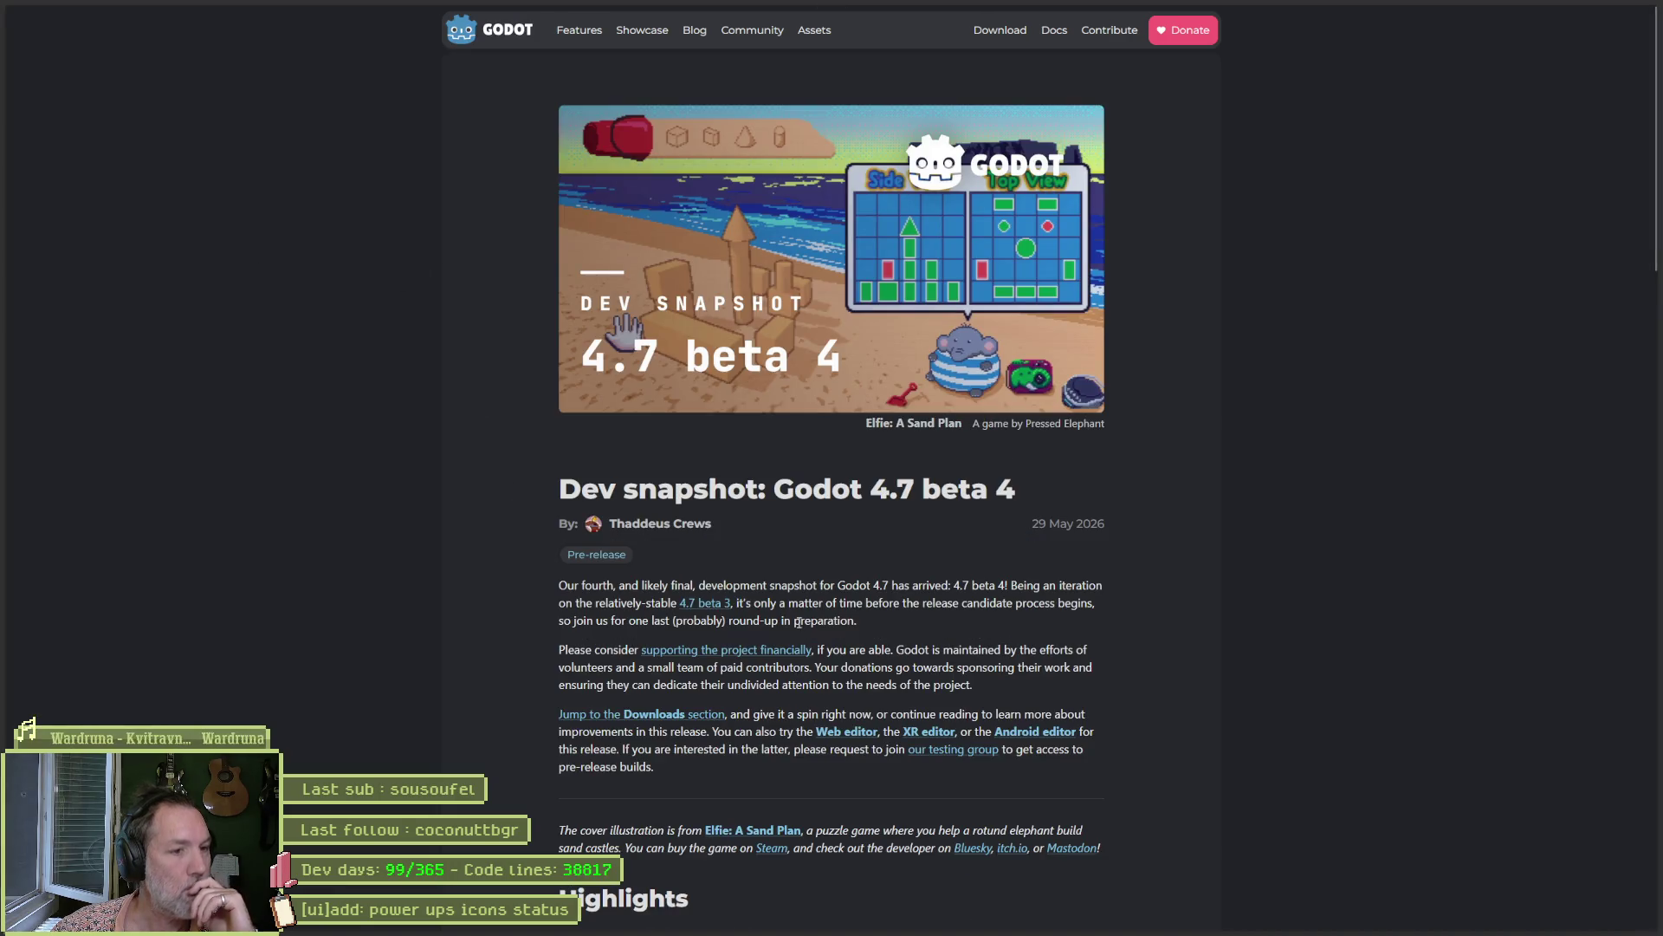
pyautogui.scroll(-2, 942, 616)
pyautogui.scroll(-6, 943, 615)
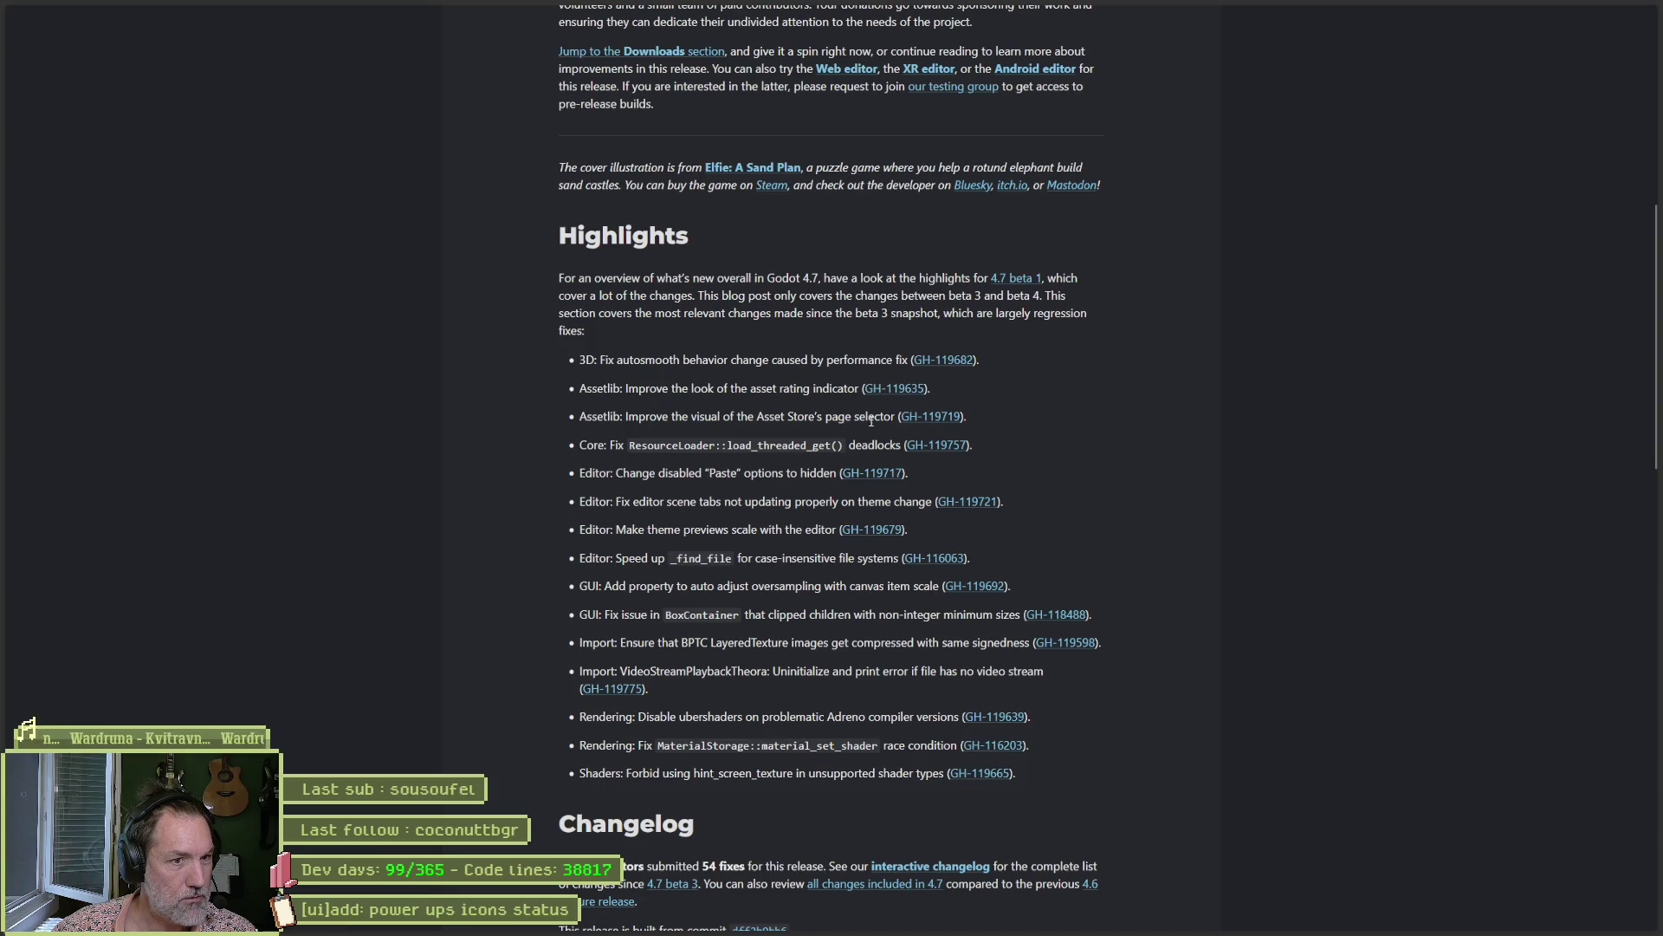
pyautogui.moveTo(776, 415); pyautogui.dragTo(824, 417)
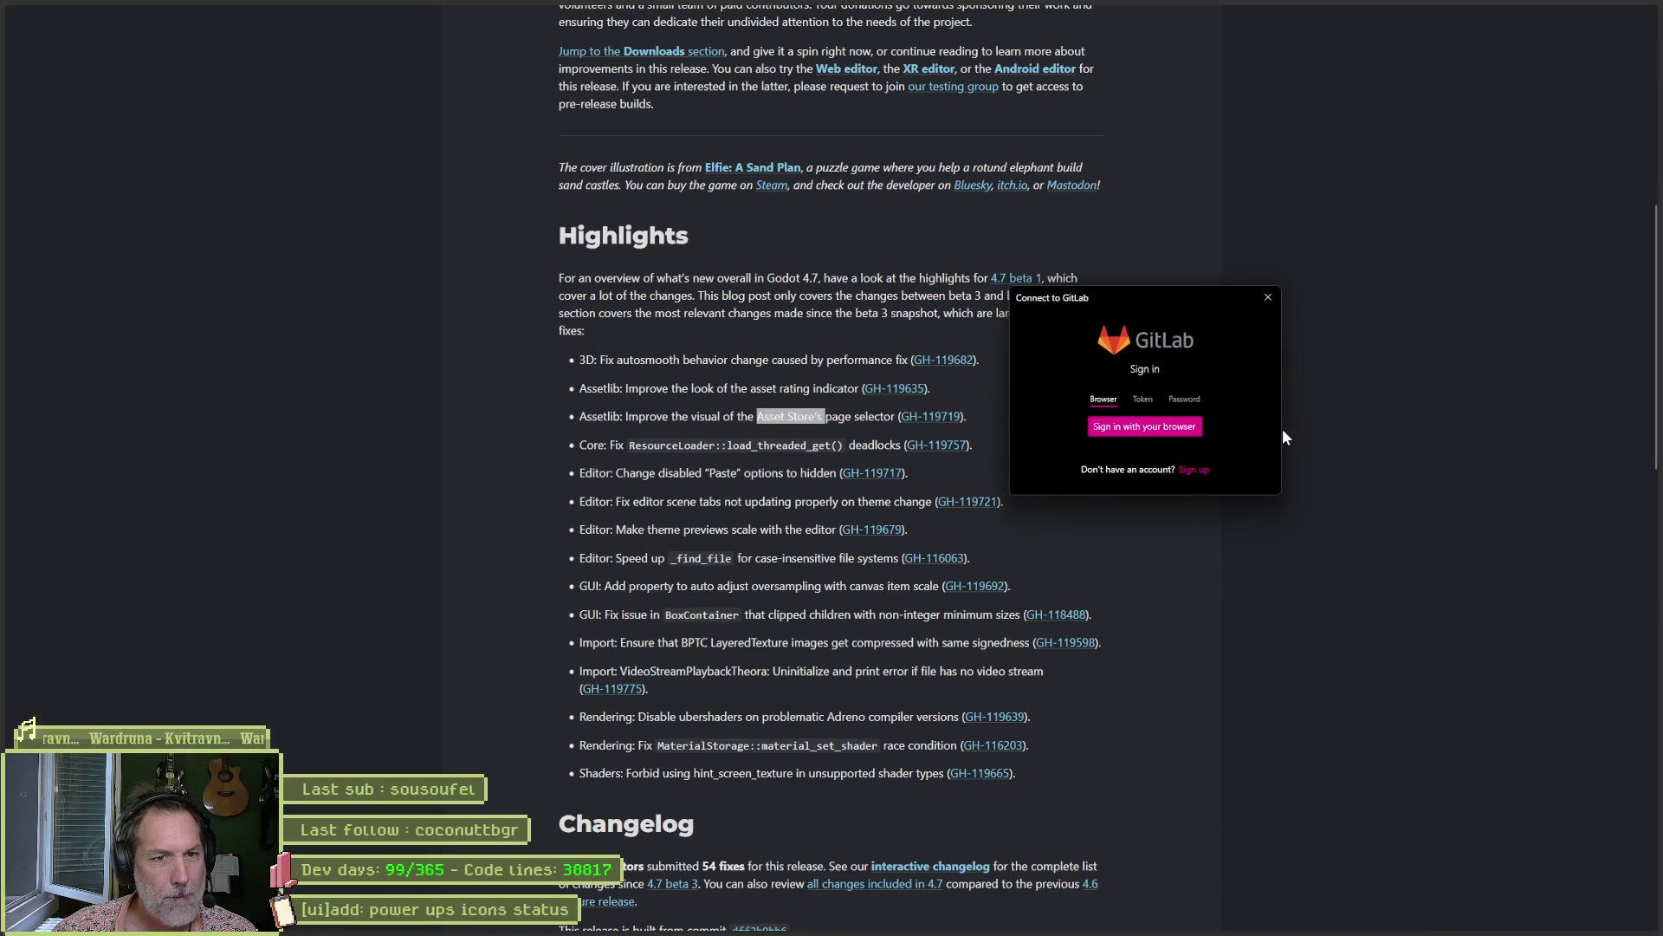
# Close the Connect to GitLab sign-in dialog without signing in.
pyautogui.moveTo(1046, 921)
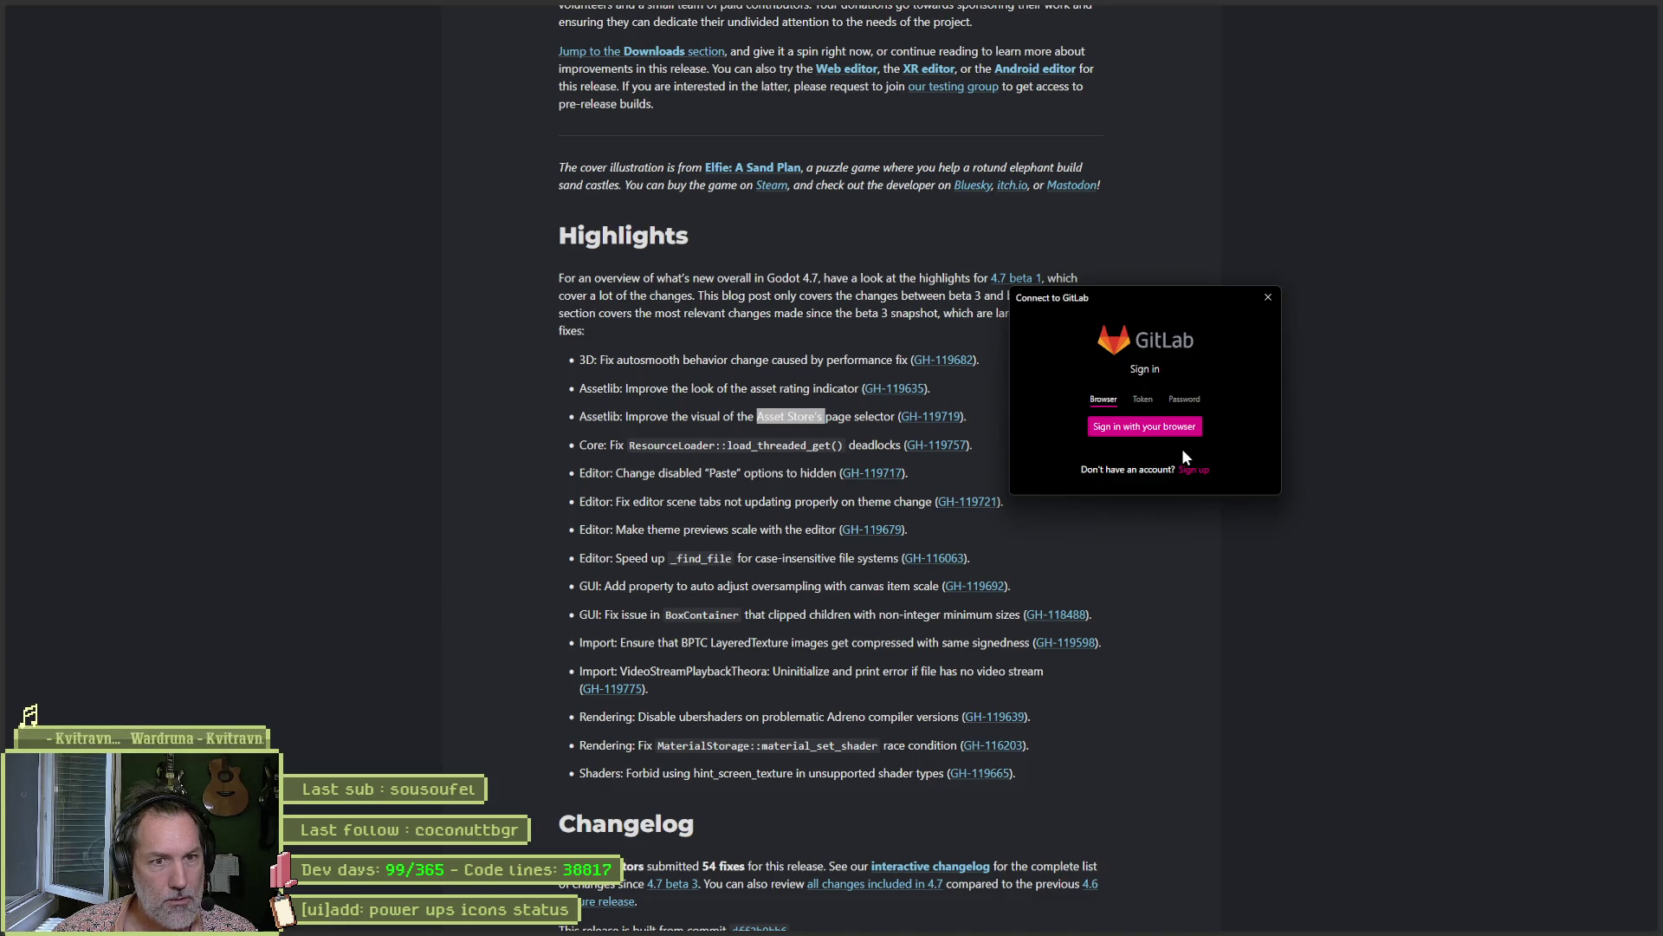
pyautogui.click(1266, 297)
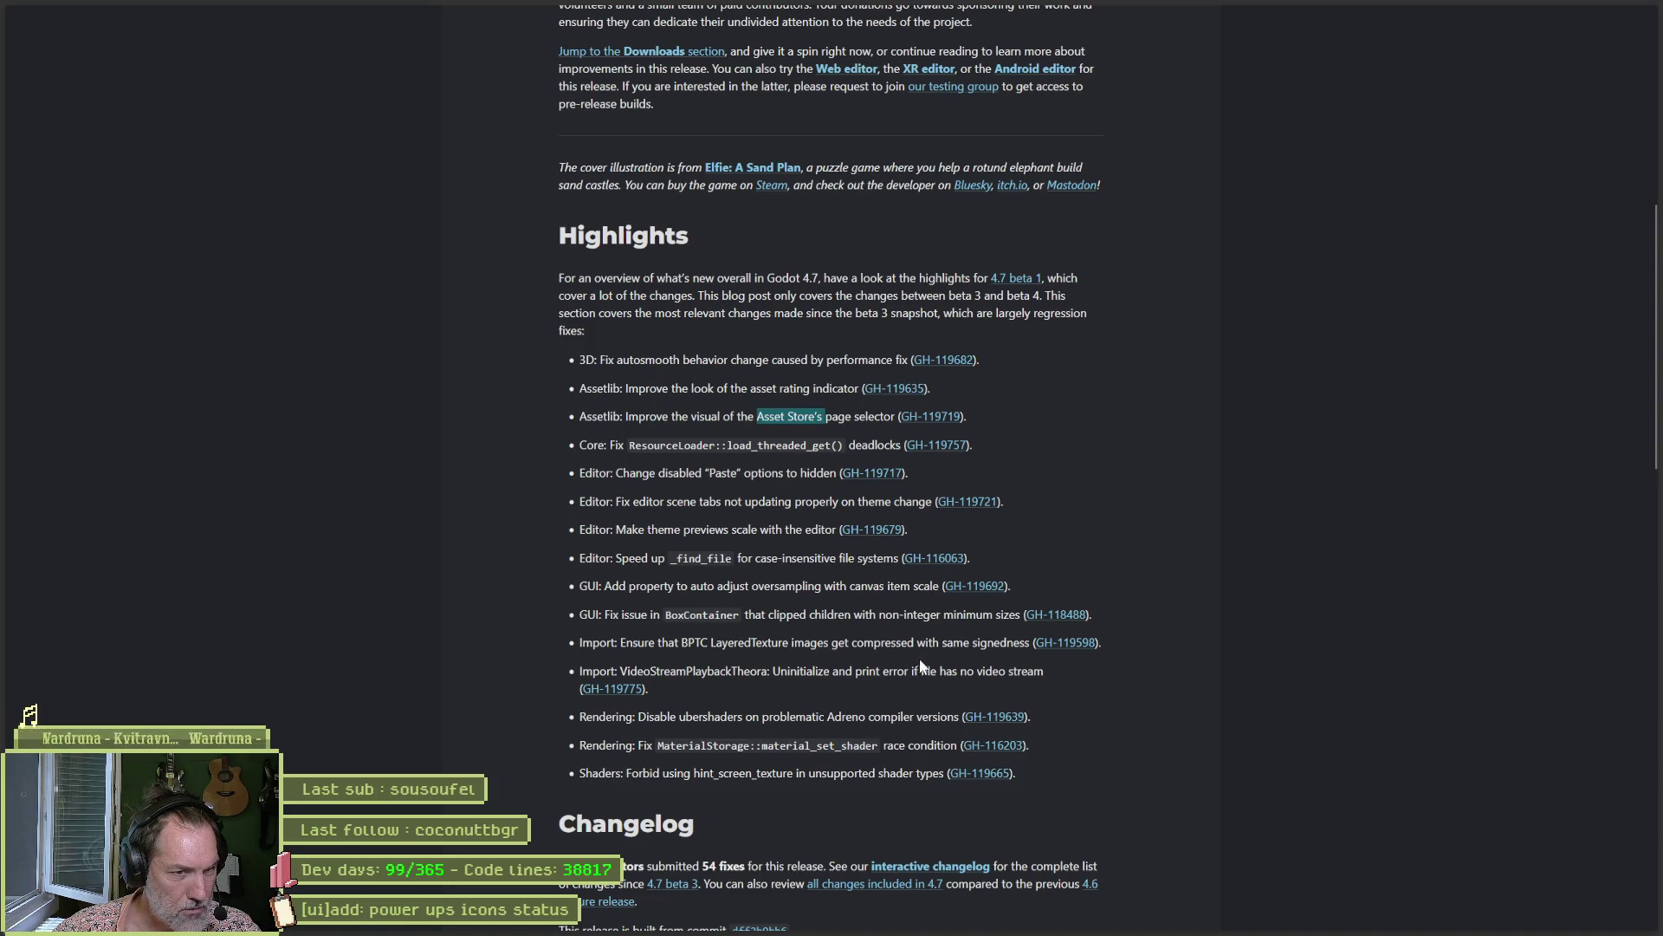
# Scroll to the post's Changelog section and open the 4.7-beta4 interactive changelog.
pyautogui.scroll(-3, 763, 683)
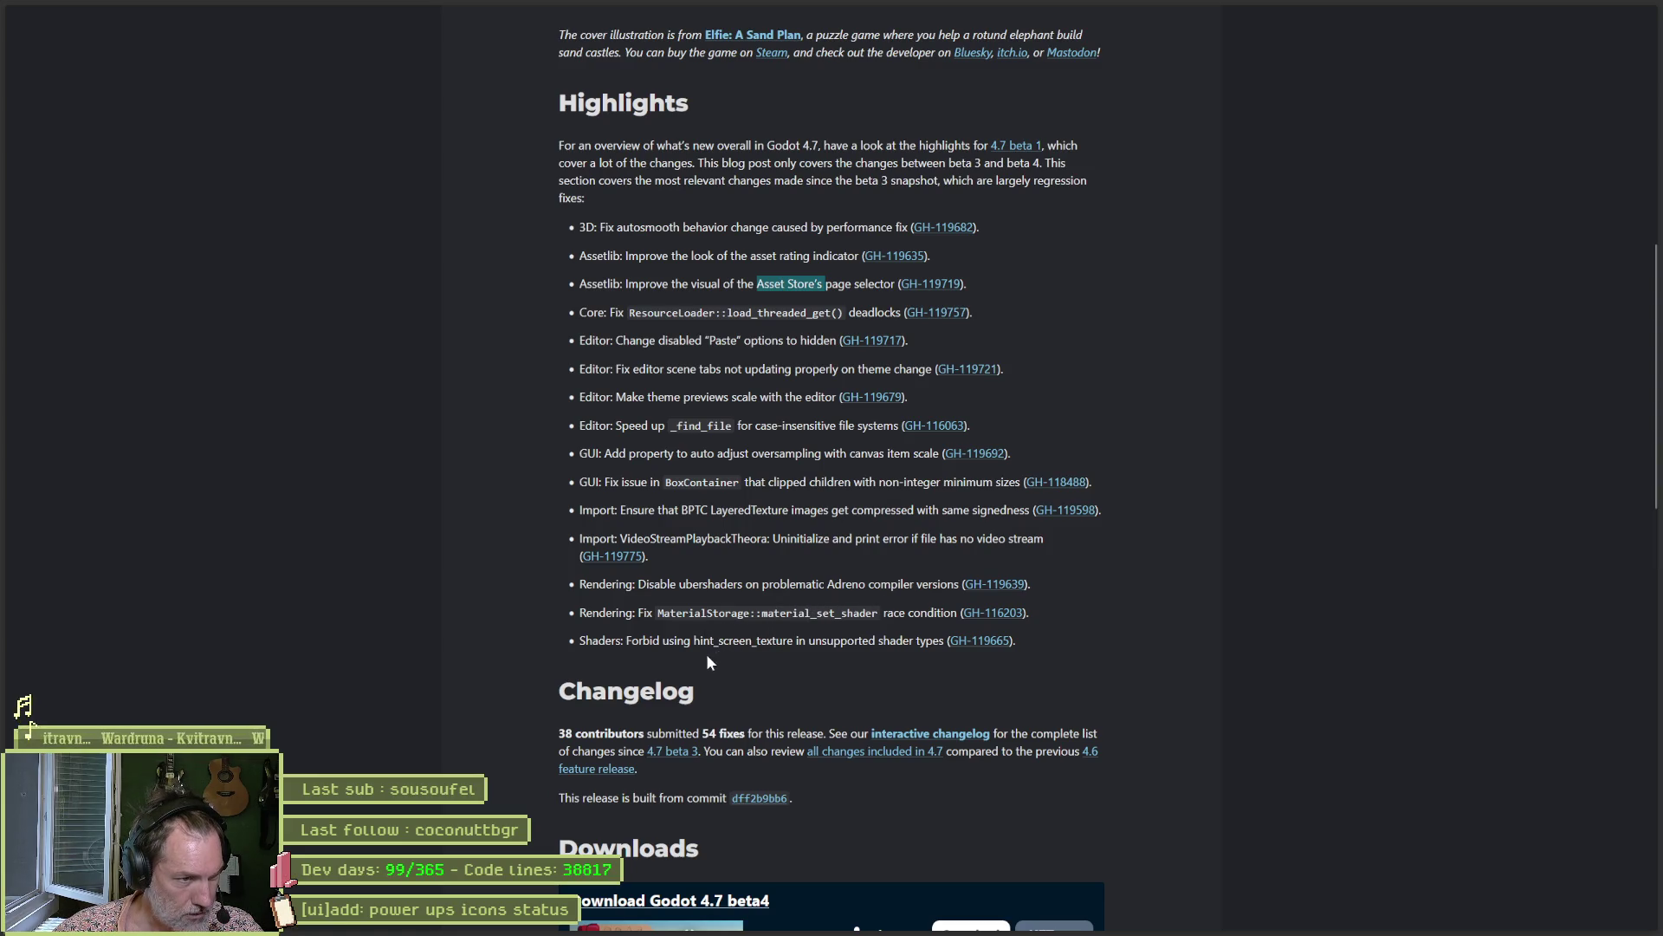
pyautogui.scroll(-1, 706, 641)
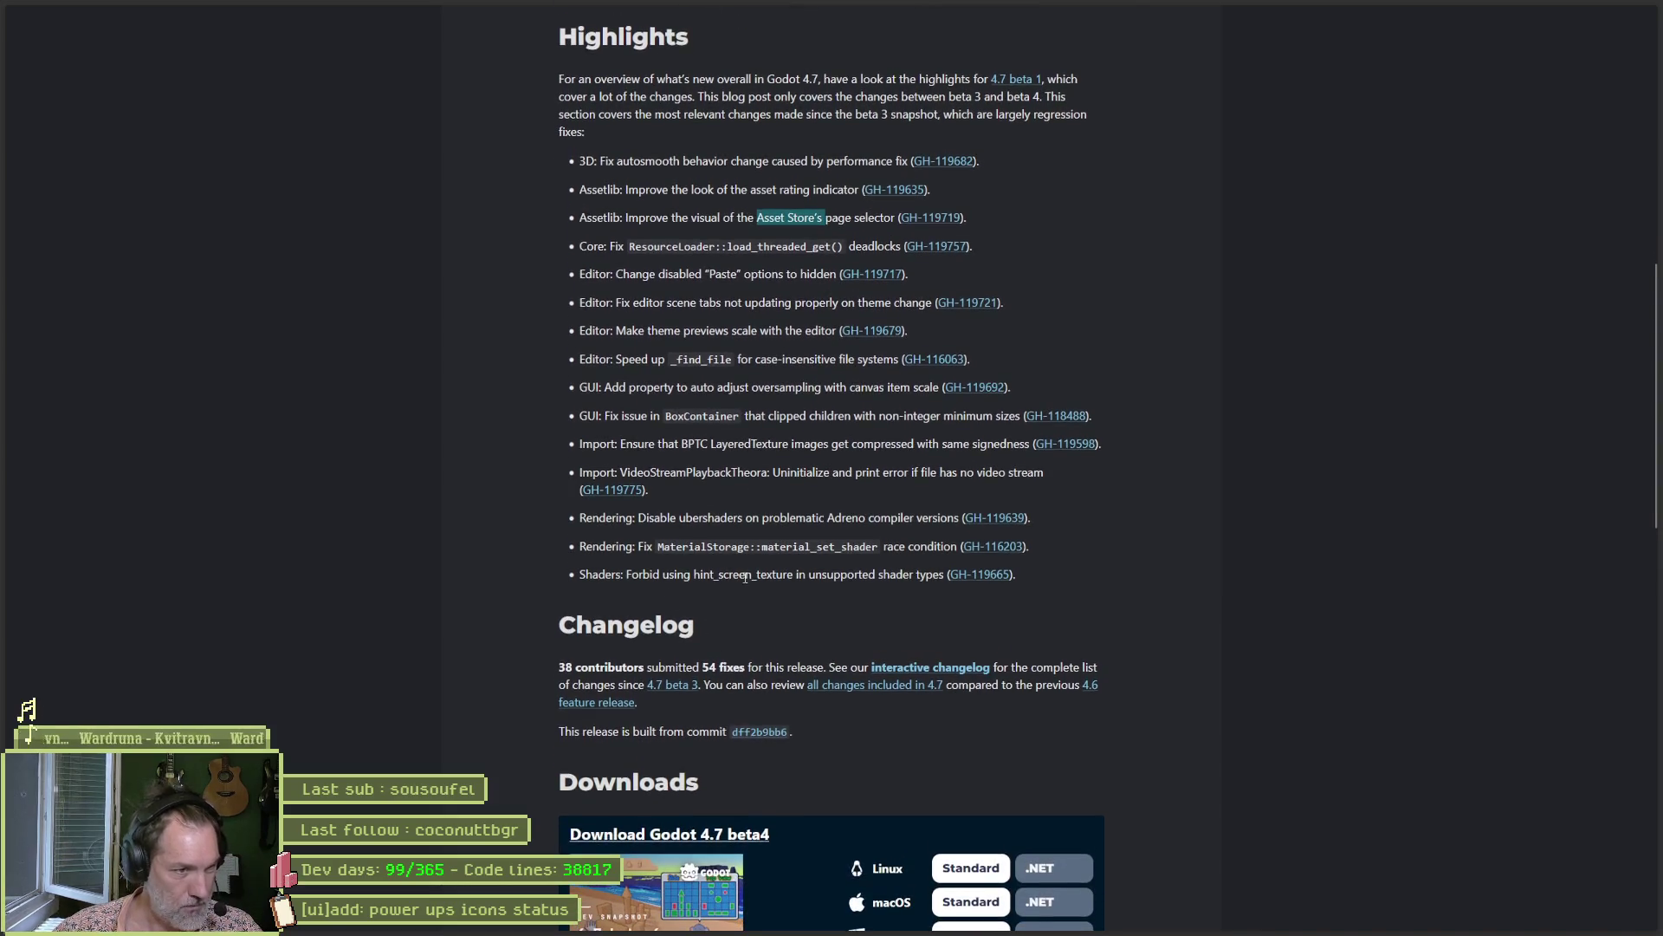
pyautogui.scroll(-3, 737, 589)
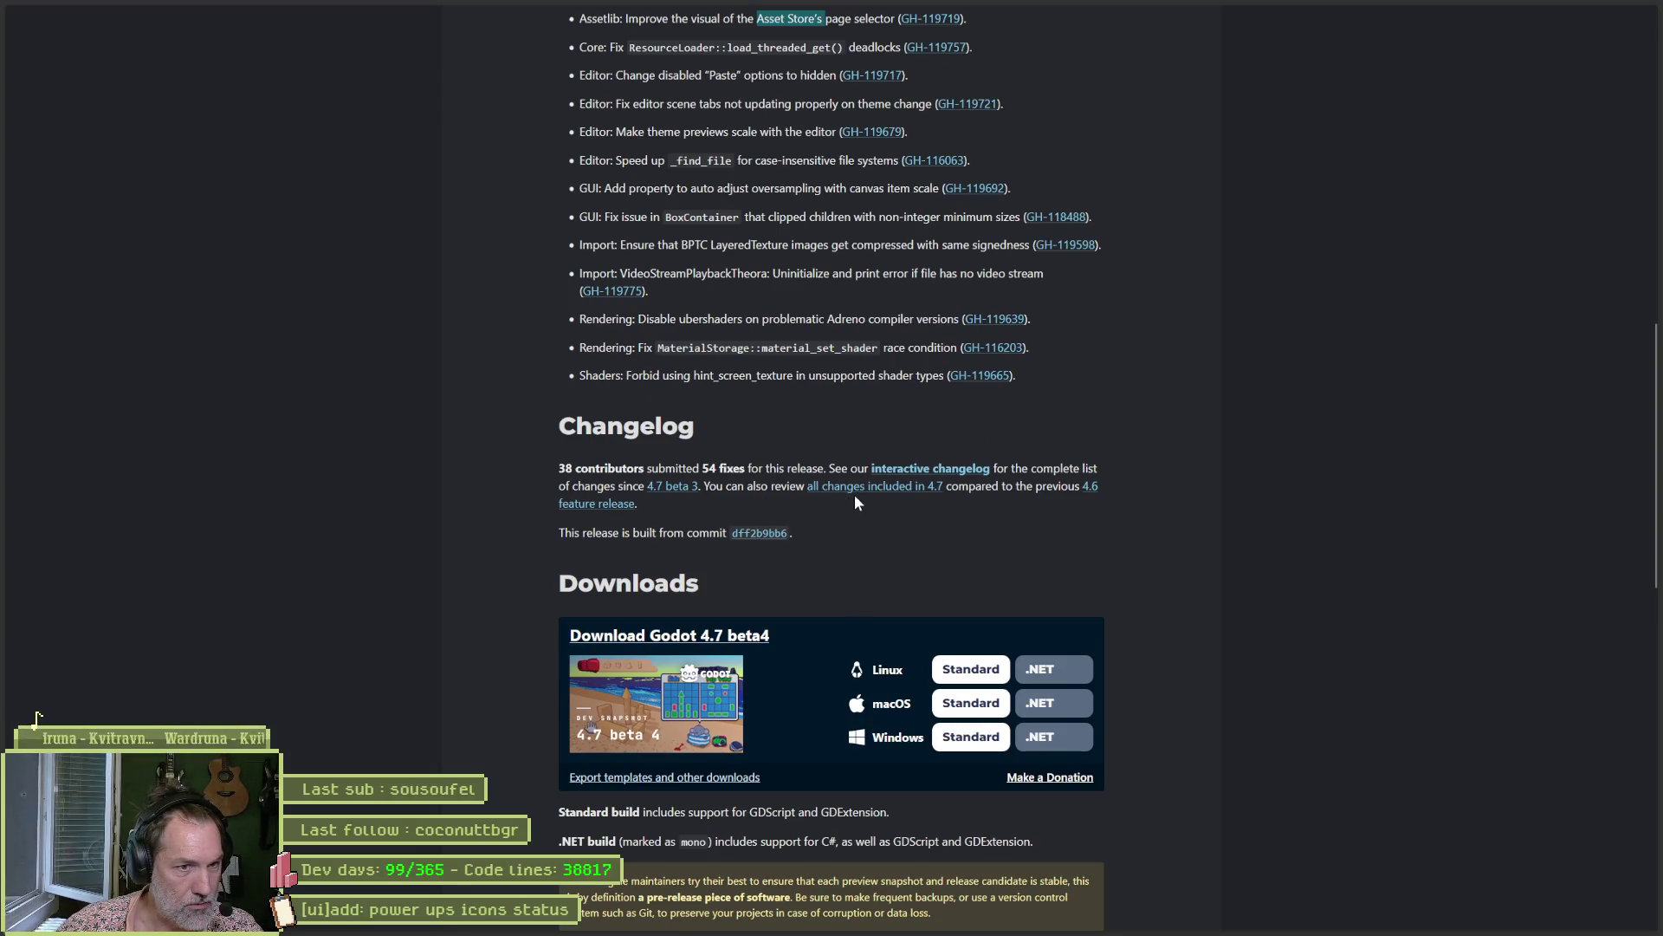
pyautogui.click(944, 469)
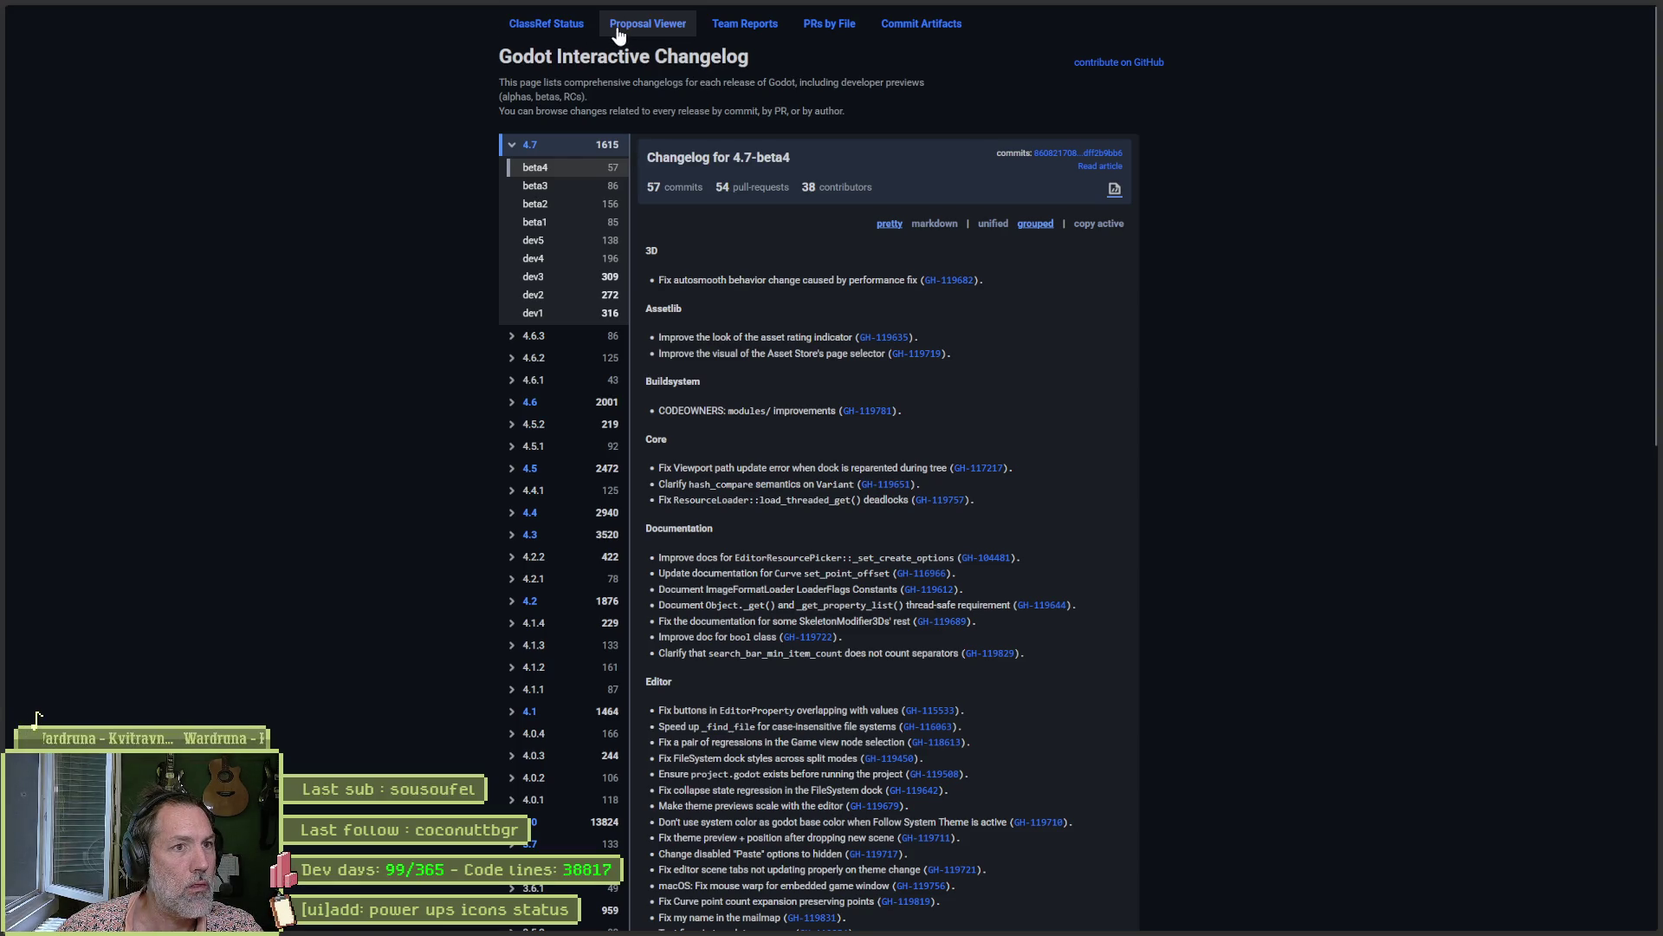
# Open proposal #14491 'Improve Run bar' from the Proposal Viewer in a new tab and view it.
pyautogui.click(658, 33)
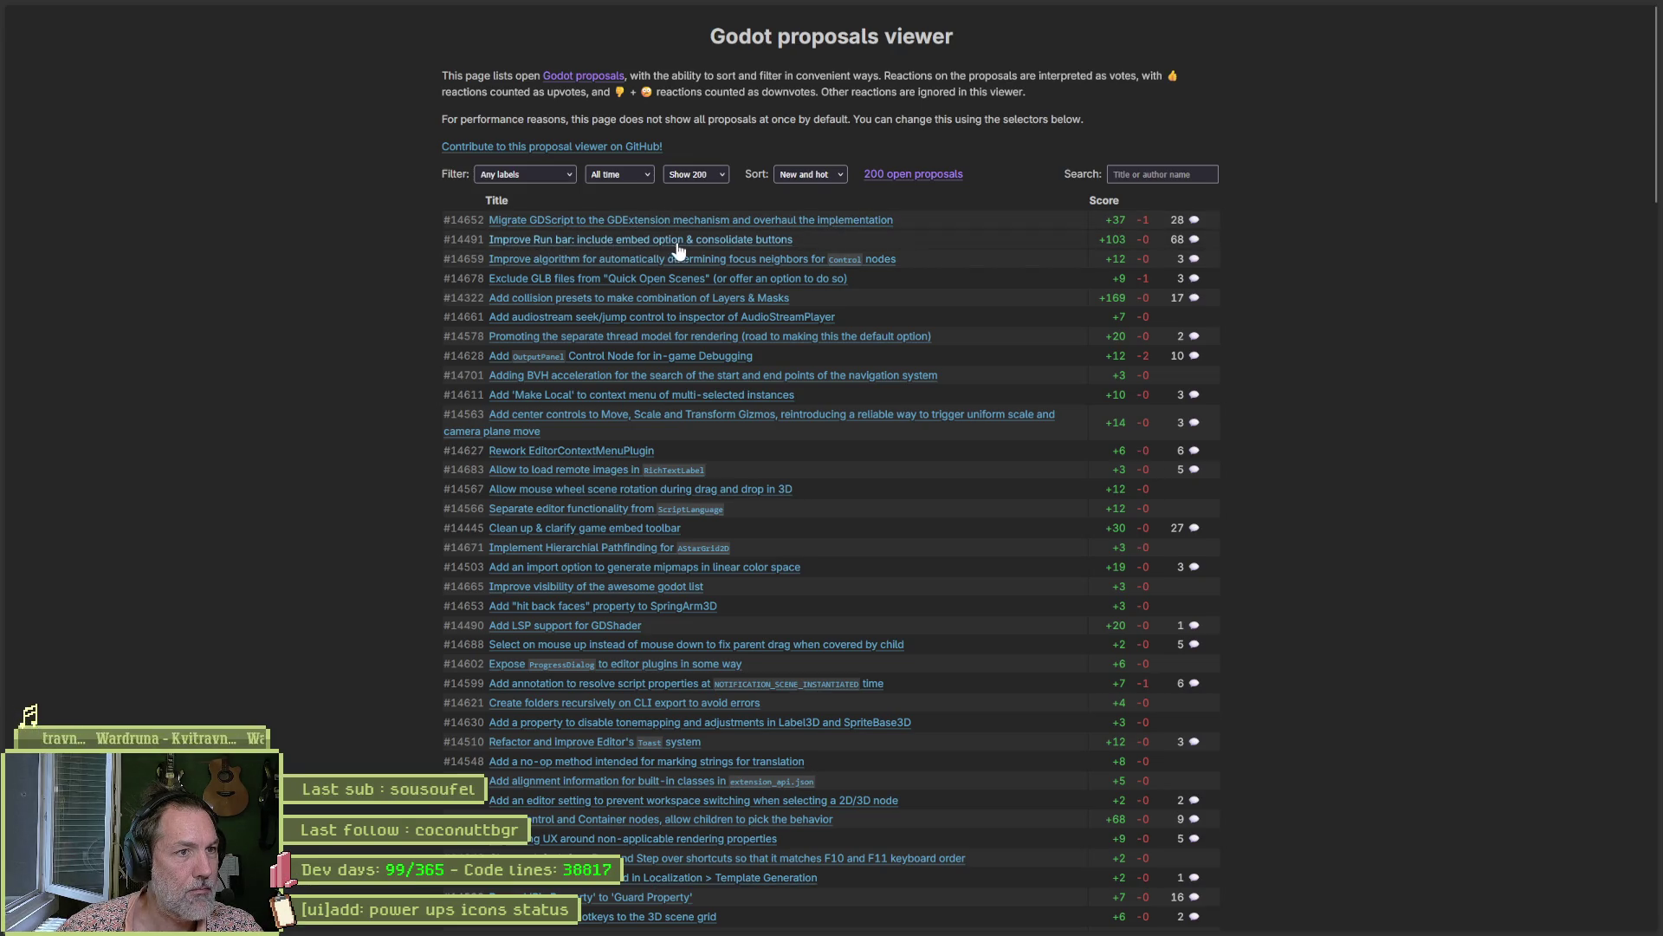
pyautogui.moveTo(708, 250)
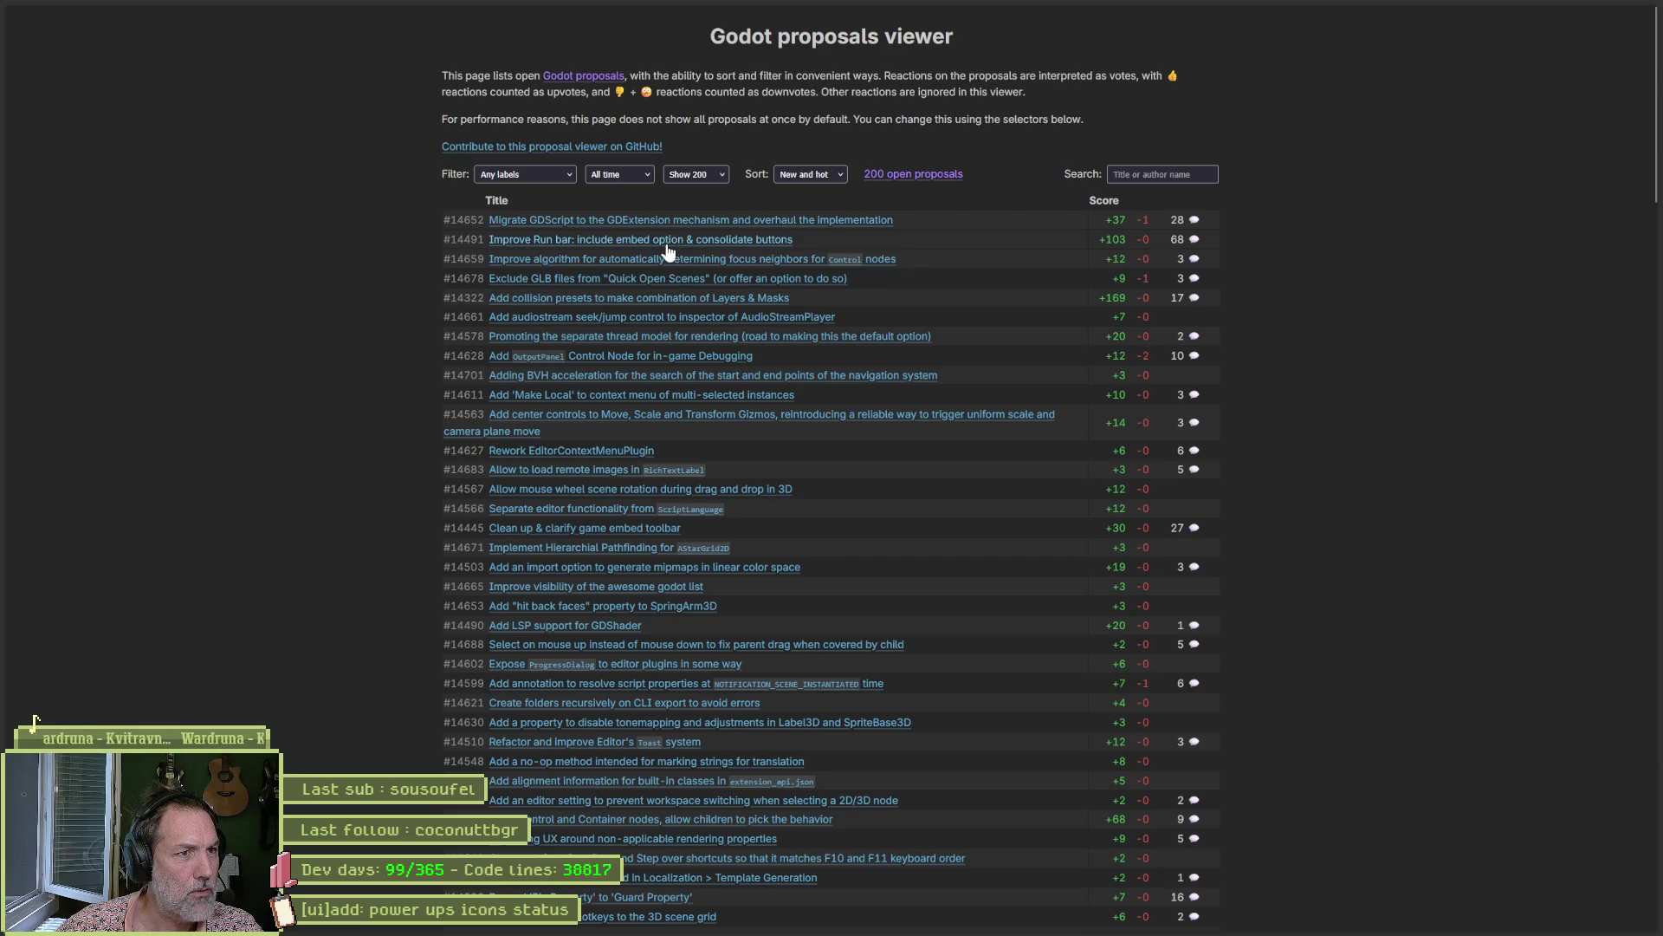
pyautogui.middleClick(667, 245)
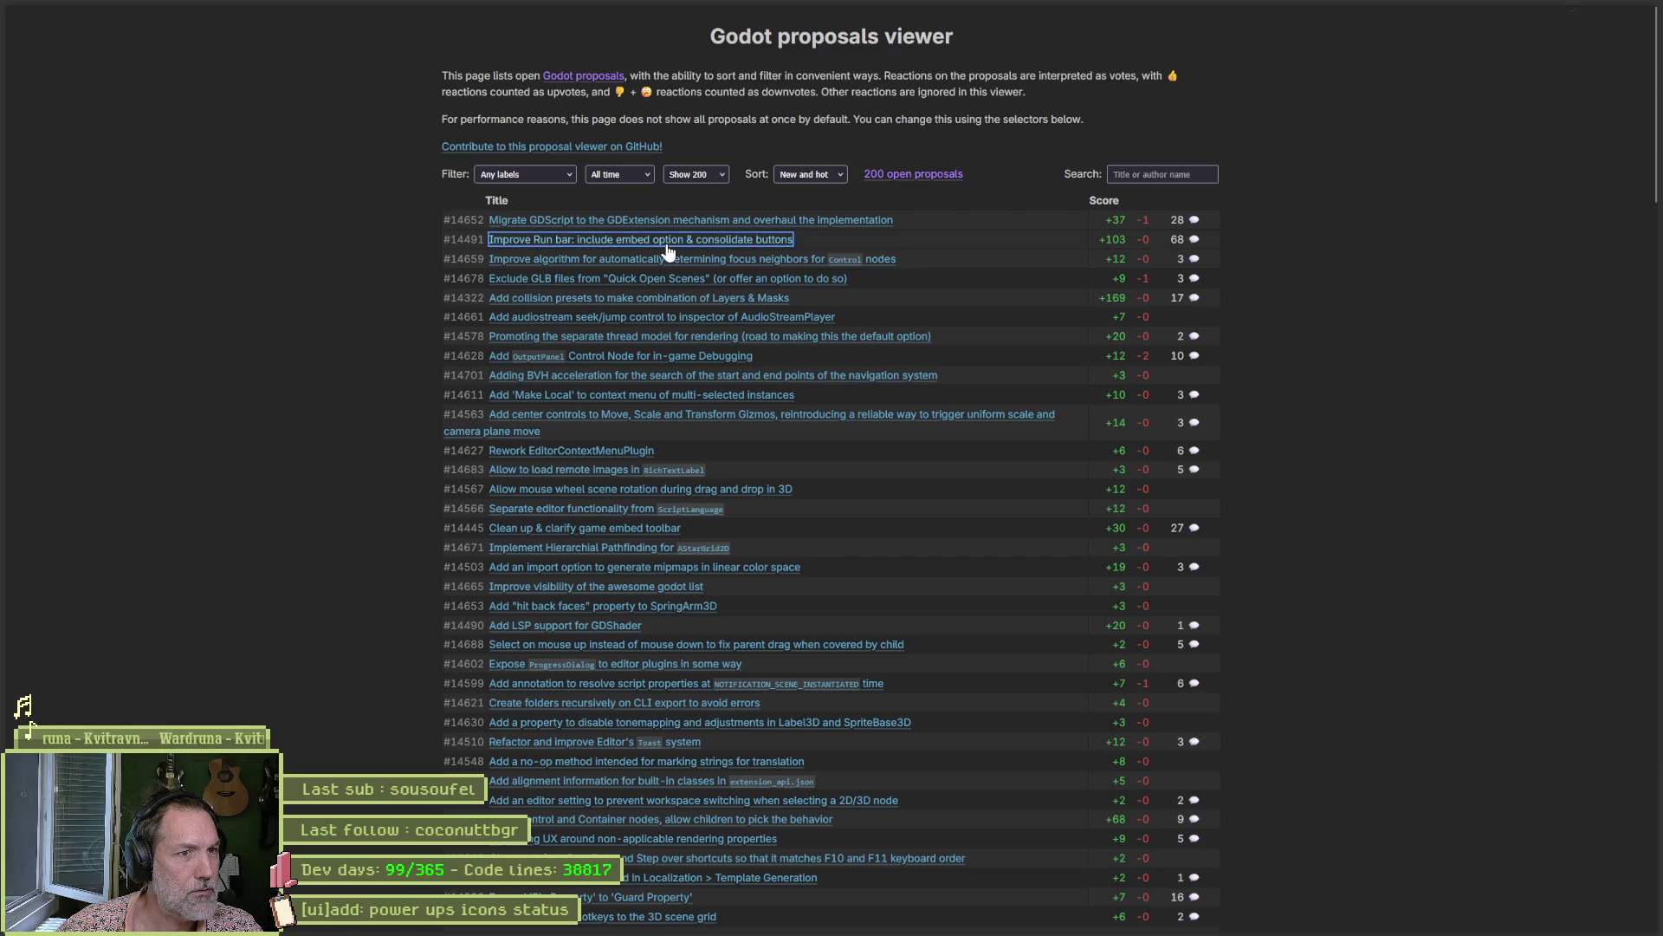
pyautogui.click(45, 313)
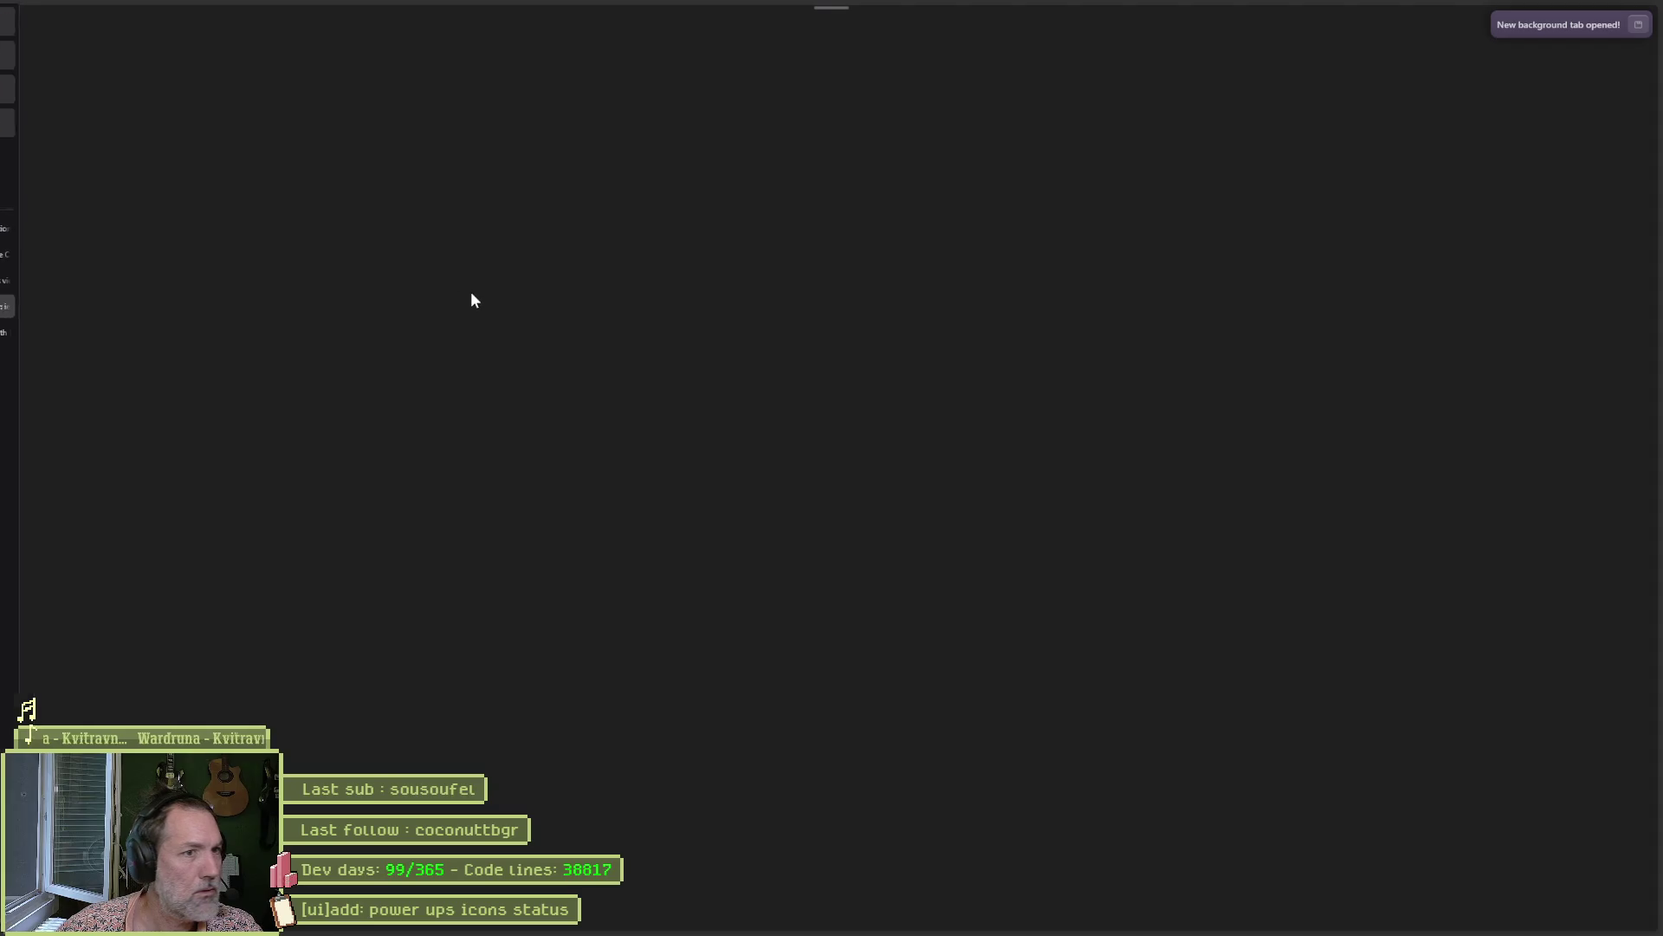
# Read through proposal #14491's Run bar mockup table and core ideas, then leave the Godot tabs.
pyautogui.scroll(-3, 428, 437)
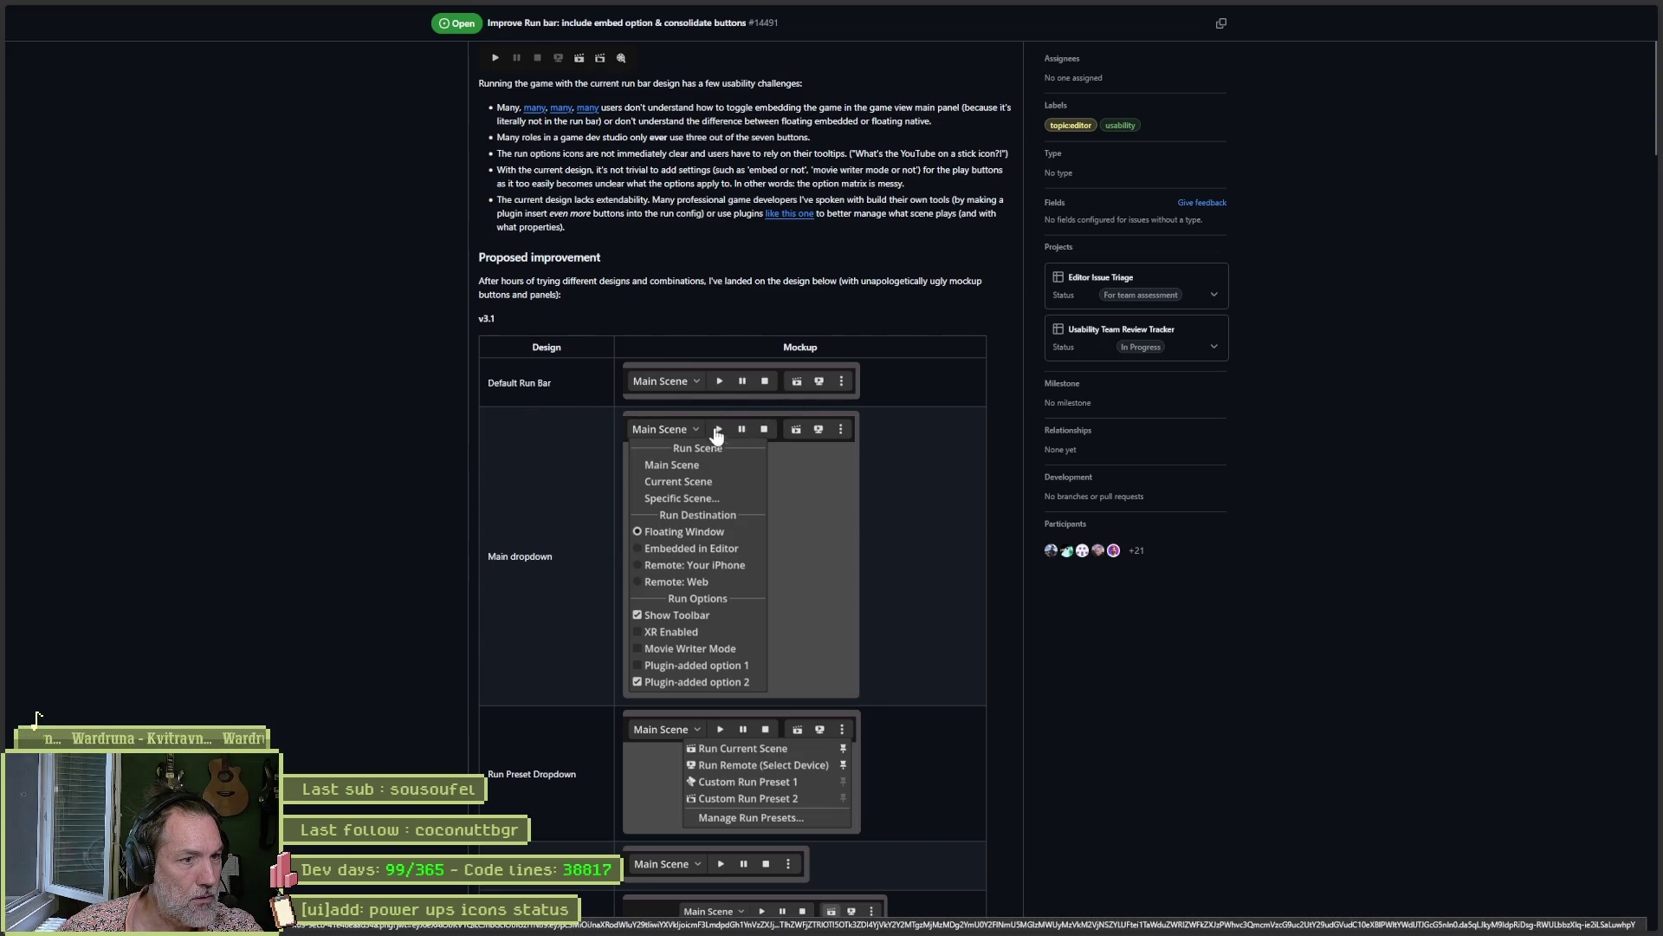
pyautogui.scroll(-2, 506, 532)
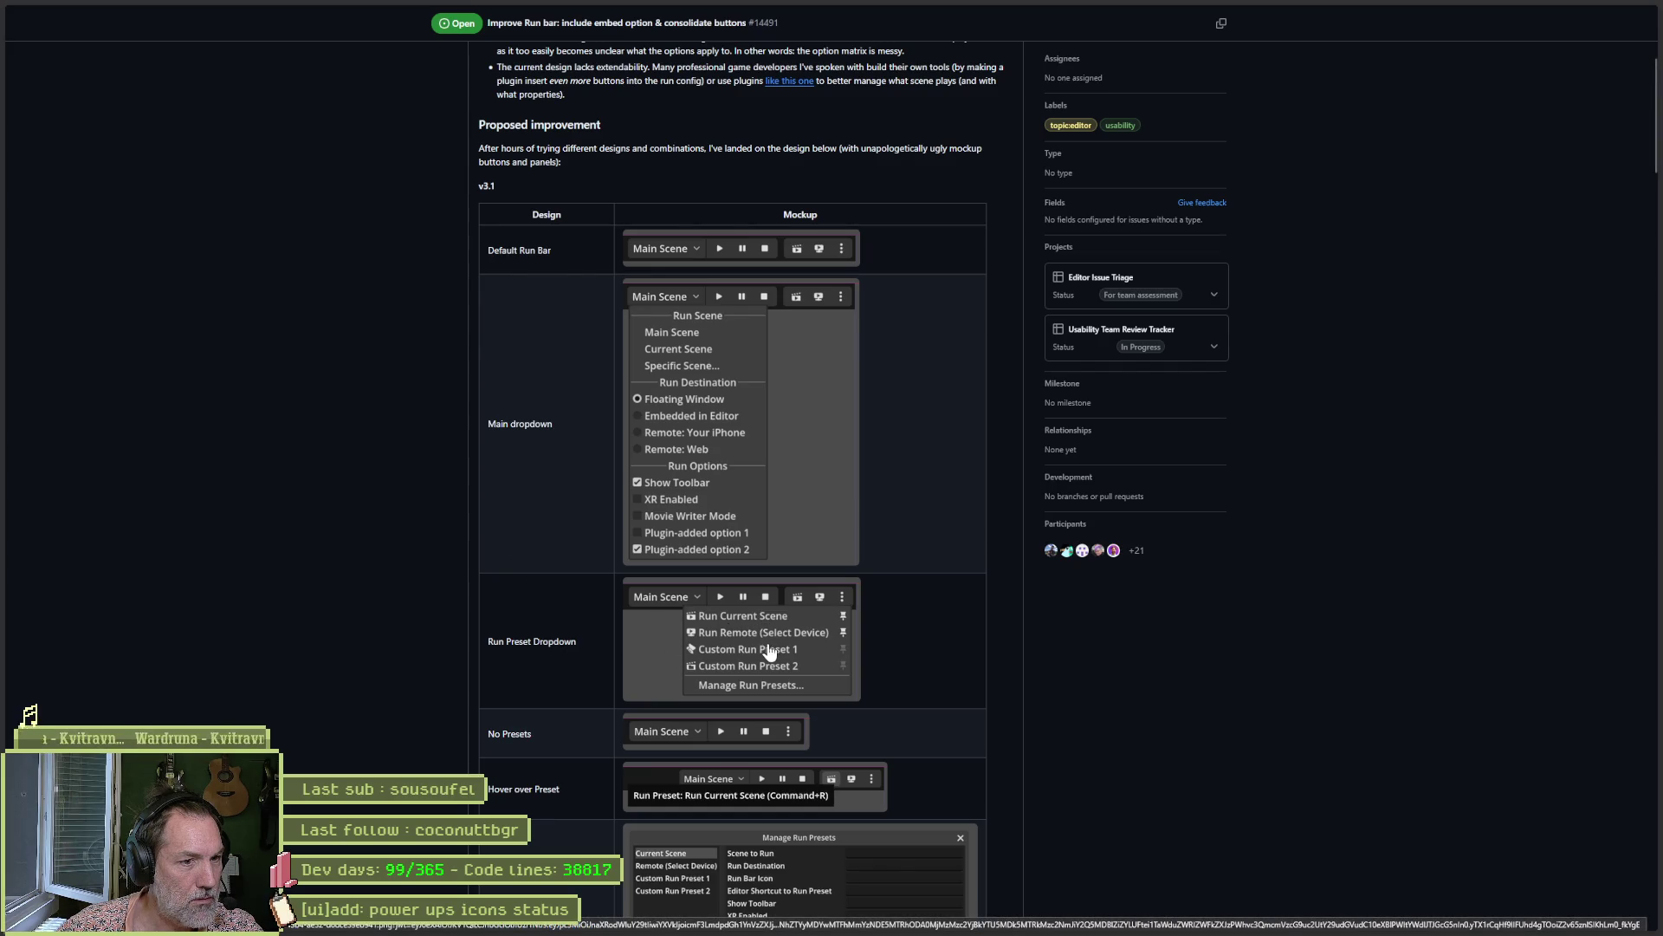
pyautogui.scroll(-2, 439, 623)
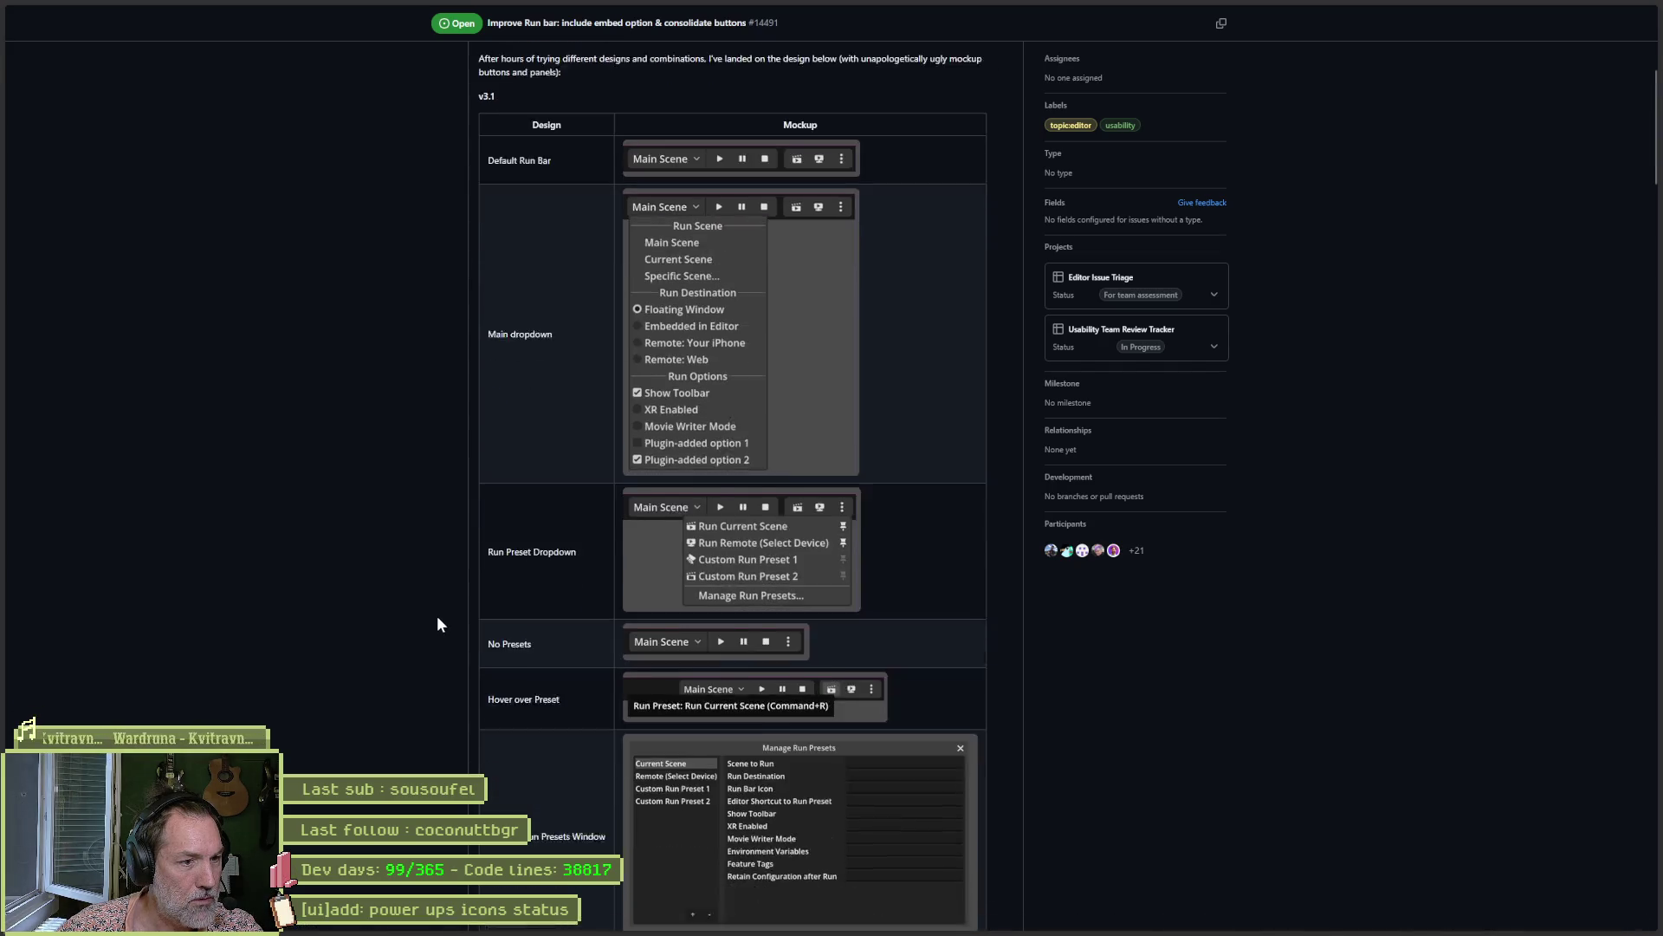
pyautogui.scroll(-1, 437, 617)
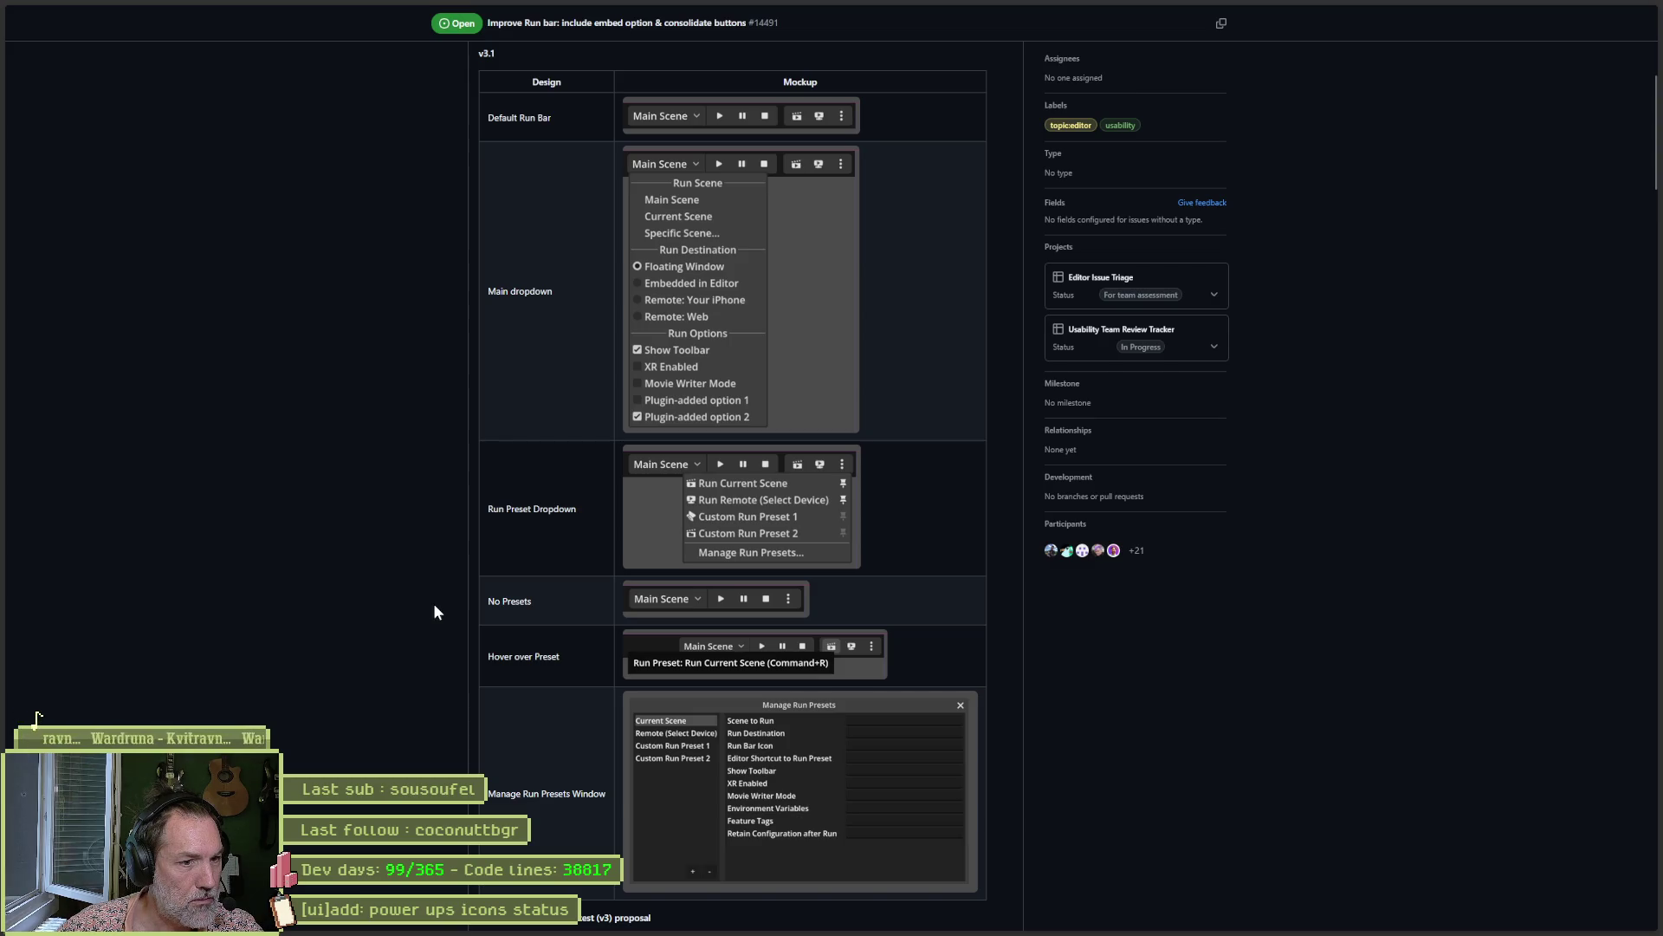
pyautogui.scroll(-12, 433, 611)
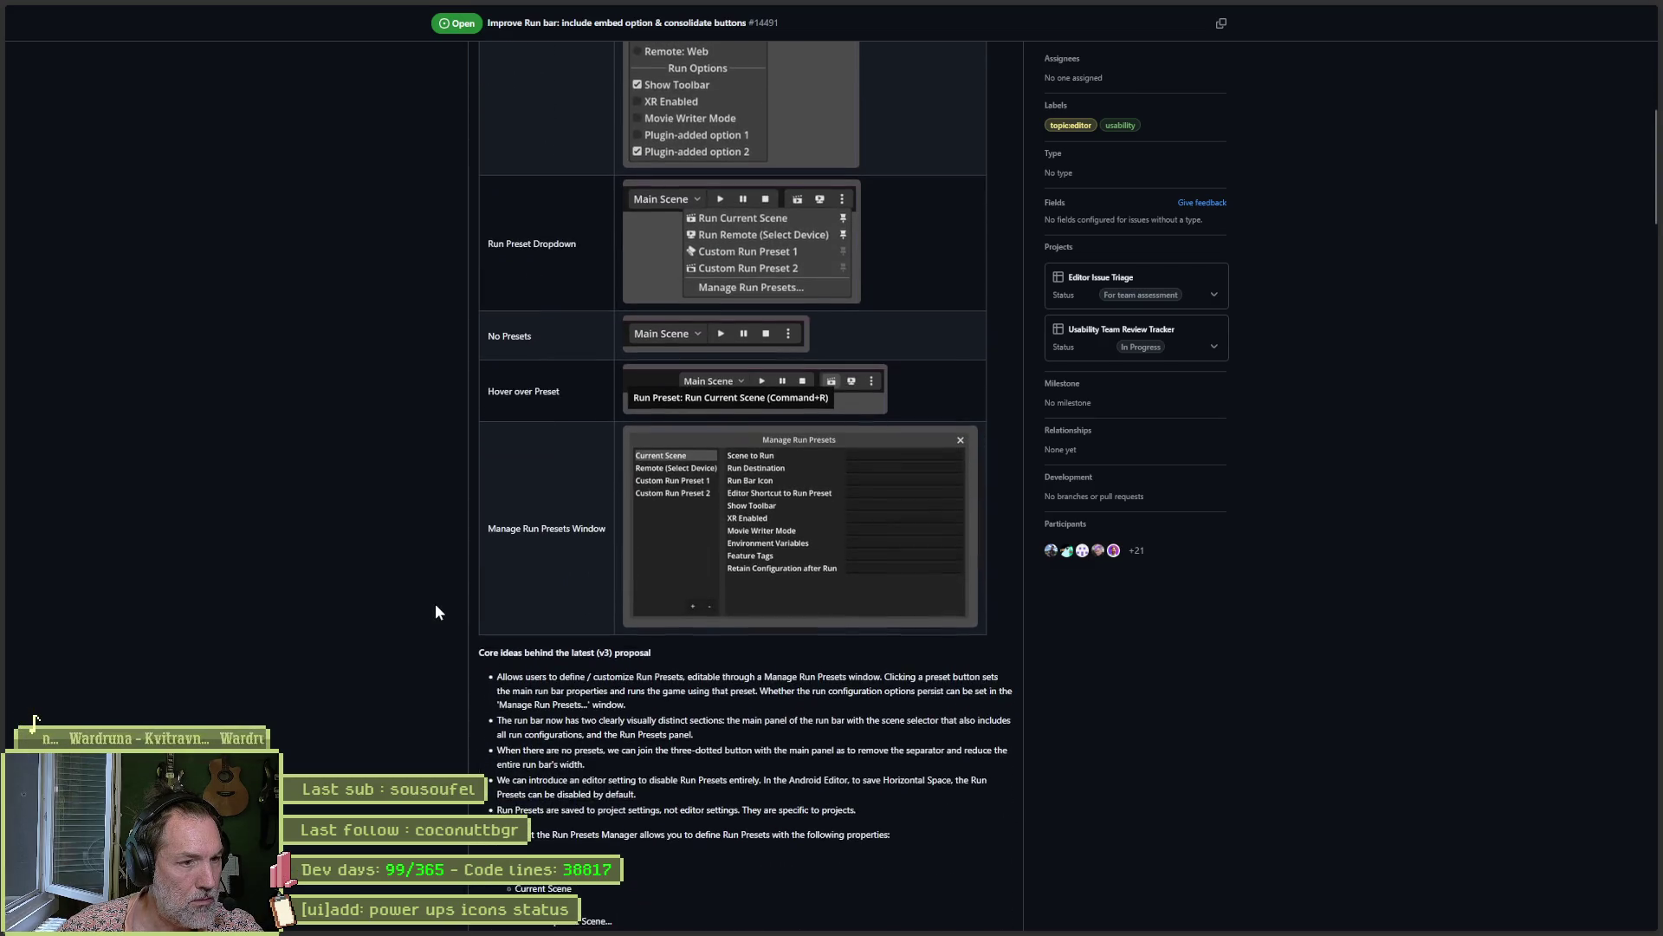
pyautogui.scroll(10, 452, 614)
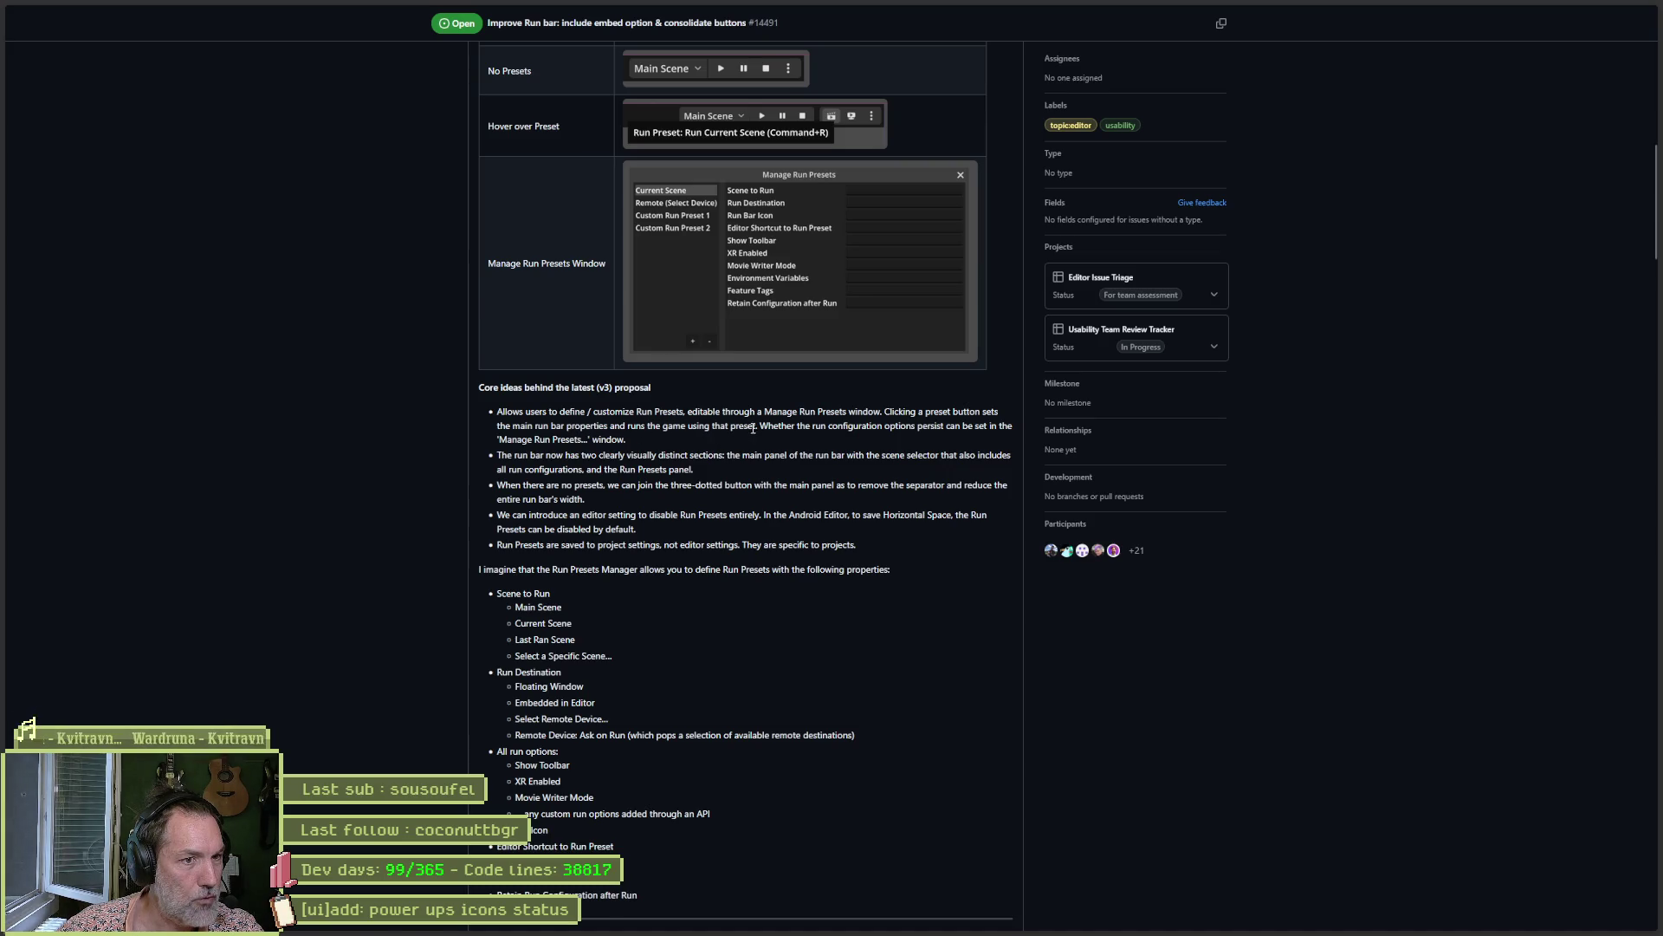
pyautogui.scroll(3, 839, 427)
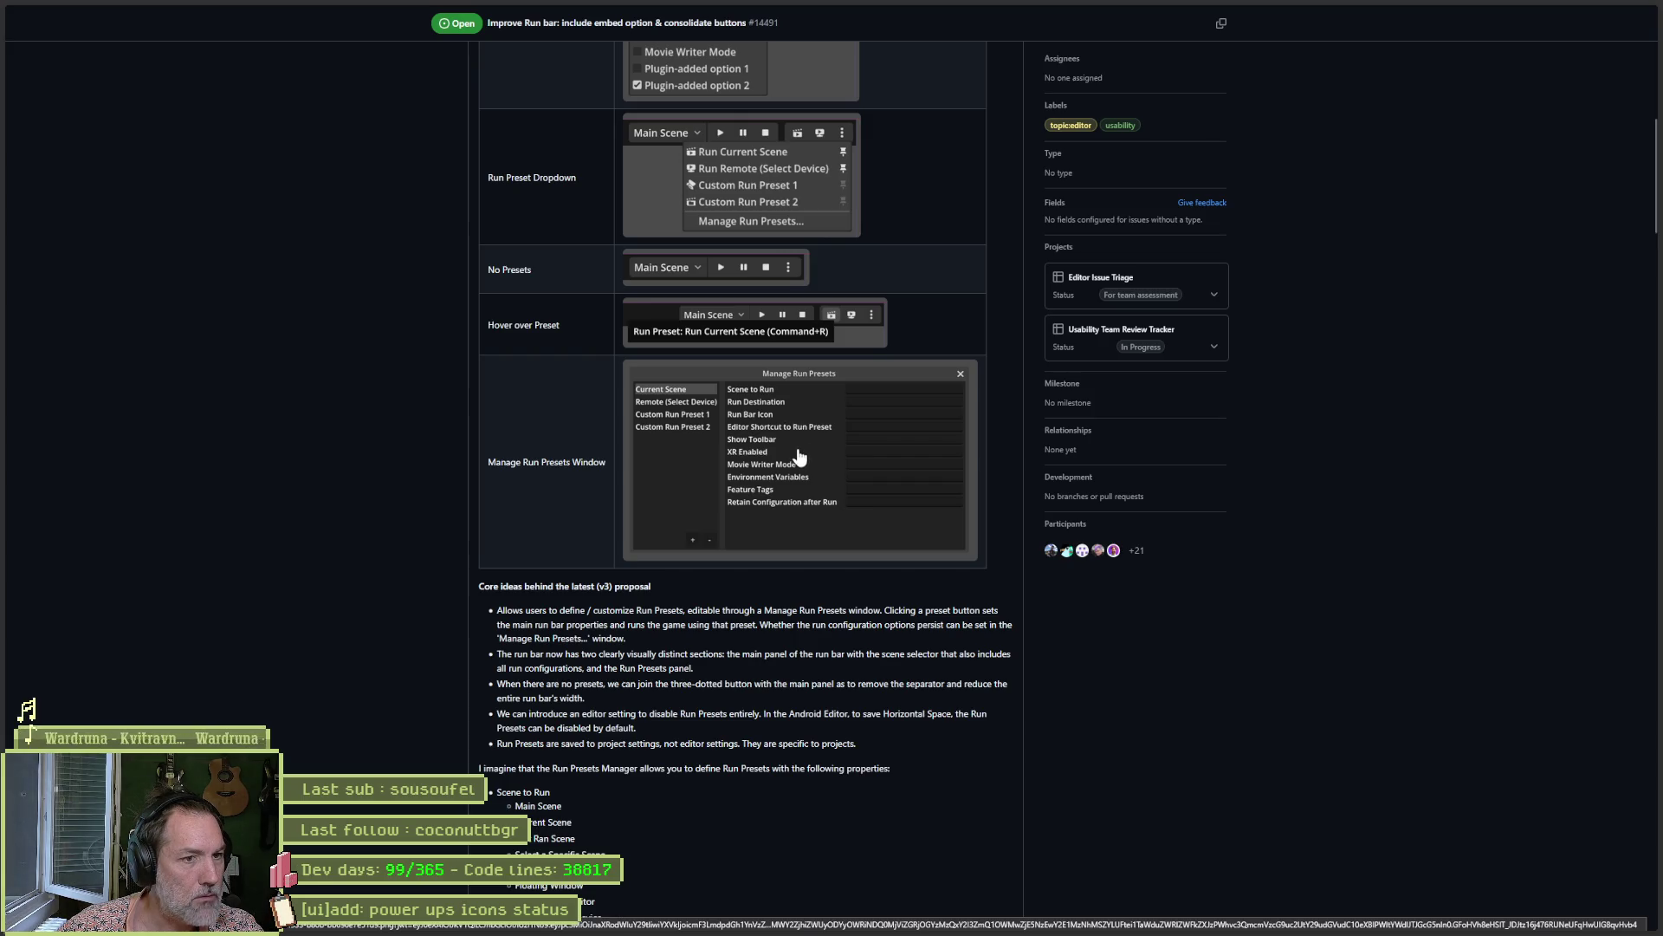
pyautogui.scroll(1, 689, 479)
pyautogui.scroll(2, 688, 479)
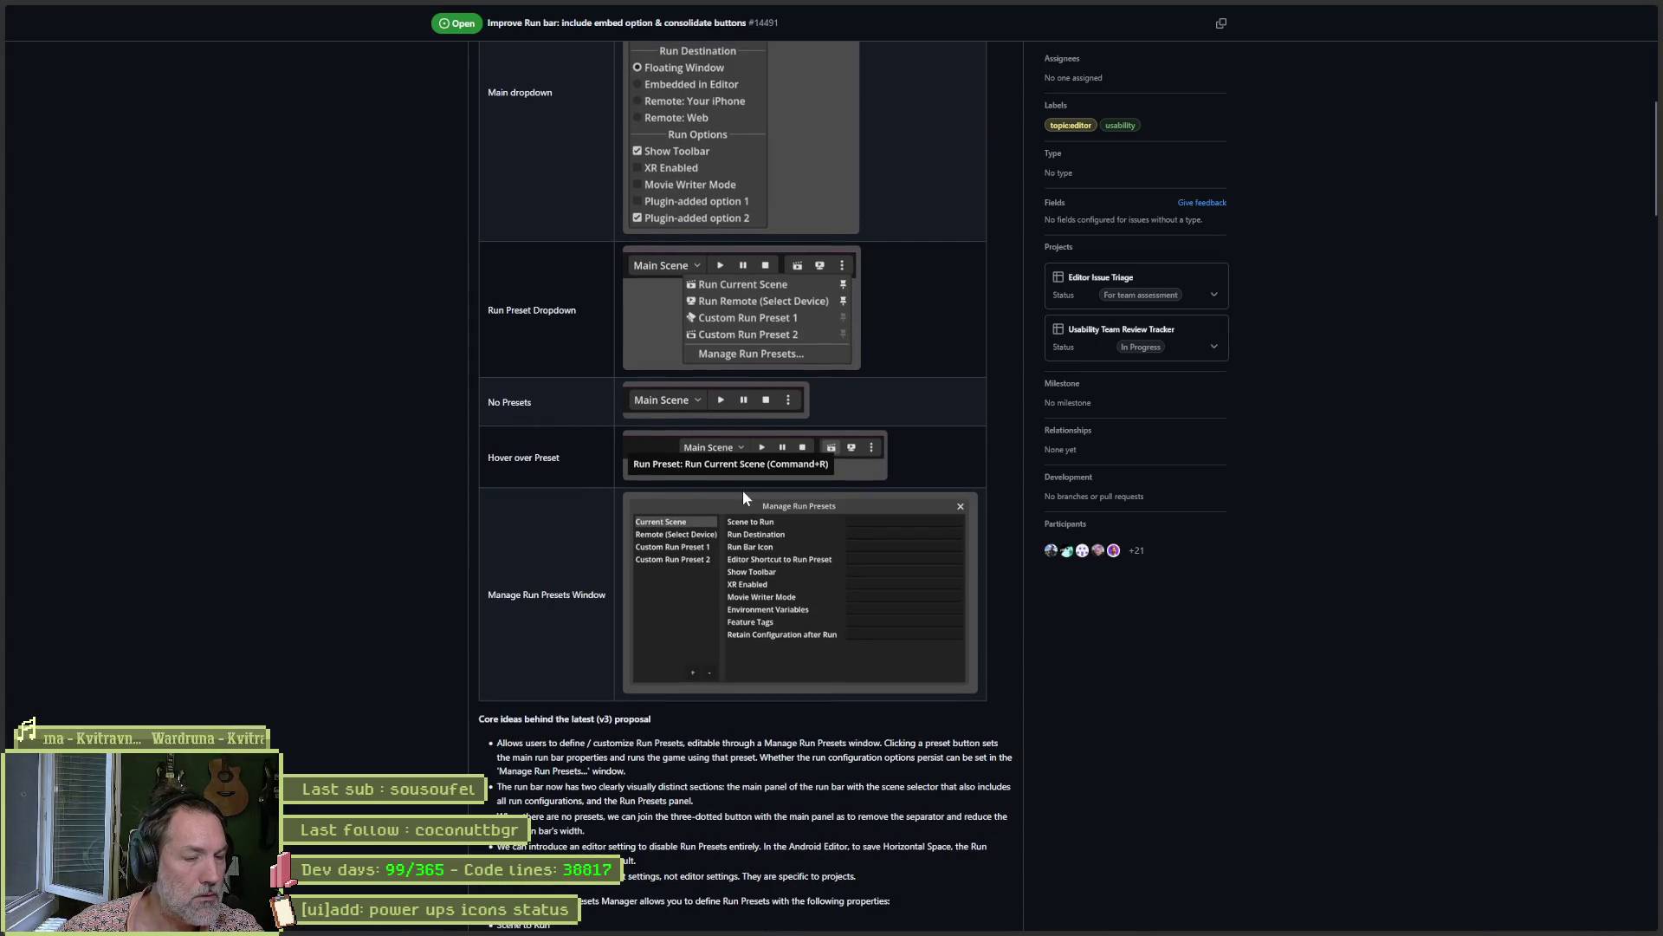
pyautogui.scroll(2, 750, 502)
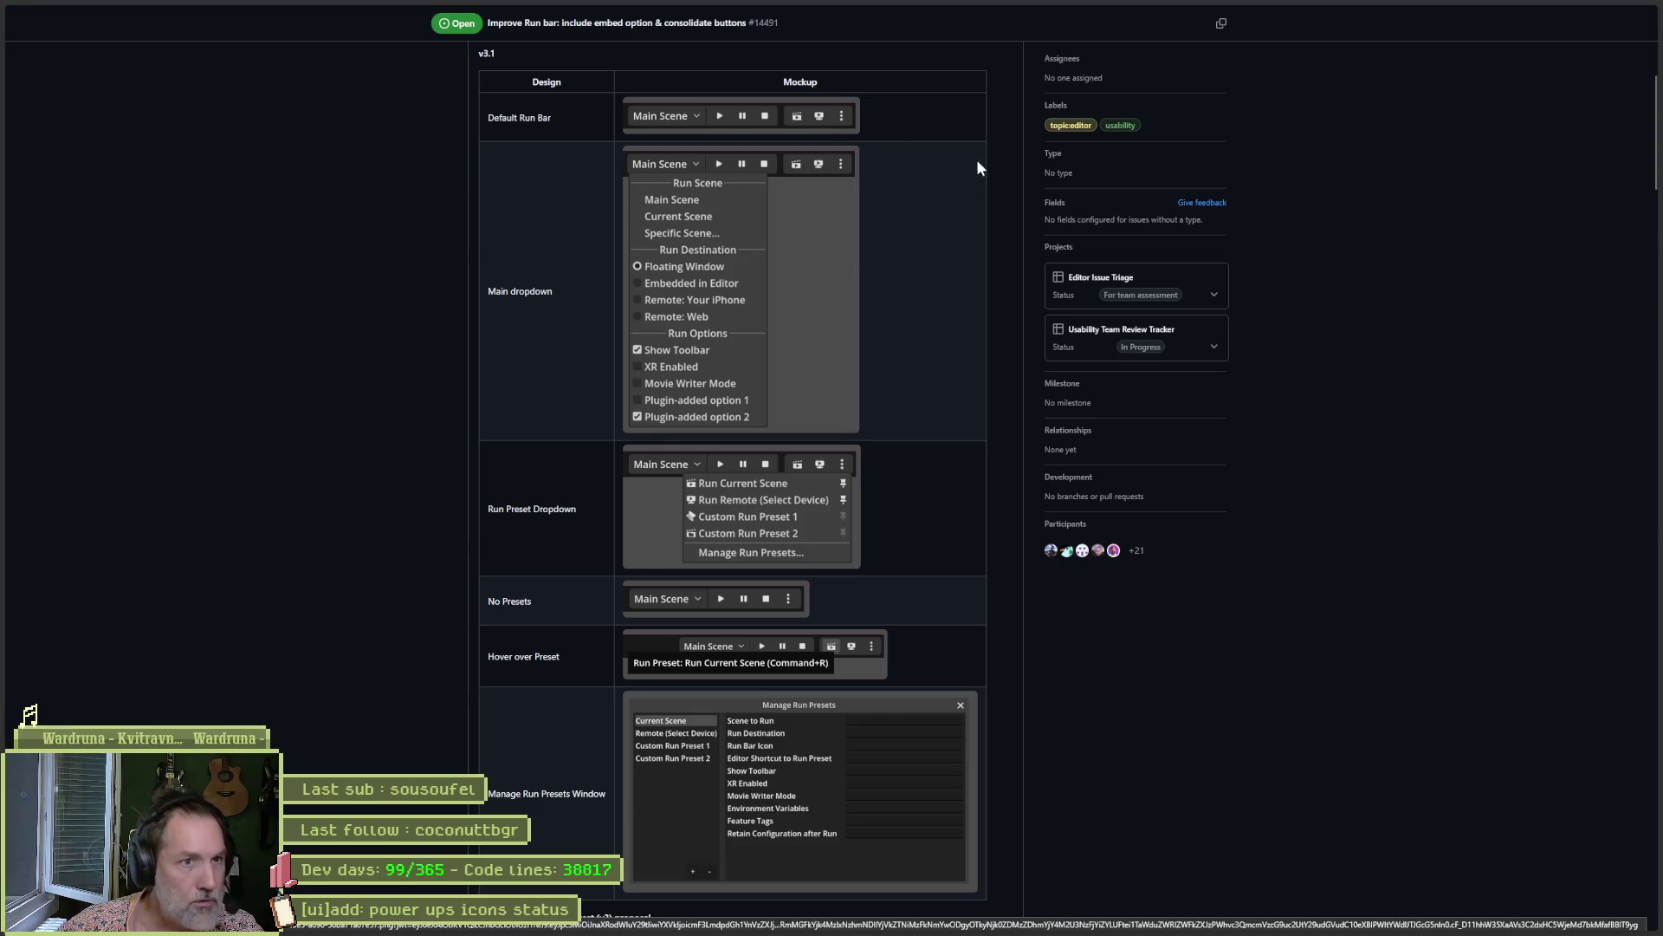
pyautogui.hotkey('ctrl', 'Tab')
pyautogui.hotkey('ctrl', 'Tab')
pyautogui.hotkey('ctrl', 'Tab')
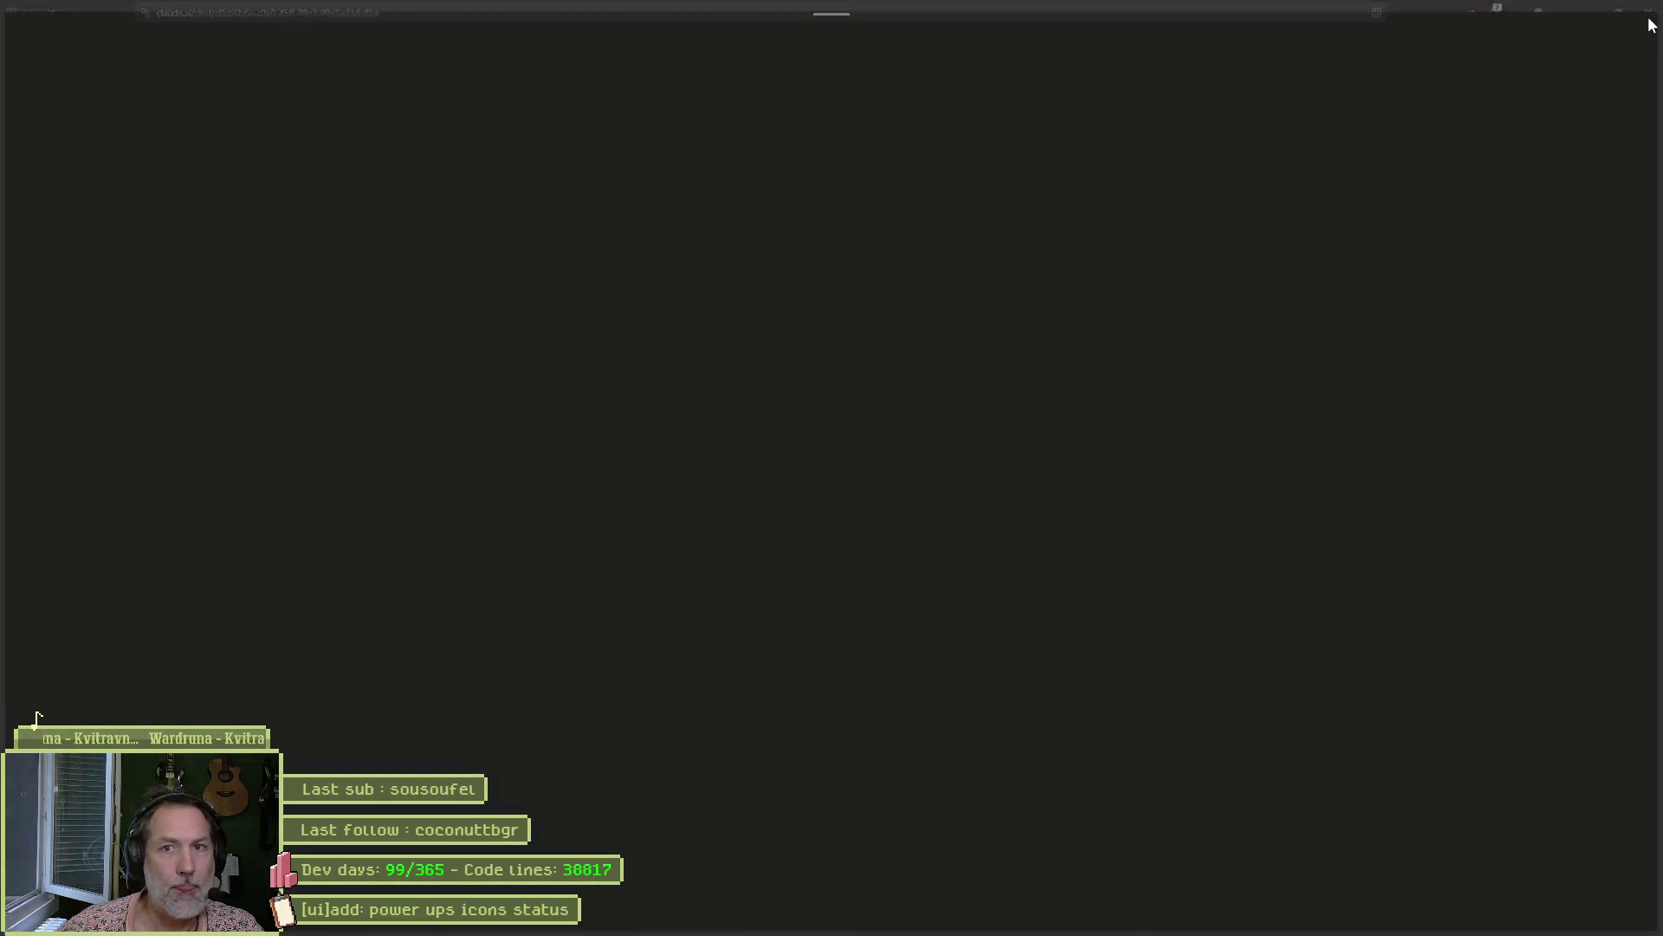
# Search DuckDuckGo for 'healthbar game' and show the image results.
pyautogui.hotkey('alt', 'Tab')
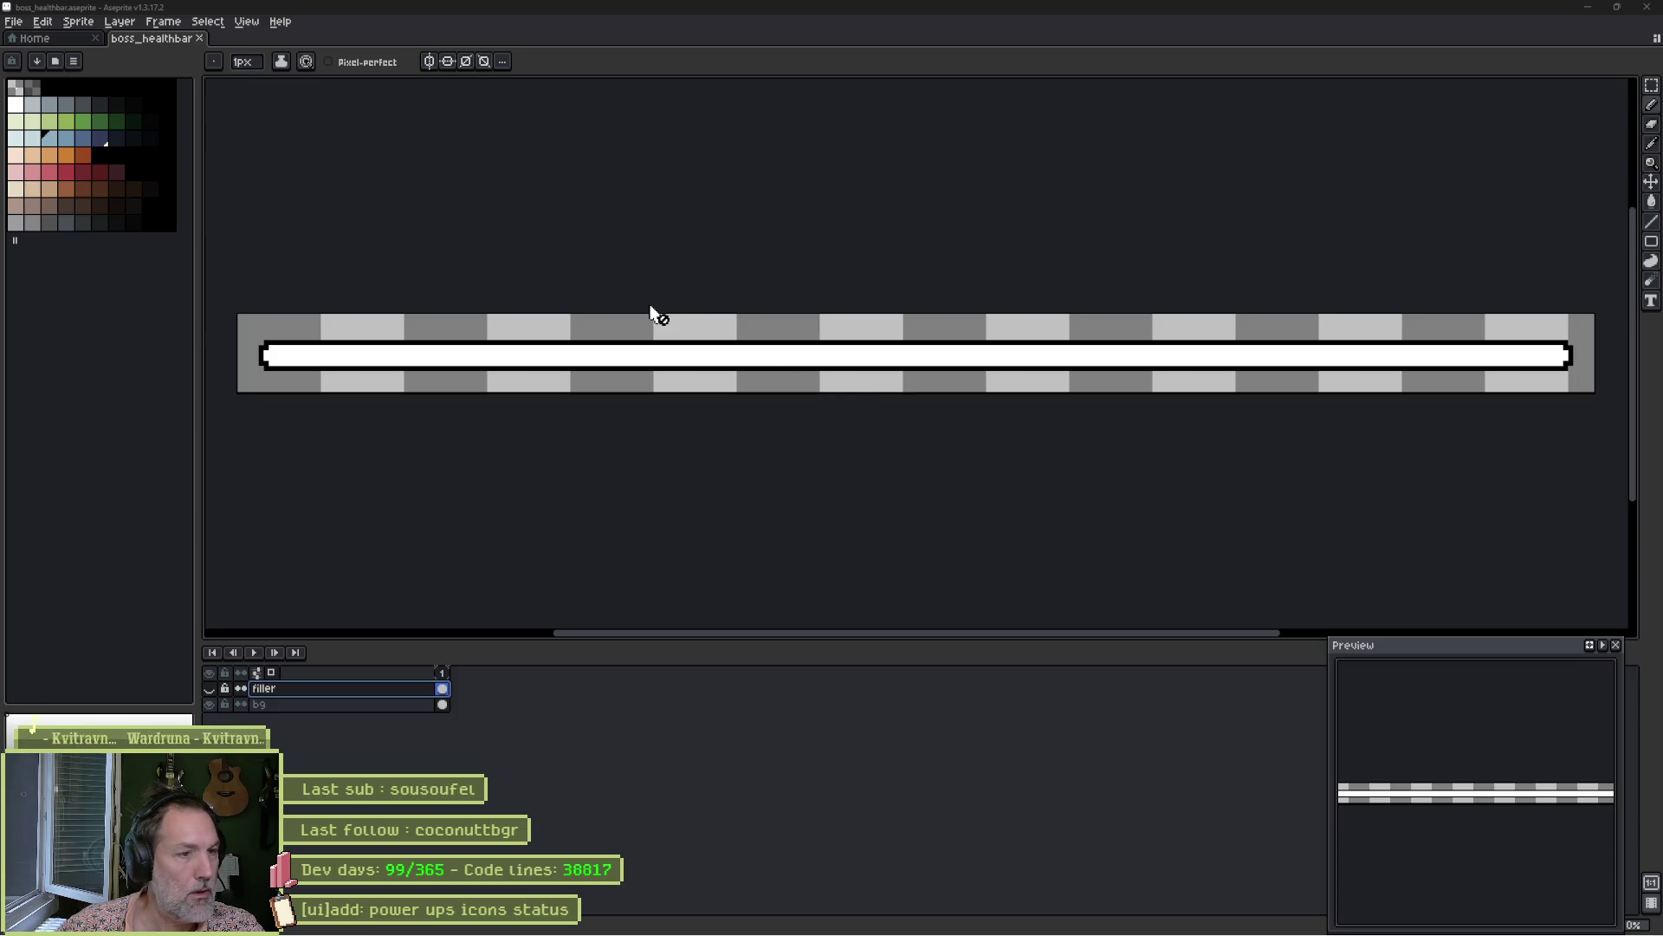
pyautogui.click(742, 925)
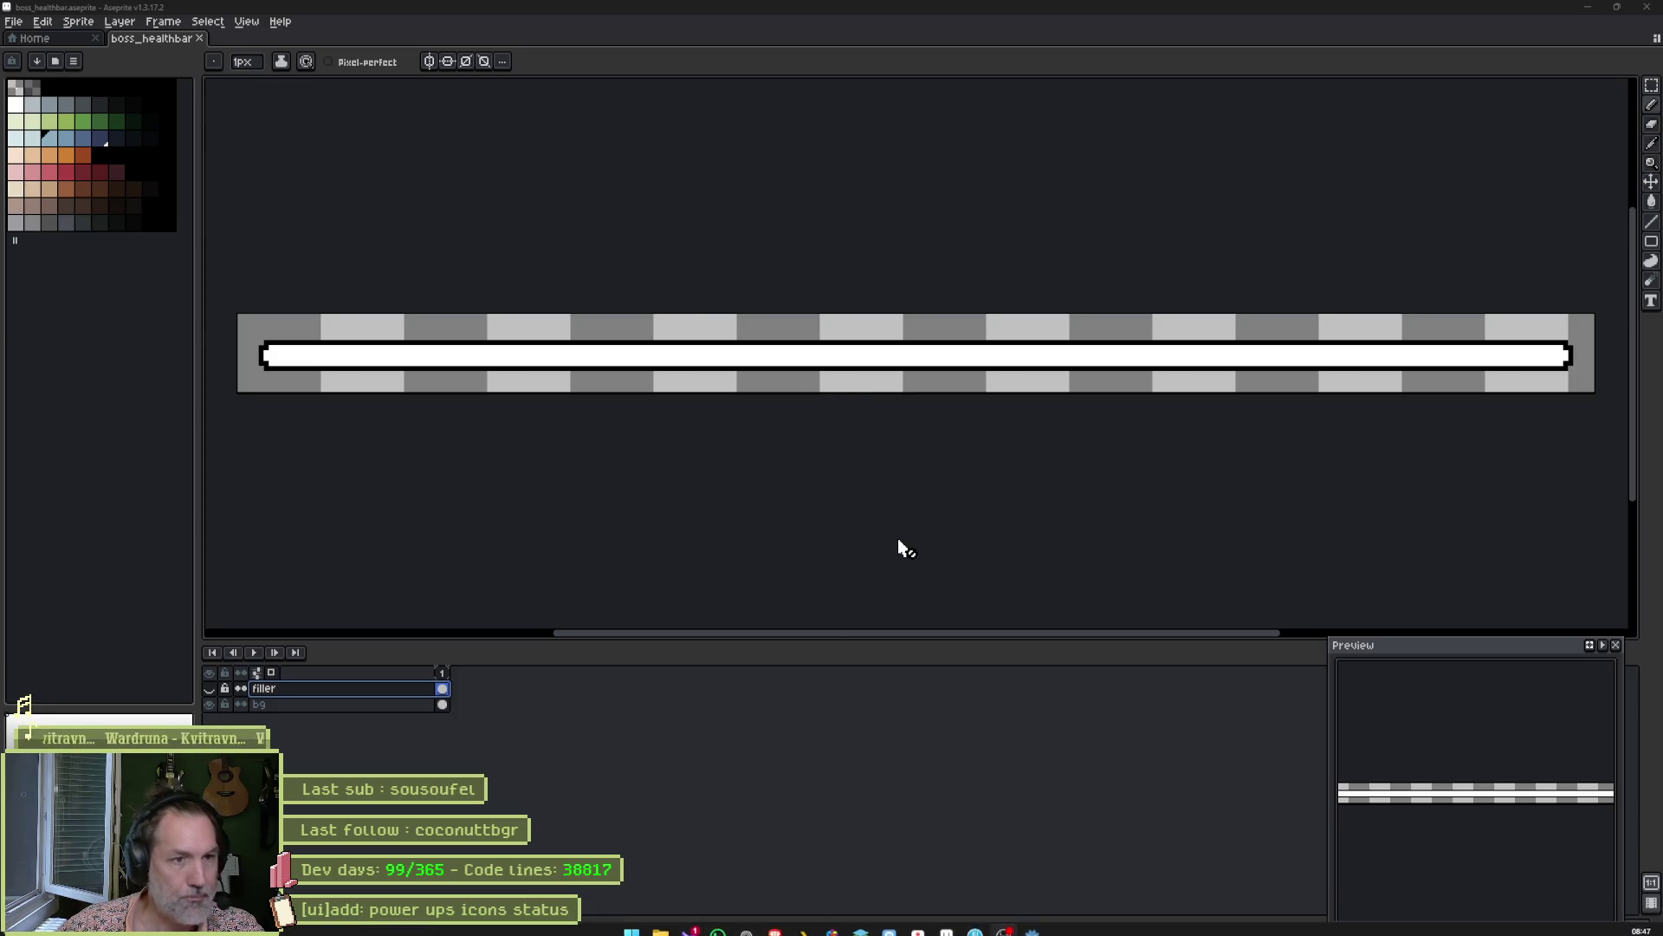
pyautogui.press('Escape')
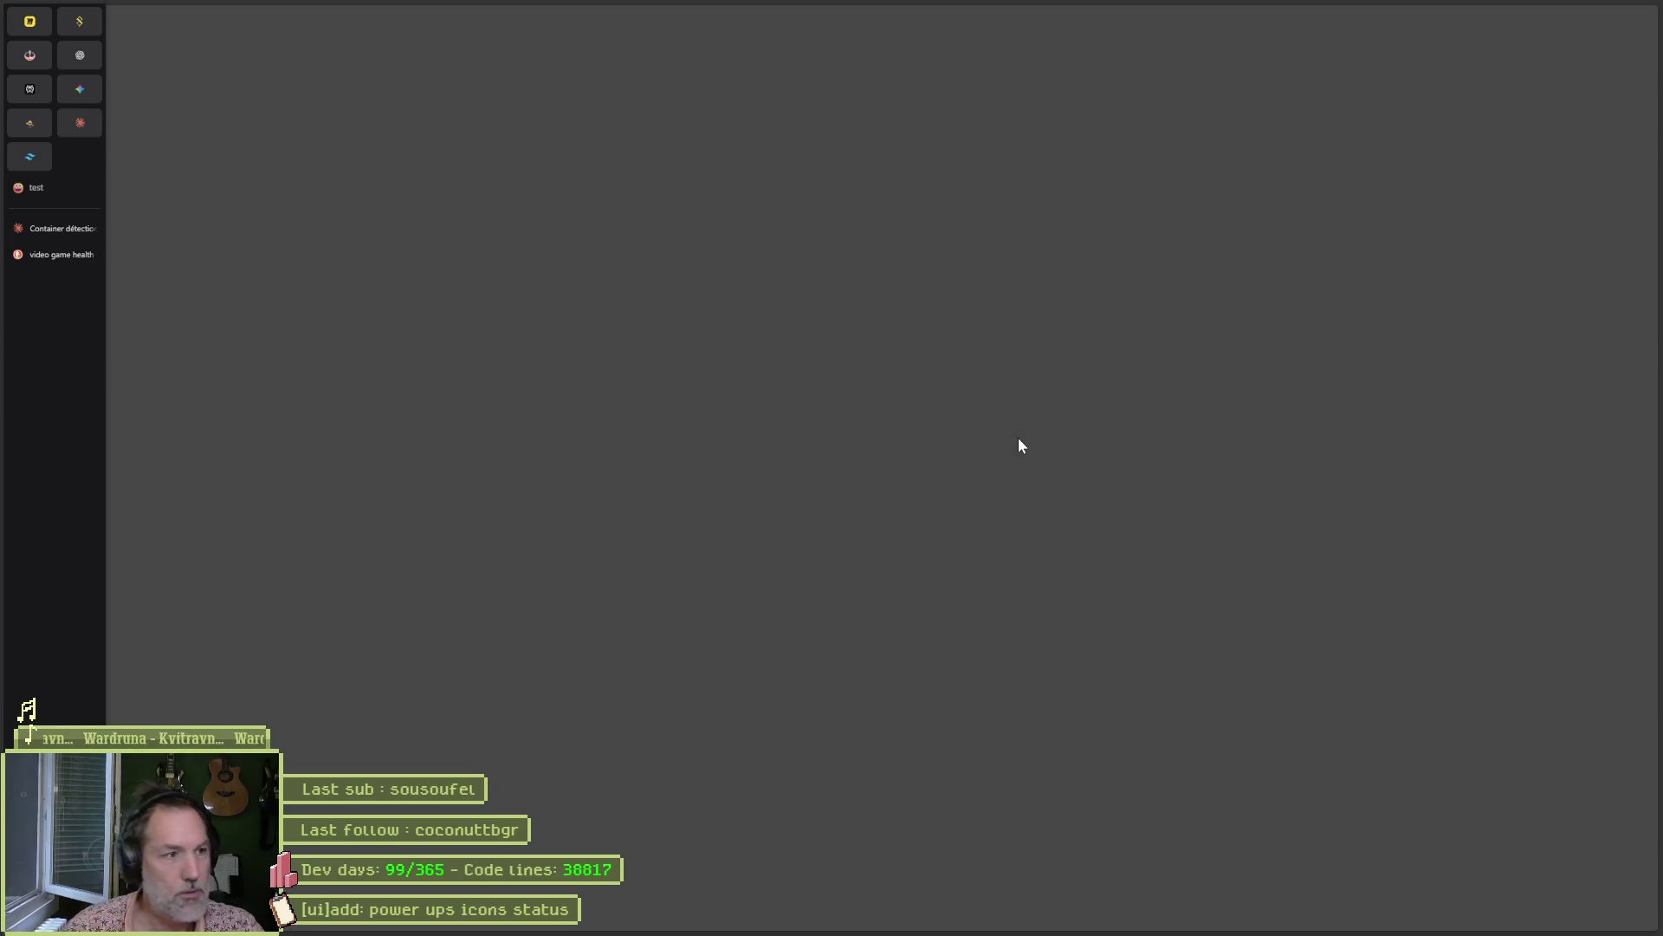
pyautogui.hotkey('ctrl', 'l')
pyautogui.write('heal')
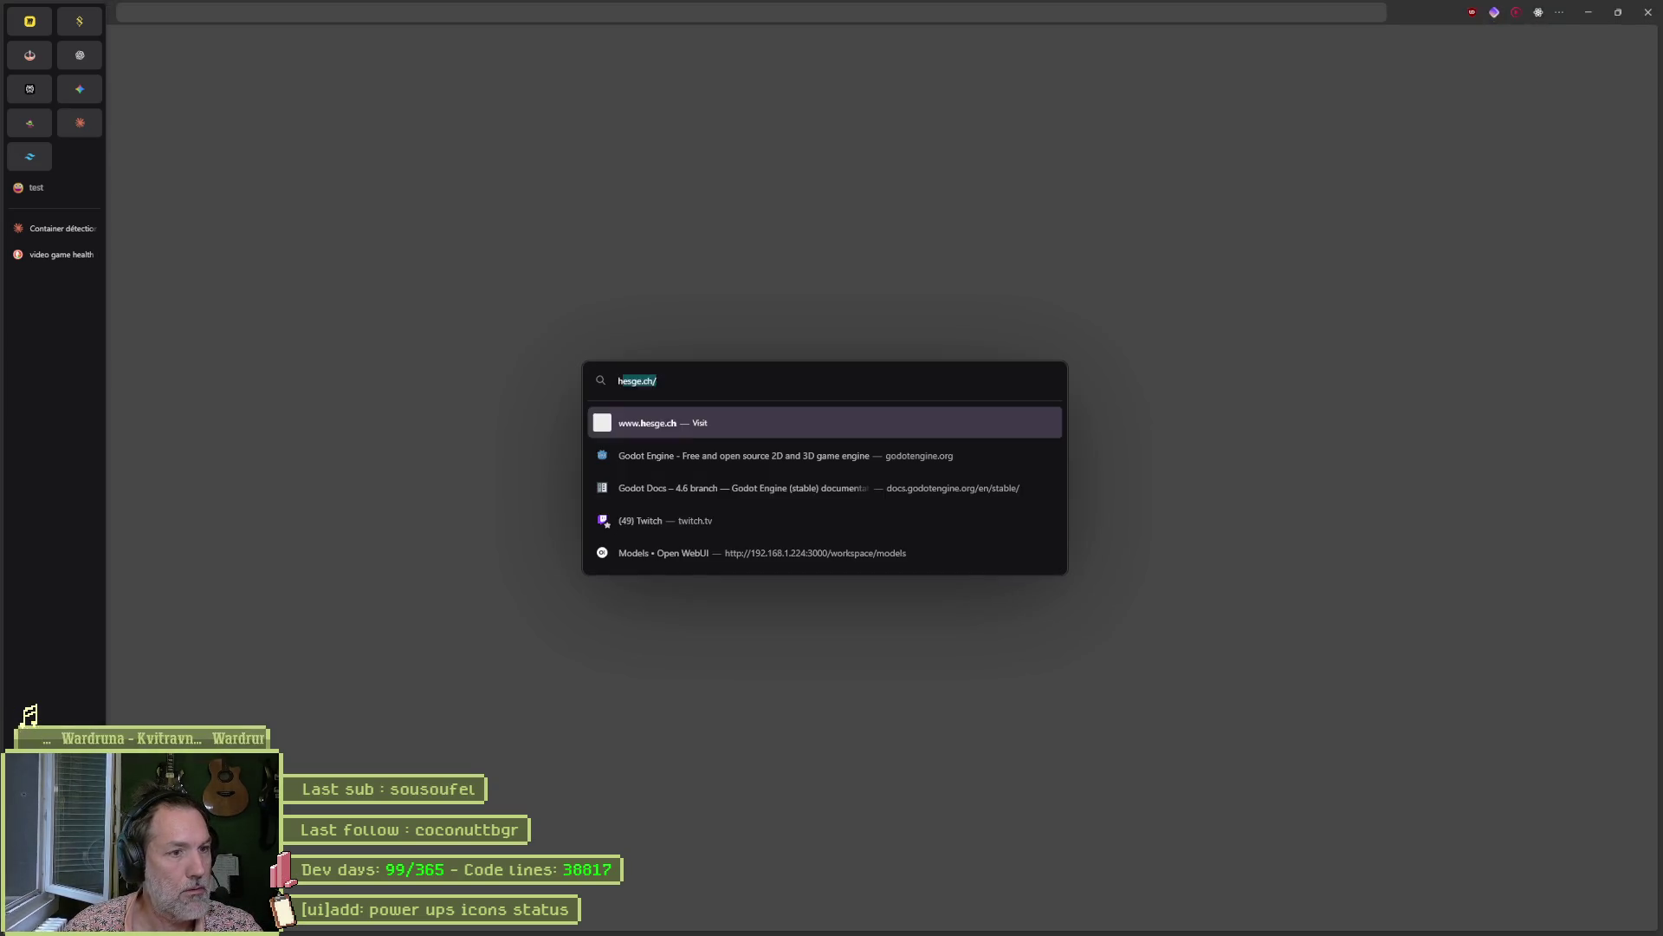
pyautogui.write('thbar ')
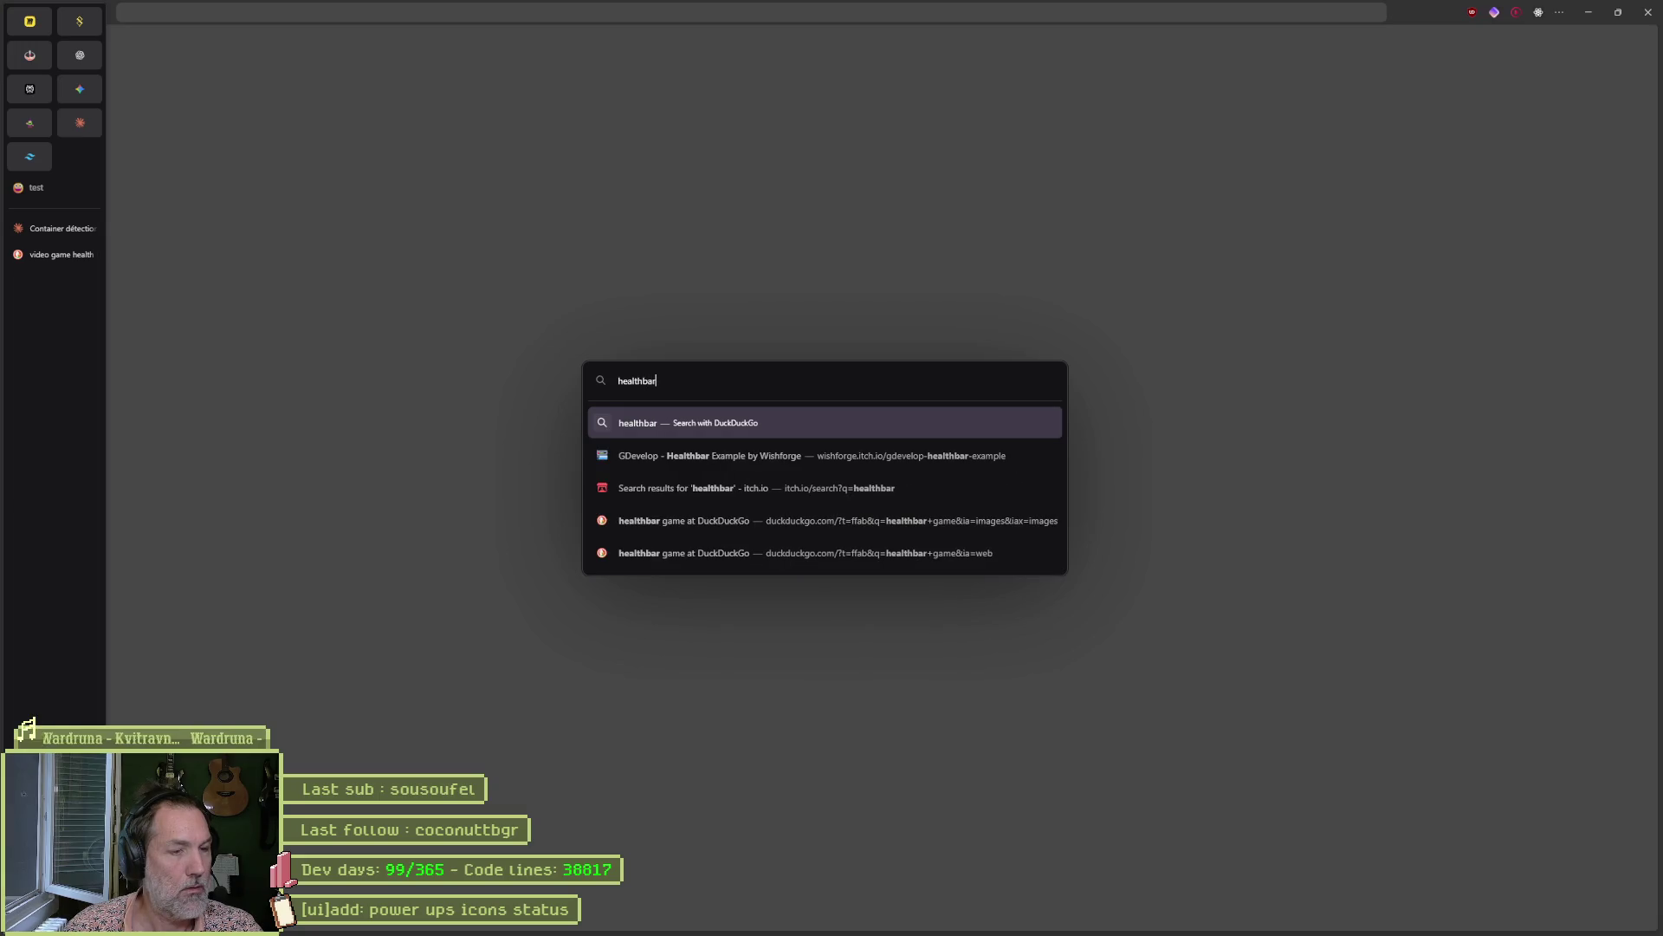
pyautogui.write('game')
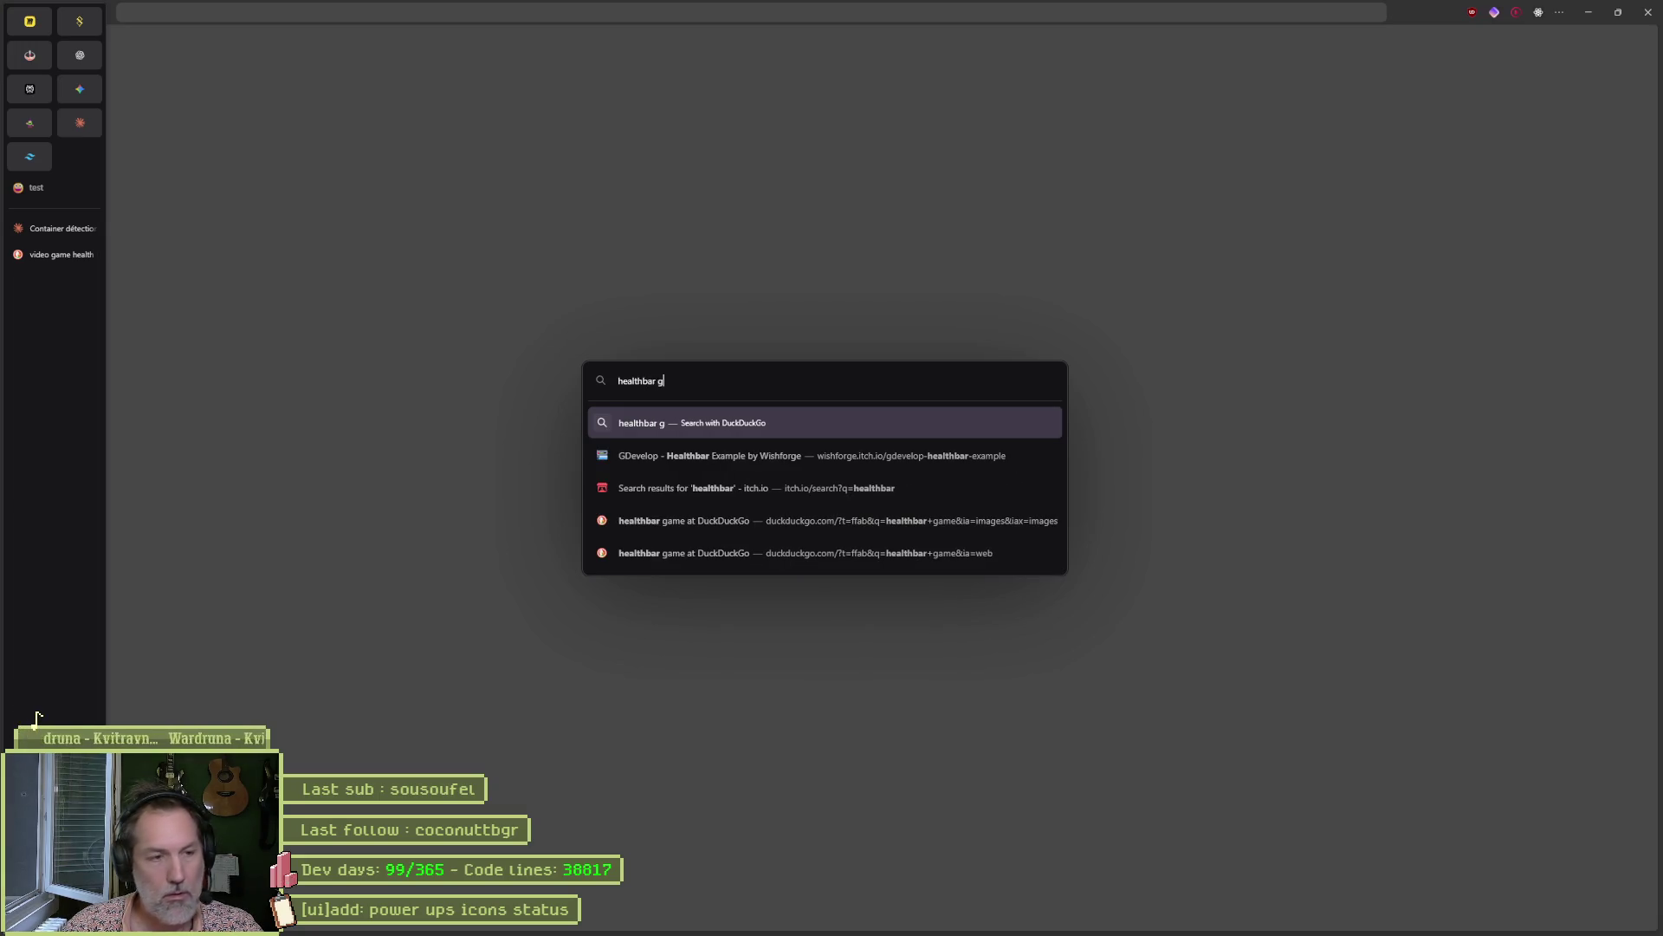
pyautogui.press('Return')
pyautogui.click(164, 66)
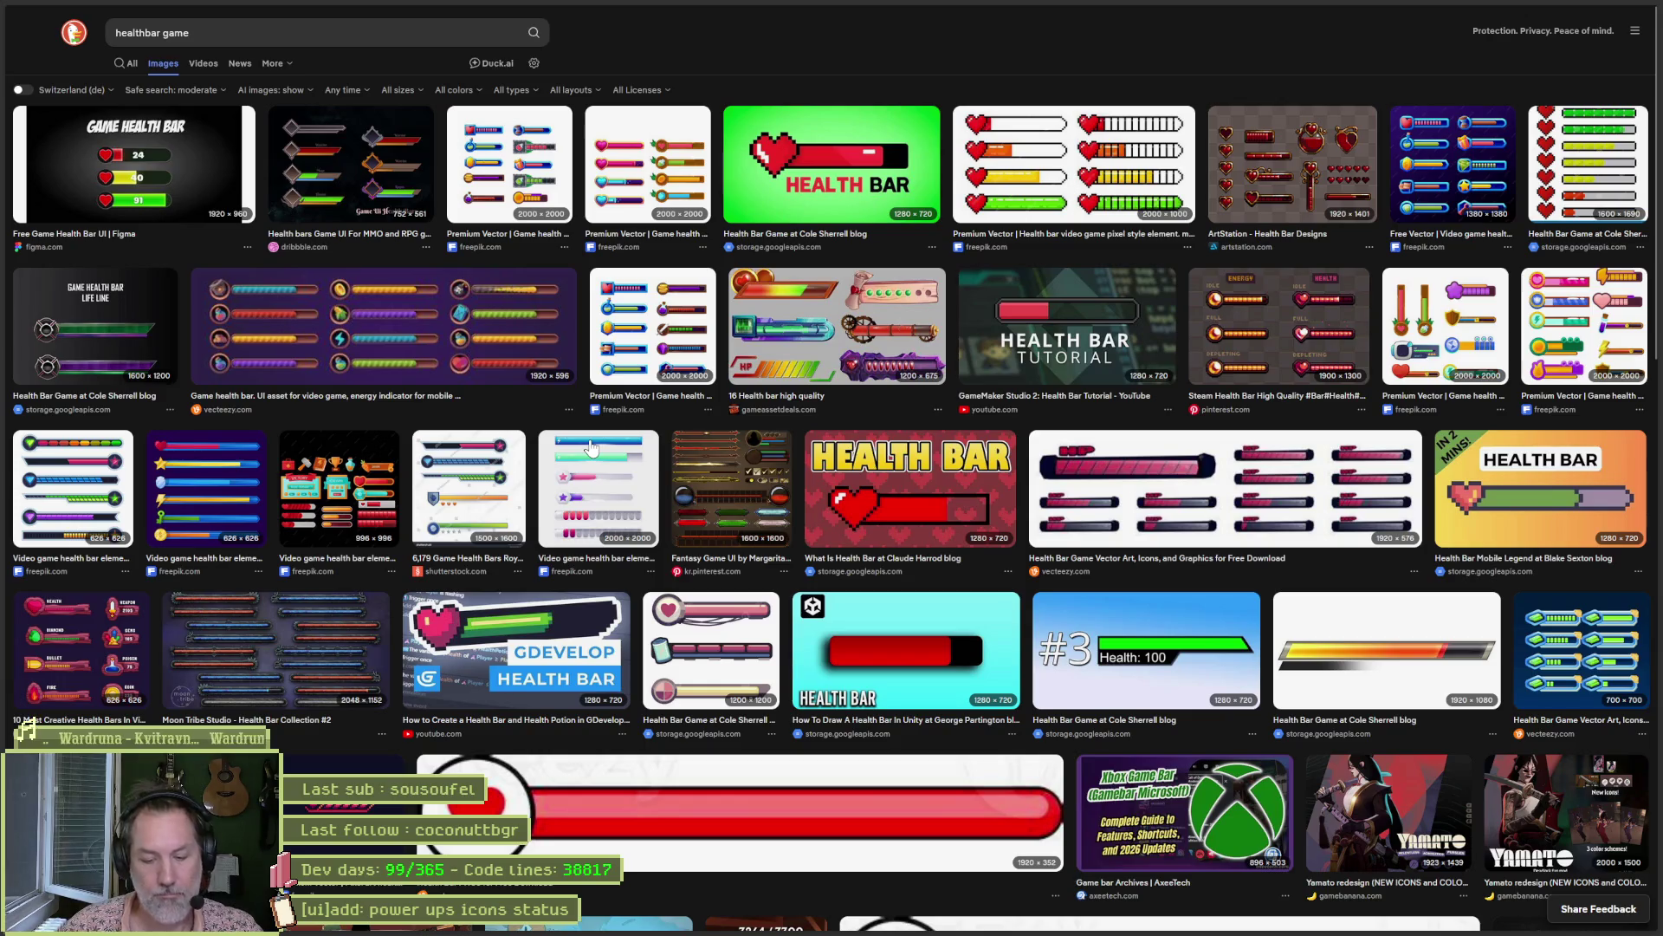
# Search images for Blasphemous health bars, enlarge the first screenshot, then return to the Aseprite sprite.
pyautogui.hotkey('ctrl', 'l')
pyautogui.write('blasphemous healthb')
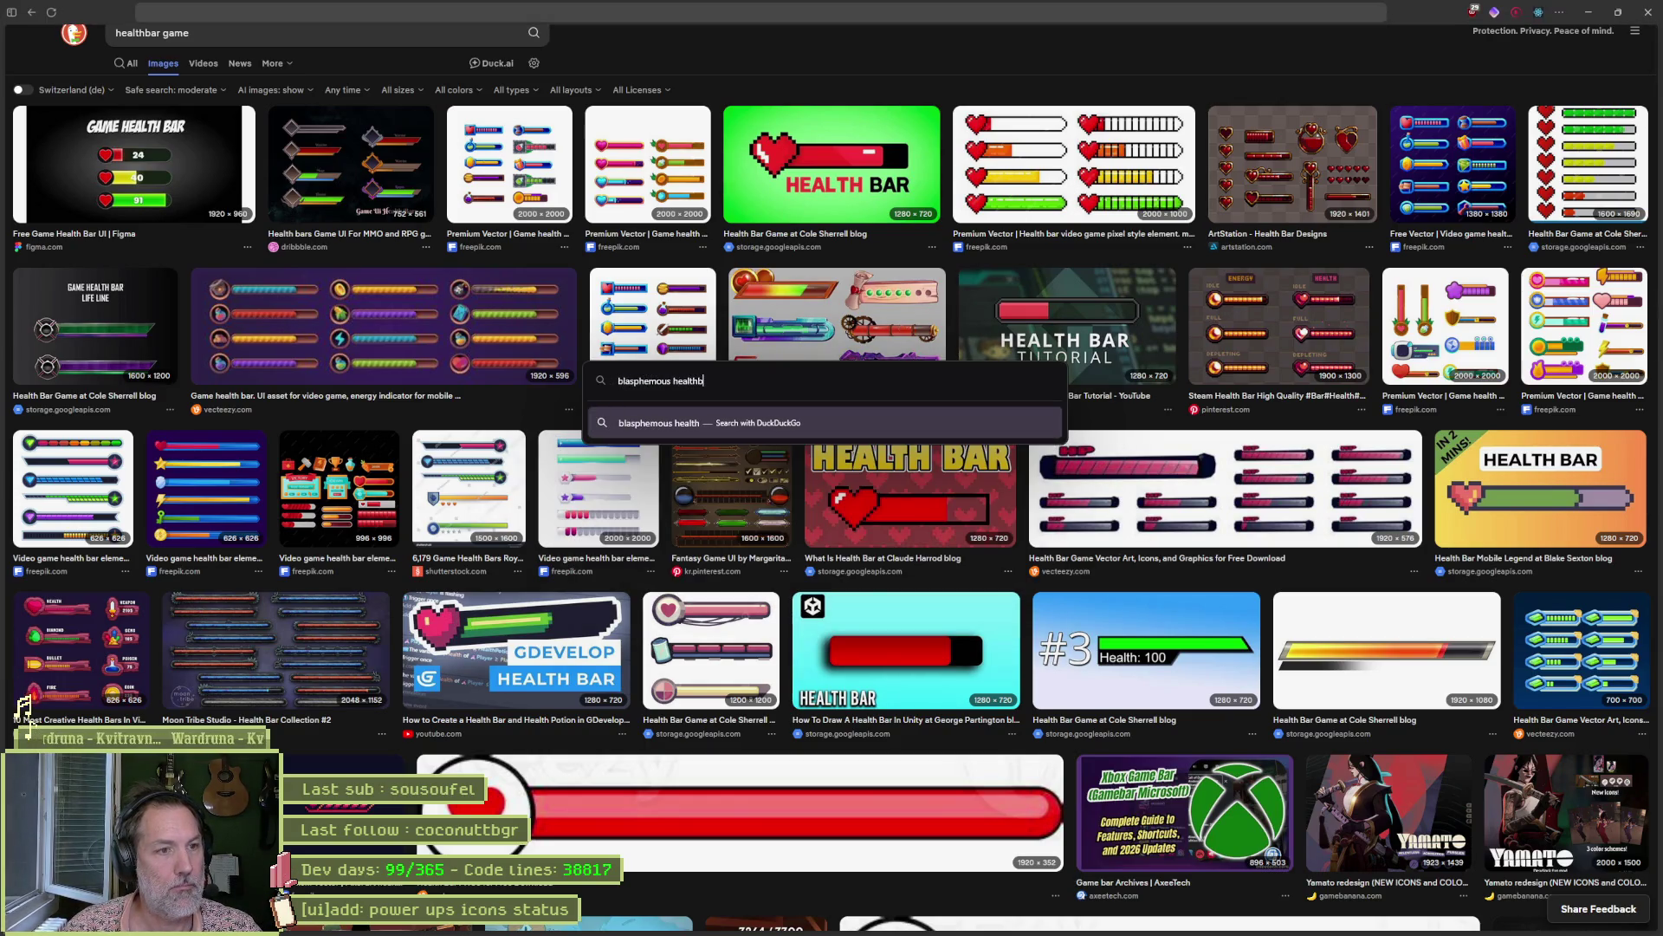
pyautogui.press('Return')
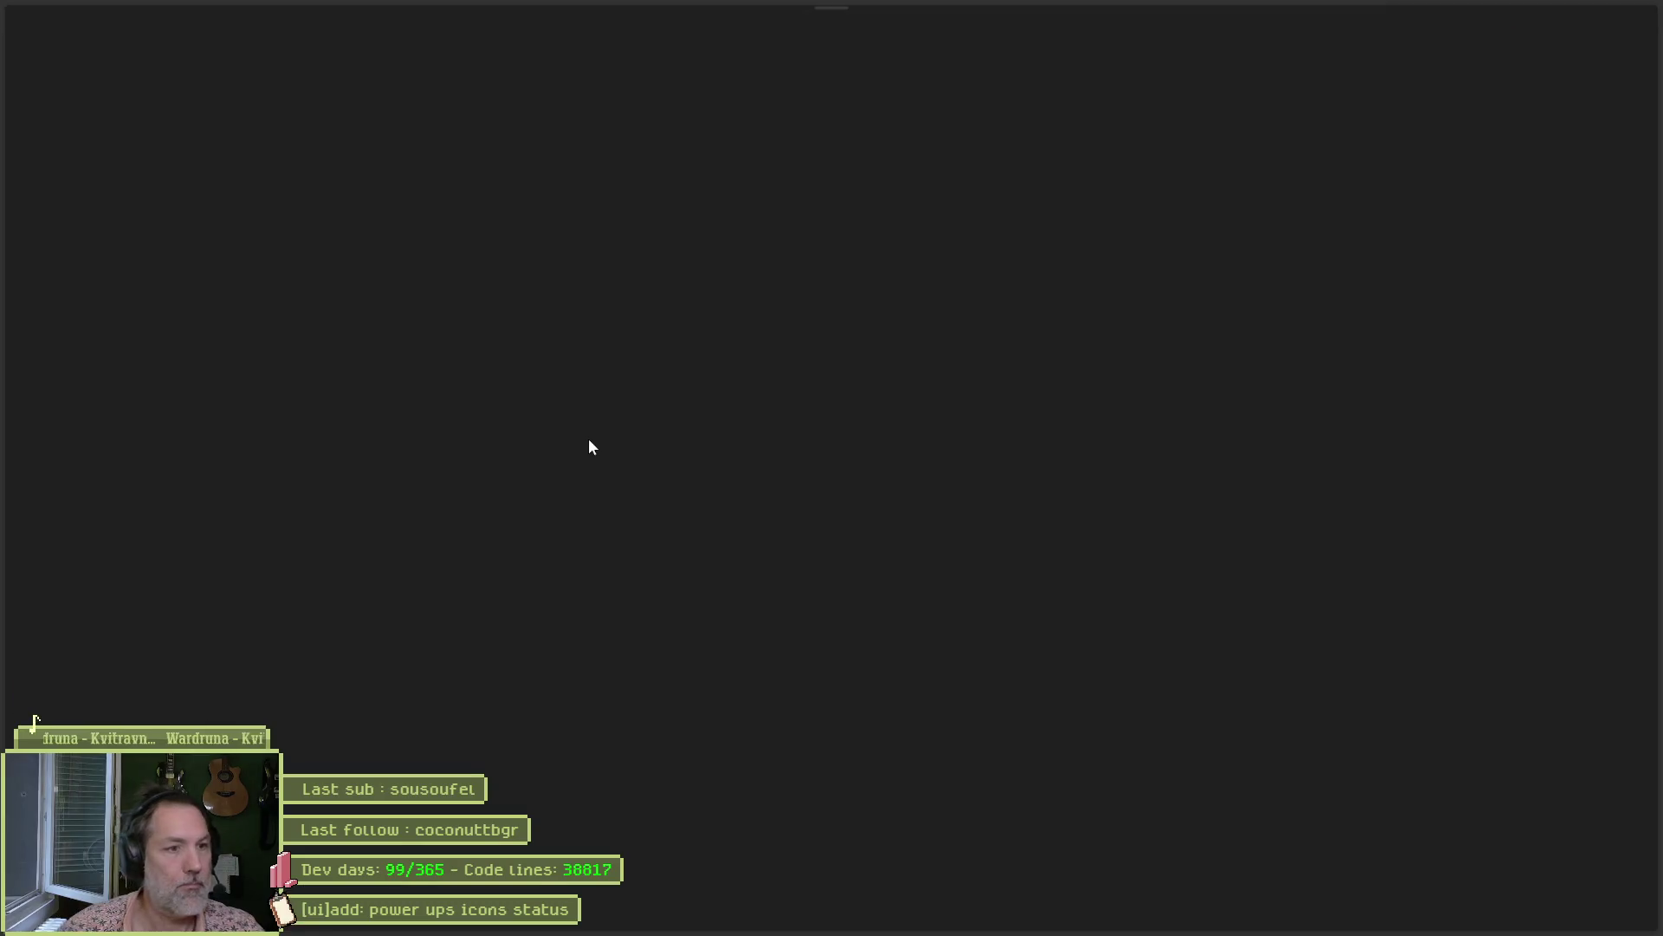
pyautogui.click(163, 64)
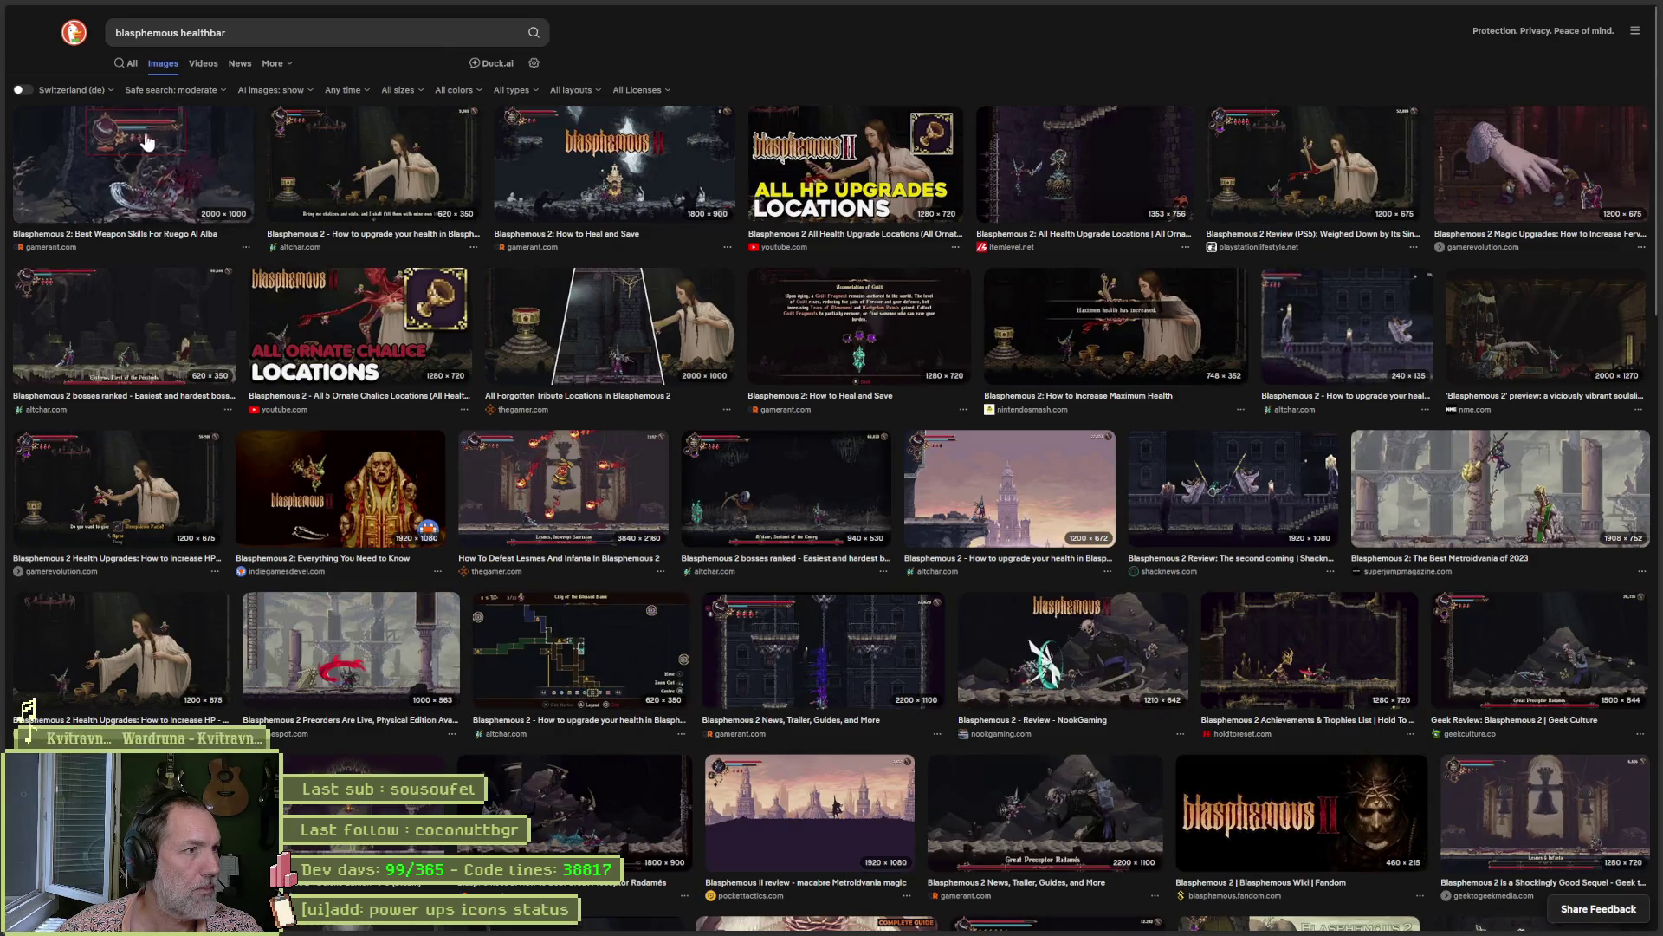
pyautogui.click(147, 143)
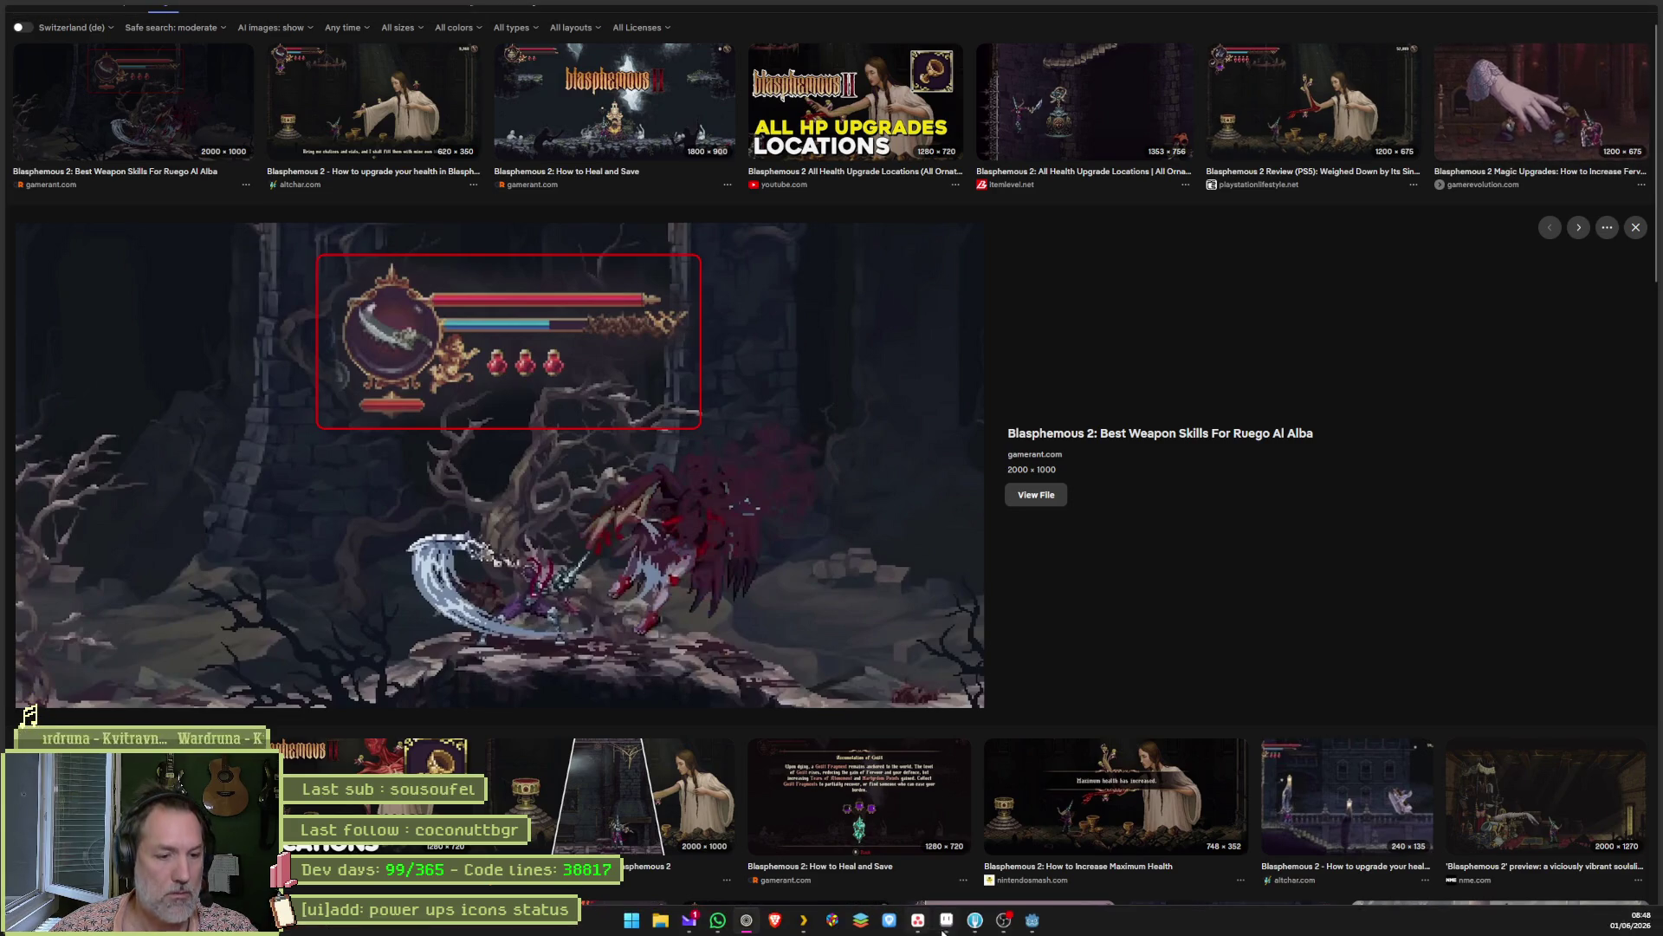
pyautogui.click(946, 920)
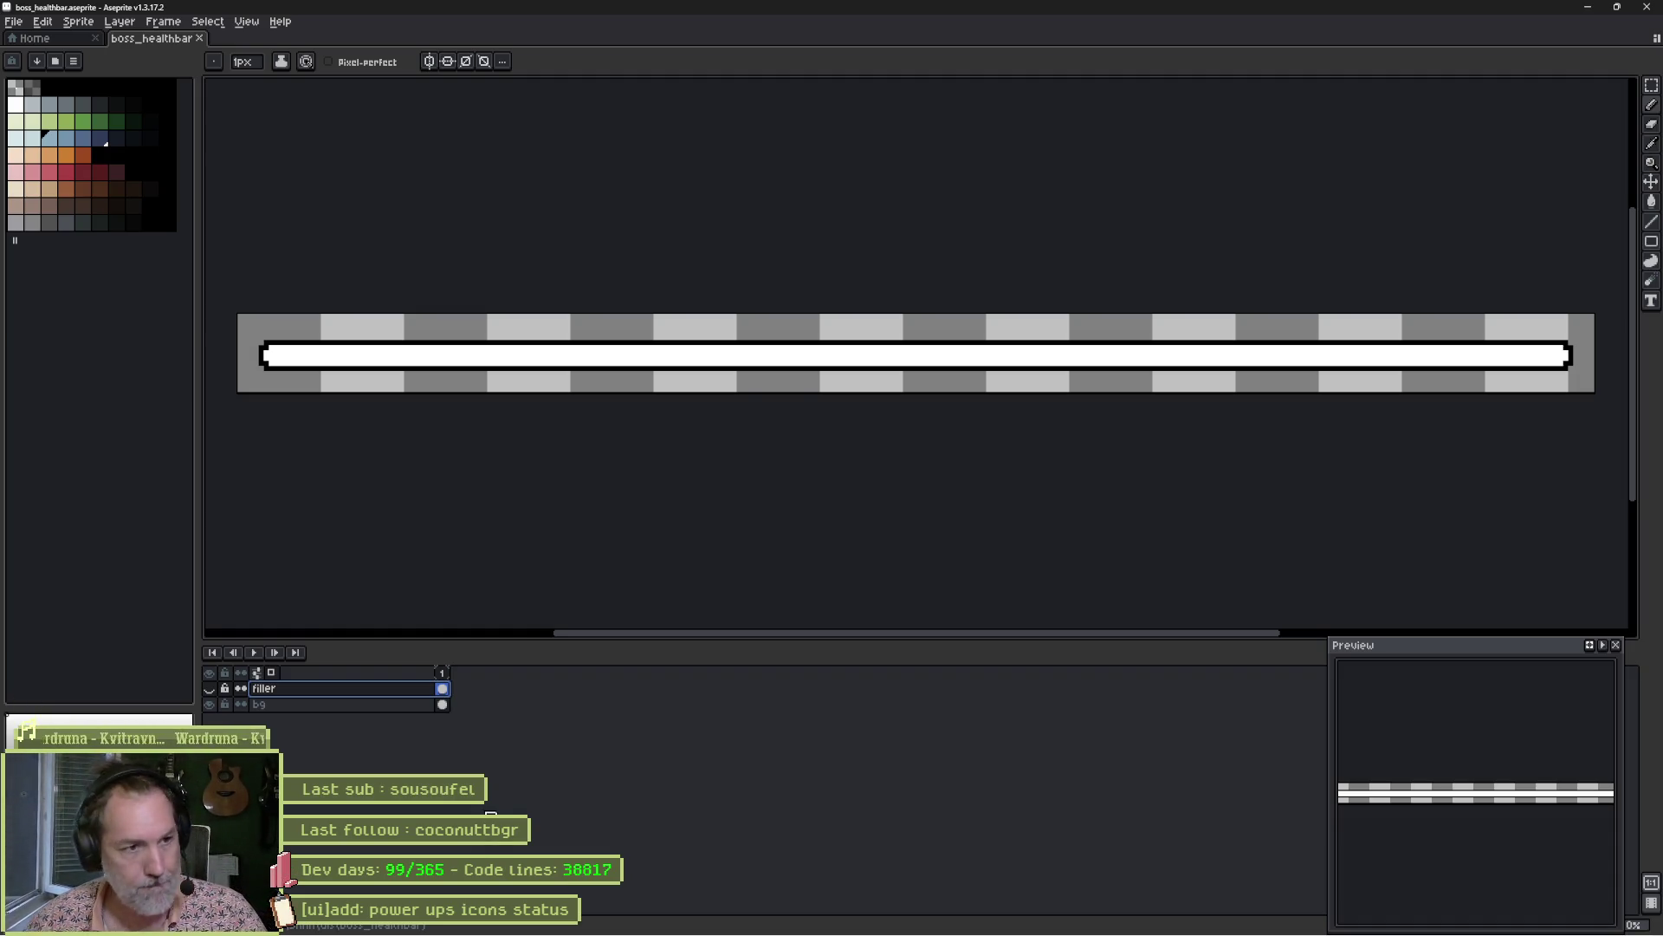
# Open Aseprite's New Sprite dialog with Ctrl+N.
pyautogui.hotkey('ctrl', 'n')
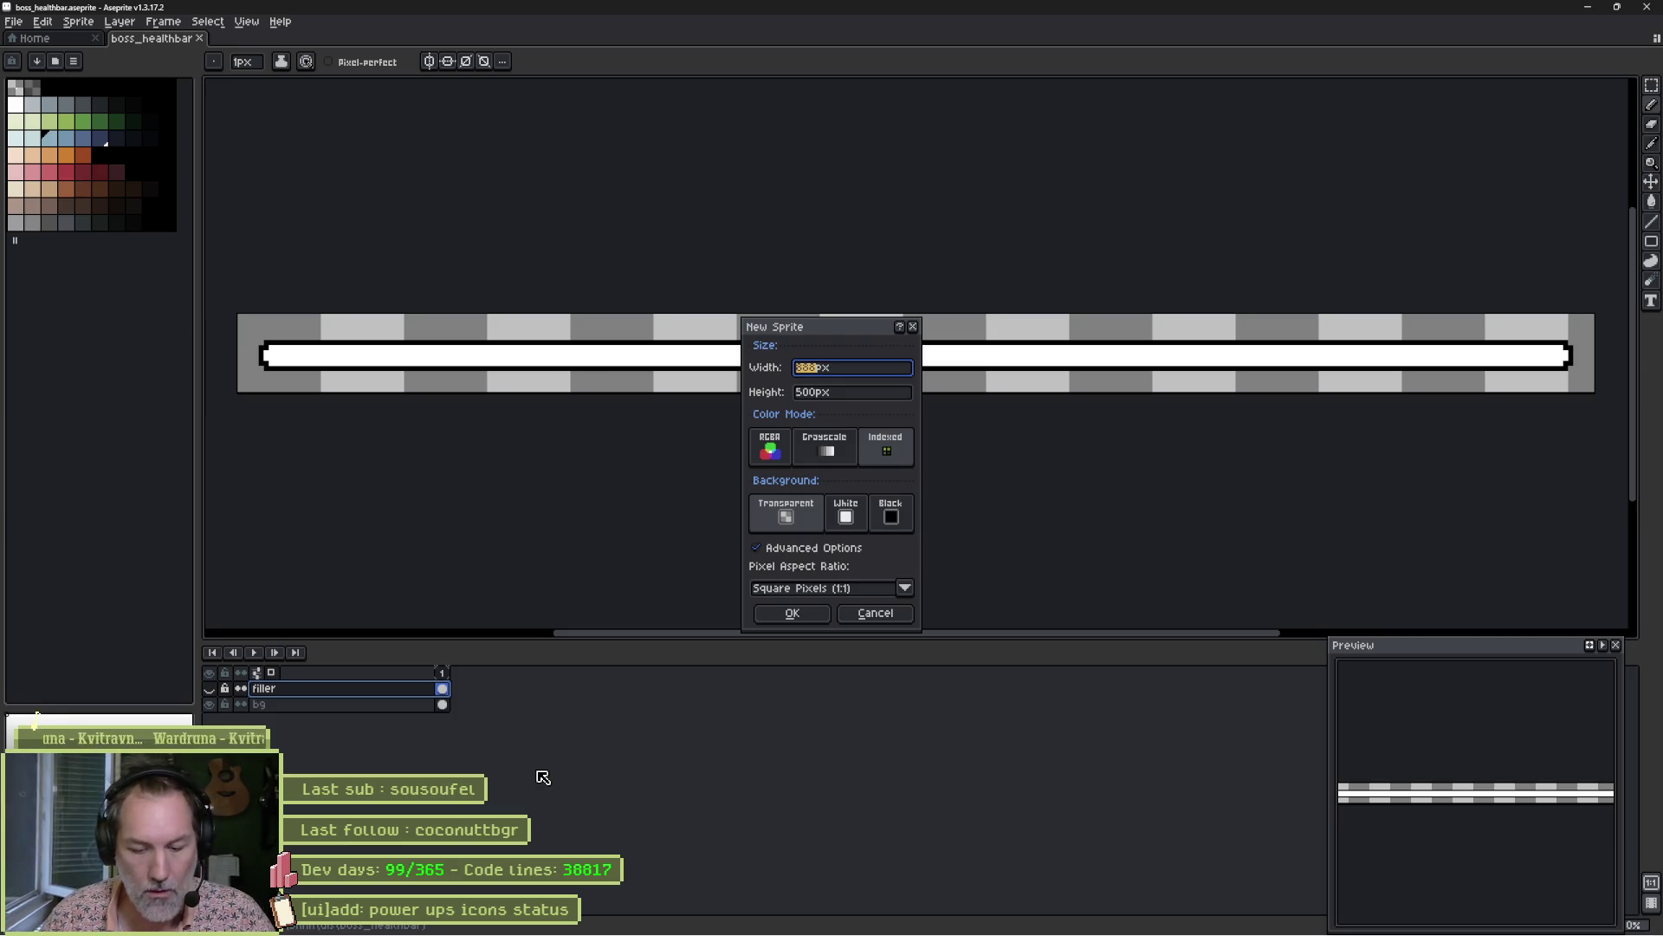
# Create a new sprite with width 256 and height 48 pixels.
pyautogui.write('256')
pyautogui.press('Tab')
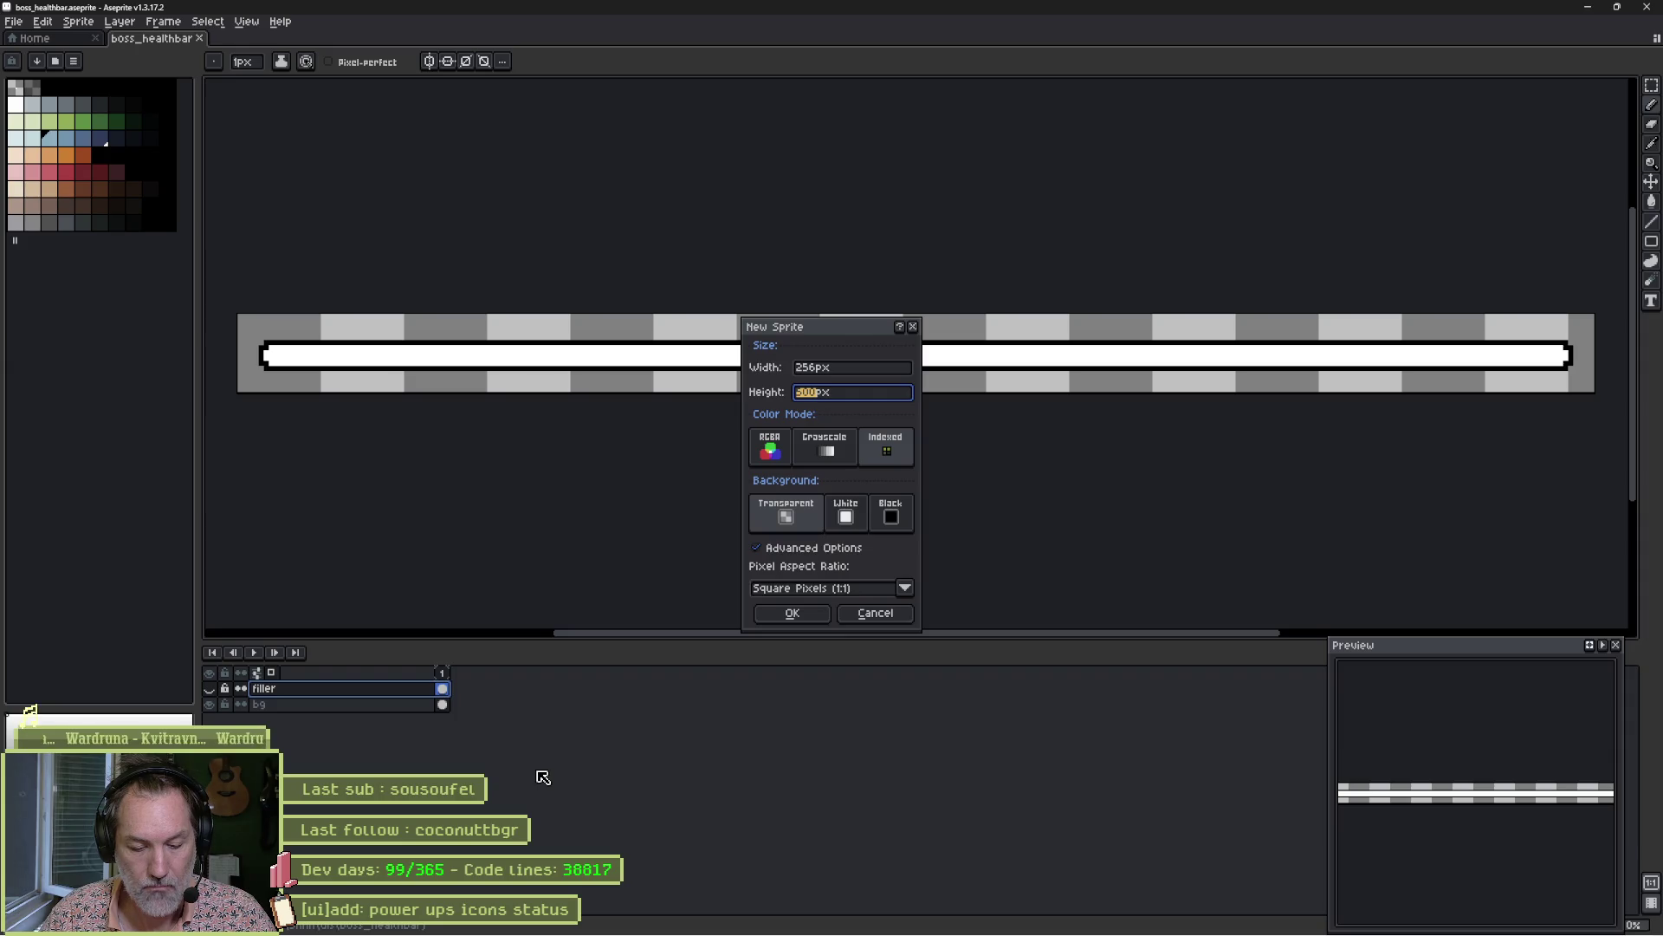
pyautogui.write('48')
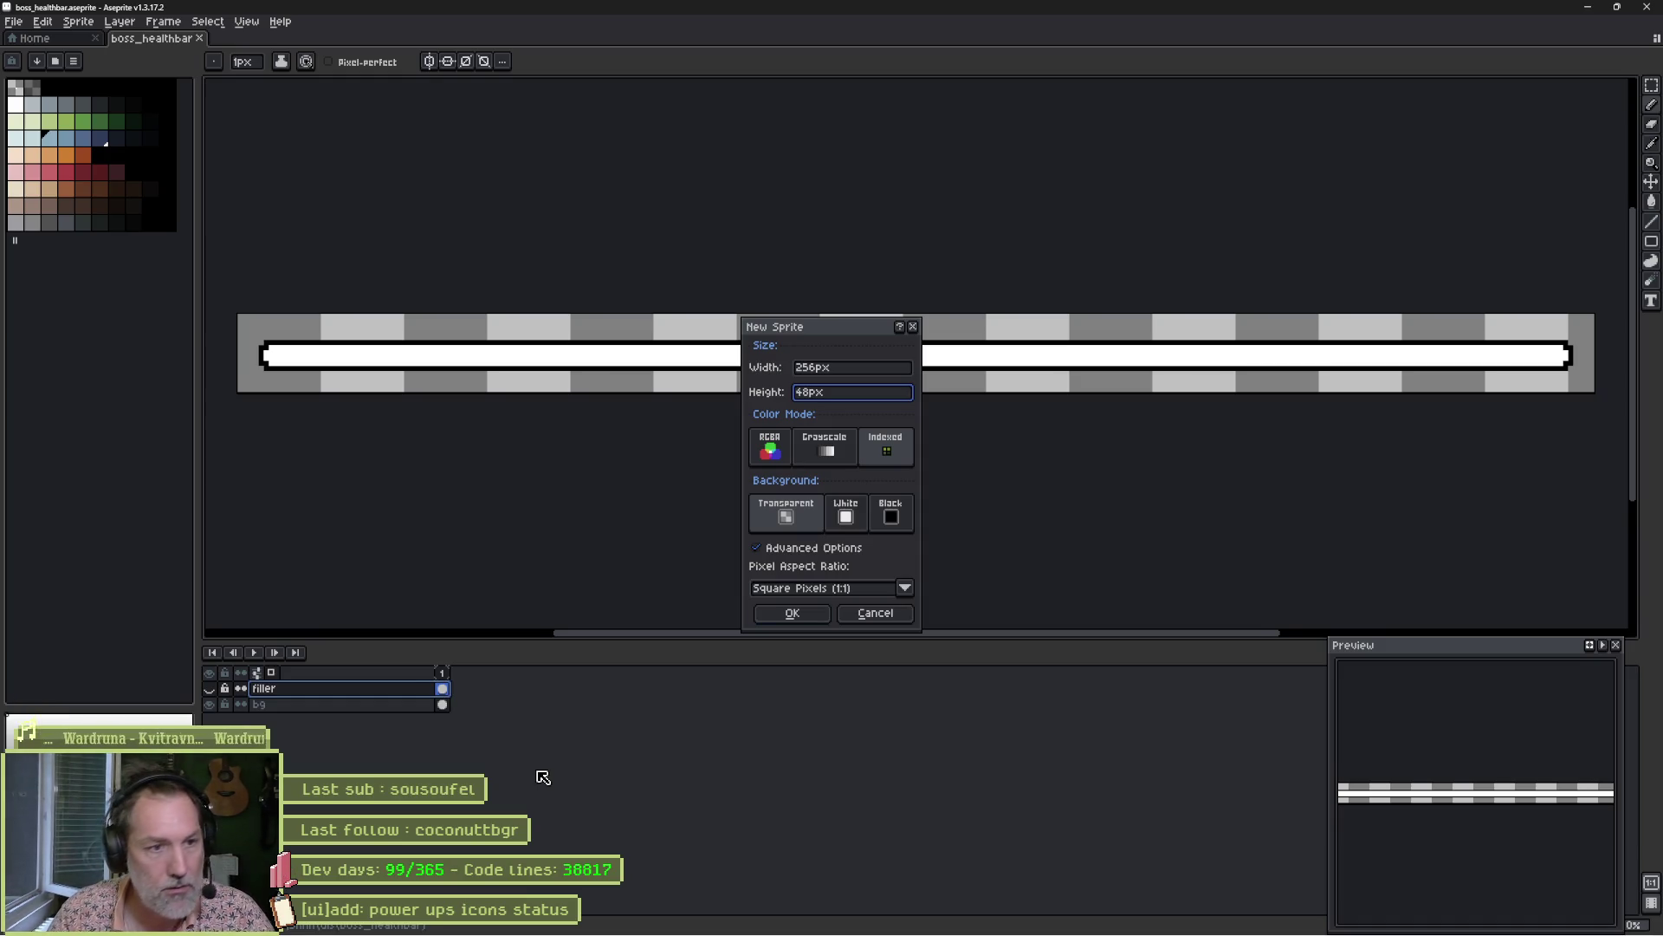
pyautogui.press('Return')
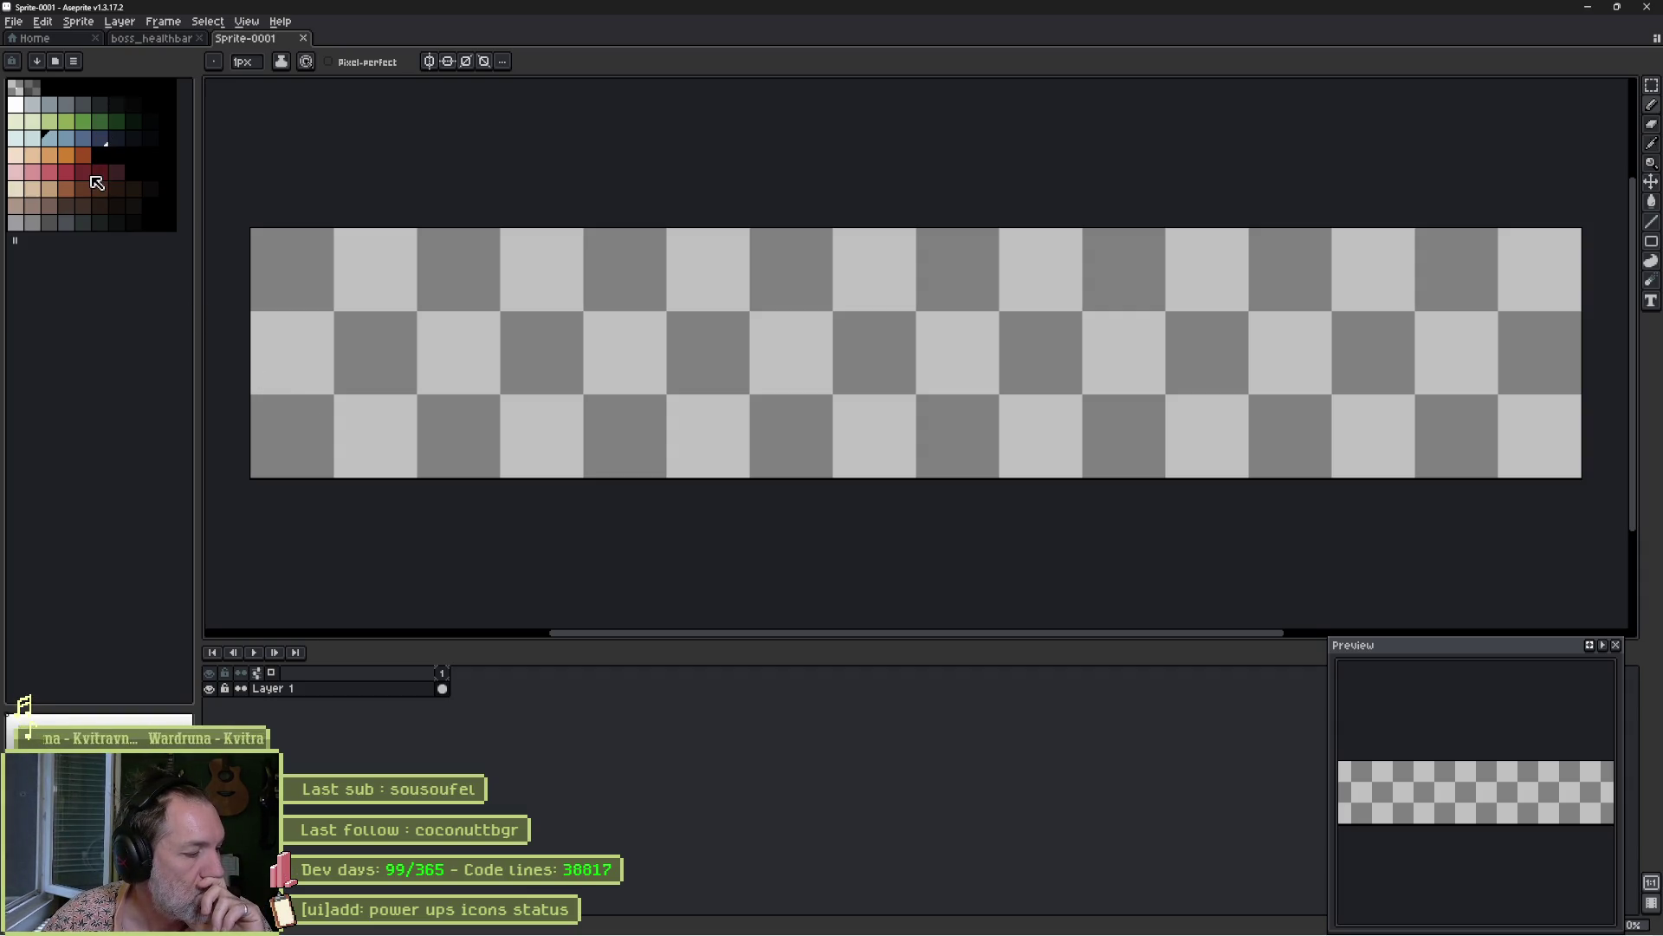
# Paint a large pink circle for the paw's main pad and move it lower.
pyautogui.click(49, 173)
pyautogui.press('+')
pyautogui.press('+')
pyautogui.press('+')
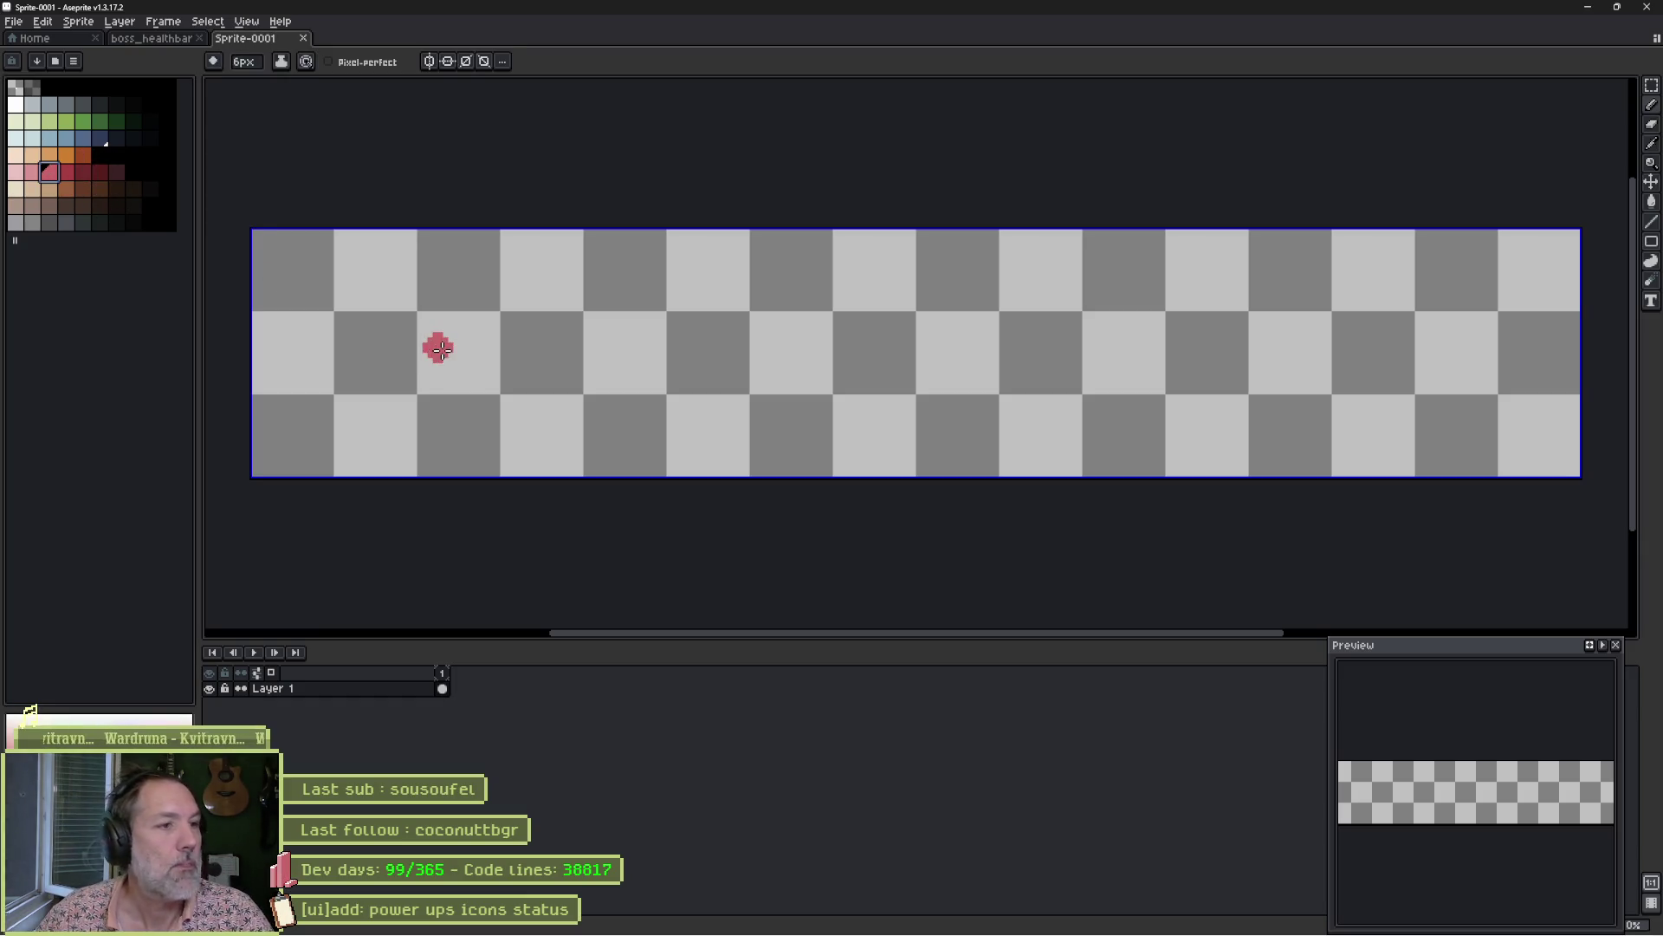
pyautogui.press('+')
pyautogui.press('+')
pyautogui.press('+')
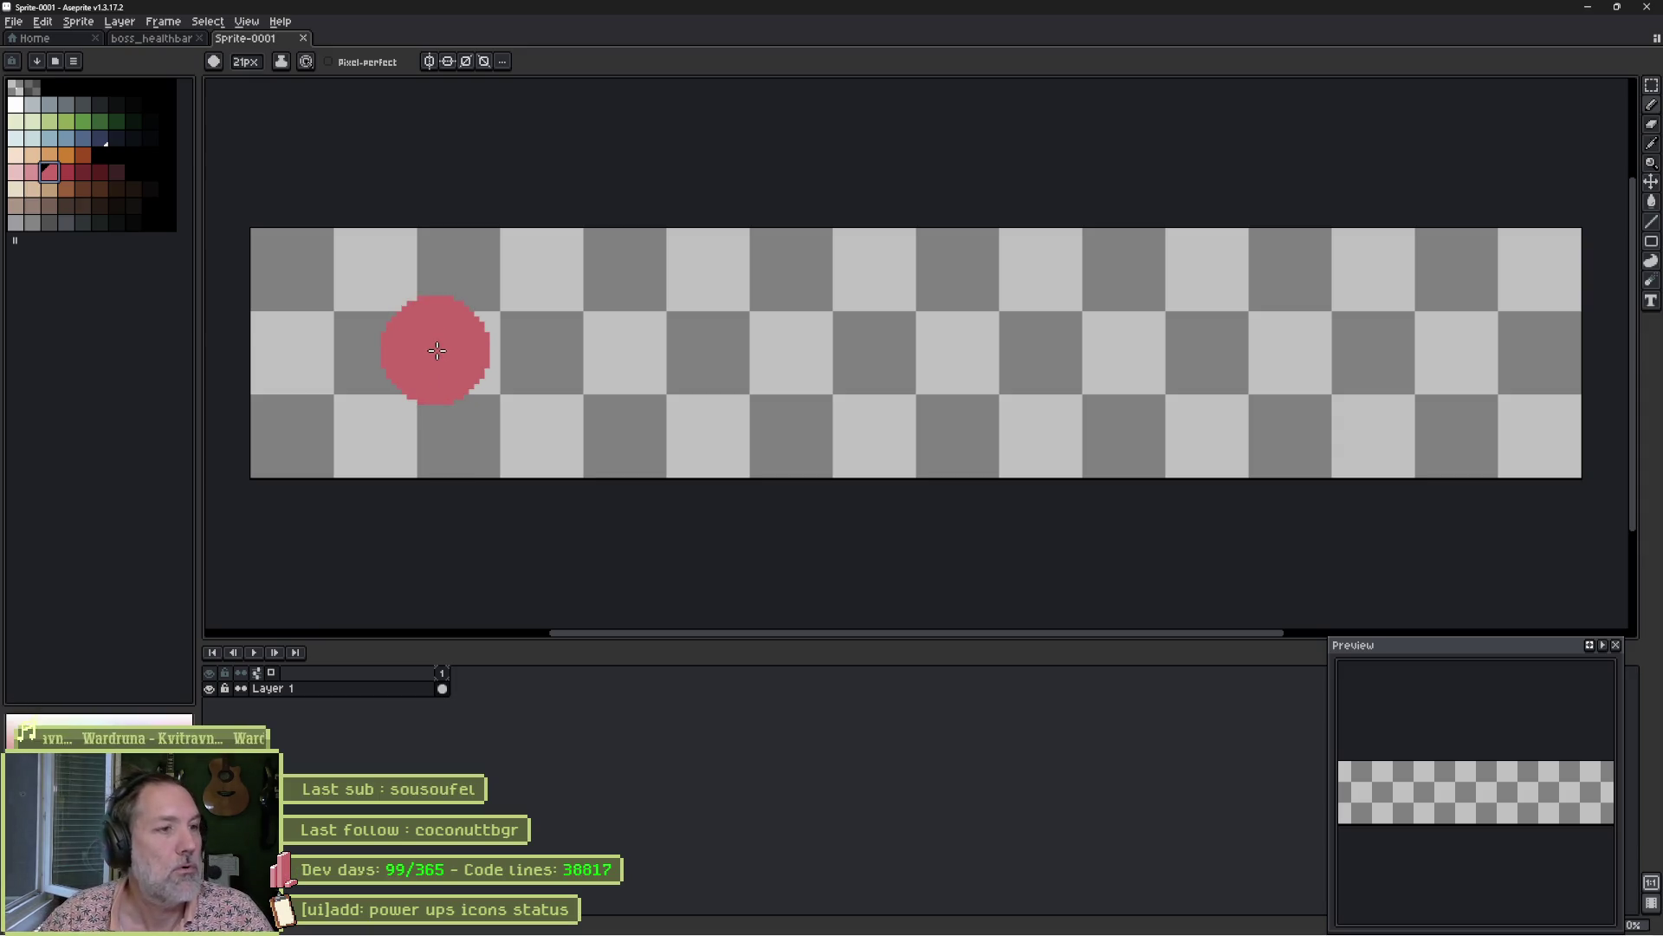
pyautogui.press('+')
pyautogui.press('+')
pyautogui.press('+')
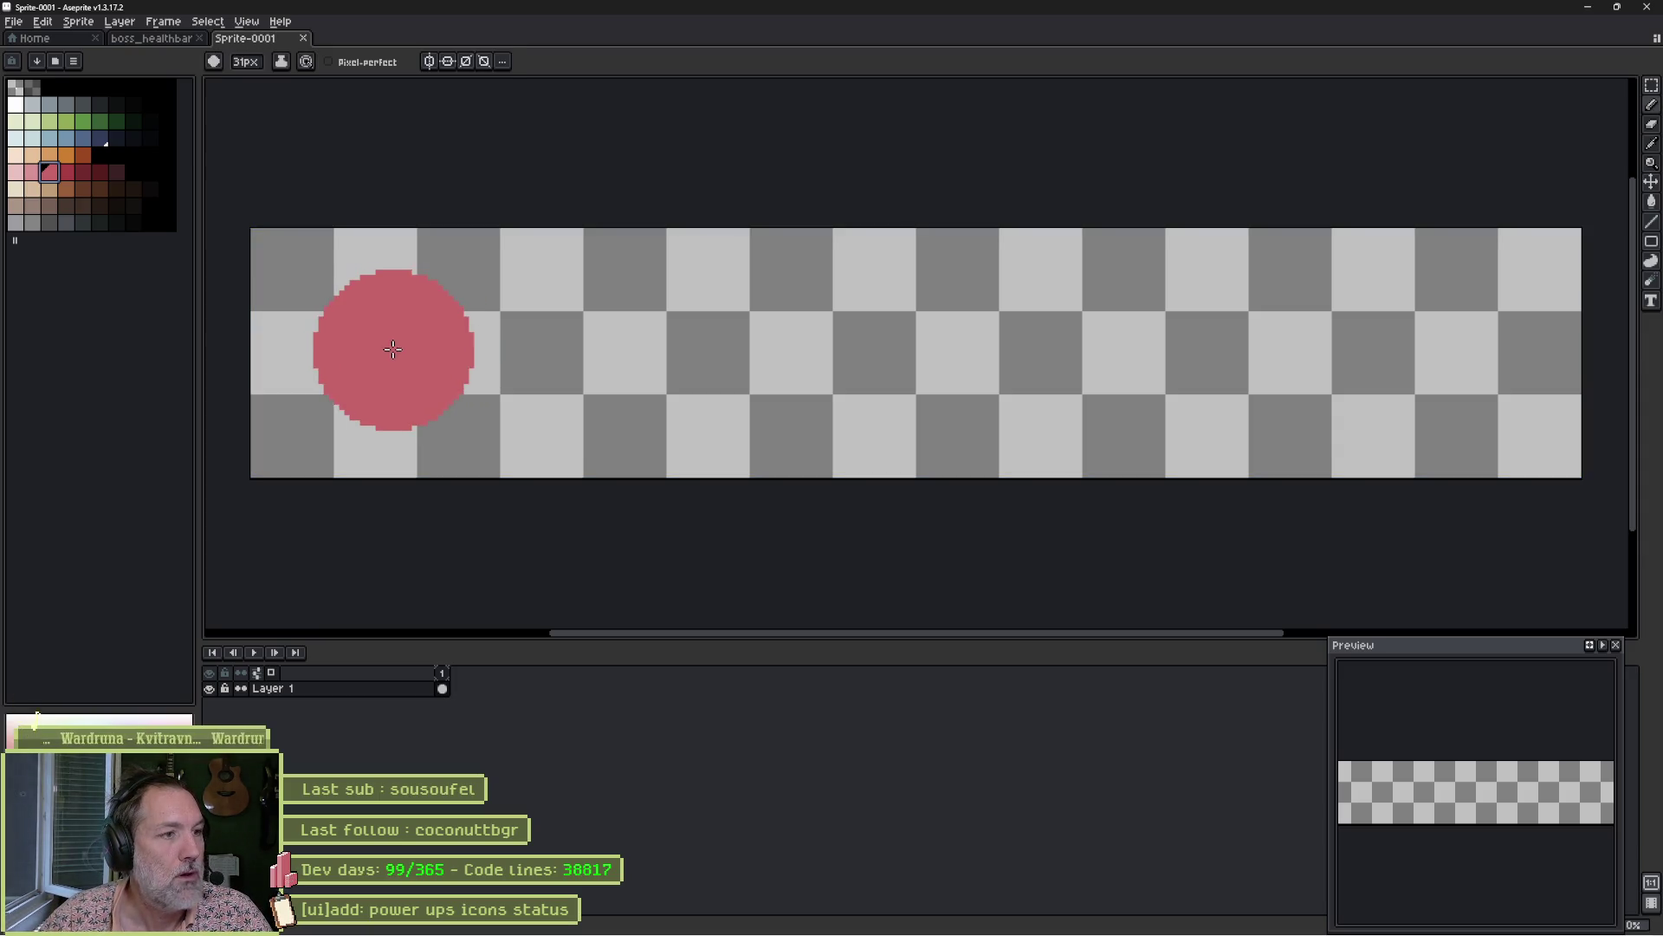
pyautogui.click(377, 349)
pyautogui.press('-')
pyautogui.press('-')
pyautogui.press('-')
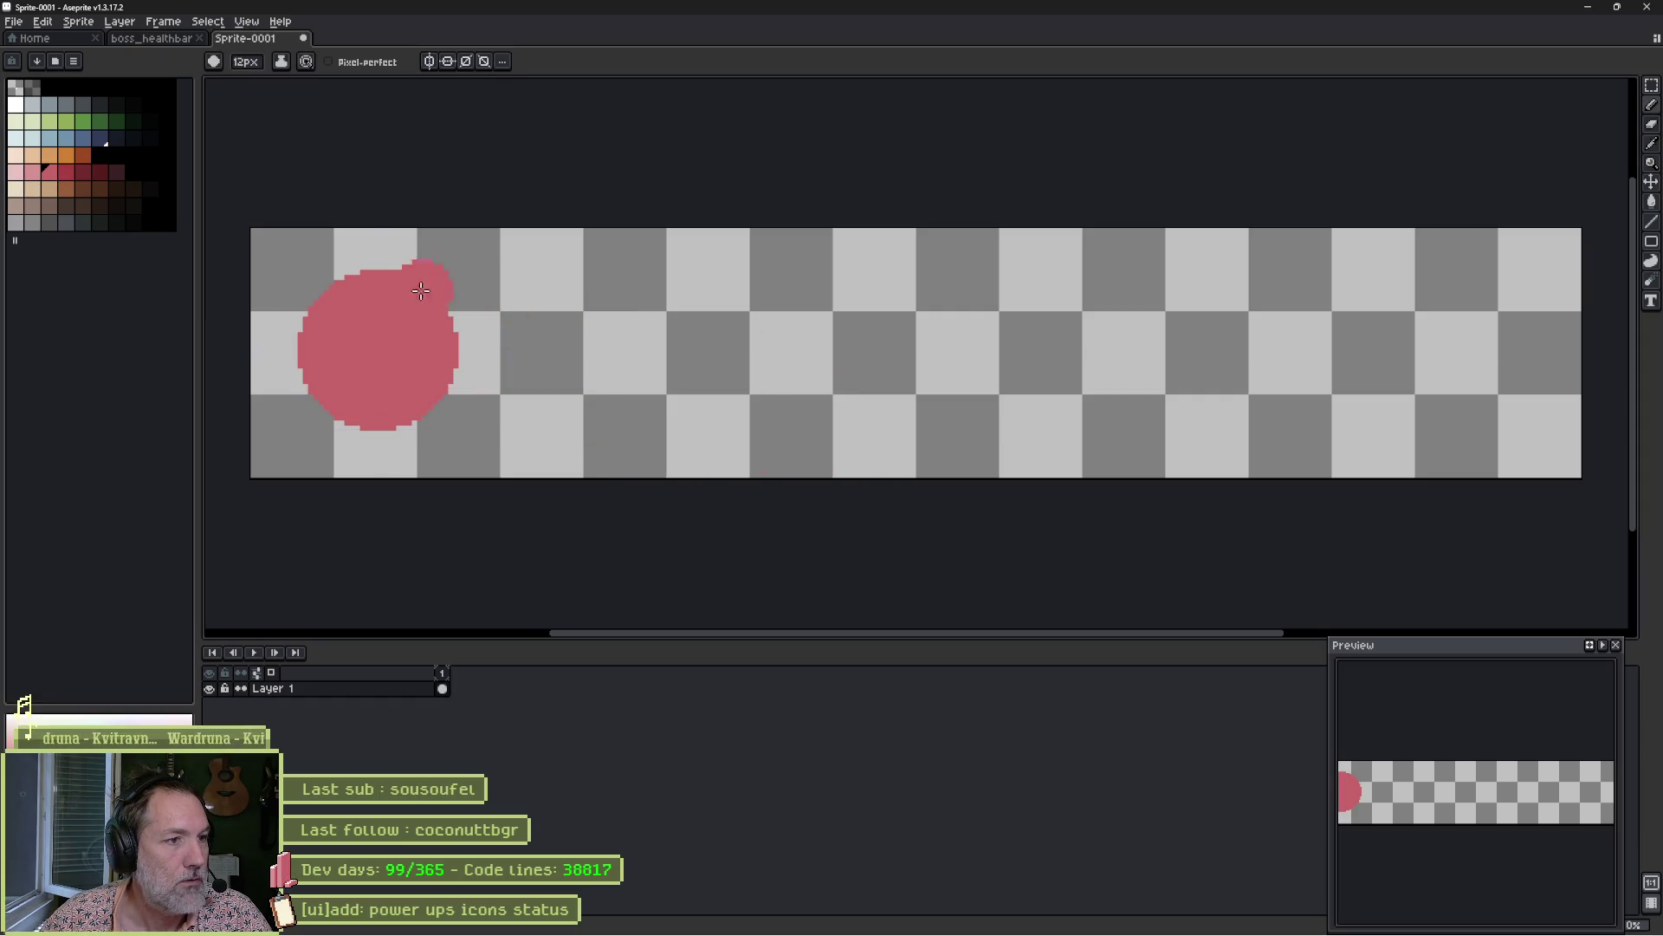
pyautogui.press('v')
pyautogui.moveTo(391, 369); pyautogui.dragTo(396, 406)
# Paint four small pink toes arched around the pad.
pyautogui.press('b')
pyautogui.click(291, 319)
pyautogui.click(339, 269)
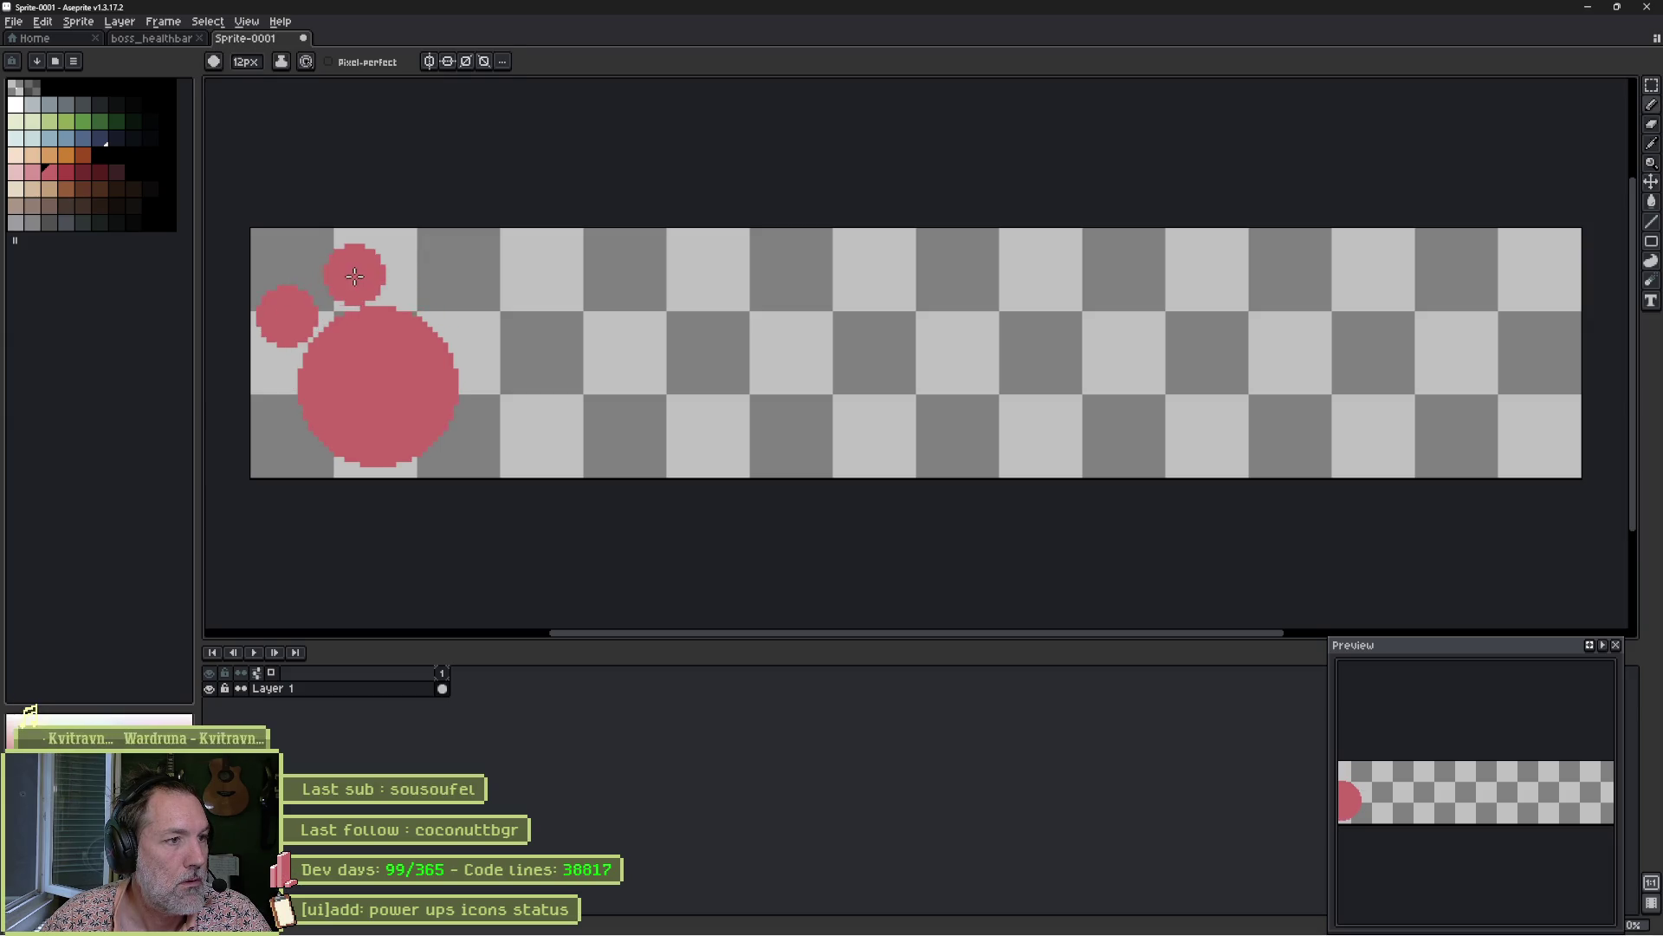
pyautogui.click(414, 274)
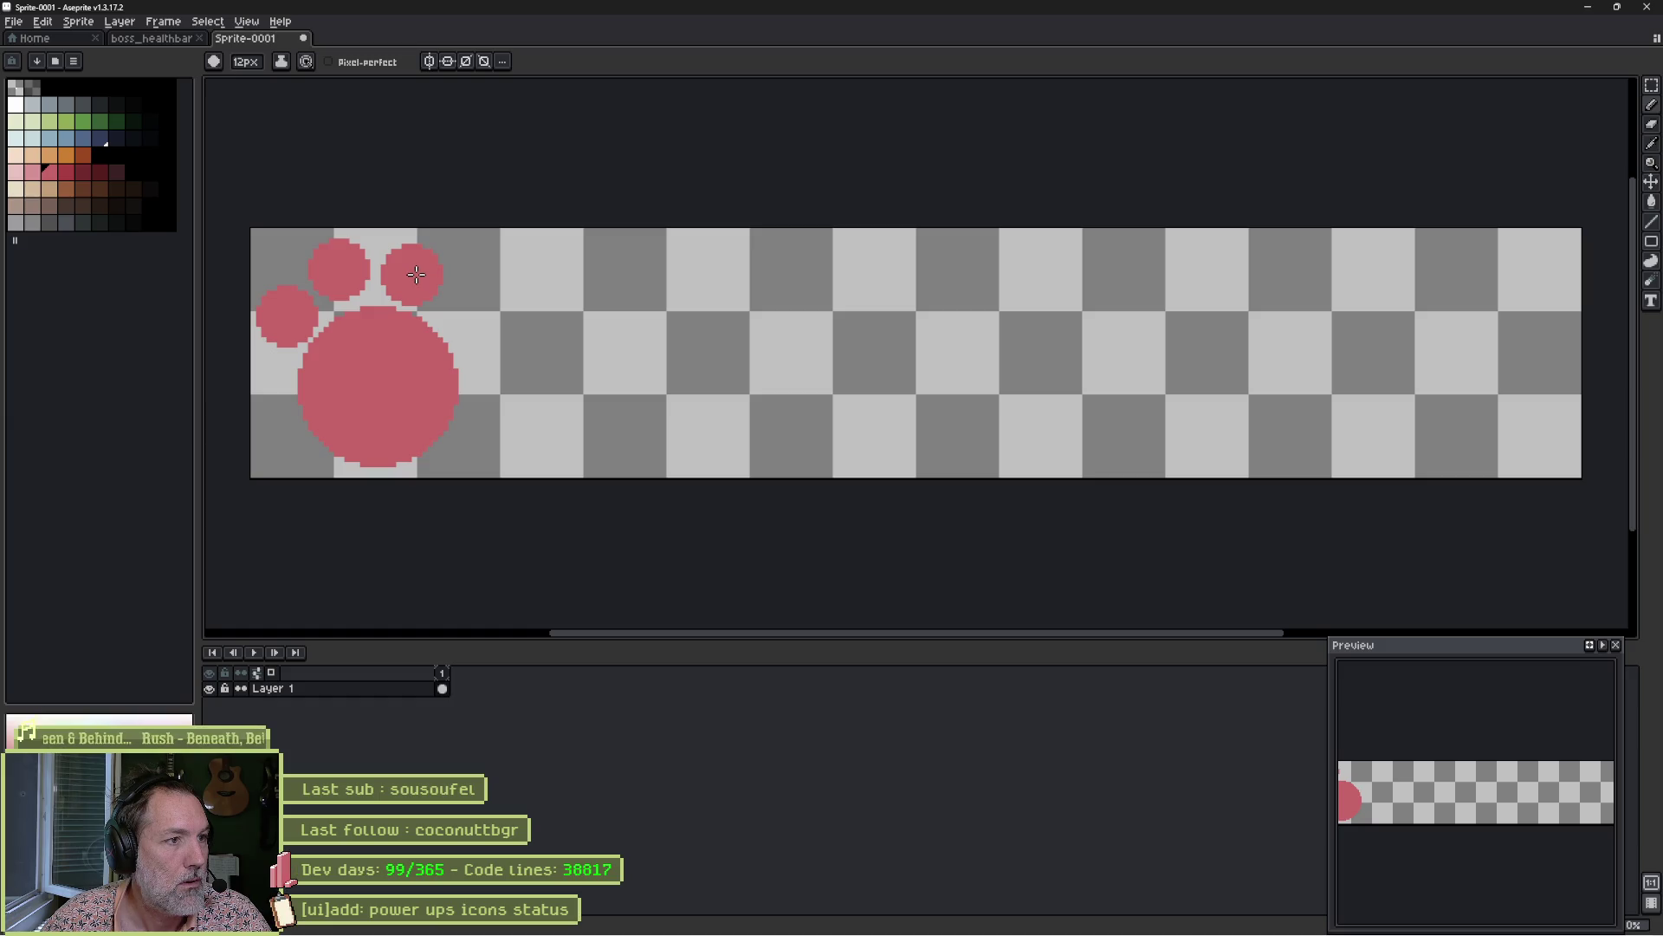
pyautogui.click(472, 310)
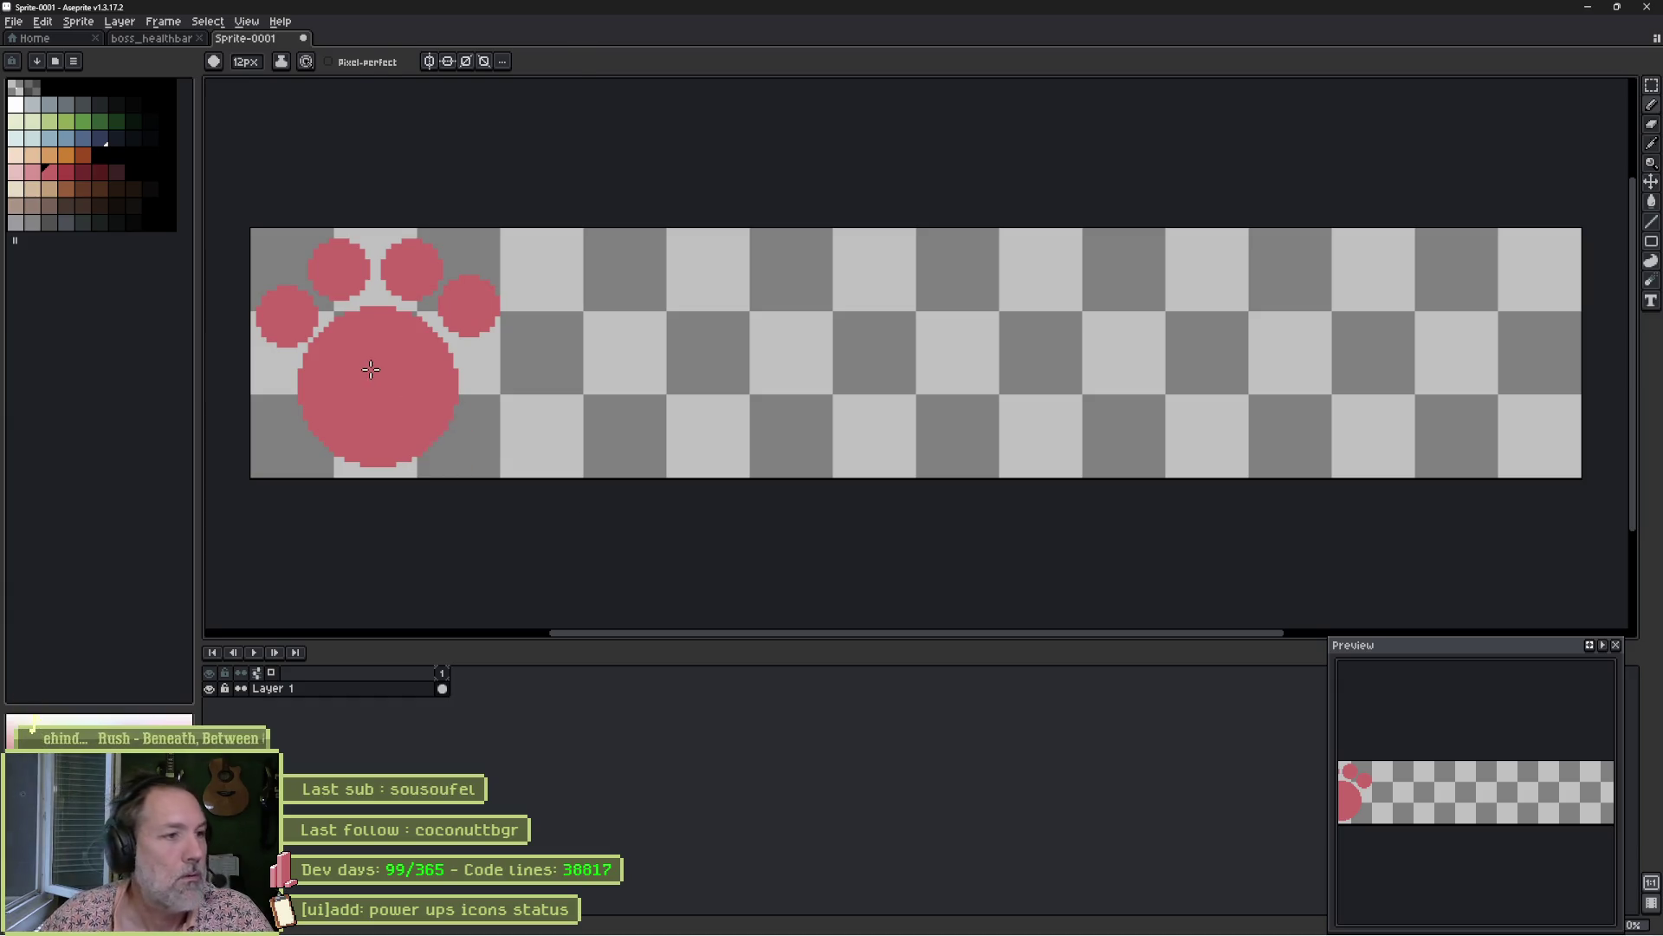
# Erase the pad's edges and bottom into a rounded paw-pad shape.
pyautogui.press('e')
pyautogui.moveTo(329, 338)
pyautogui.mouseDown()
pyautogui.moveTo(401, 323)
pyautogui.moveTo(449, 364)
pyautogui.mouseUp()
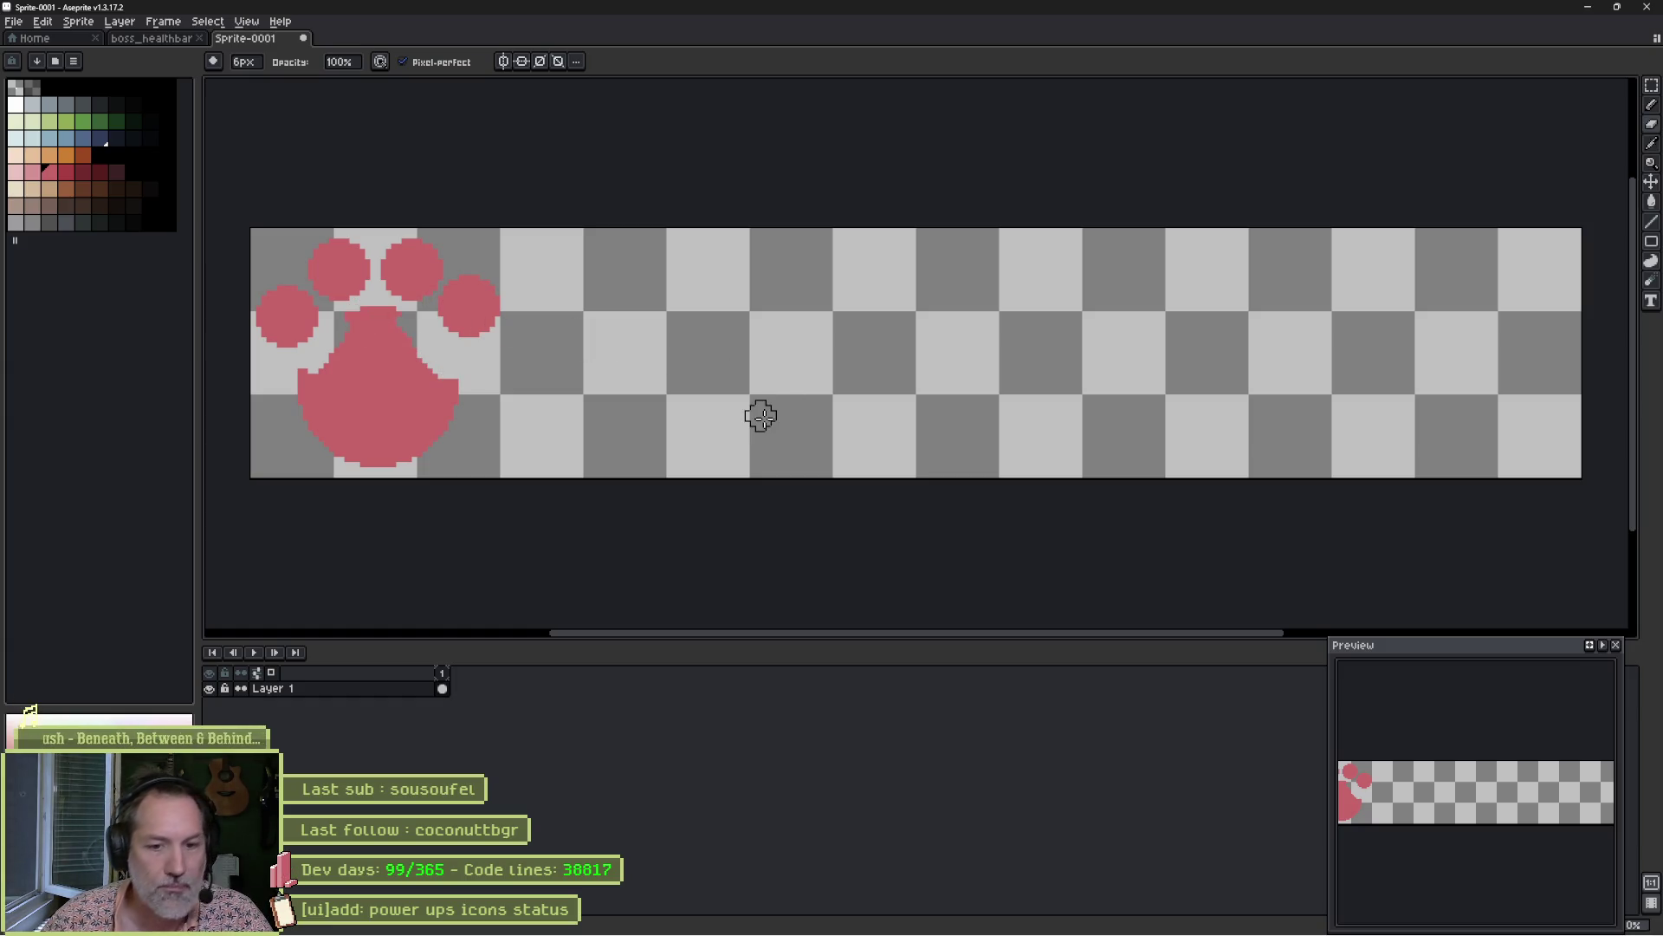
pyautogui.moveTo(1330, 798); pyautogui.dragTo(1241, 798)
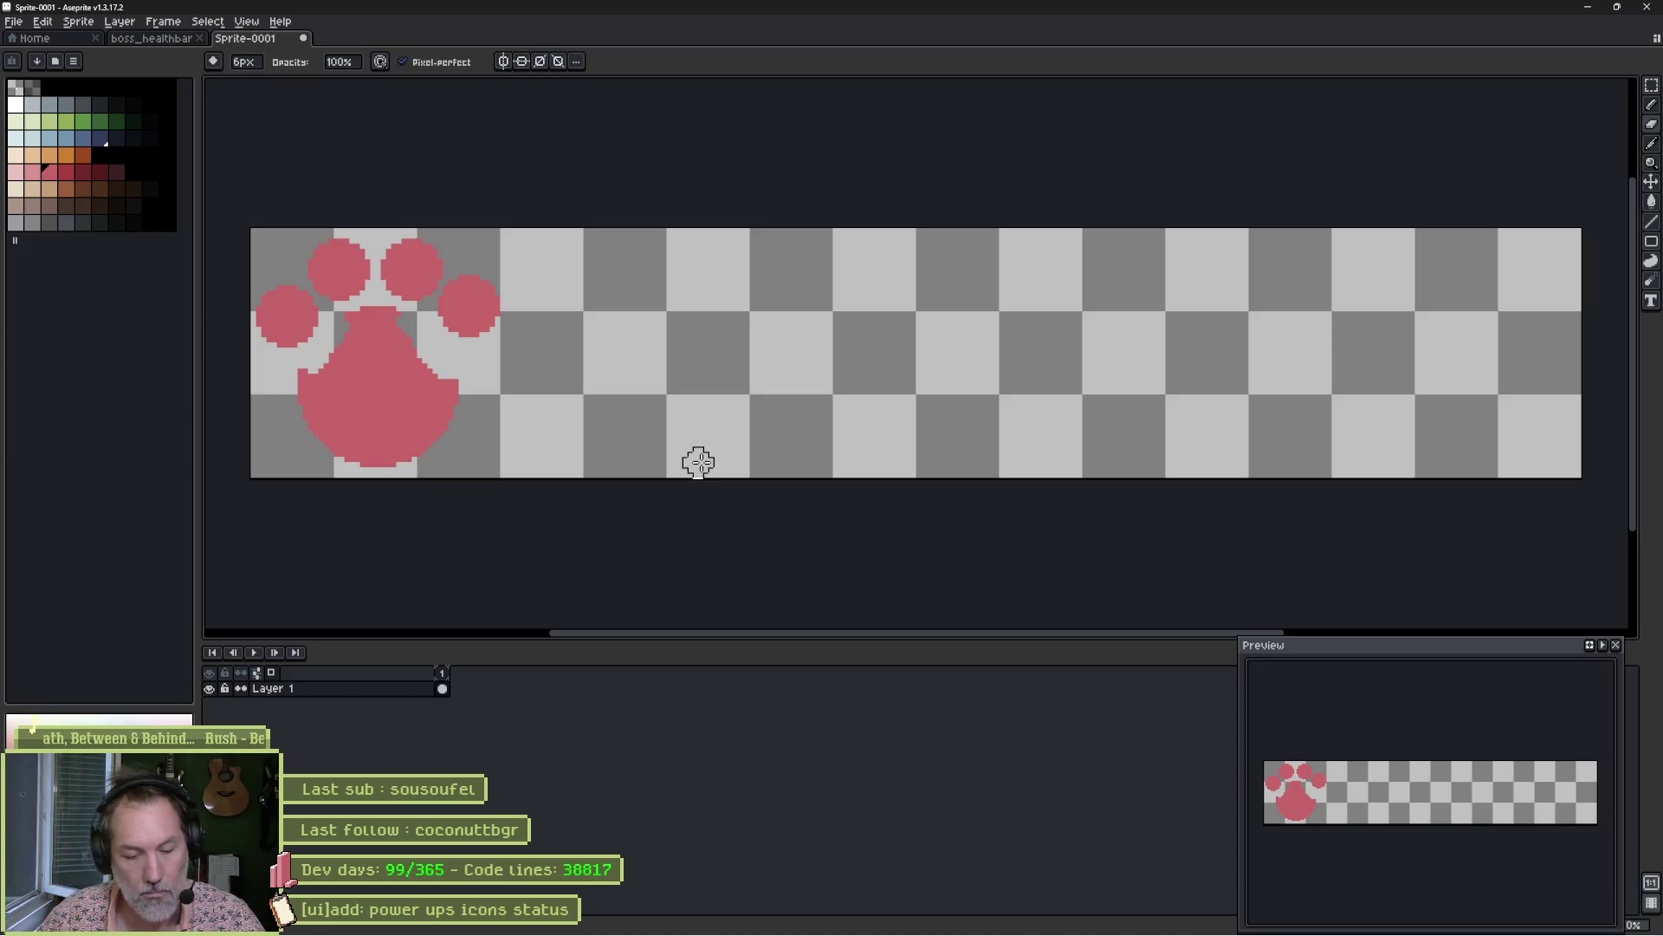
pyautogui.scroll(4, 387, 343)
pyautogui.scroll(-8, 387, 344)
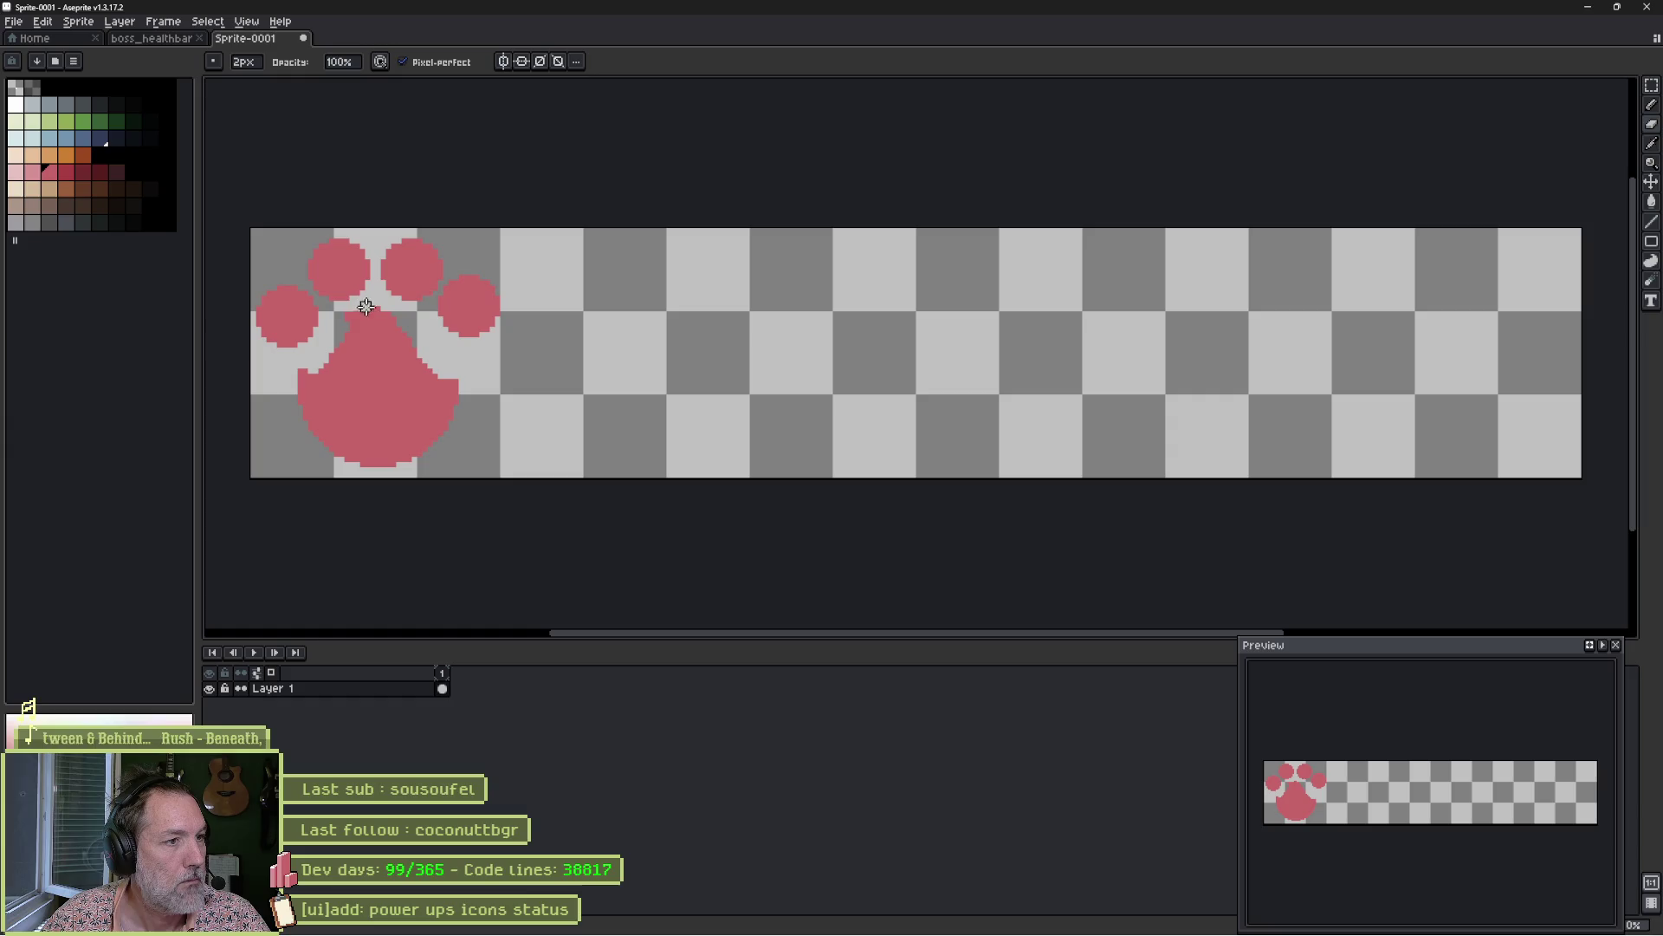
pyautogui.moveTo(299, 388)
pyautogui.mouseDown()
pyautogui.moveTo(304, 438)
pyautogui.moveTo(412, 459)
pyautogui.mouseUp()
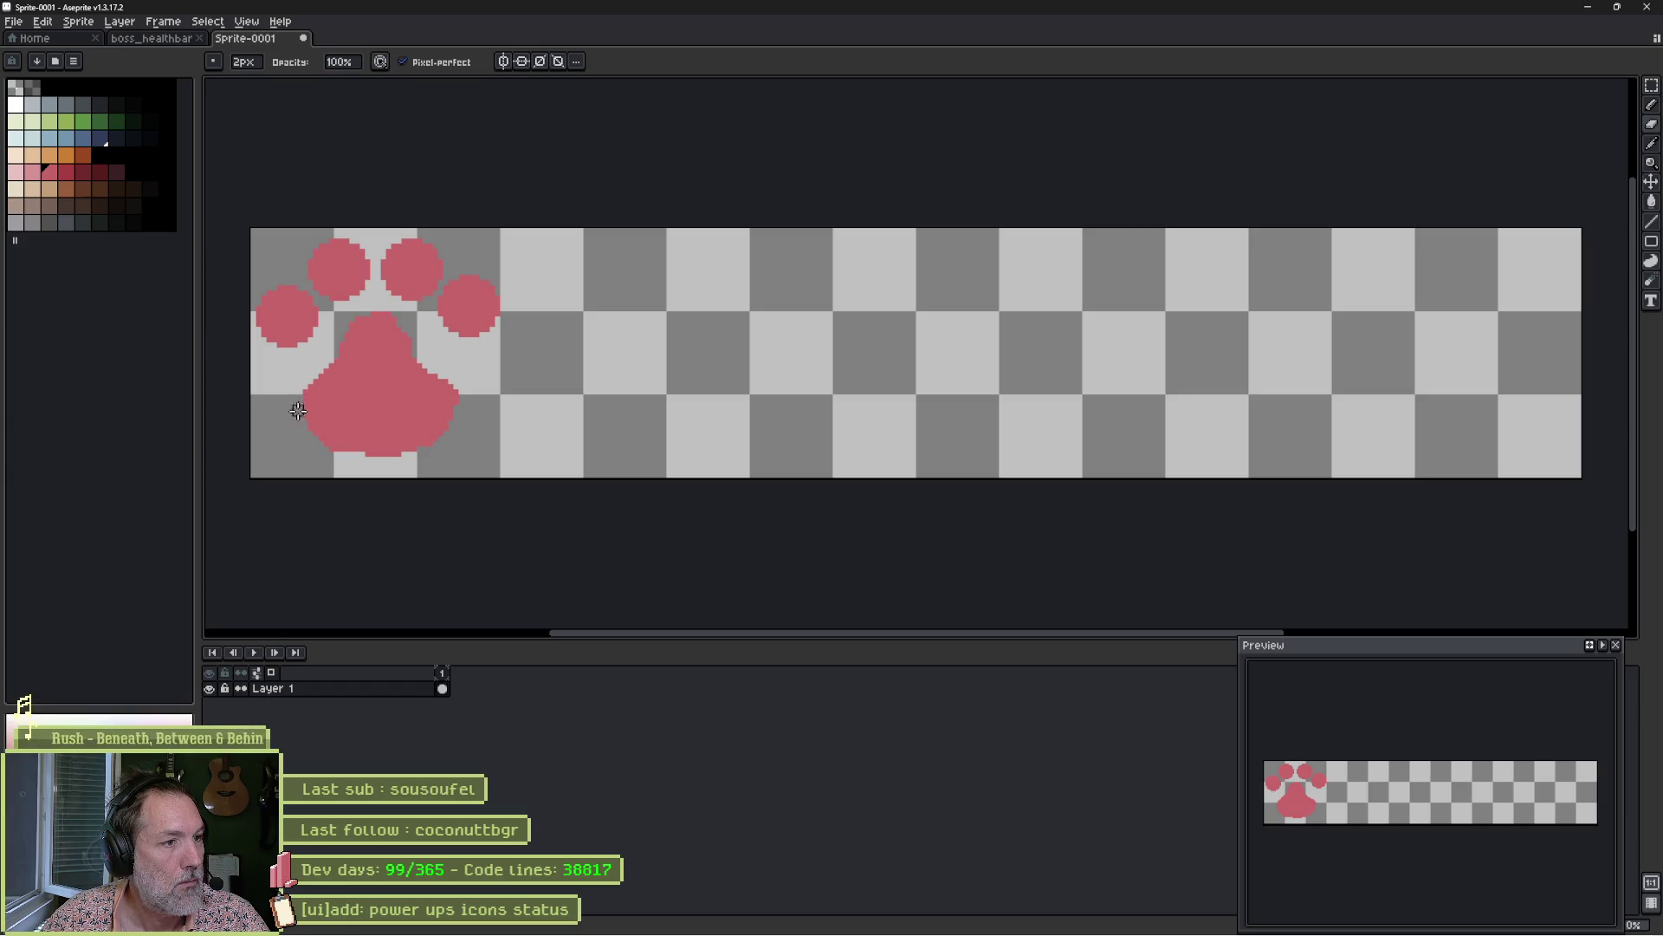
# Select the left and right toes with a contiguous Magic Wand and reposition them.
pyautogui.press('w')
pyautogui.click(293, 317)
pyautogui.hotkey('ctrl', 'd')
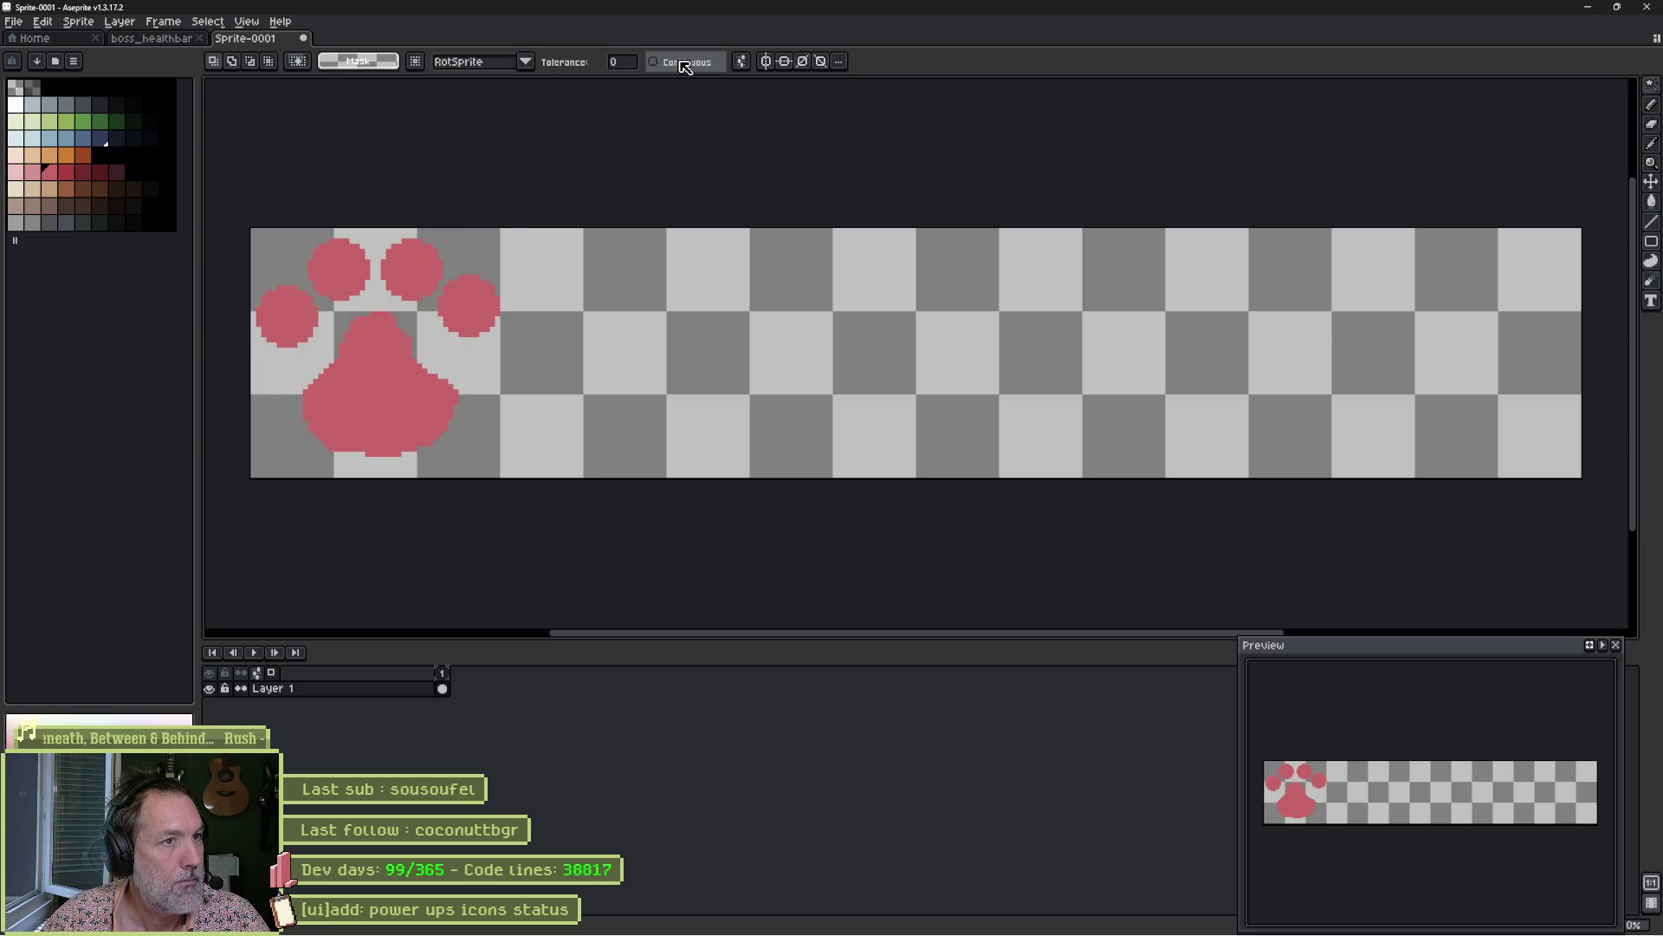
pyautogui.click(683, 65)
pyautogui.click(292, 320)
pyautogui.keyDown('shift'); pyautogui.click(472, 323); pyautogui.keyUp('shift')
pyautogui.press('v')
pyautogui.moveTo(483, 367); pyautogui.dragTo(471, 375)
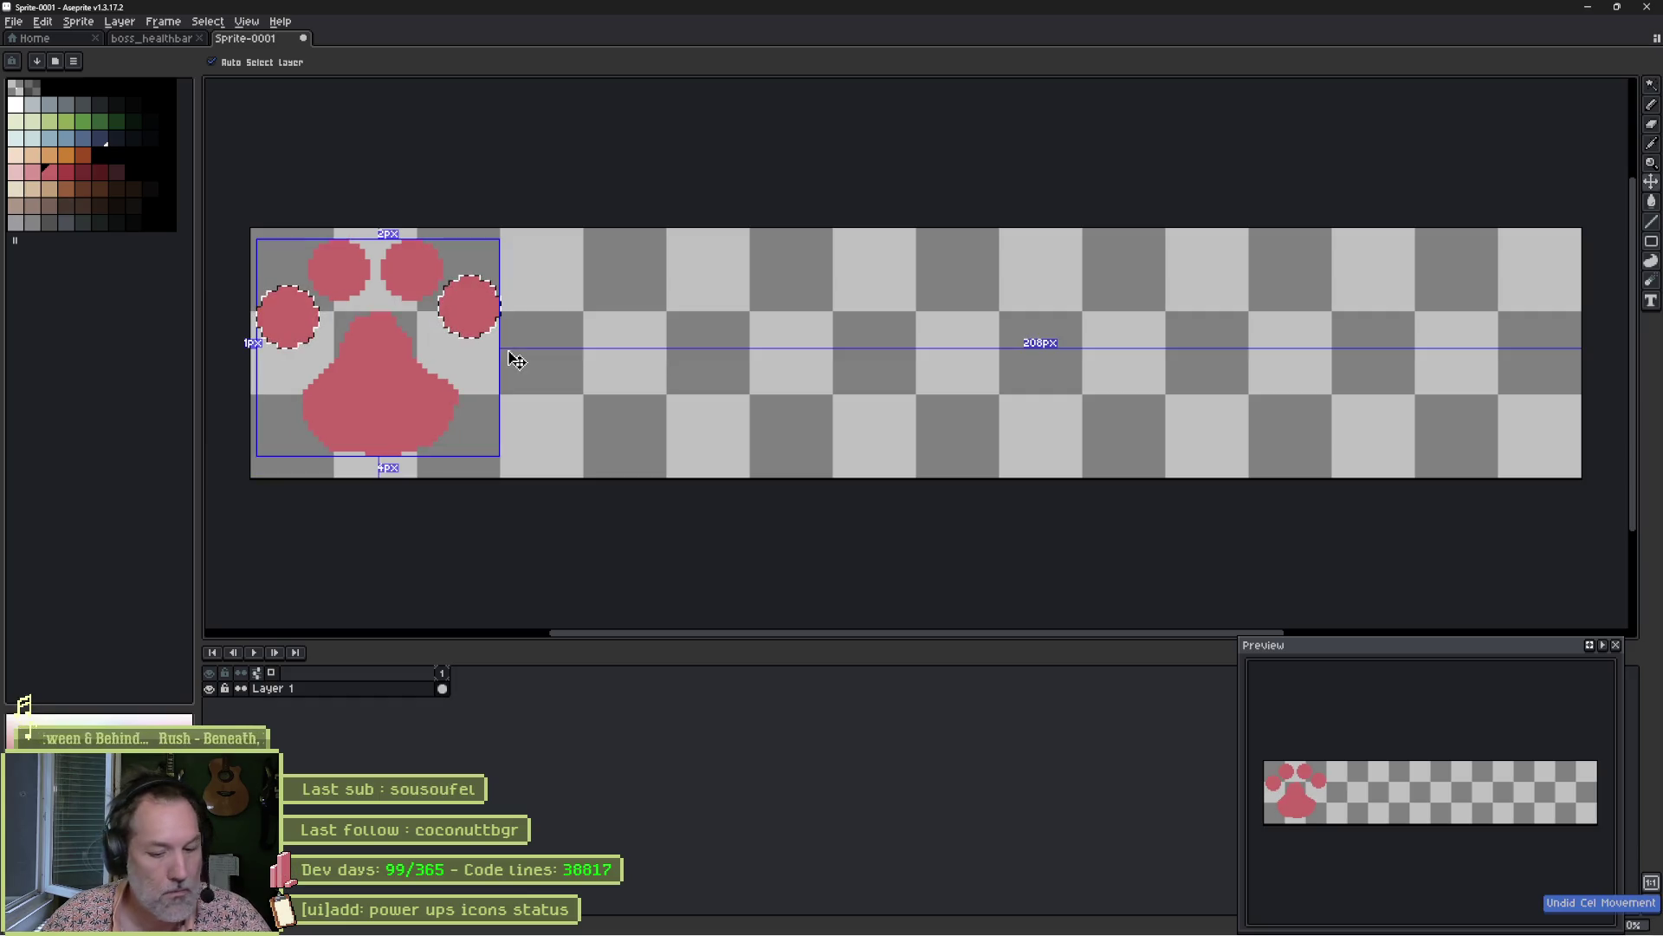
pyautogui.moveTo(511, 363)
pyautogui.mouseDown()
pyautogui.moveTo(498, 337)
pyautogui.moveTo(482, 346)
pyautogui.mouseUp()
pyautogui.click(484, 326)
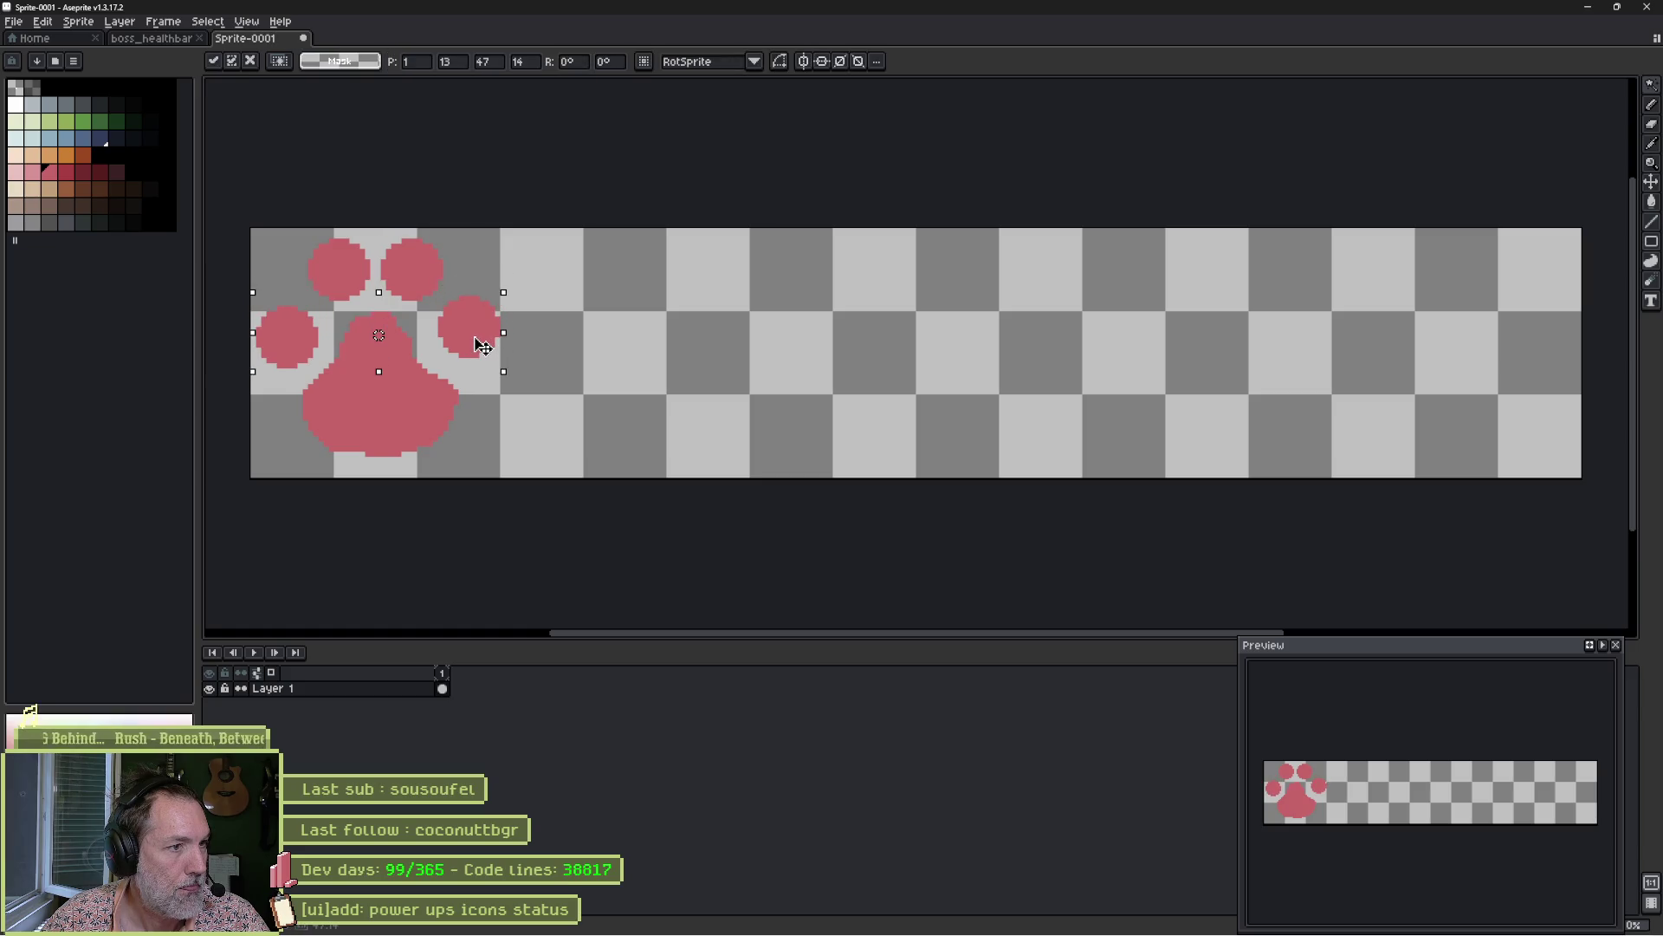
pyautogui.click(595, 269)
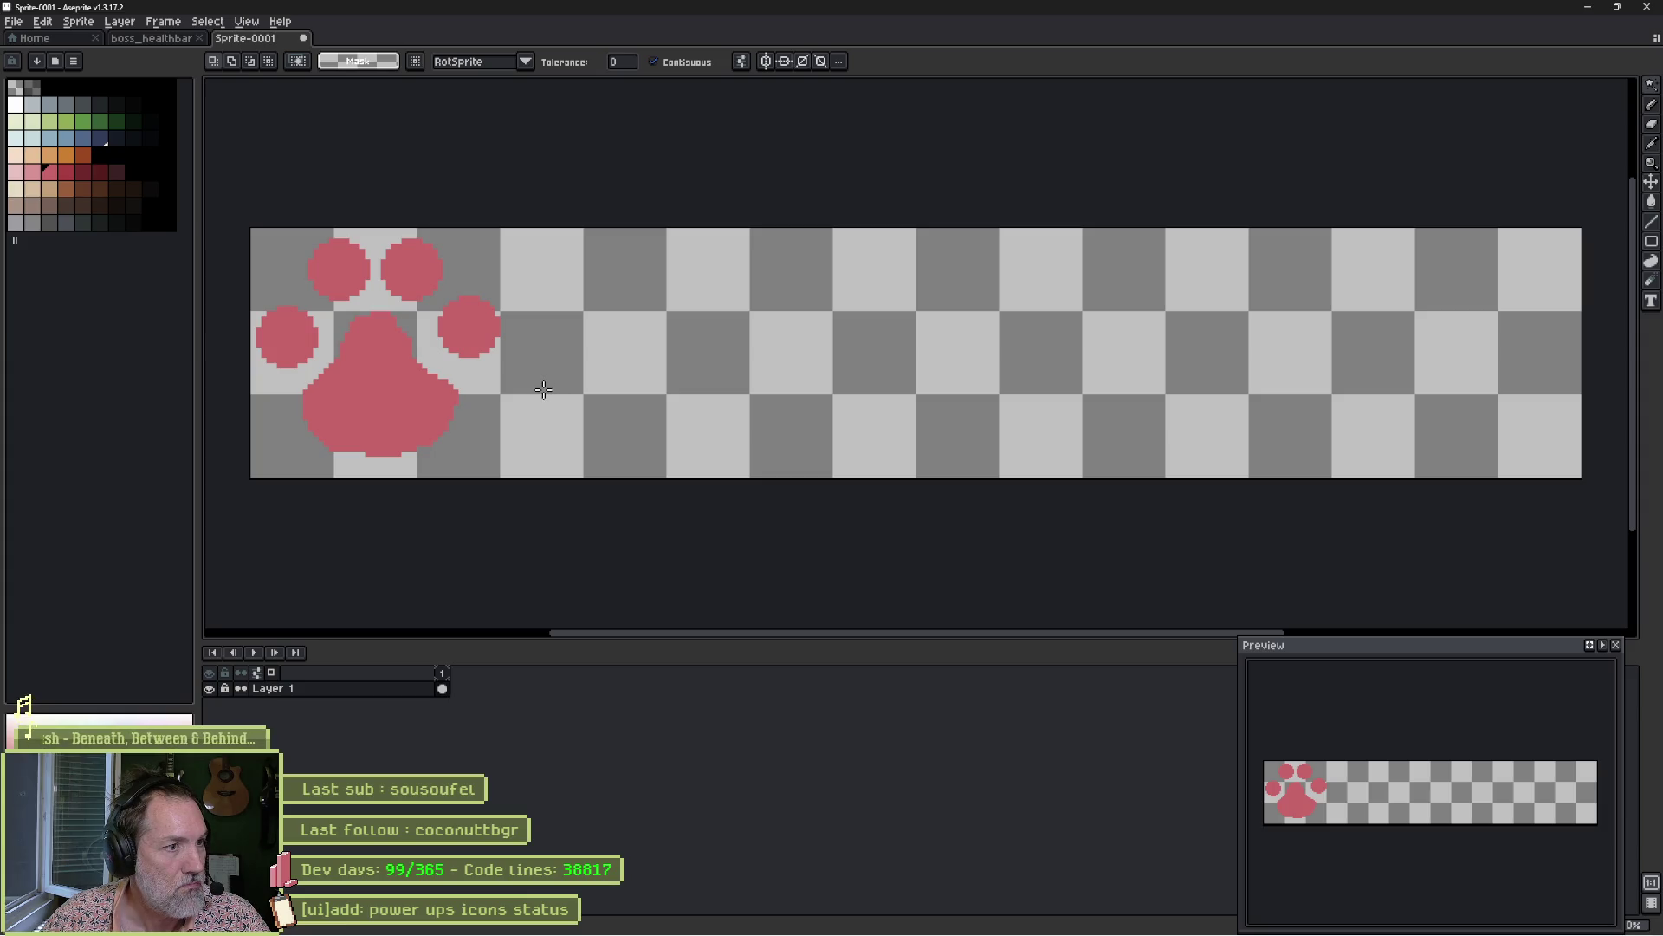
# Nudge the upper-left and upper-right toes into evenly spaced positions over the pad.
pyautogui.click(347, 275)
pyautogui.moveTo(358, 296); pyautogui.dragTo(350, 297)
pyautogui.click(425, 291)
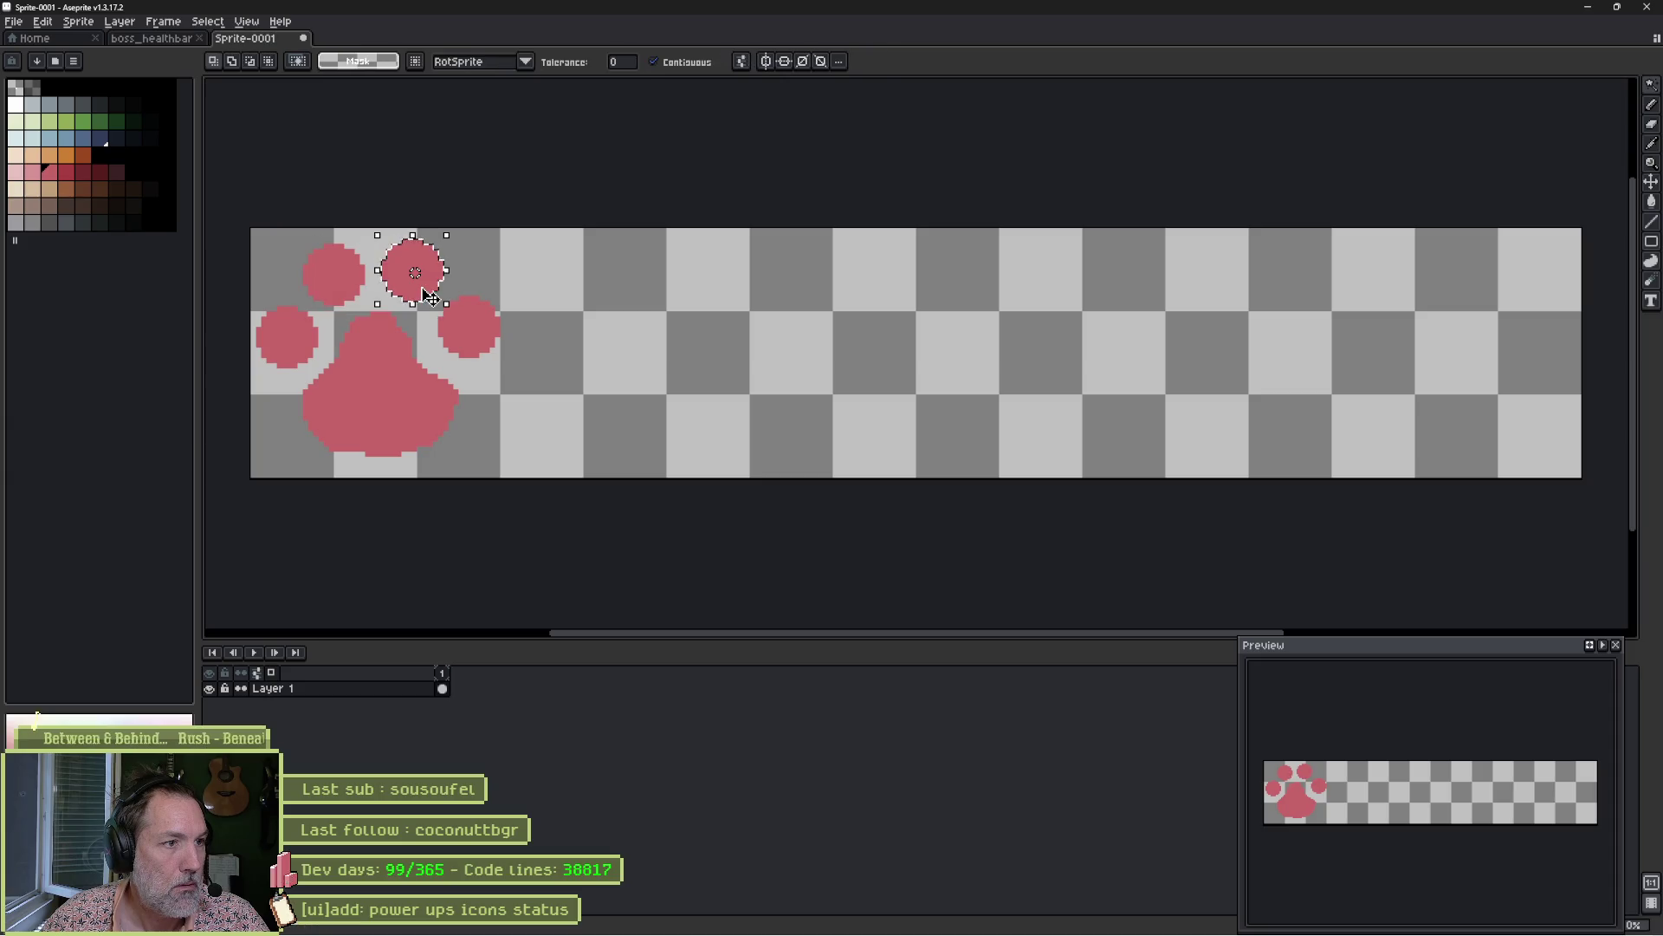
pyautogui.click(532, 374)
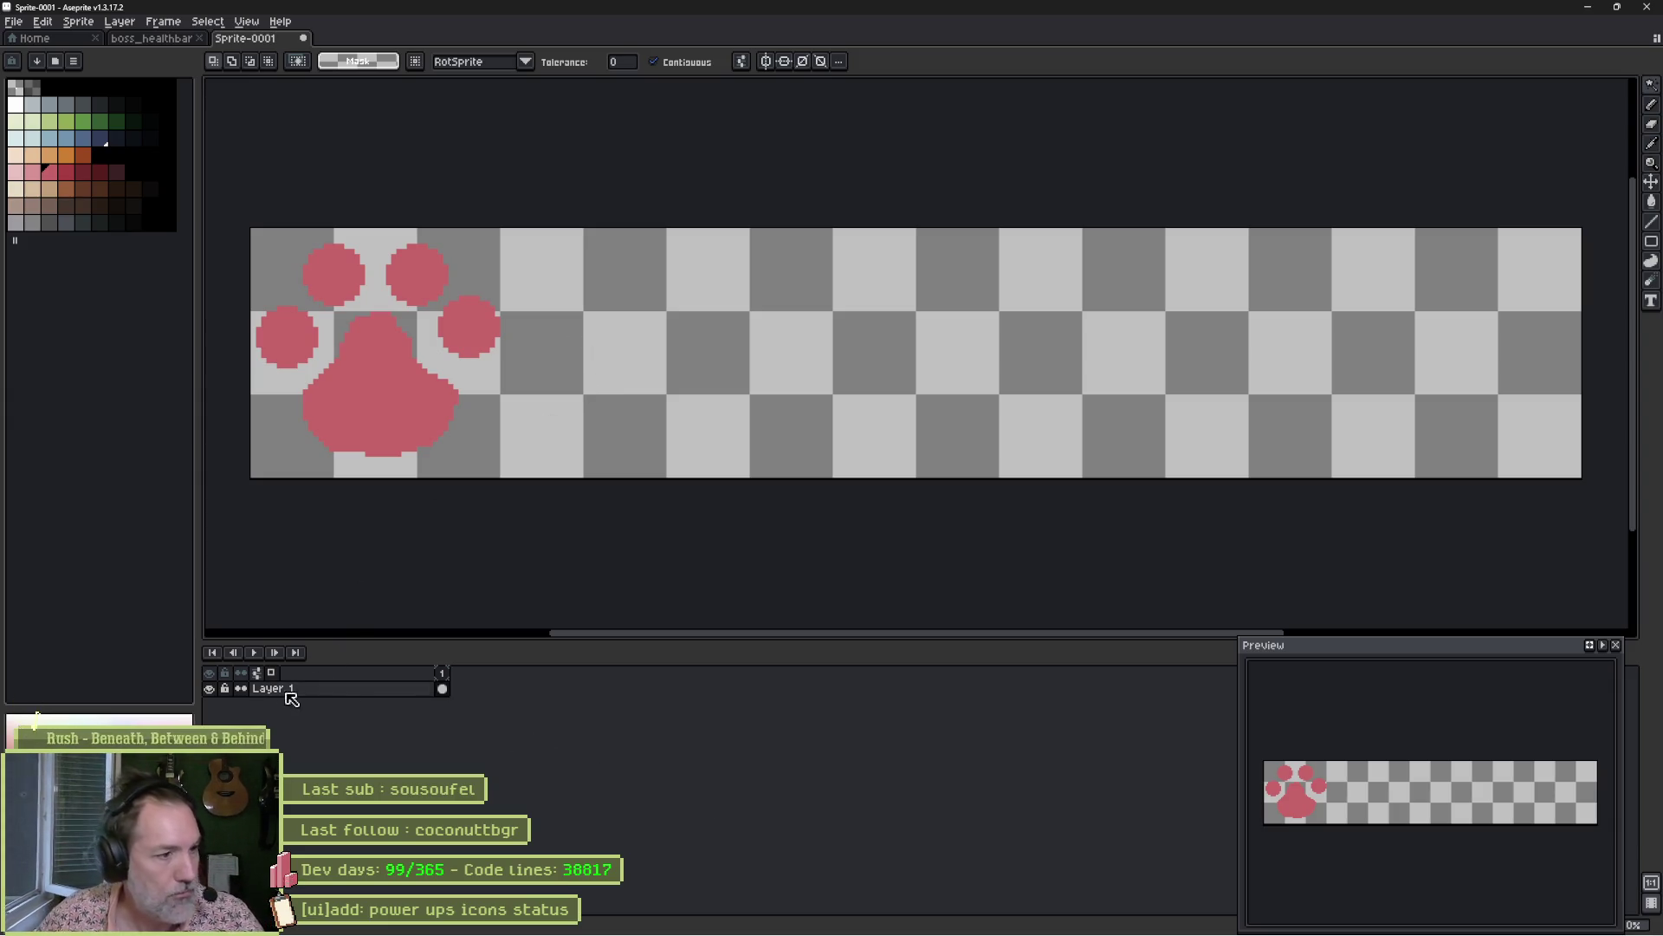
# Rename Layer 1 to 'bg' and add a new empty layer above it.
pyautogui.doubleClick(334, 689)
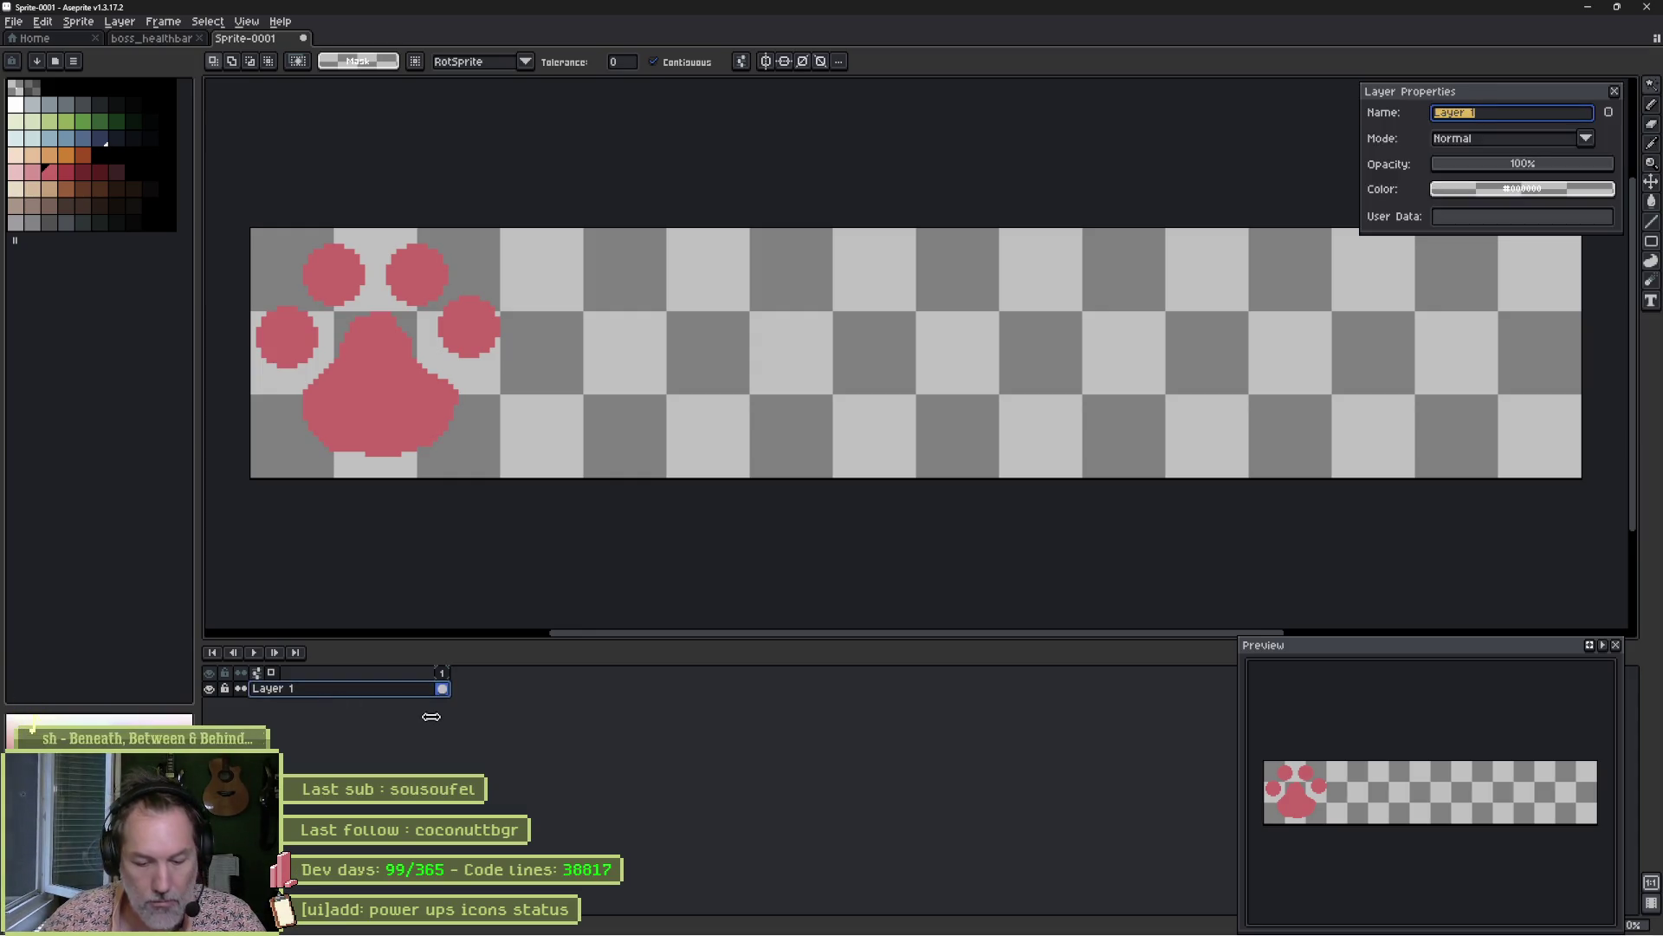
pyautogui.write('bg')
pyautogui.press('Return')
pyautogui.hotkey('shift', 'n')
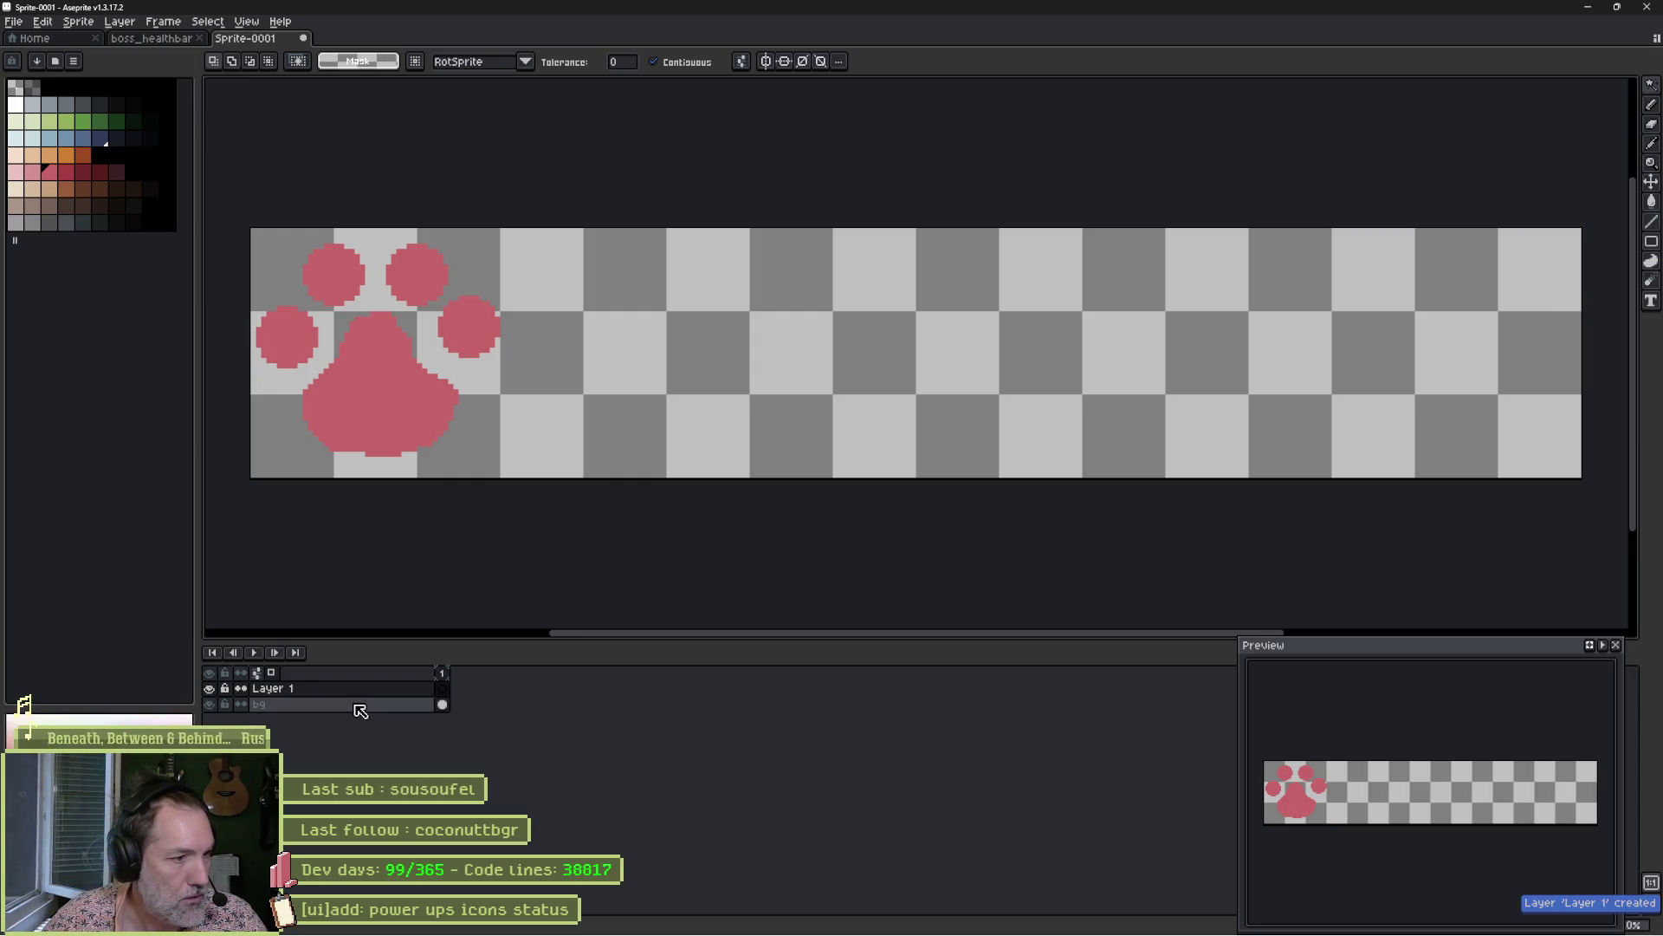
# Clear the paw off the bg layer and fill it light blue.
pyautogui.hotkey('ctrl', 'a')
pyautogui.press('Delete')
pyautogui.hotkey('ctrl', 'd')
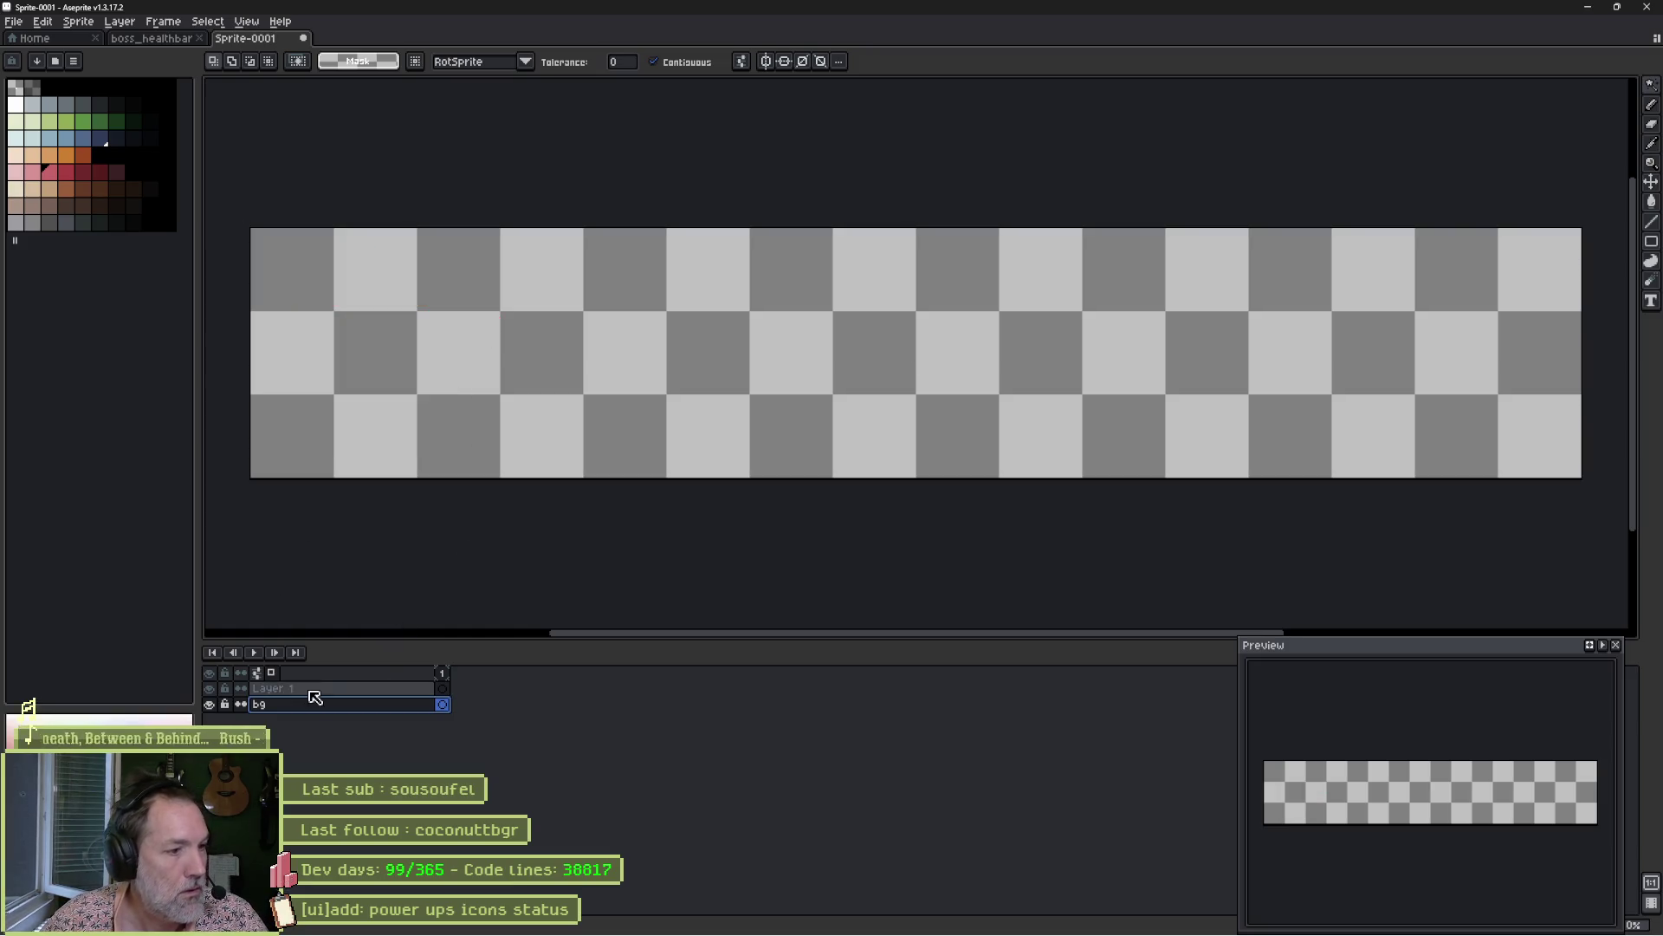
pyautogui.click(37, 140)
pyautogui.press('g')
pyautogui.click(453, 351)
# Select the new empty layer, ready the pencil with pink, and return to the browser references.
pyautogui.click(290, 688)
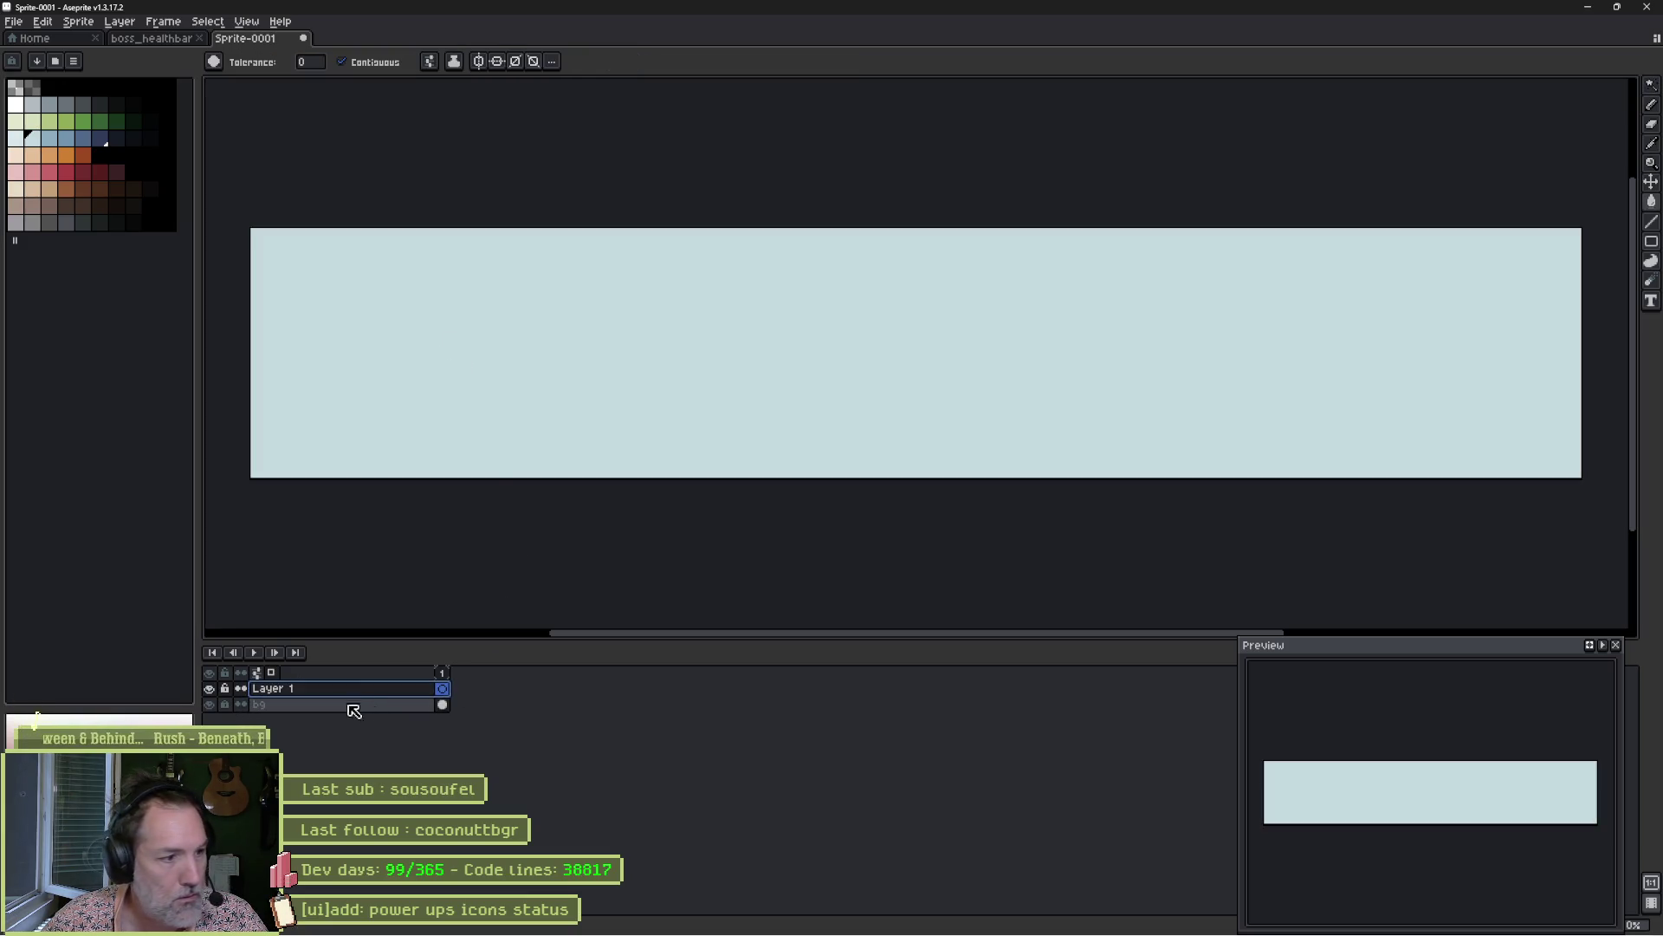
pyautogui.press('b')
pyautogui.click(49, 171)
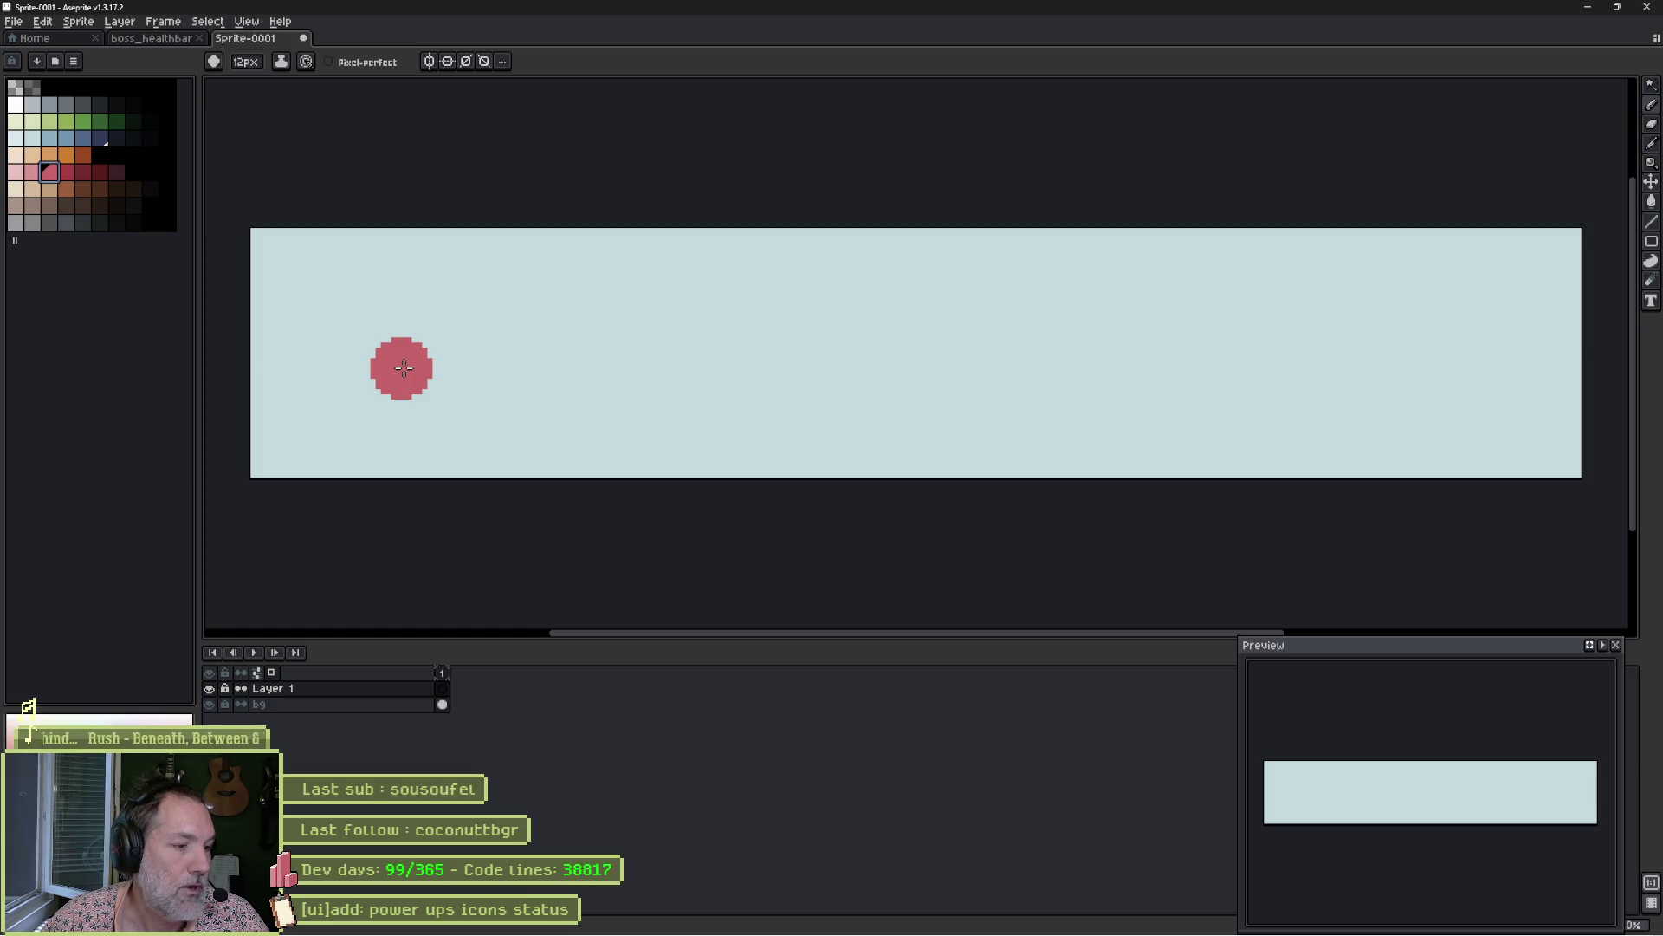
pyautogui.click(871, 920)
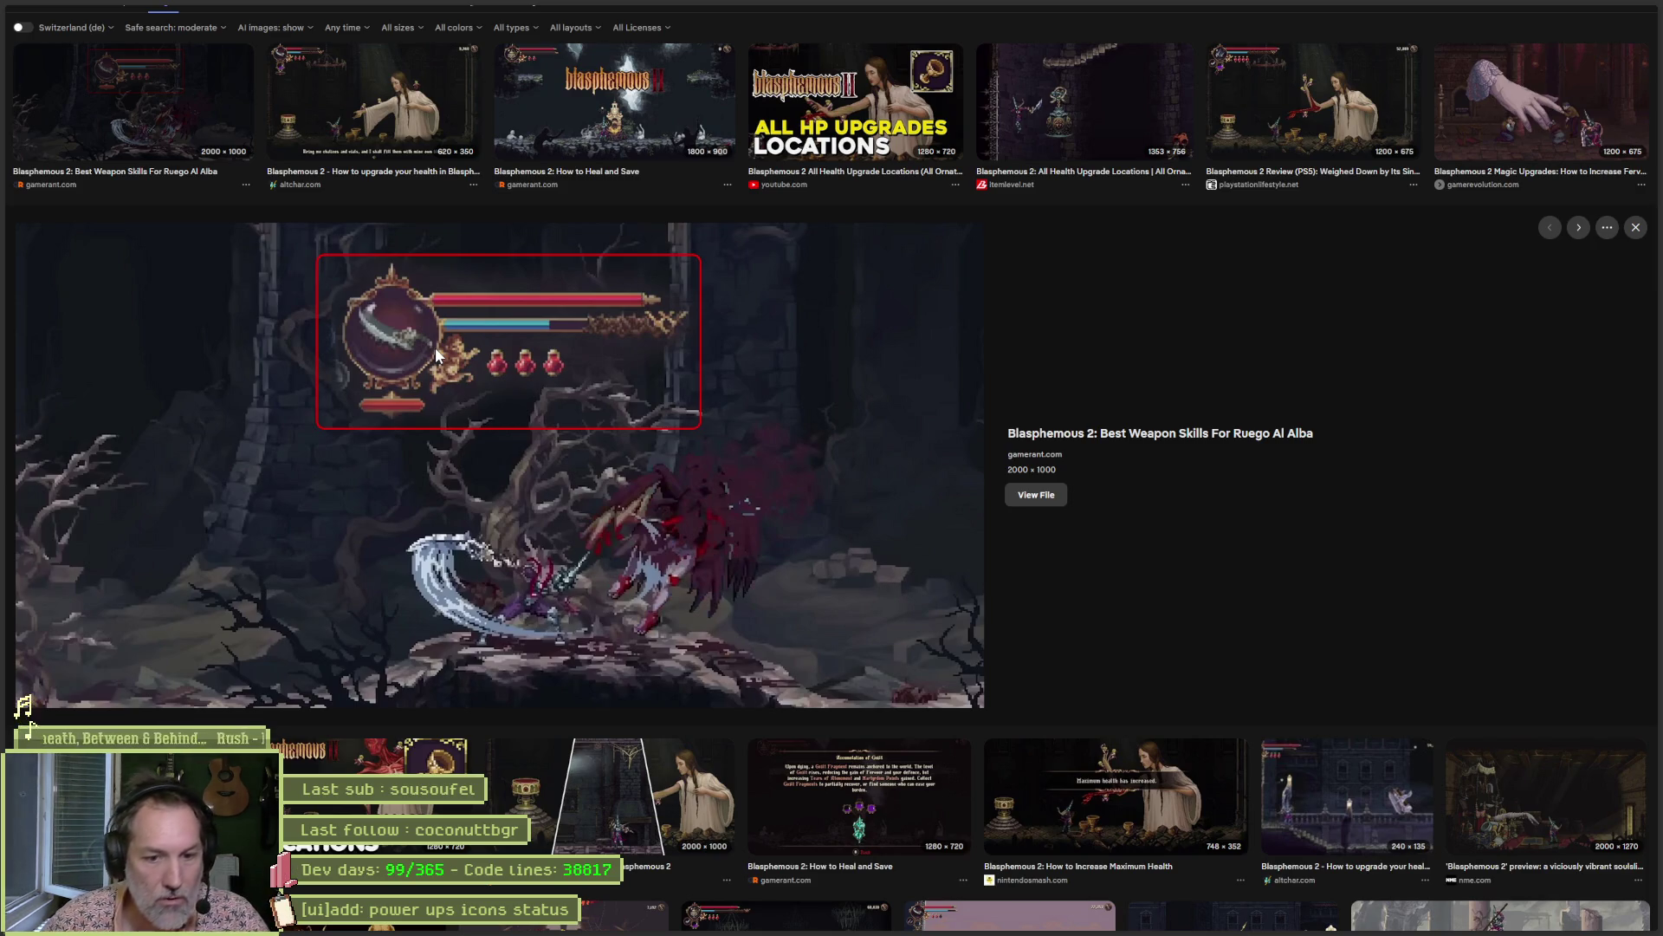
# Enlarge a Blasphemous 2 health bar screenshot in the image results.
pyautogui.click(1306, 778)
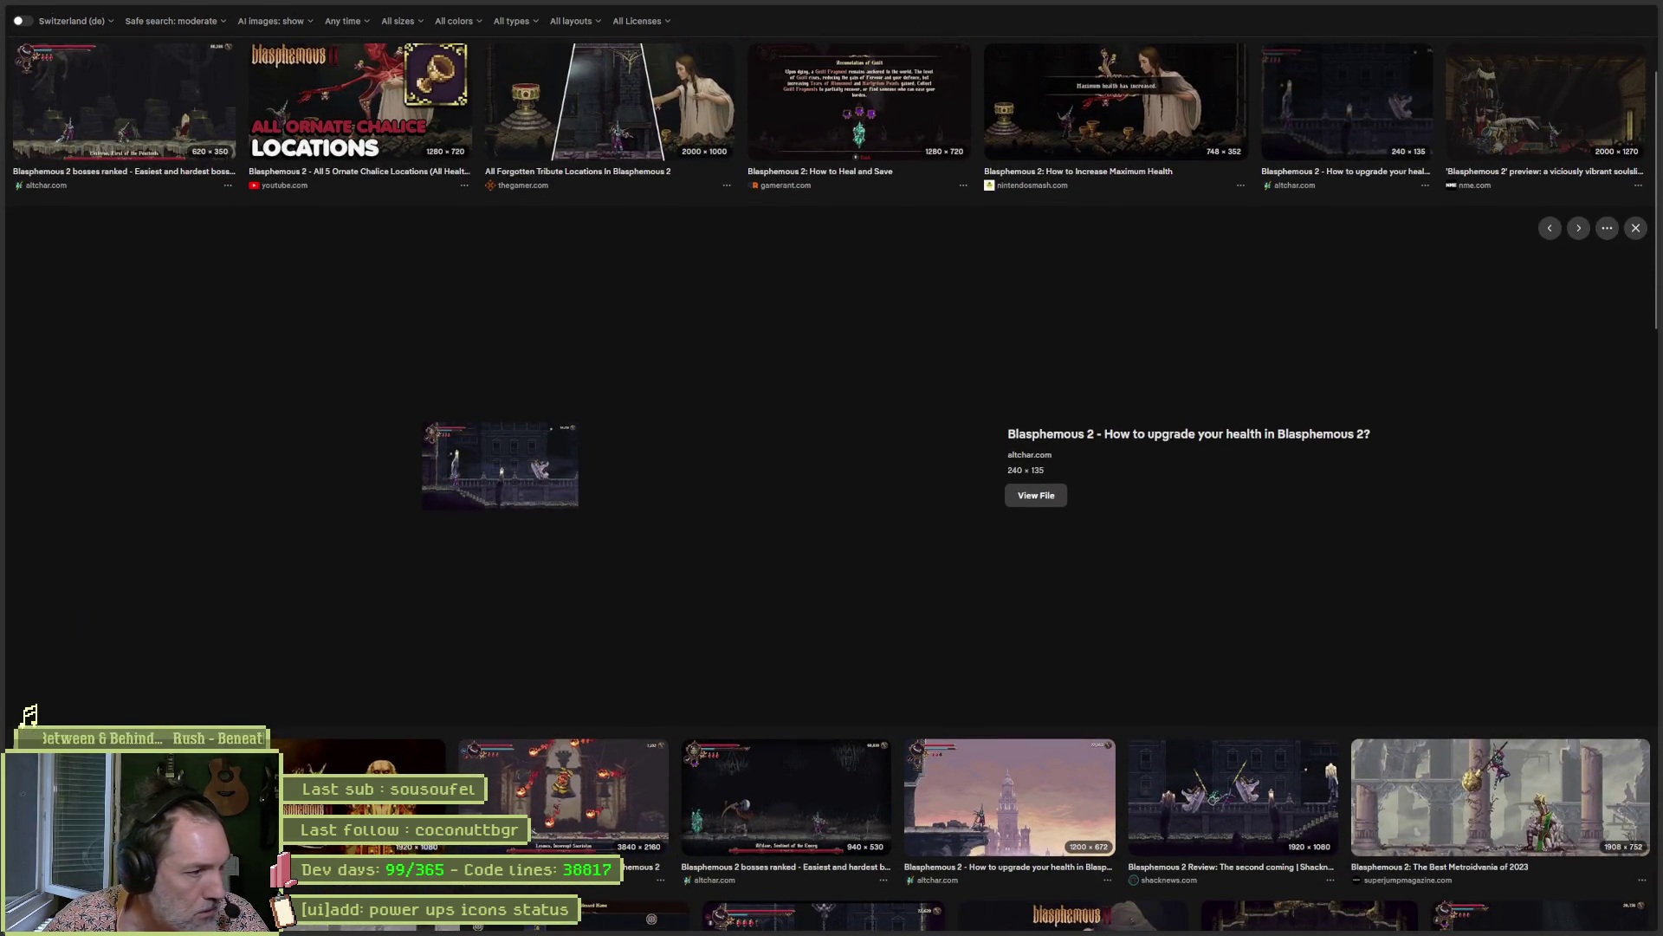
pyautogui.scroll(1, 580, 523)
pyautogui.scroll(3, 685, 581)
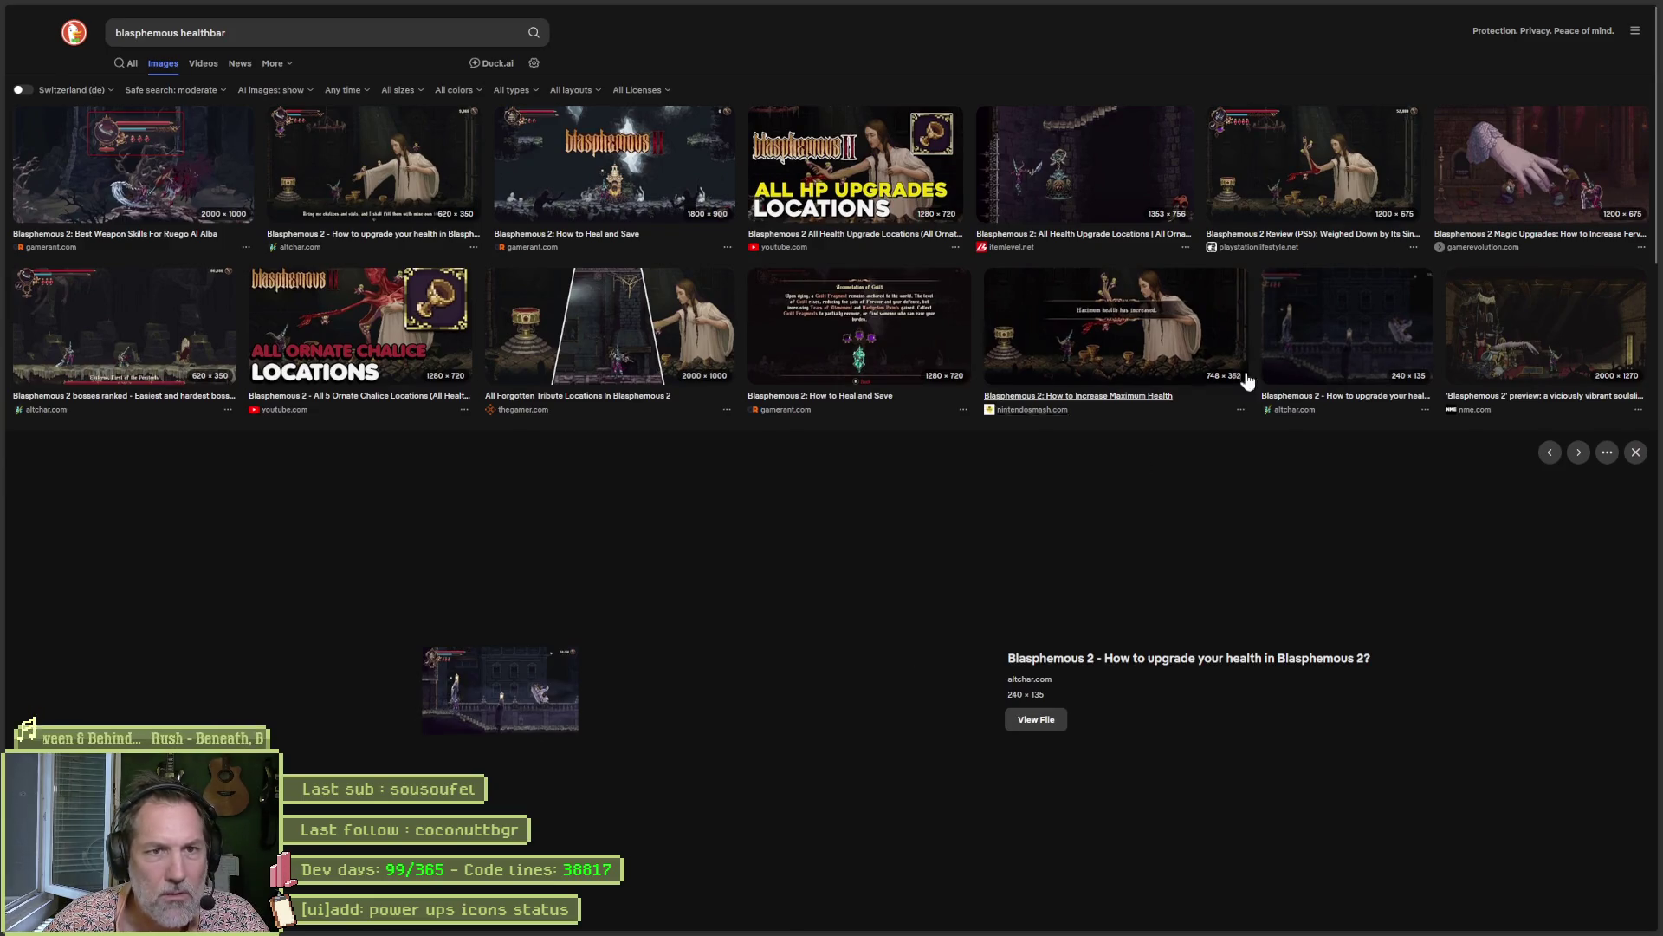
# Refine the image search to 'blasphemous 1' and preview the health orbs screenshot.
pyautogui.click(178, 35)
pyautogui.write('1')
pyautogui.press('Return')
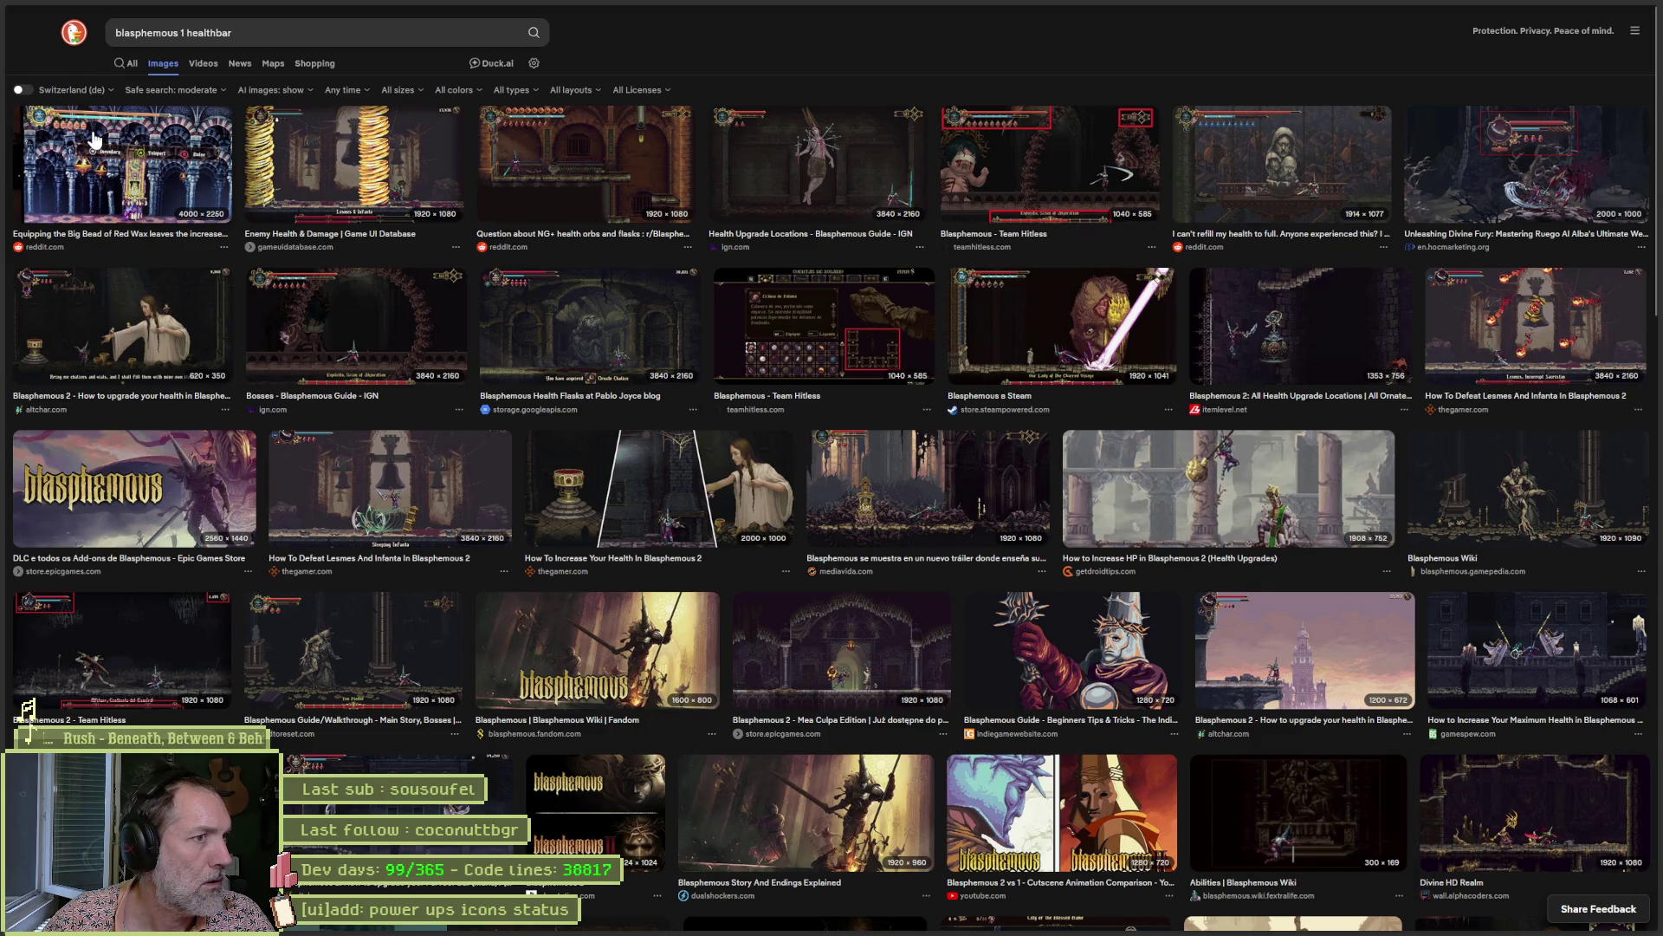
pyautogui.click(554, 168)
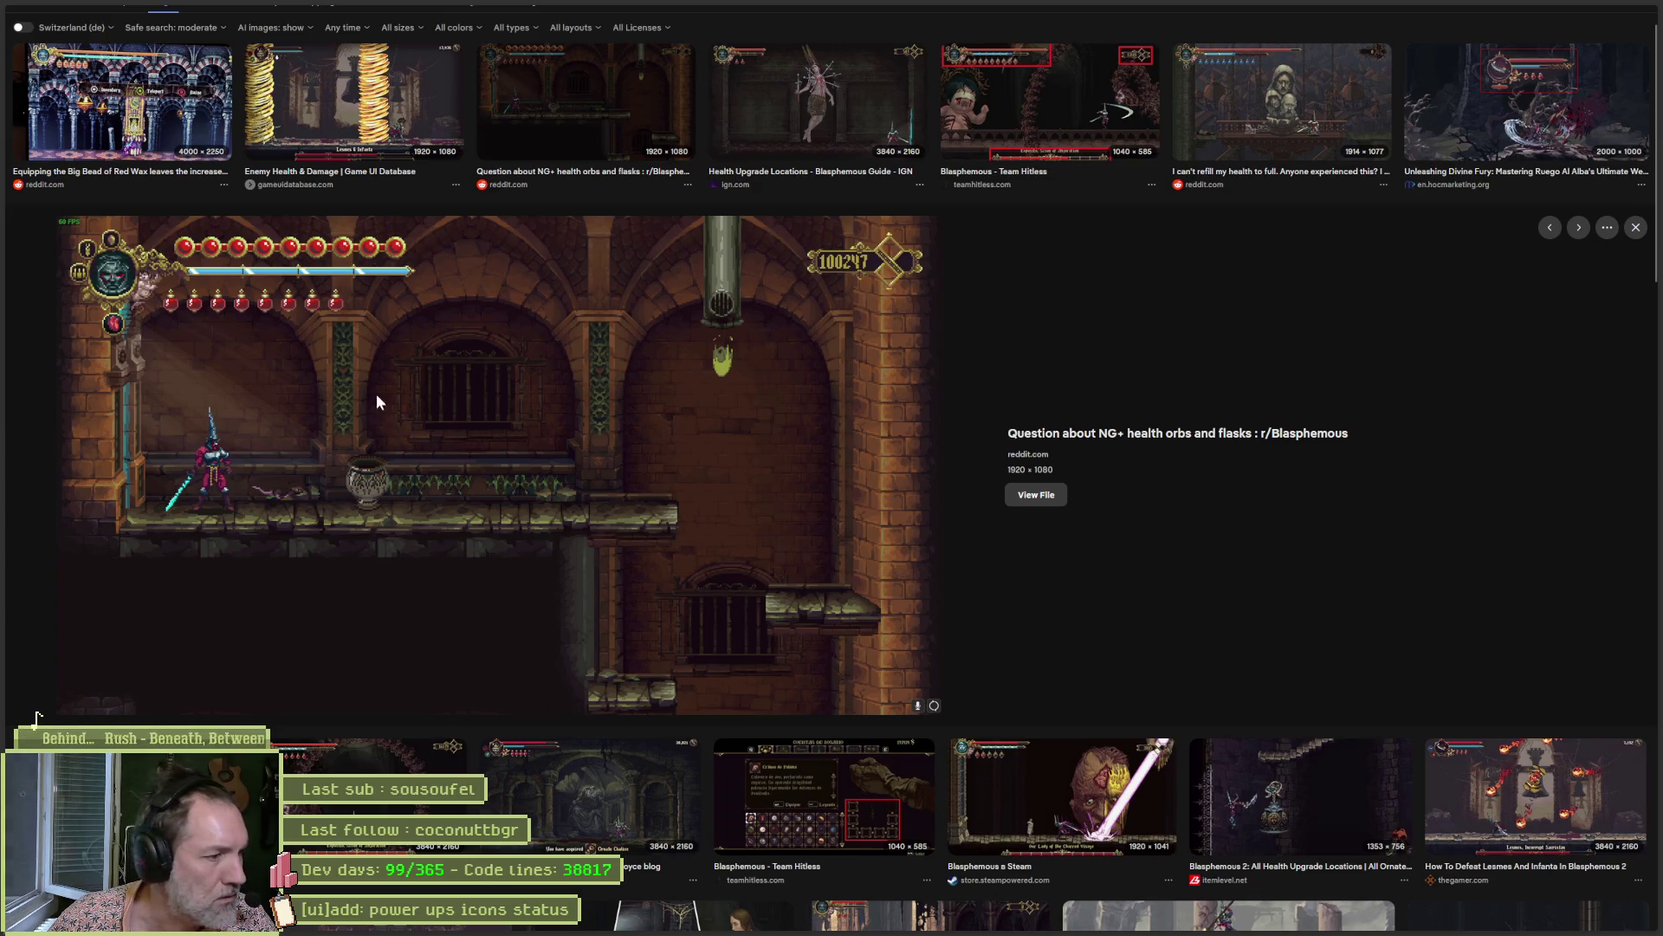
# Preview the IGN boss screenshot showing Espósito's health bar, then go back to Aseprite.
pyautogui.click(343, 770)
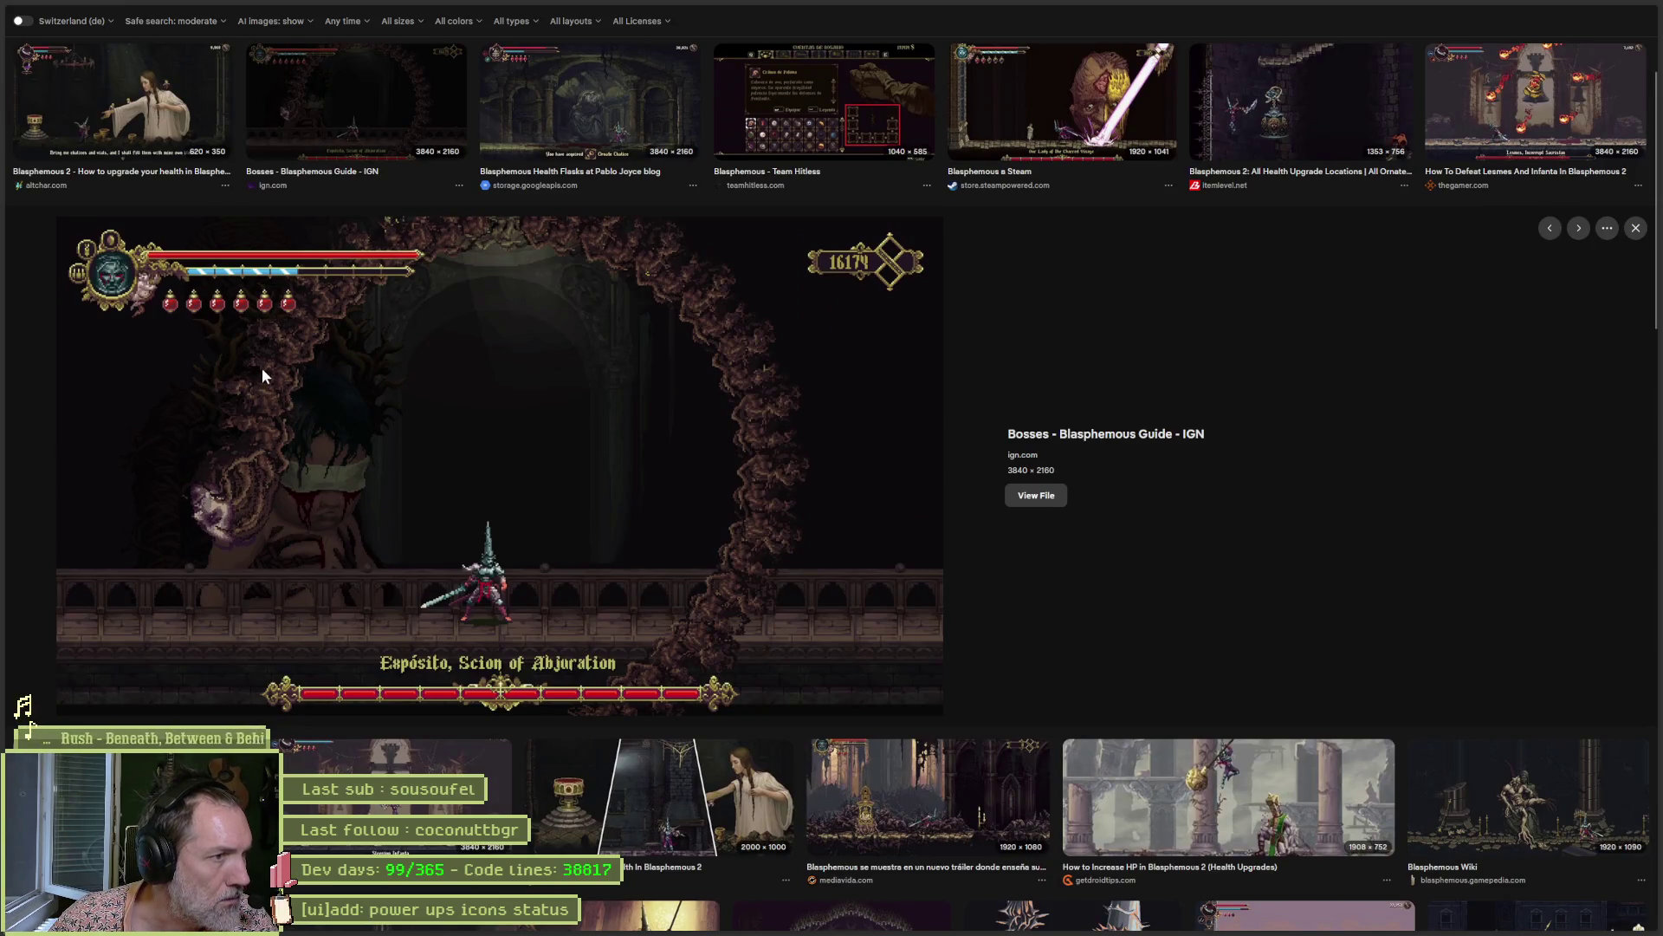
pyautogui.scroll(3, 307, 364)
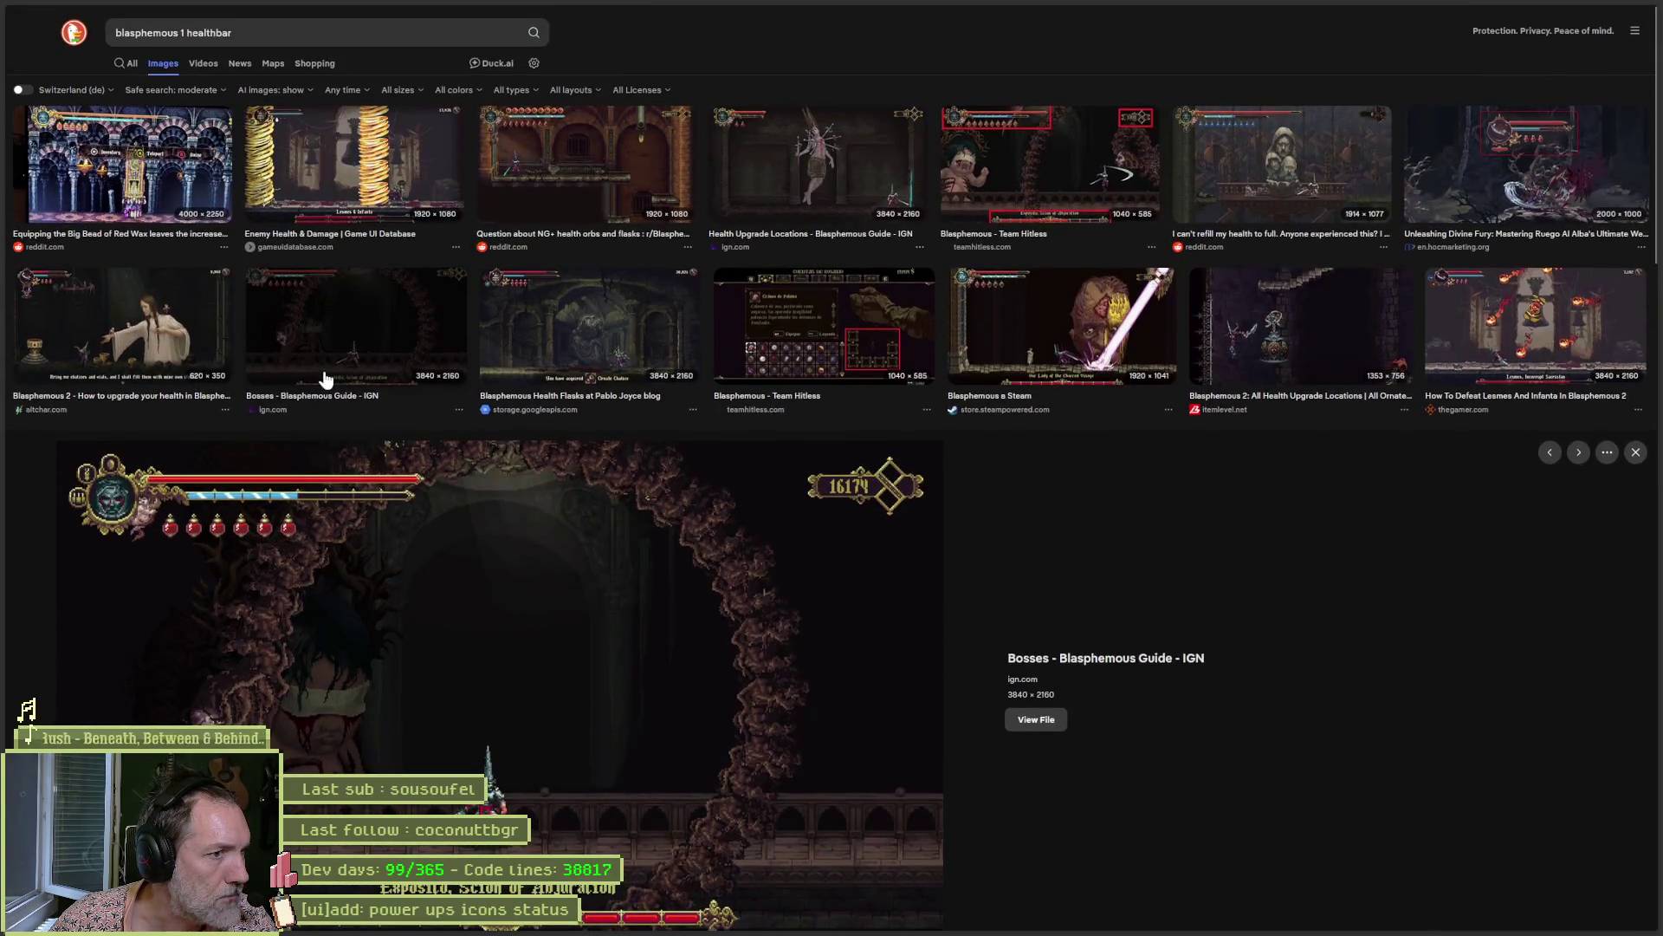
pyautogui.scroll(-2, 263, 429)
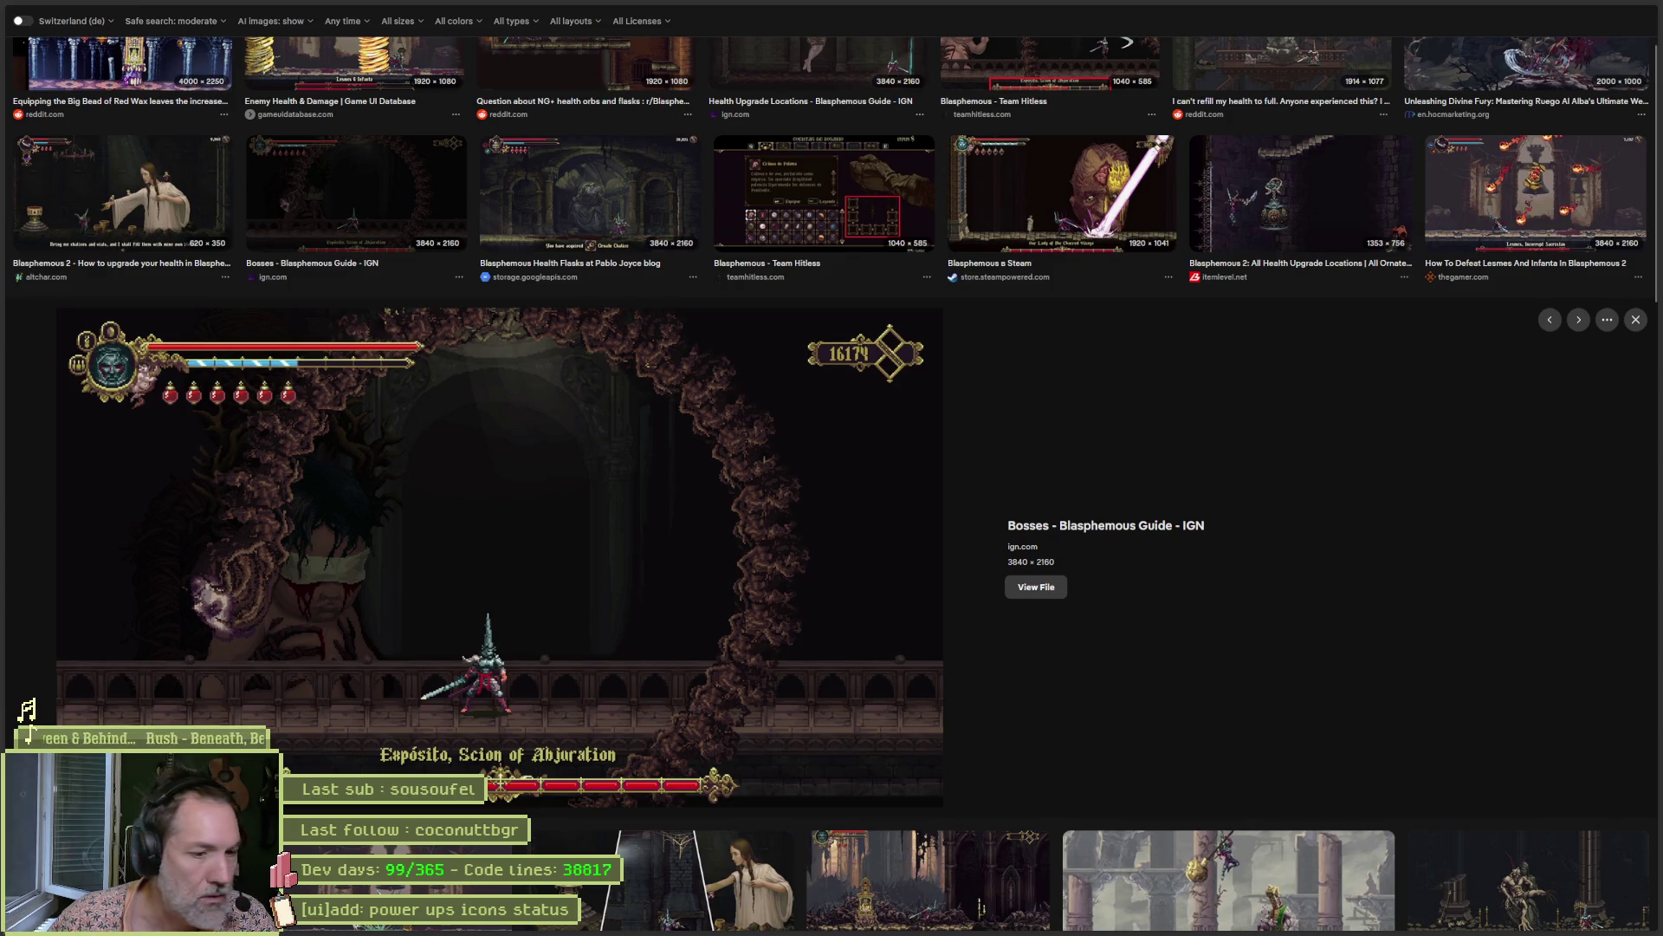
pyautogui.moveTo(823, 933)
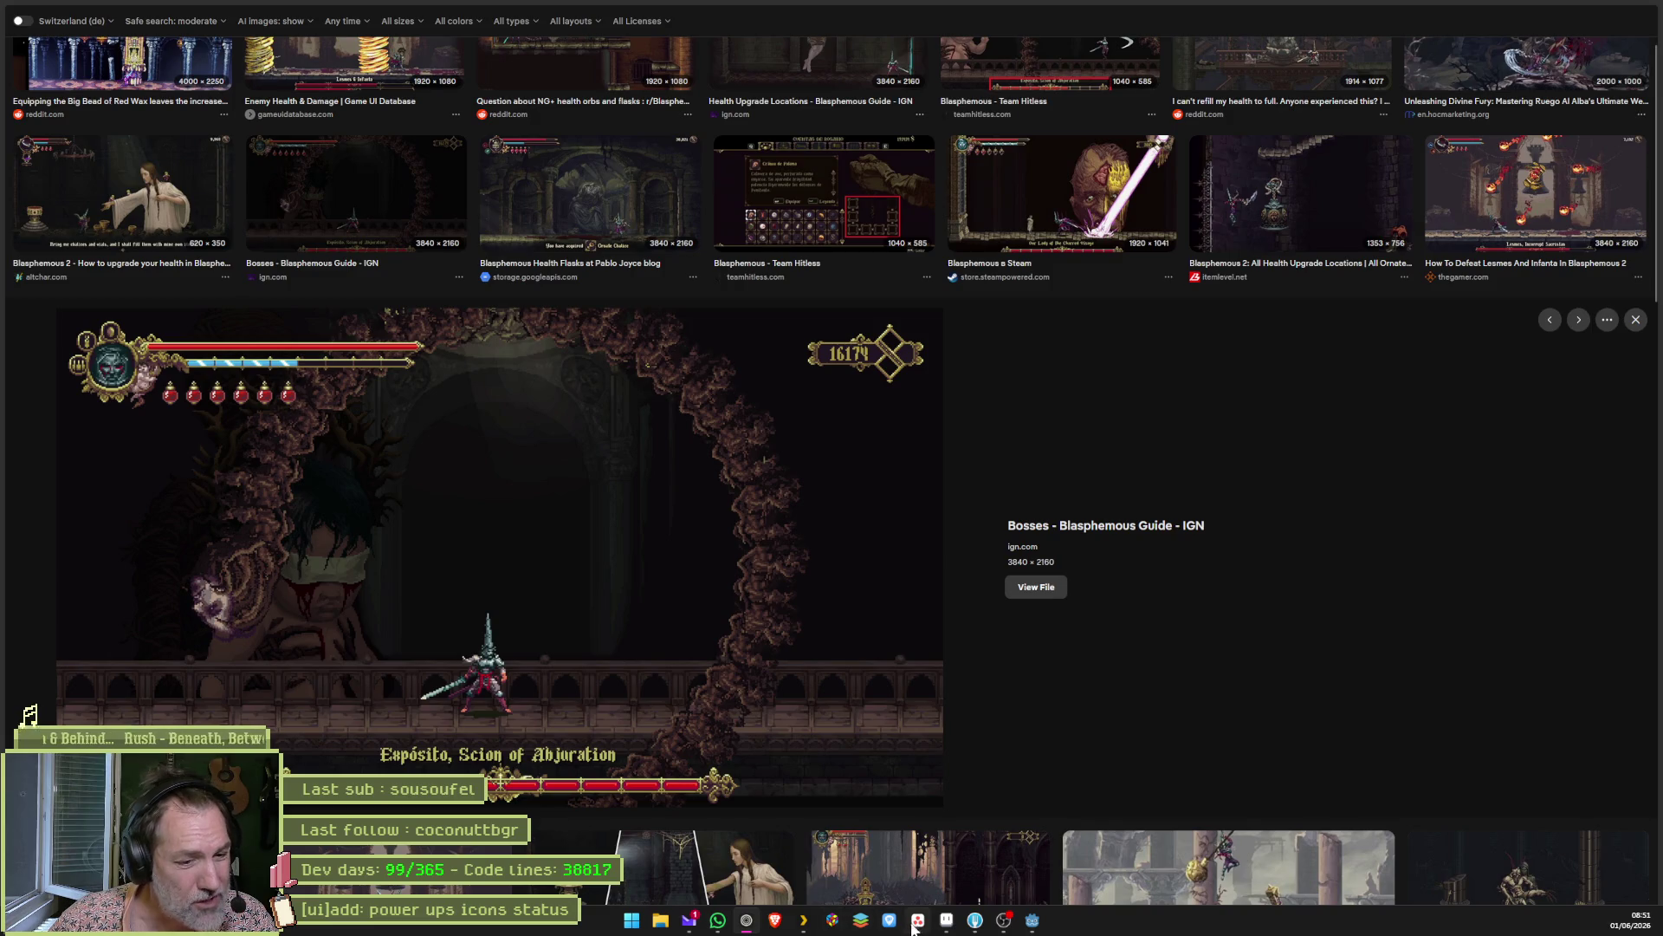
pyautogui.moveTo(946, 920)
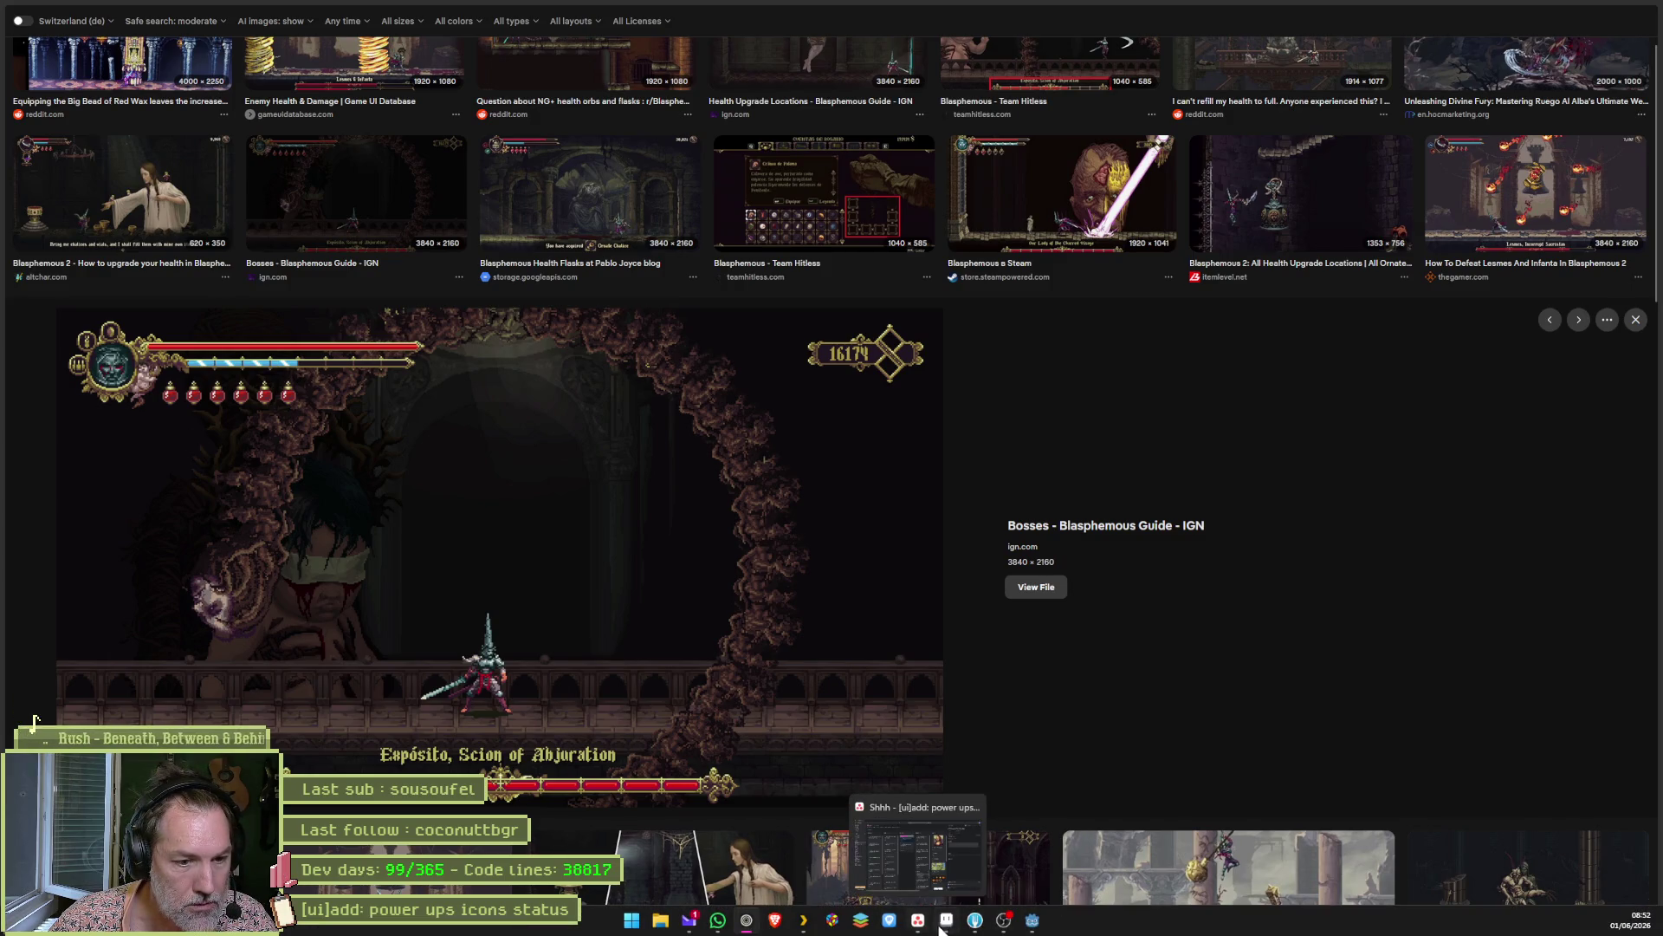
pyautogui.click(941, 927)
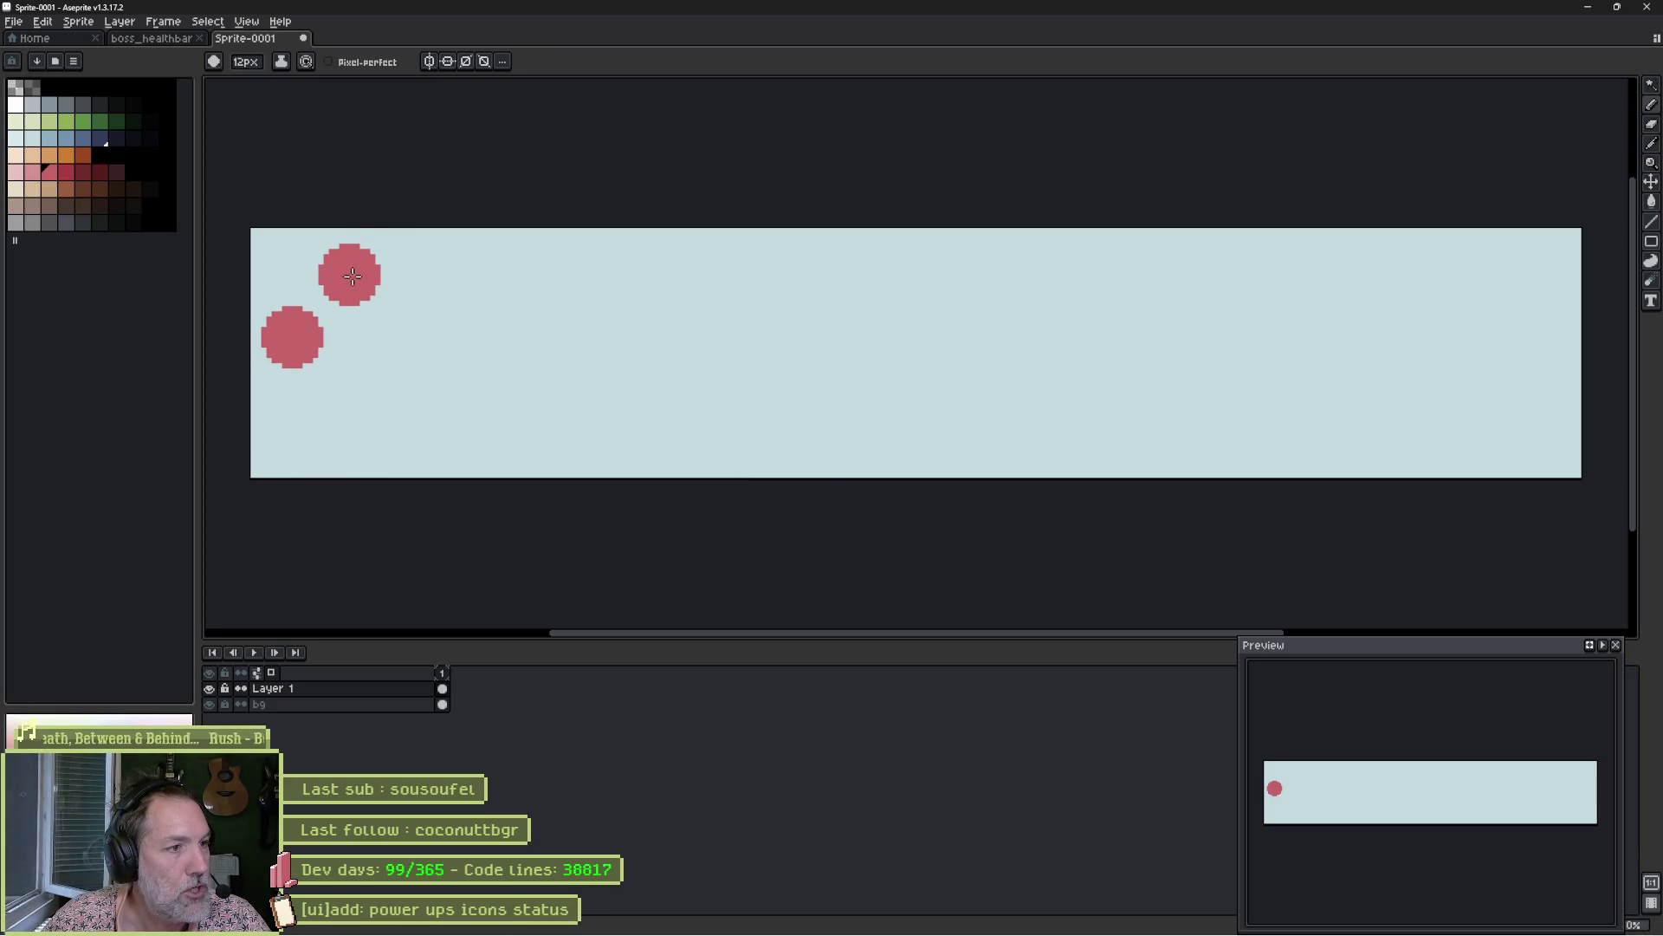
# Stamp the remaining pink toe circles, paint the large paw pad, and halve the brush to 6px.
pyautogui.click(339, 273)
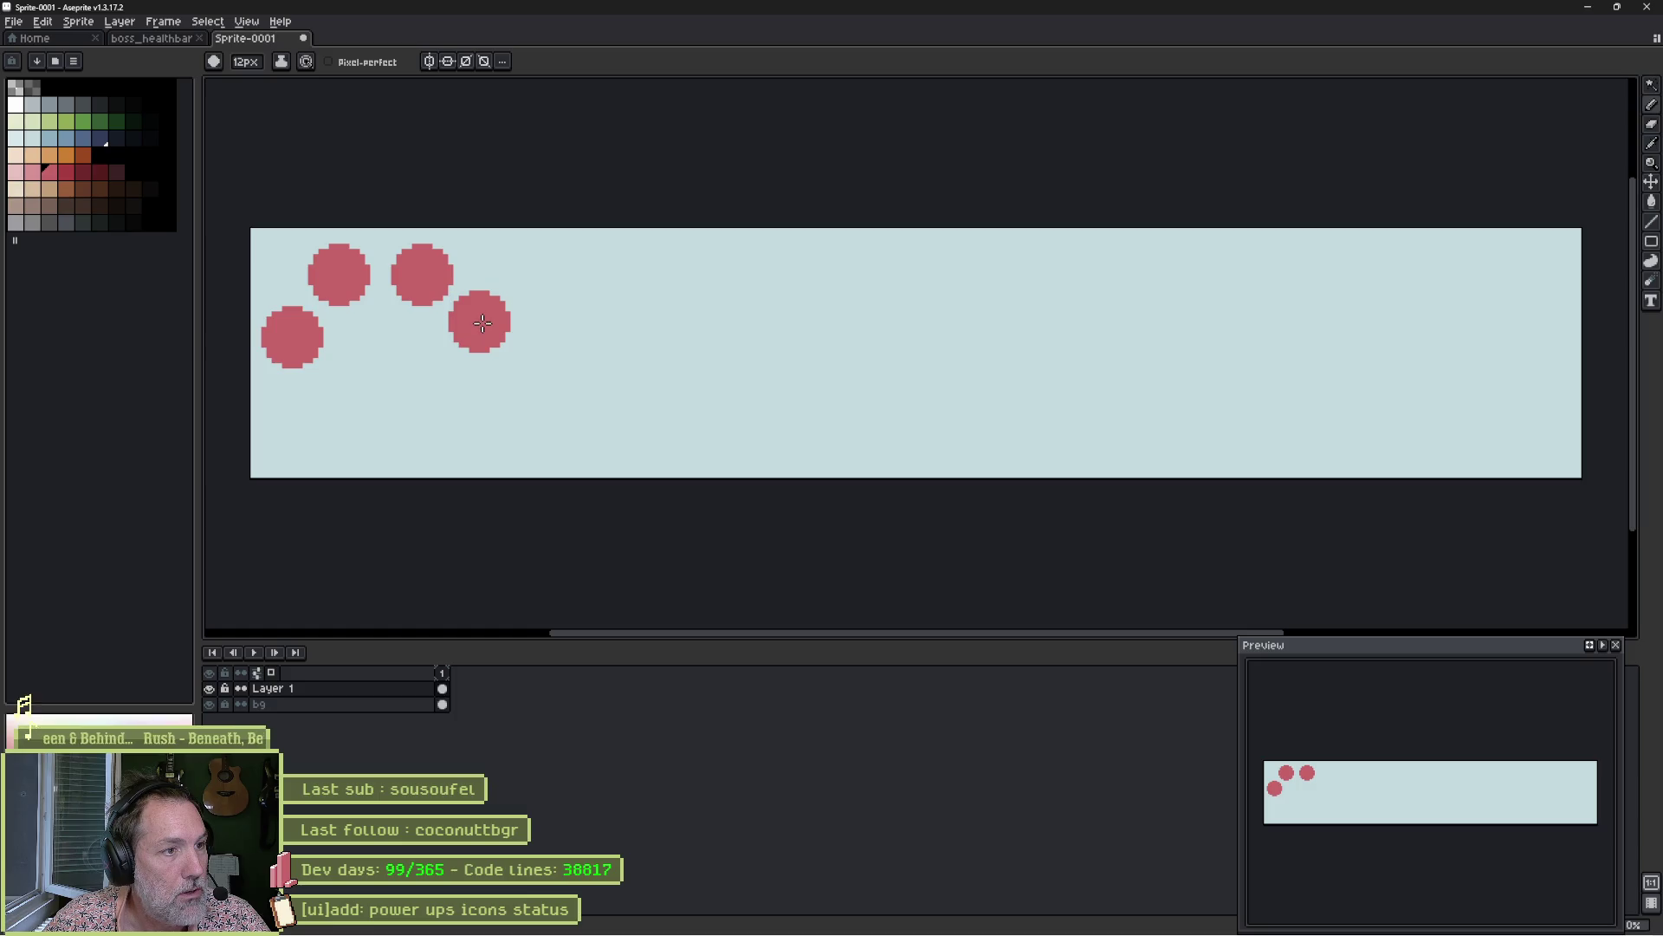
pyautogui.click(483, 331)
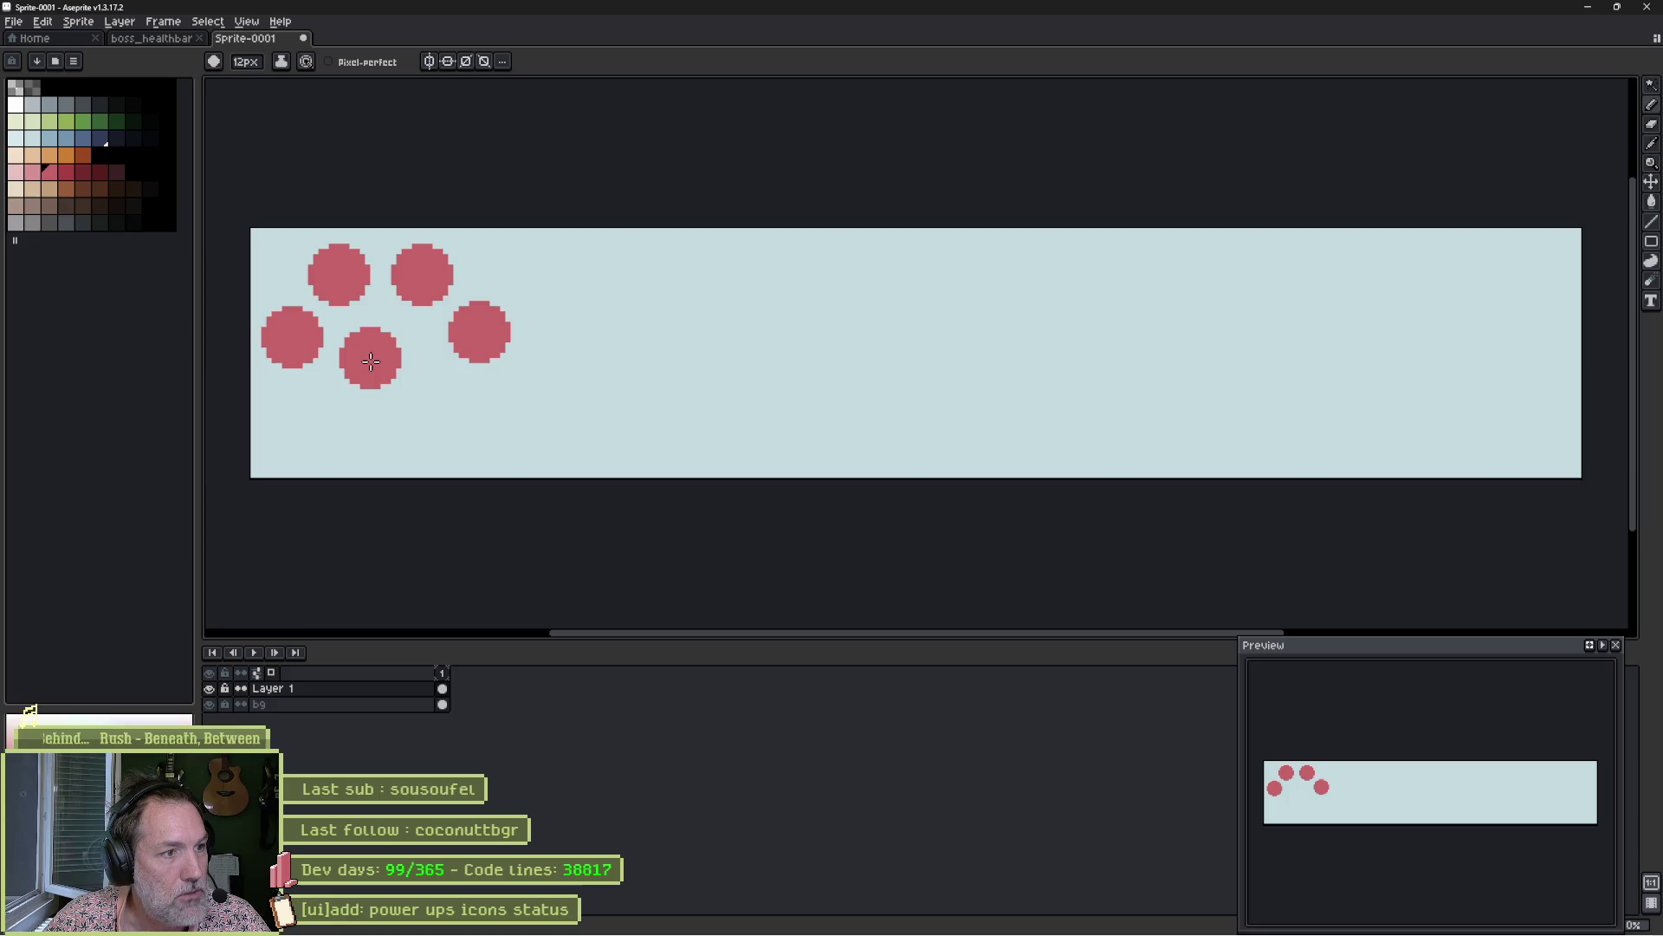
pyautogui.moveTo(374, 361)
pyautogui.mouseDown()
pyautogui.moveTo(443, 414)
pyautogui.moveTo(353, 412)
pyautogui.moveTo(345, 430)
pyautogui.moveTo(320, 376)
pyautogui.mouseUp()
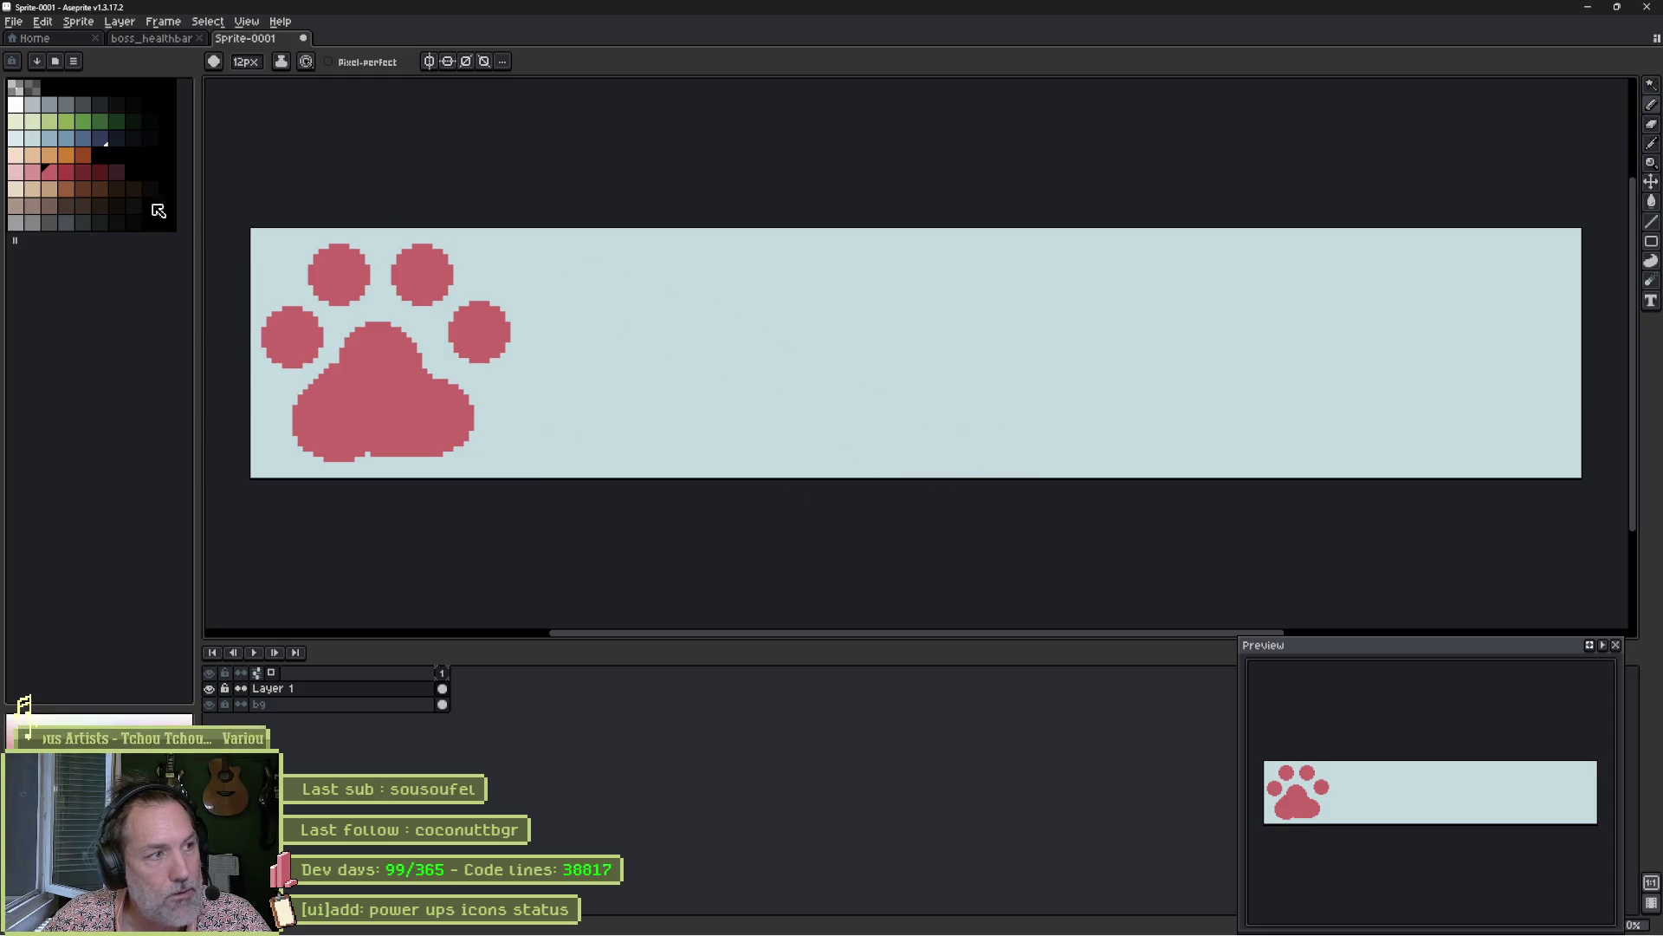
pyautogui.press('-')
pyautogui.press('-')
pyautogui.press('-')
# Undo the stray stroke and draw two long horizontal pink bars right of the paw.
pyautogui.scroll(-1, 573, 328)
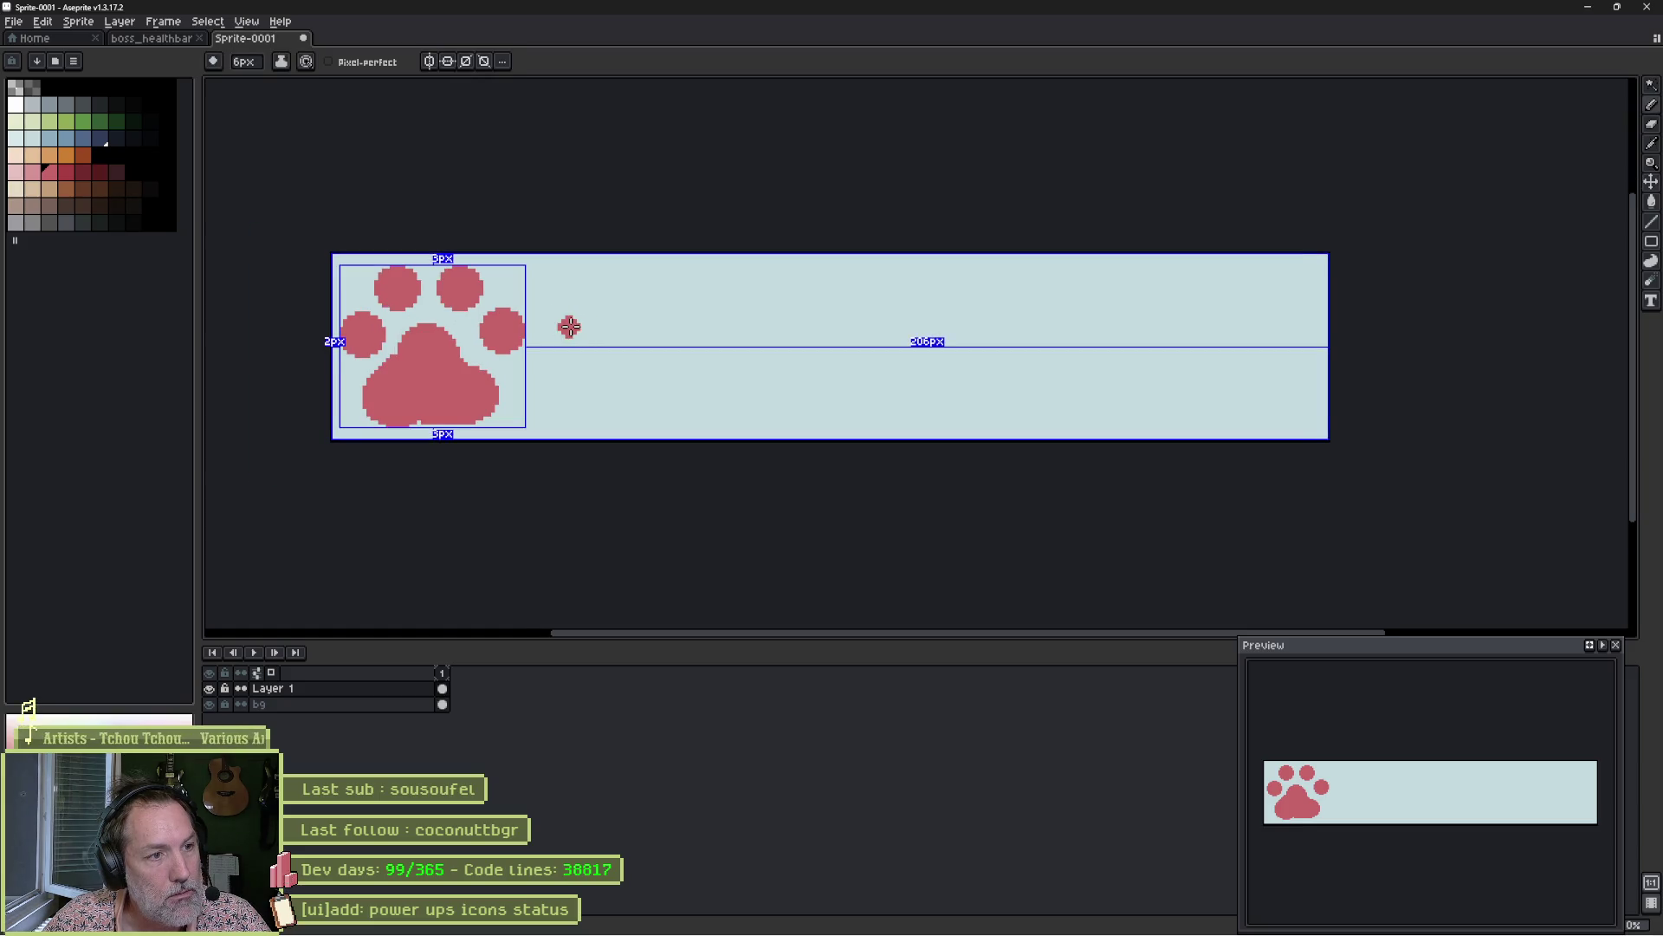
pyautogui.hotkey('ctrl', 'z')
pyautogui.moveTo(551, 315); pyautogui.dragTo(1227, 314)
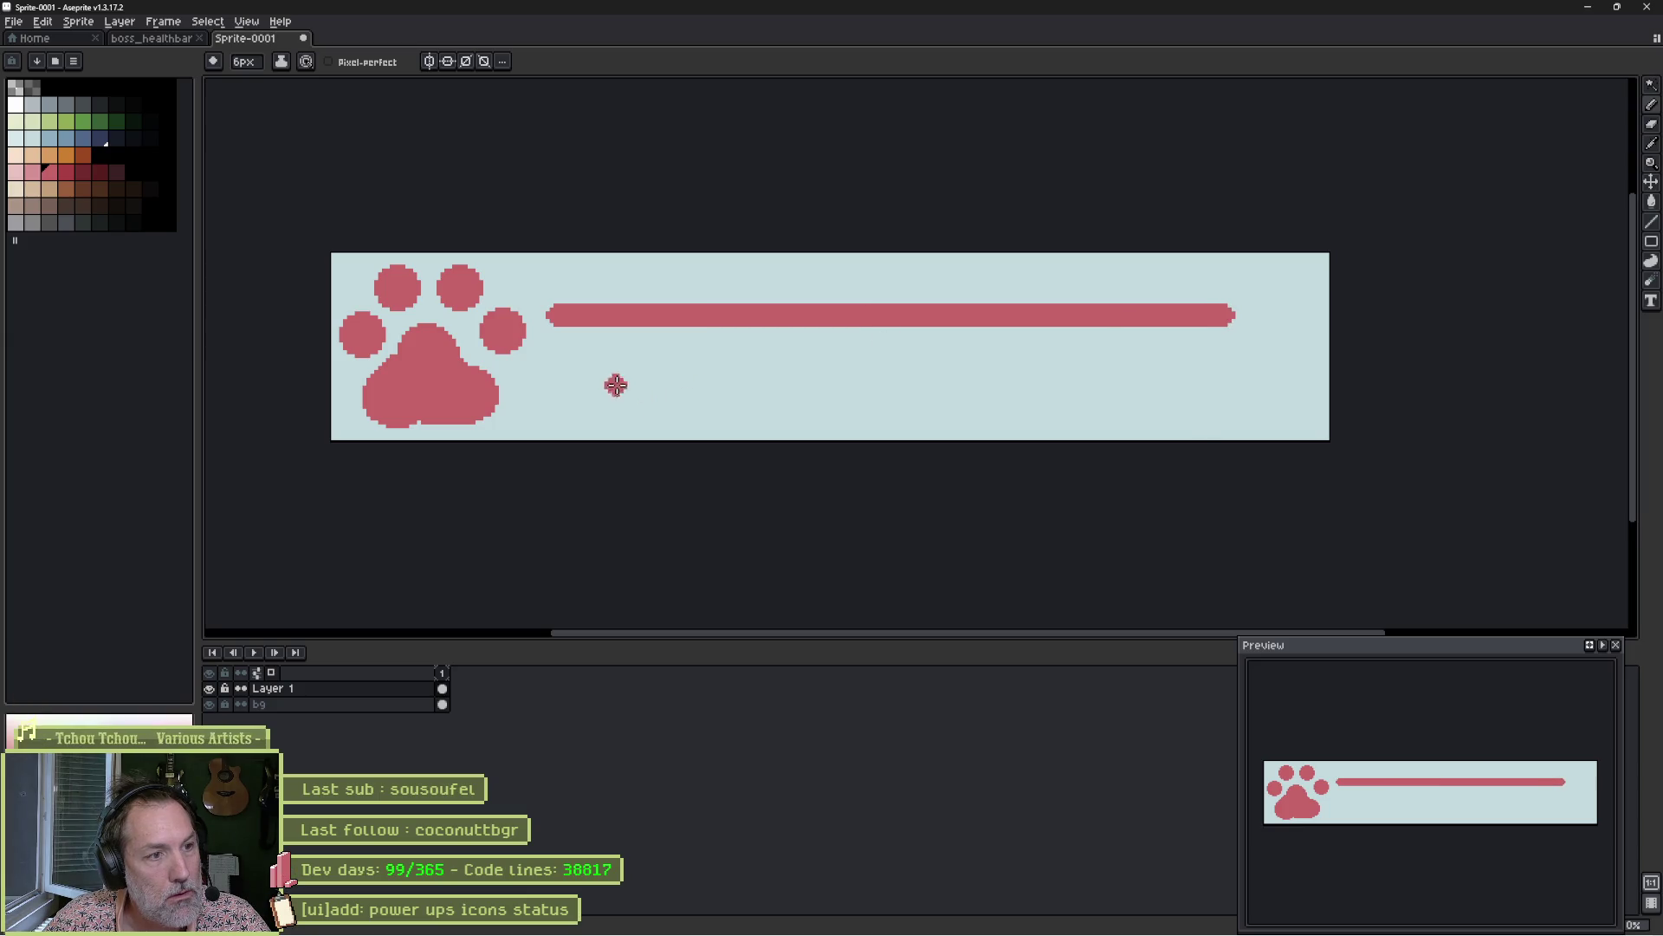
pyautogui.moveTo(522, 370)
pyautogui.mouseDown()
pyautogui.moveTo(1156, 348)
pyautogui.moveTo(1223, 369)
pyautogui.mouseUp()
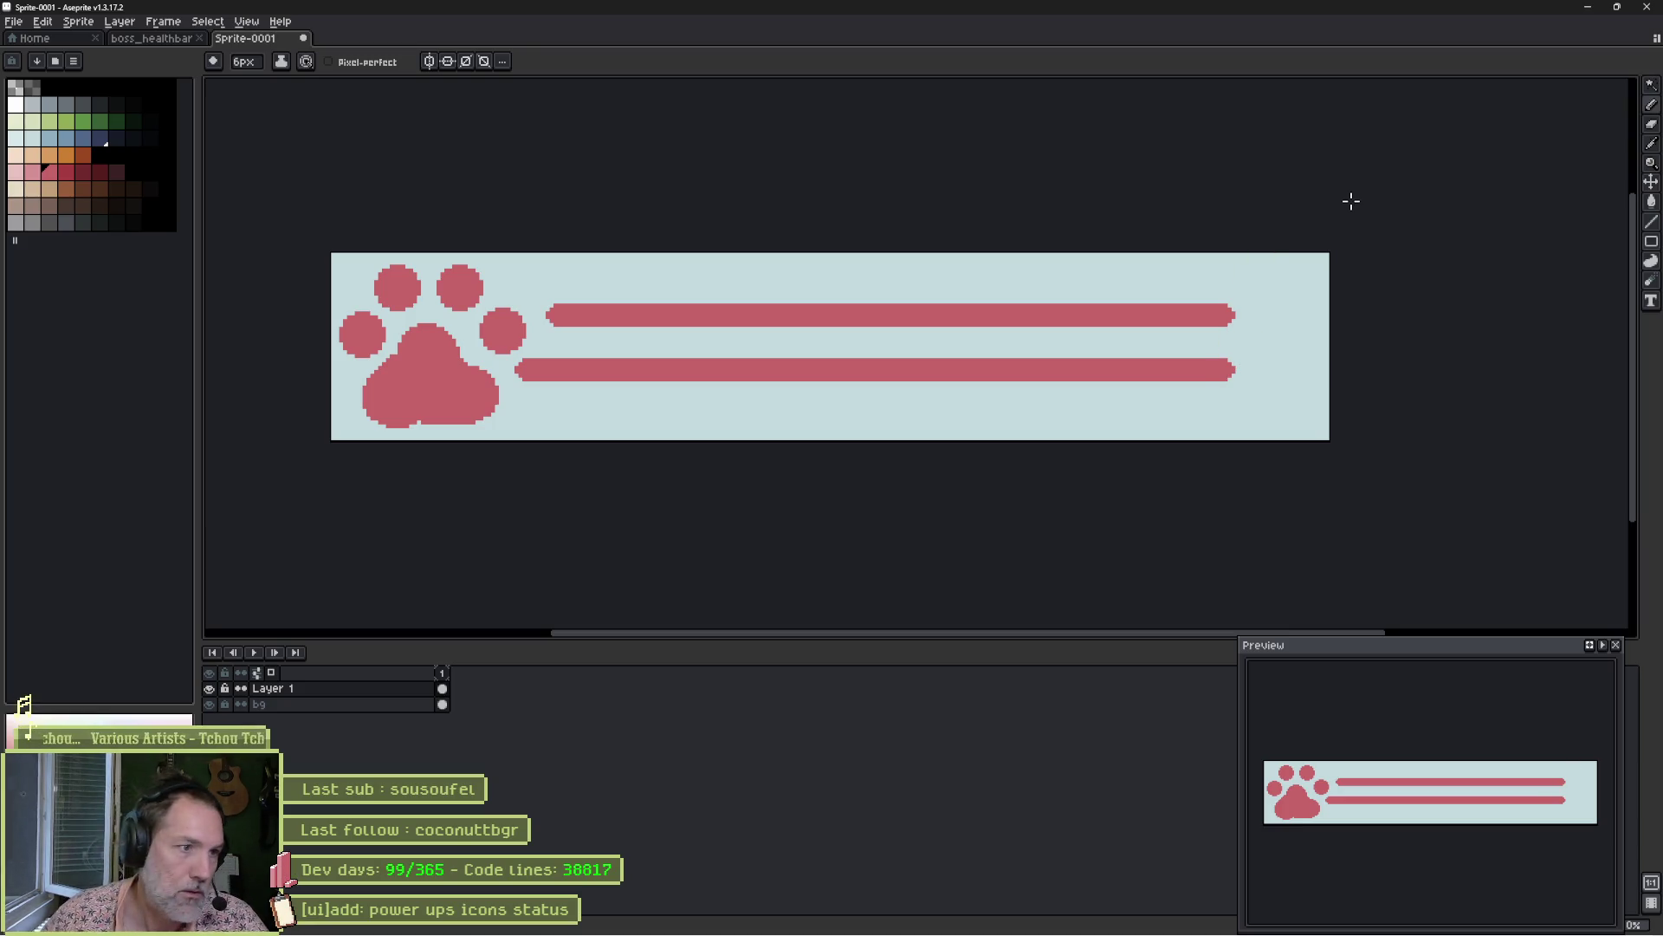
# Magic-wand the lower bar and move it up just under the top bar.
pyautogui.press('w')
pyautogui.click(806, 317)
pyautogui.moveTo(821, 327)
pyautogui.mouseDown()
pyautogui.moveTo(772, 304)
pyautogui.moveTo(783, 294)
pyautogui.moveTo(790, 413)
pyautogui.mouseUp()
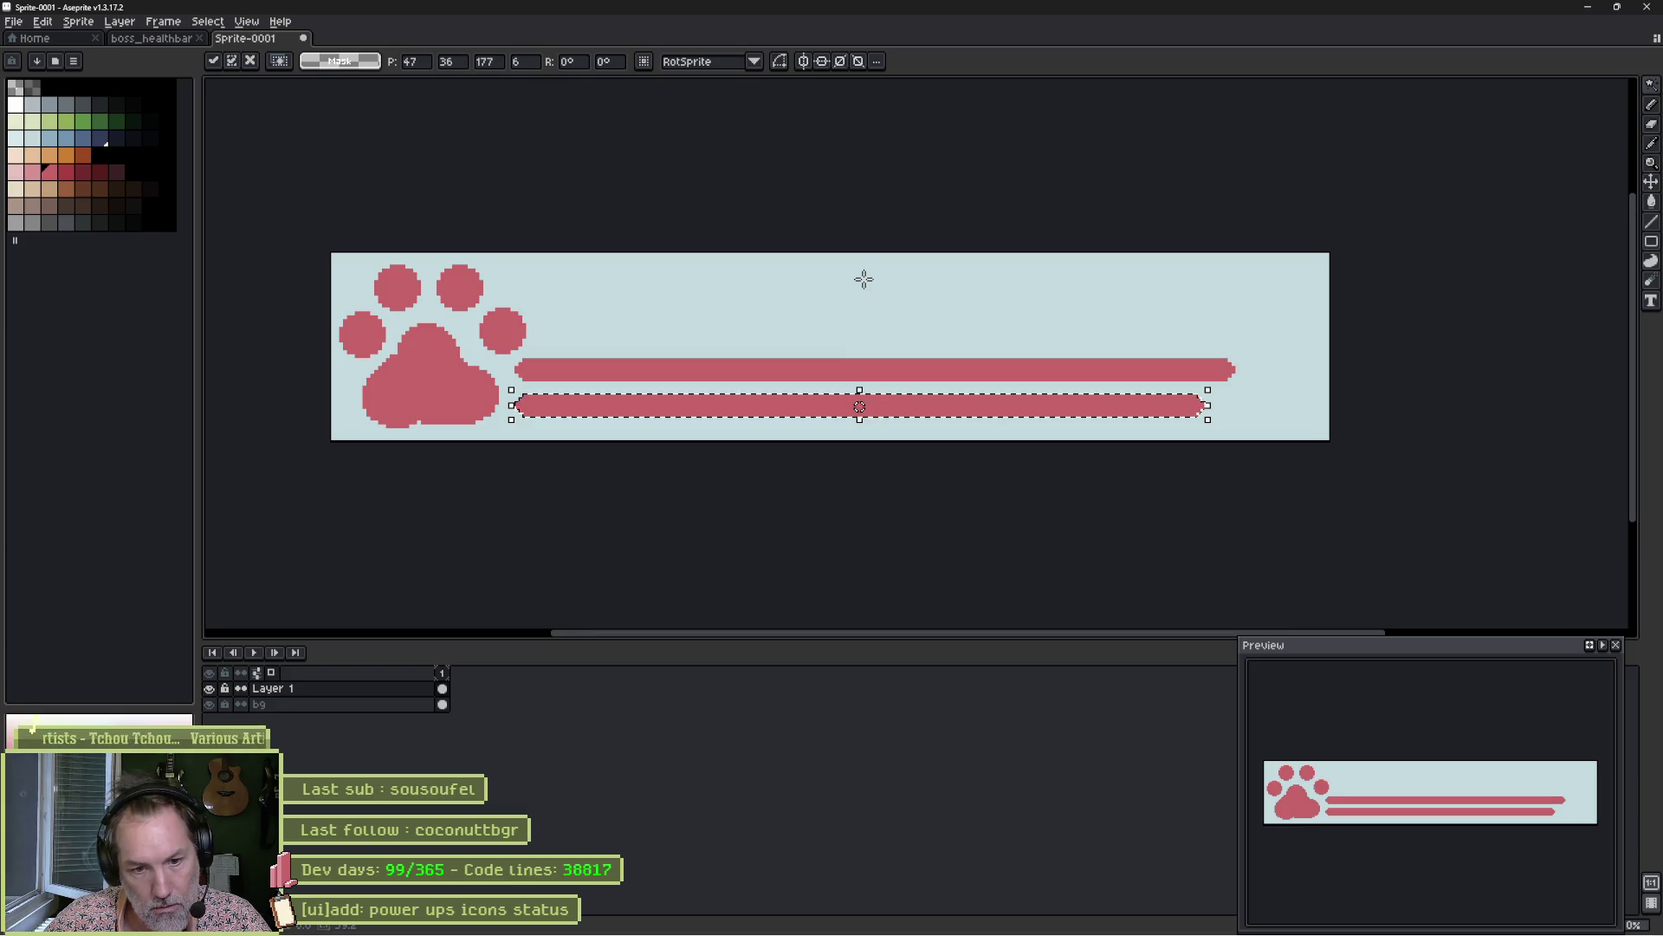
pyautogui.hotkey('ctrl', 'z')
pyautogui.click(695, 375)
pyautogui.moveTo(702, 382); pyautogui.dragTo(743, 338)
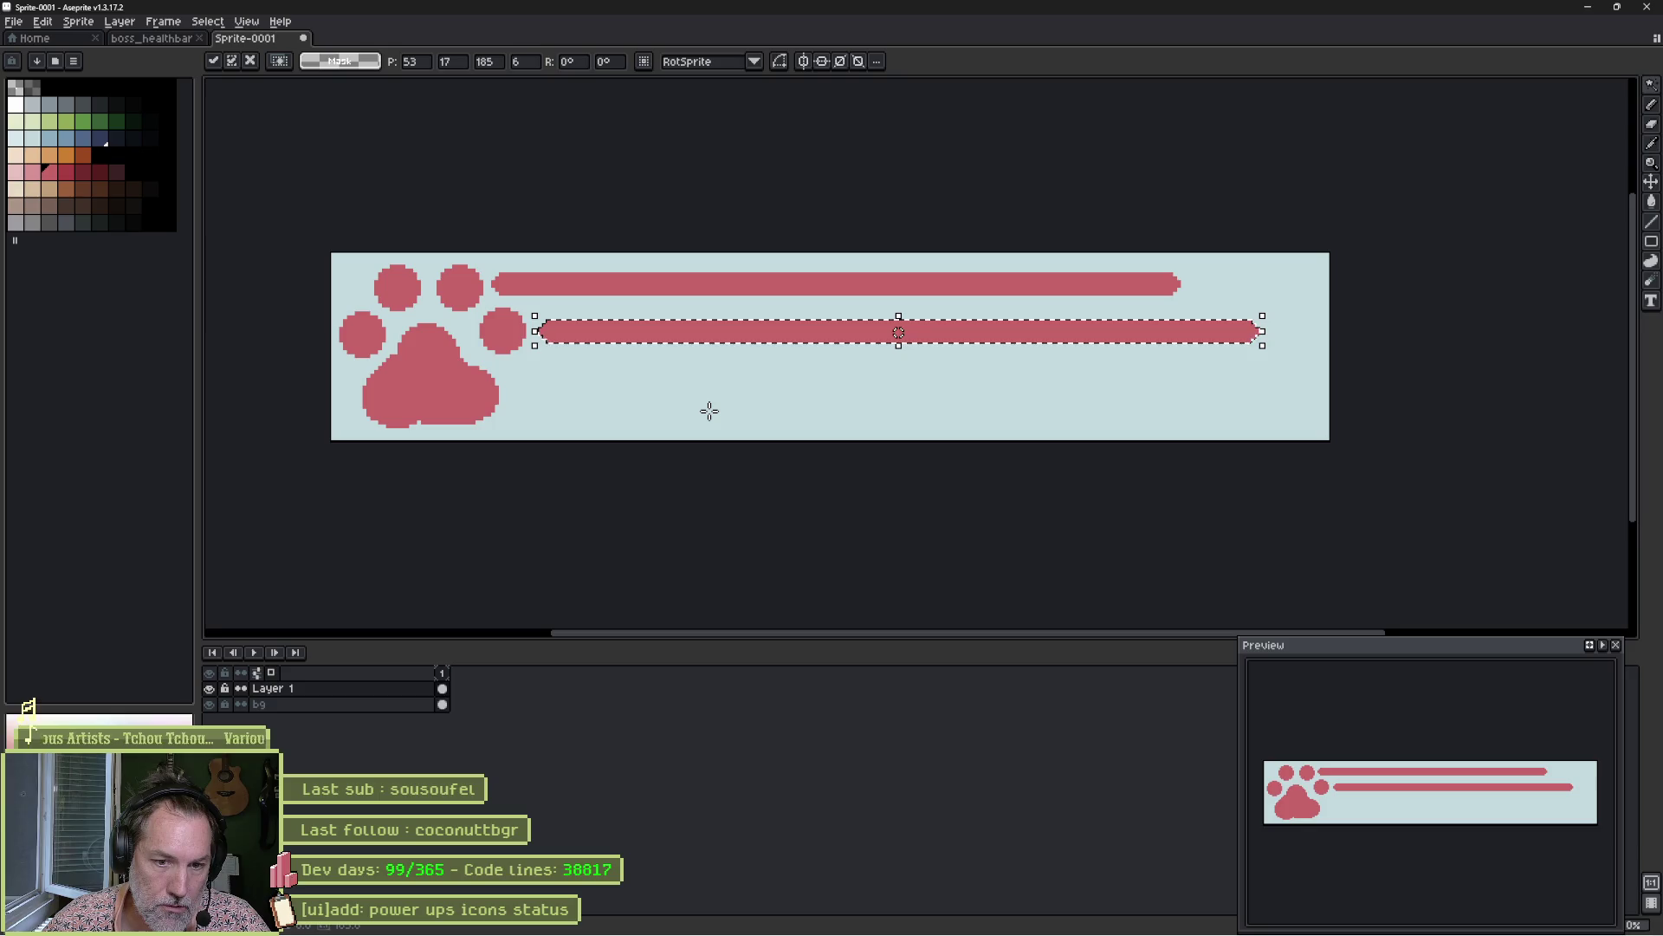
# Select the four toes and pad and shrink the paw into a small top-left icon.
pyautogui.click(364, 339)
pyautogui.keyDown('shift'); pyautogui.click(397, 286); pyautogui.keyUp('shift')
pyautogui.keyDown('shift'); pyautogui.click(460, 287); pyautogui.keyUp('shift')
pyautogui.keyDown('shift'); pyautogui.click(504, 330); pyautogui.keyUp('shift')
pyautogui.keyDown('shift'); pyautogui.click(476, 398); pyautogui.keyUp('shift')
pyautogui.moveTo(530, 429)
pyautogui.mouseDown()
pyautogui.moveTo(419, 338)
pyautogui.moveTo(452, 338)
pyautogui.mouseUp()
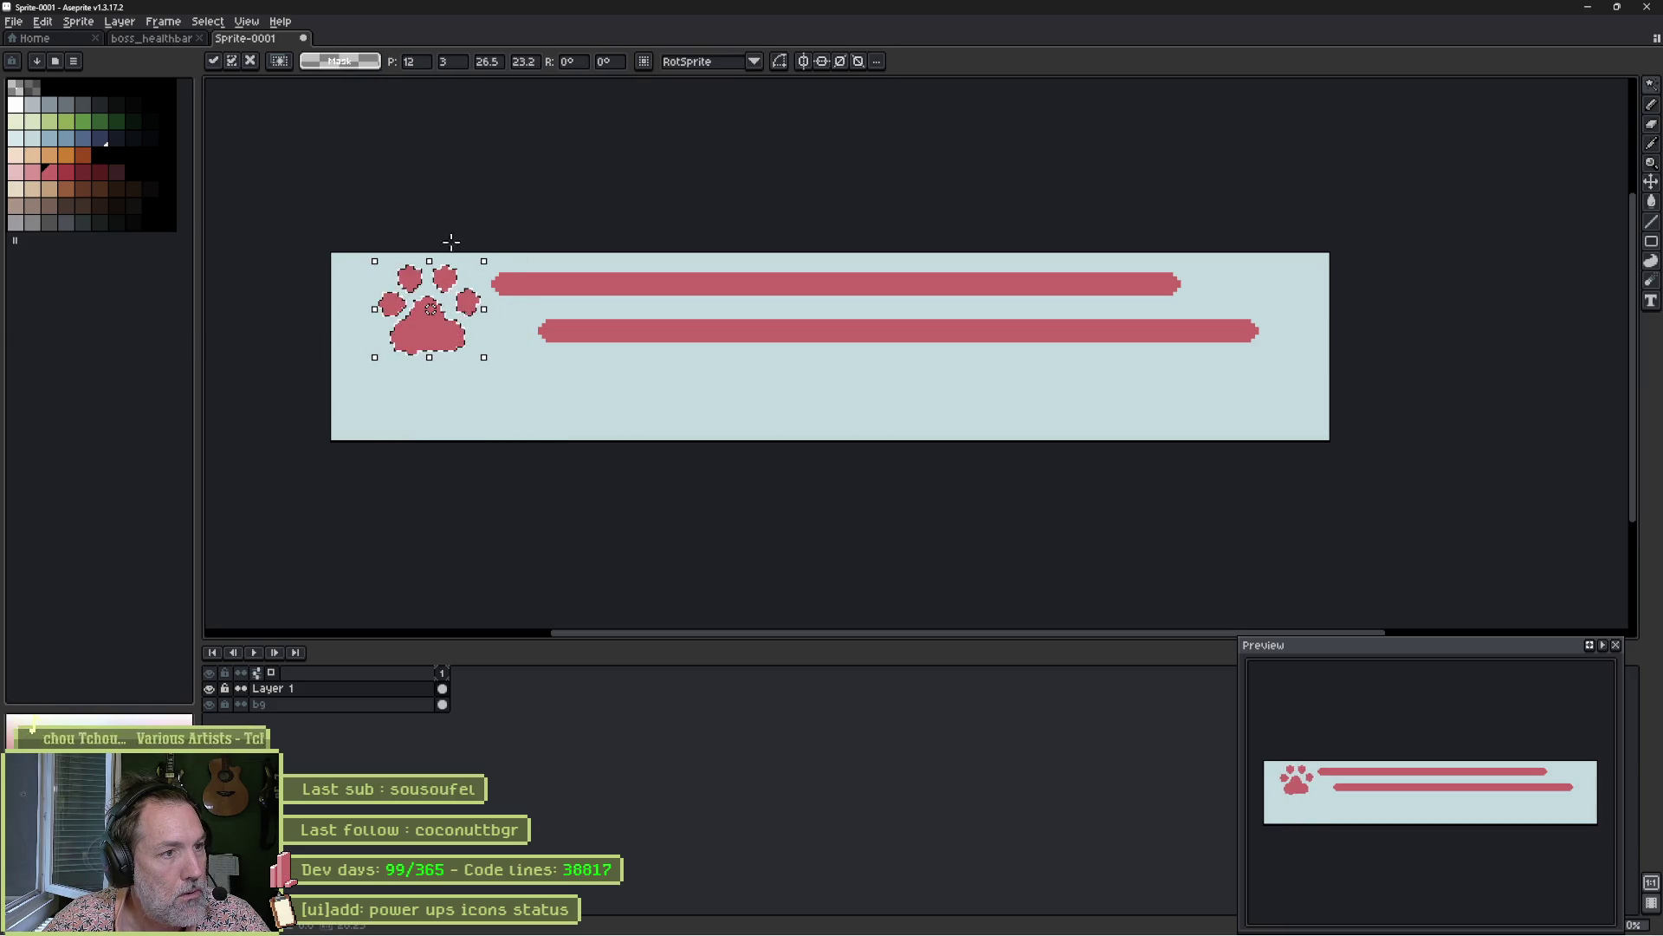
pyautogui.click(643, 211)
# Lasso all the artwork and shift it left and slightly down.
pyautogui.moveTo(1310, 234)
pyautogui.mouseDown()
pyautogui.moveTo(1270, 415)
pyautogui.moveTo(327, 372)
pyautogui.moveTo(322, 249)
pyautogui.mouseUp()
pyautogui.moveTo(927, 327)
pyautogui.mouseDown()
pyautogui.moveTo(903, 322)
pyautogui.moveTo(894, 353)
pyautogui.mouseUp()
pyautogui.press('Return')
# Move the lower bar left so it sits beside the paw.
pyautogui.press('w')
pyautogui.click(705, 368)
pyautogui.moveTo(732, 360); pyautogui.dragTo(684, 365)
pyautogui.press('Return')
pyautogui.hotkey('ctrl', 'd')
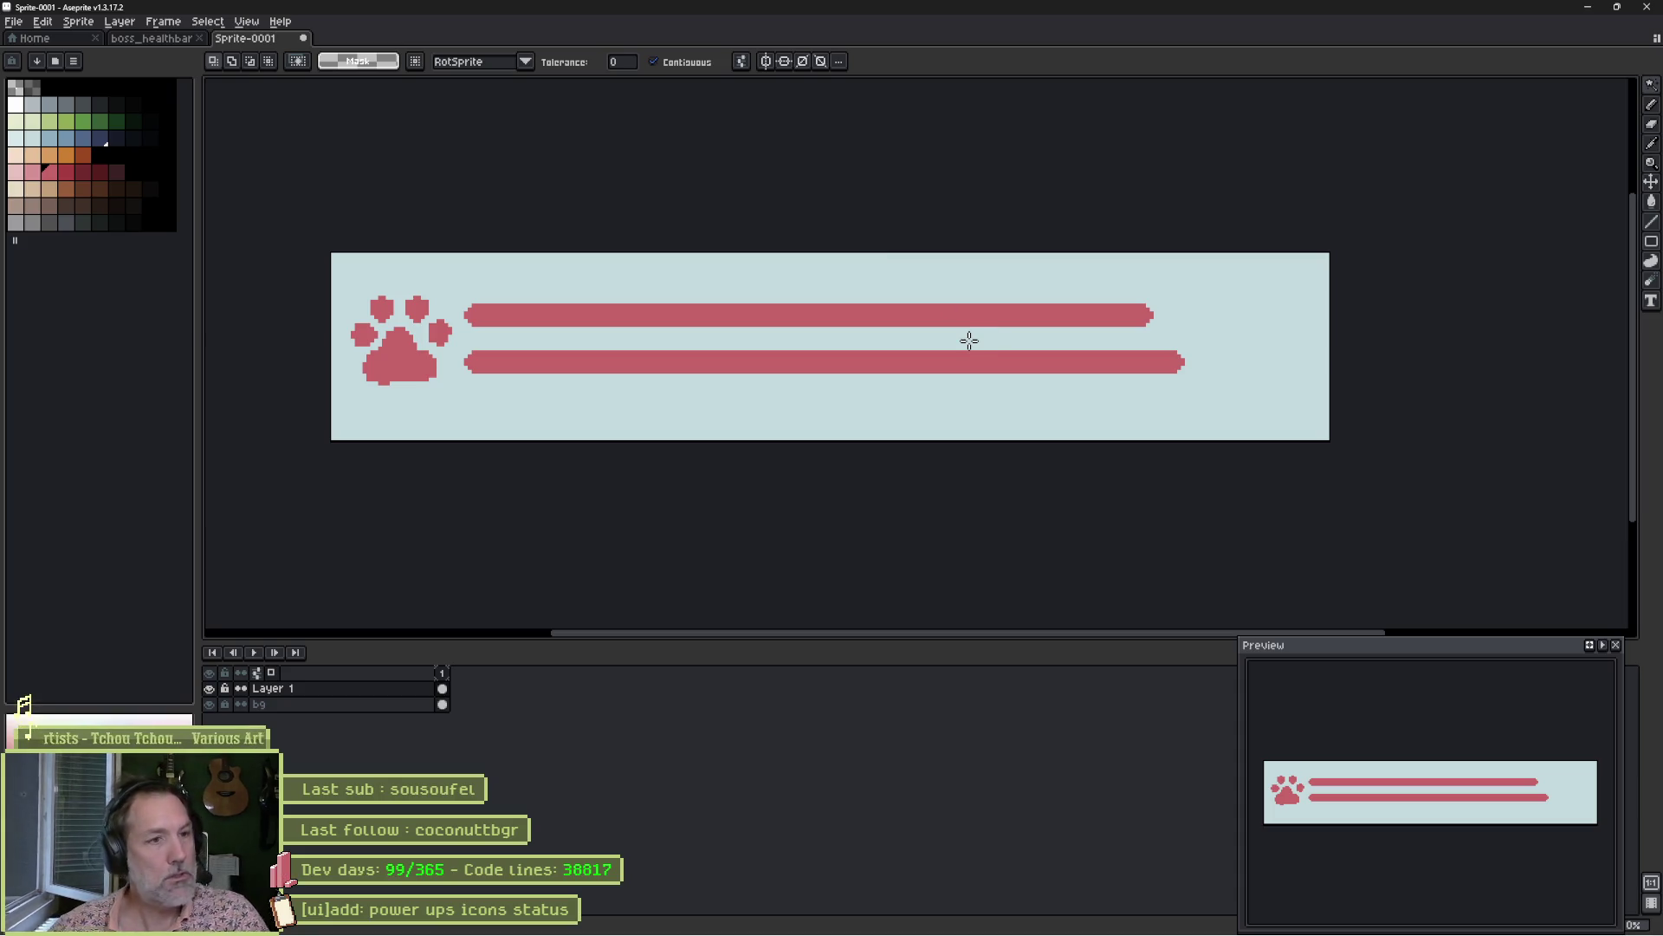
# Move the upper bar down until it nearly touches the lower bar.
pyautogui.click(924, 320)
pyautogui.moveTo(921, 323); pyautogui.dragTo(925, 337)
pyautogui.press('Return')
pyautogui.hotkey('ctrl', 'd')
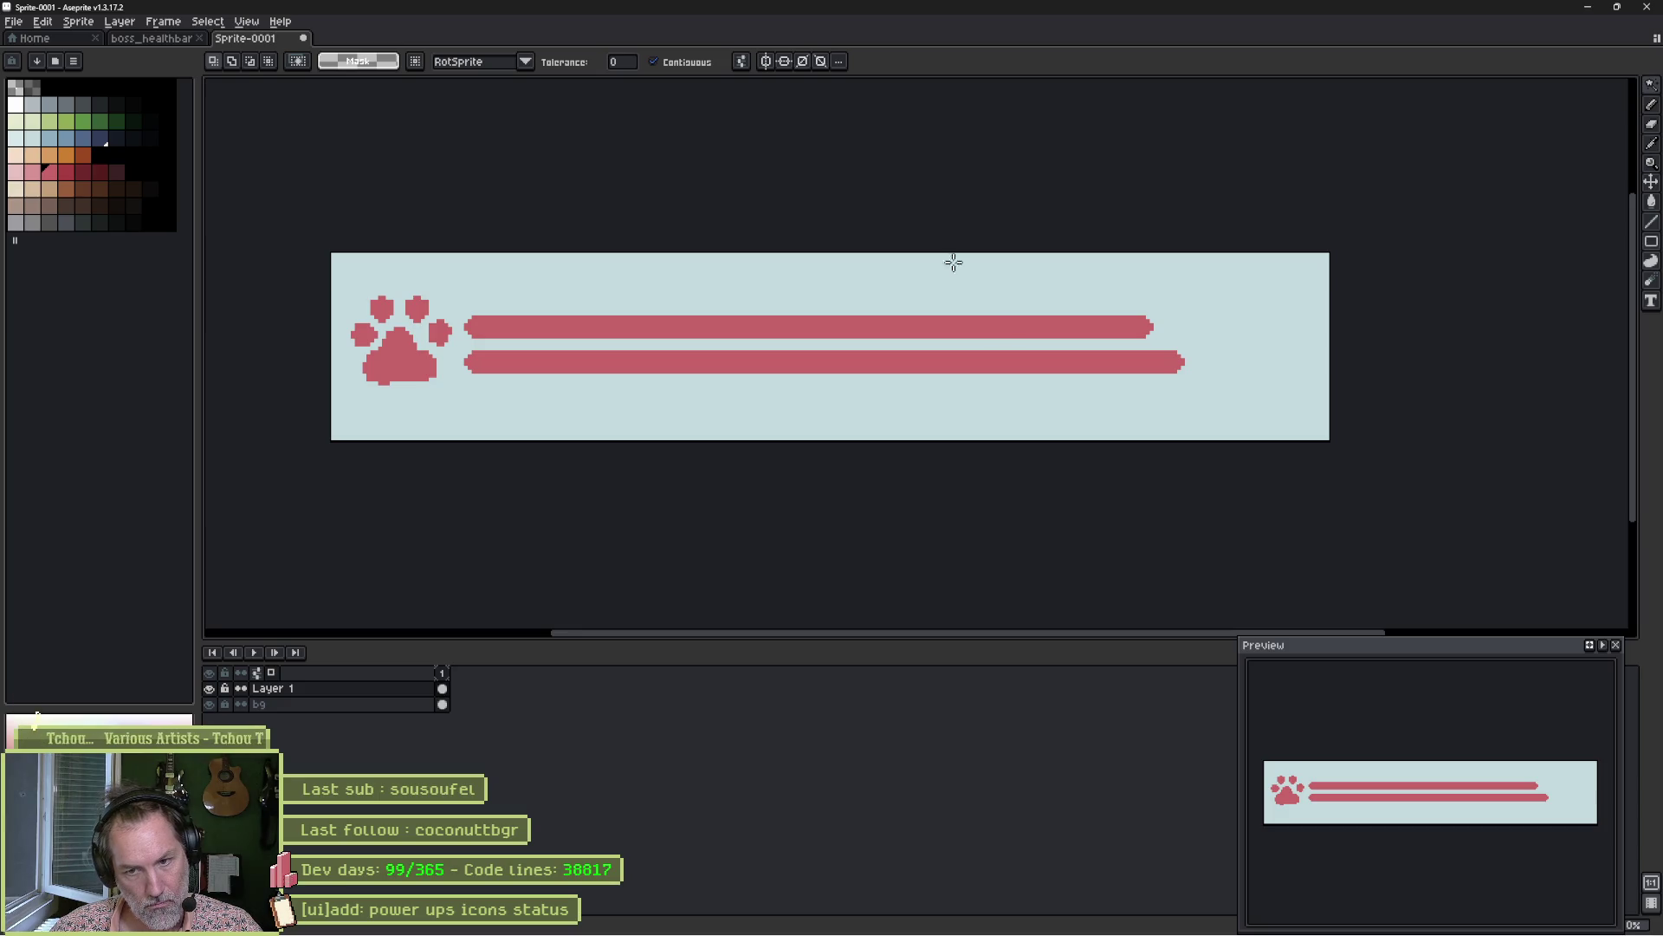
# Widen the Preview panel and pan it to frame the paw and bars, then switch to Godot.
pyautogui.moveTo(1239, 635); pyautogui.dragTo(1256, 780)
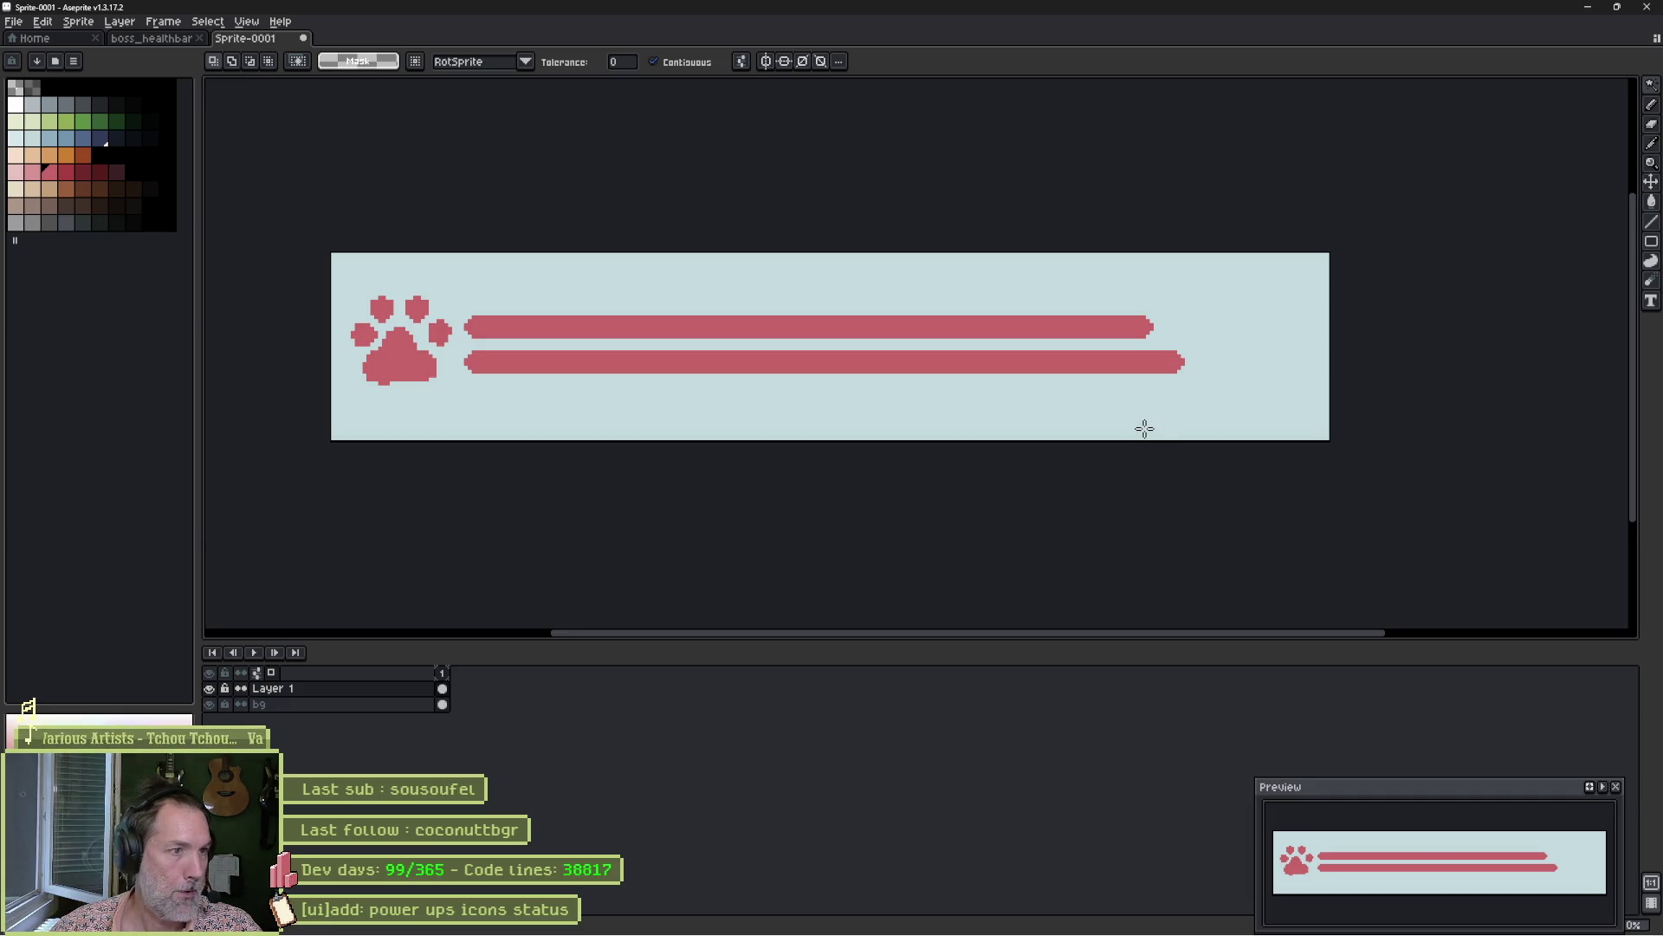
pyautogui.moveTo(1256, 780); pyautogui.dragTo(1210, 730)
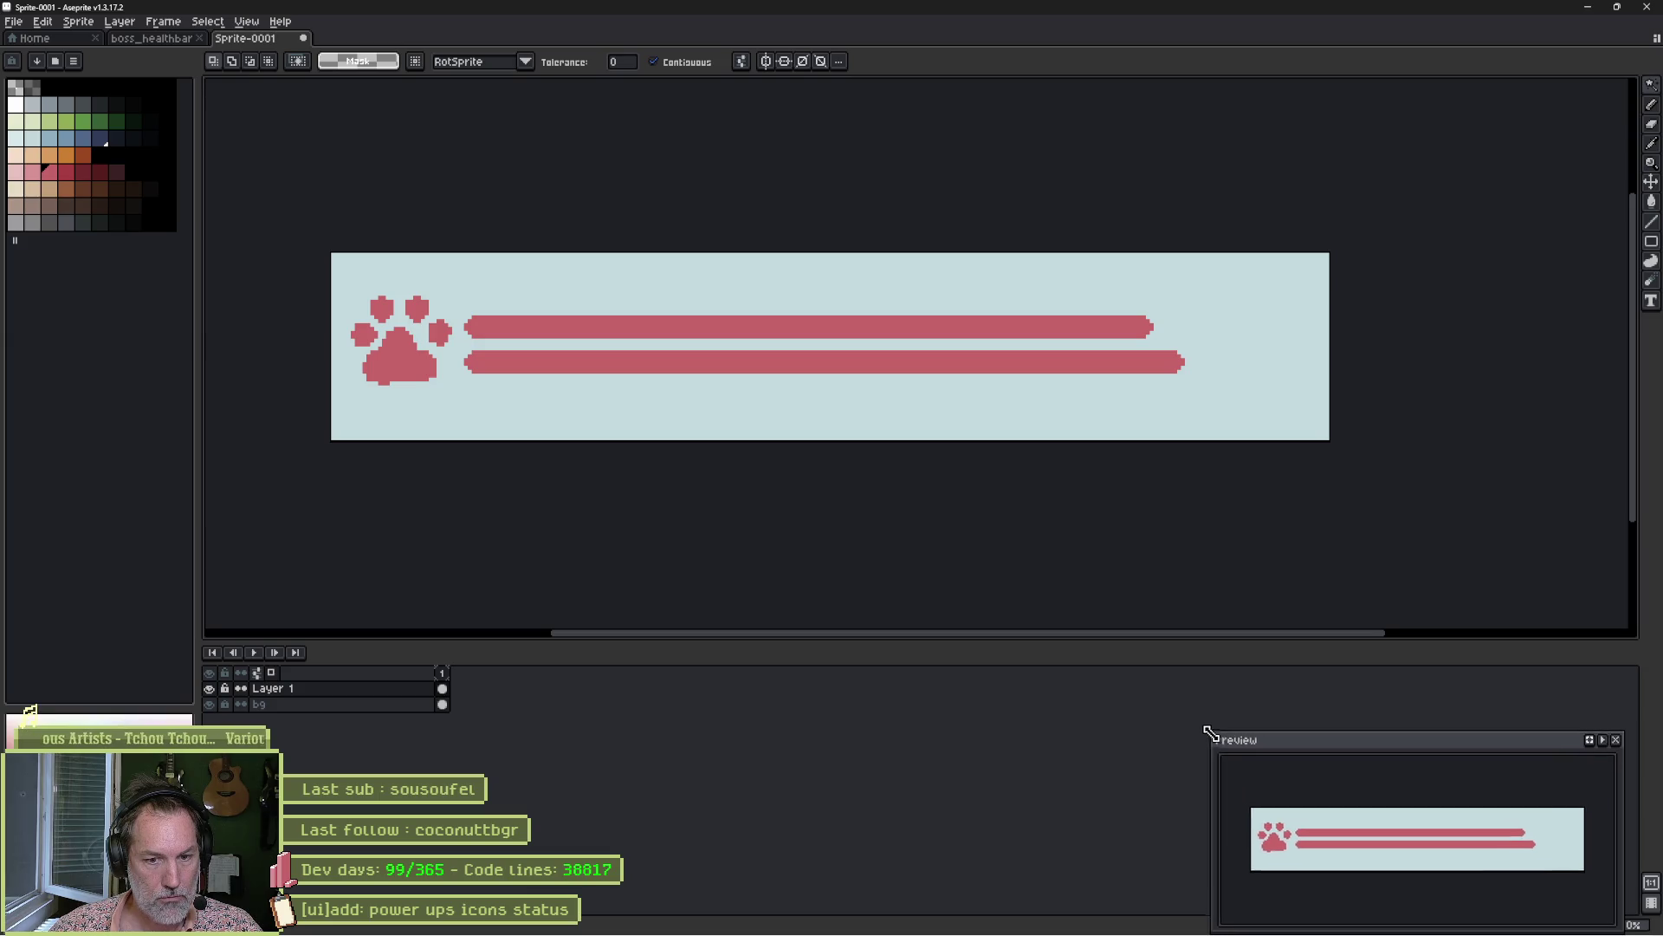
pyautogui.scroll(2, 1358, 819)
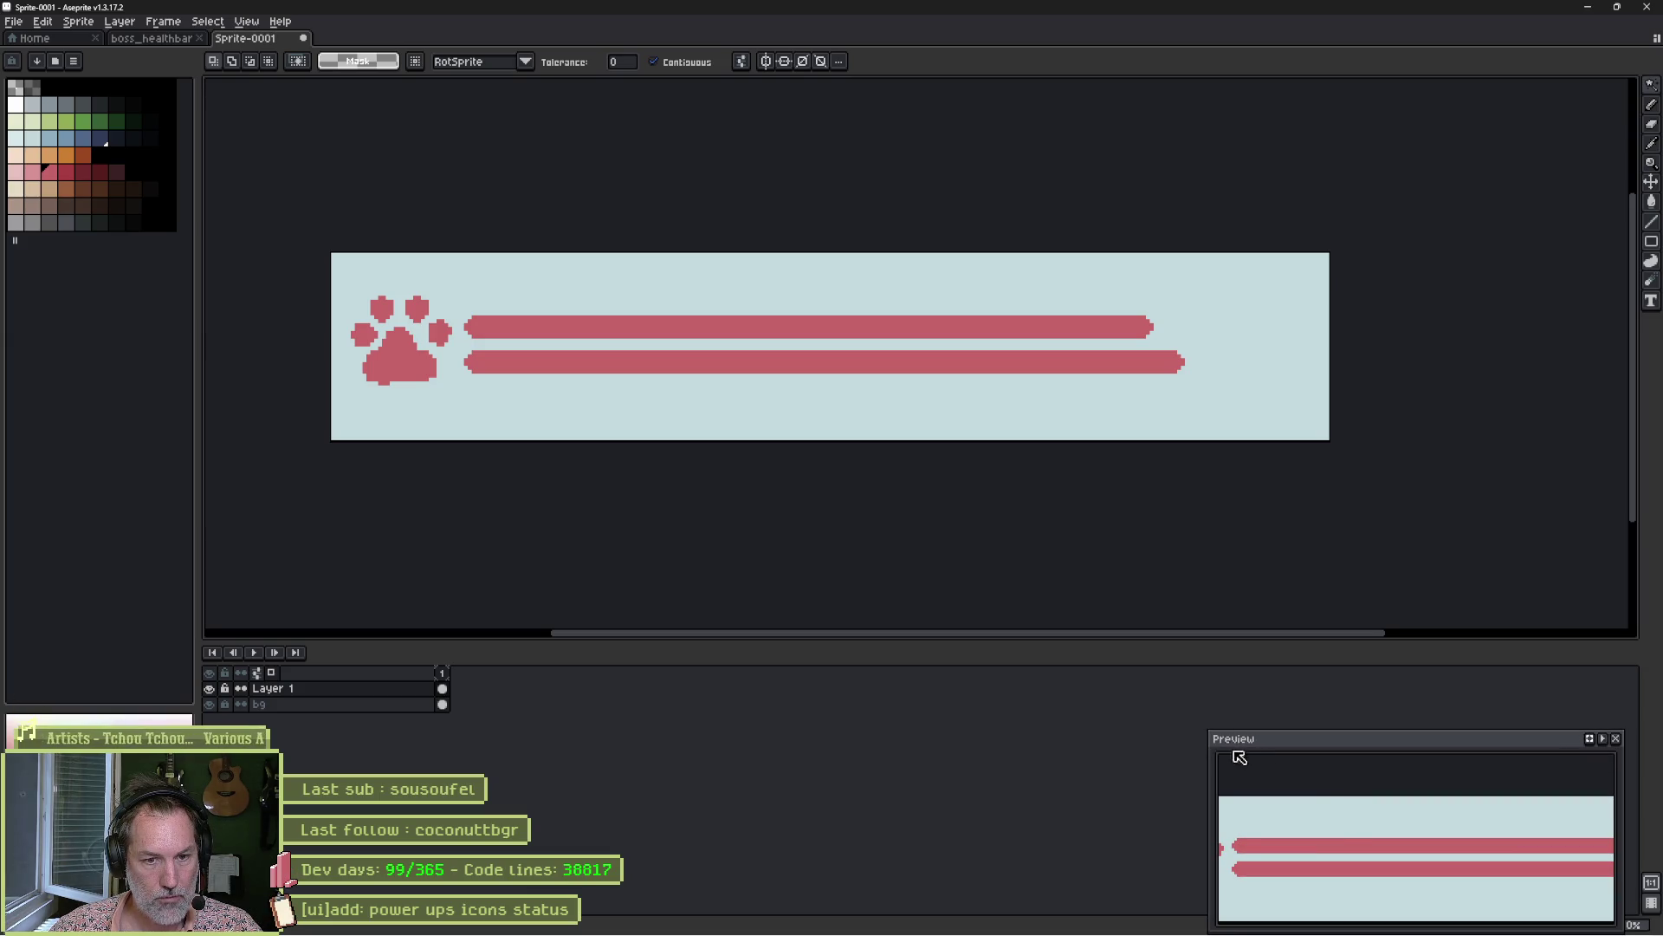
pyautogui.moveTo(1211, 734)
pyautogui.mouseDown()
pyautogui.moveTo(1078, 732)
pyautogui.moveTo(1045, 755)
pyautogui.mouseUp()
pyautogui.moveTo(1203, 851); pyautogui.dragTo(1240, 863)
pyautogui.moveTo(1042, 754); pyautogui.dragTo(973, 750)
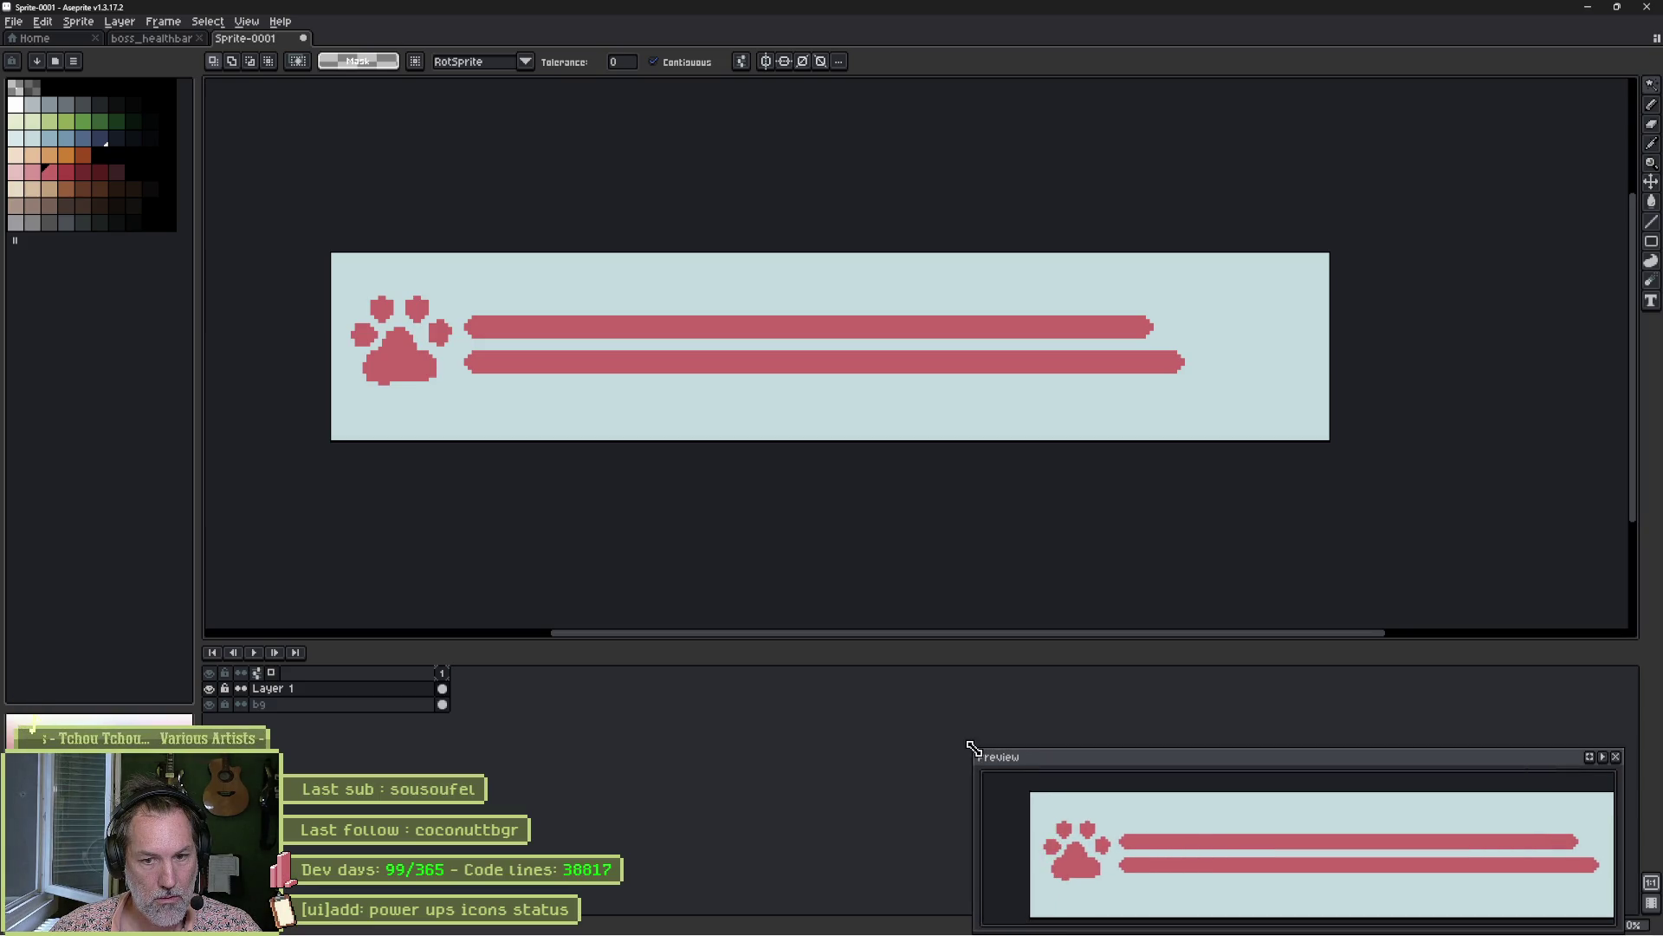
pyautogui.moveTo(1199, 862); pyautogui.dragTo(1178, 858)
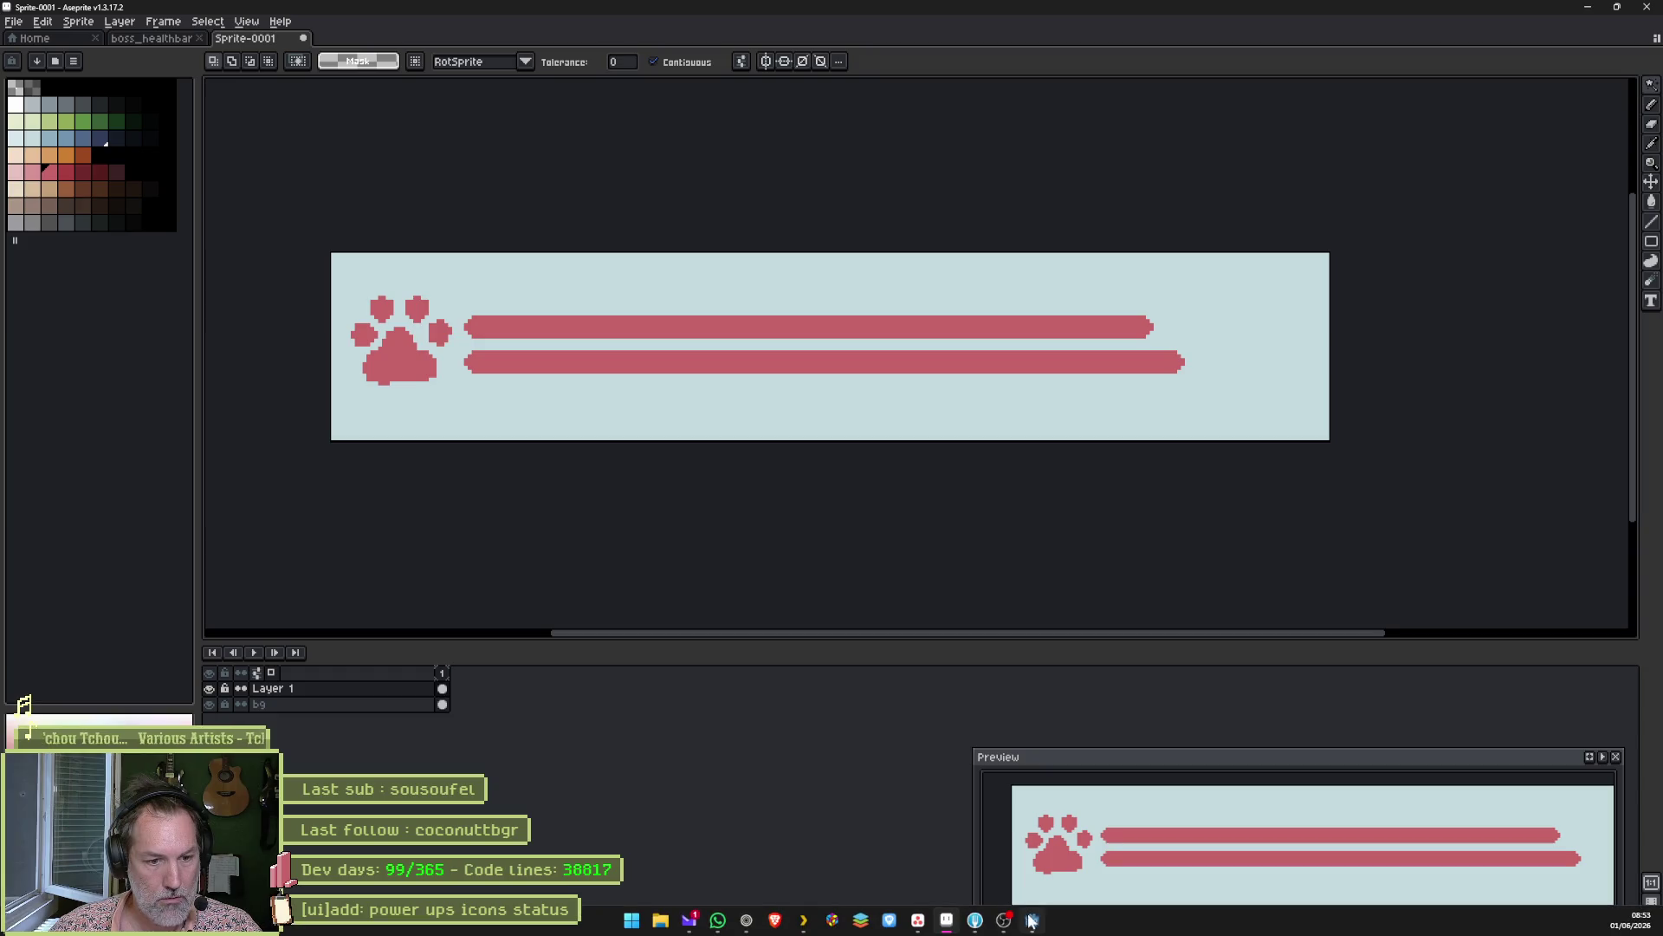
pyautogui.click(1031, 929)
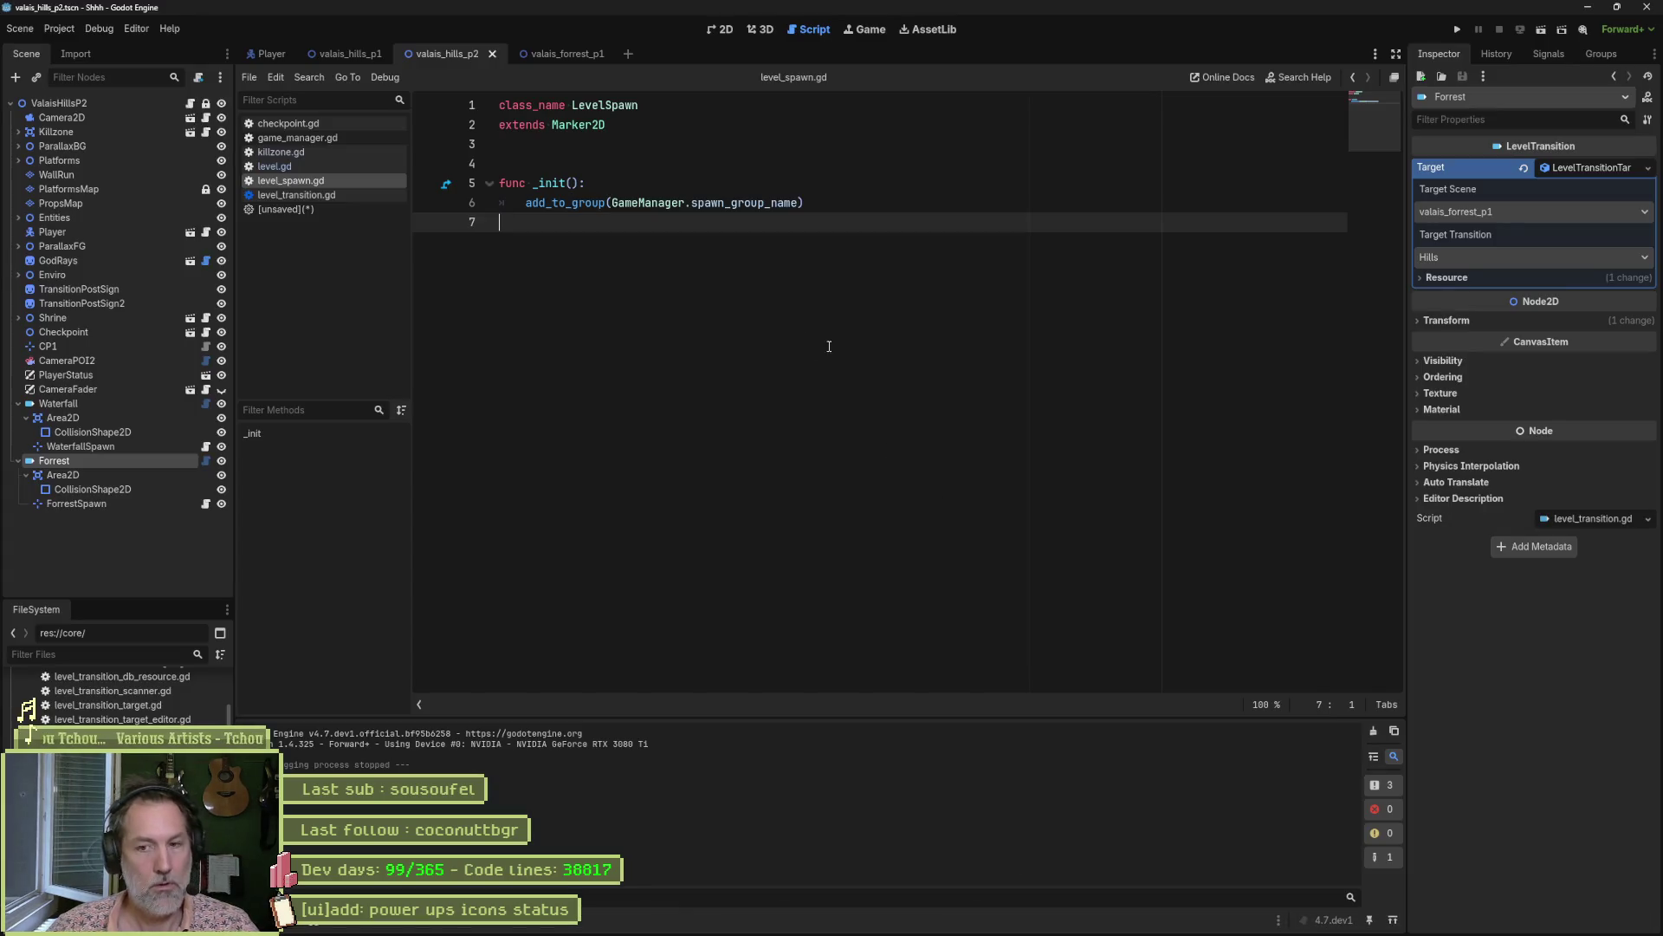
# Run the game with F5 and hide the docks and output panel for a larger view.
pyautogui.press('F5')
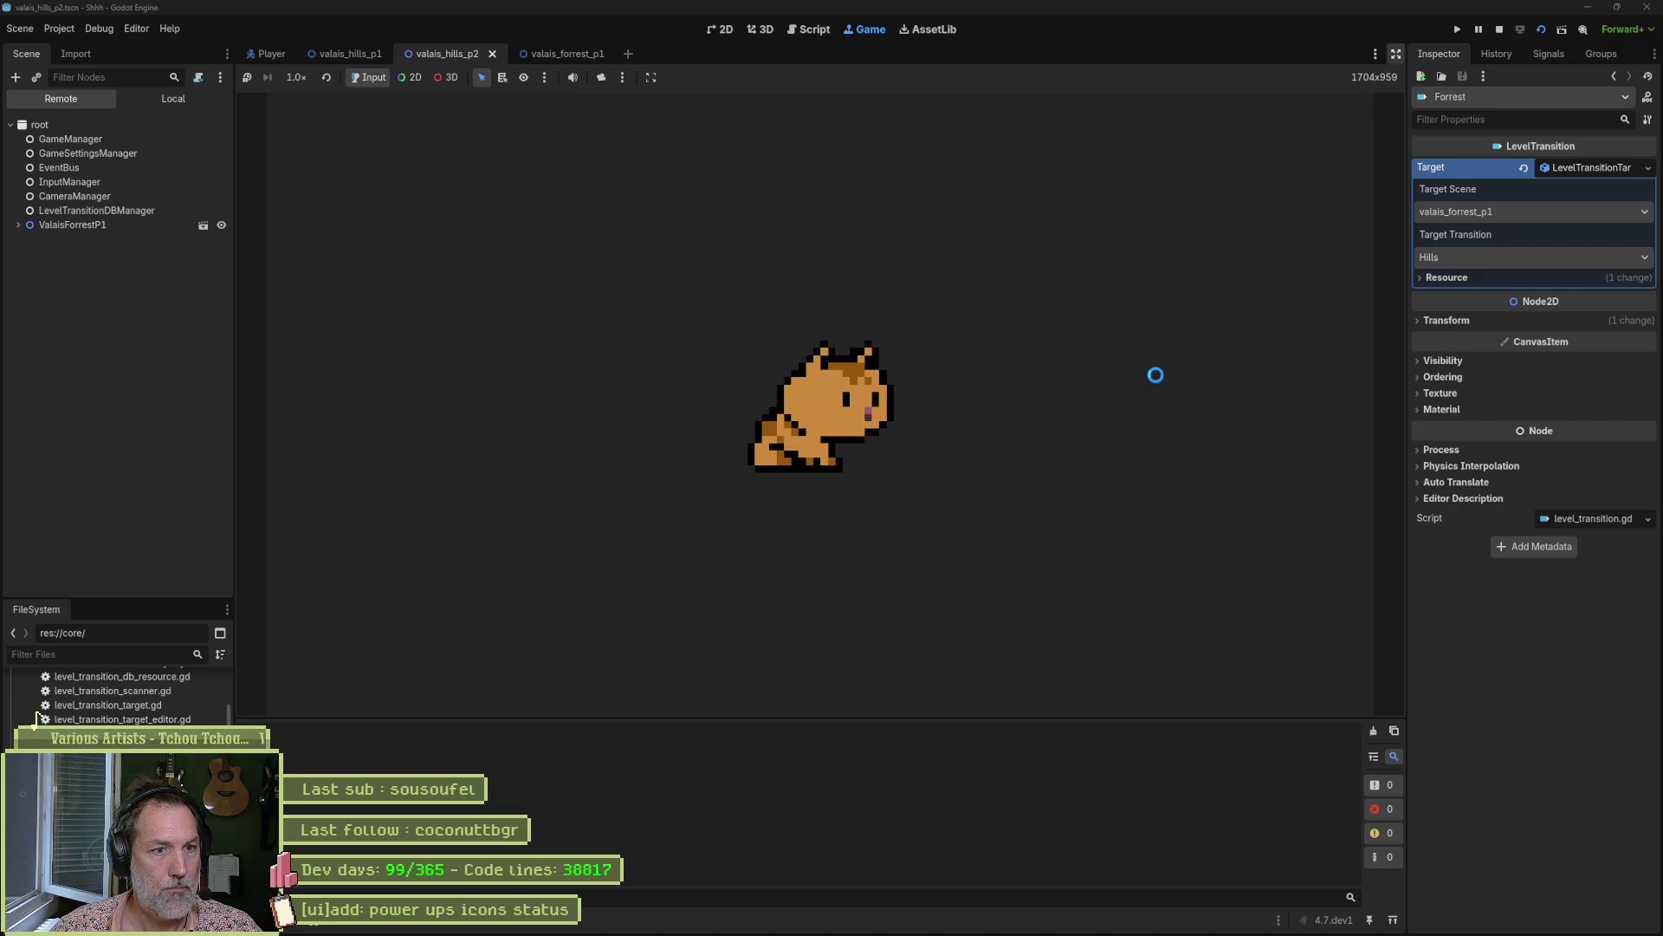
pyautogui.hotkey('ctrl', 'shift', 'F11')
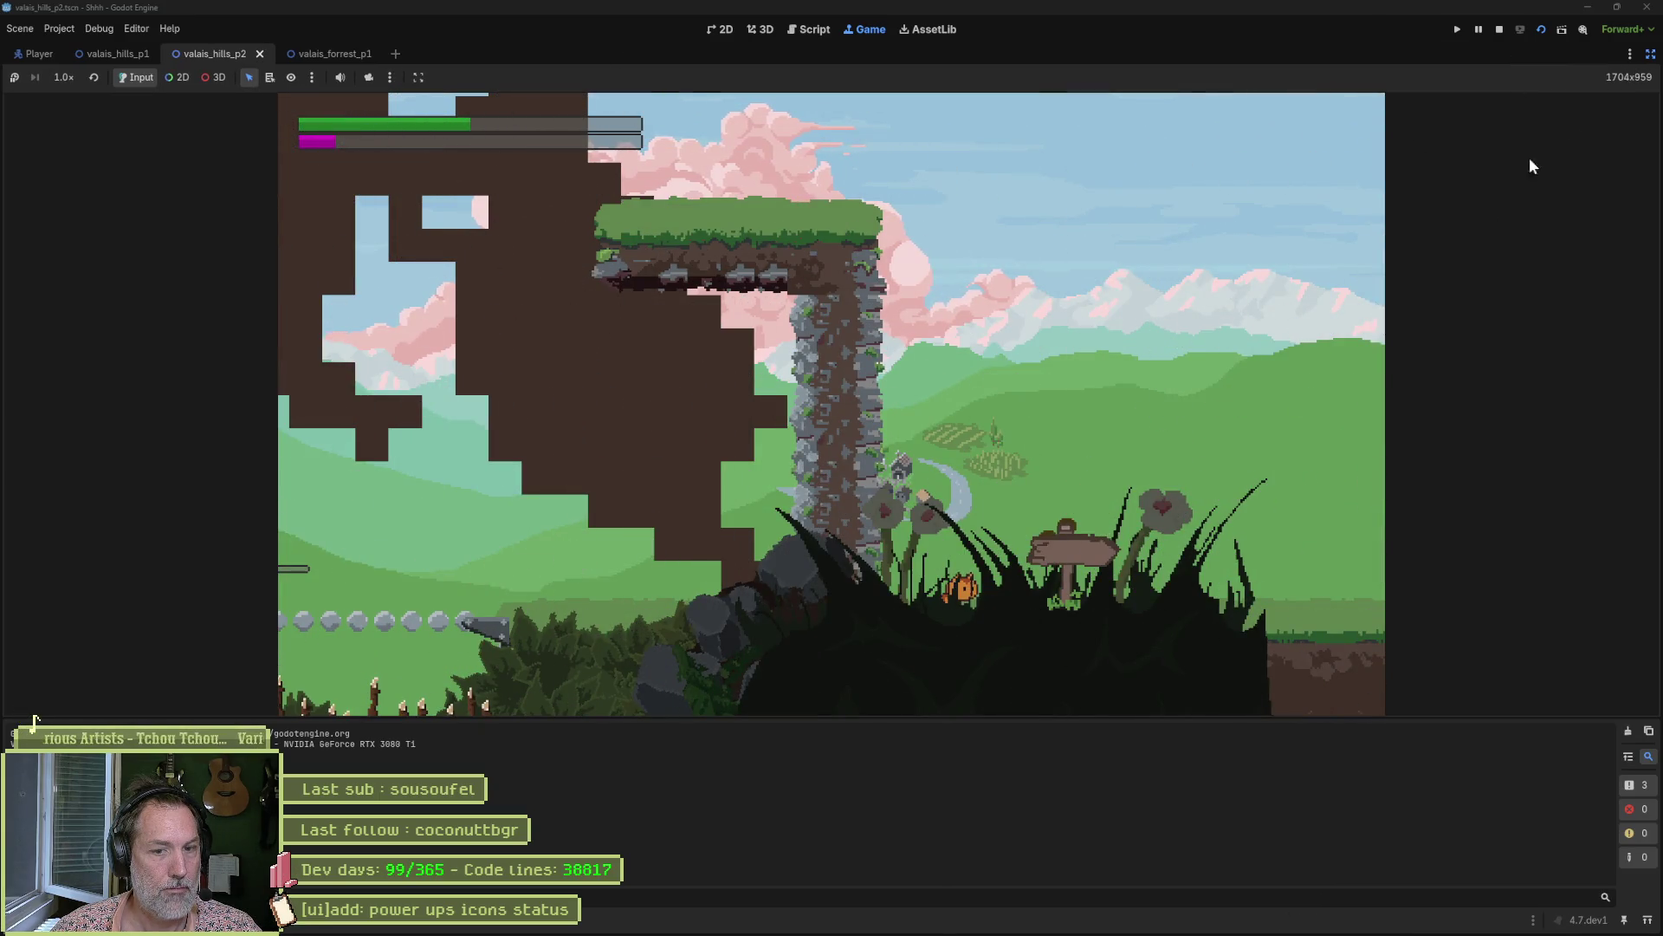
pyautogui.hotkey('ctrl', 'j')
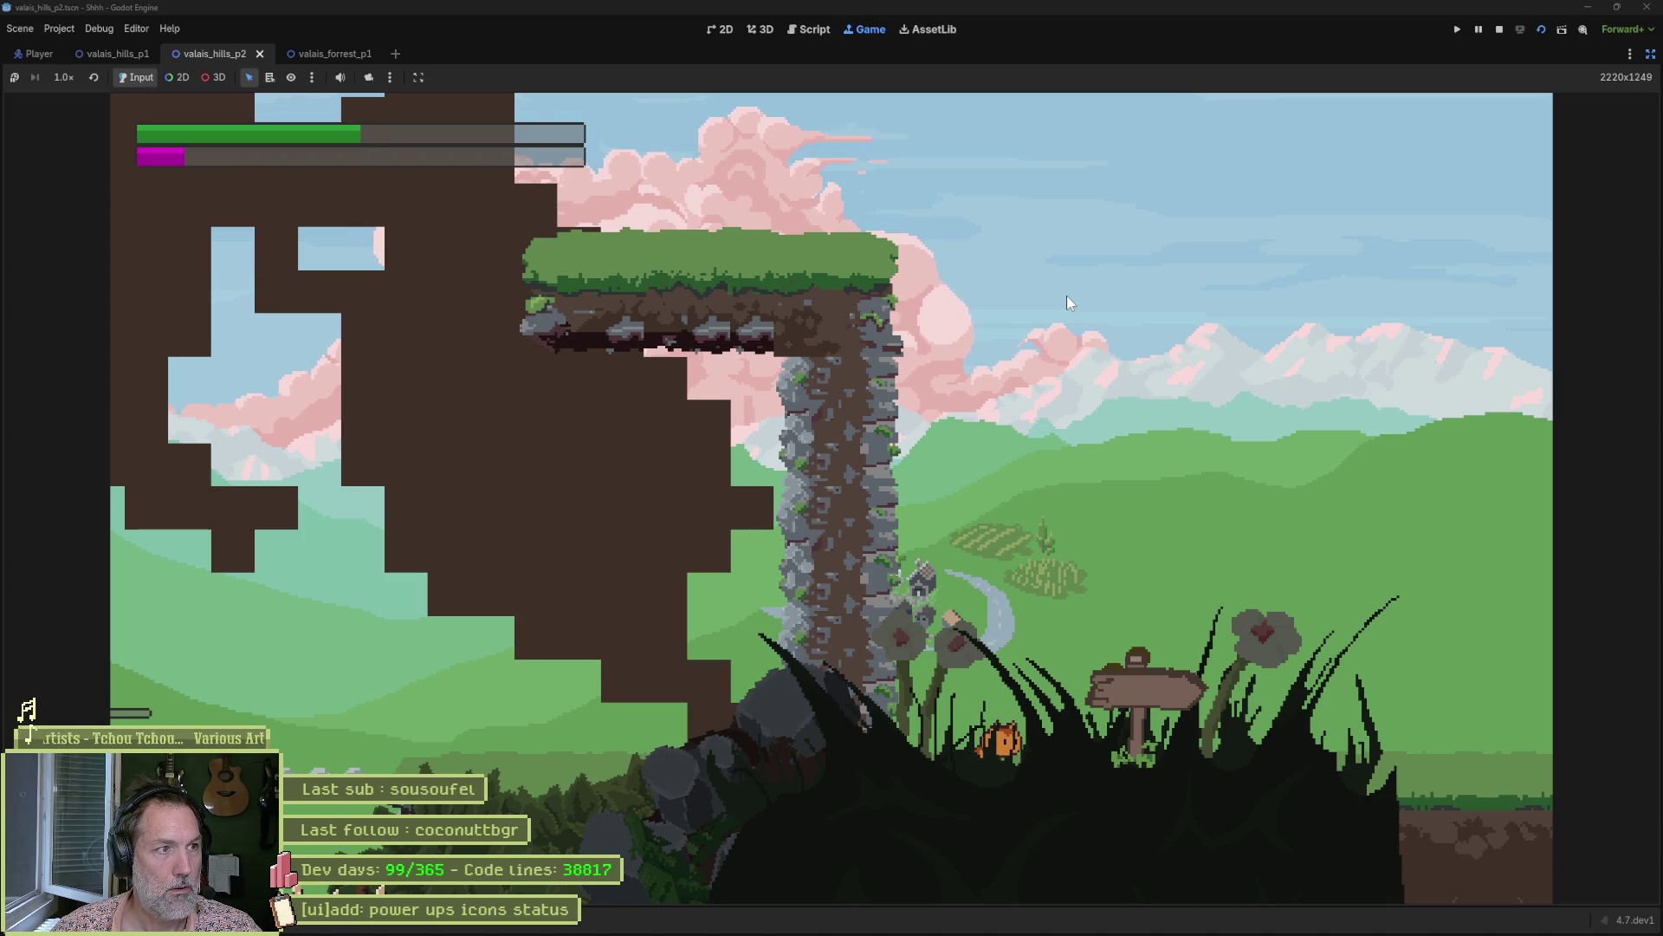
# Playtest the cat's jumping alongside the sprite, stop the game with F8, and return to Aseprite.
pyautogui.hotkey('alt', 'Tab')
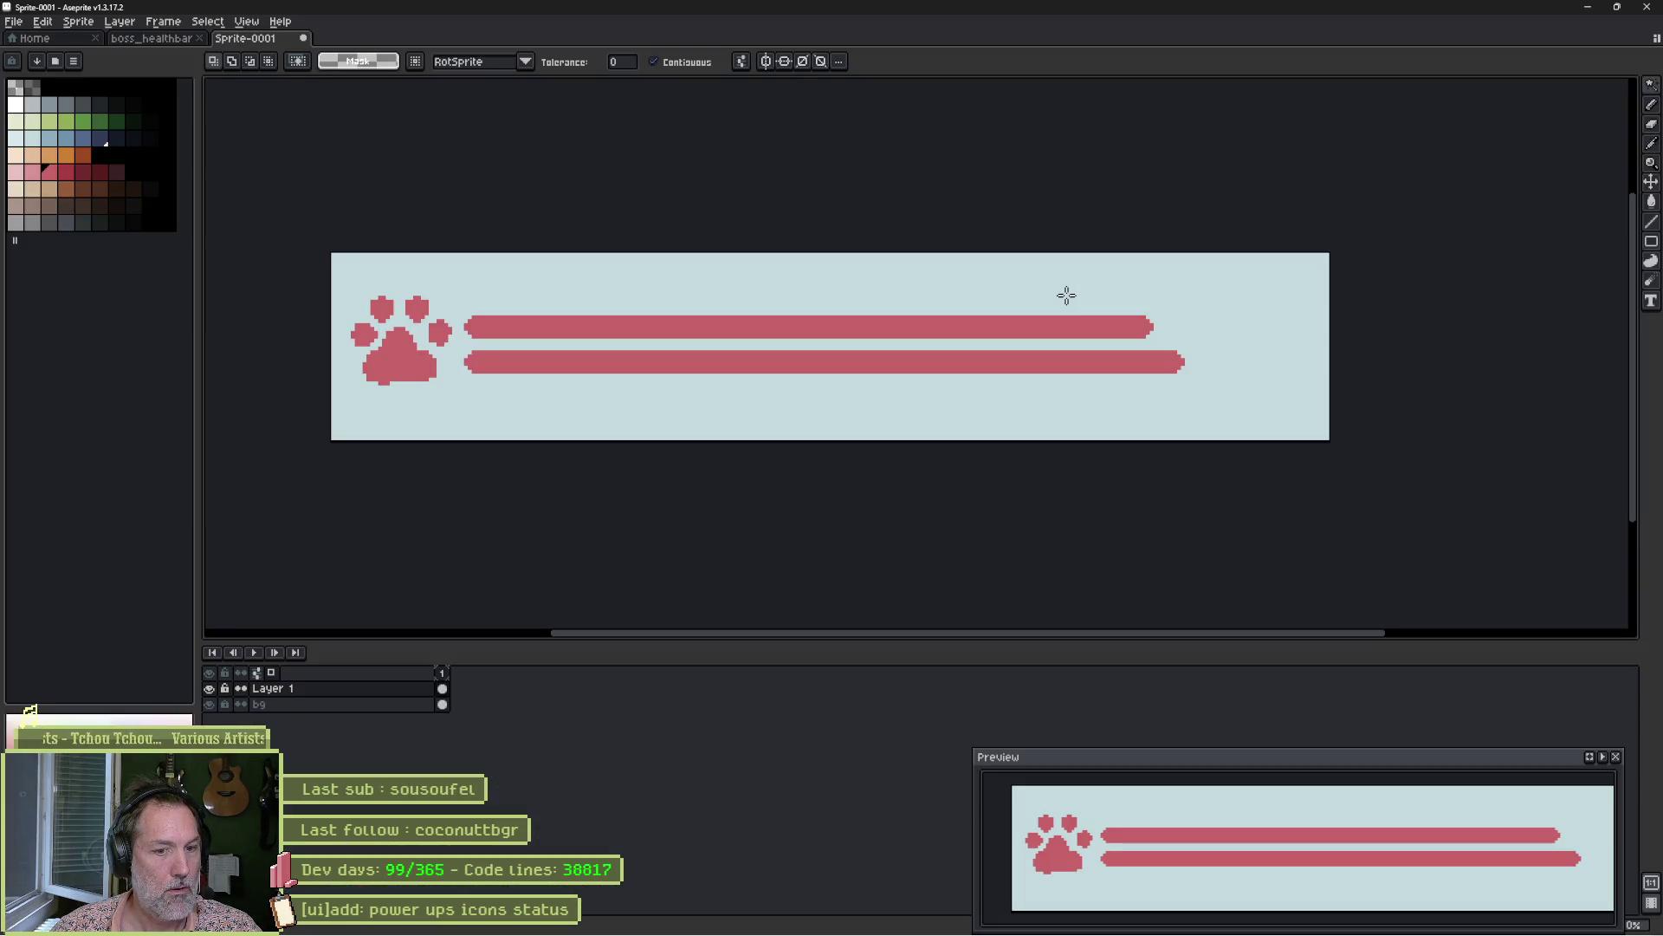
pyautogui.hotkey('alt', 'Tab')
pyautogui.hotkey('alt', 'Tab')
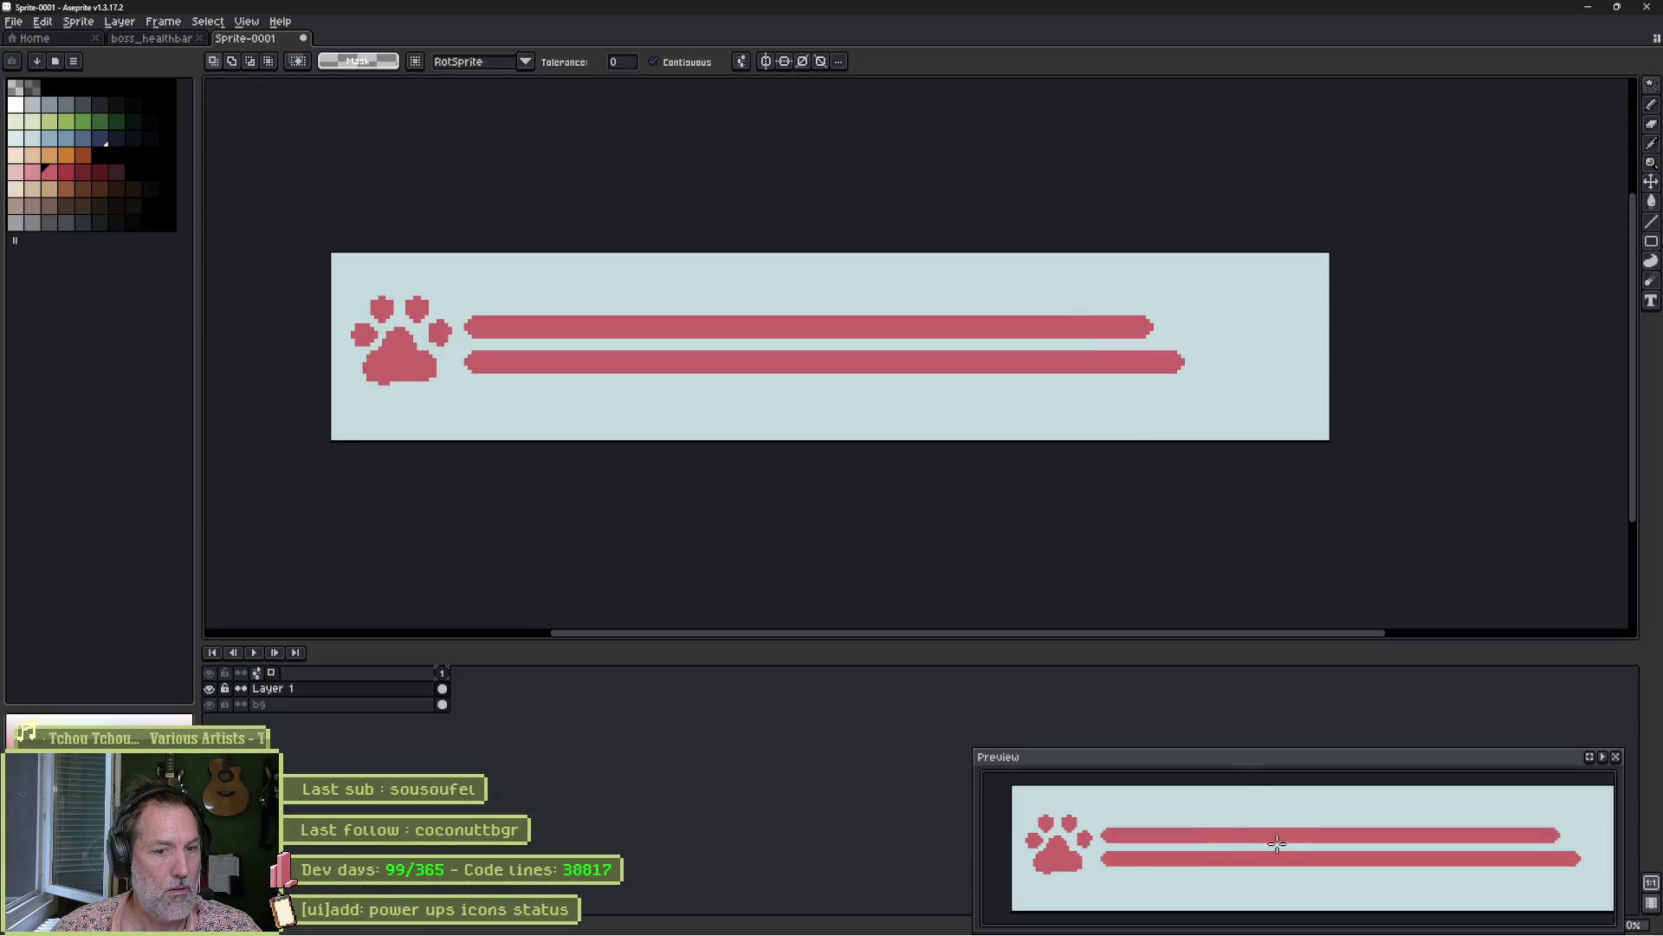
pyautogui.hotkey('alt', 'Tab')
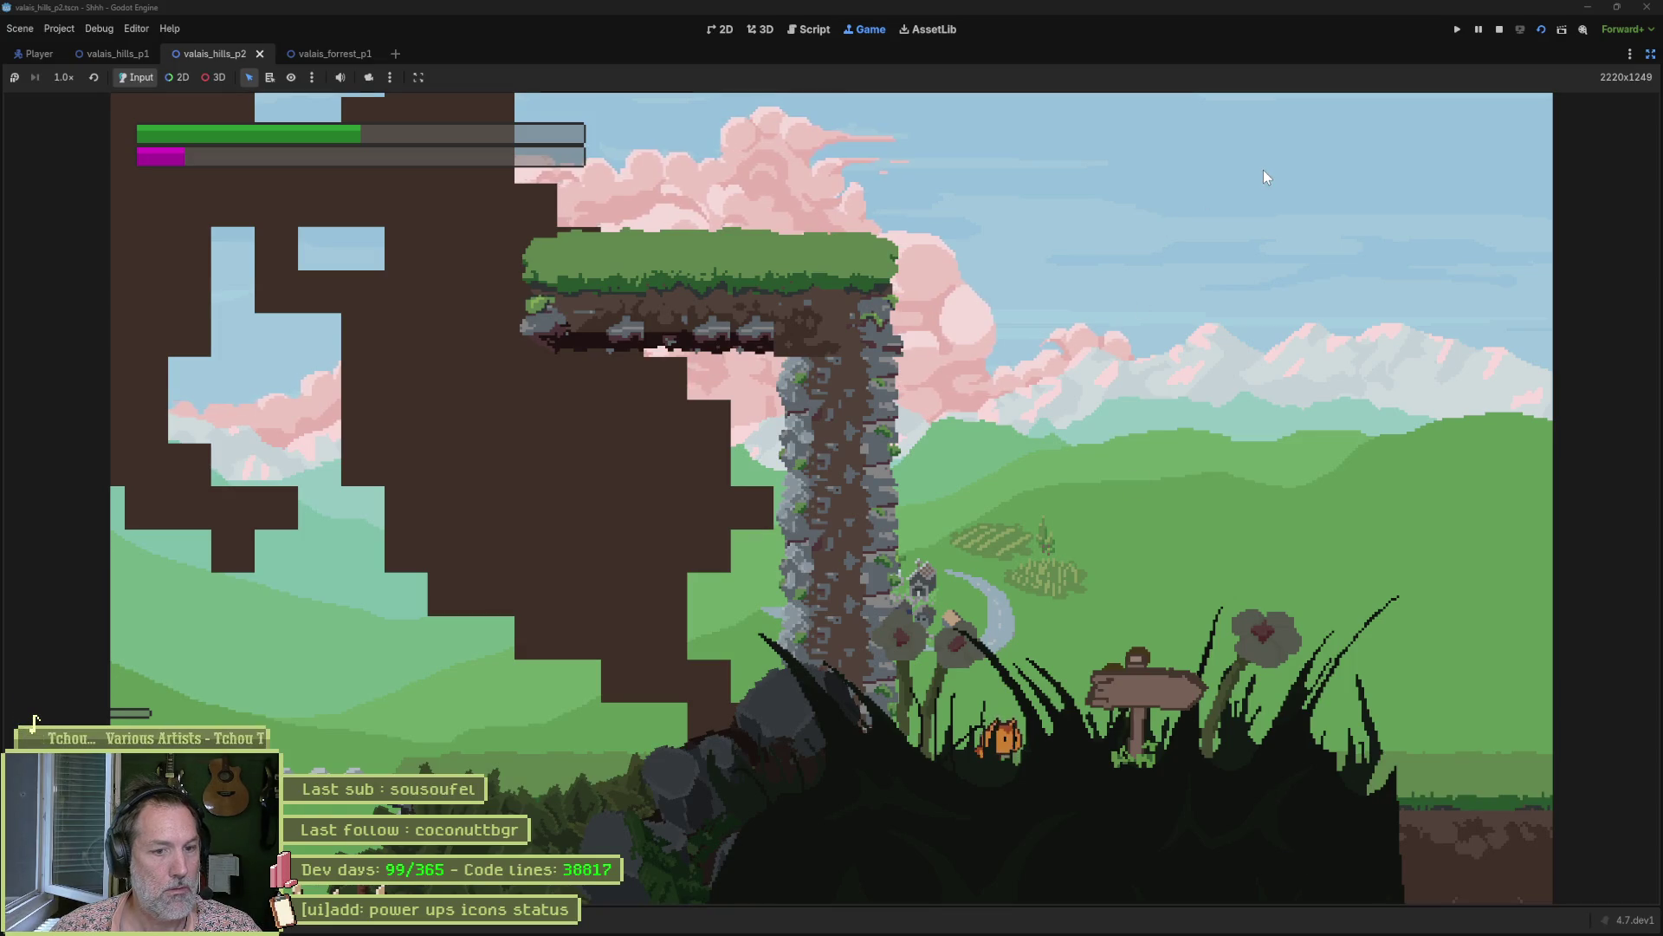
pyautogui.press('space')
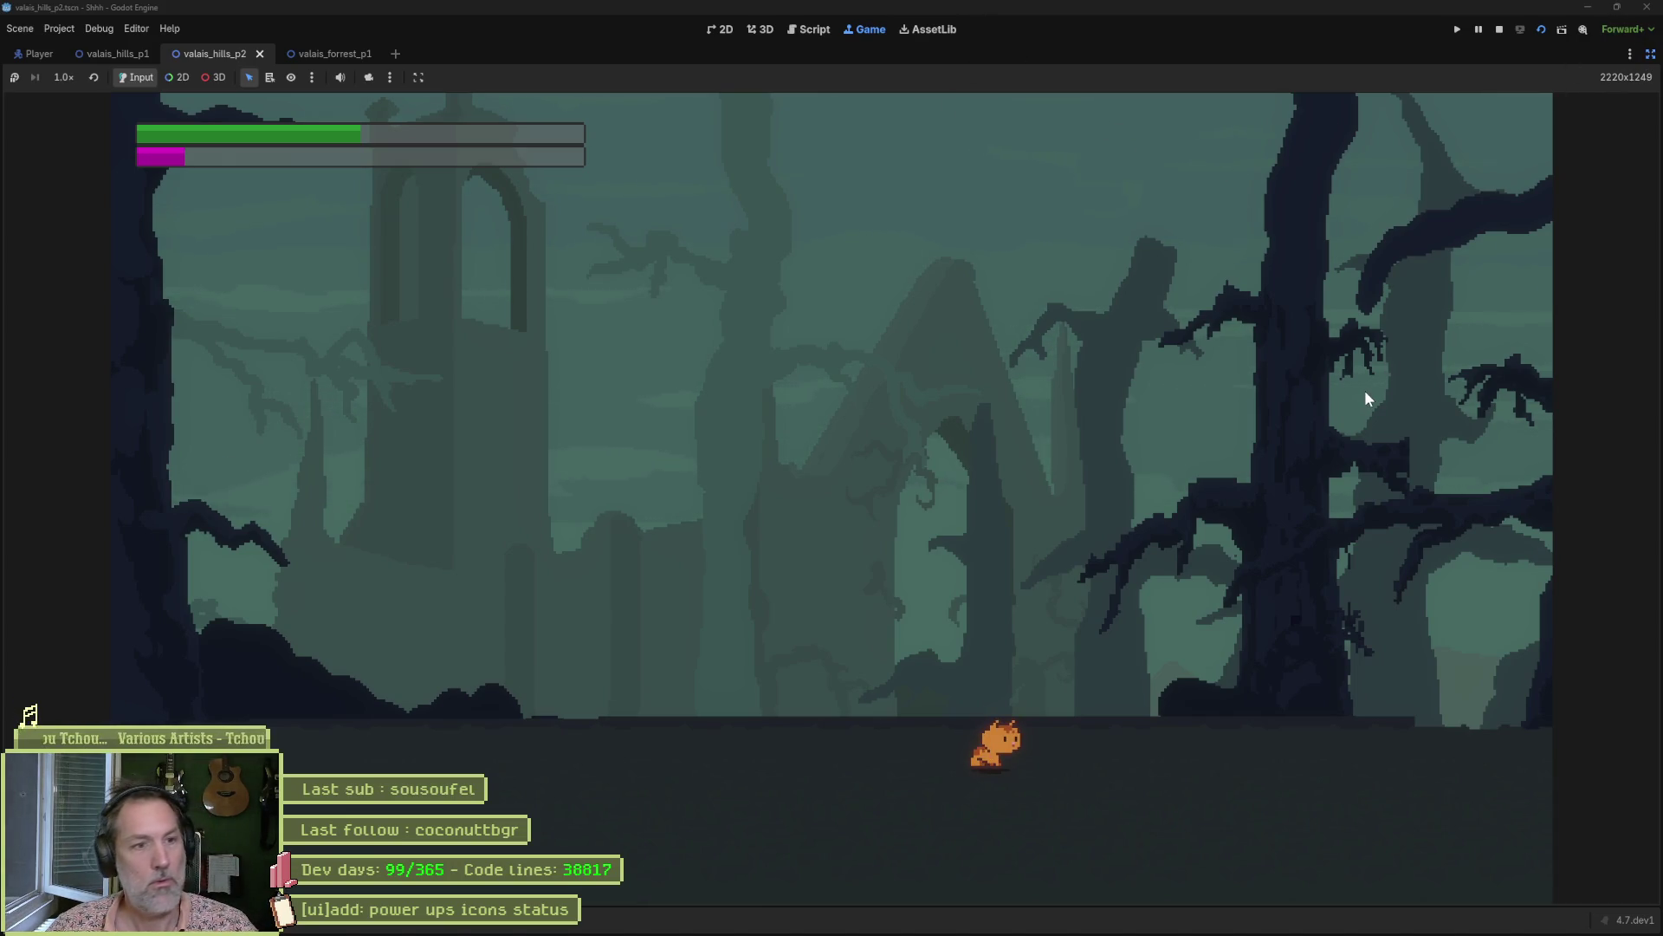
pyautogui.press('F8')
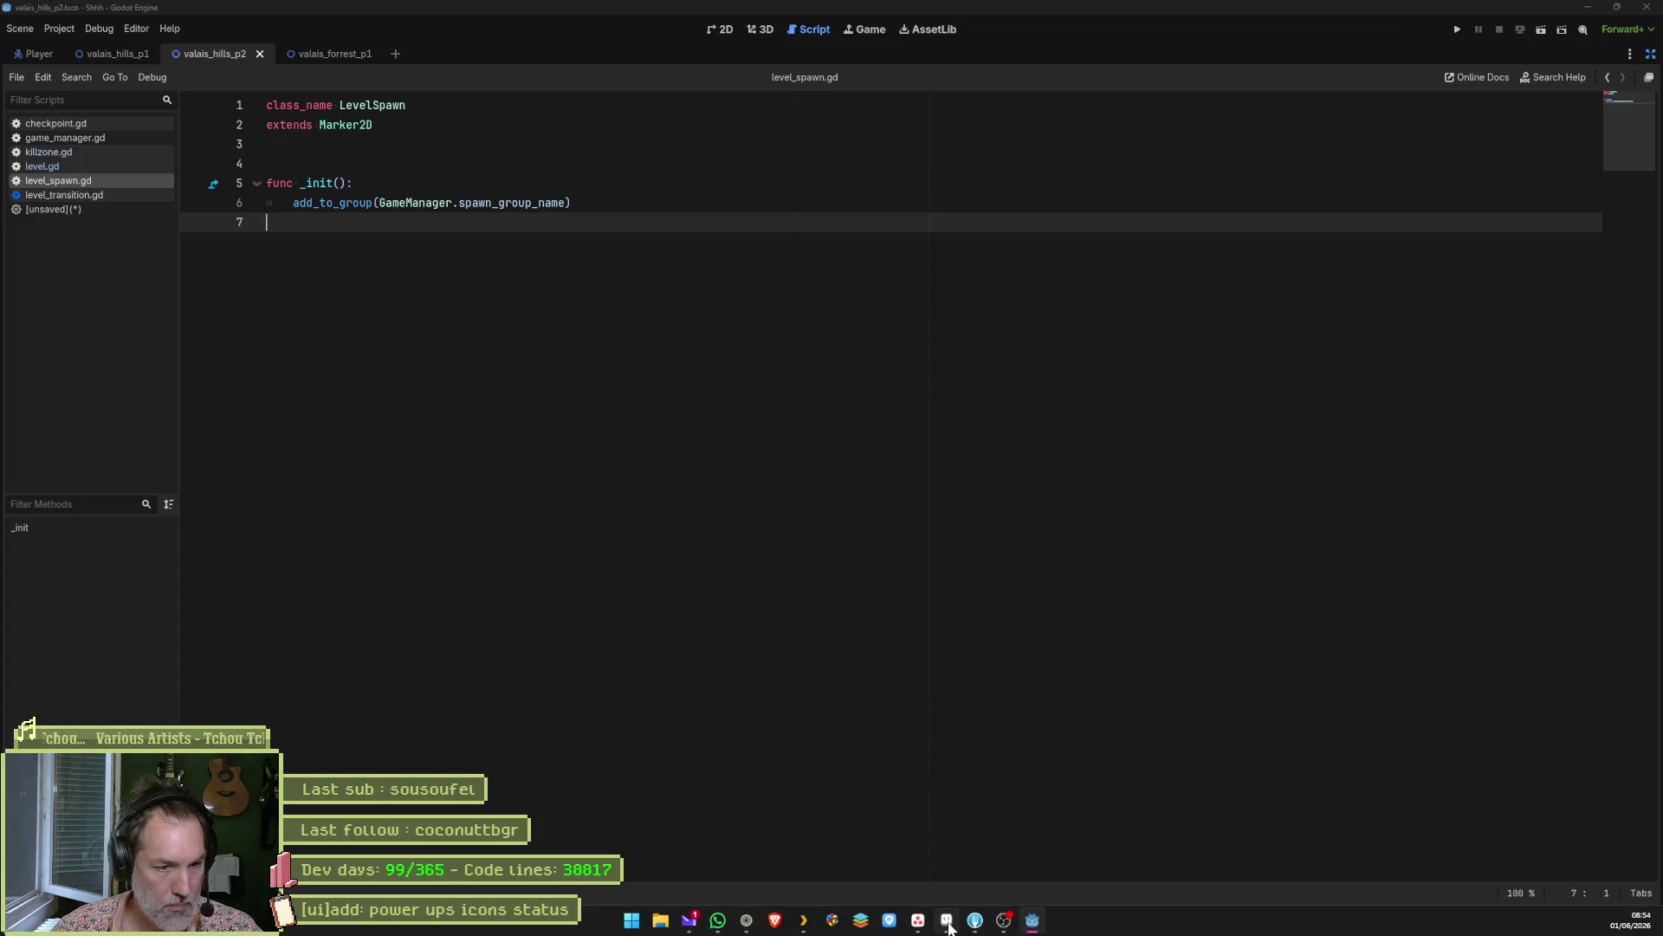
pyautogui.click(947, 928)
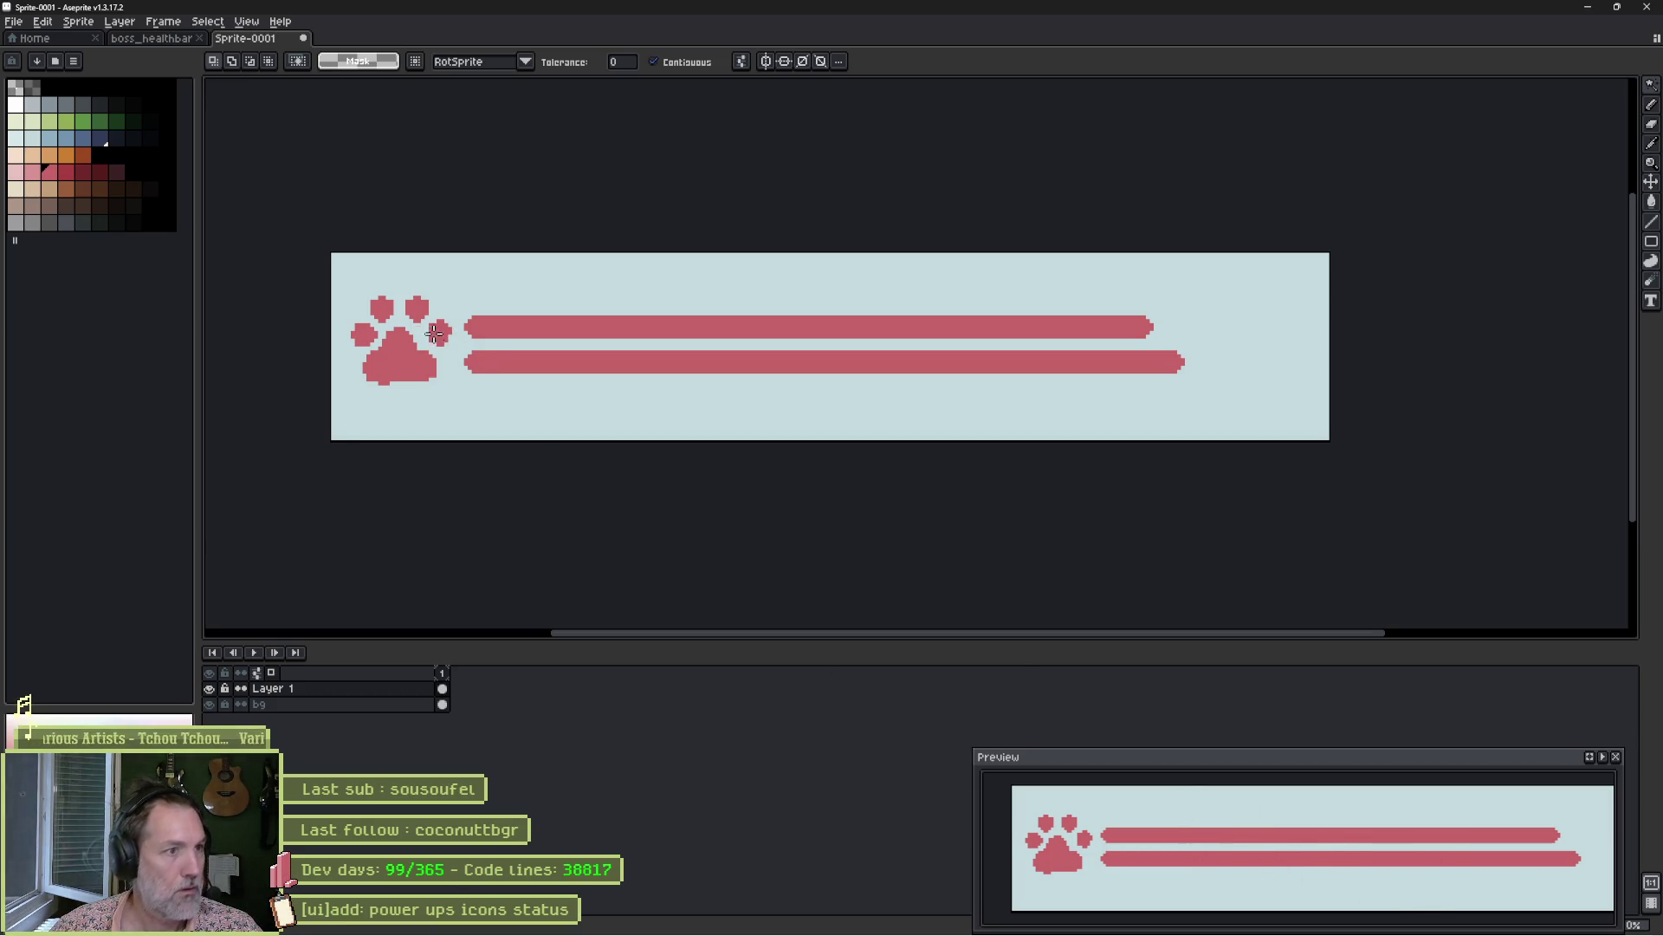
# Lasso the paw icon and rotate it 90 degrees onto its side.
pyautogui.scroll(1, 344, 308)
pyautogui.scroll(1, 381, 323)
pyautogui.press('b')
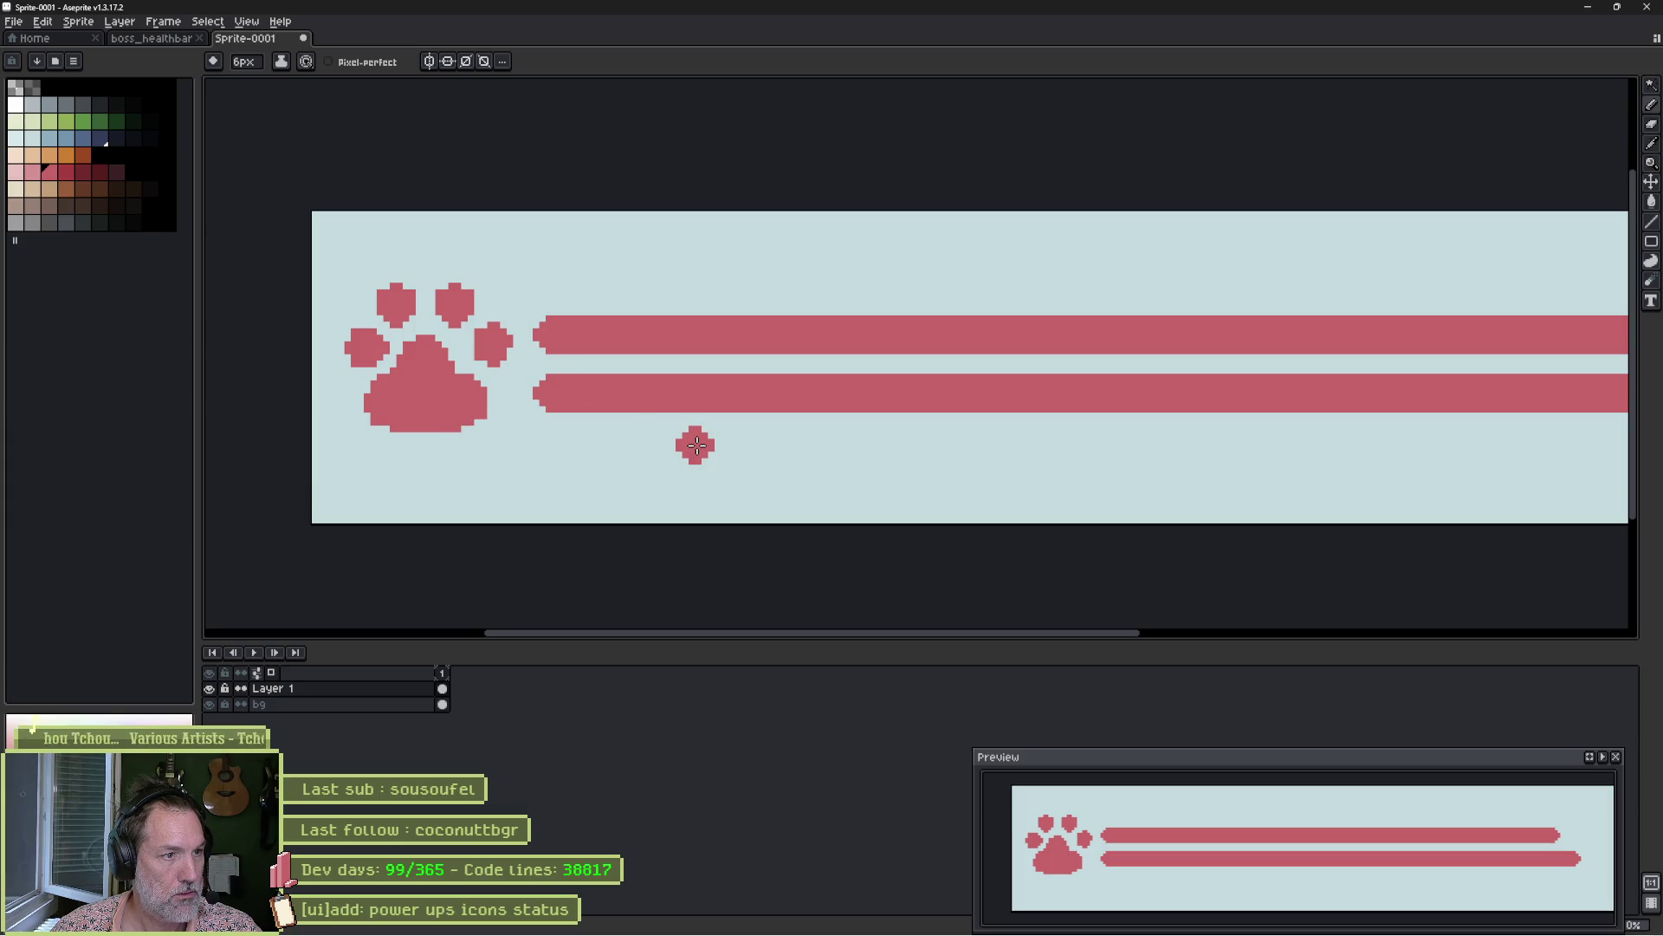
pyautogui.scroll(-2, 883, 416)
pyautogui.scroll(1, 798, 434)
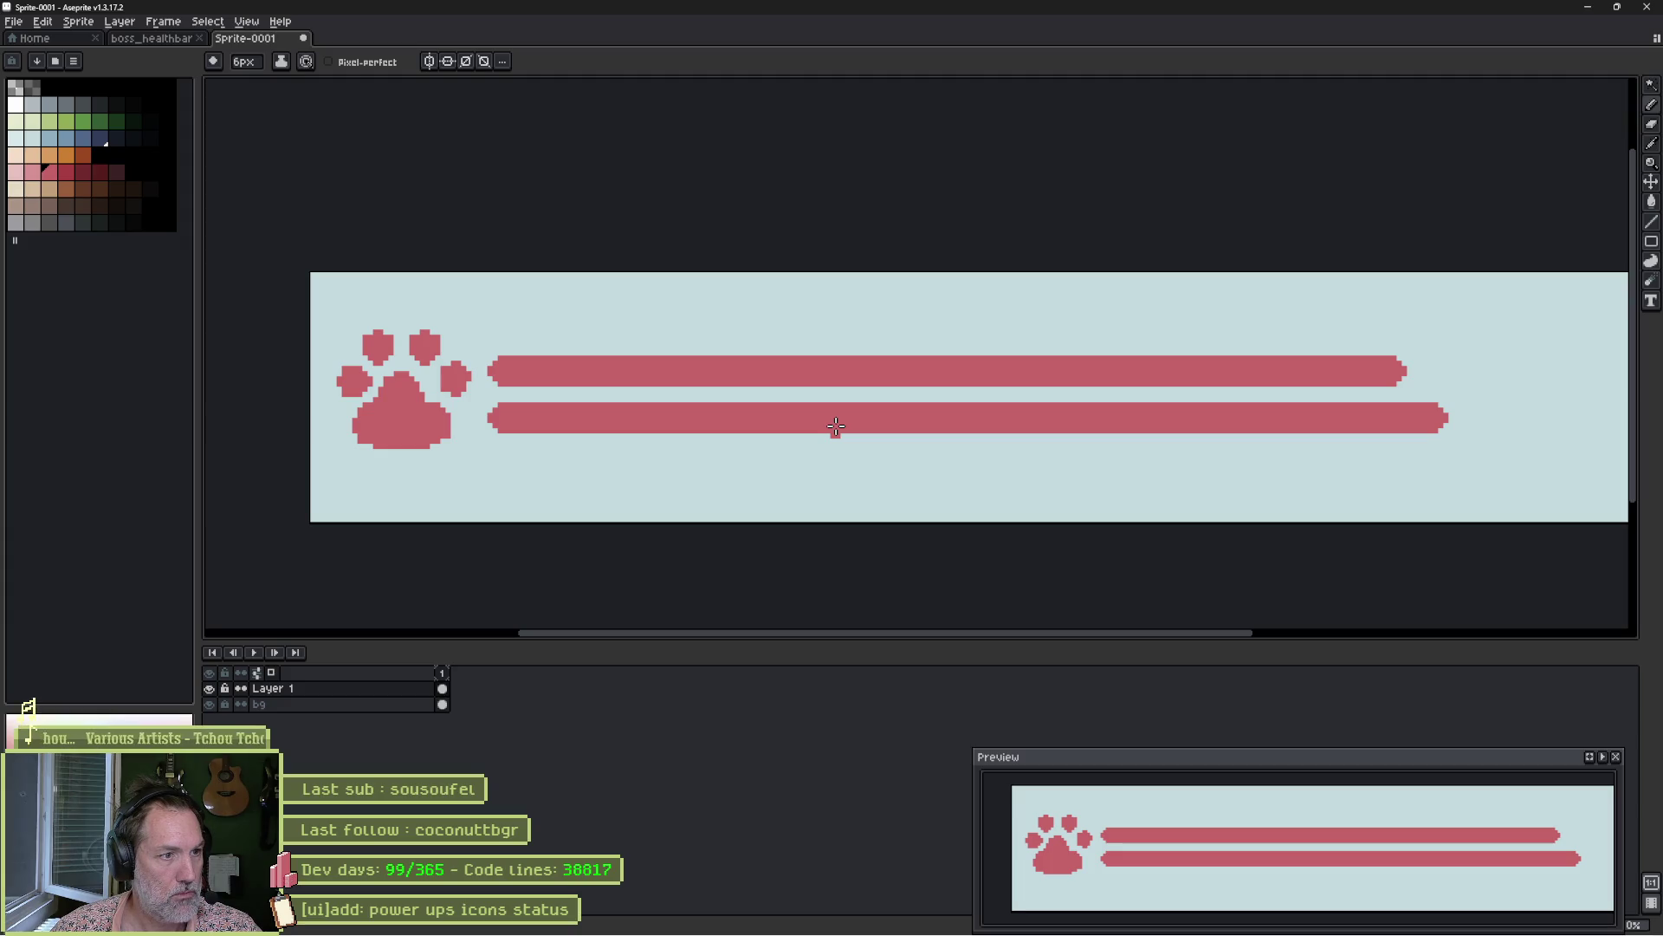
pyautogui.press('q')
pyautogui.moveTo(445, 300)
pyautogui.mouseDown()
pyautogui.moveTo(479, 368)
pyautogui.moveTo(330, 476)
pyautogui.moveTo(347, 299)
pyautogui.mouseUp()
pyautogui.moveTo(494, 274)
pyautogui.mouseDown()
pyautogui.moveTo(531, 371)
pyautogui.moveTo(534, 468)
pyautogui.mouseUp()
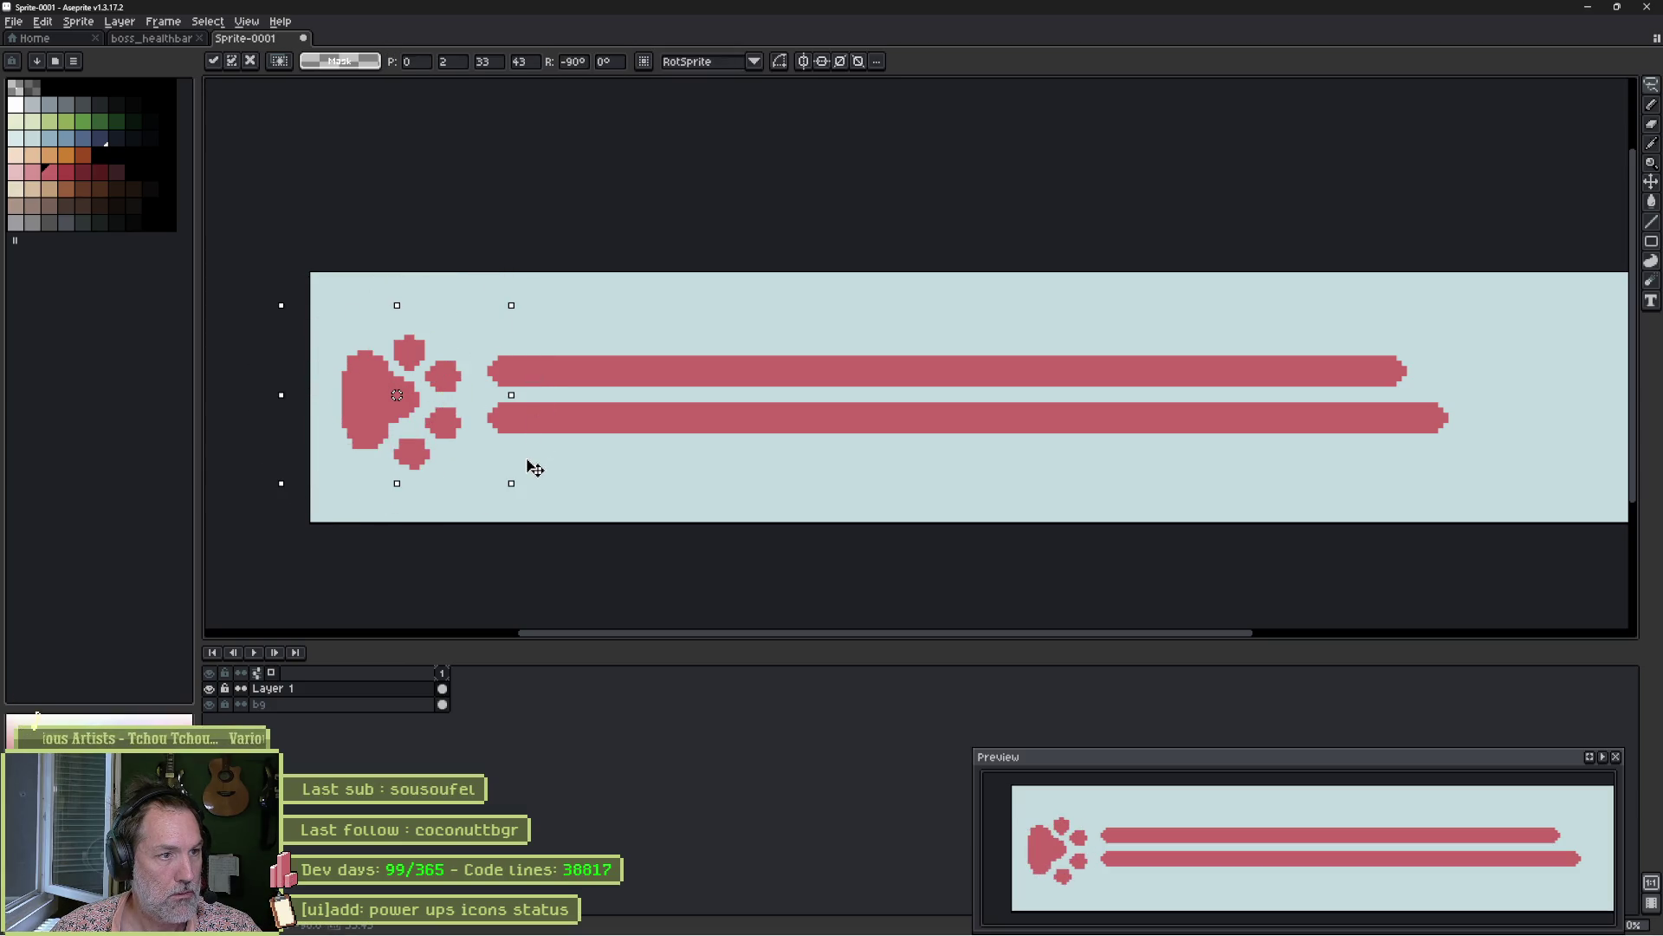
pyautogui.moveTo(537, 469)
pyautogui.mouseDown()
pyautogui.moveTo(527, 263)
pyautogui.moveTo(233, 345)
pyautogui.moveTo(251, 314)
pyautogui.mouseUp()
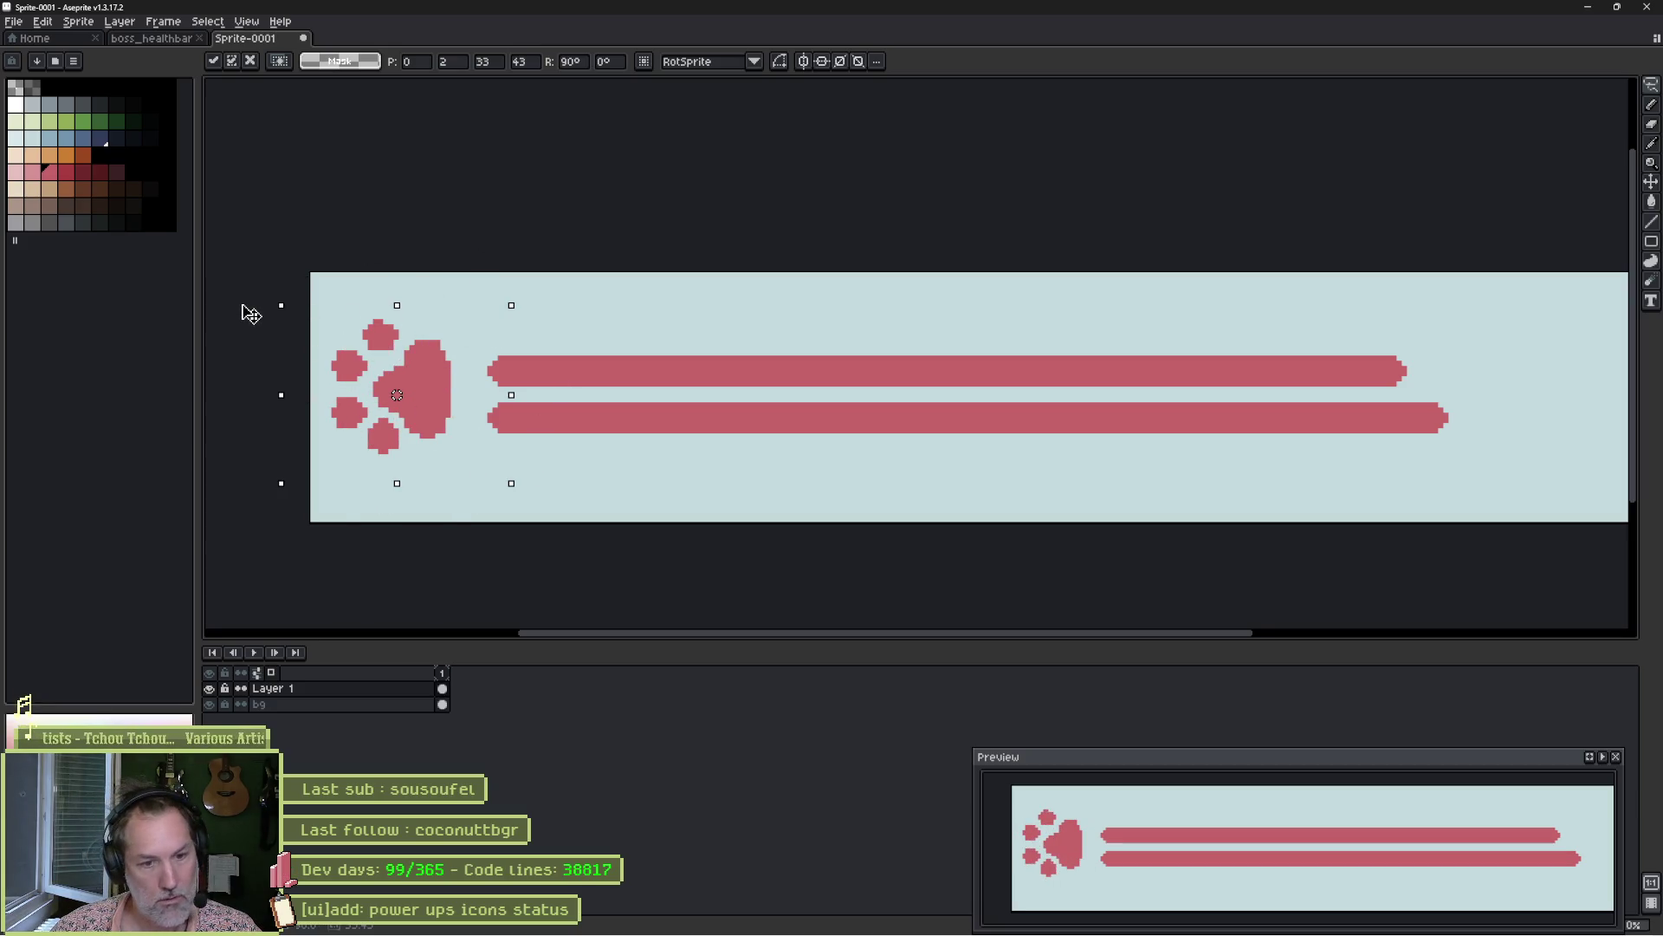
pyautogui.click(361, 286)
# Shift the paw and bars right and down, then move both bars left against the paw.
pyautogui.press('v')
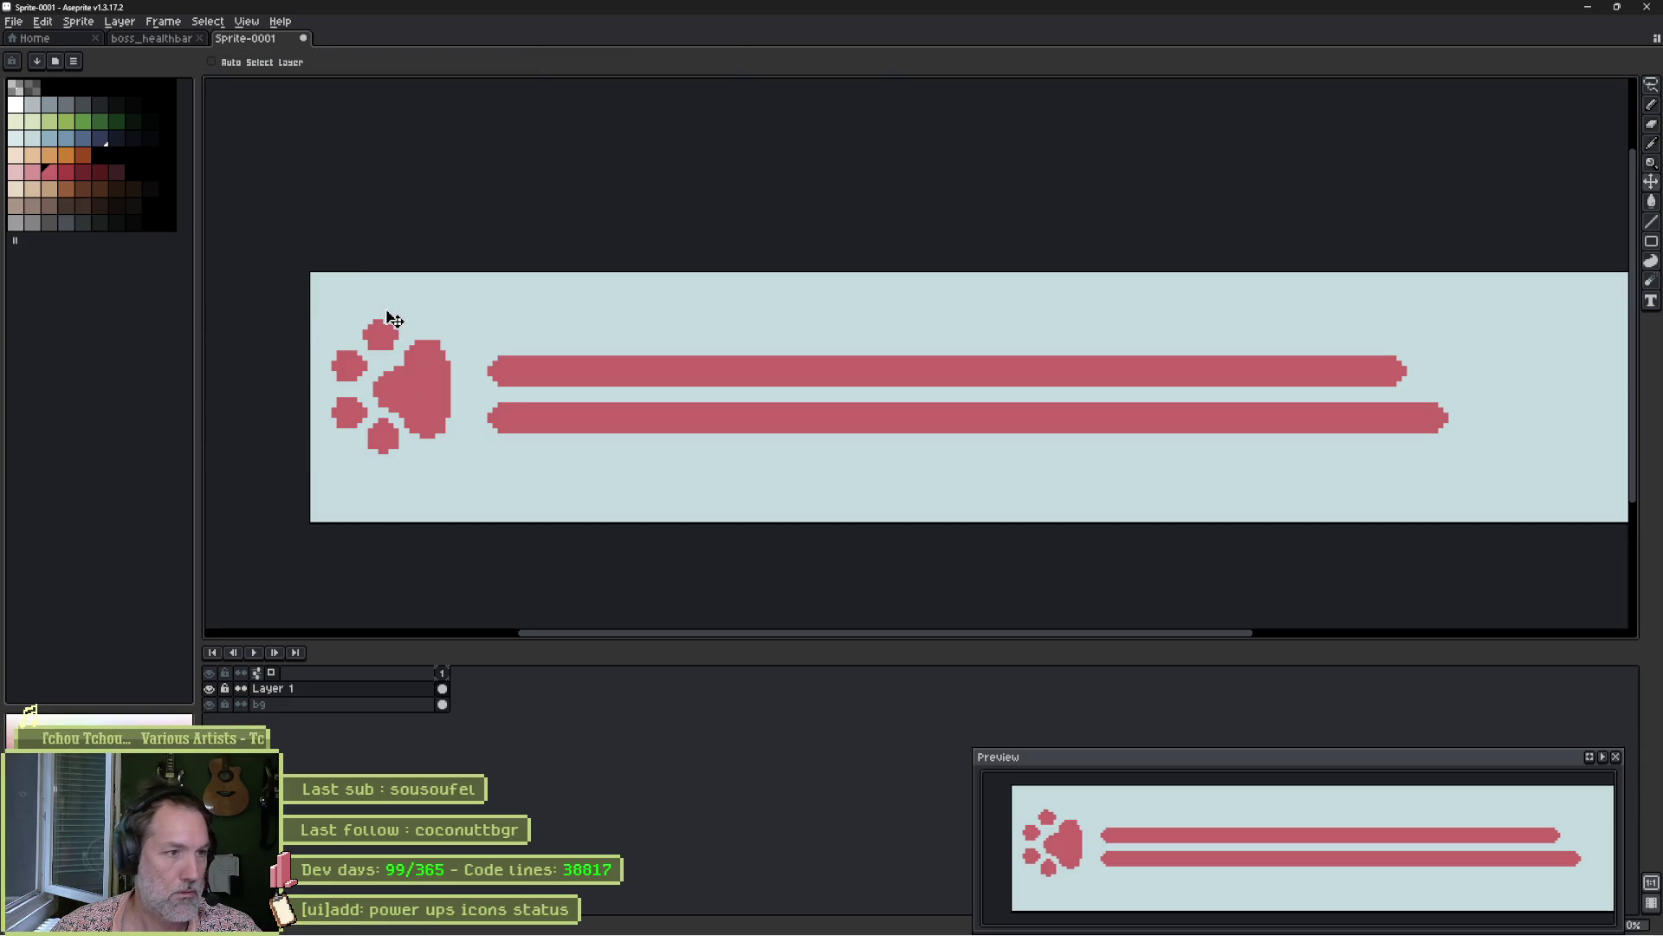
pyautogui.moveTo(415, 403); pyautogui.dragTo(431, 413)
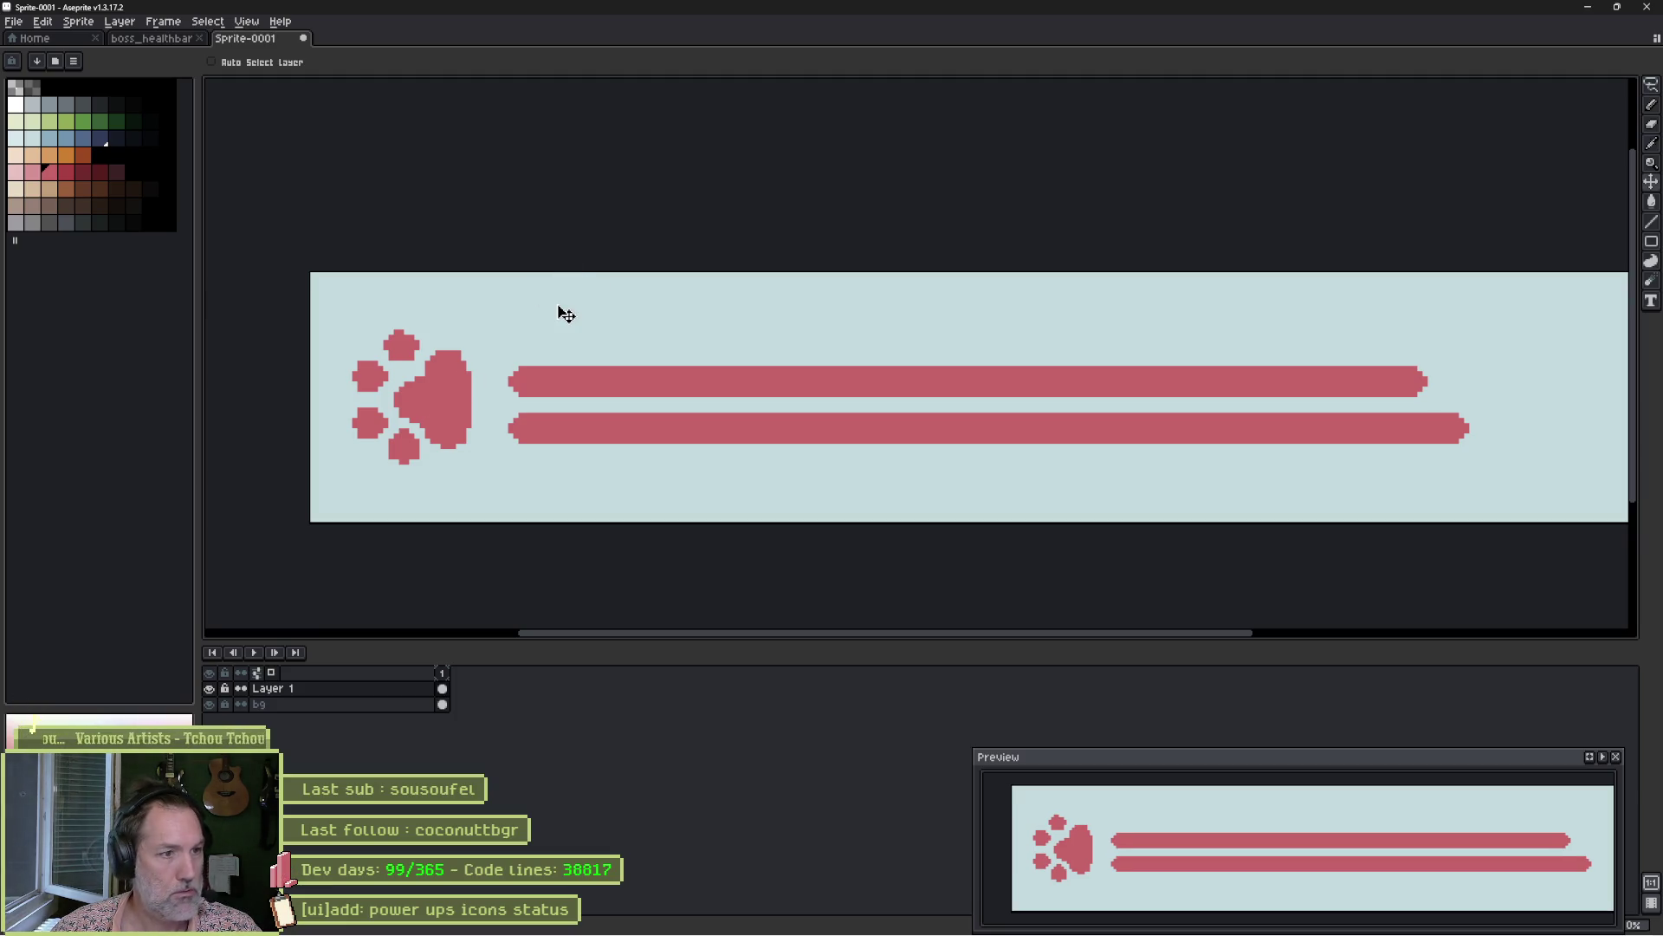
pyautogui.press('w')
pyautogui.click(575, 382)
pyautogui.keyDown('shift'); pyautogui.click(580, 431); pyautogui.keyUp('shift')
pyautogui.moveTo(607, 395); pyautogui.dragTo(583, 386)
# Commit the bars' position and pencil a background-colour gap through the lower bar.
pyautogui.hotkey('ctrl', 'd')
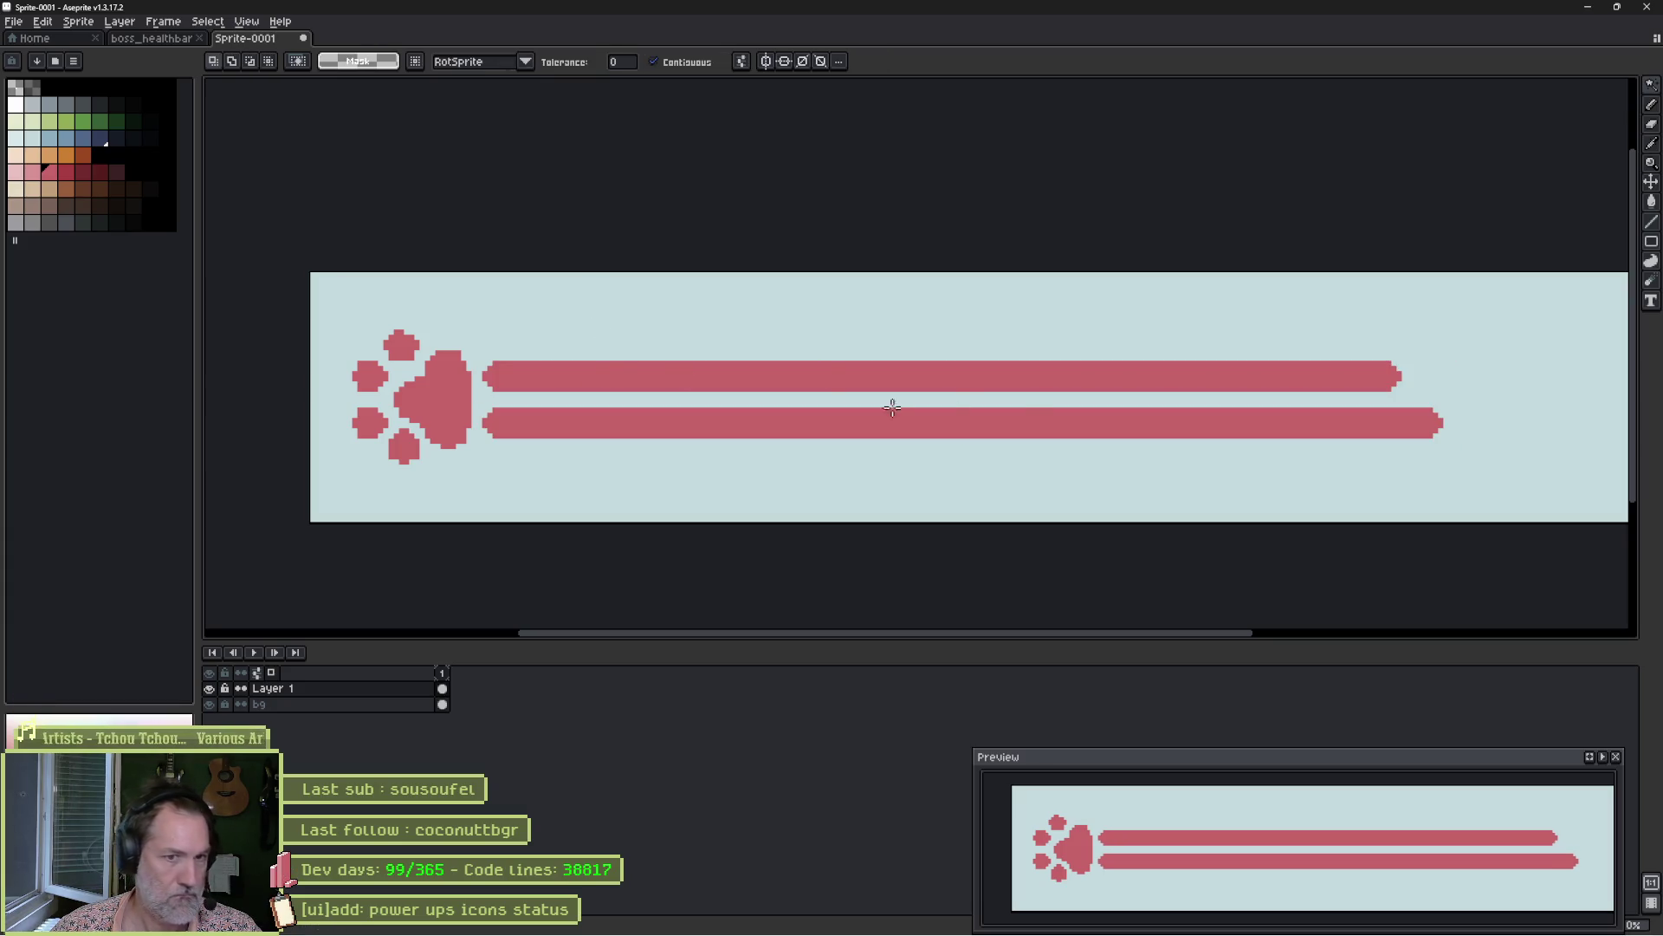
pyautogui.click(965, 424)
pyautogui.press('b')
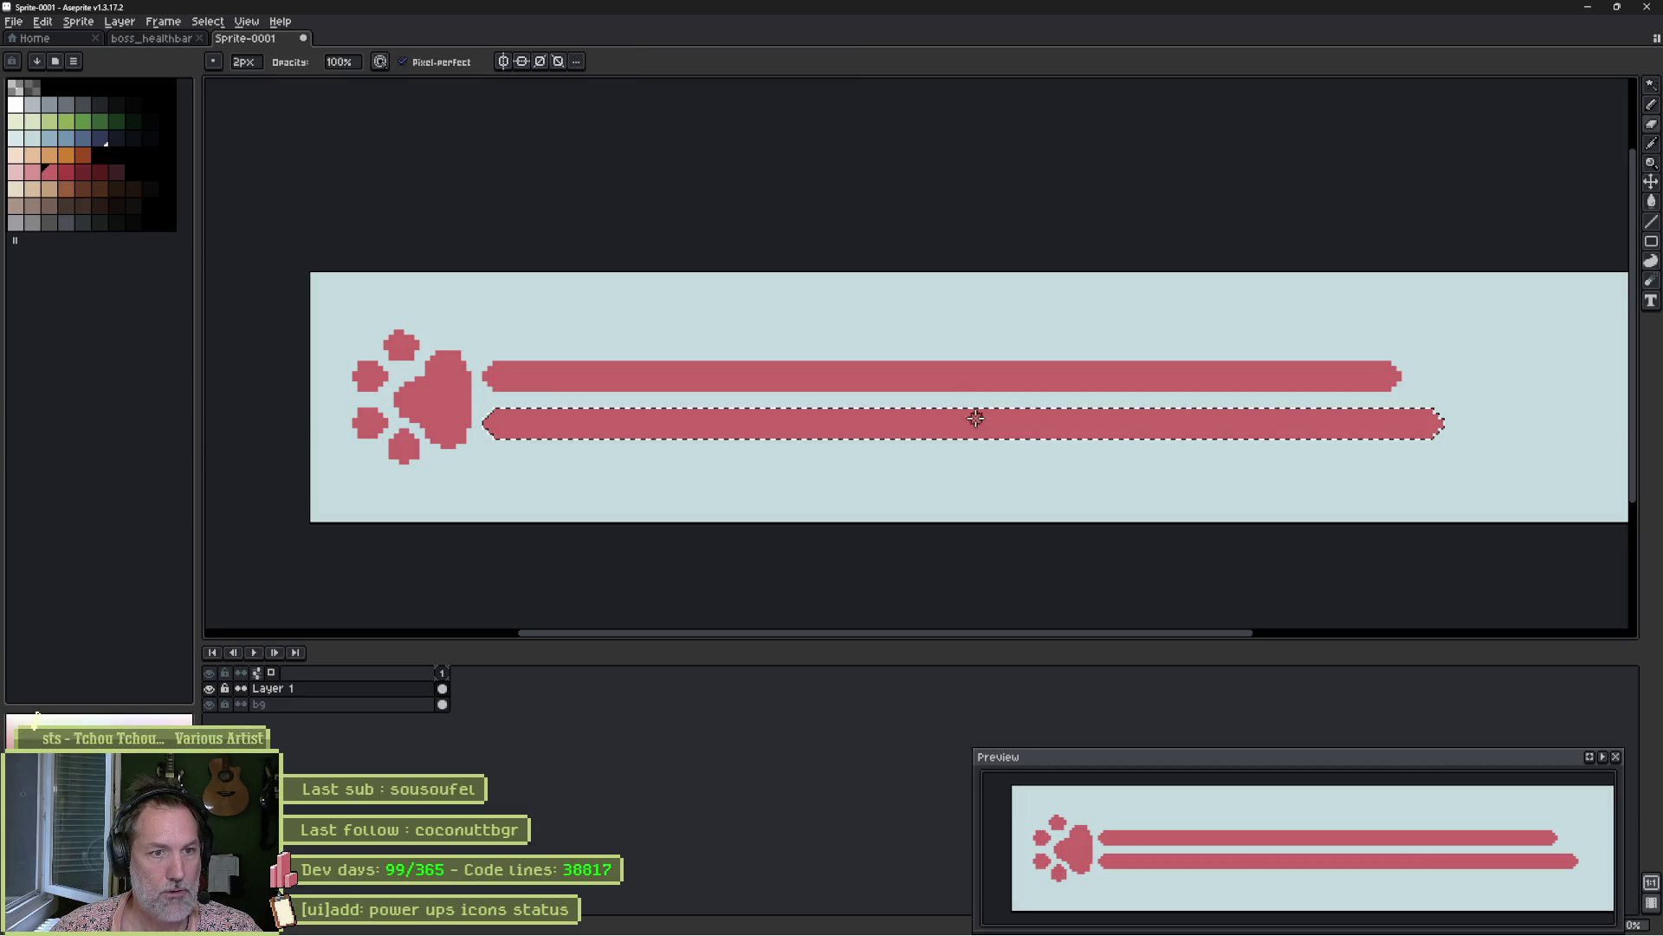
pyautogui.moveTo(919, 413)
pyautogui.mouseDown()
pyautogui.moveTo(893, 446)
pyautogui.moveTo(909, 419)
pyautogui.moveTo(1145, 418)
pyautogui.mouseUp()
# Select the cut-off right piece of the lower bar and delete it.
pyautogui.hotkey('ctrl', 't')
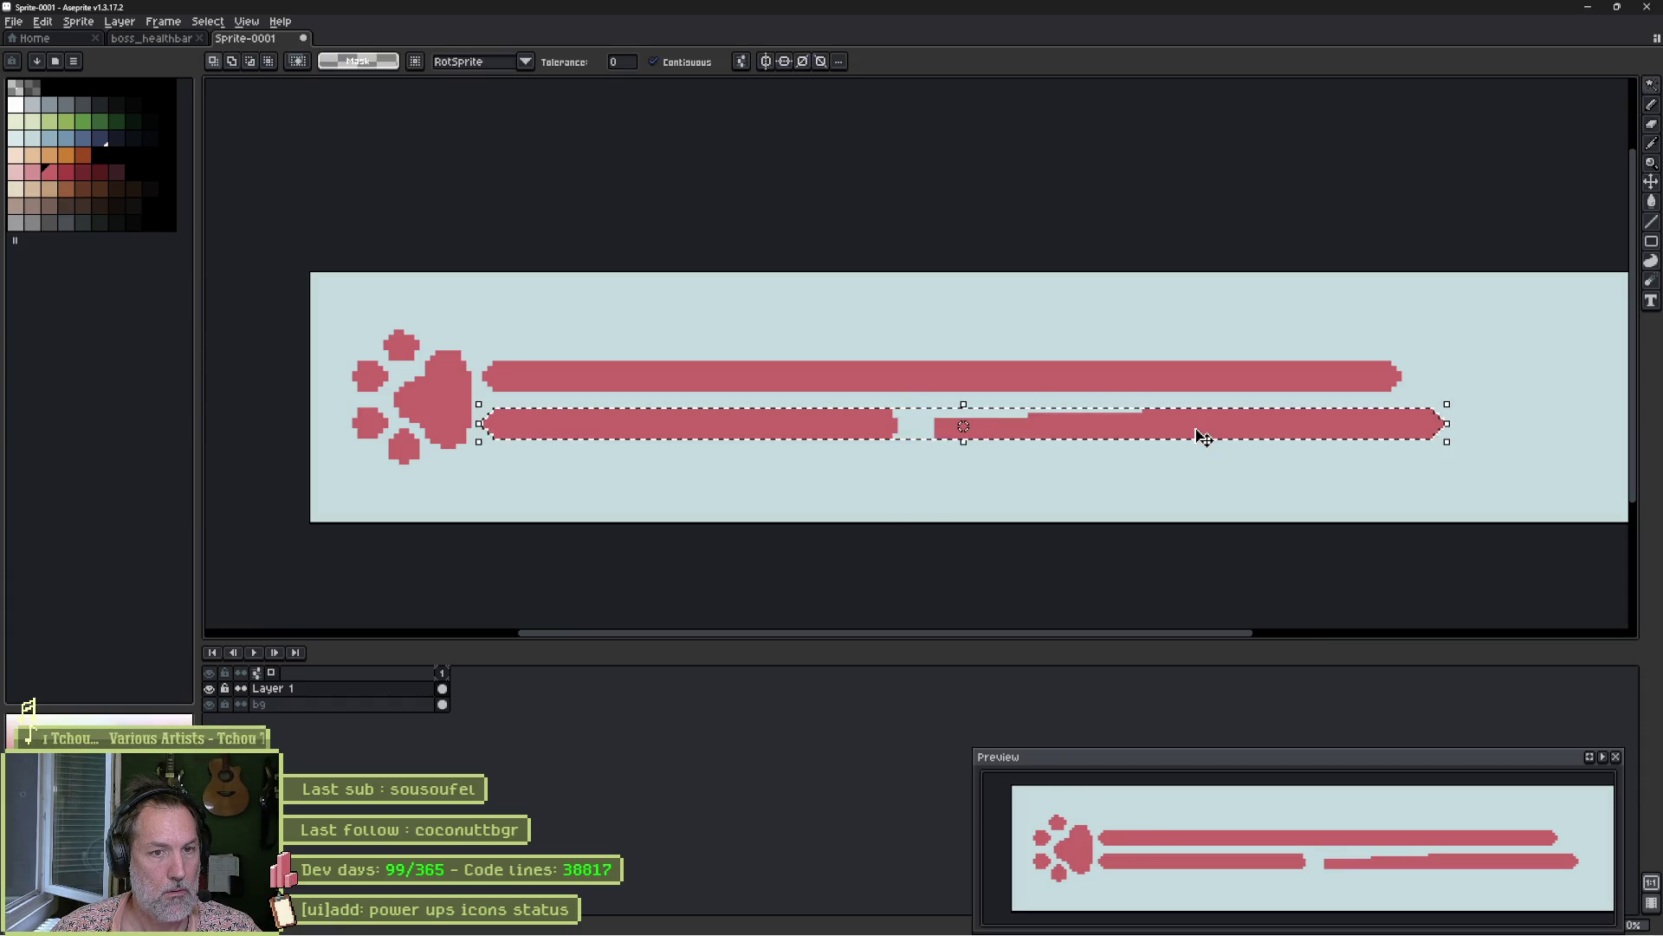
pyautogui.press('w')
pyautogui.click(1259, 486)
pyautogui.click(1233, 431)
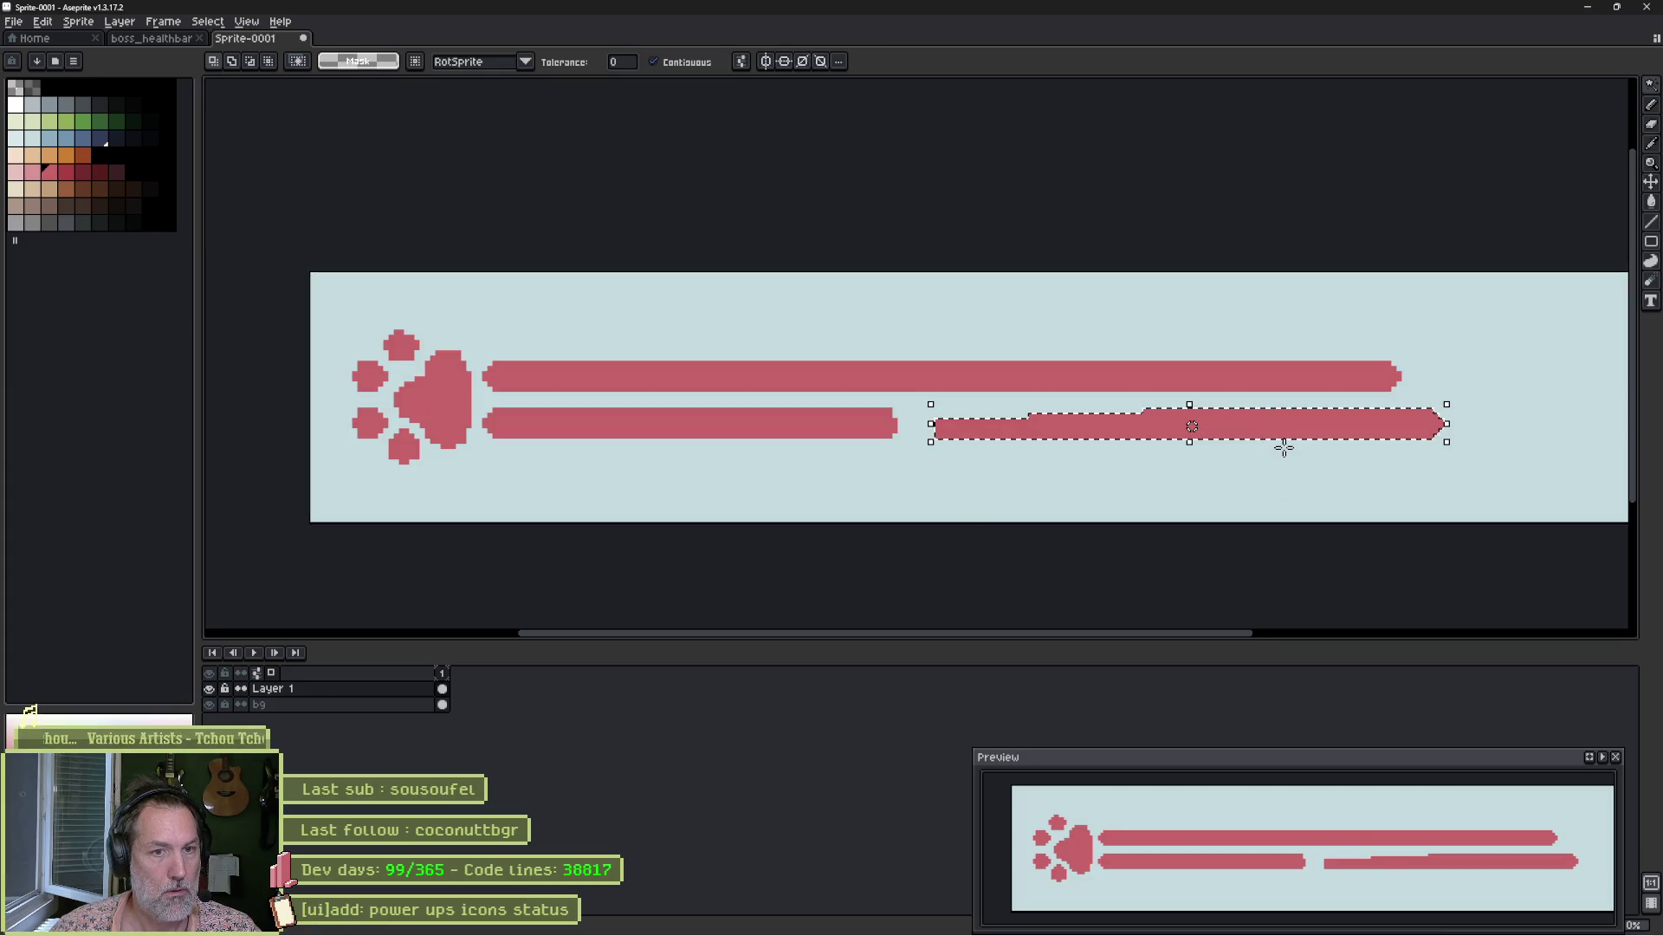
pyautogui.press('Delete')
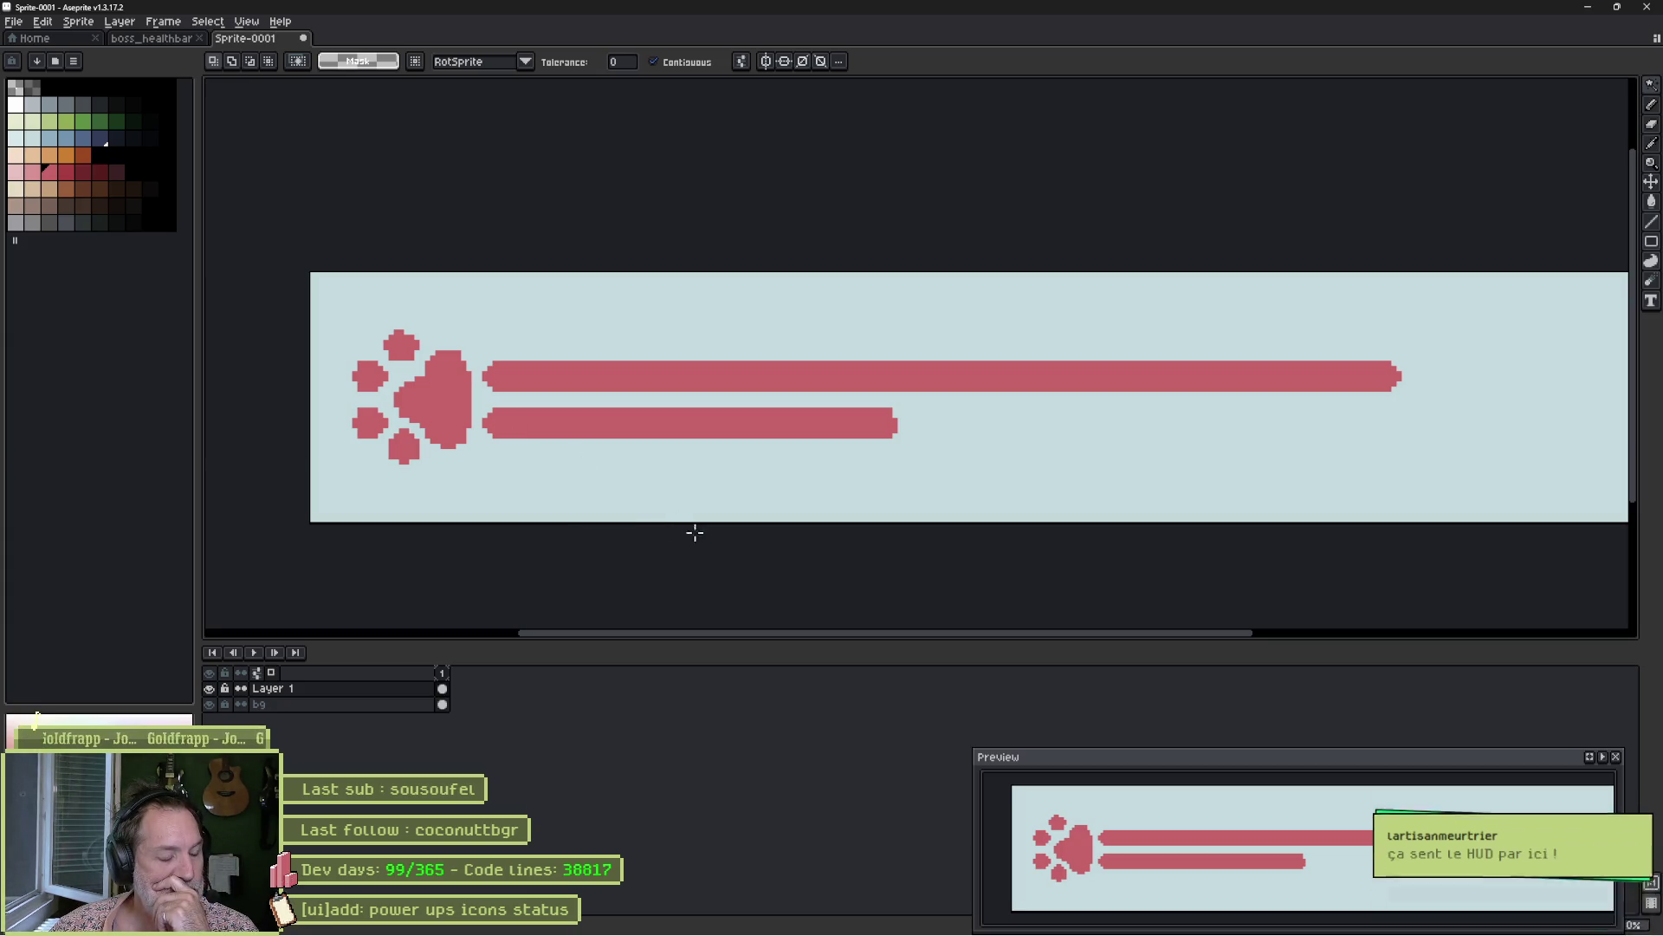
pyautogui.moveTo(1031, 922)
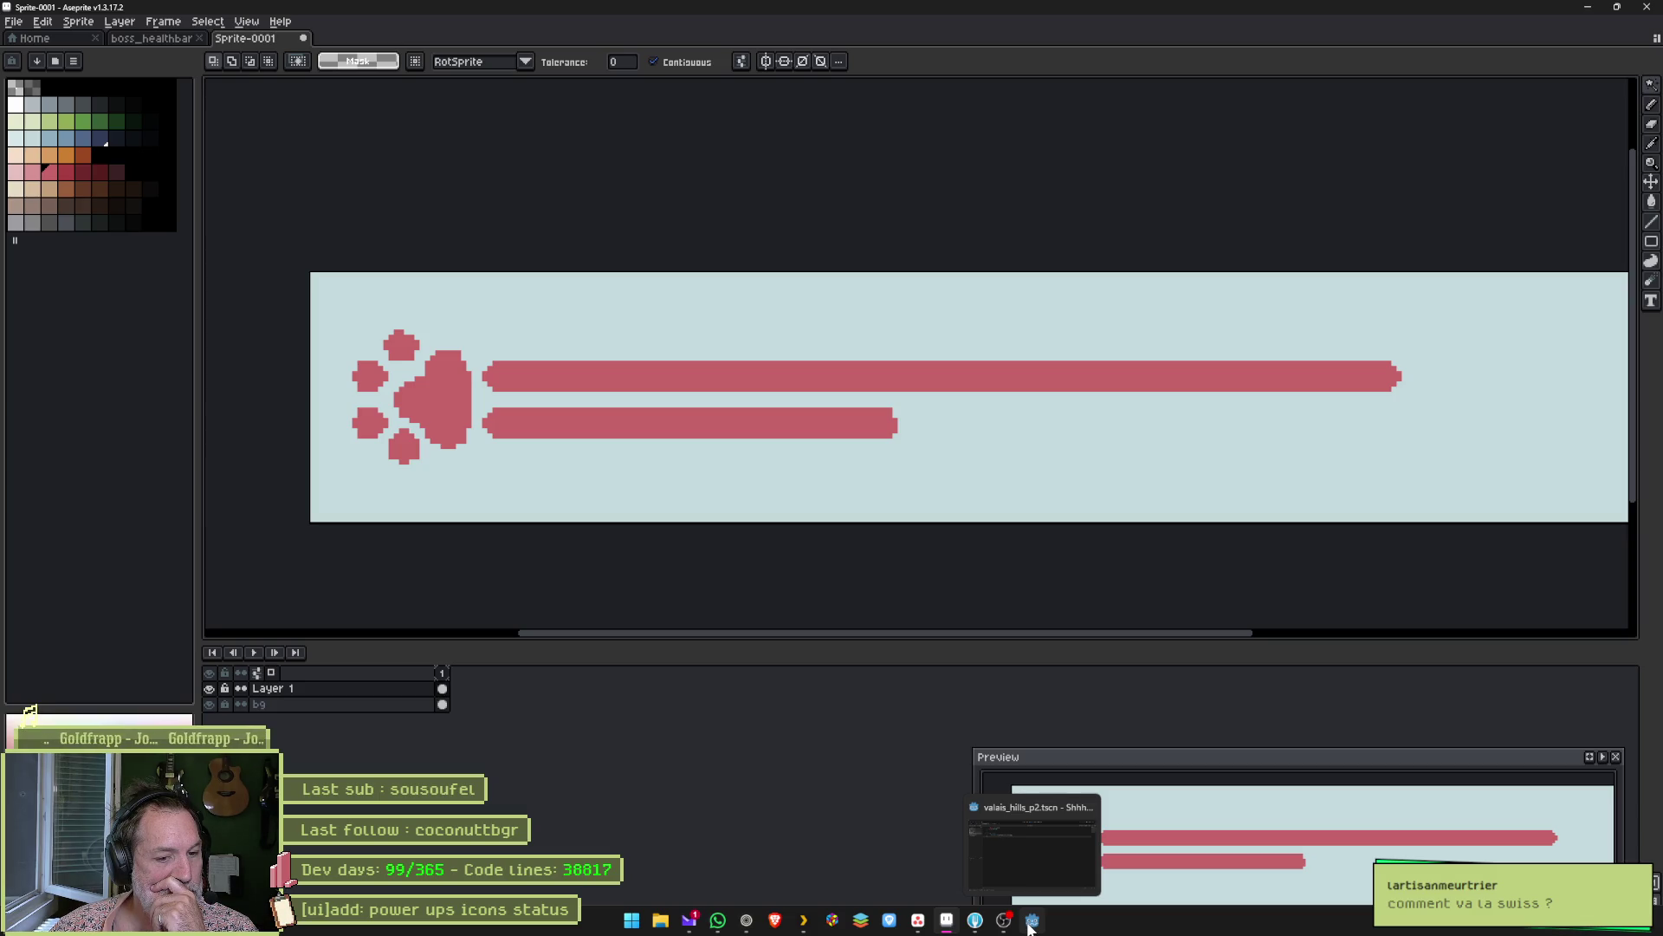
# Show the hills level in Godot's 2D view with scene and inspector panels, pan it, then go to Asana.
pyautogui.click(1031, 922)
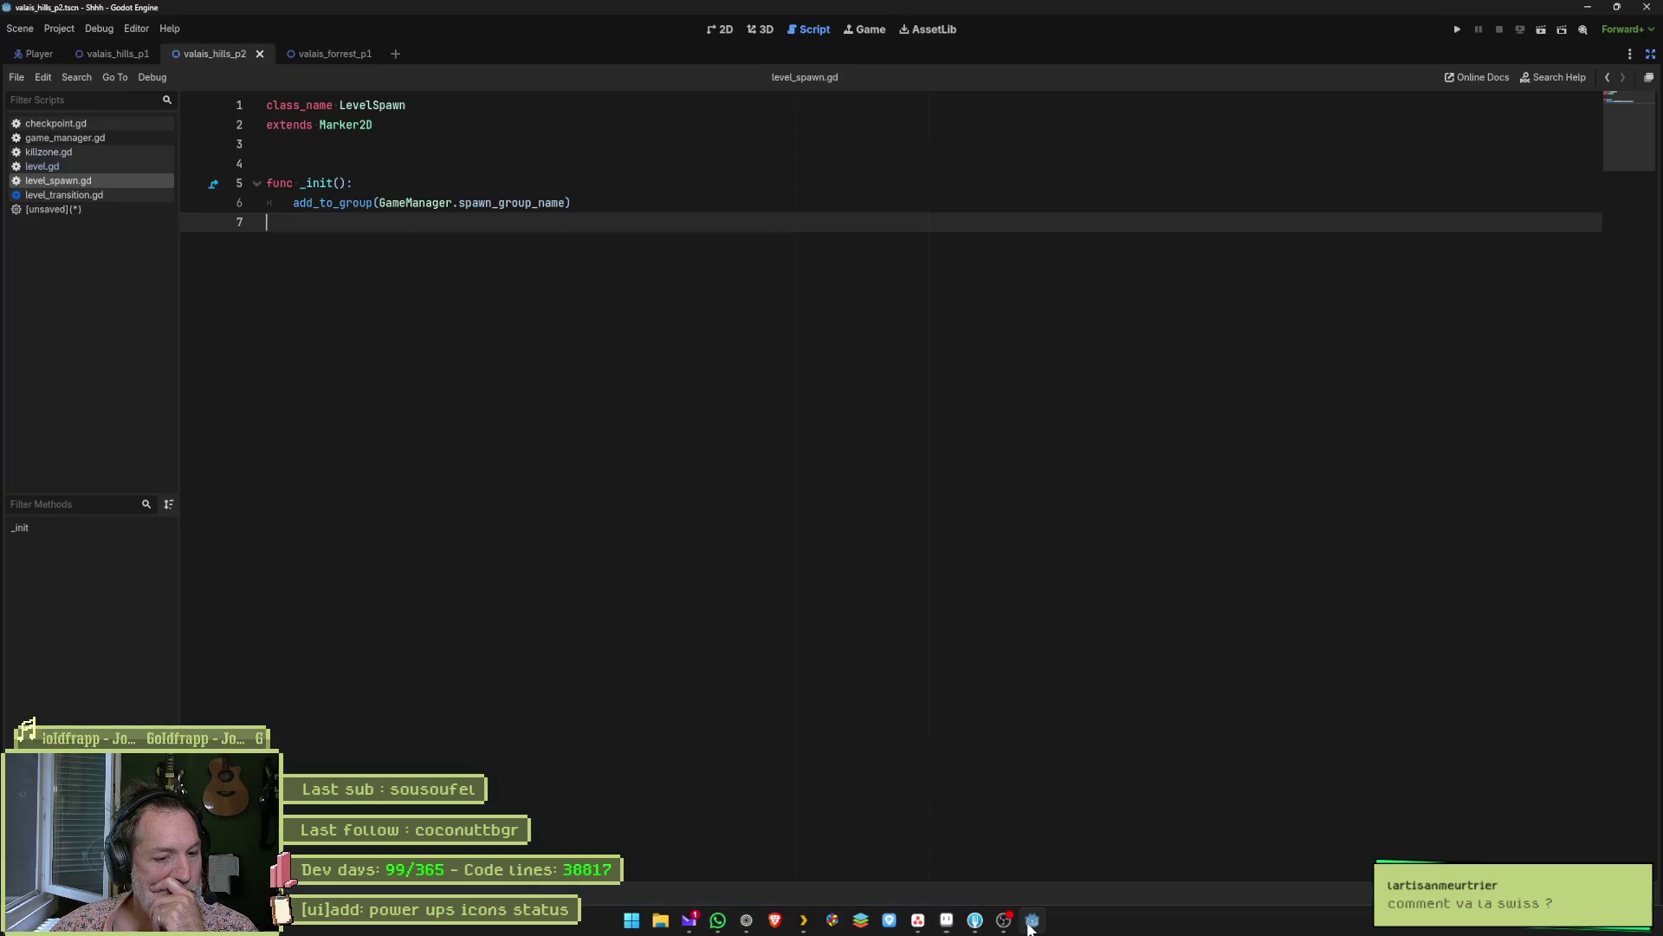
pyautogui.click(723, 30)
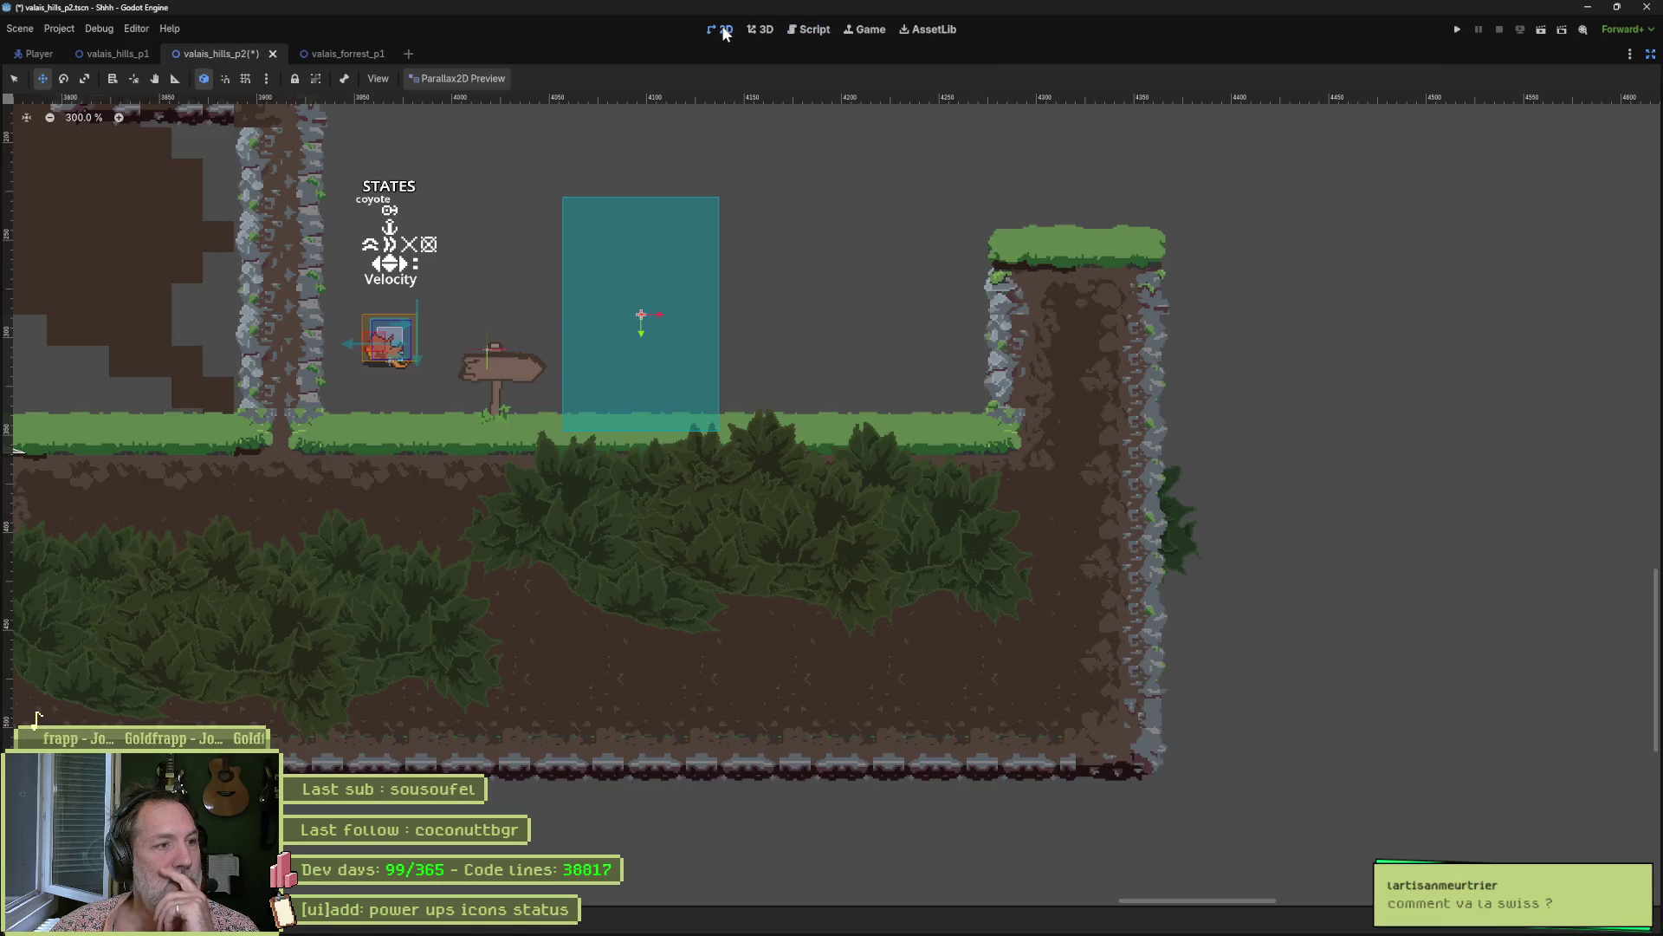
pyautogui.click(1650, 54)
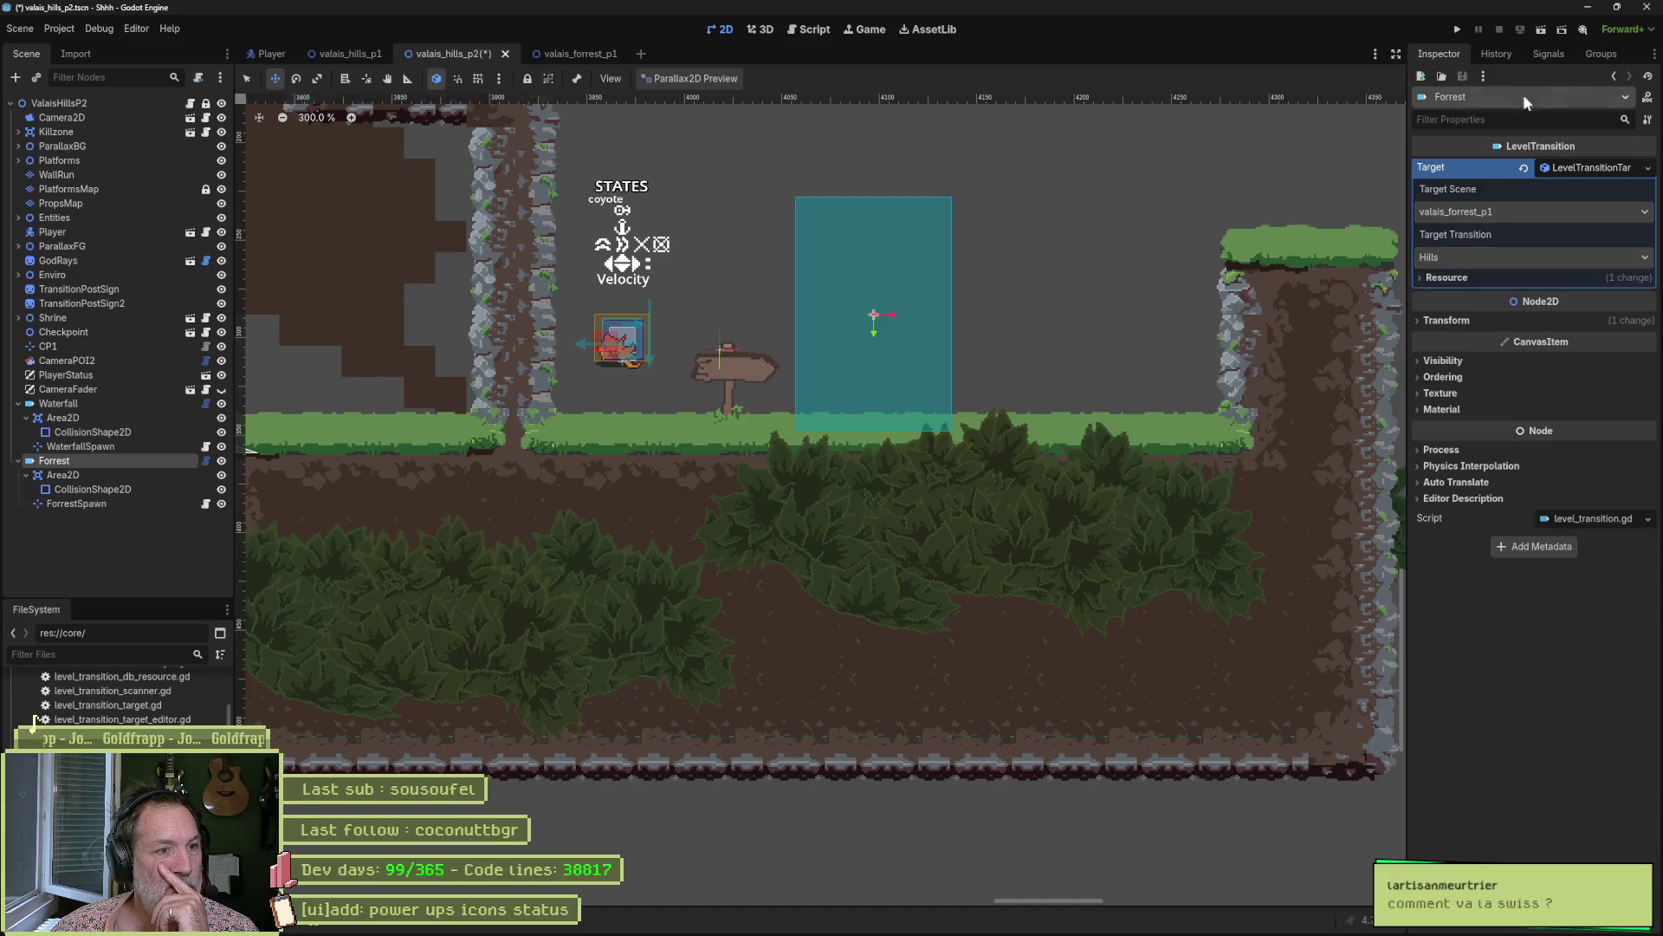
pyautogui.scroll(-5, 1019, 448)
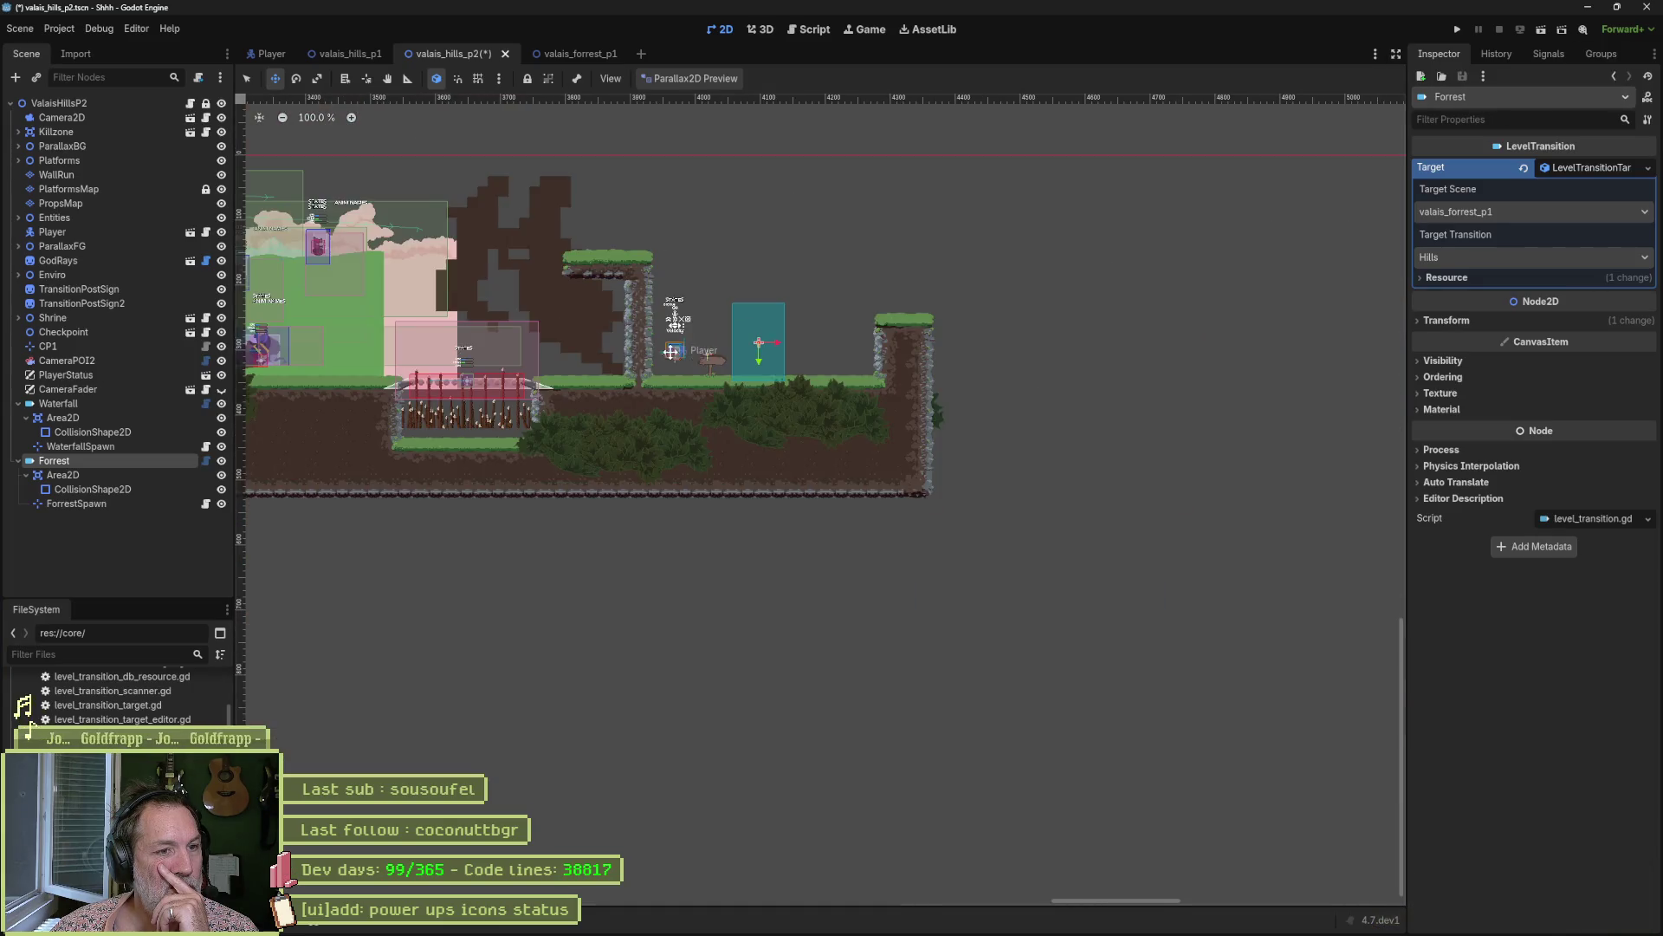
pyautogui.scroll(3, 566, 352)
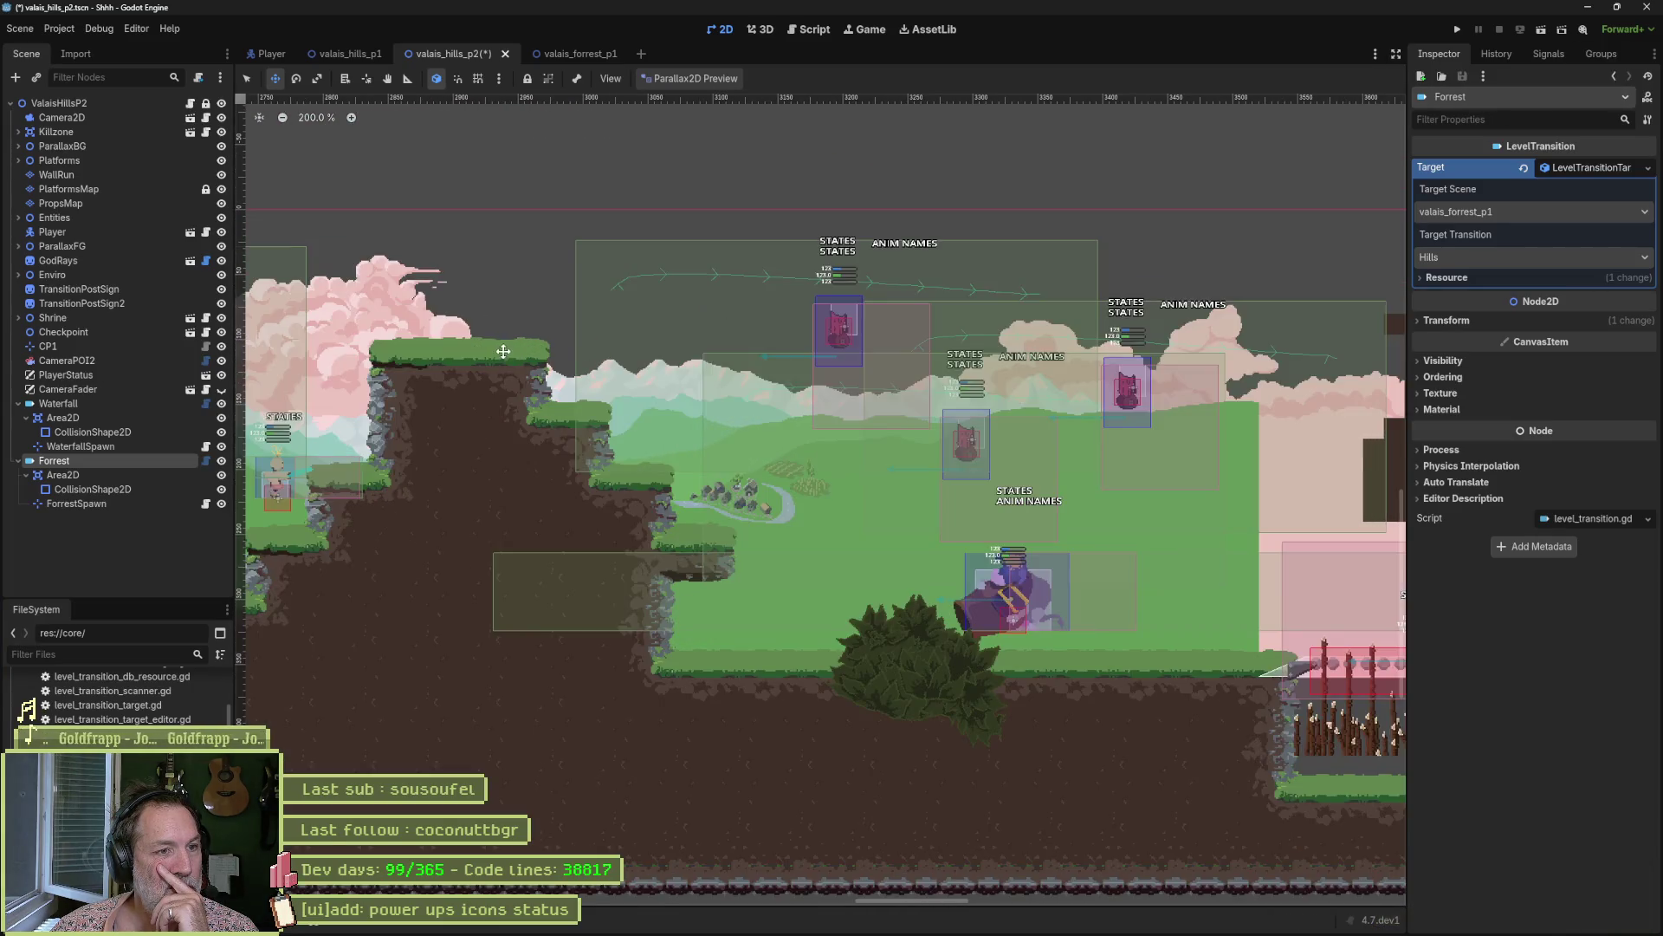
pyautogui.moveTo(565, 353); pyautogui.dragTo(710, 386)
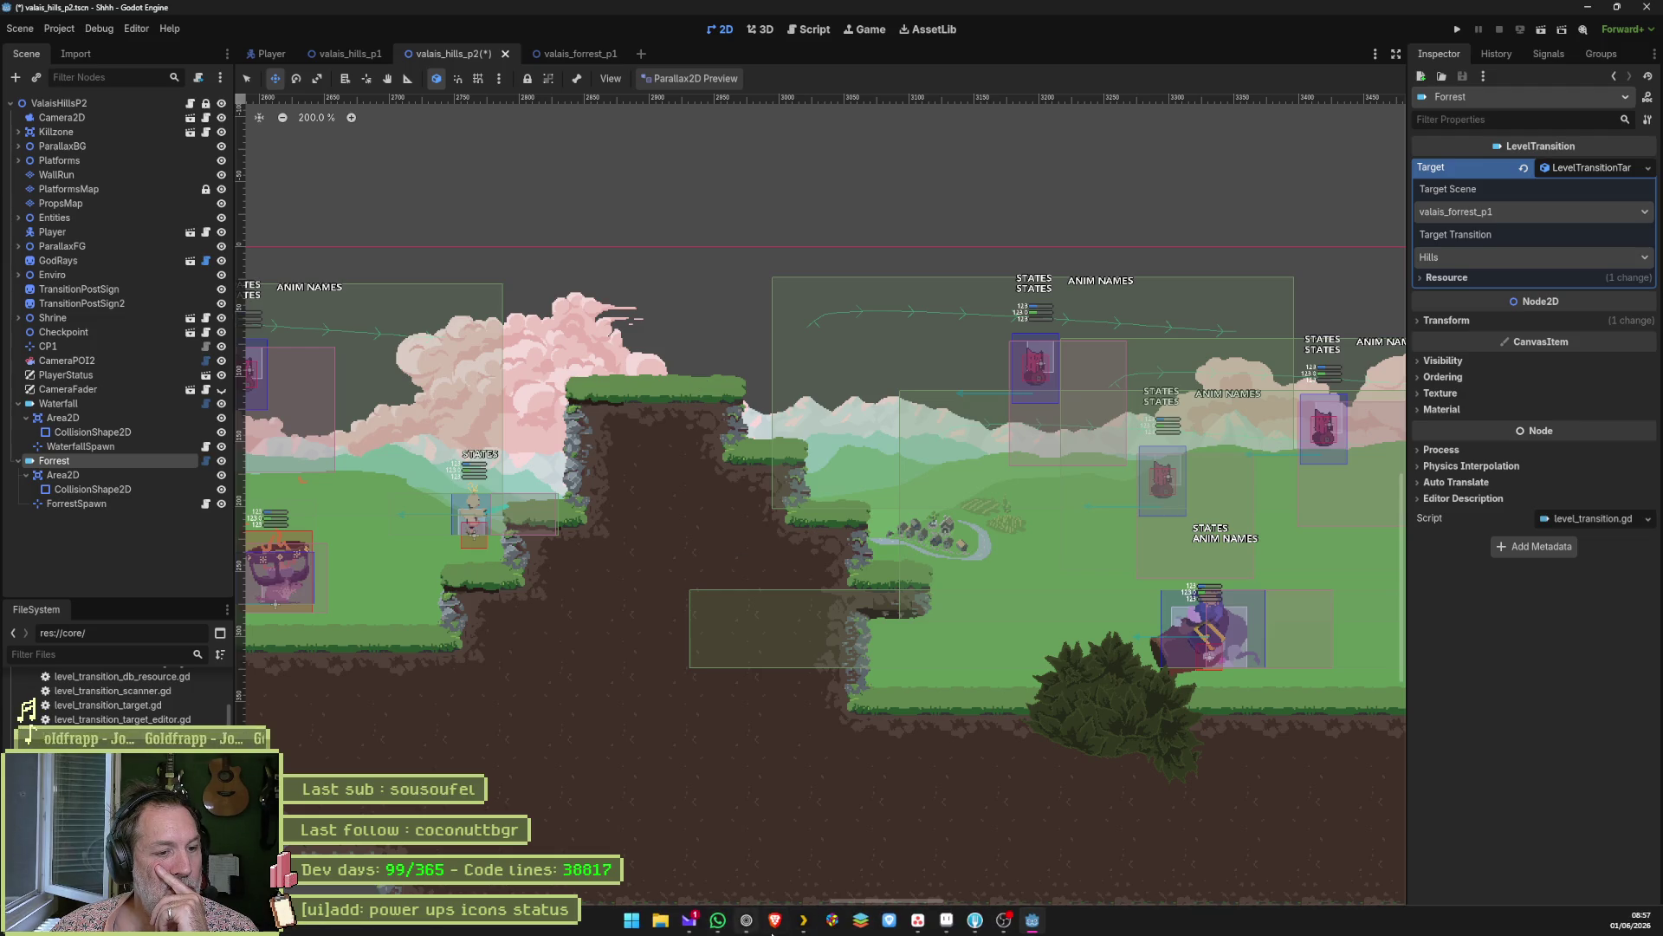
pyautogui.click(917, 920)
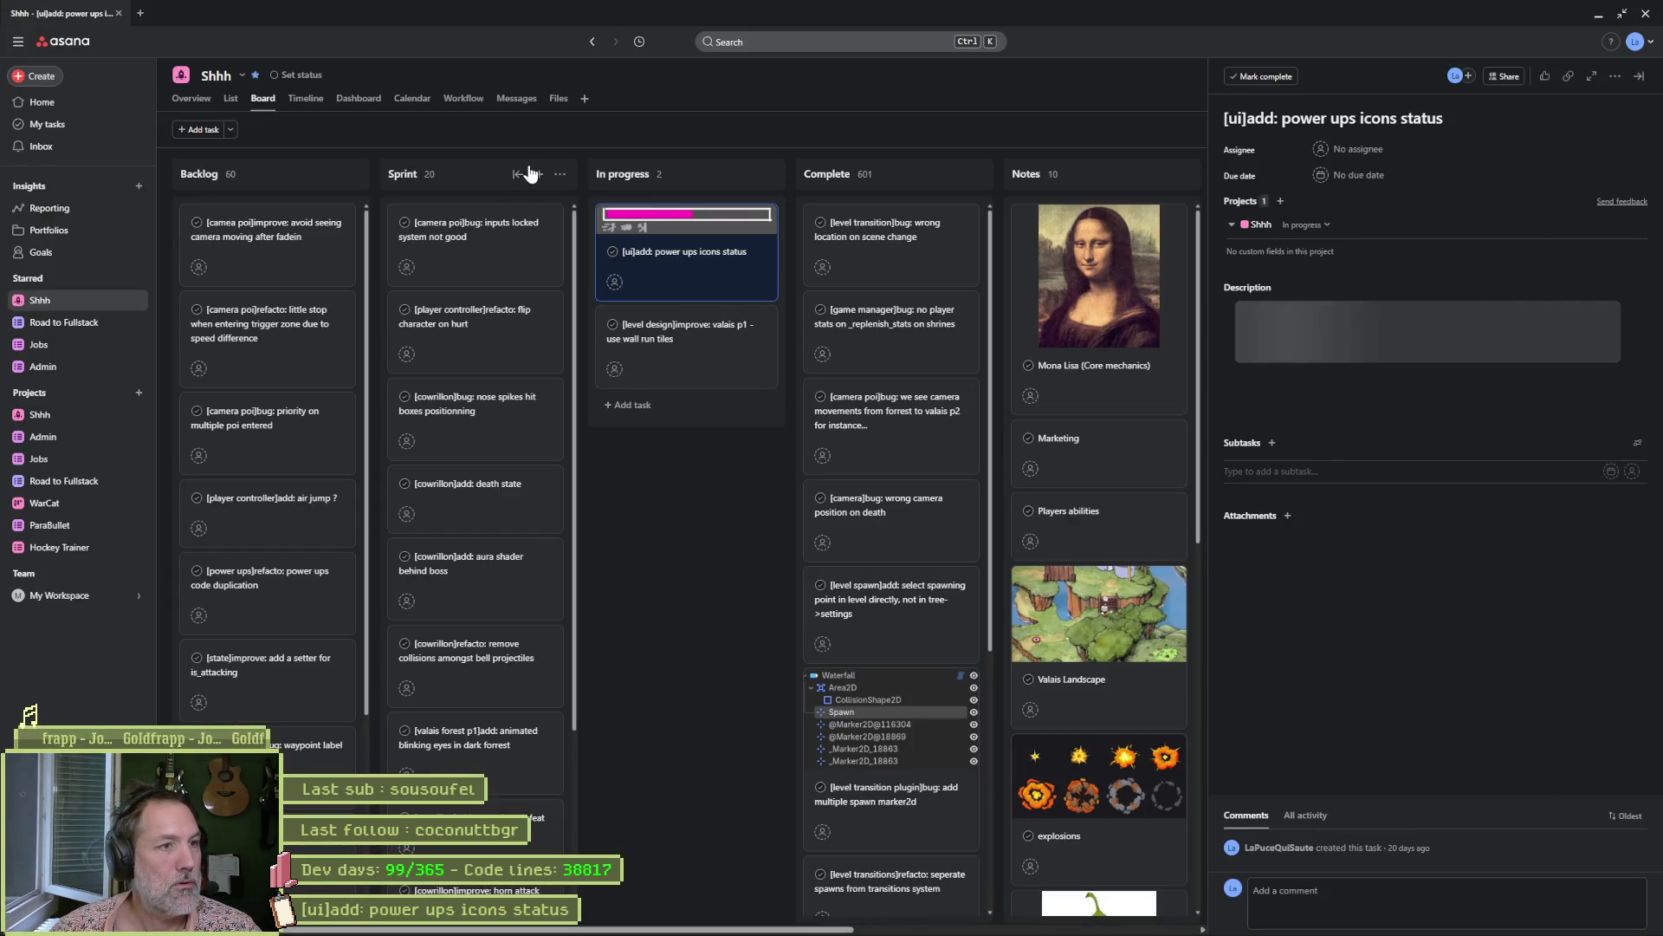
# Retitle the Sprint moving-platform task to 'refacto: try mechanical lifts designs', then minimize the browser.
pyautogui.click(544, 174)
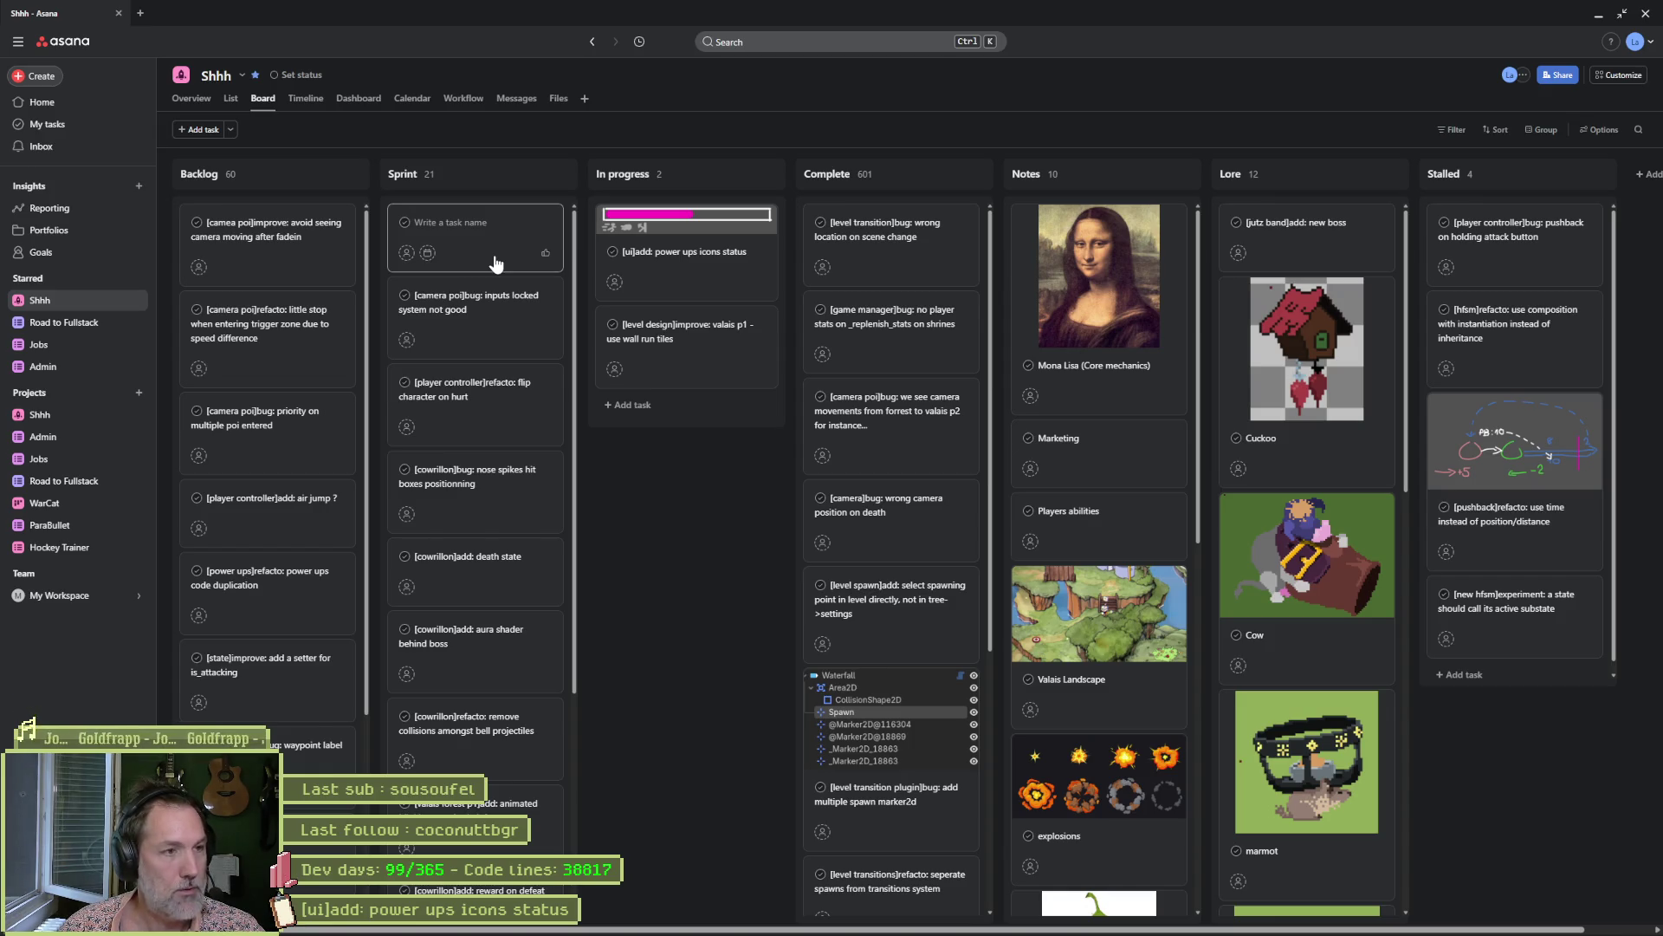
pyautogui.write('[')
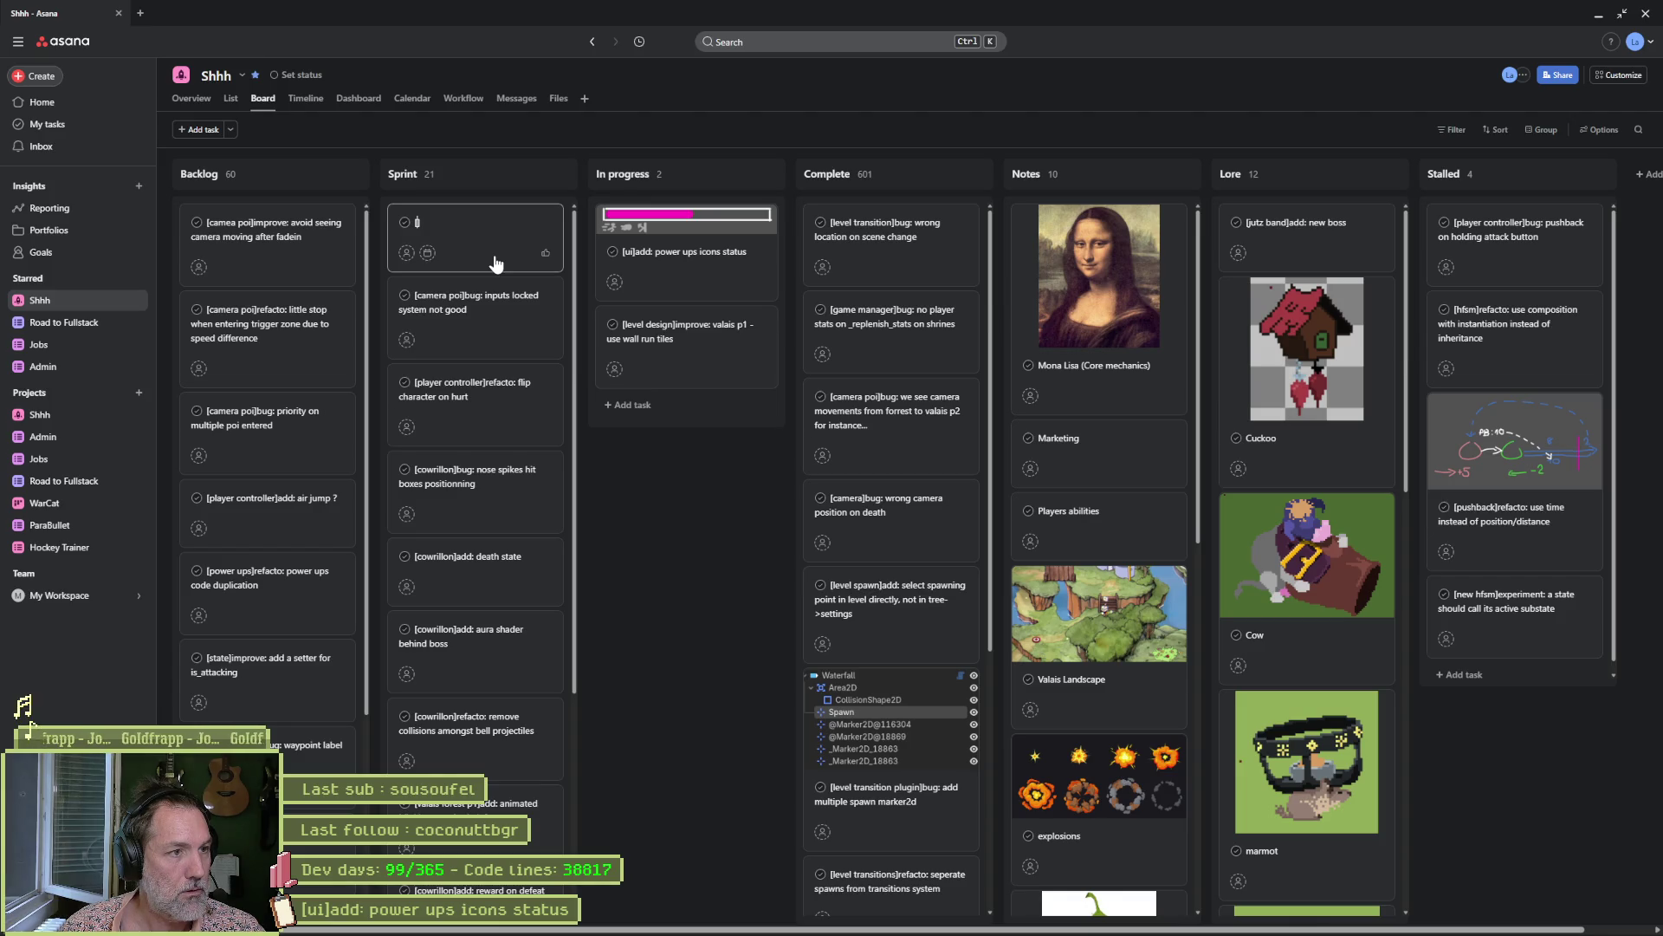
pyautogui.write('mo')
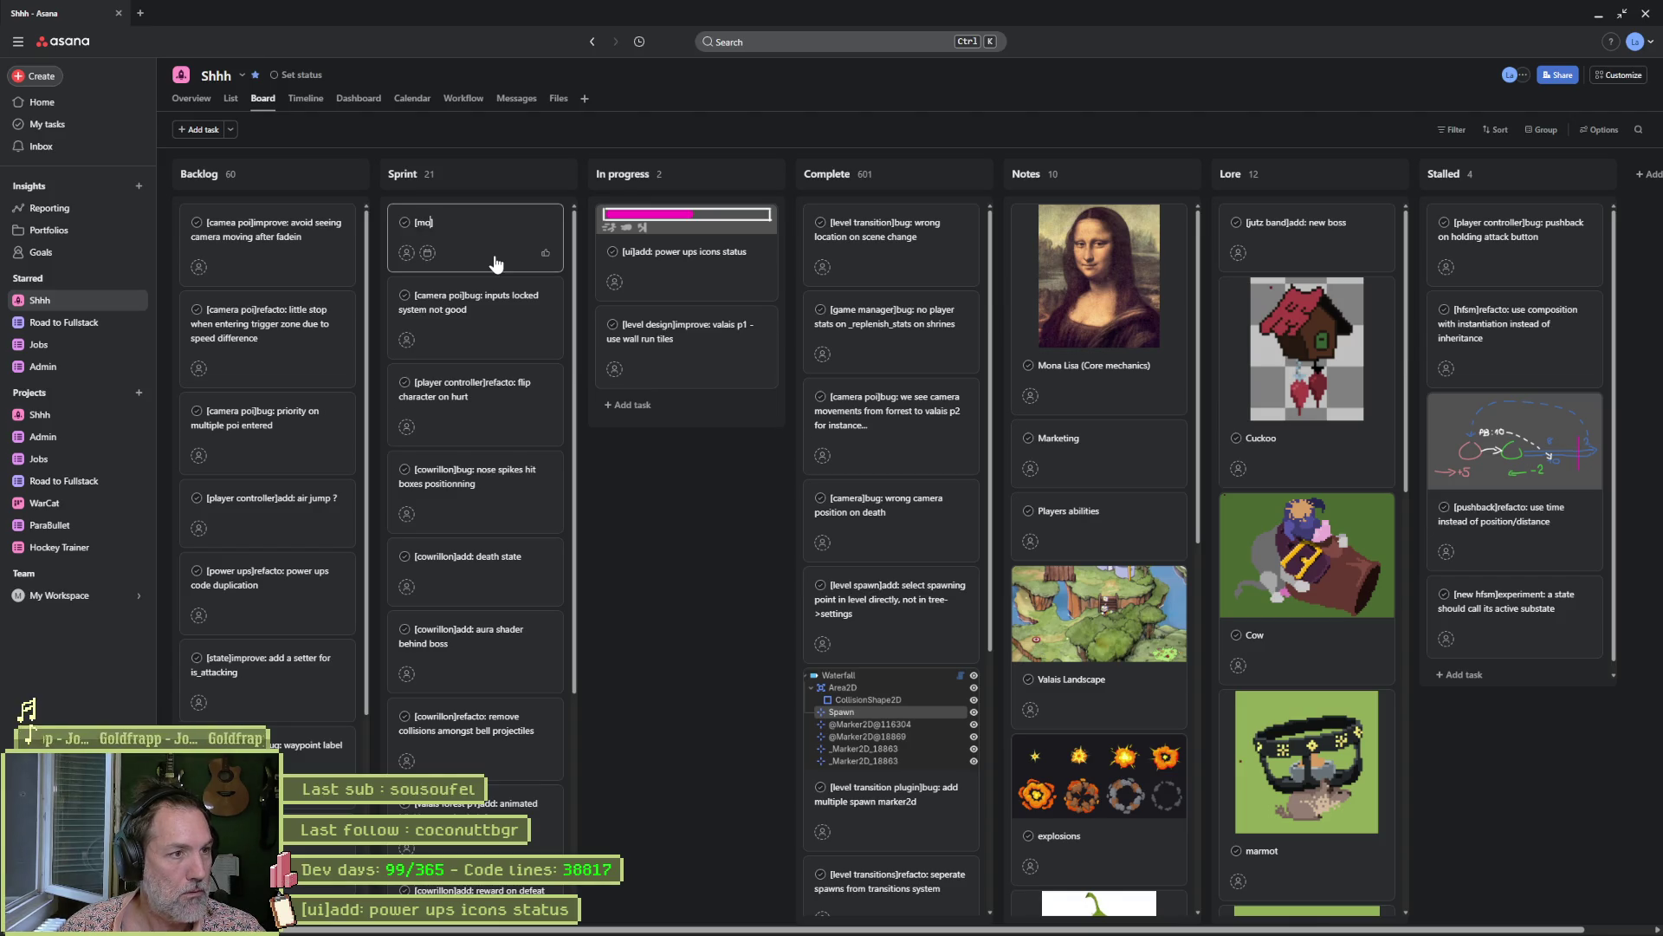
pyautogui.write('ving platform')
pyautogui.write('refactor: useswiss')
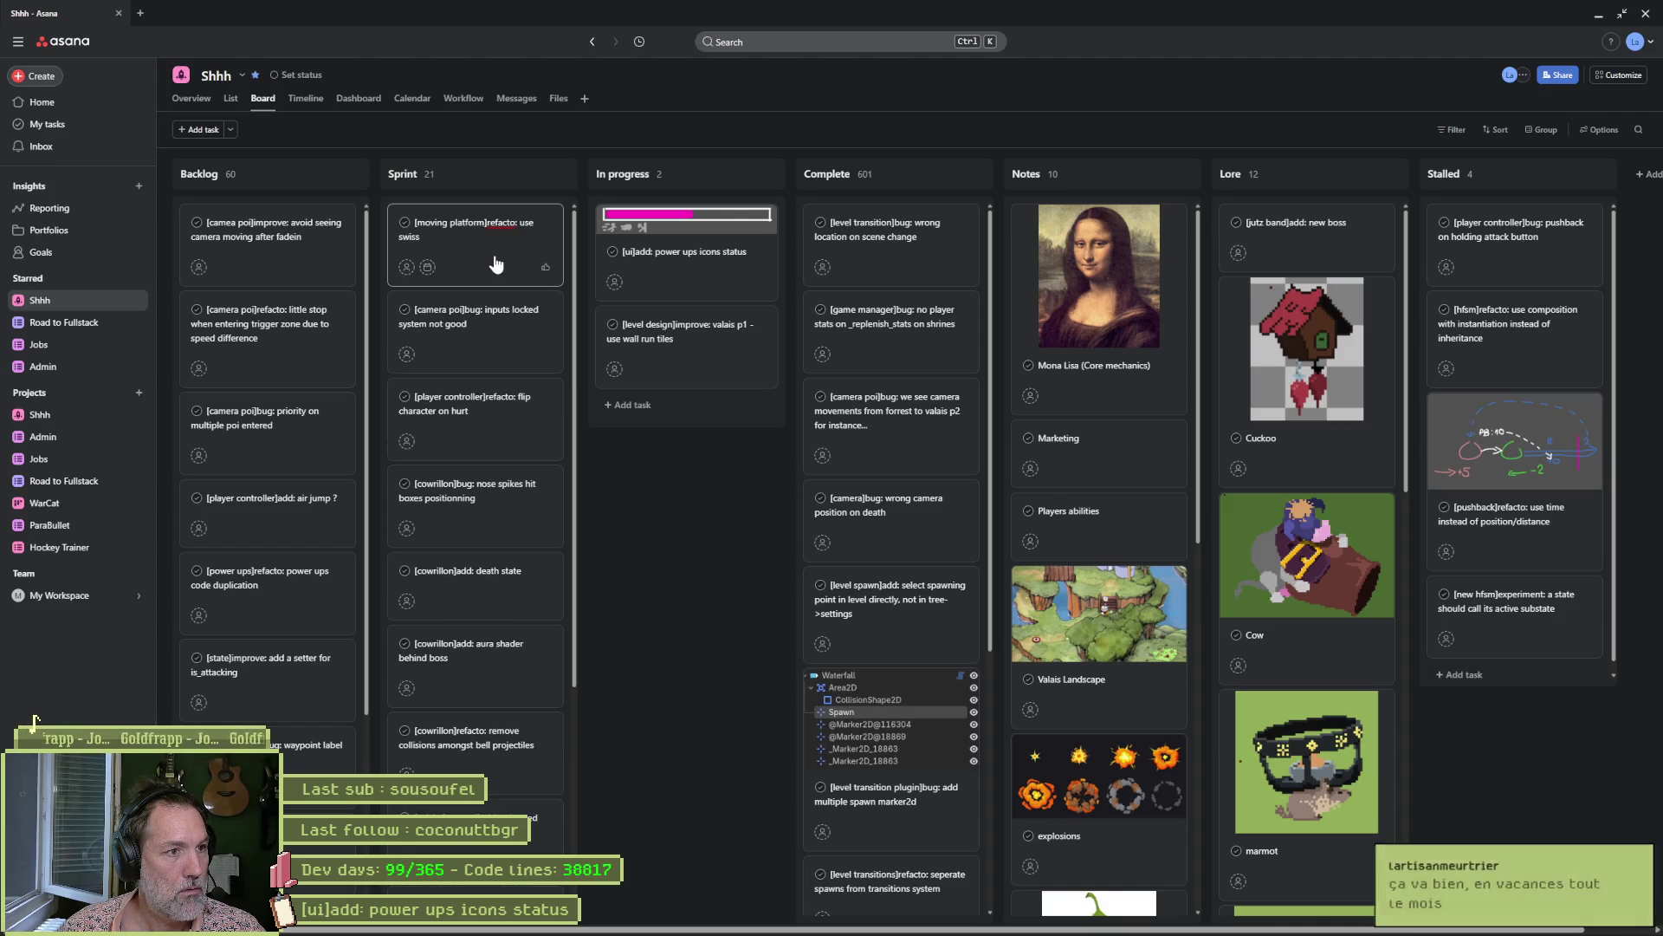
pyautogui.press('BackSpace')
pyautogui.press('BackSpace')
pyautogui.press('BackSpace')
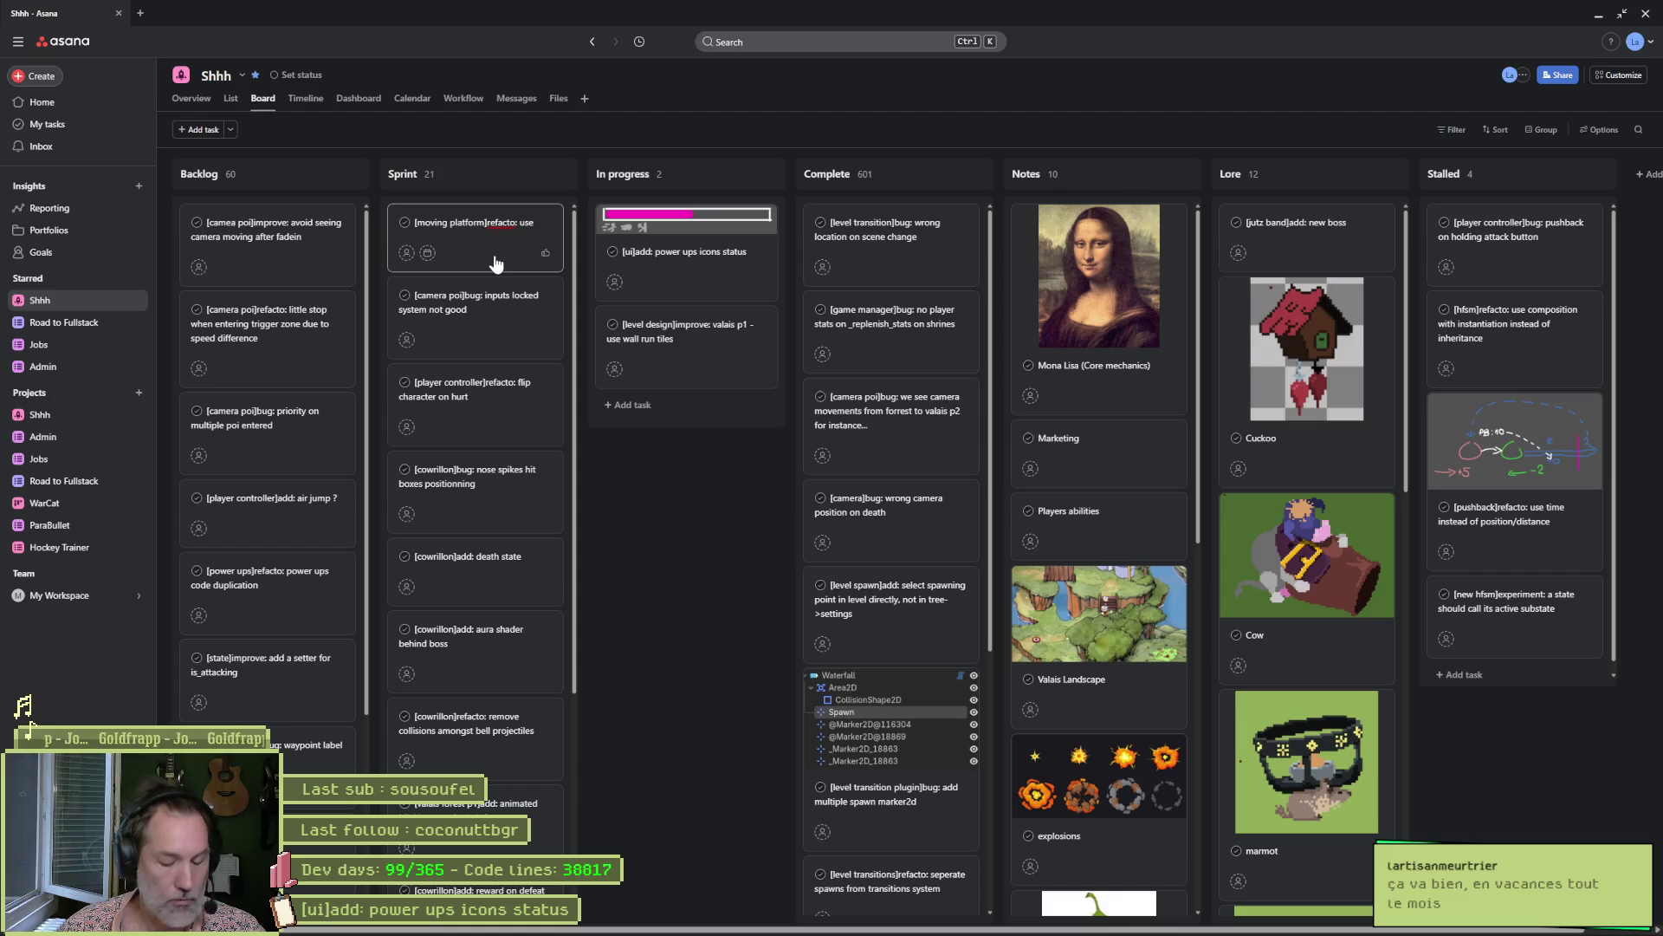
pyautogui.write(' mechan')
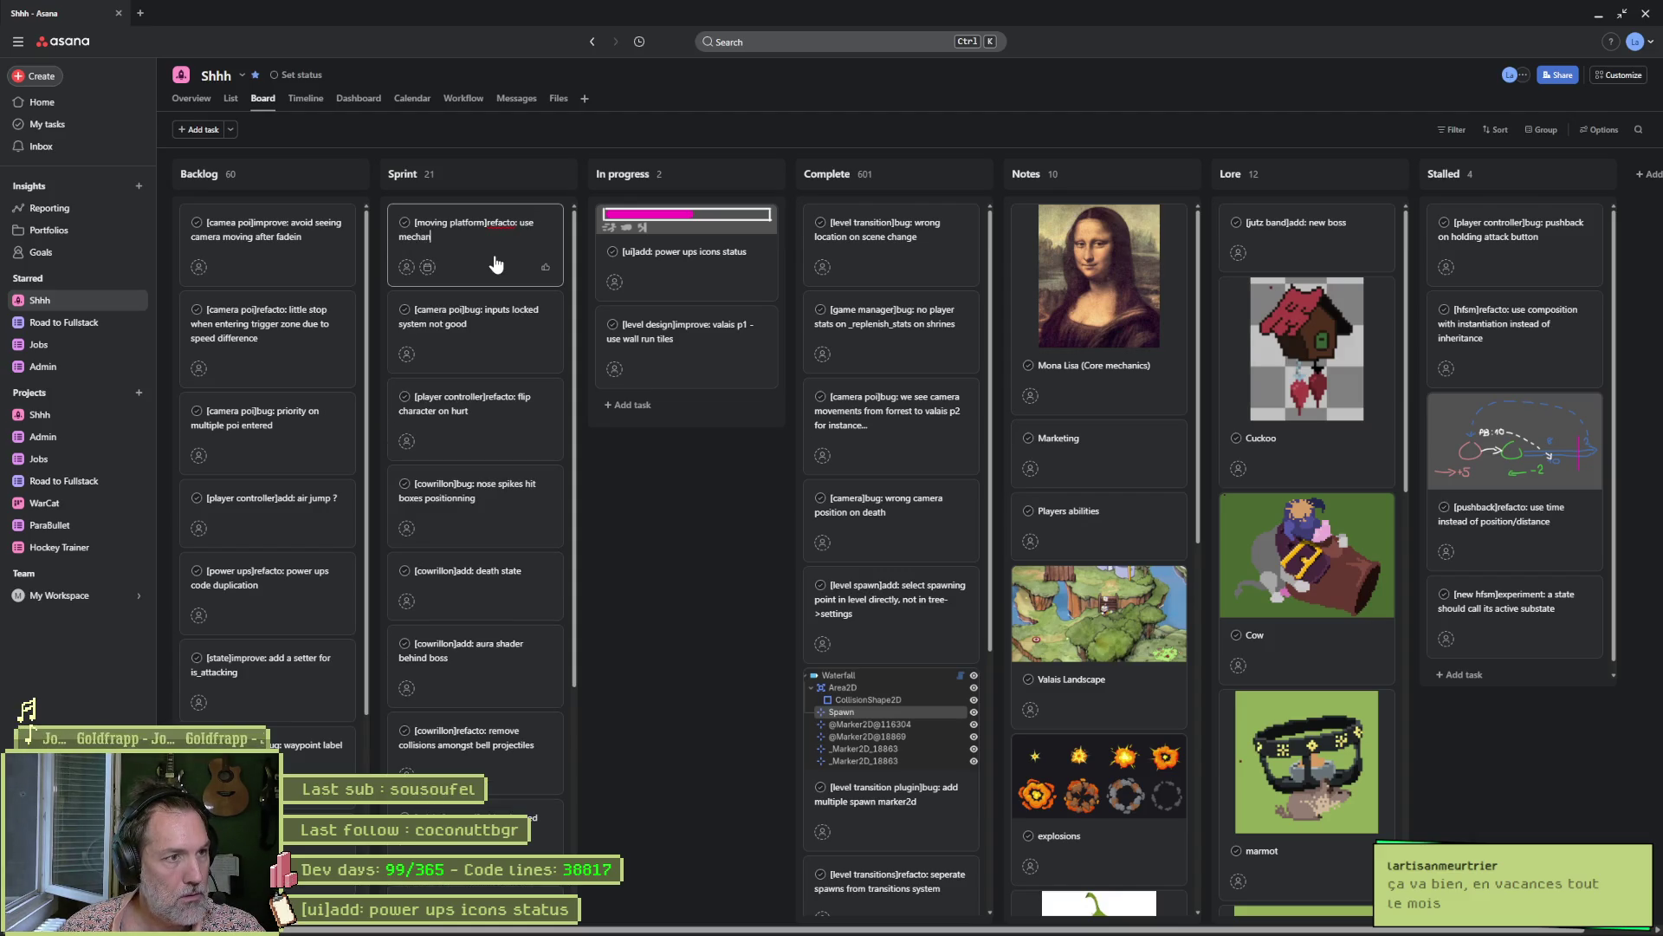
pyautogui.write('ical lifts')
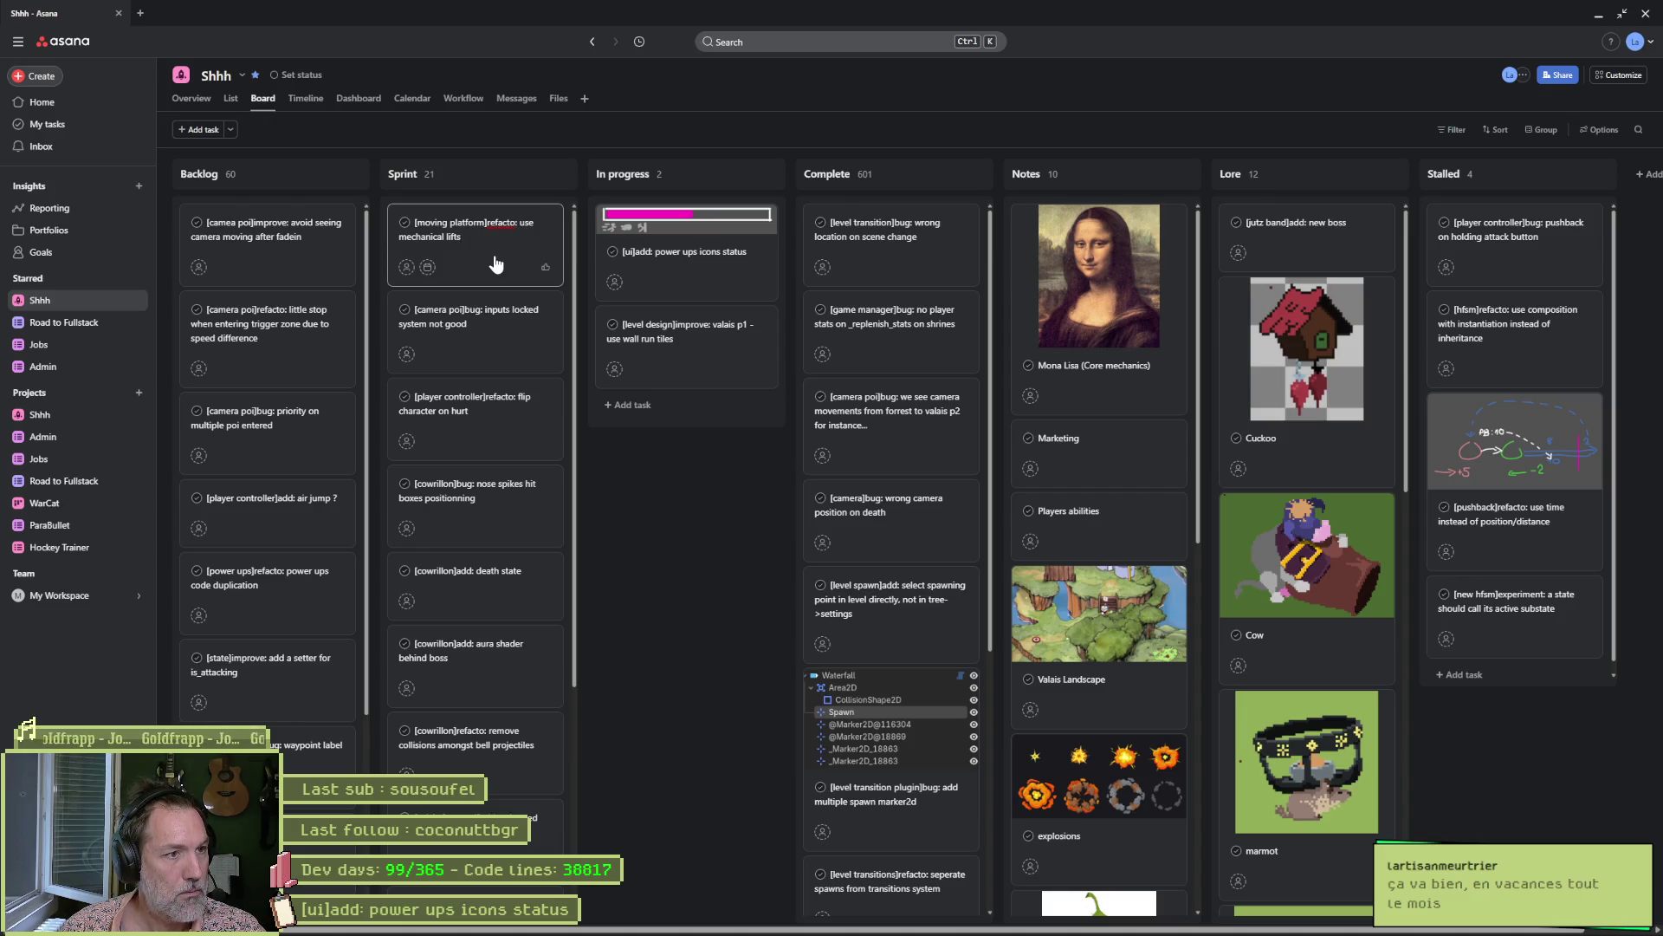
pyautogui.write(' designs')
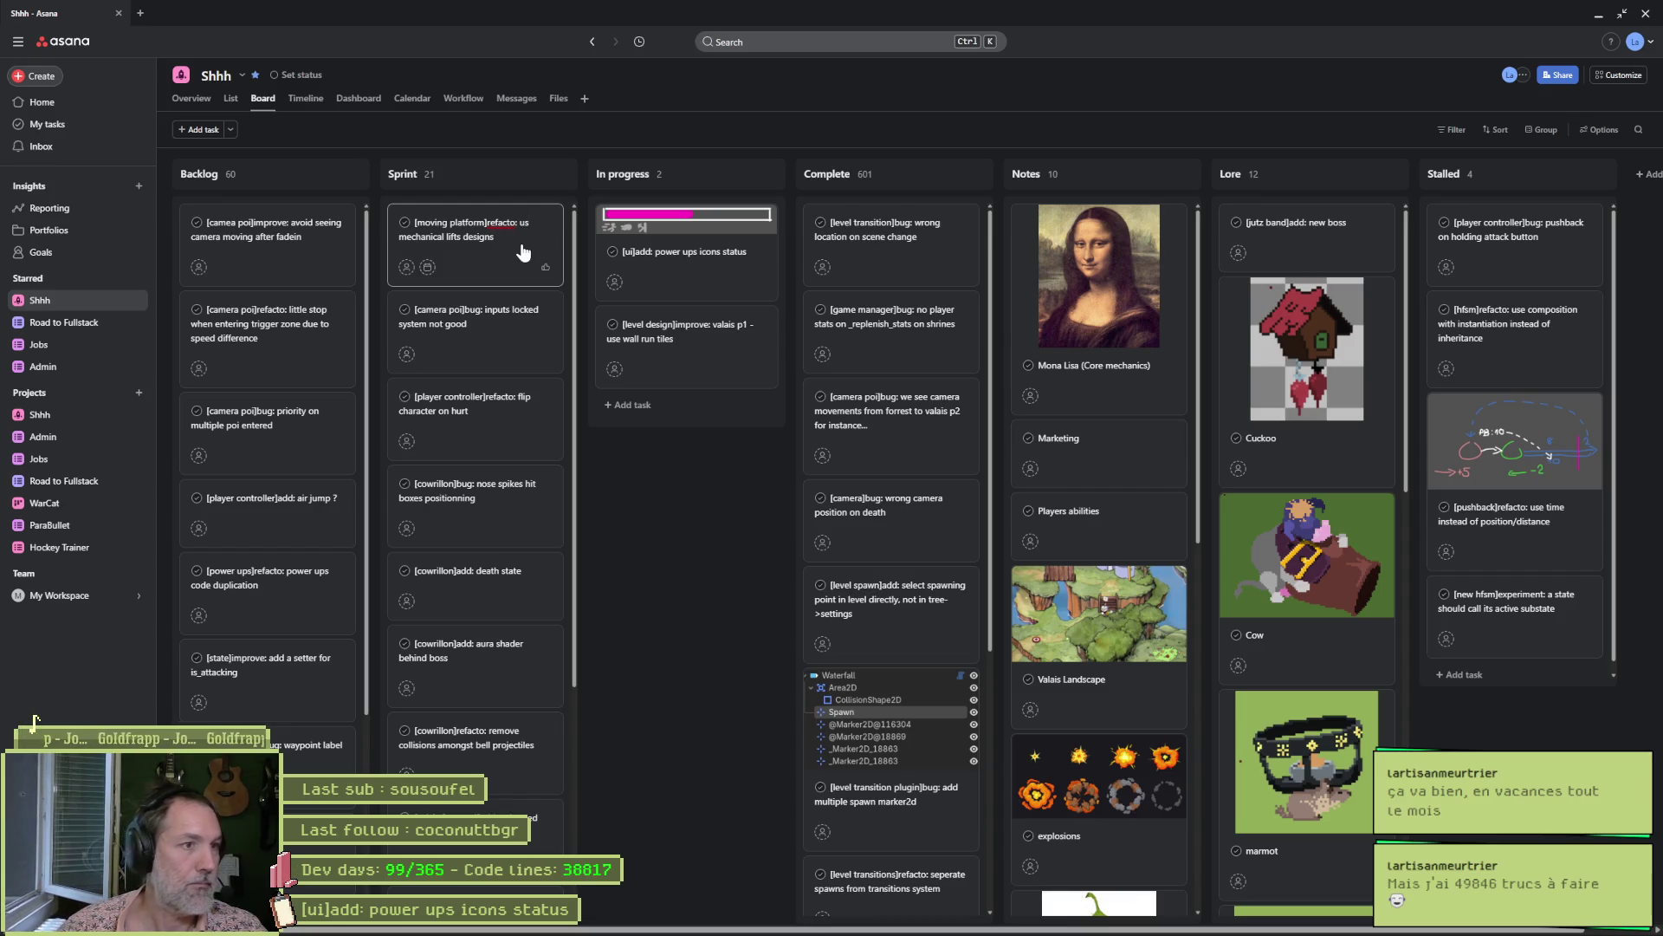
pyautogui.write('try')
pyautogui.click(733, 469)
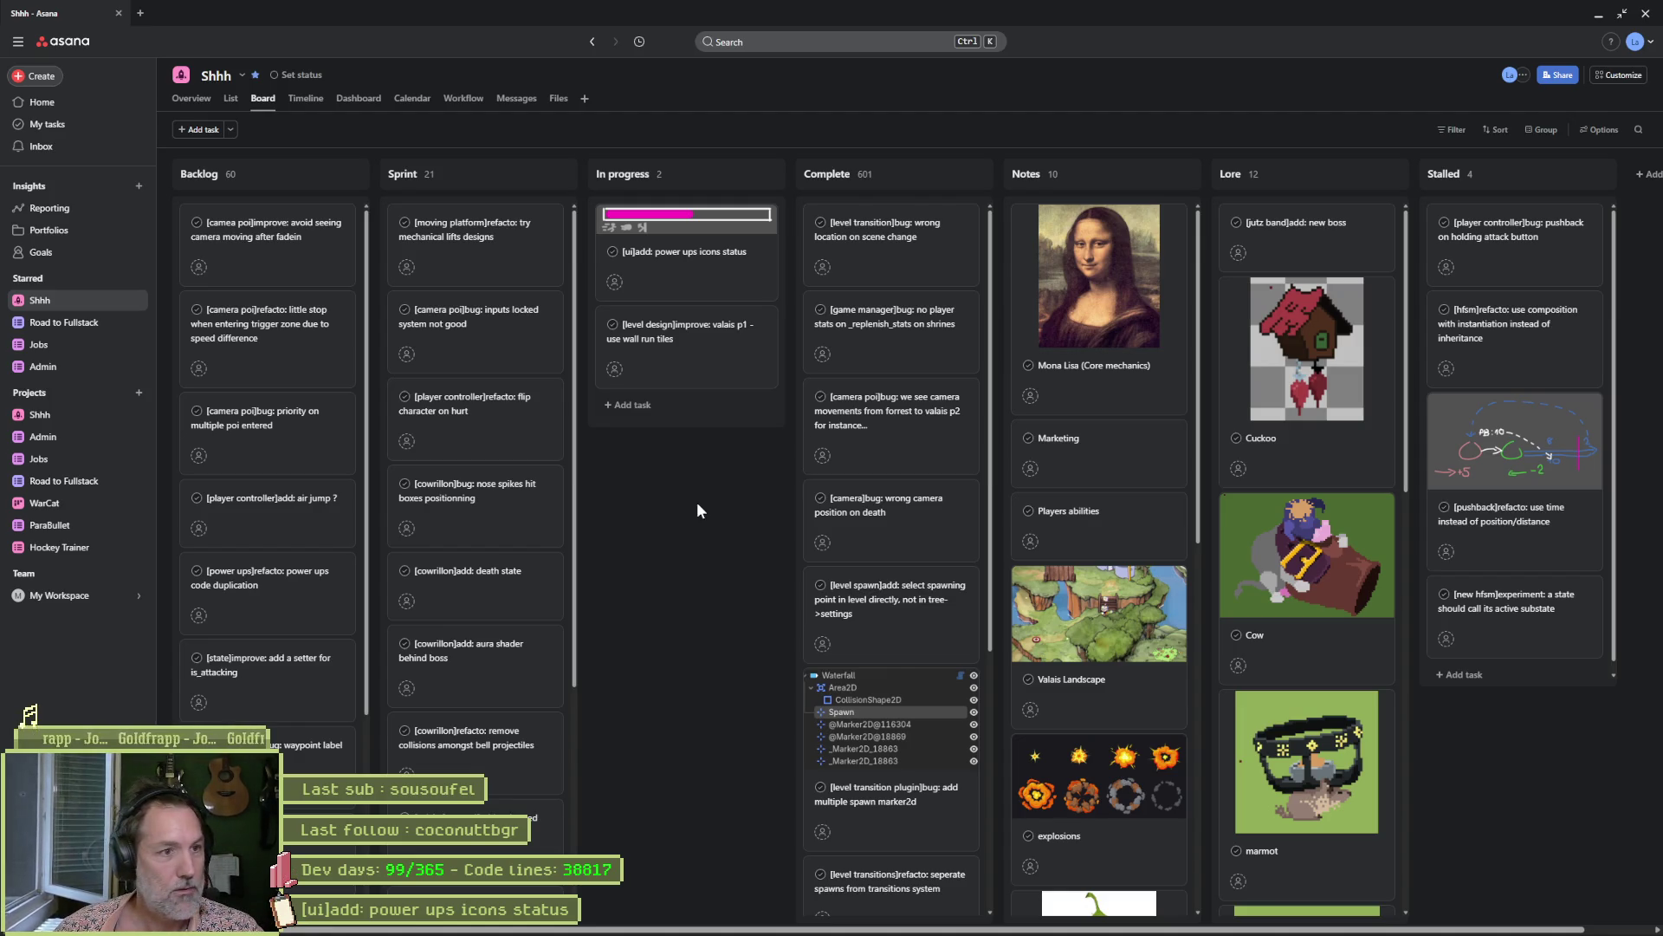
pyautogui.click(1598, 15)
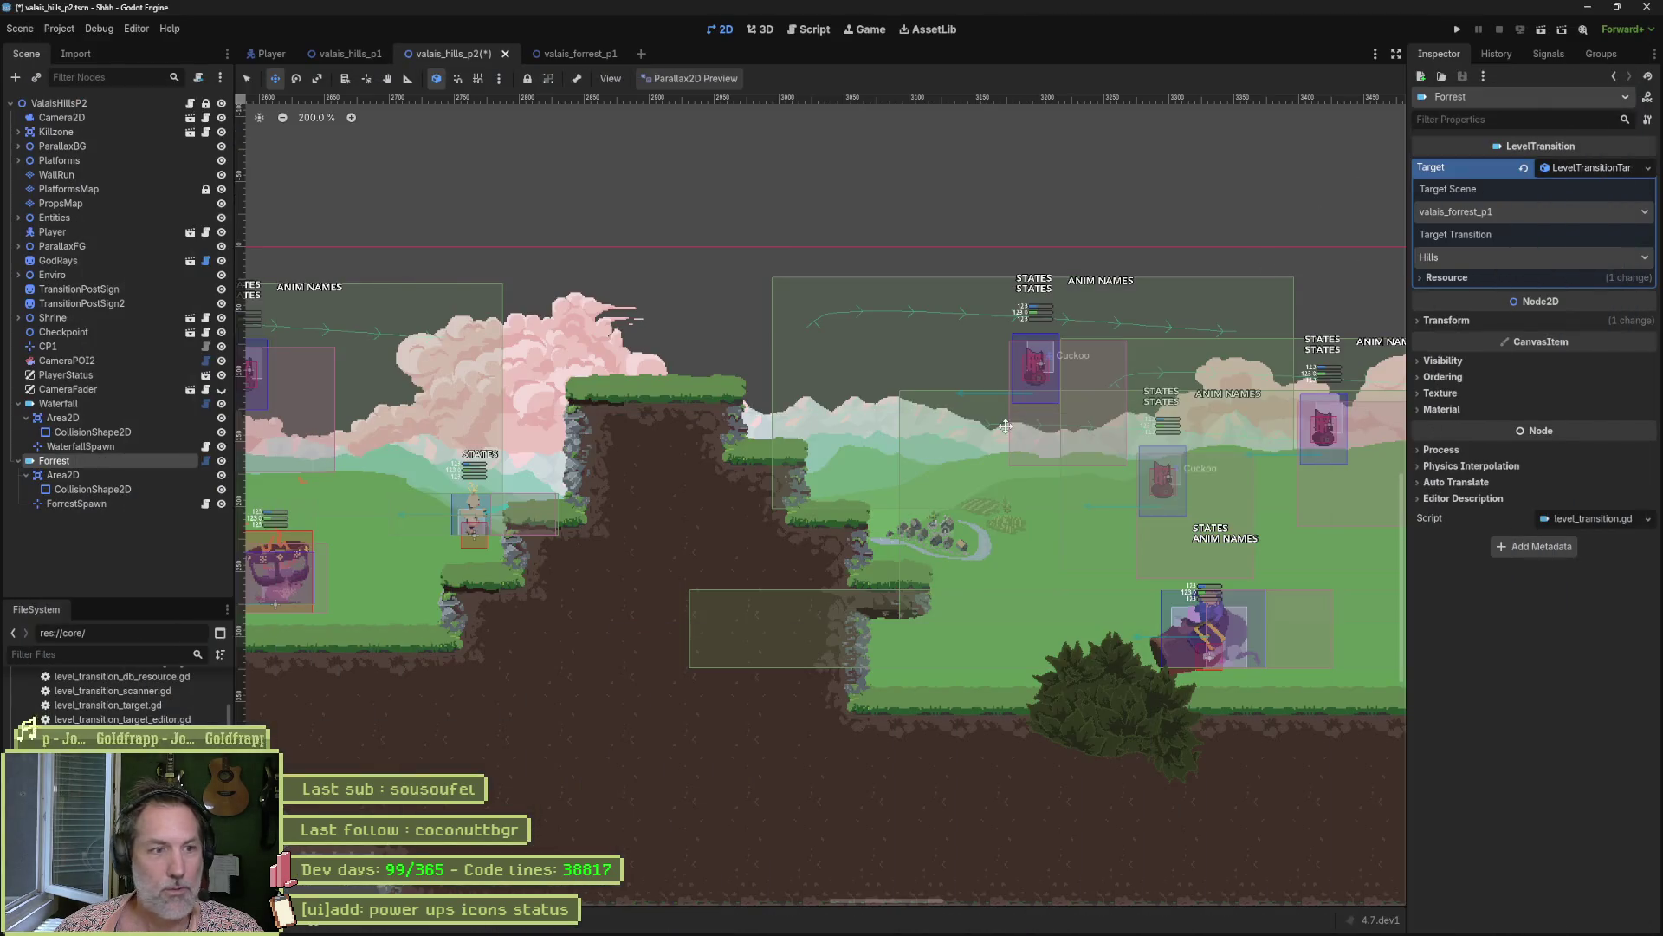
pyautogui.scroll(-4, 741, 451)
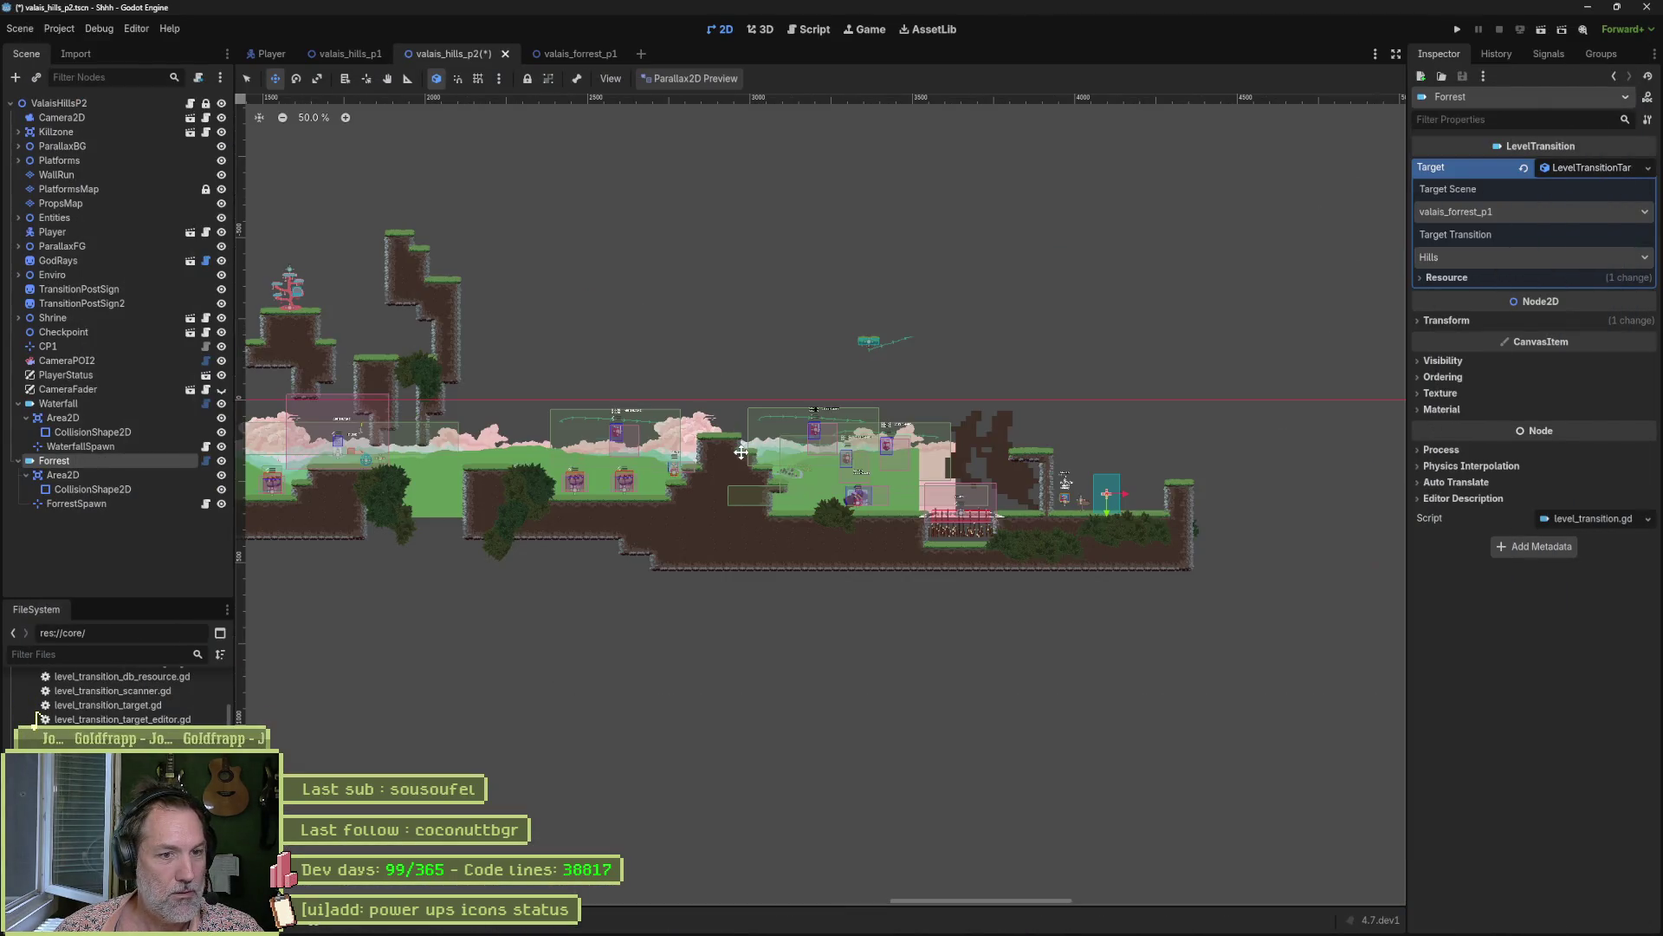
pyautogui.scroll(4, 571, 412)
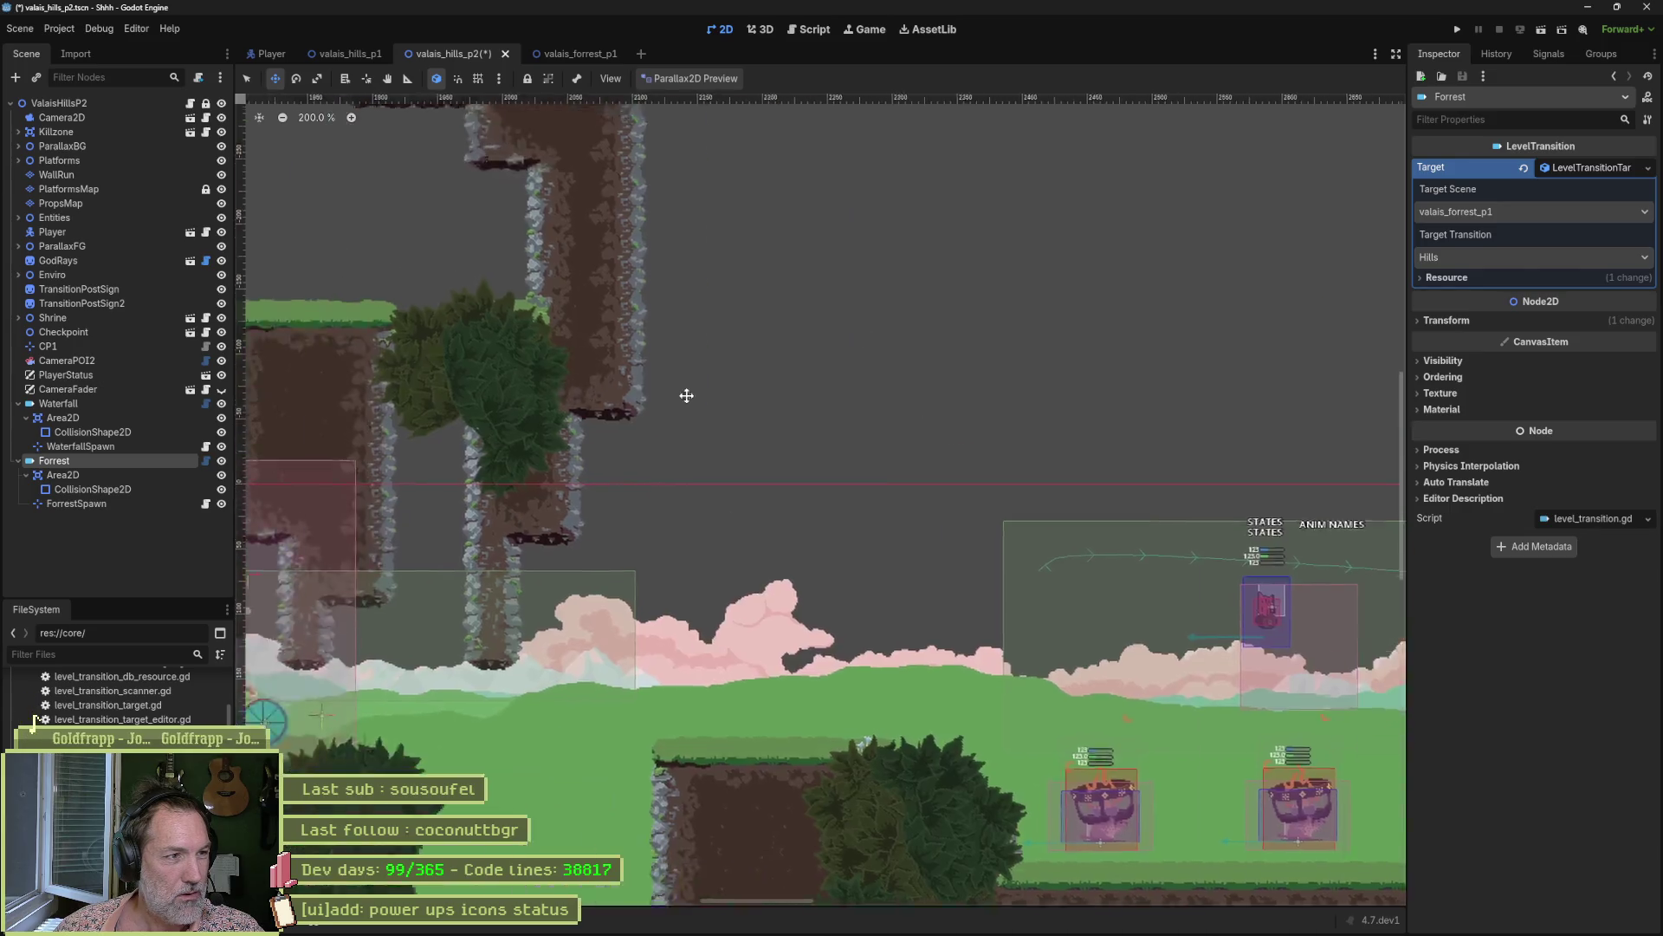
pyautogui.scroll(-4, 686, 395)
pyautogui.scroll(2, 1202, 466)
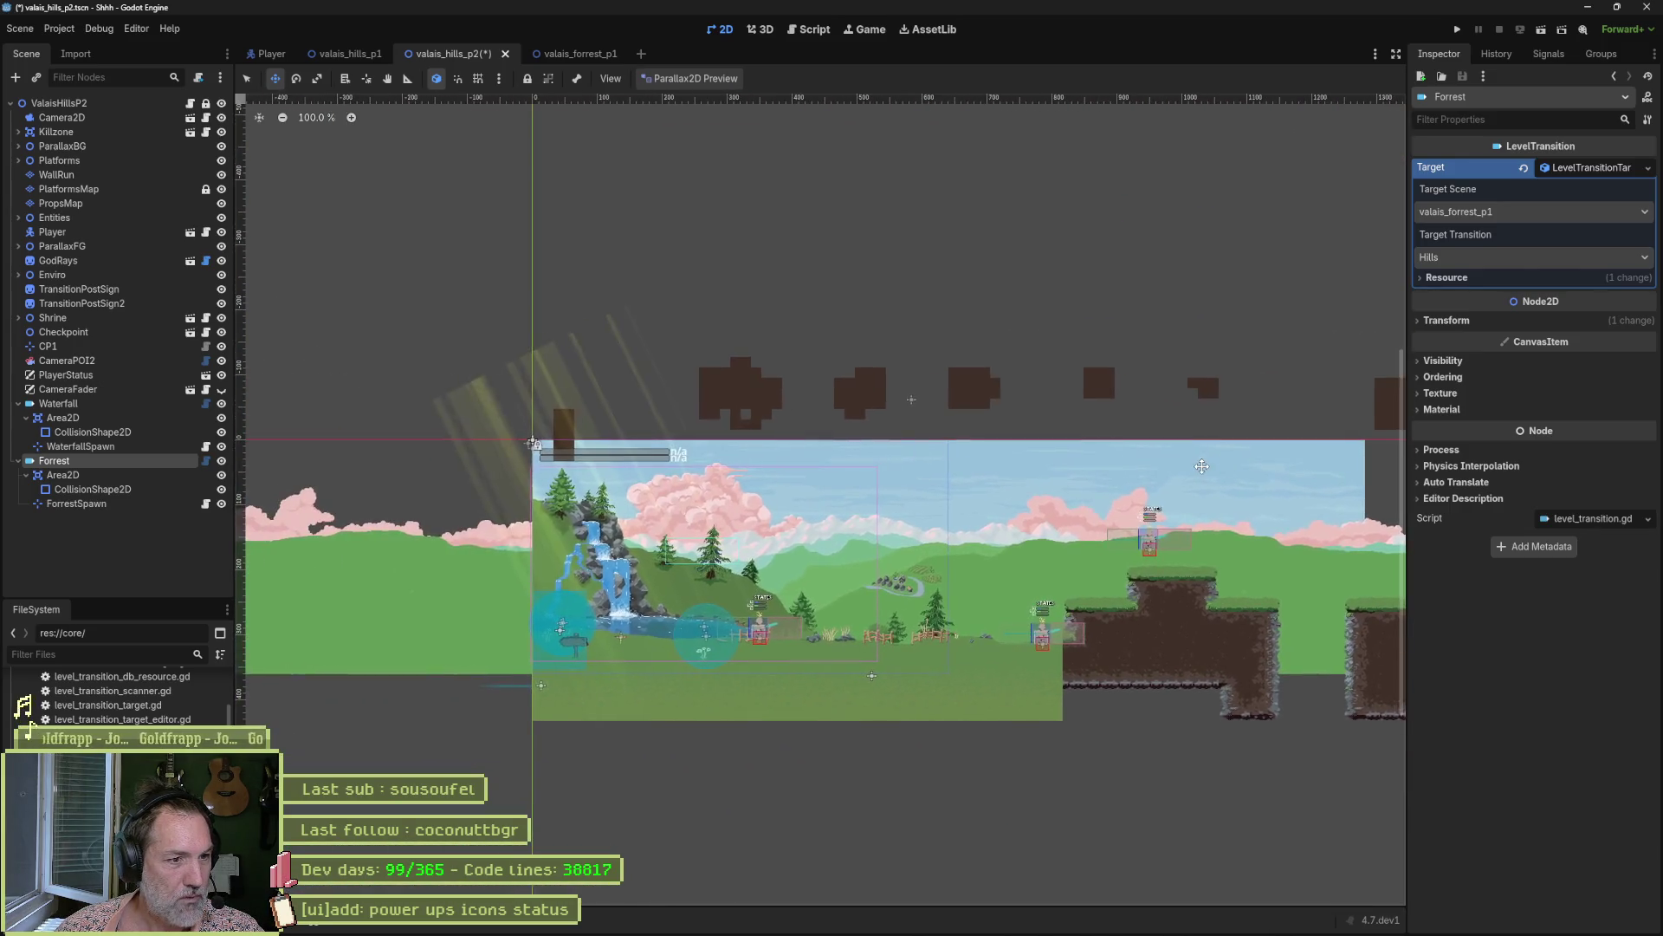
pyautogui.moveTo(1202, 466); pyautogui.dragTo(1133, 469)
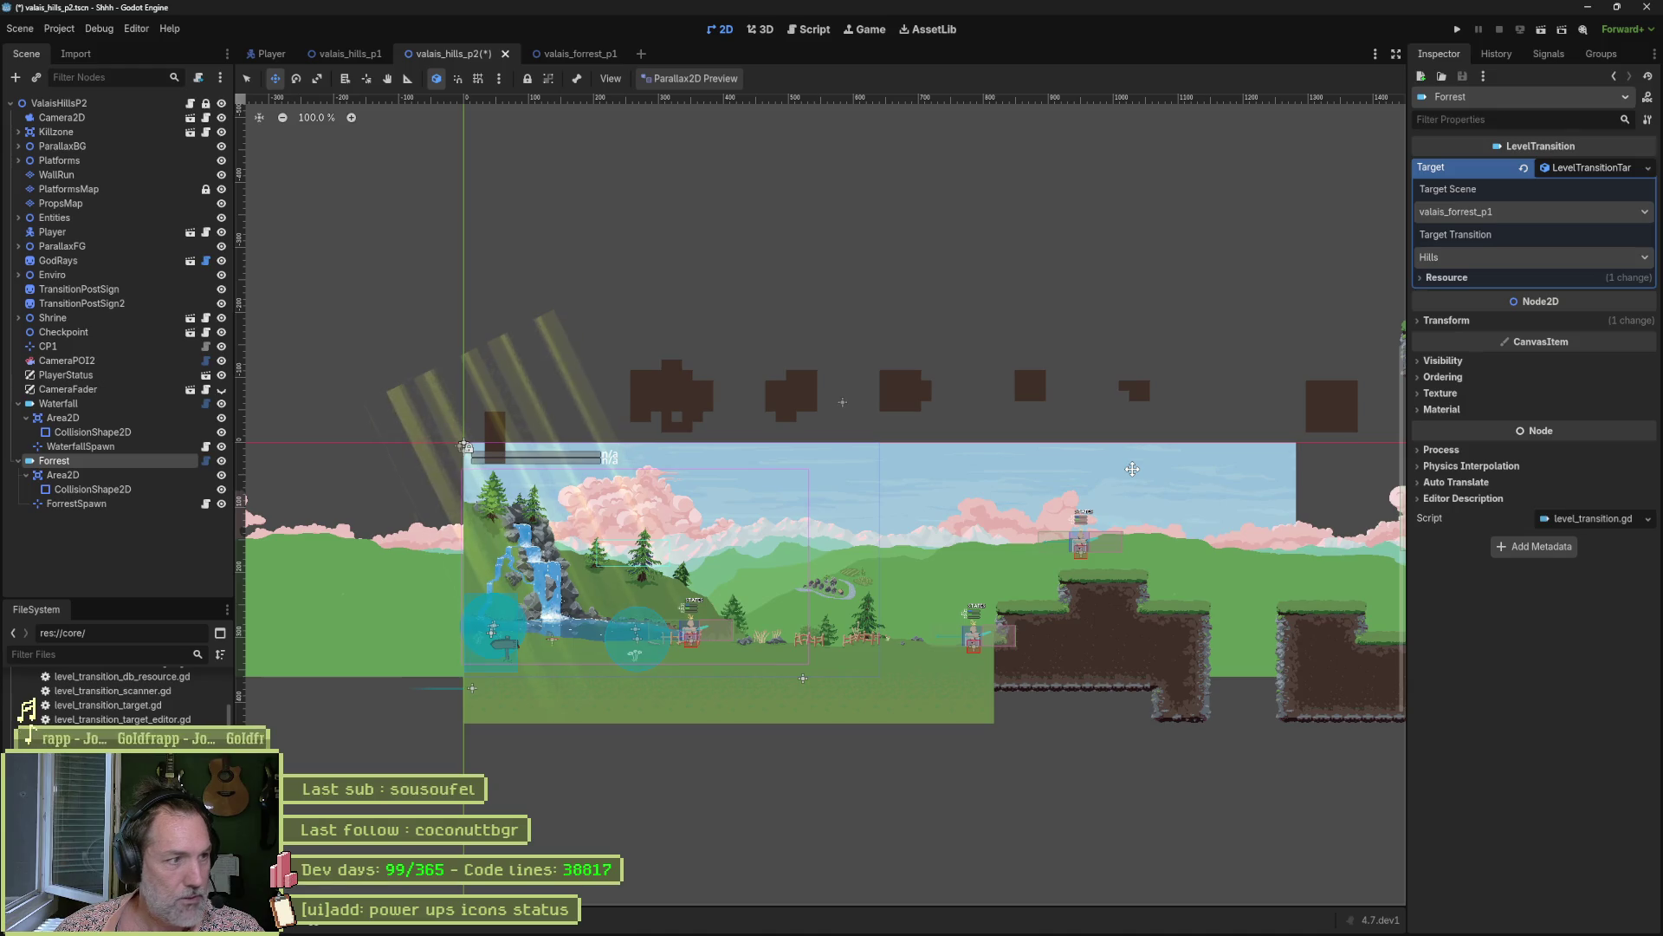
pyautogui.moveTo(596, 65)
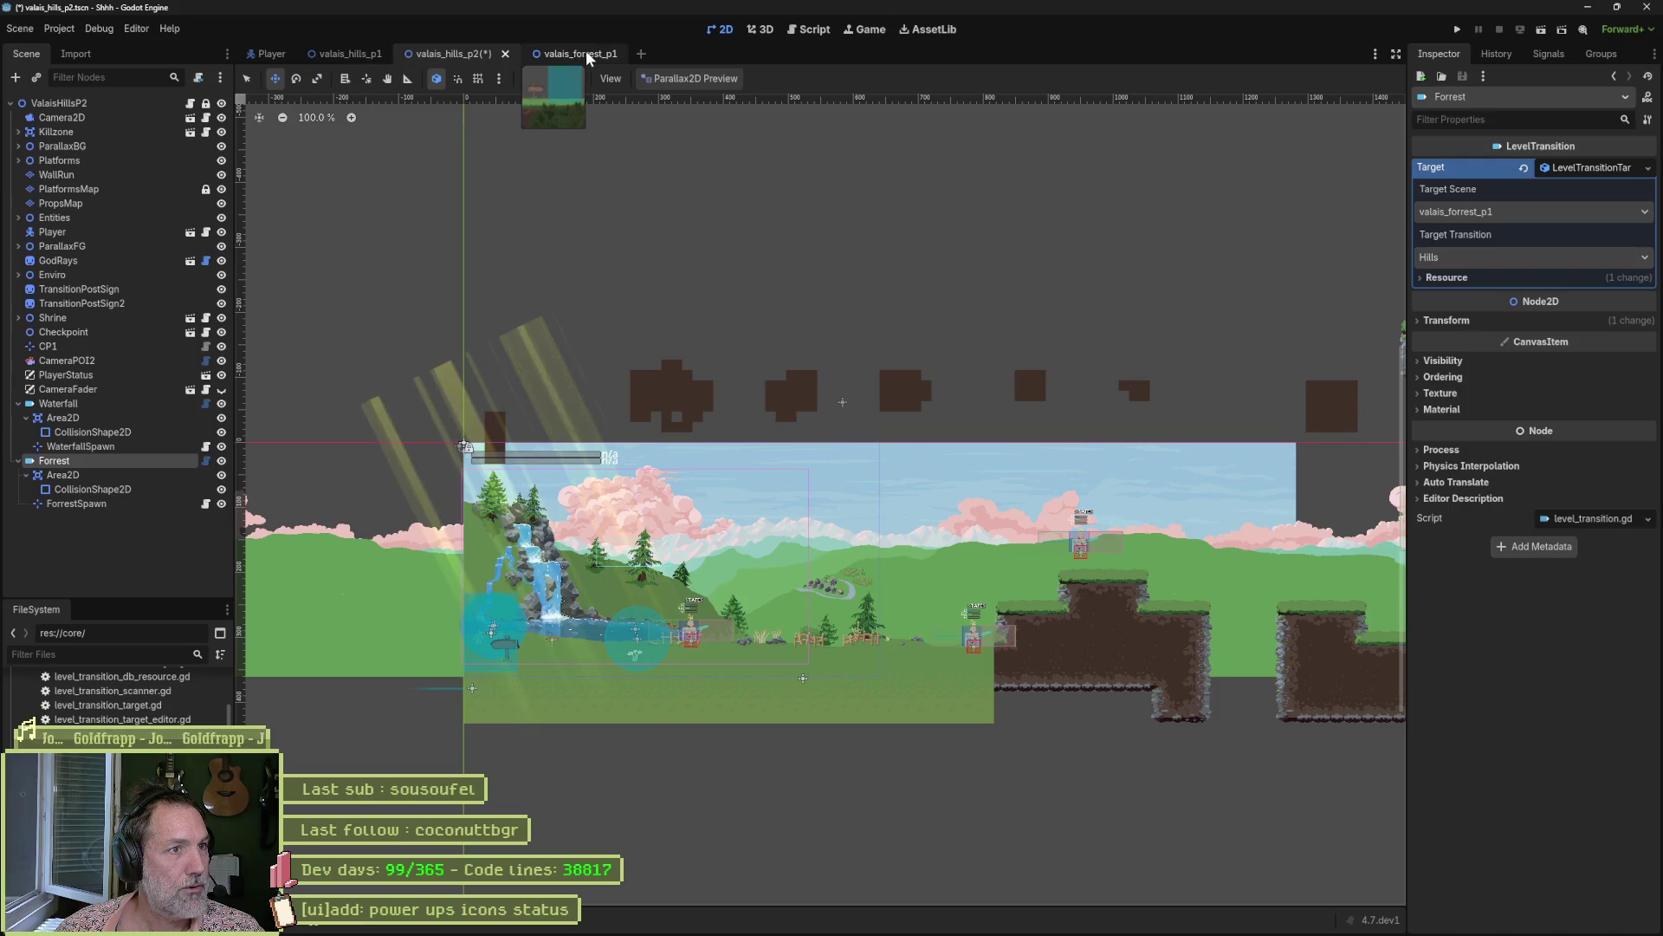
pyautogui.moveTo(345, 65)
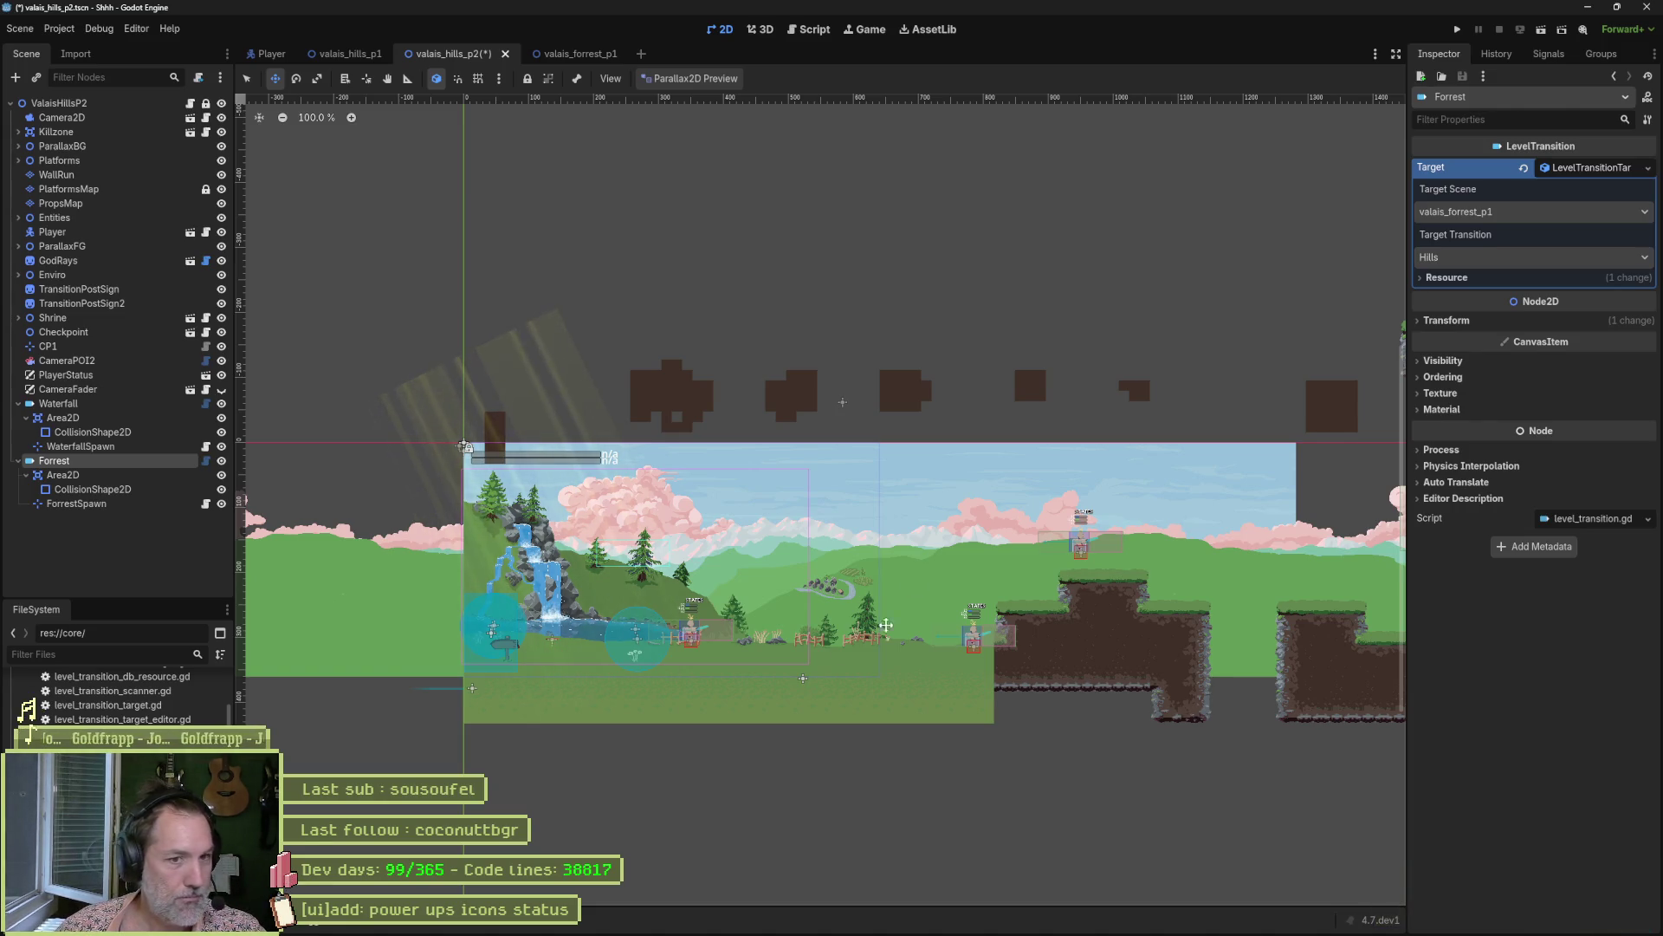
pyautogui.moveTo(1214, 371); pyautogui.dragTo(886, 397)
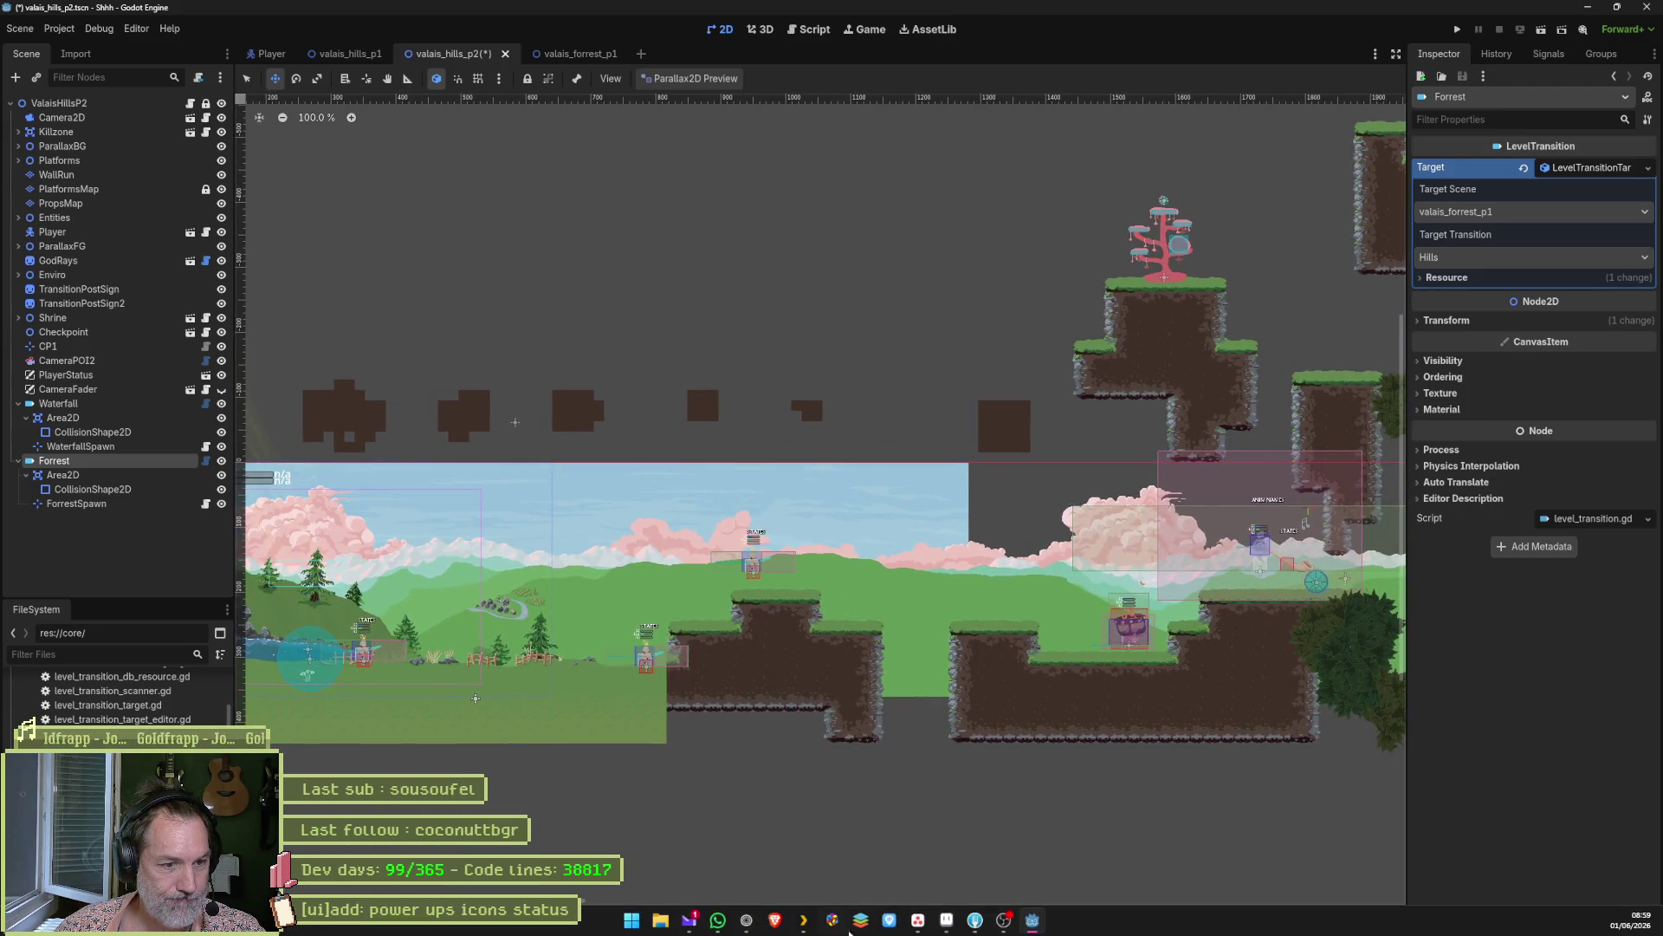
pyautogui.click(951, 924)
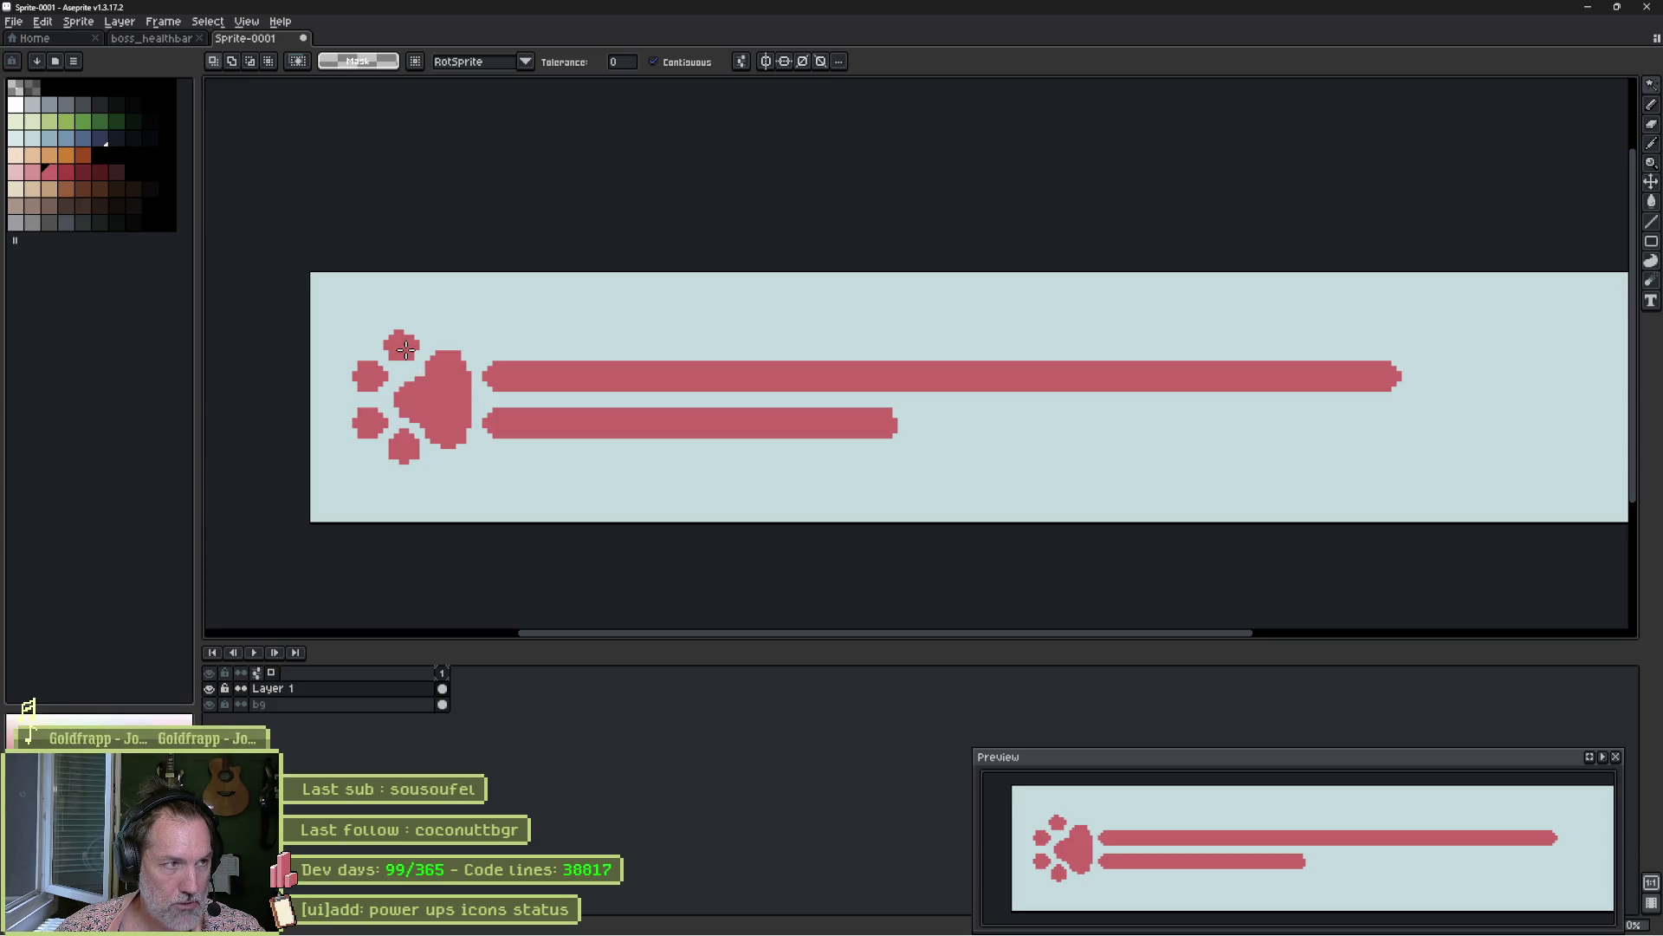
# Switch to the blank paint canvas, pick a brush colour and handwrite 'dash'.
pyautogui.moveTo(1045, 907)
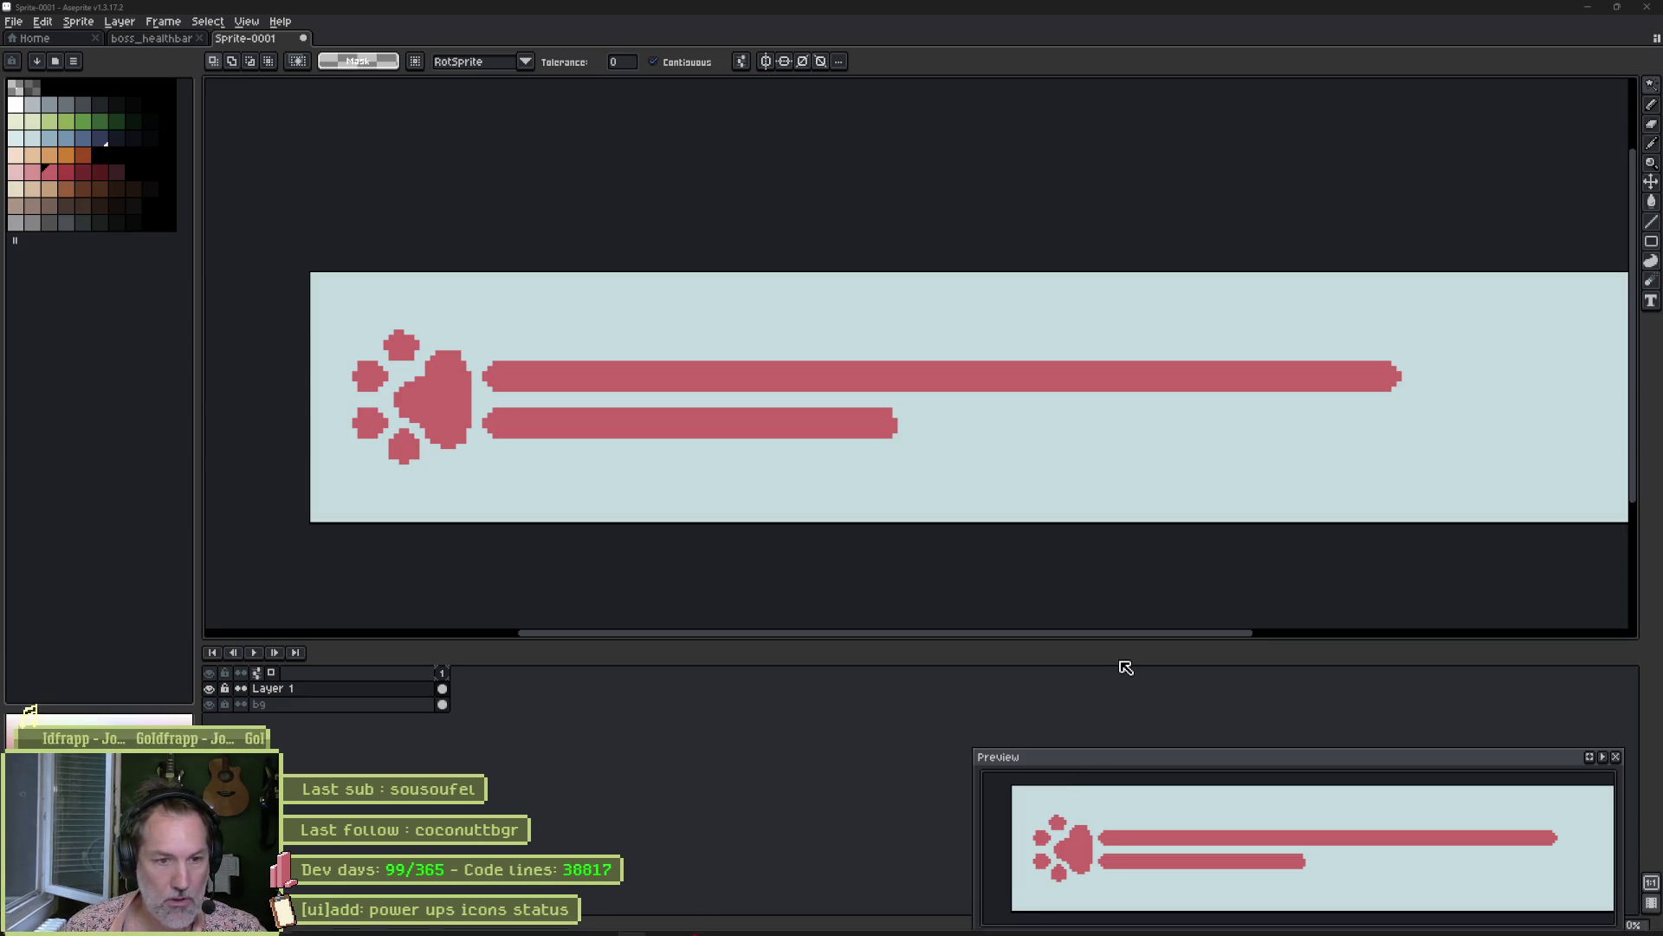
pyautogui.hotkey('alt', 'Tab')
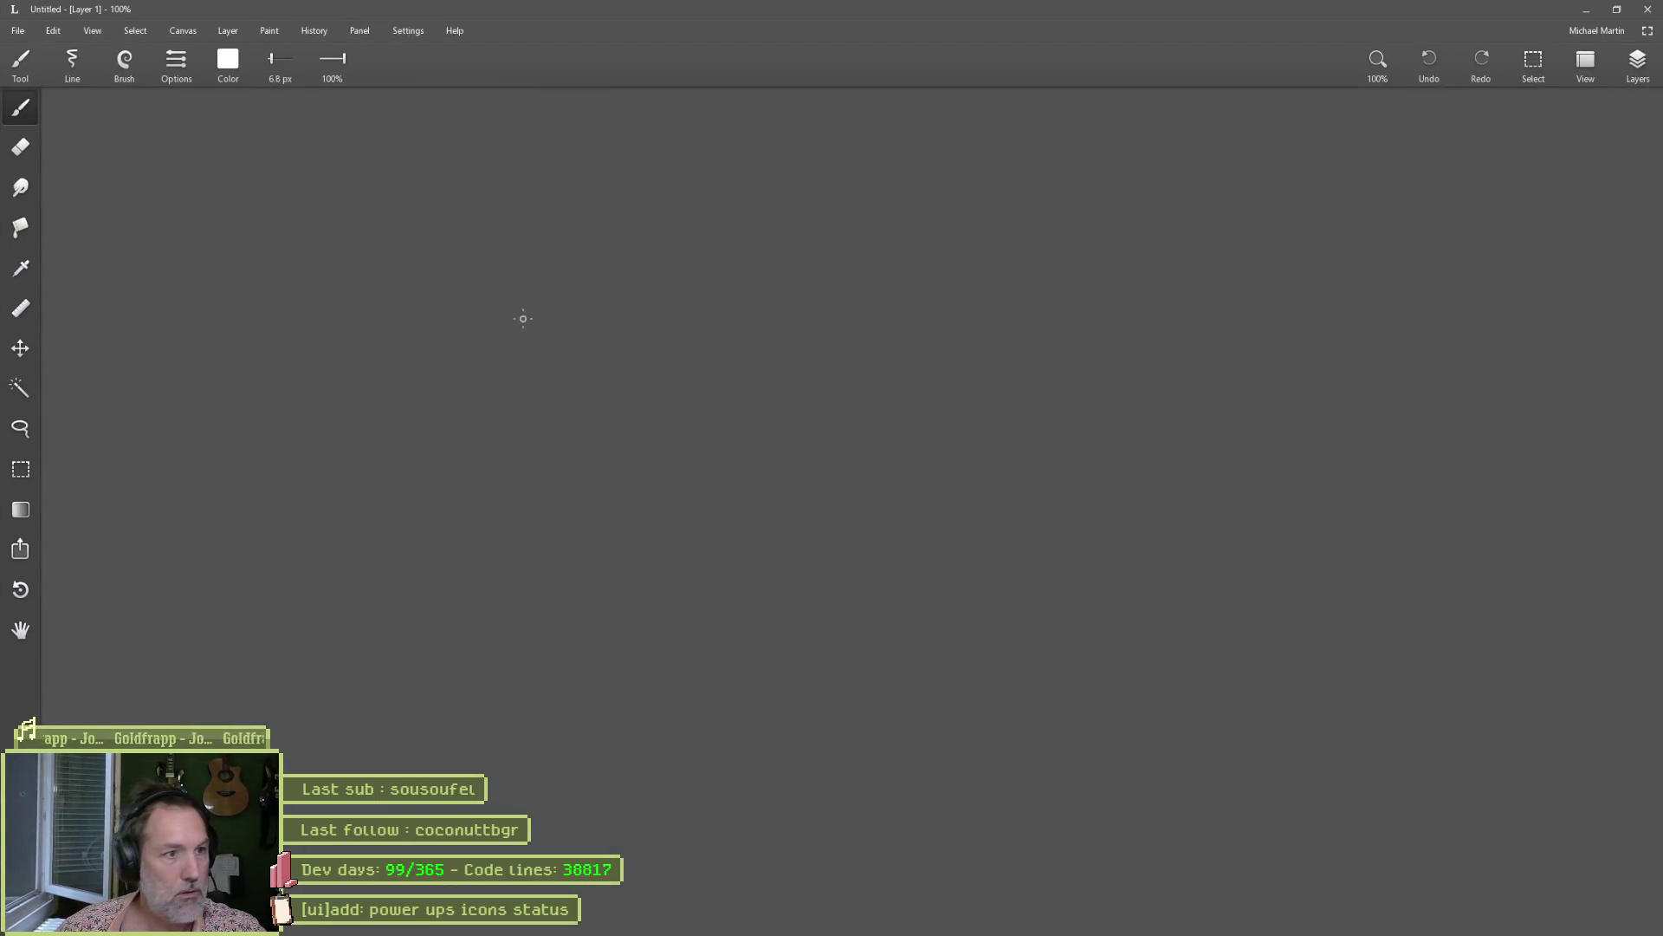
pyautogui.click(236, 76)
pyautogui.moveTo(283, 102); pyautogui.dragTo(506, 103)
pyautogui.moveTo(713, 271)
pyautogui.mouseDown()
pyautogui.moveTo(720, 319)
pyautogui.moveTo(689, 327)
pyautogui.moveTo(771, 340)
pyautogui.mouseUp()
pyautogui.moveTo(829, 265); pyautogui.dragTo(851, 351)
# Handwrite 'wall run' below 'dash', then bring the Asana board back up.
pyautogui.moveTo(698, 416); pyautogui.dragTo(723, 412)
pyautogui.moveTo(757, 416); pyautogui.dragTo(764, 440)
pyautogui.moveTo(782, 439)
pyautogui.mouseDown()
pyautogui.moveTo(788, 388)
pyautogui.moveTo(791, 440)
pyautogui.mouseUp()
pyautogui.moveTo(858, 436)
pyautogui.mouseDown()
pyautogui.moveTo(861, 458)
pyautogui.moveTo(875, 414)
pyautogui.mouseUp()
pyautogui.moveTo(882, 416)
pyautogui.mouseDown()
pyautogui.moveTo(906, 446)
pyautogui.moveTo(954, 455)
pyautogui.mouseUp()
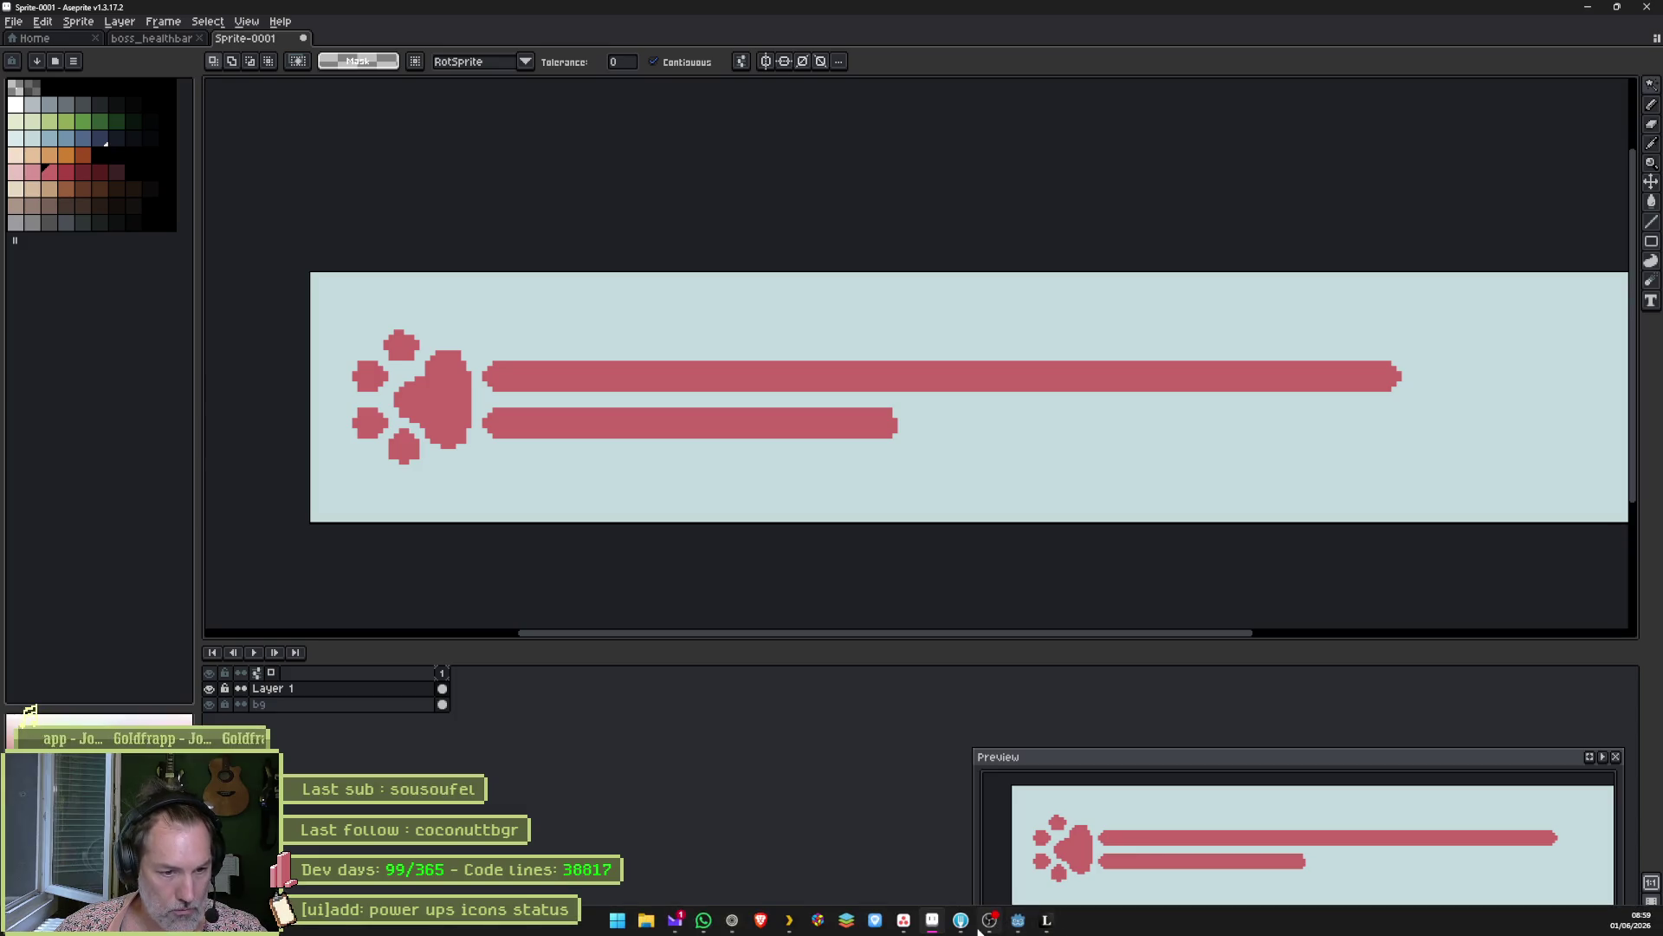
pyautogui.click(903, 920)
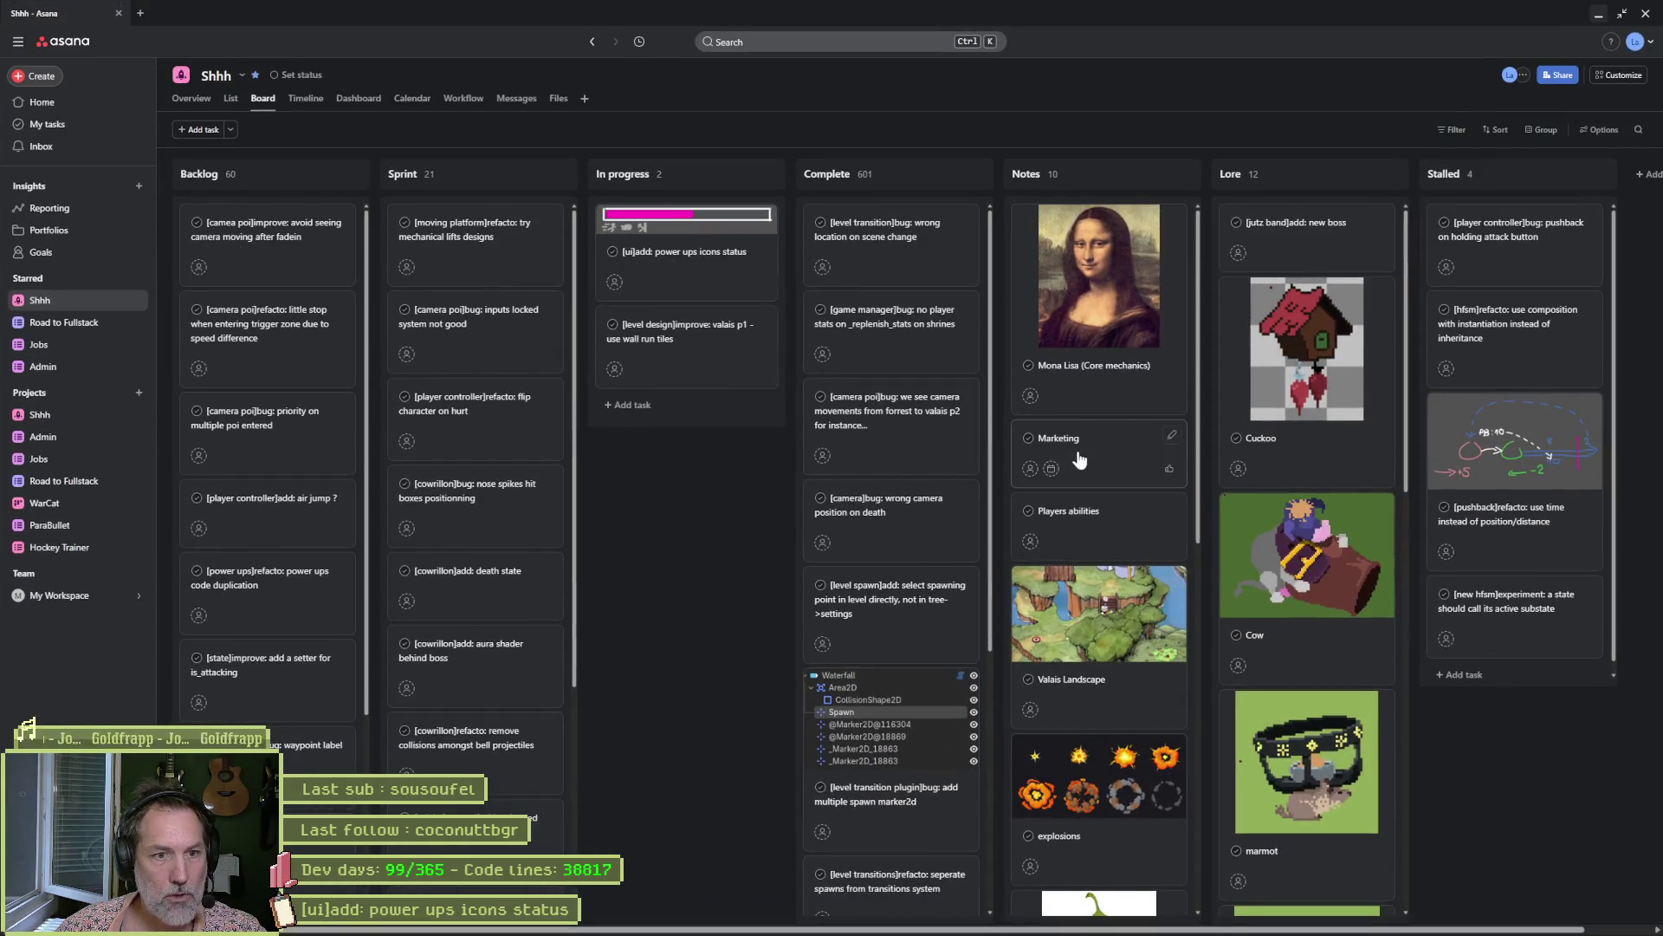
# Open the Mona Lisa (Core mechanics) note, then the Players abilities note in the Notes column.
pyautogui.click(1112, 390)
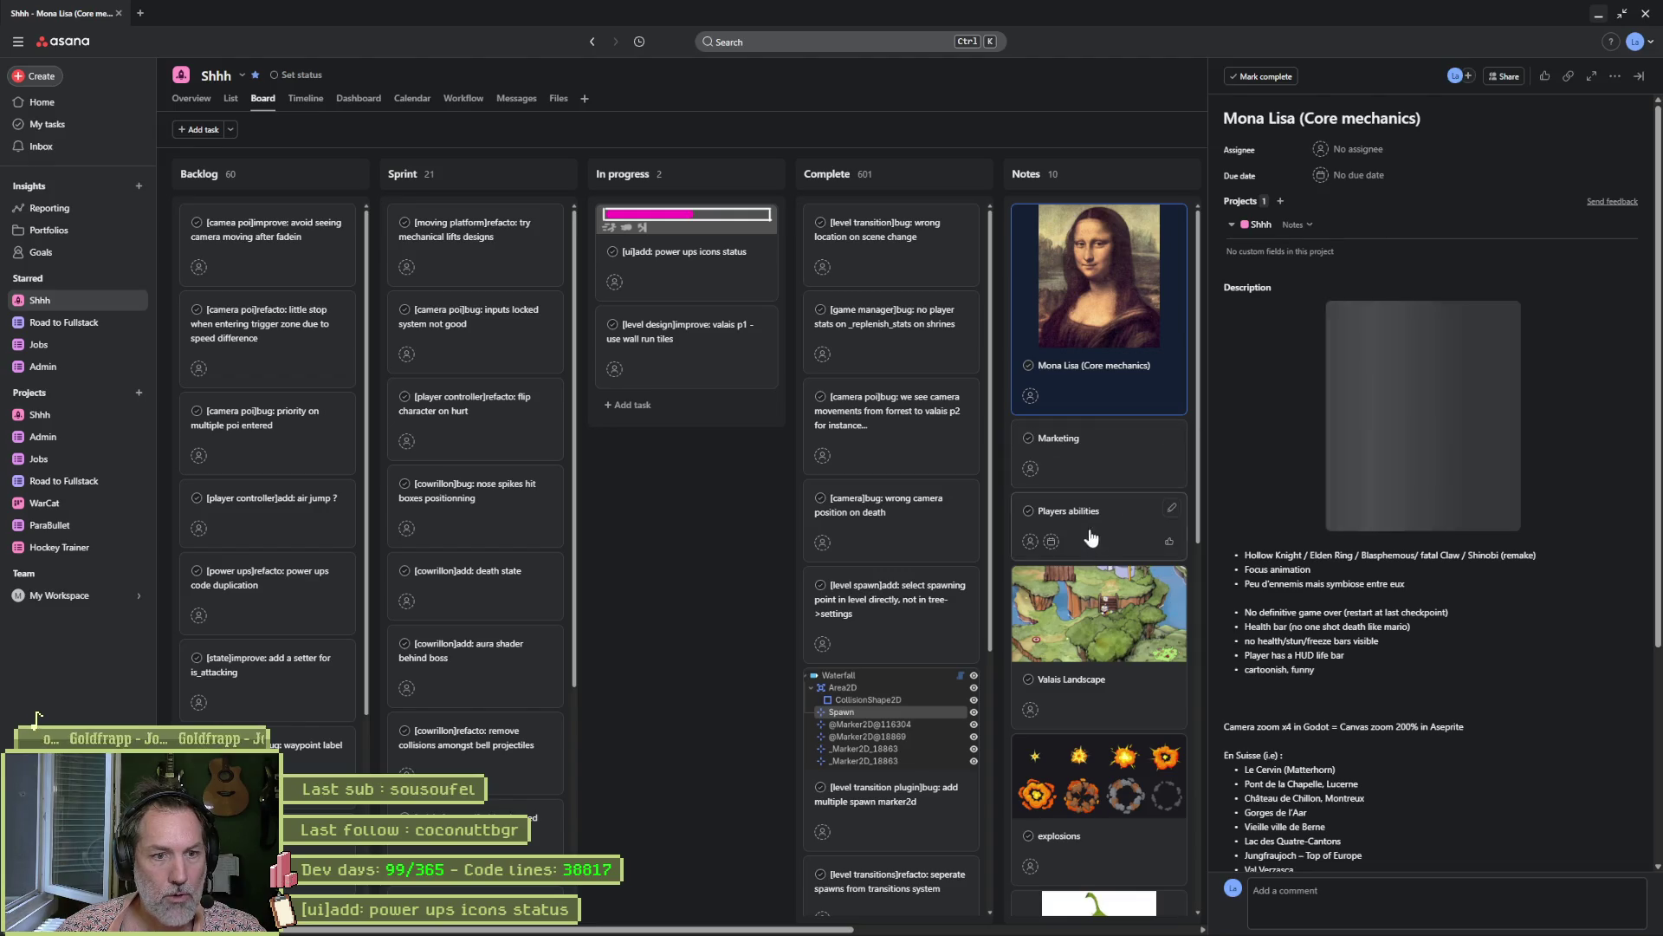
pyautogui.click(1098, 533)
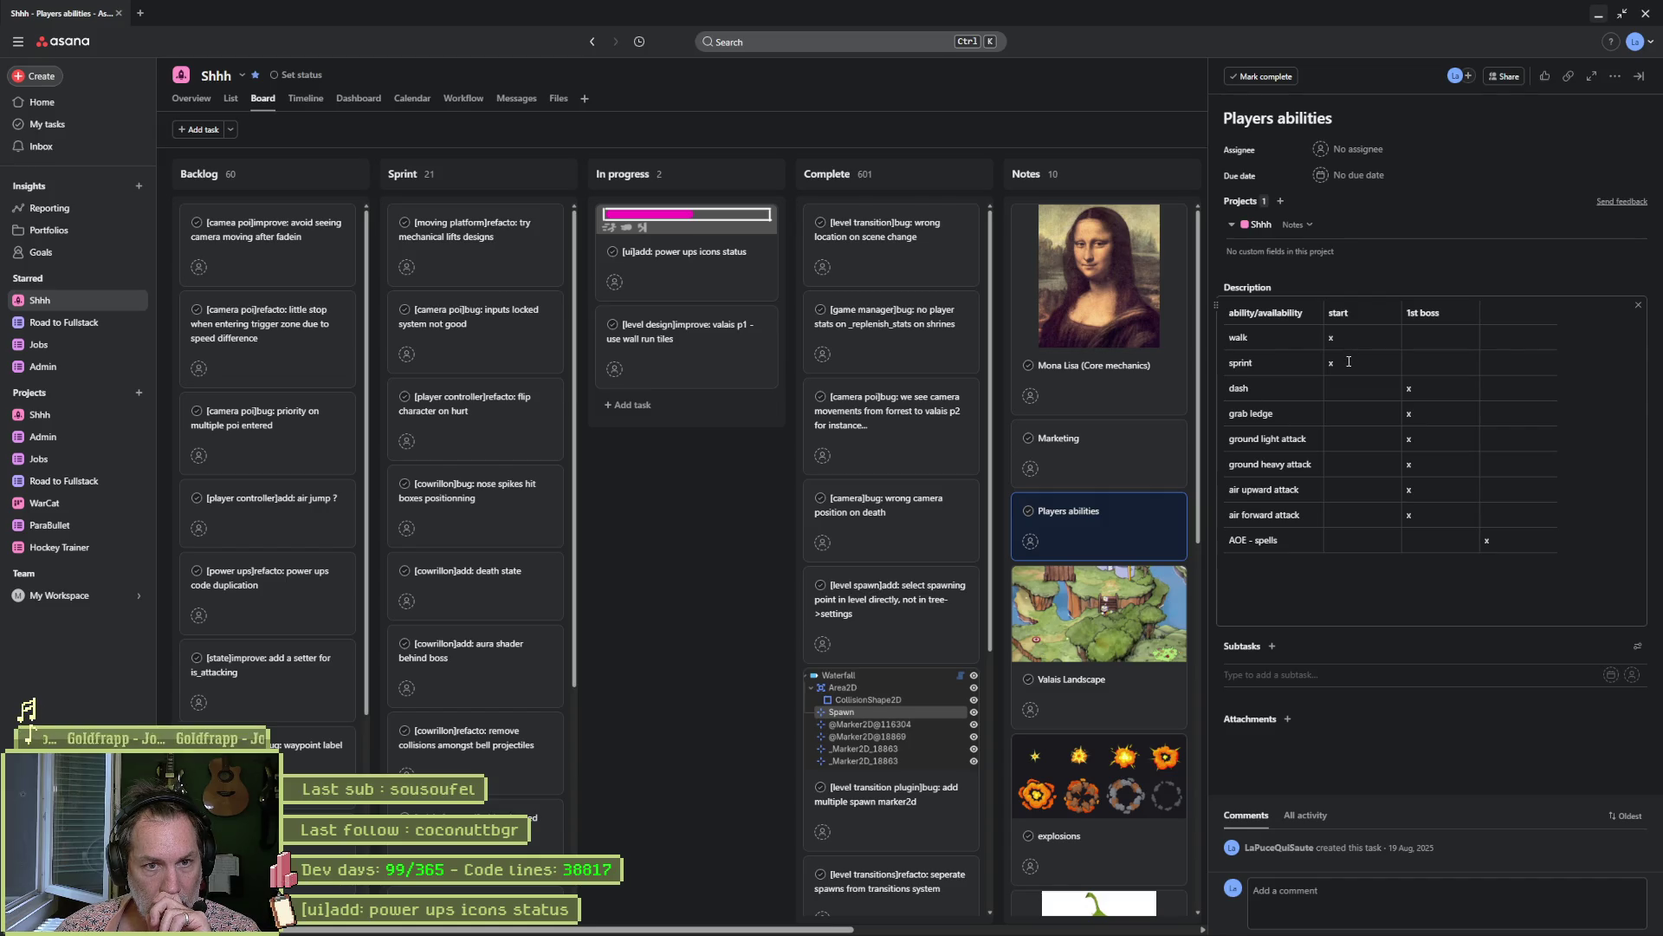
pyautogui.click(1433, 413)
pyautogui.click(1374, 417)
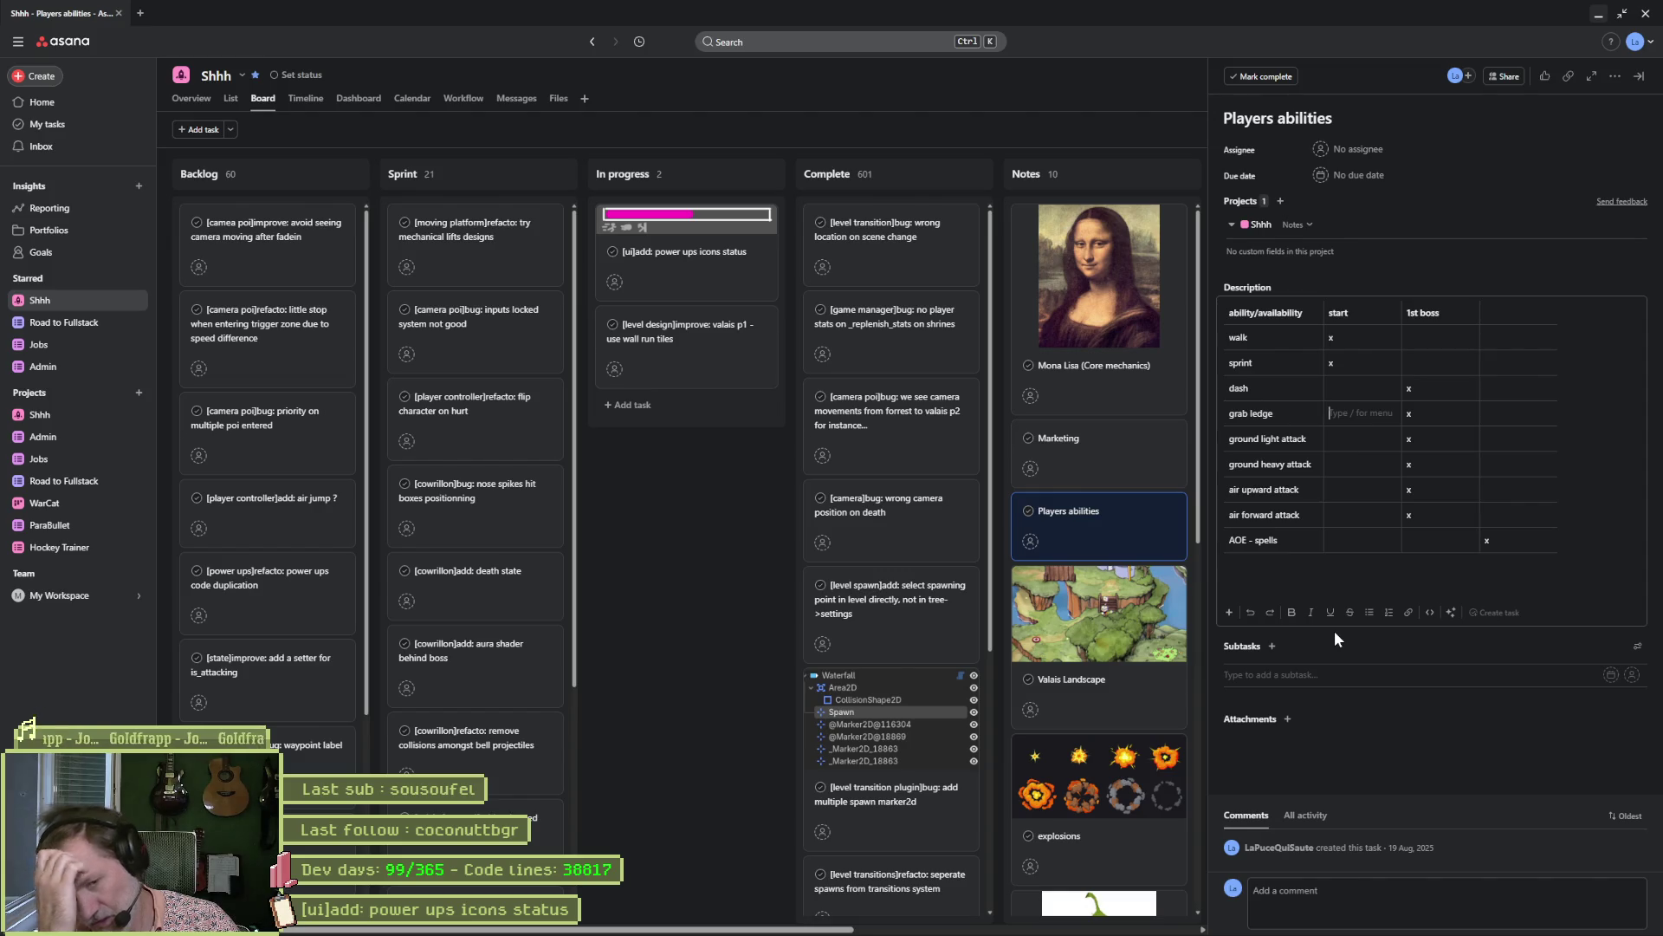
pyautogui.click(1292, 539)
pyautogui.moveTo(1479, 538); pyautogui.dragTo(1230, 511)
pyautogui.hotkey('ctrl', 'c')
pyautogui.click(1520, 540)
pyautogui.hotkey('ctrl', 'v')
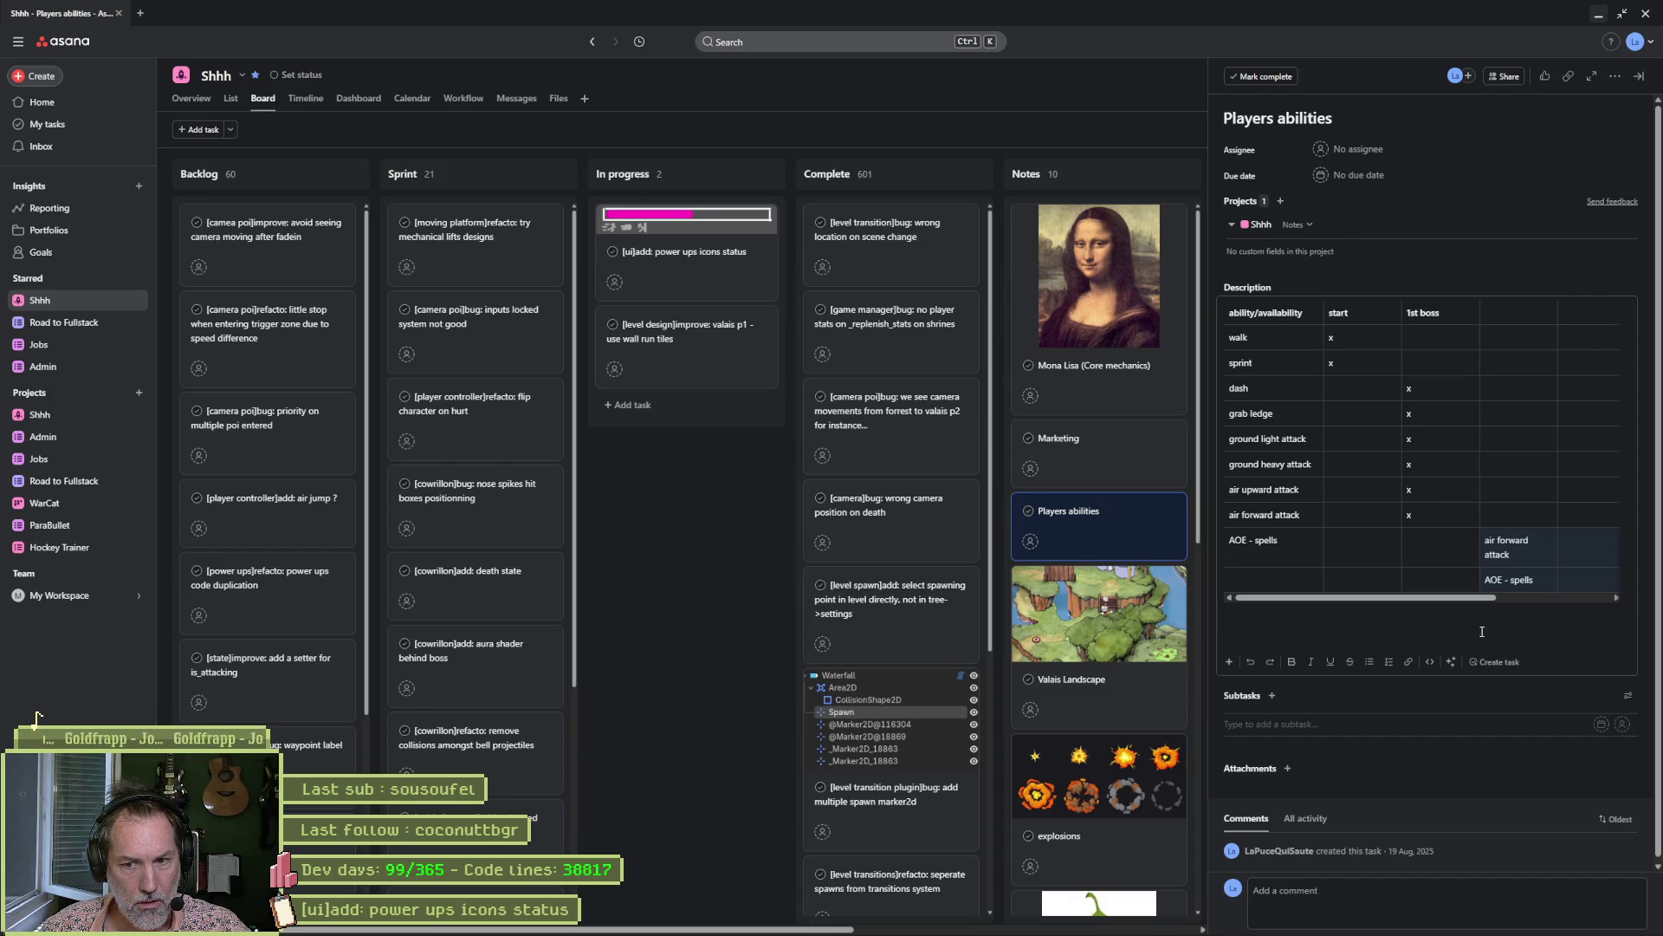
pyautogui.hotkey('ctrl', 'z')
pyautogui.hotkey('ctrl', 'z')
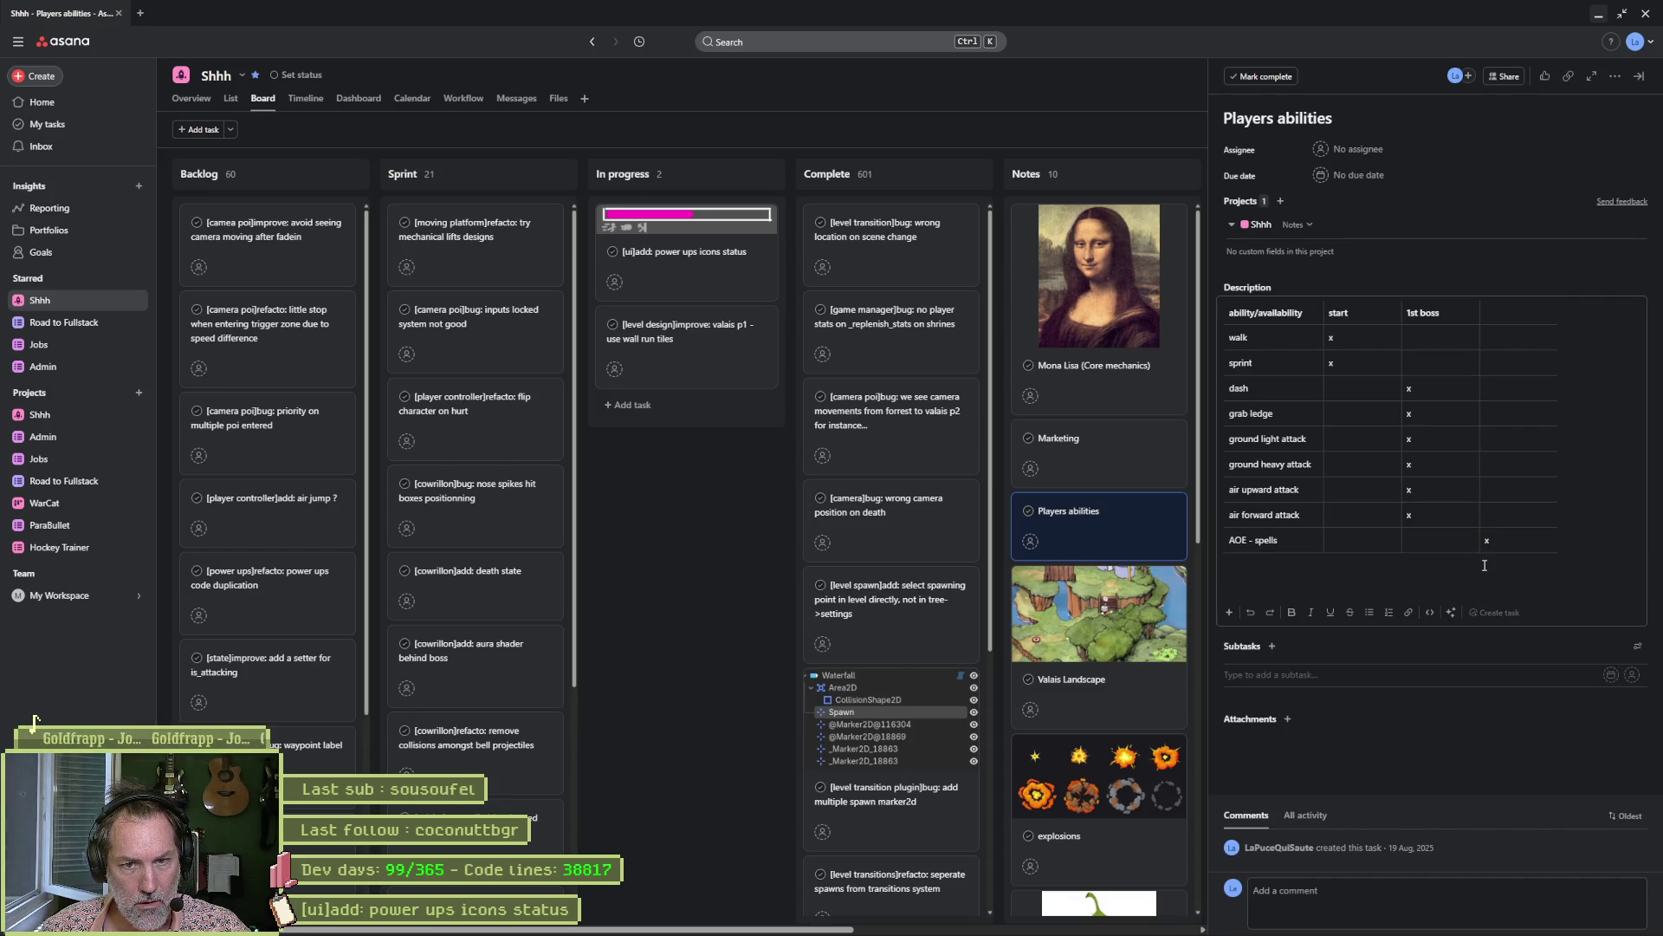
pyautogui.press('BackSpace')
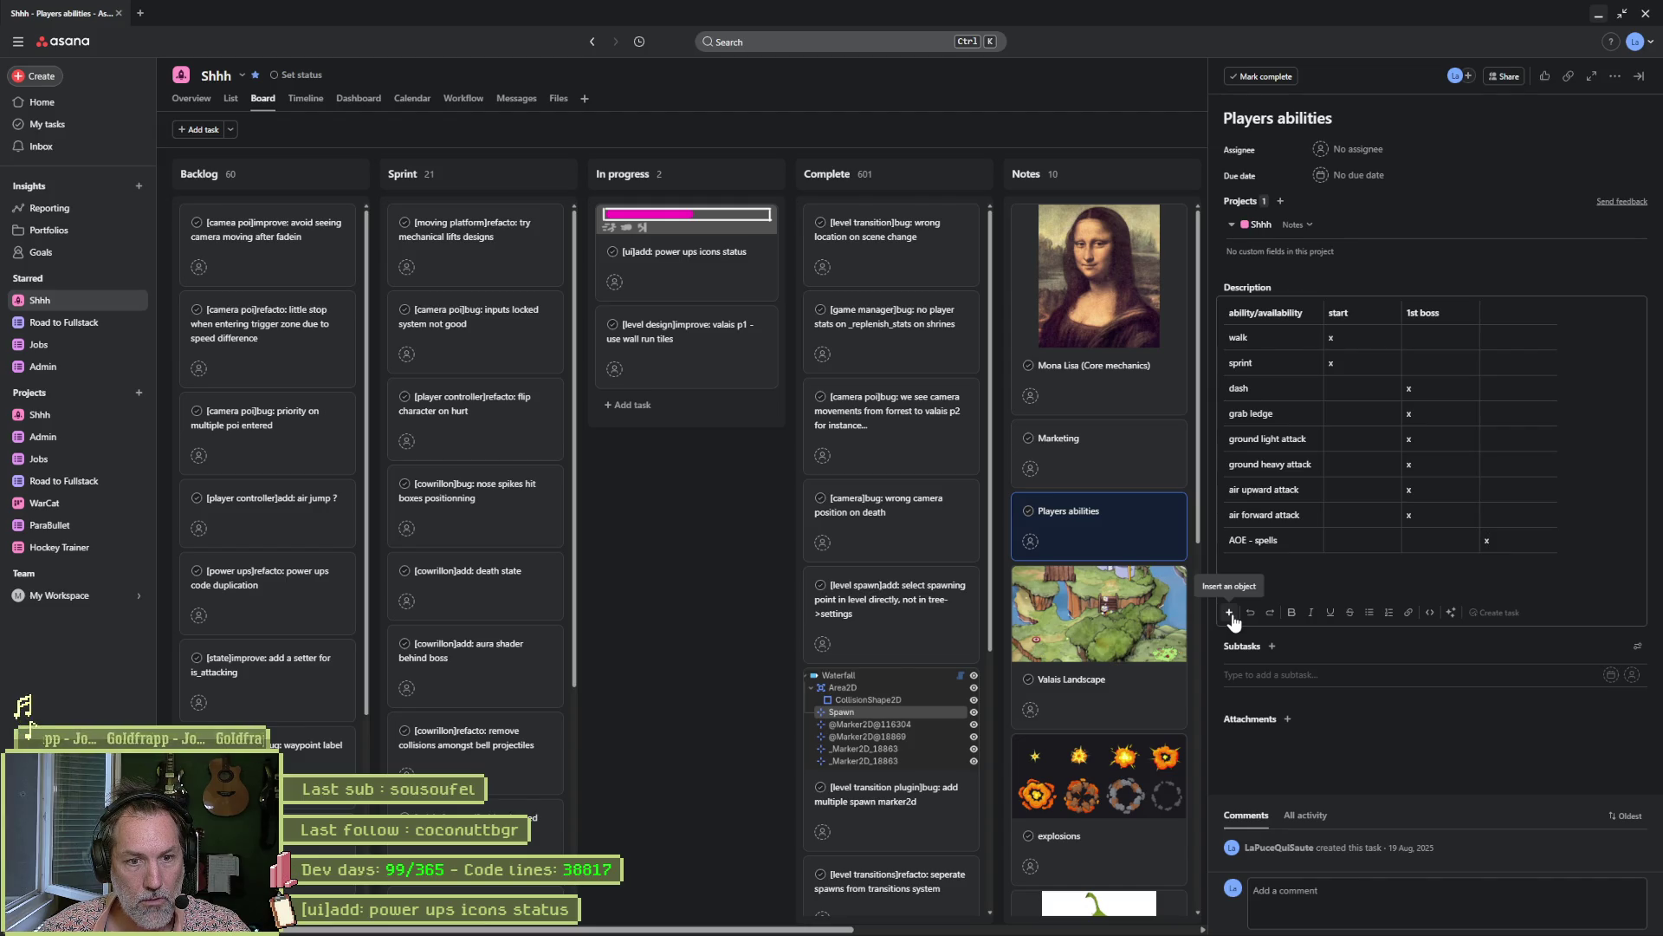
pyautogui.click(1568, 538)
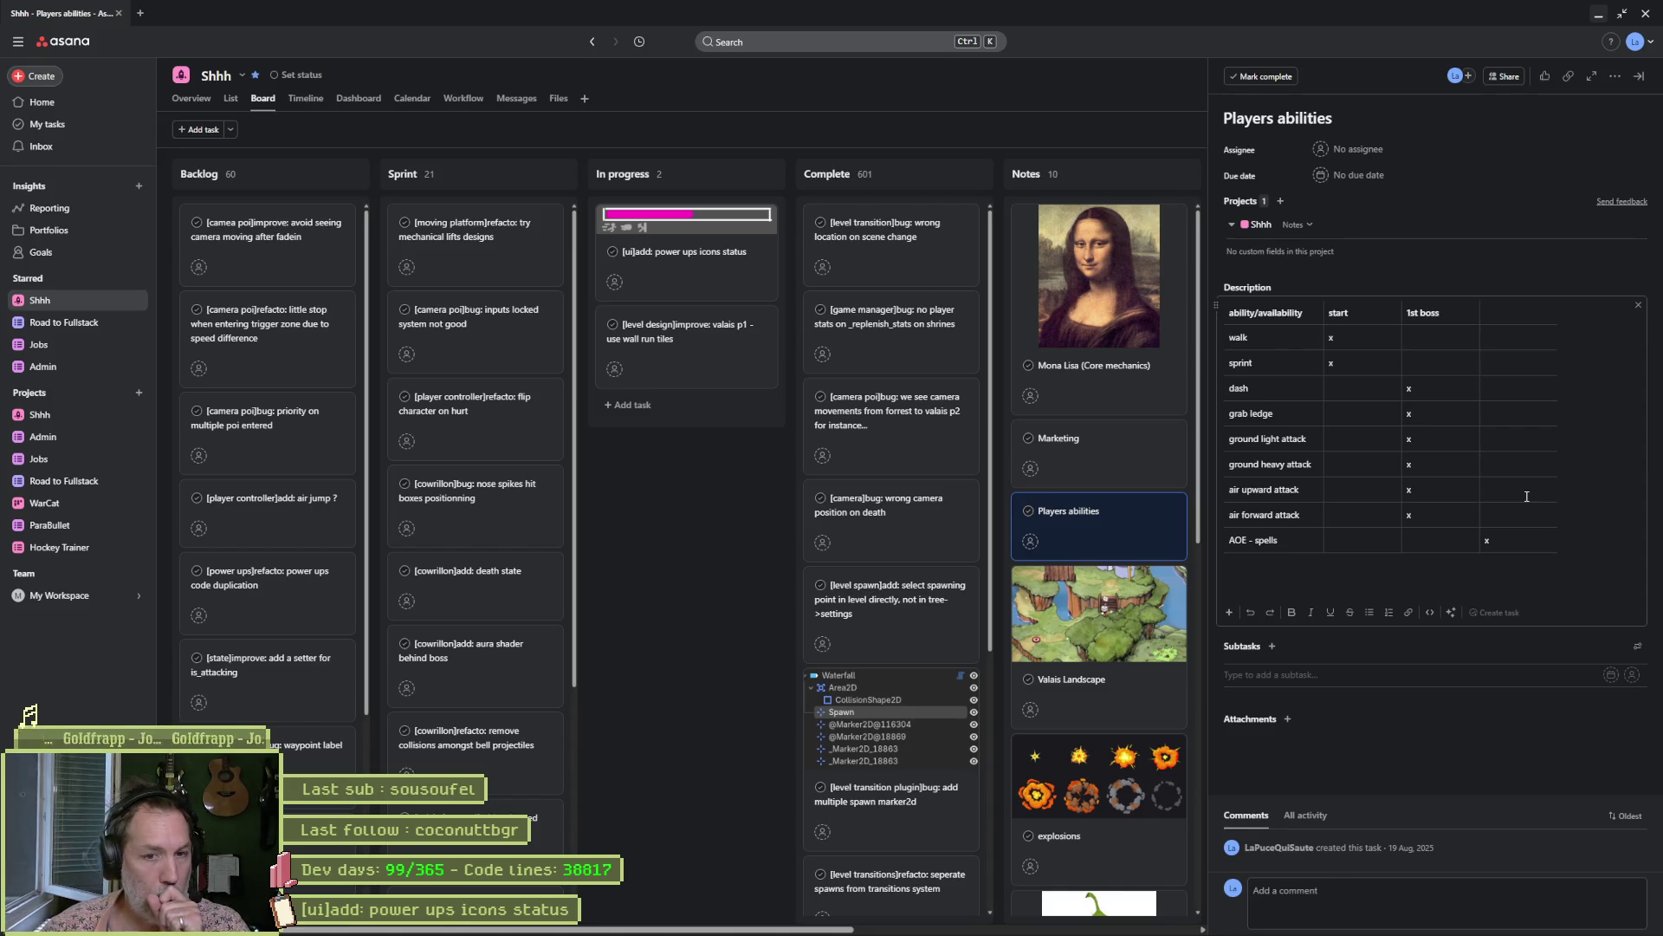
pyautogui.click(1217, 305)
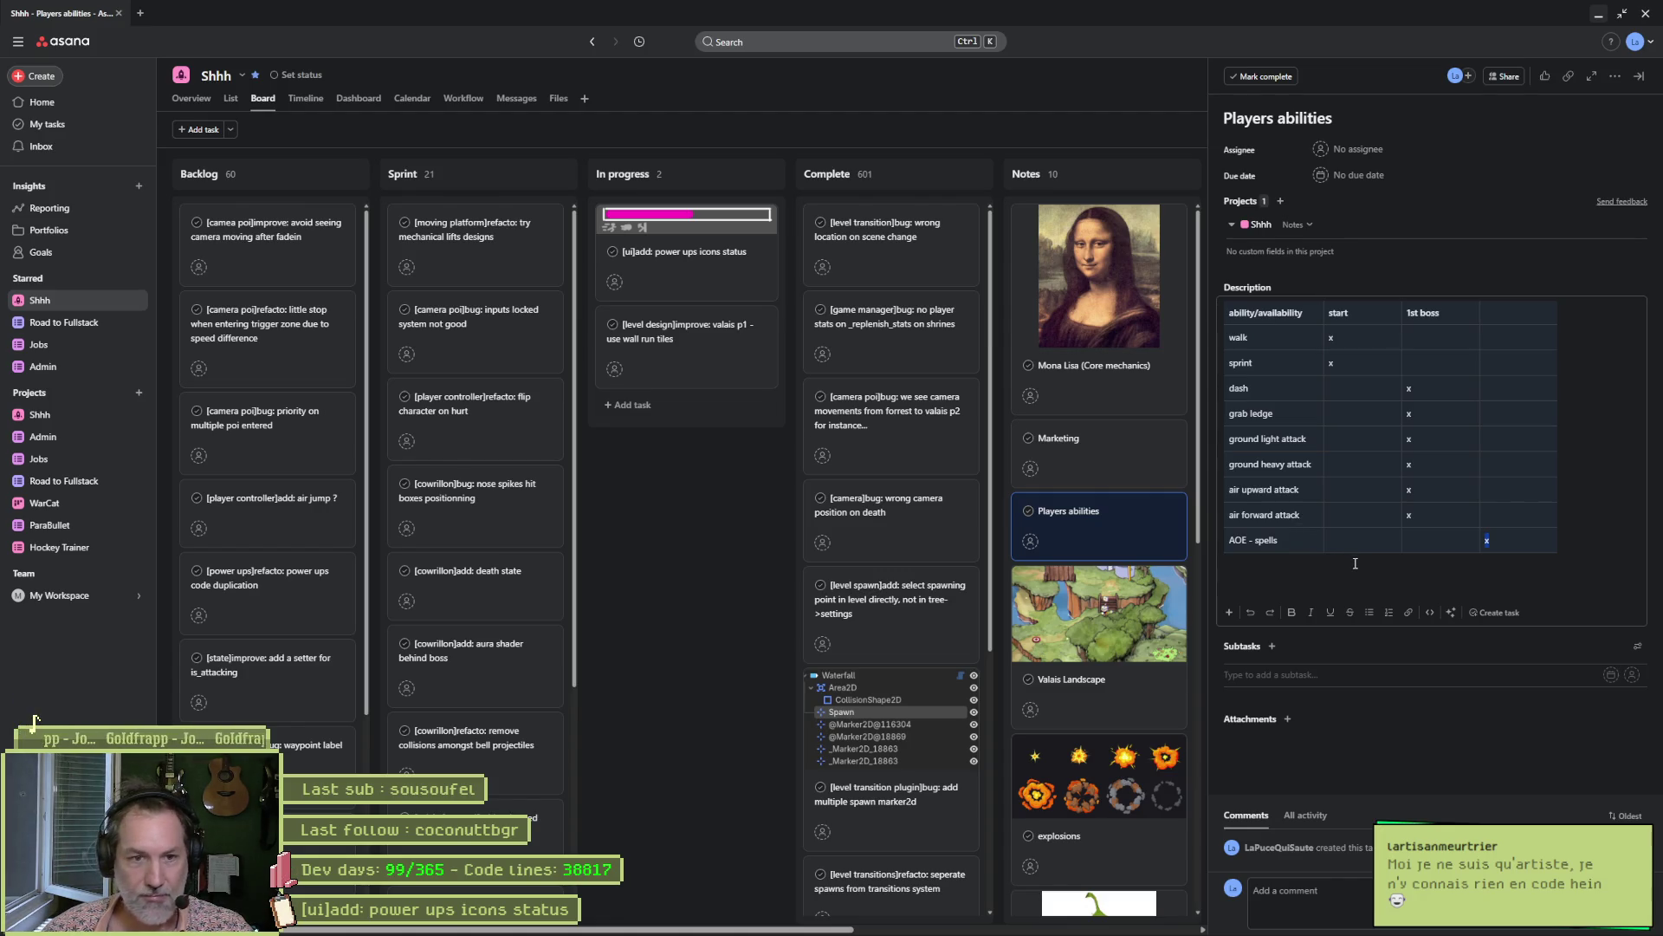
pyautogui.click(1280, 515)
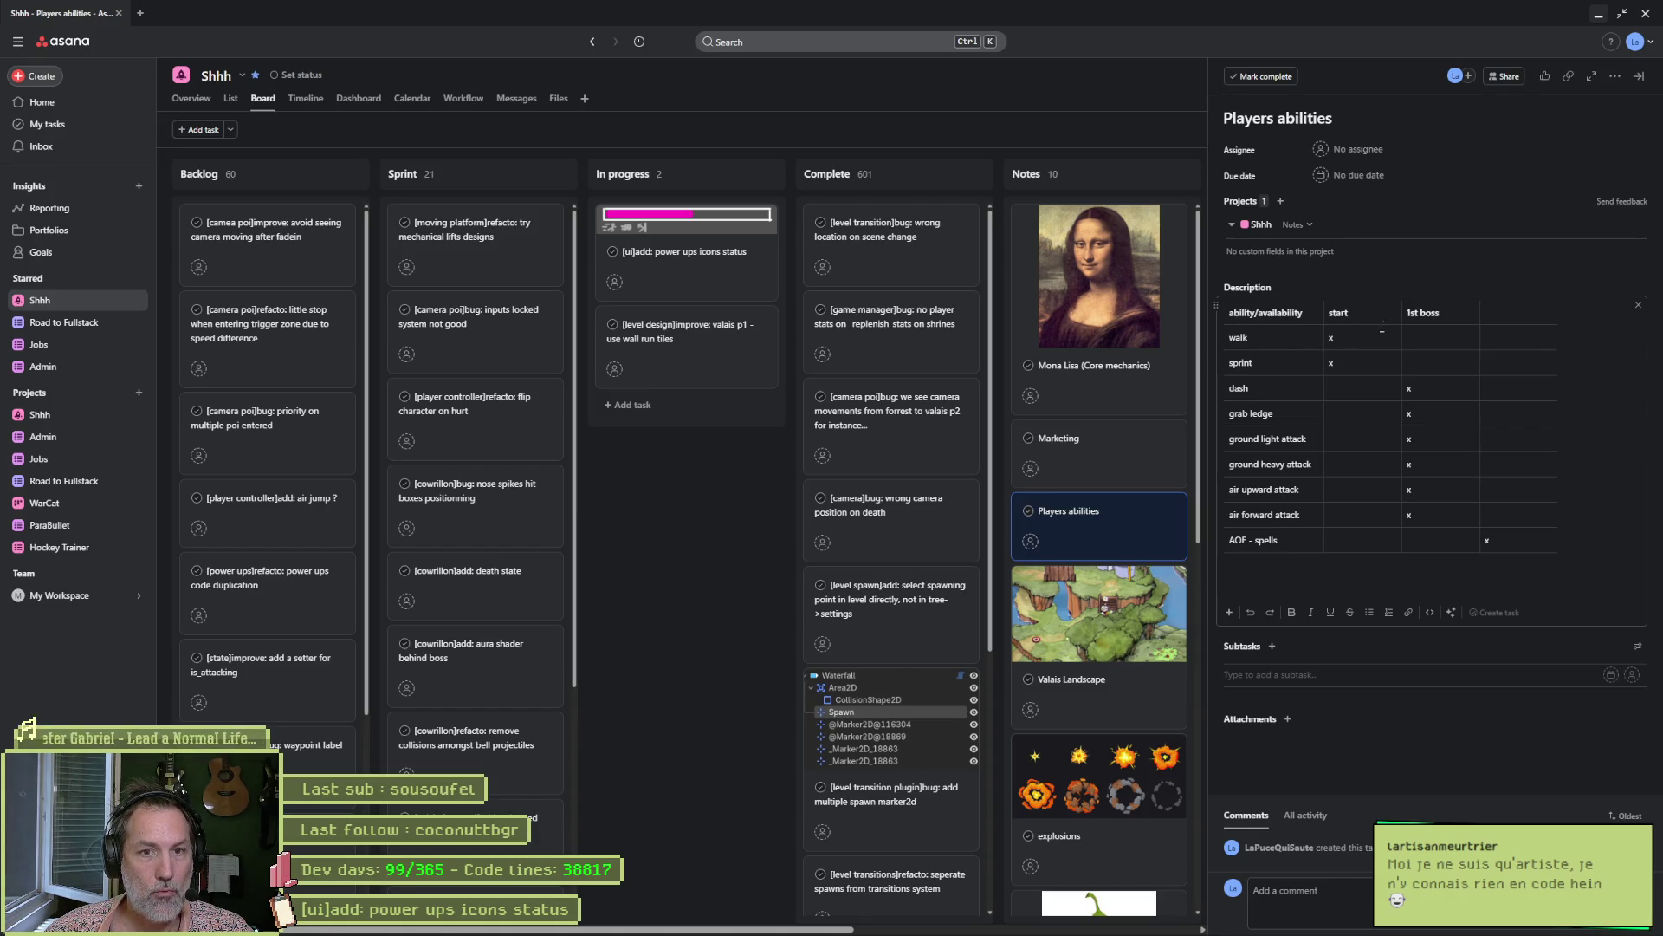
# Move the abilities table's x marks from the 1st boss column to the start column.
pyautogui.doubleClick(1336, 316)
pyautogui.click(1312, 343)
pyautogui.click(1337, 363)
pyautogui.doubleClick(1330, 363)
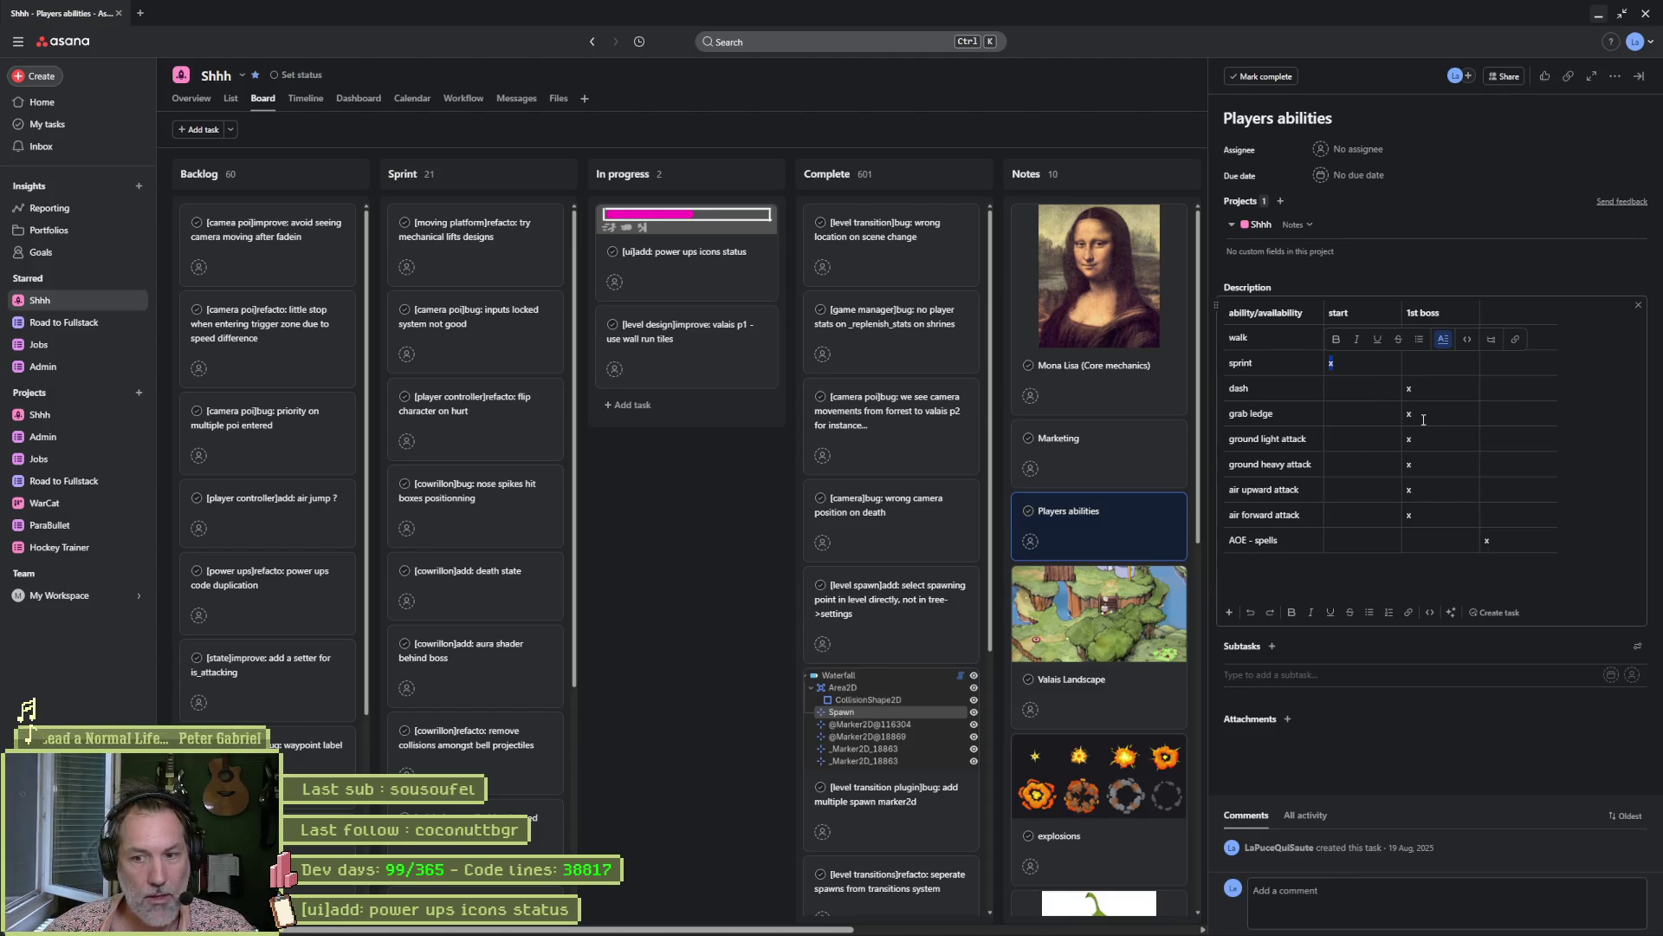
pyautogui.click(1425, 391)
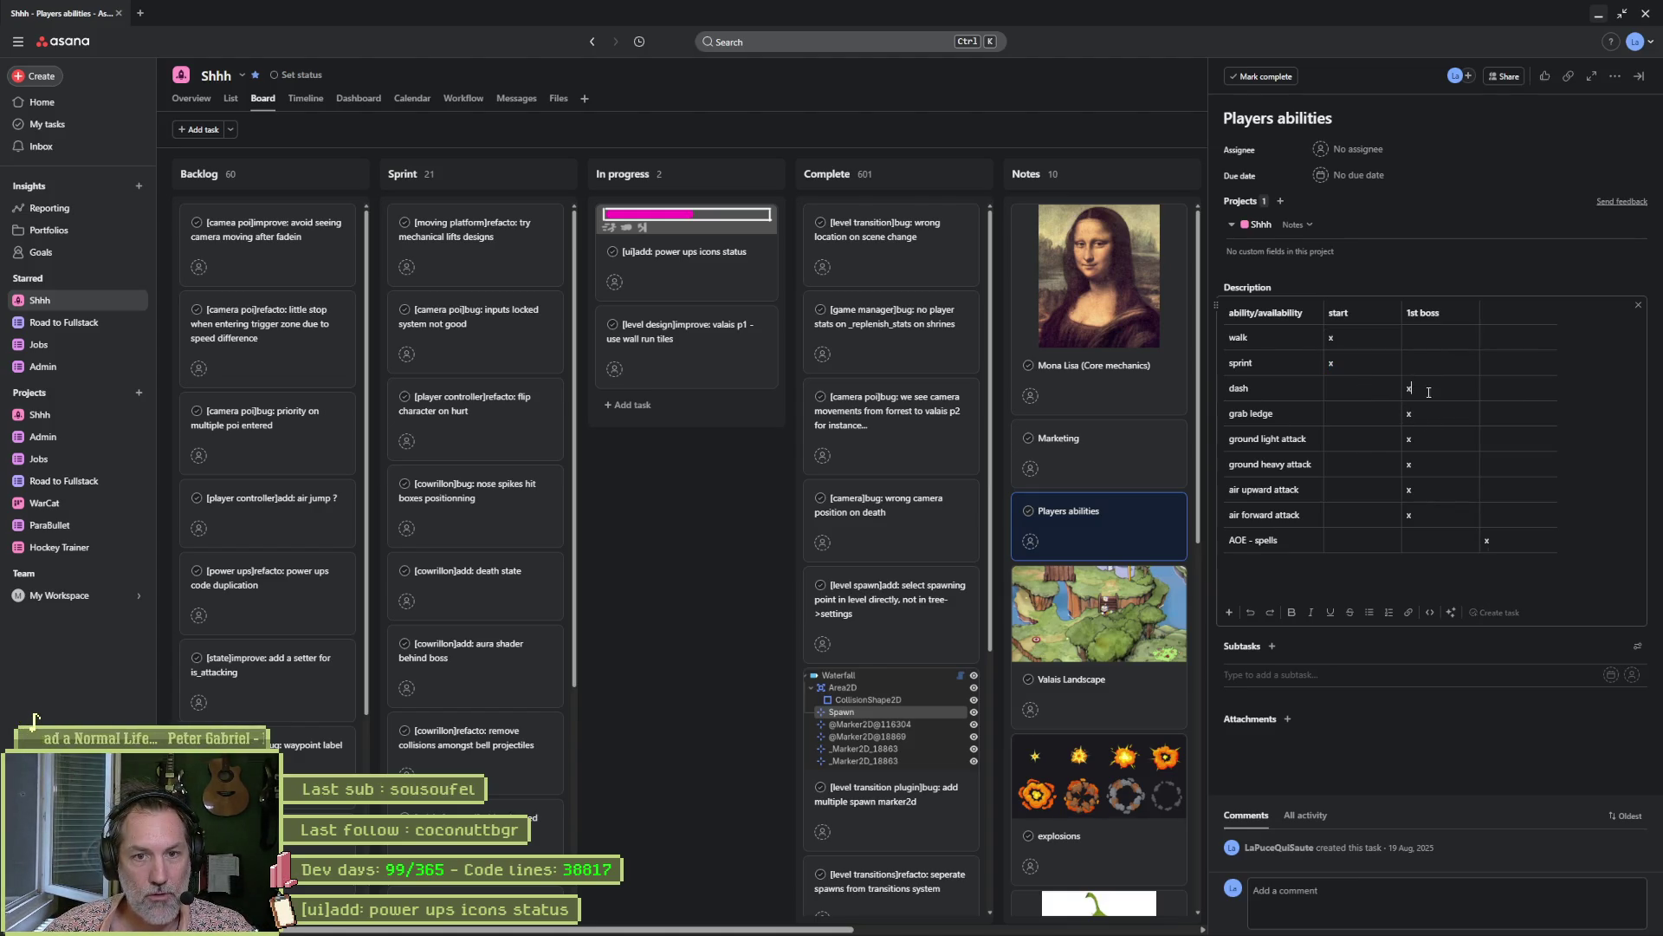
pyautogui.tripleClick(1435, 314)
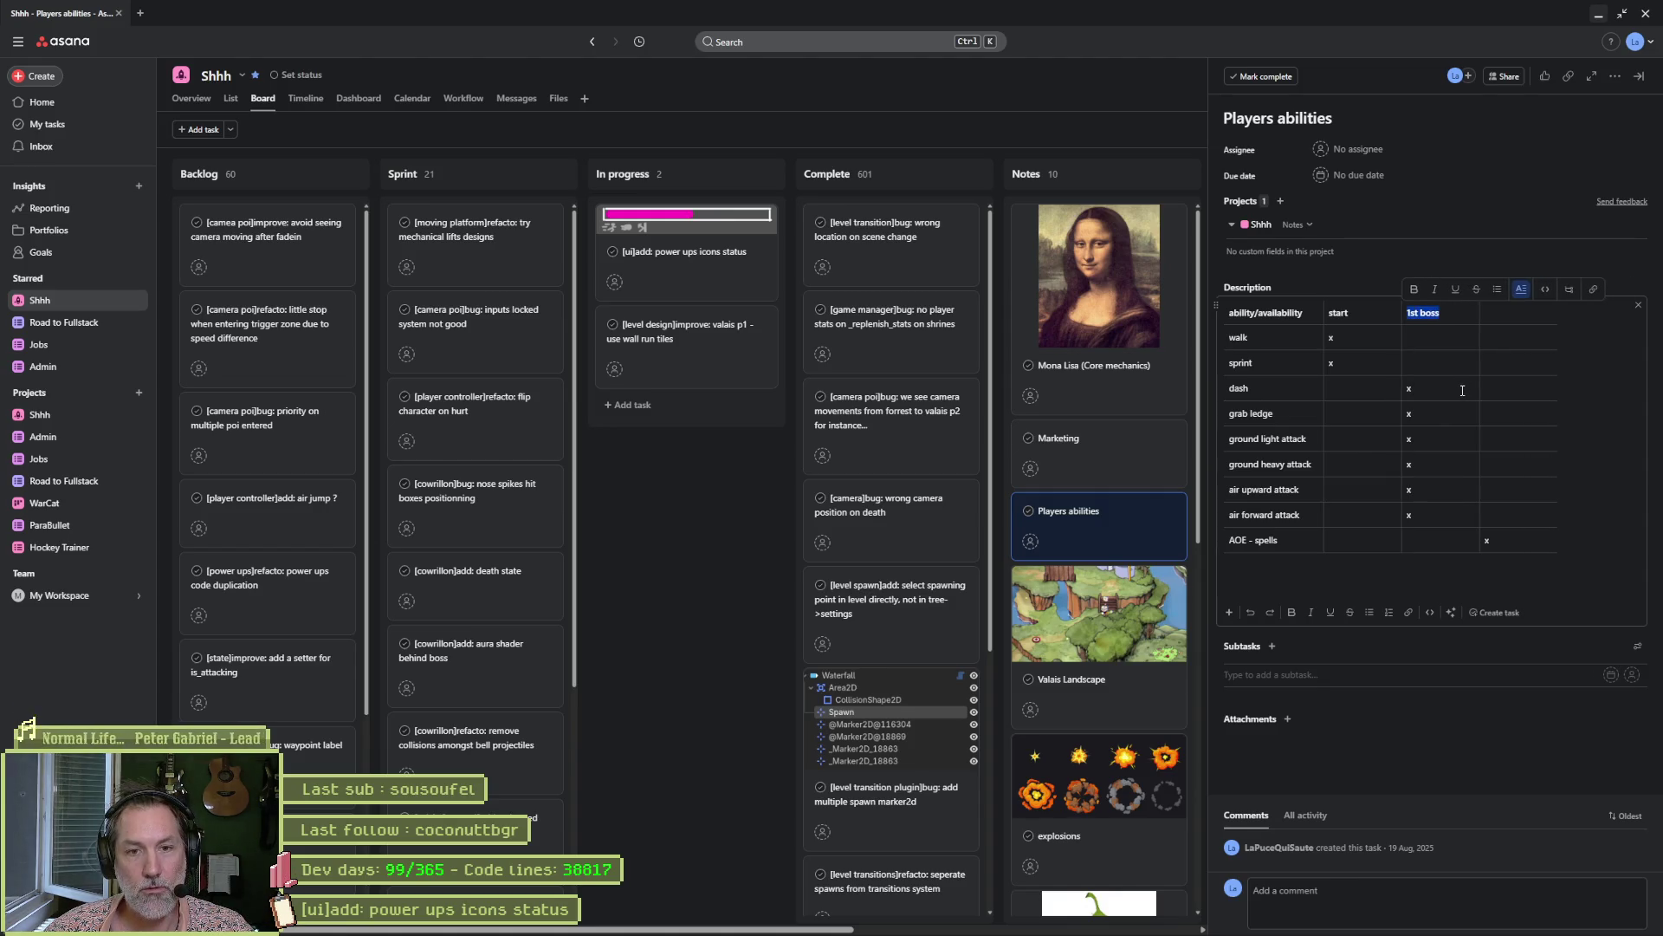
pyautogui.doubleClick(1415, 387)
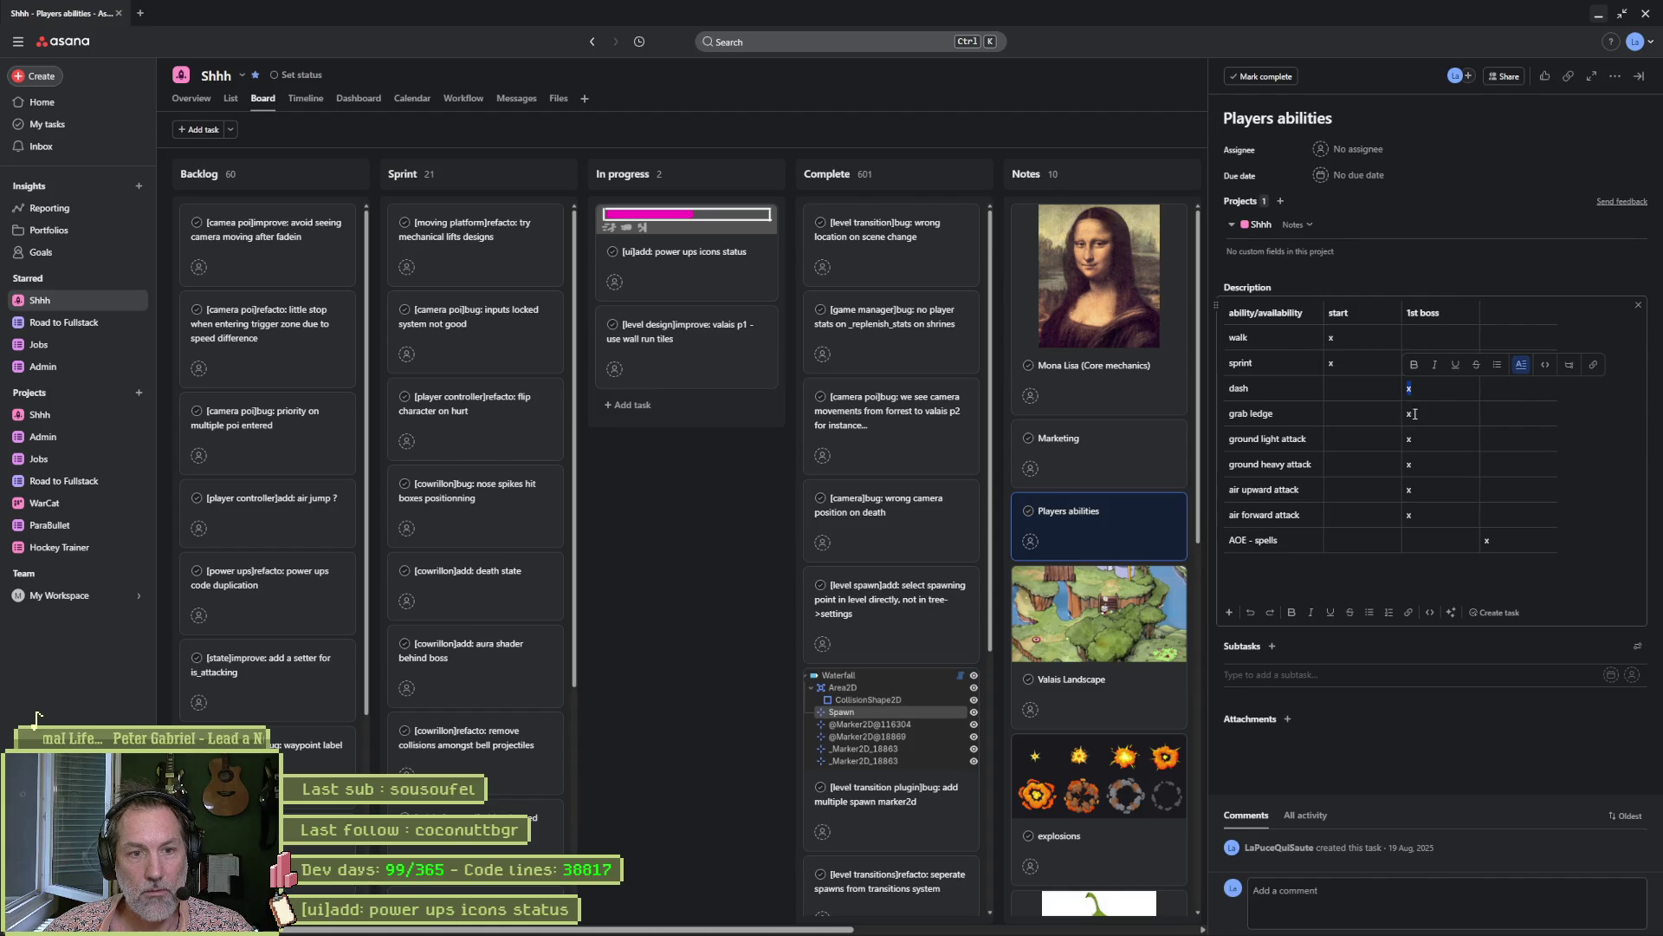
pyautogui.doubleClick(1408, 416)
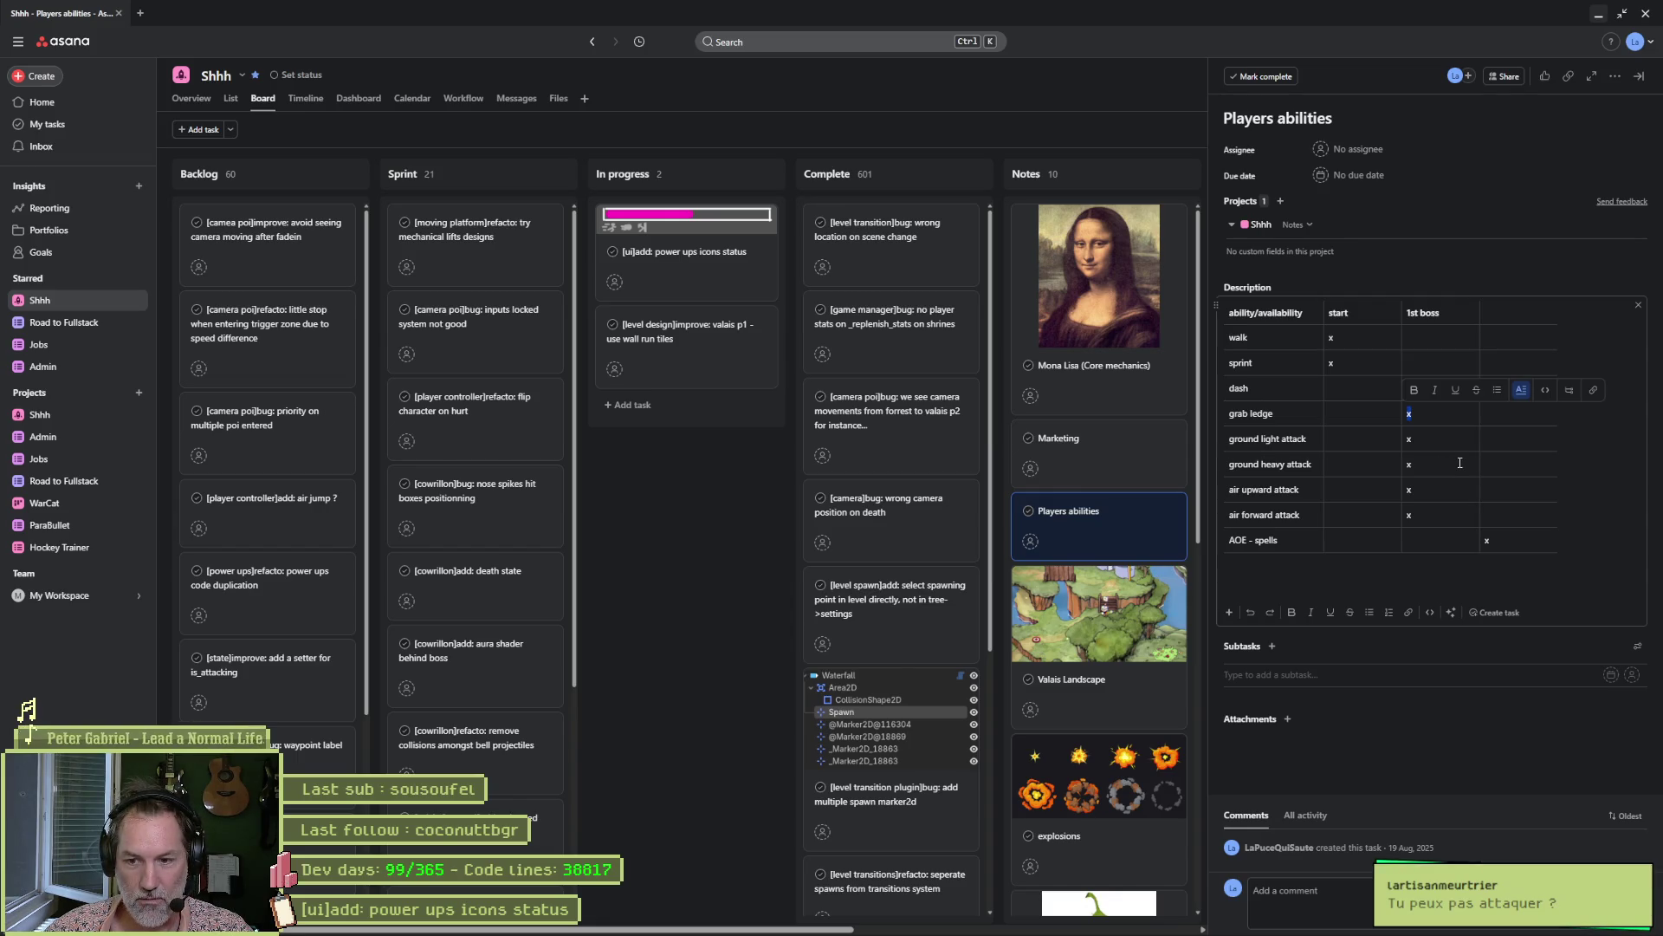
pyautogui.moveTo(1409, 413)
pyautogui.mouseDown()
pyautogui.moveTo(1408, 388)
pyautogui.moveTo(1386, 440)
pyautogui.moveTo(1332, 439)
pyautogui.mouseUp()
pyautogui.doubleClick(1408, 439)
pyautogui.click(1340, 466)
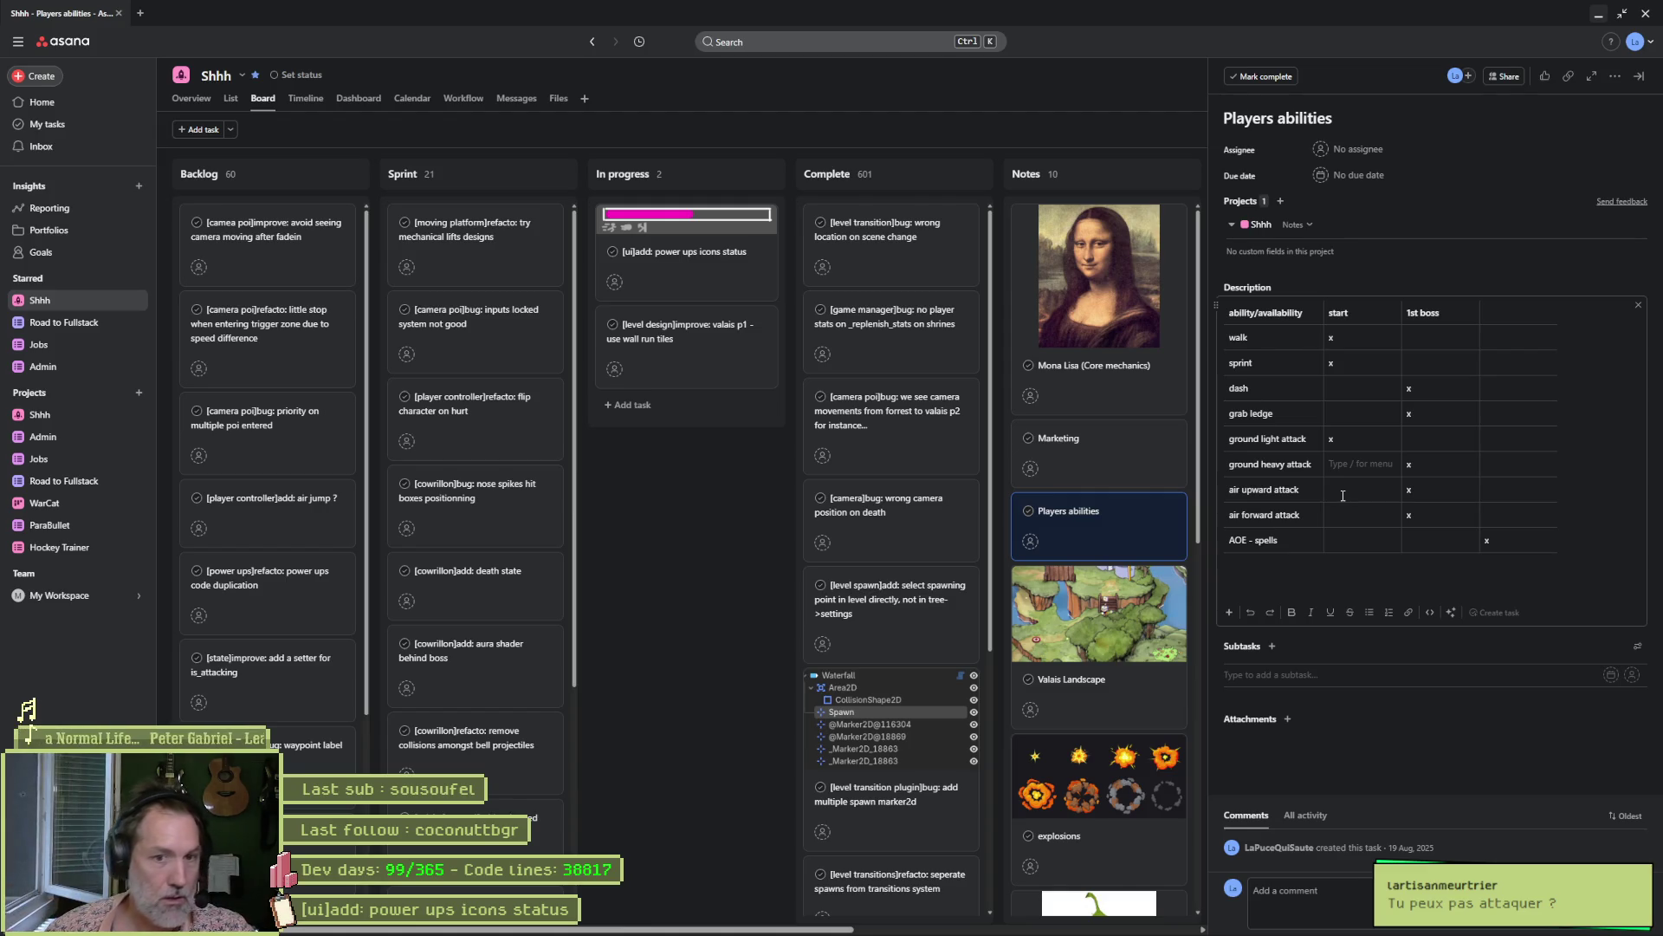
# Rename 'ground light attack' to 'ground normal attacks' and widen the ability column.
pyautogui.doubleClick(1270, 439)
pyautogui.write('normal')
pyautogui.press('End')
pyautogui.write('s')
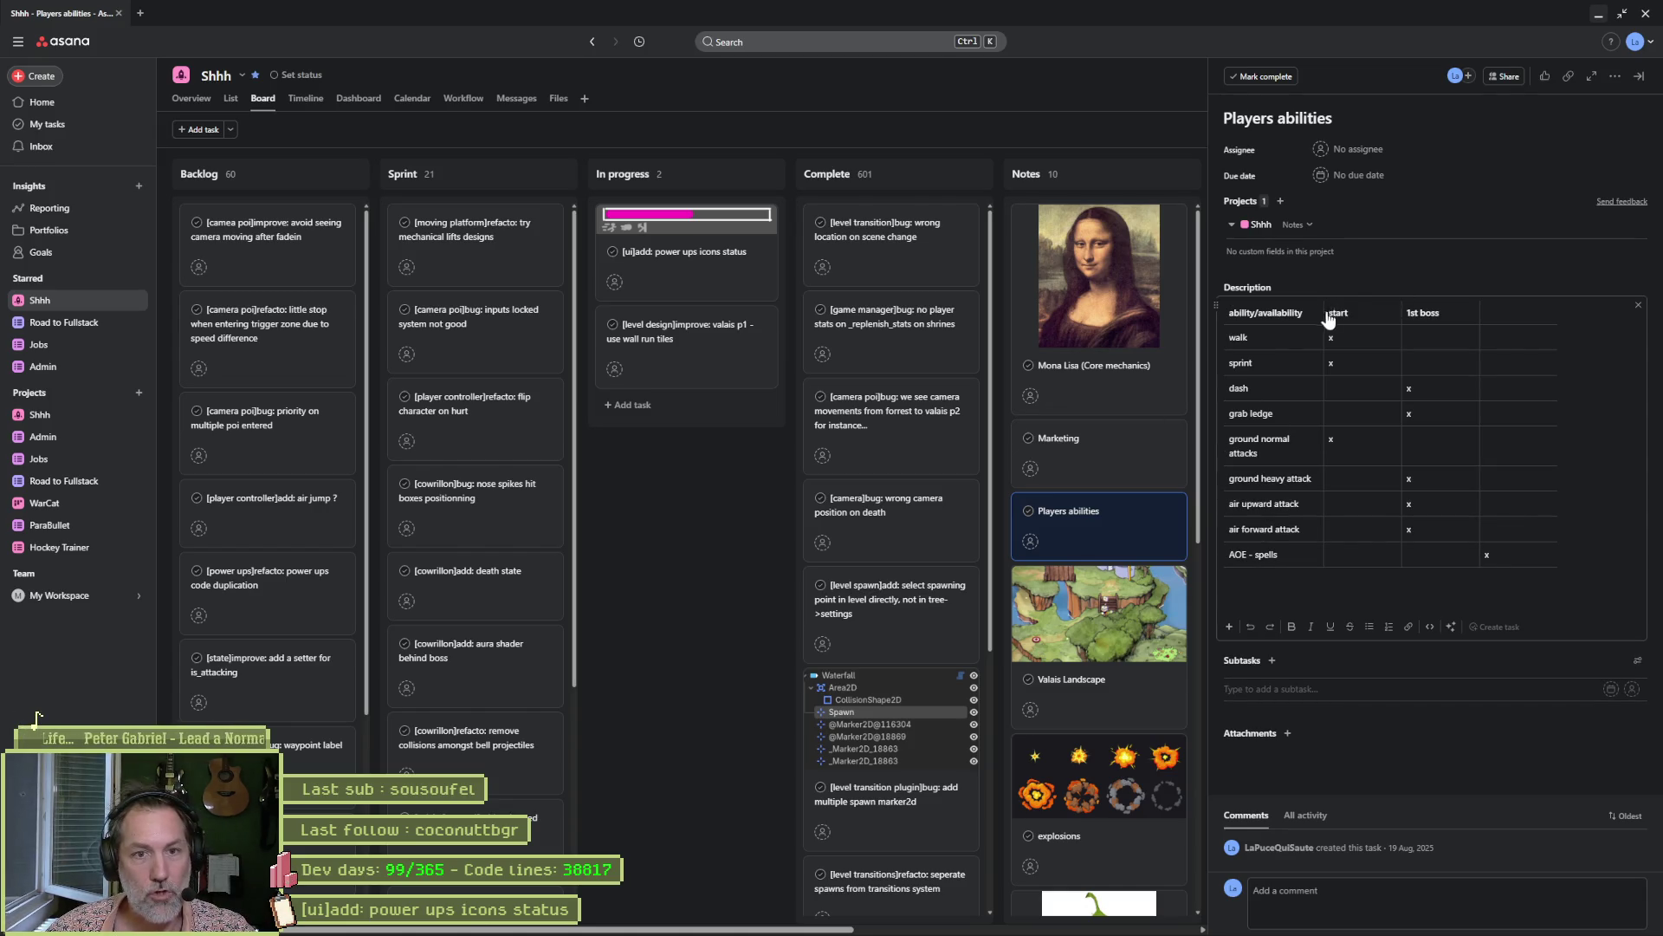
pyautogui.moveTo(1325, 318); pyautogui.dragTo(1336, 318)
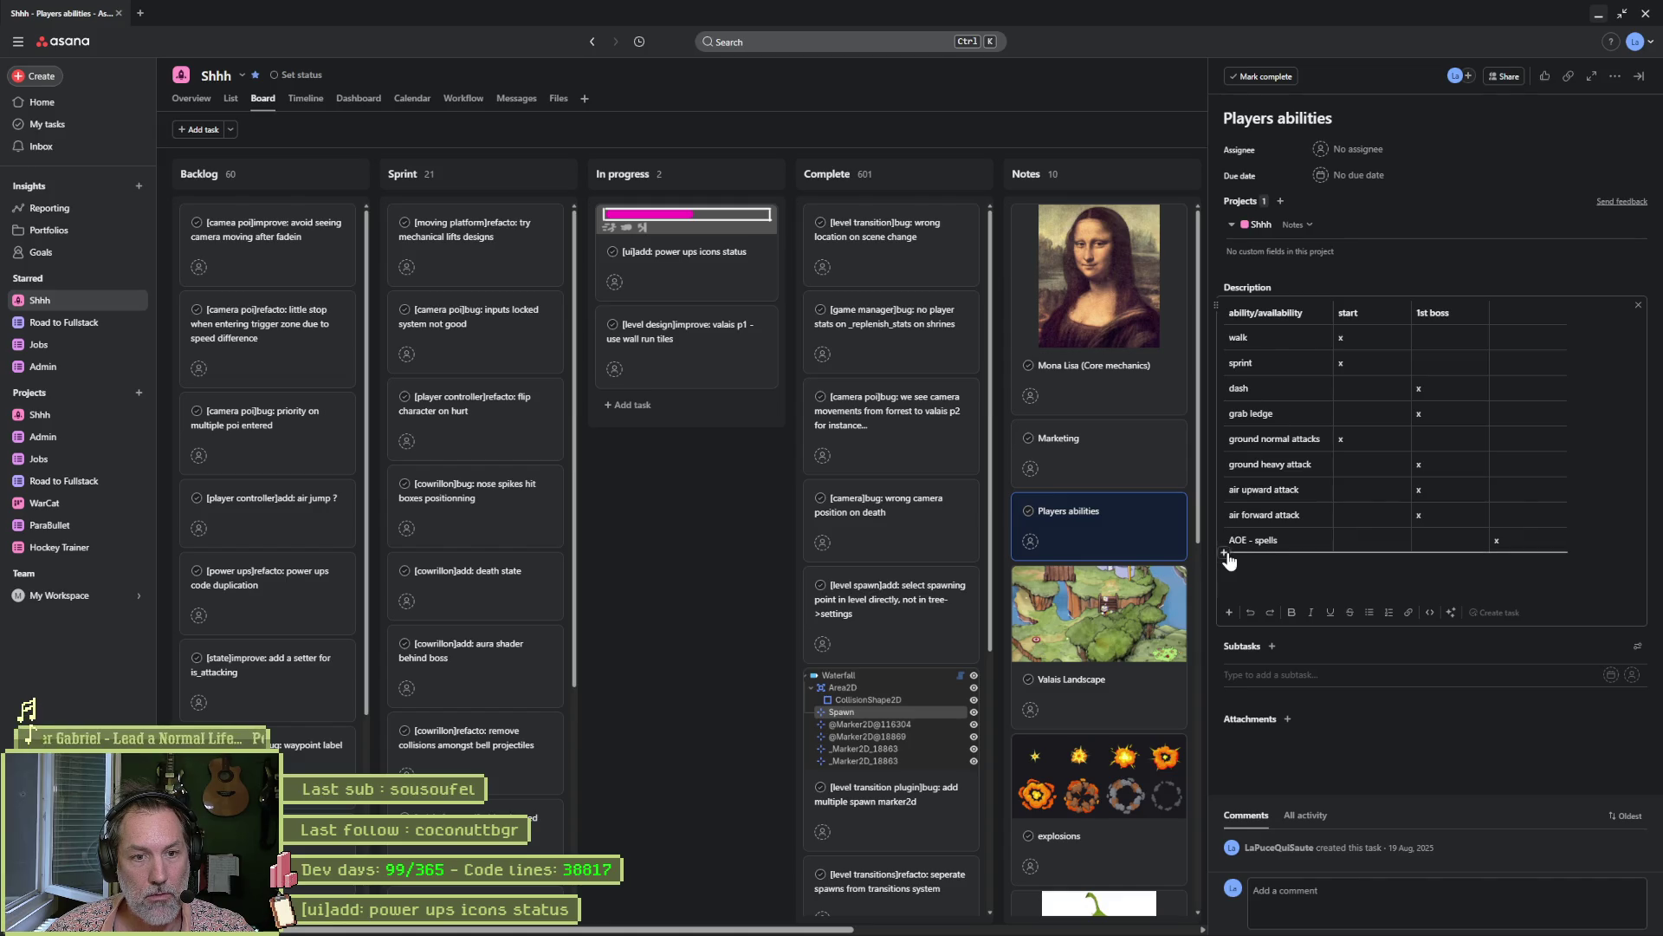
# Add a row below 'AOE - spells', rename 'ground heavy attack' to 'mana attack', and return to Godot.
pyautogui.click(1225, 554)
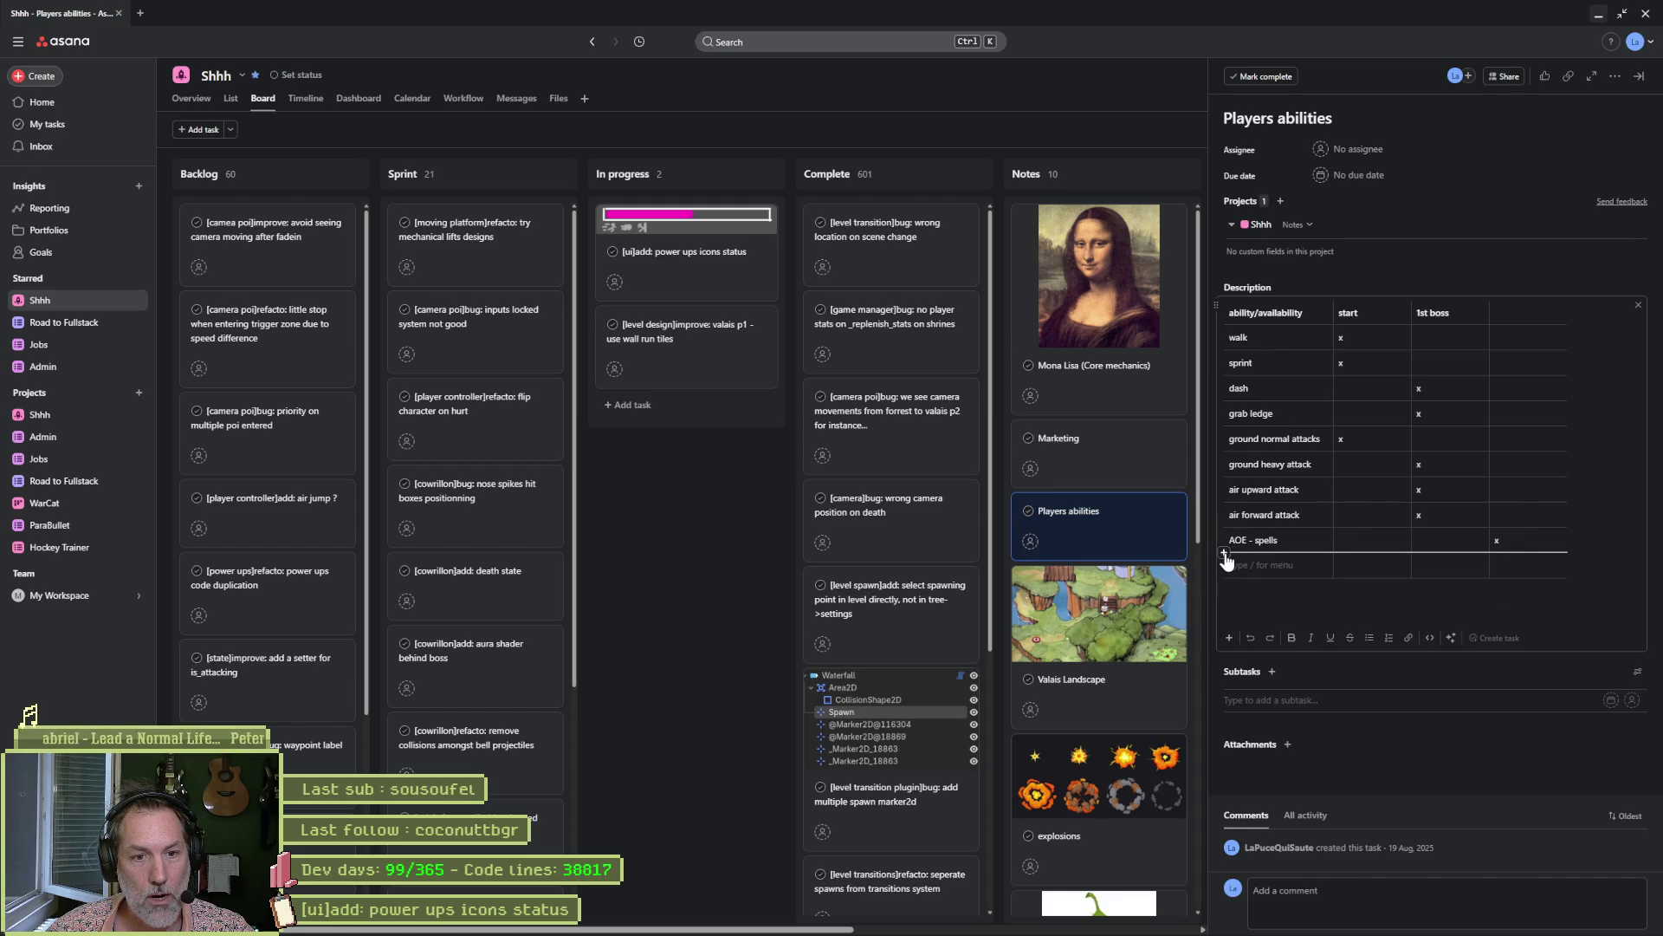
pyautogui.moveTo(1209, 562); pyautogui.dragTo(1185, 561)
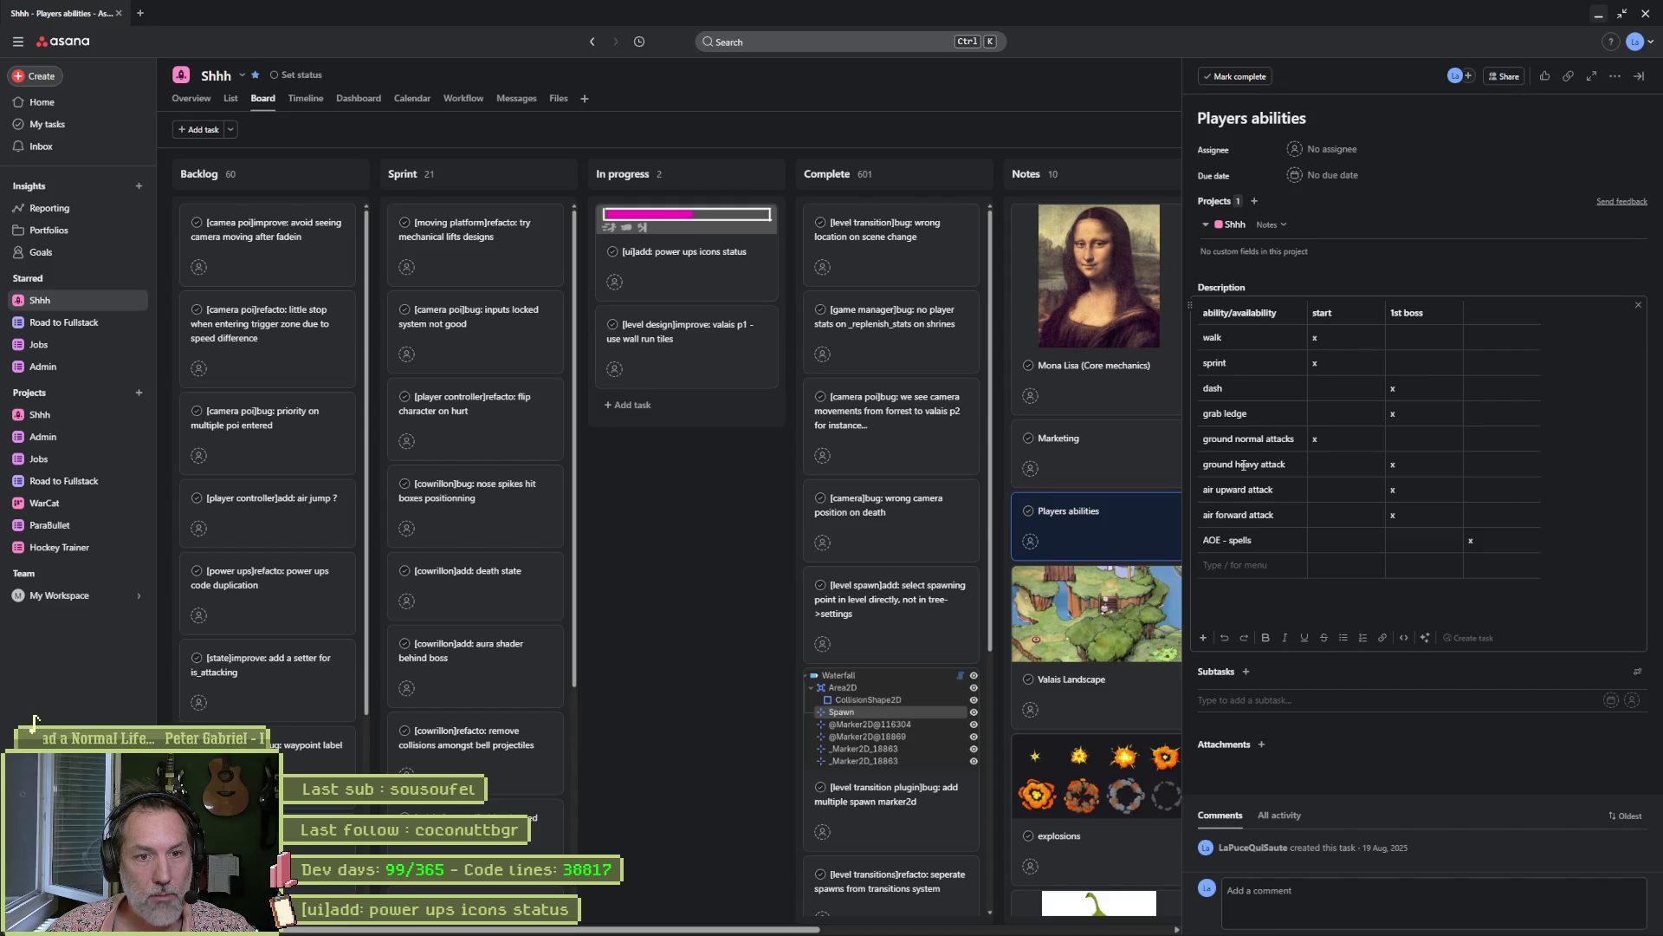
pyautogui.moveTo(1291, 467); pyautogui.dragTo(1203, 466)
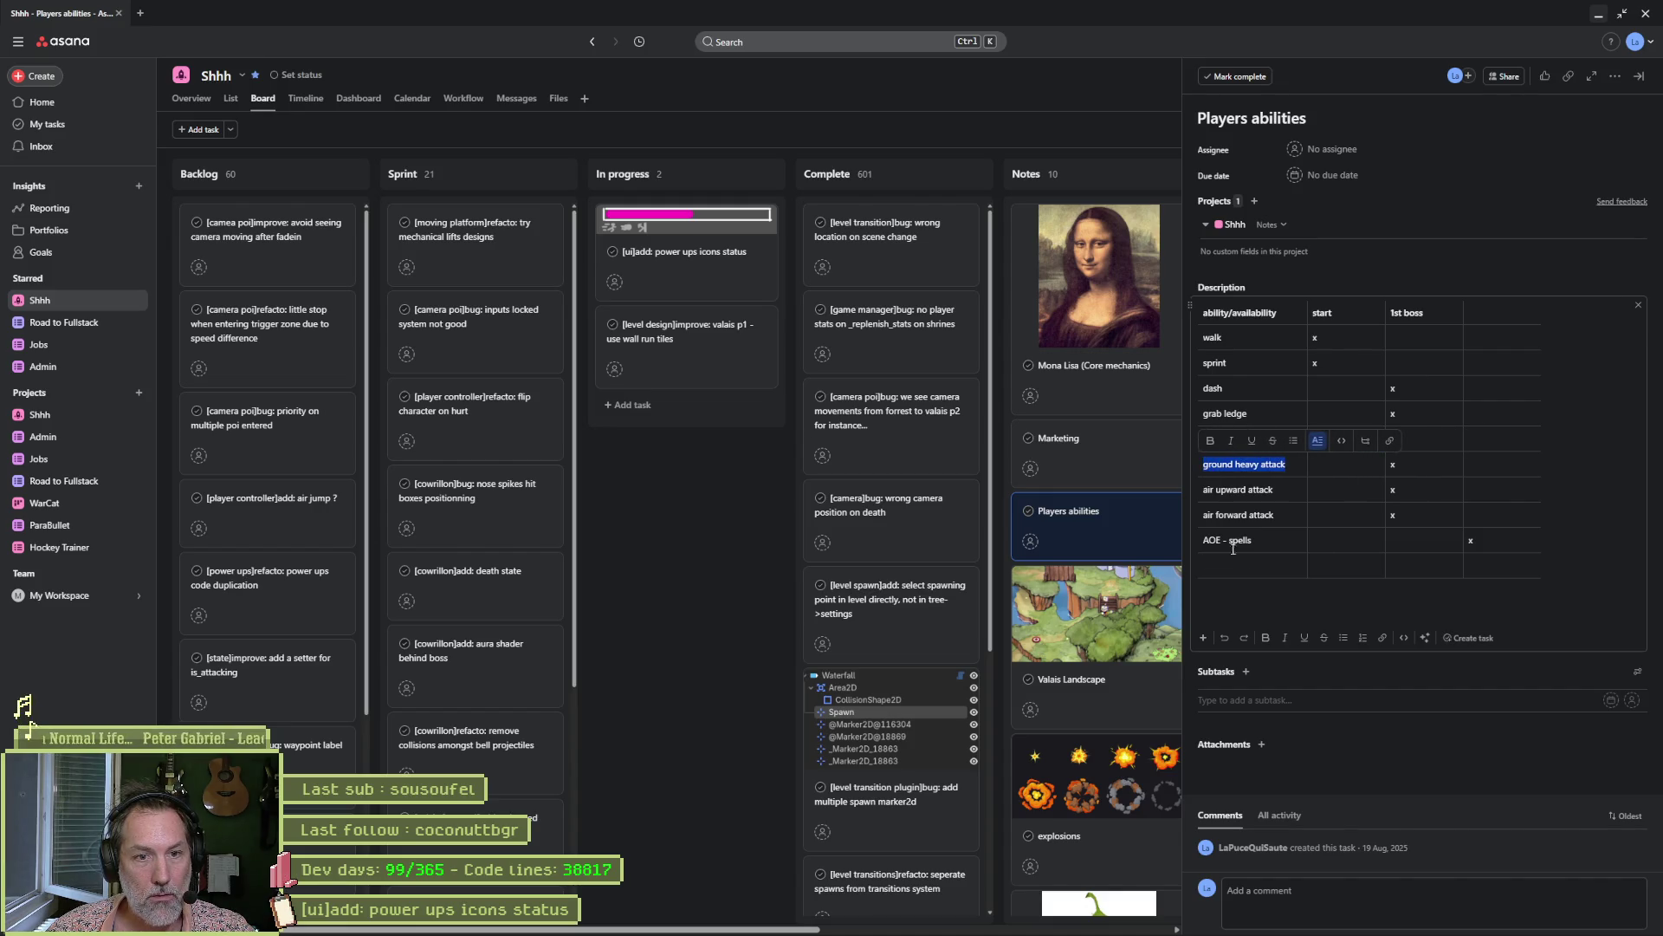
pyautogui.write('mana')
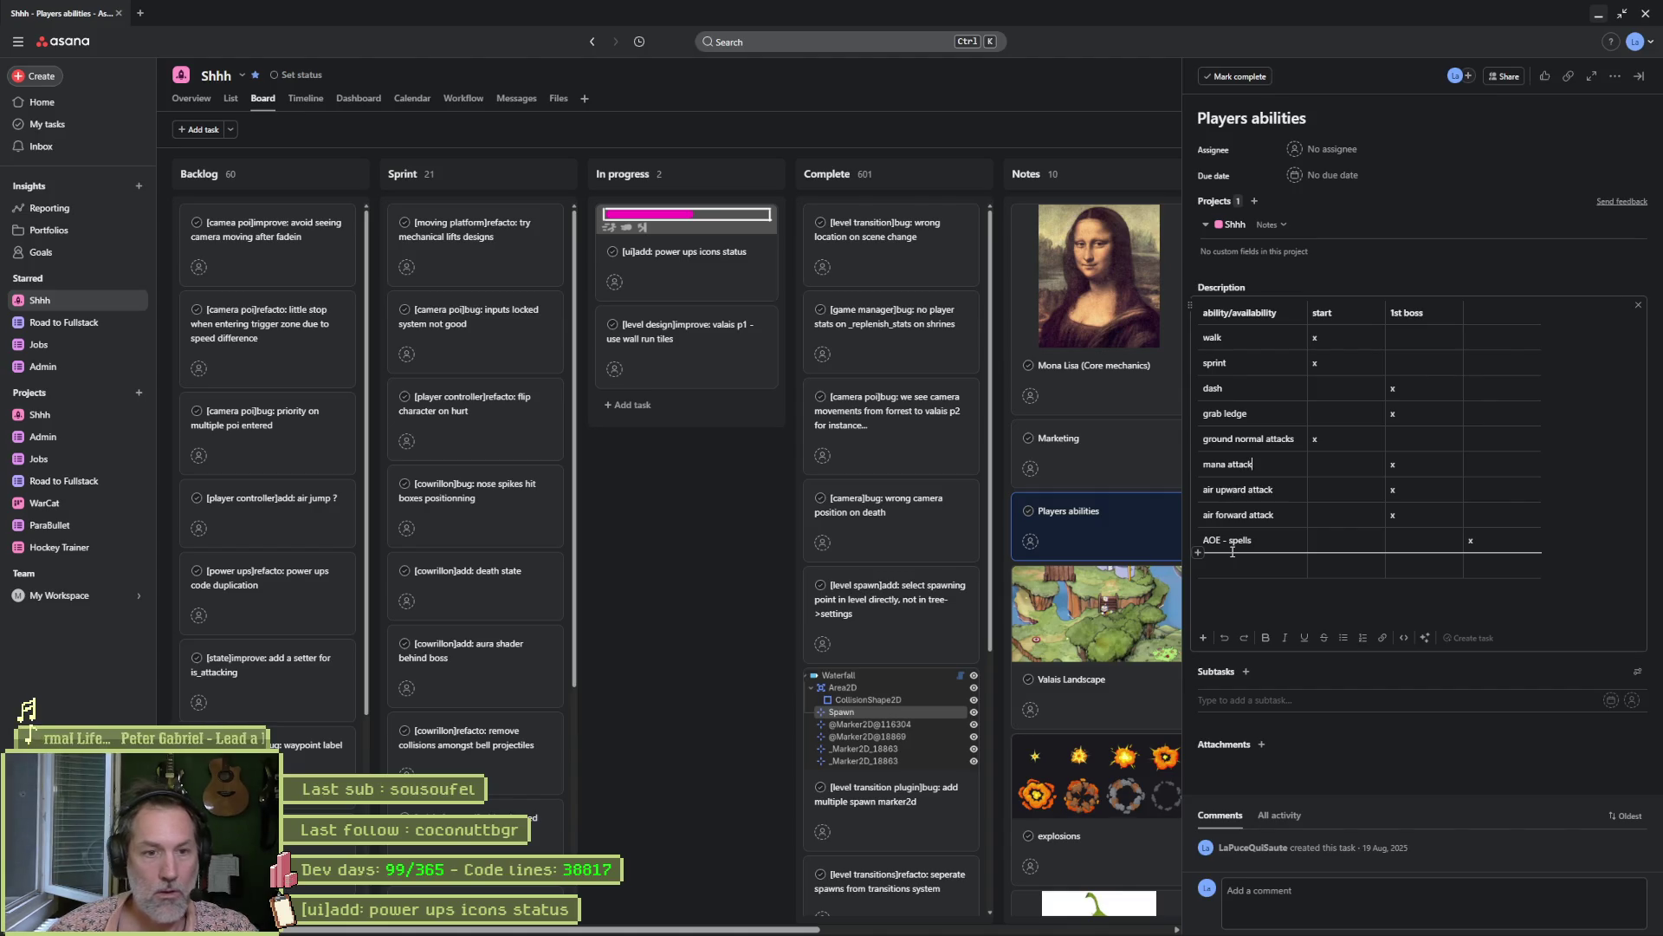
pyautogui.click(765, 554)
pyautogui.click(1018, 920)
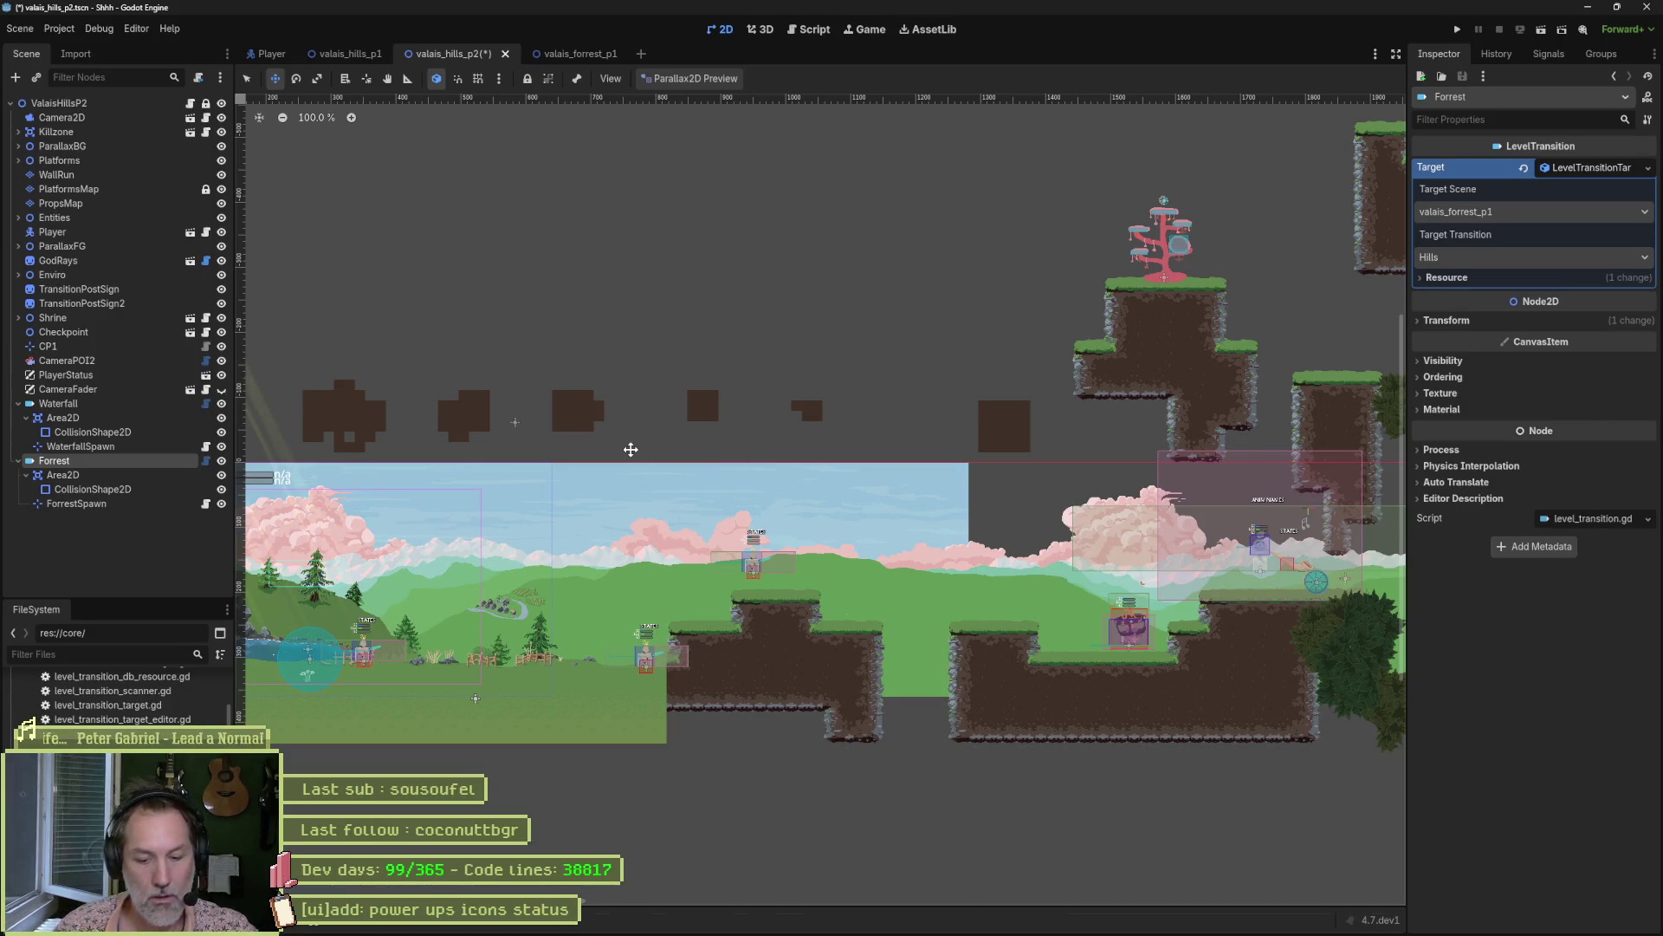
# Open the player_test.tscn scene via quick search for 'player'.
pyautogui.hotkey('shift', 'alt', 'o')
pyautogui.write('player')
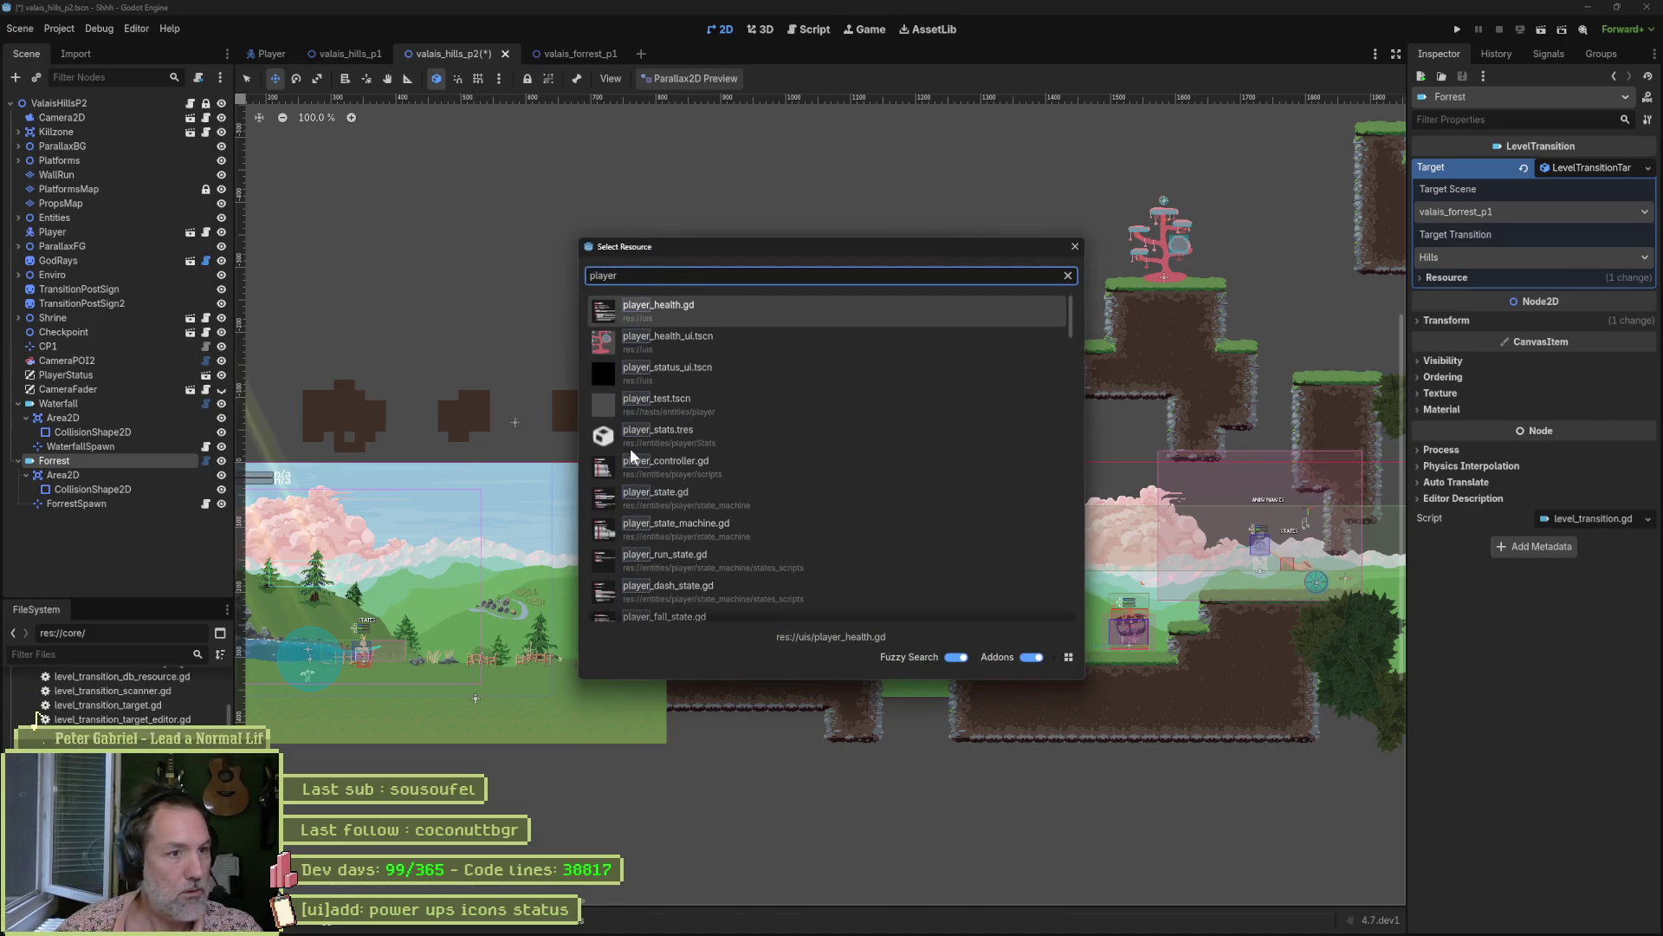
pyautogui.press('Down')
pyautogui.press('Down')
pyautogui.press('Down')
pyautogui.press('Return')
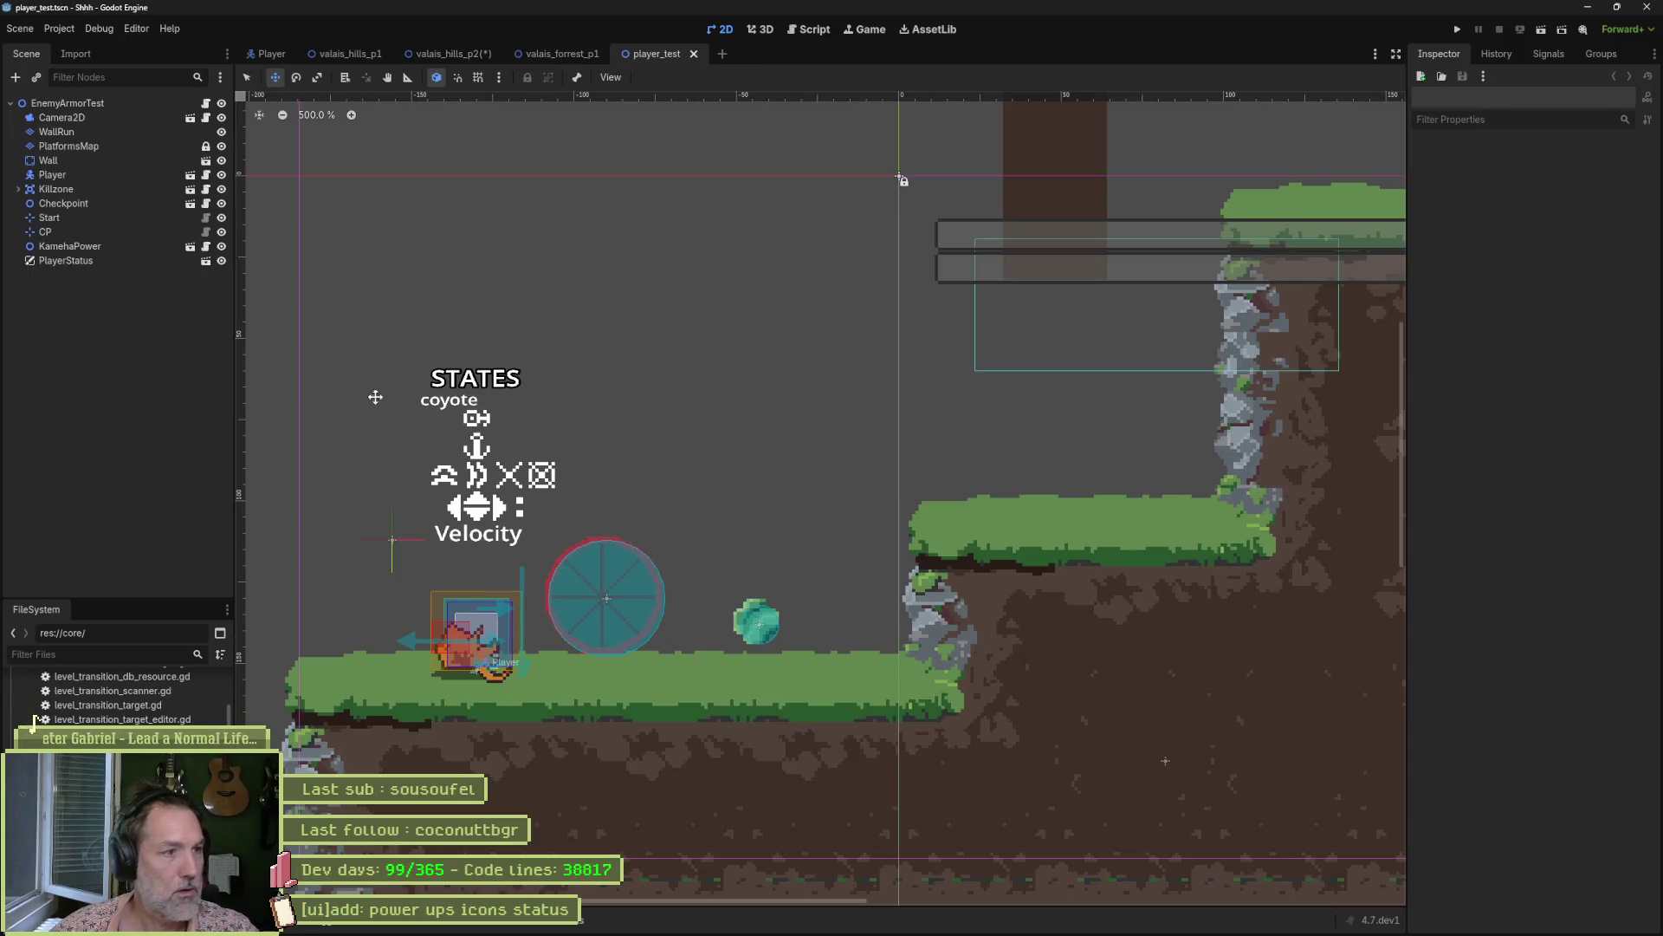
# Turn on Infinite Mana and the Furry power-up in game_settings.tres, then run the scene.
pyautogui.click(109, 696)
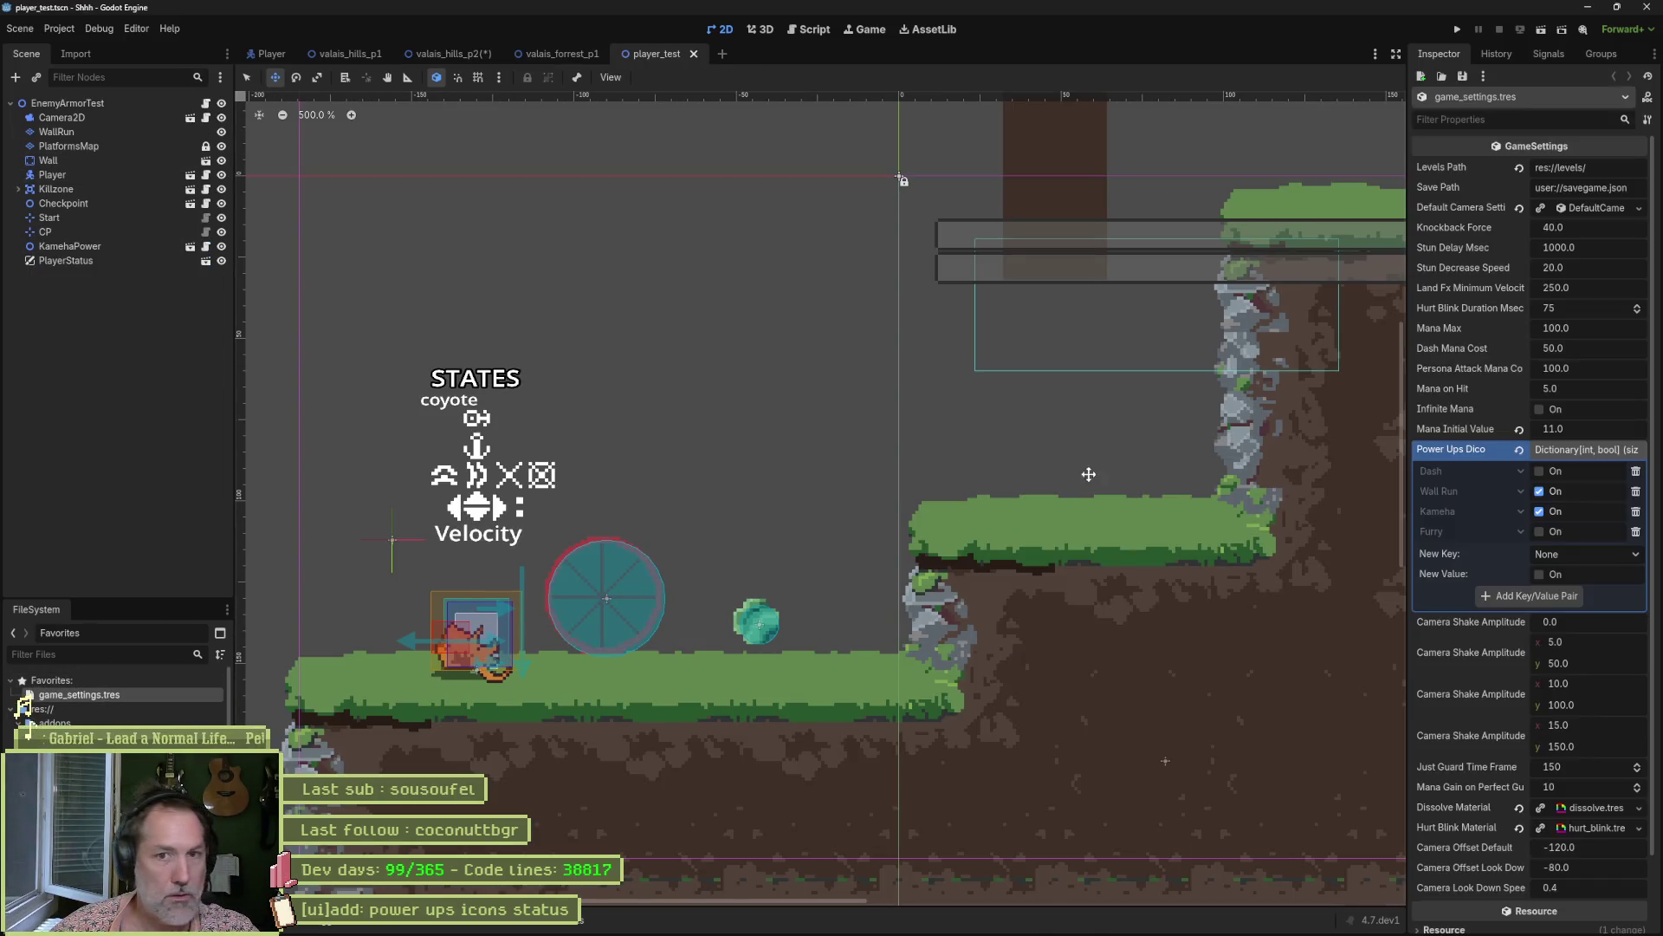
pyautogui.click(1540, 470)
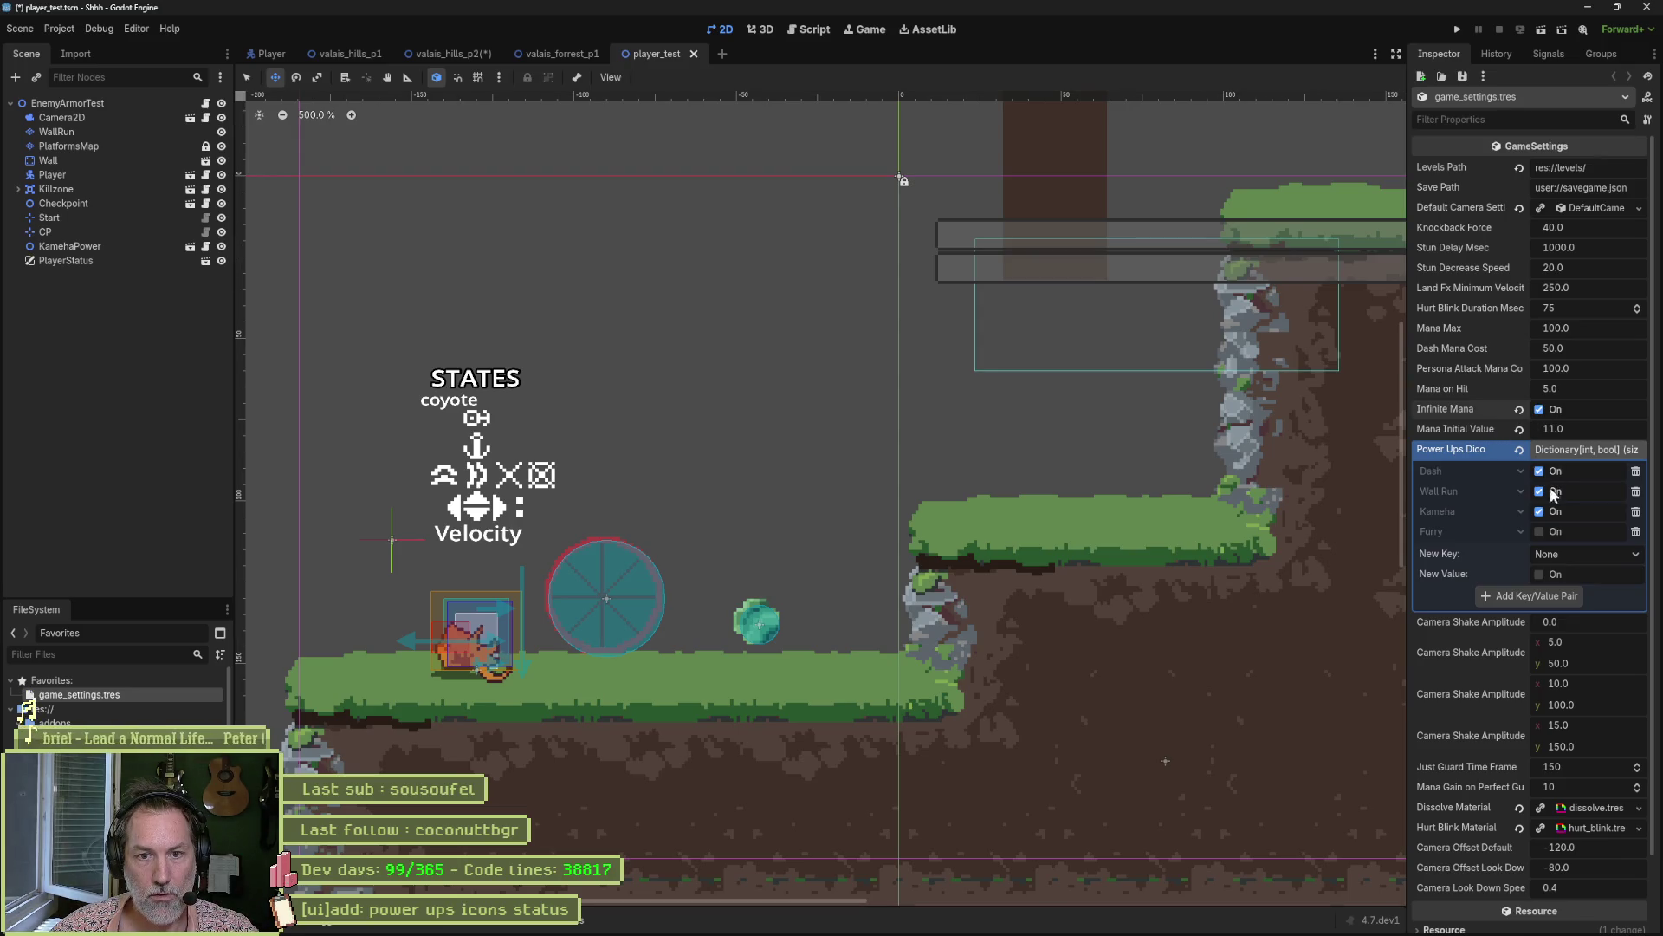
pyautogui.click(1539, 531)
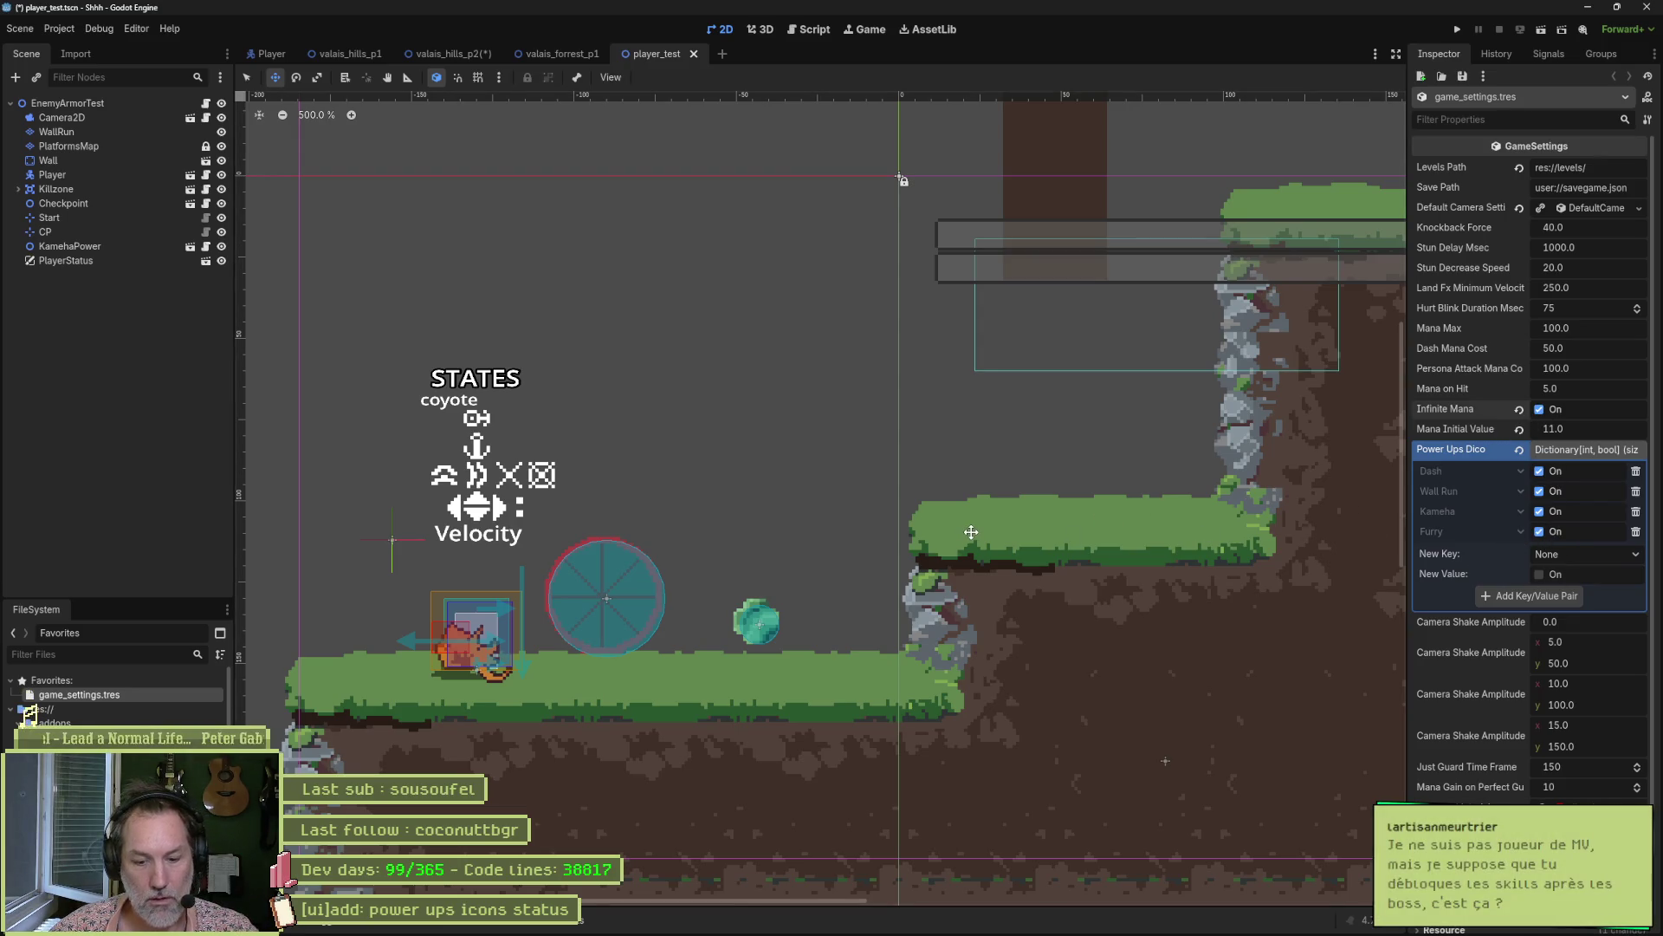
pyautogui.press('F6')
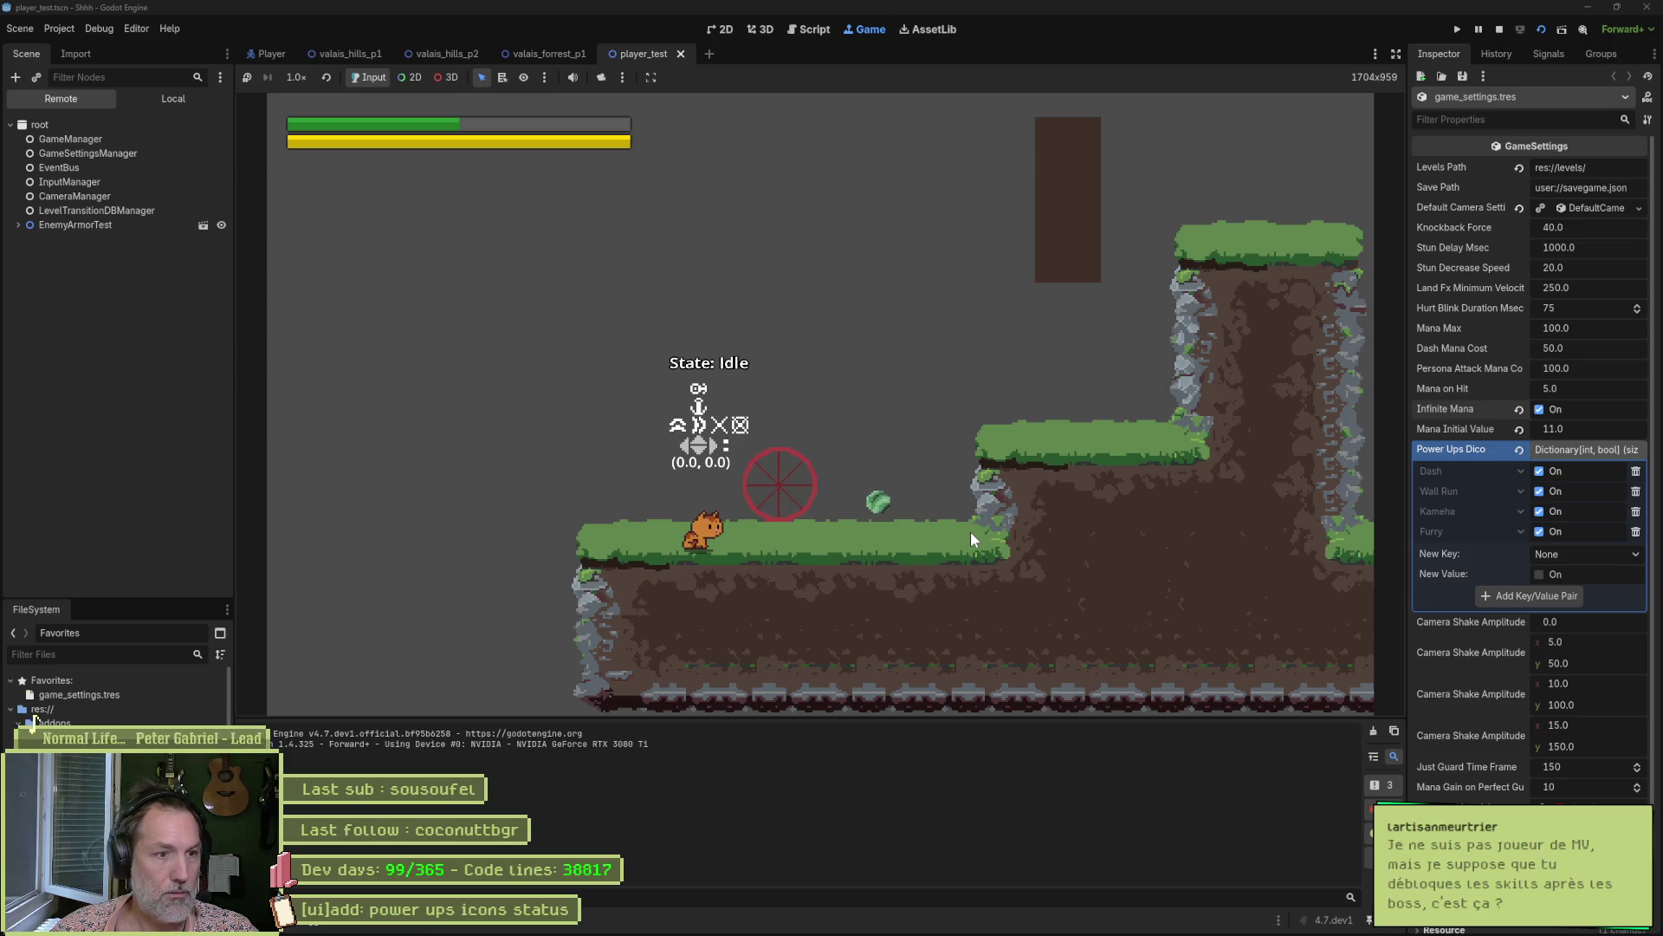
# Dash right toward the green gem, run the cat back left, and restart the game.
pyautogui.press('shift')
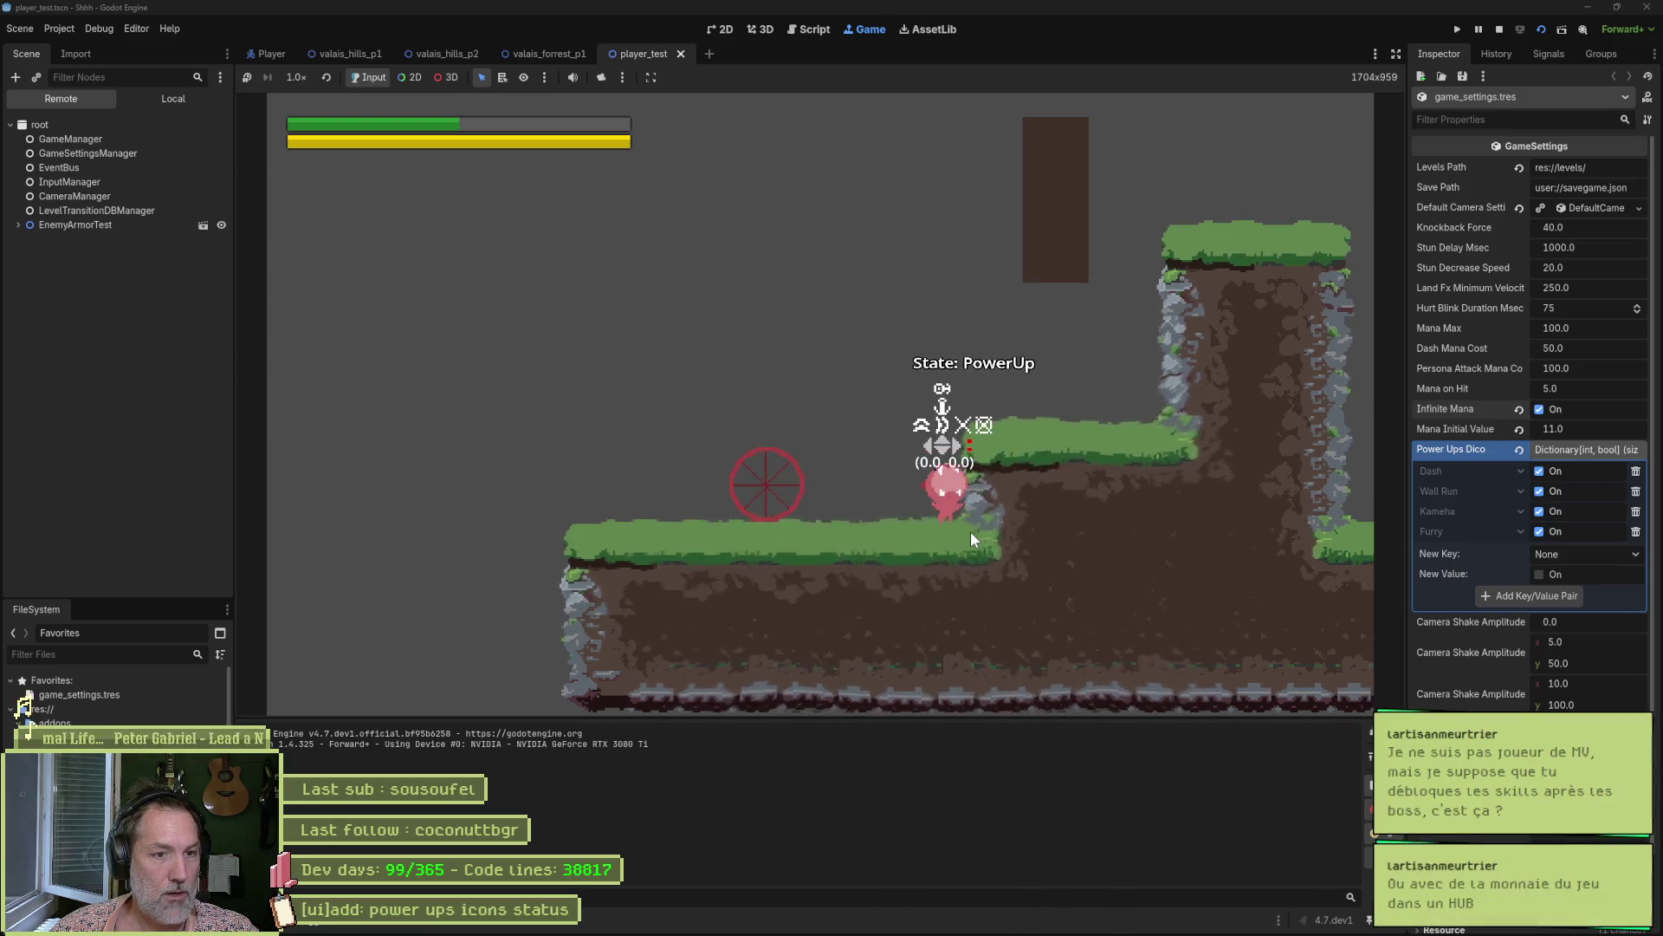
pyautogui.press('Left')
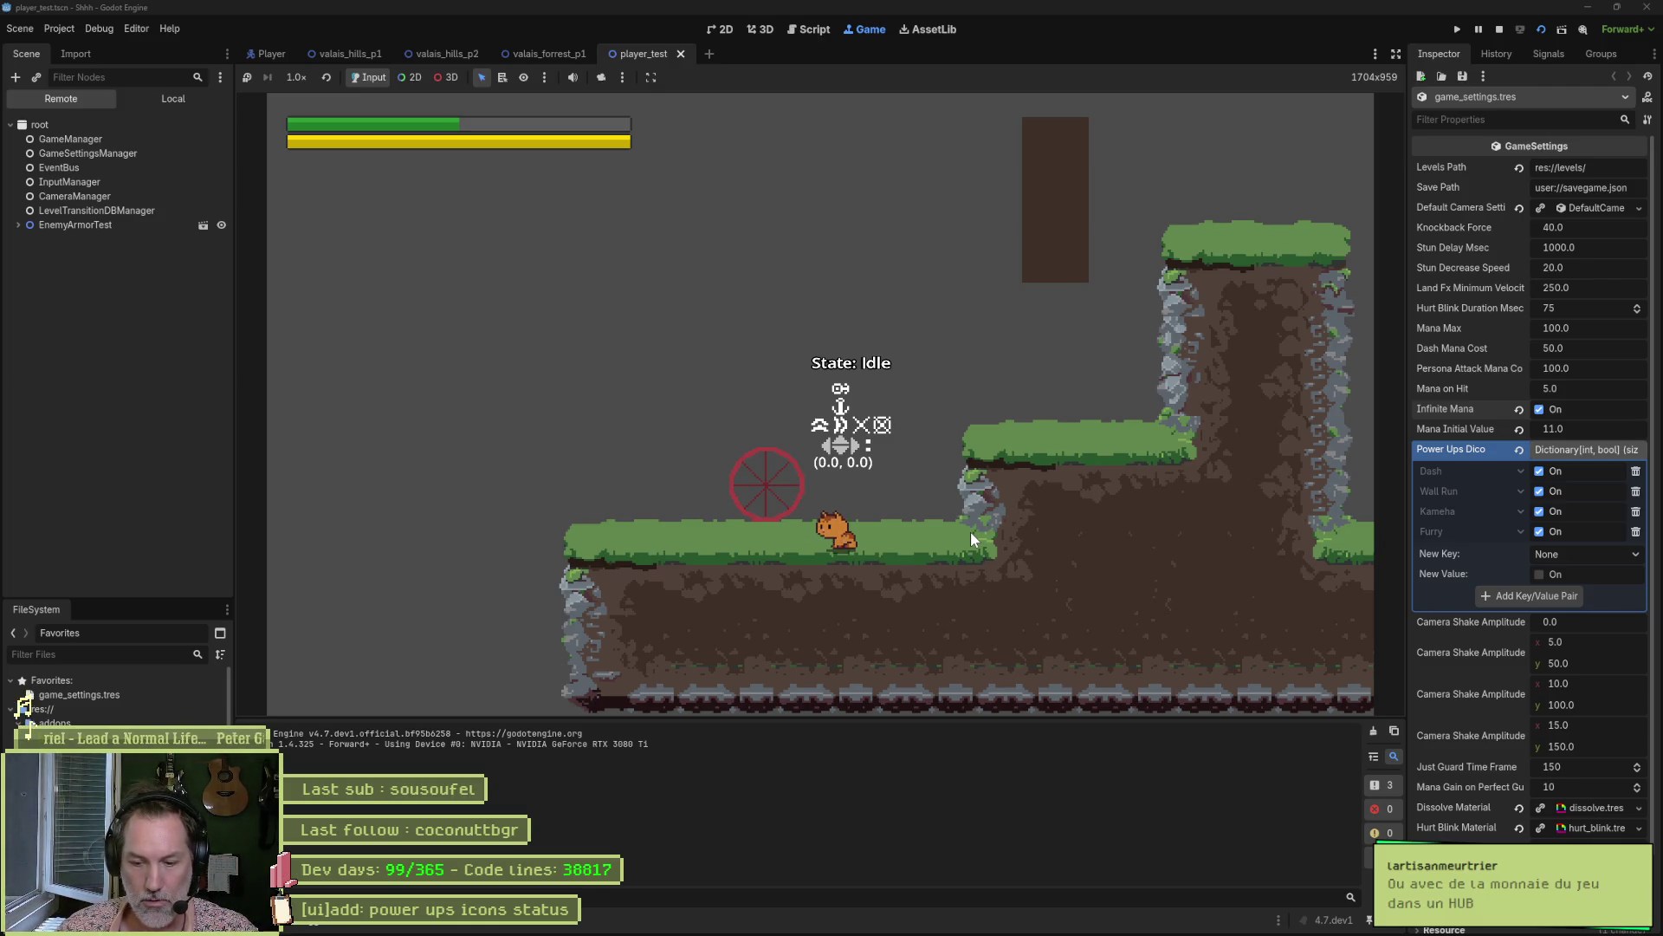
pyautogui.press('Left')
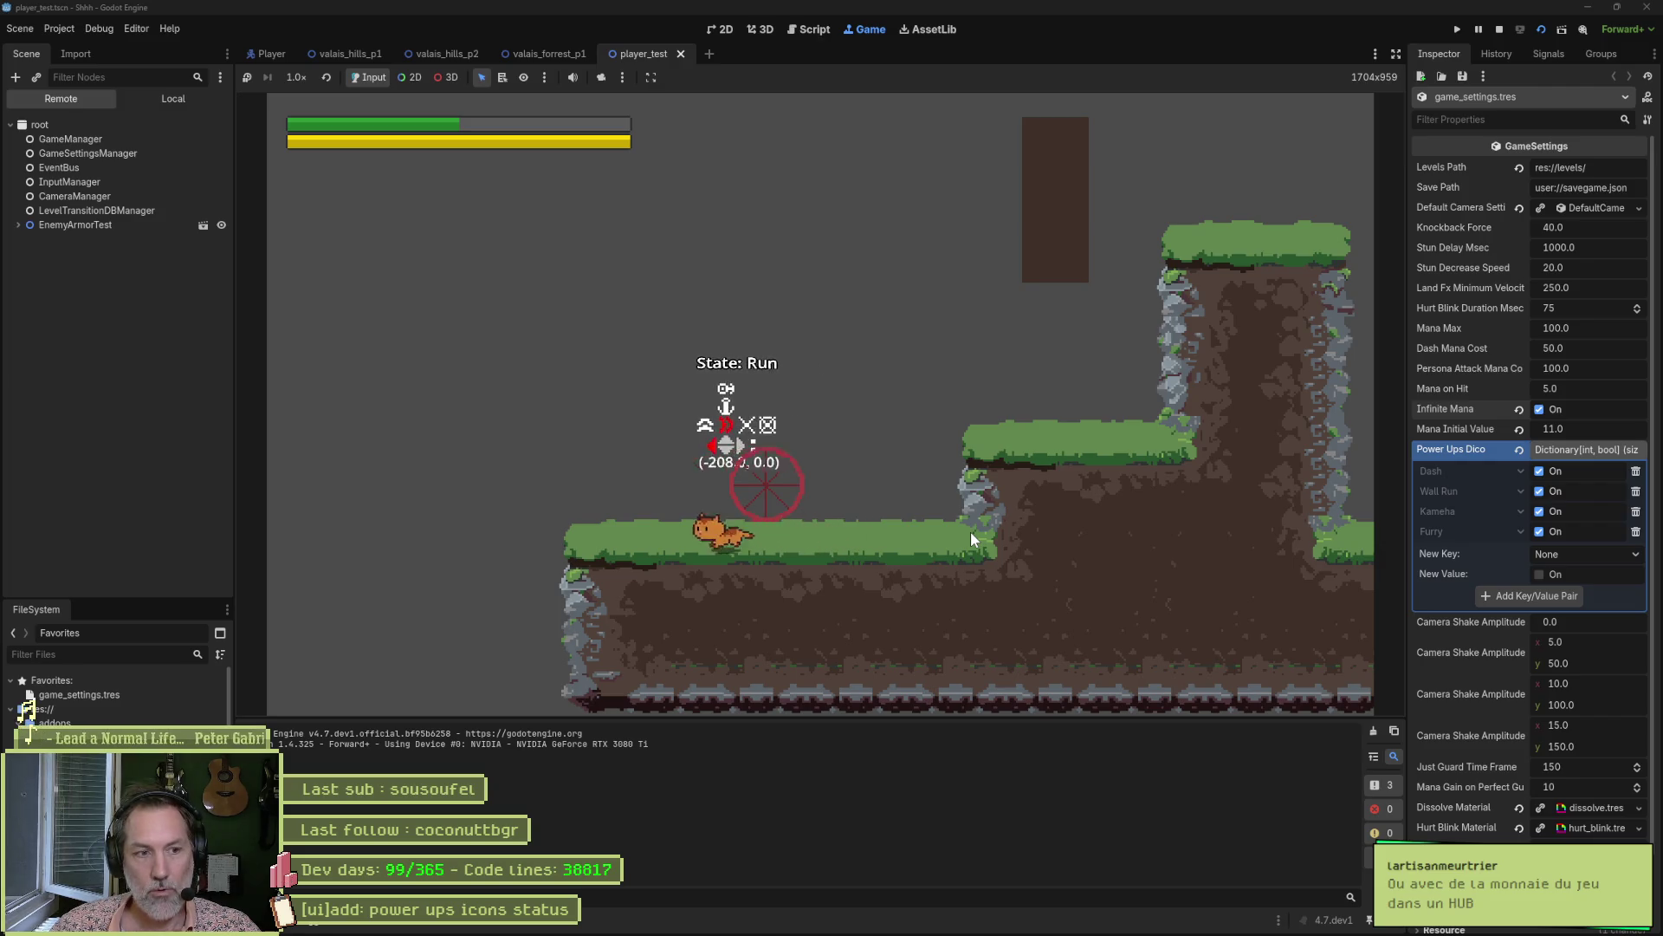
pyautogui.press('F5')
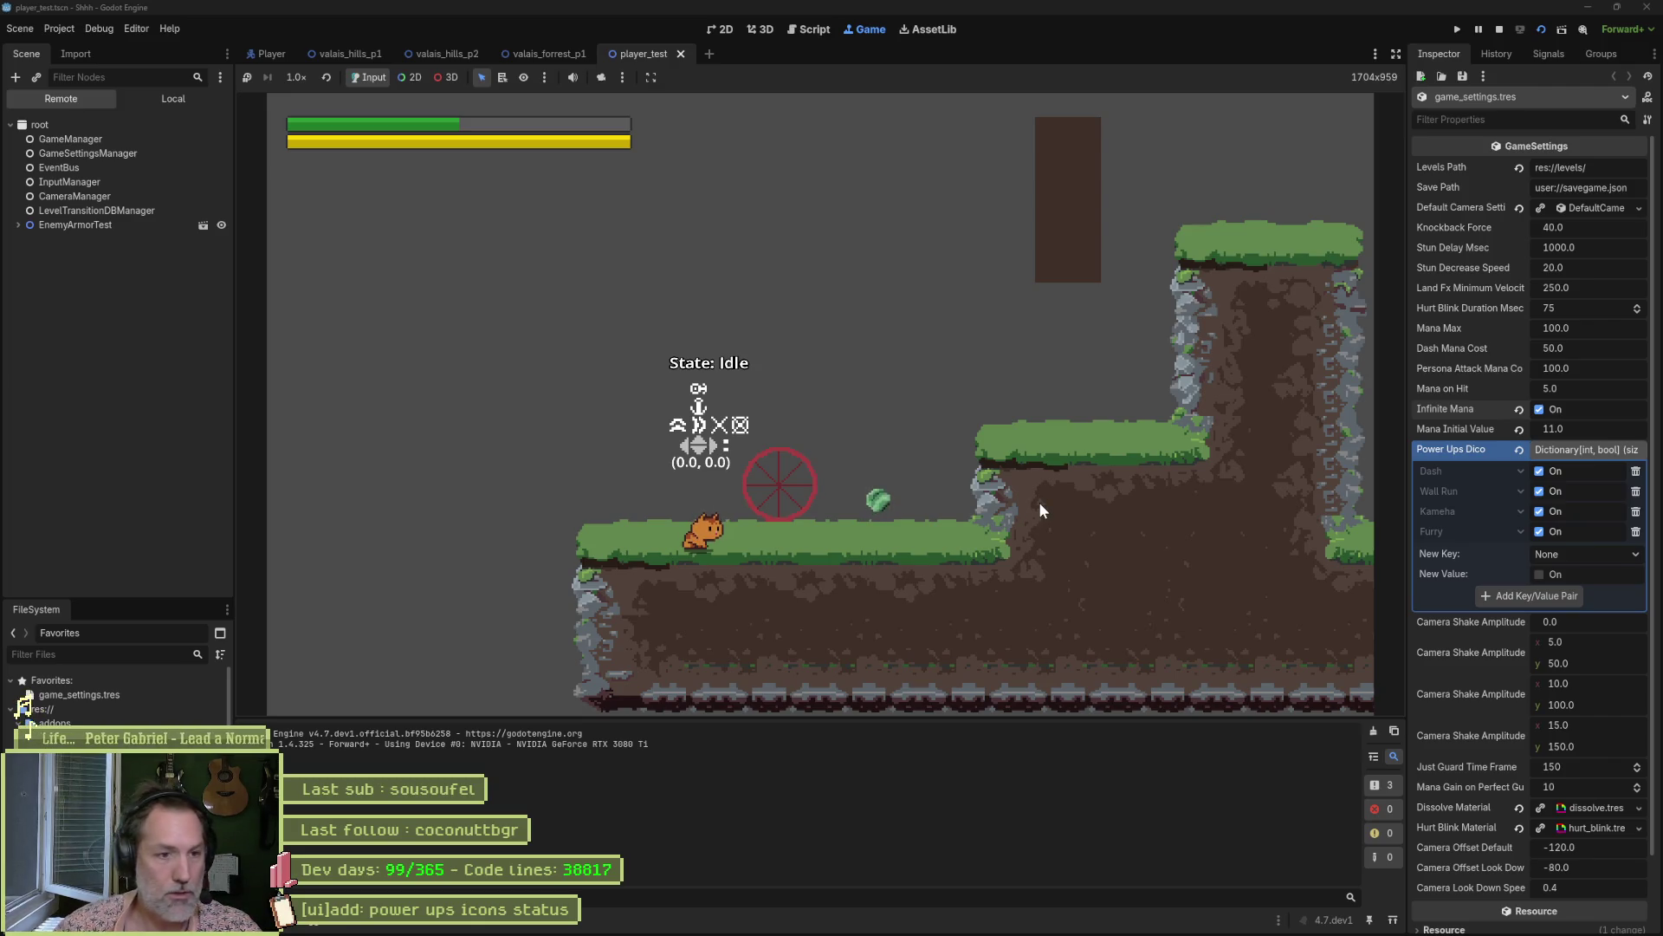
# Charge and fire several Kameha heavy attacks, then walk right to the green gem.
pyautogui.press('Left')
pyautogui.press('x')
pyautogui.press('x')
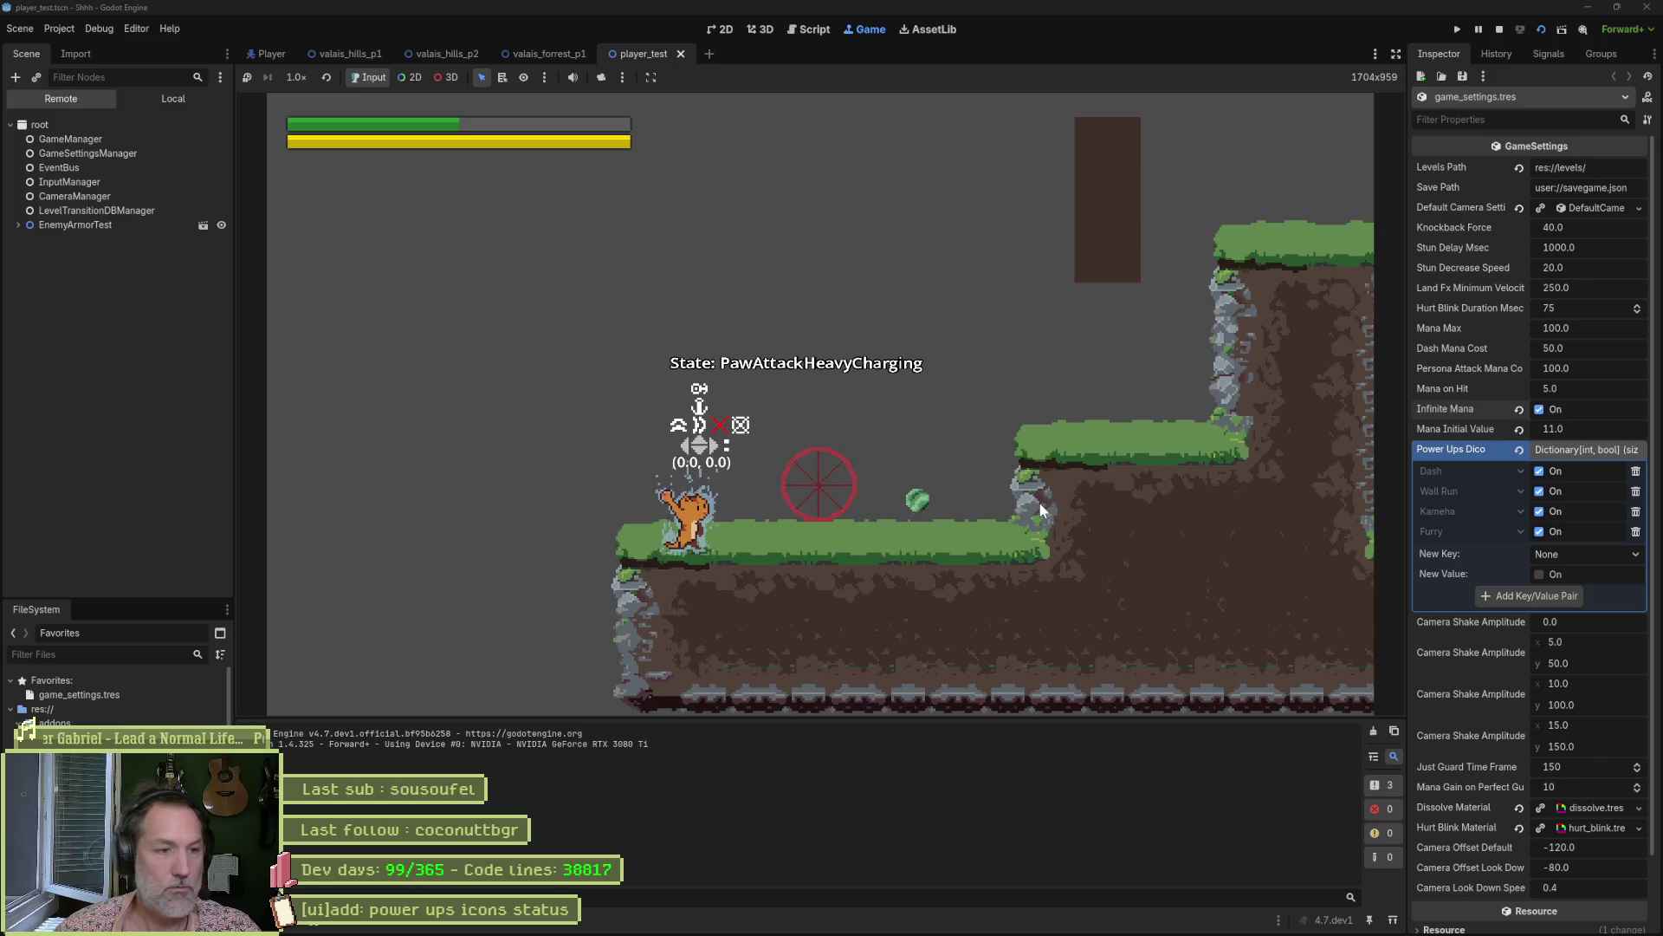
pyautogui.press('x')
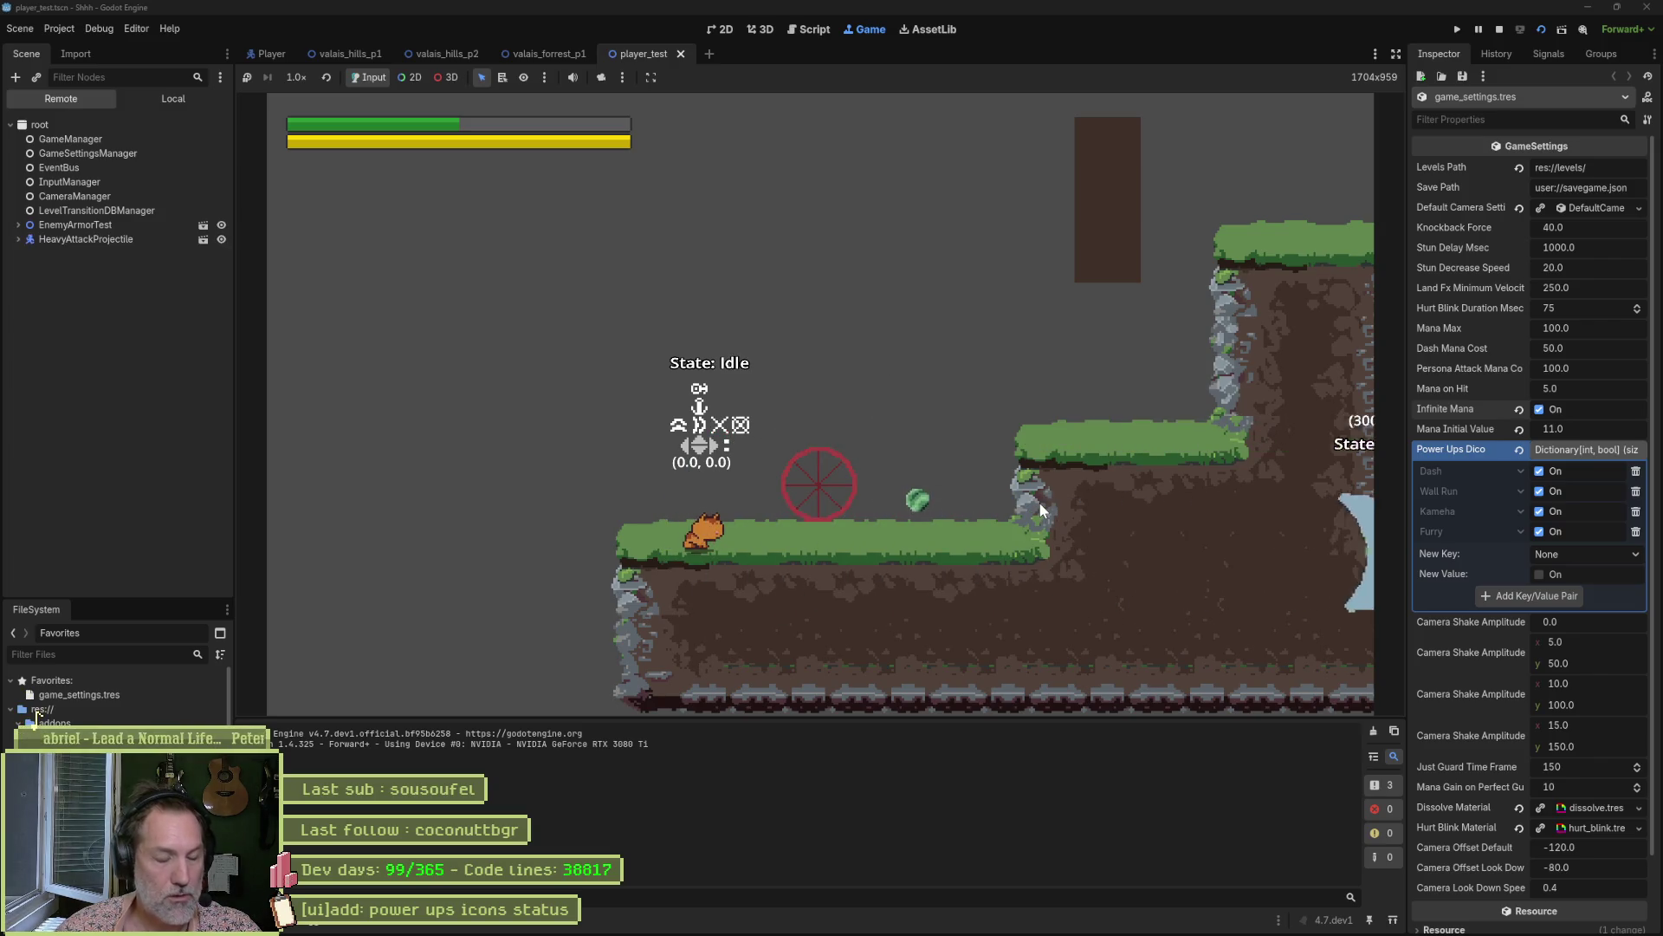
pyautogui.press('x')
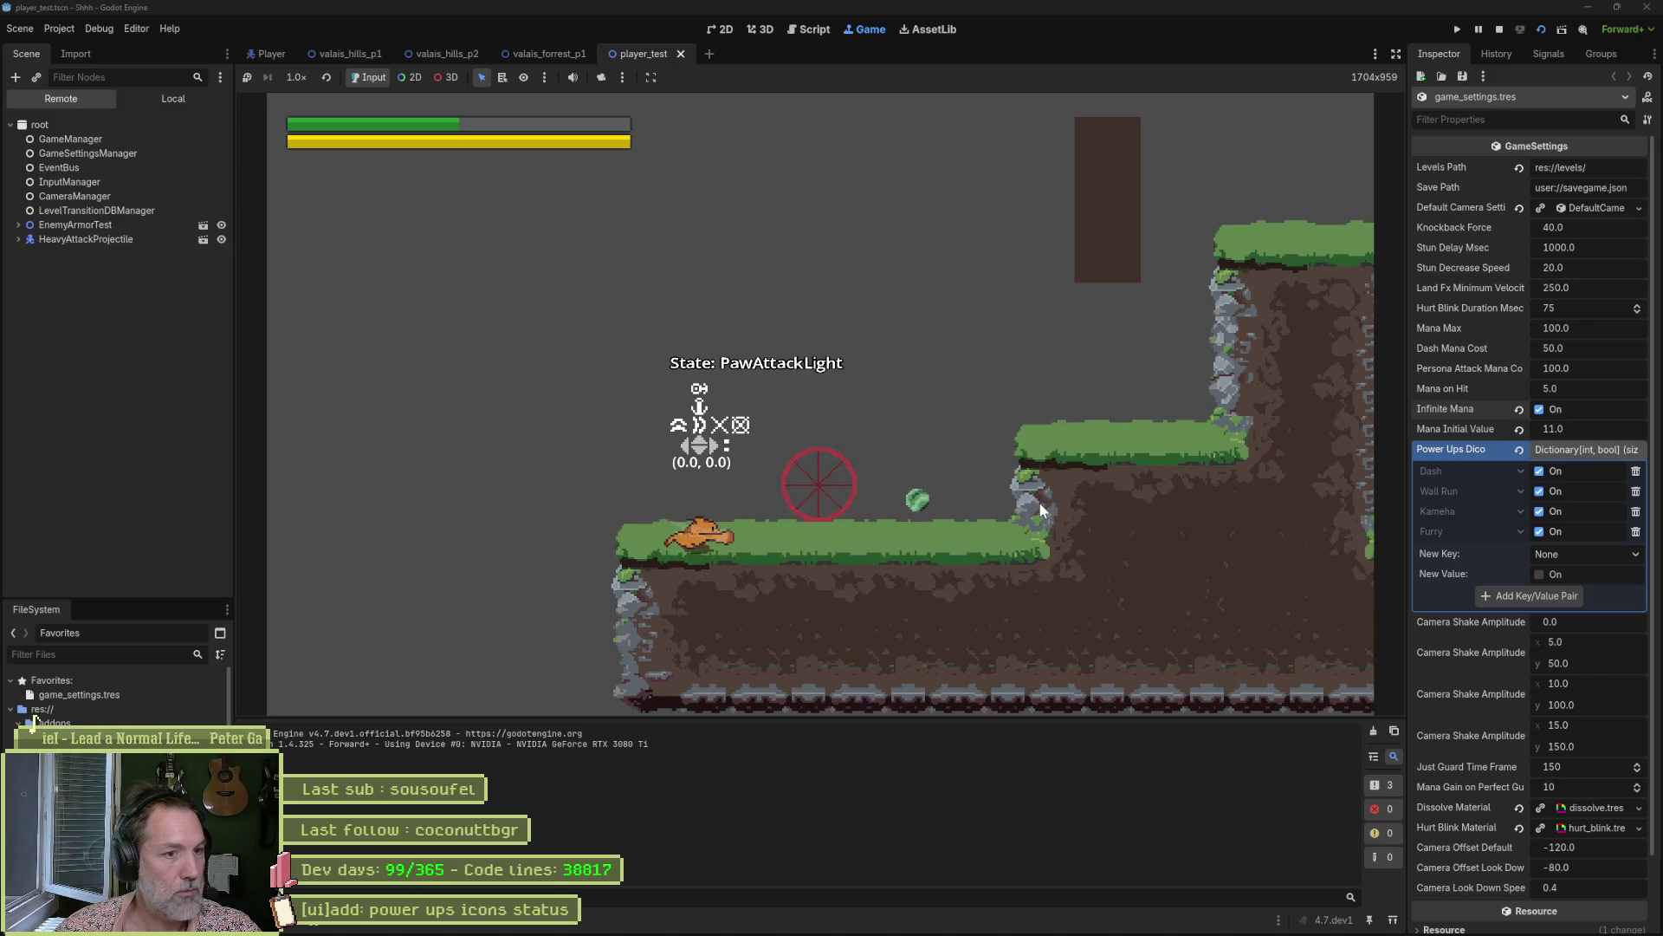
pyautogui.press('x')
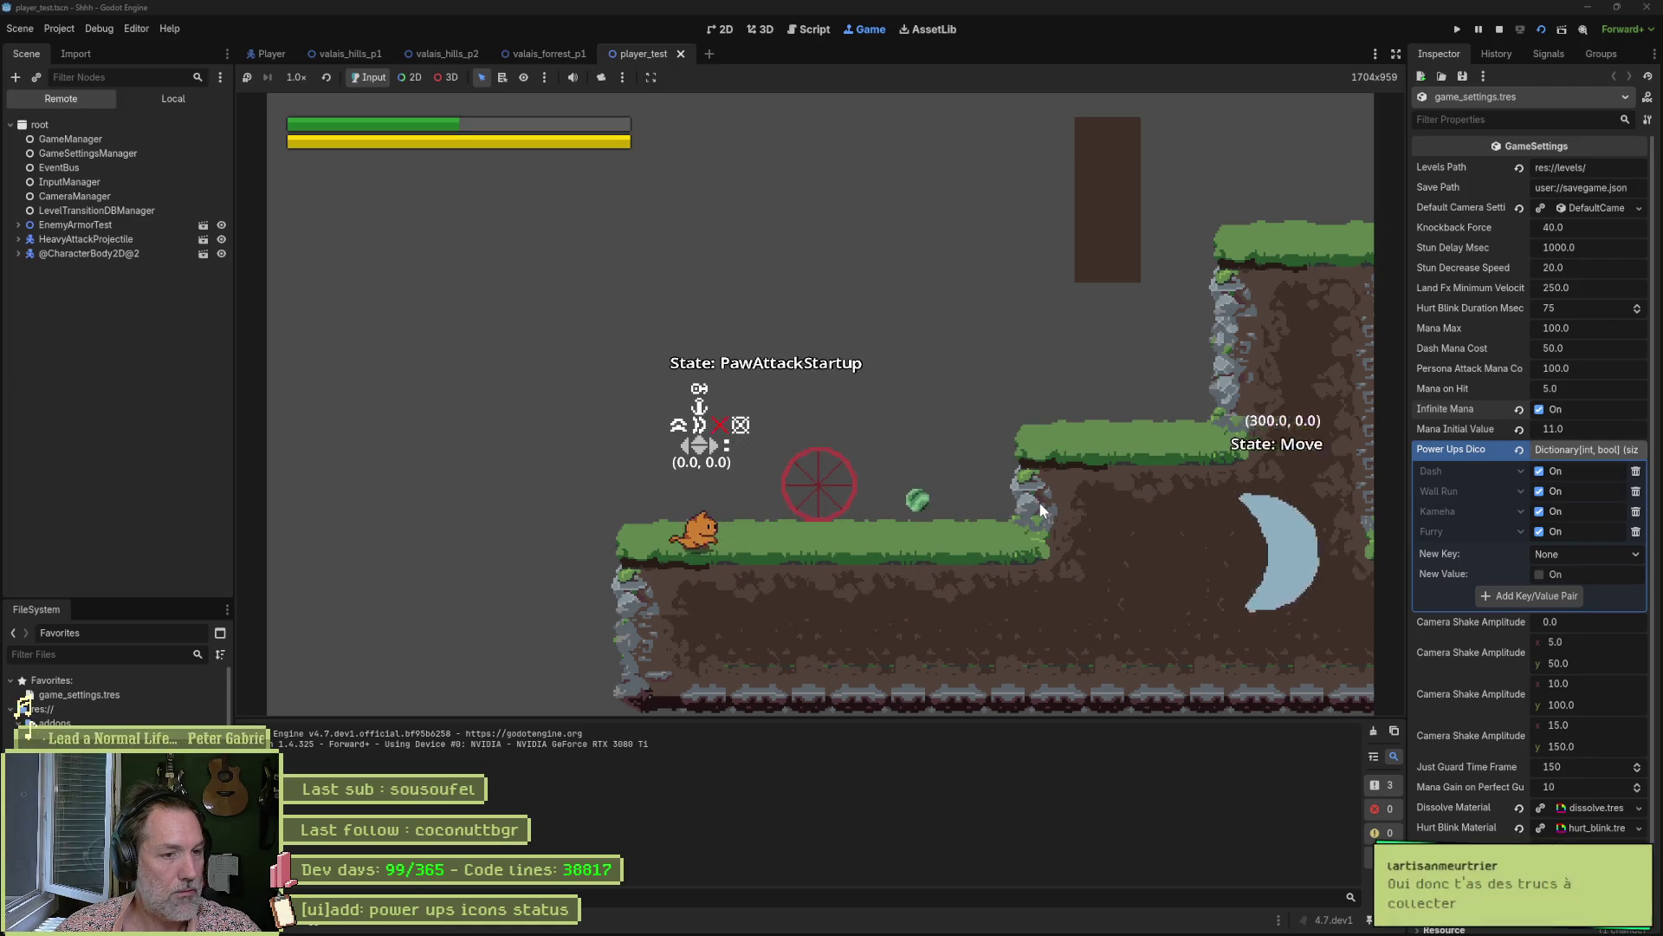
pyautogui.press('x')
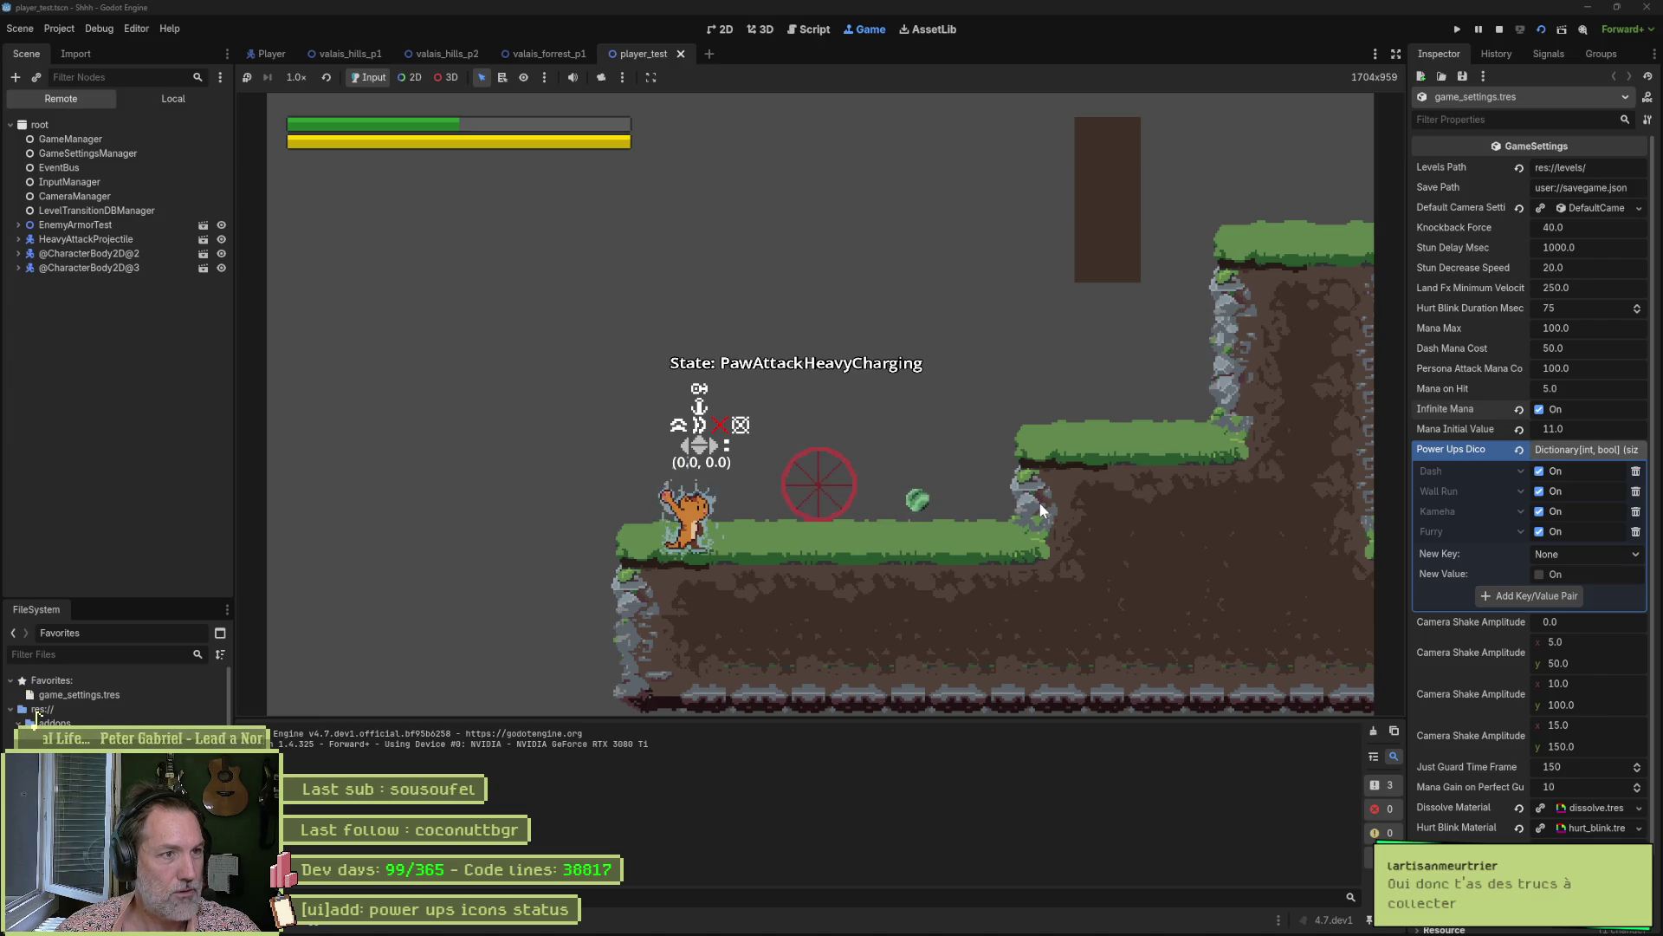
pyautogui.click(1040, 502)
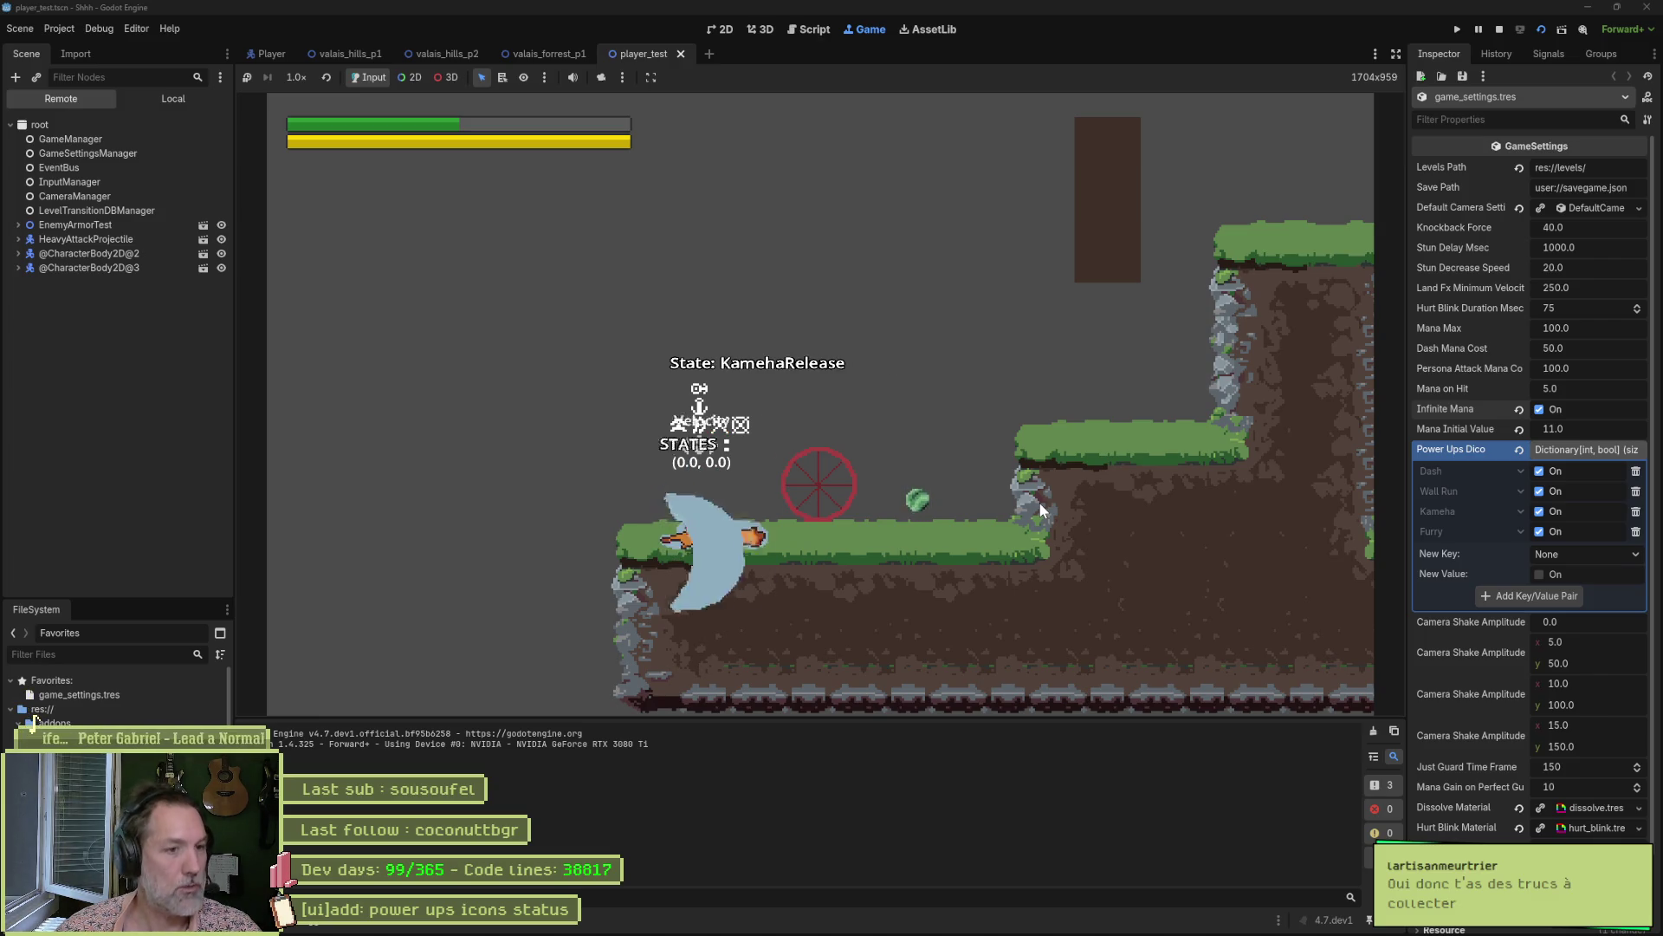
pyautogui.press('d')
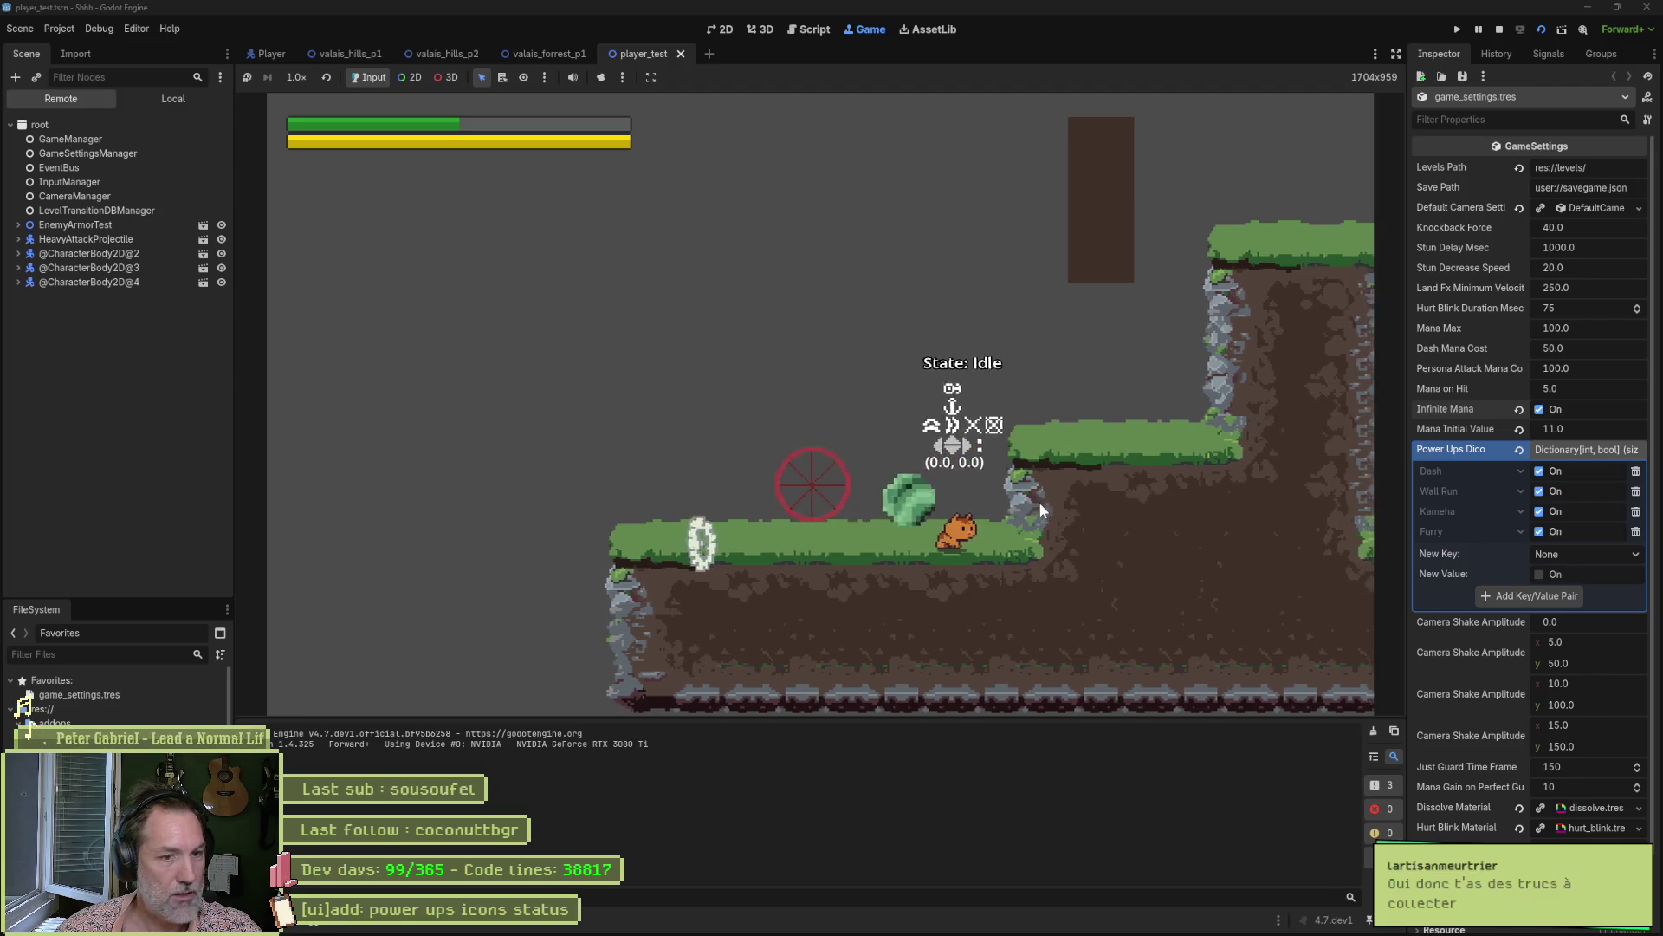
# Climb onto the upper ledge and wall-jump toward the dark pillar.
pyautogui.press('d')
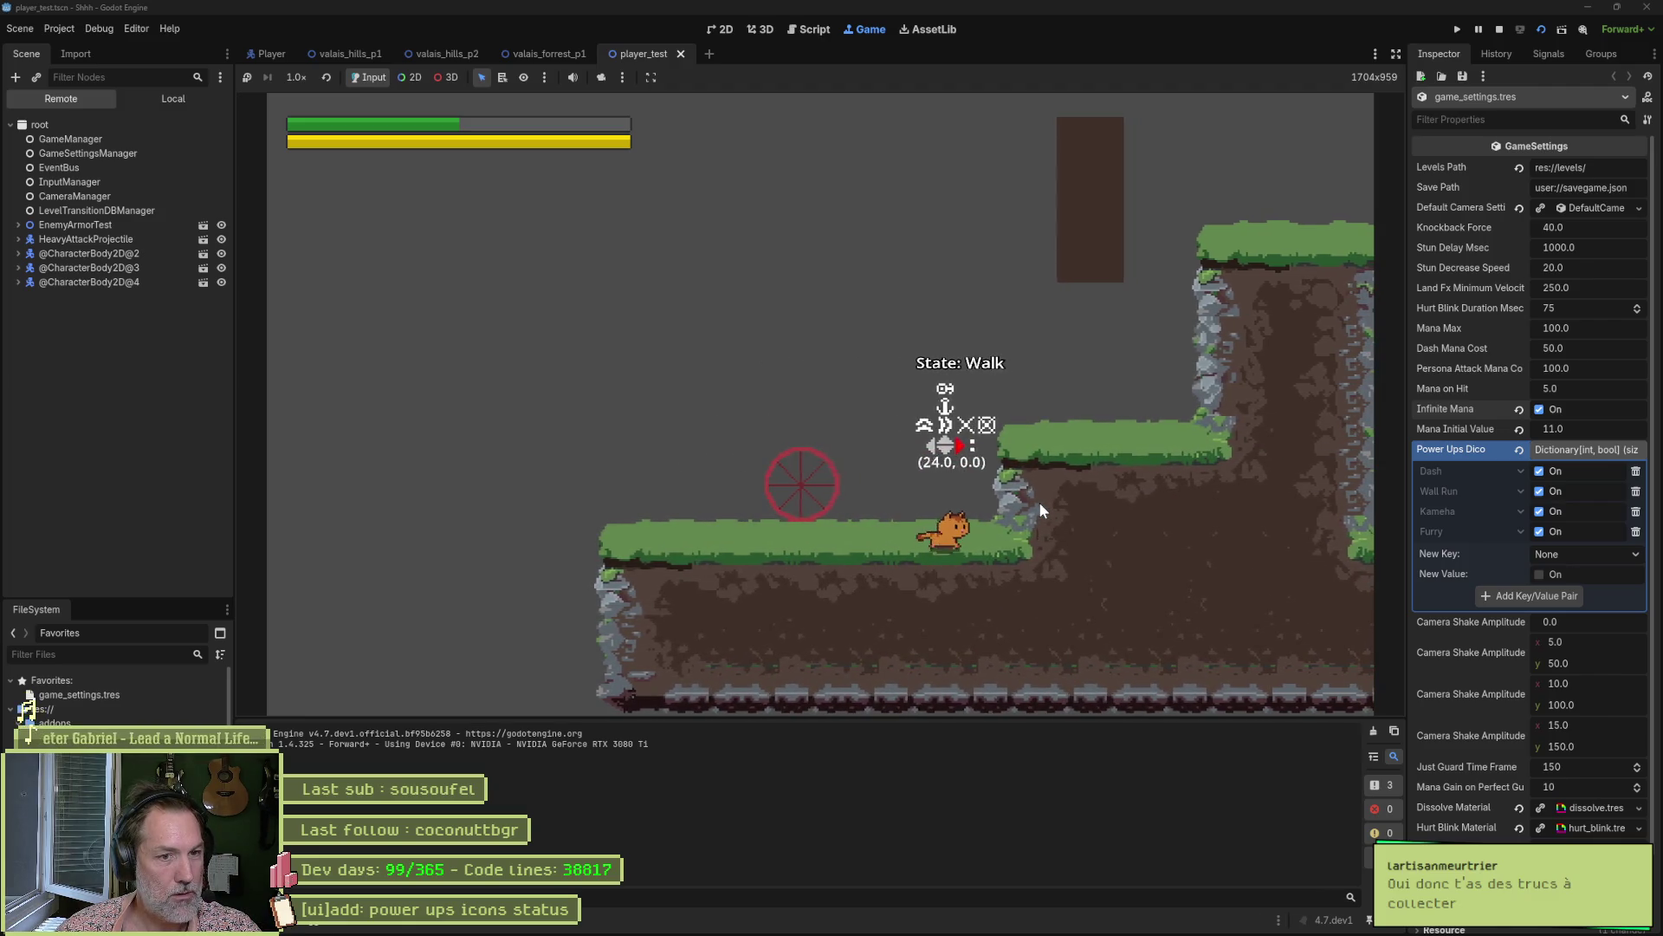
pyautogui.press('space')
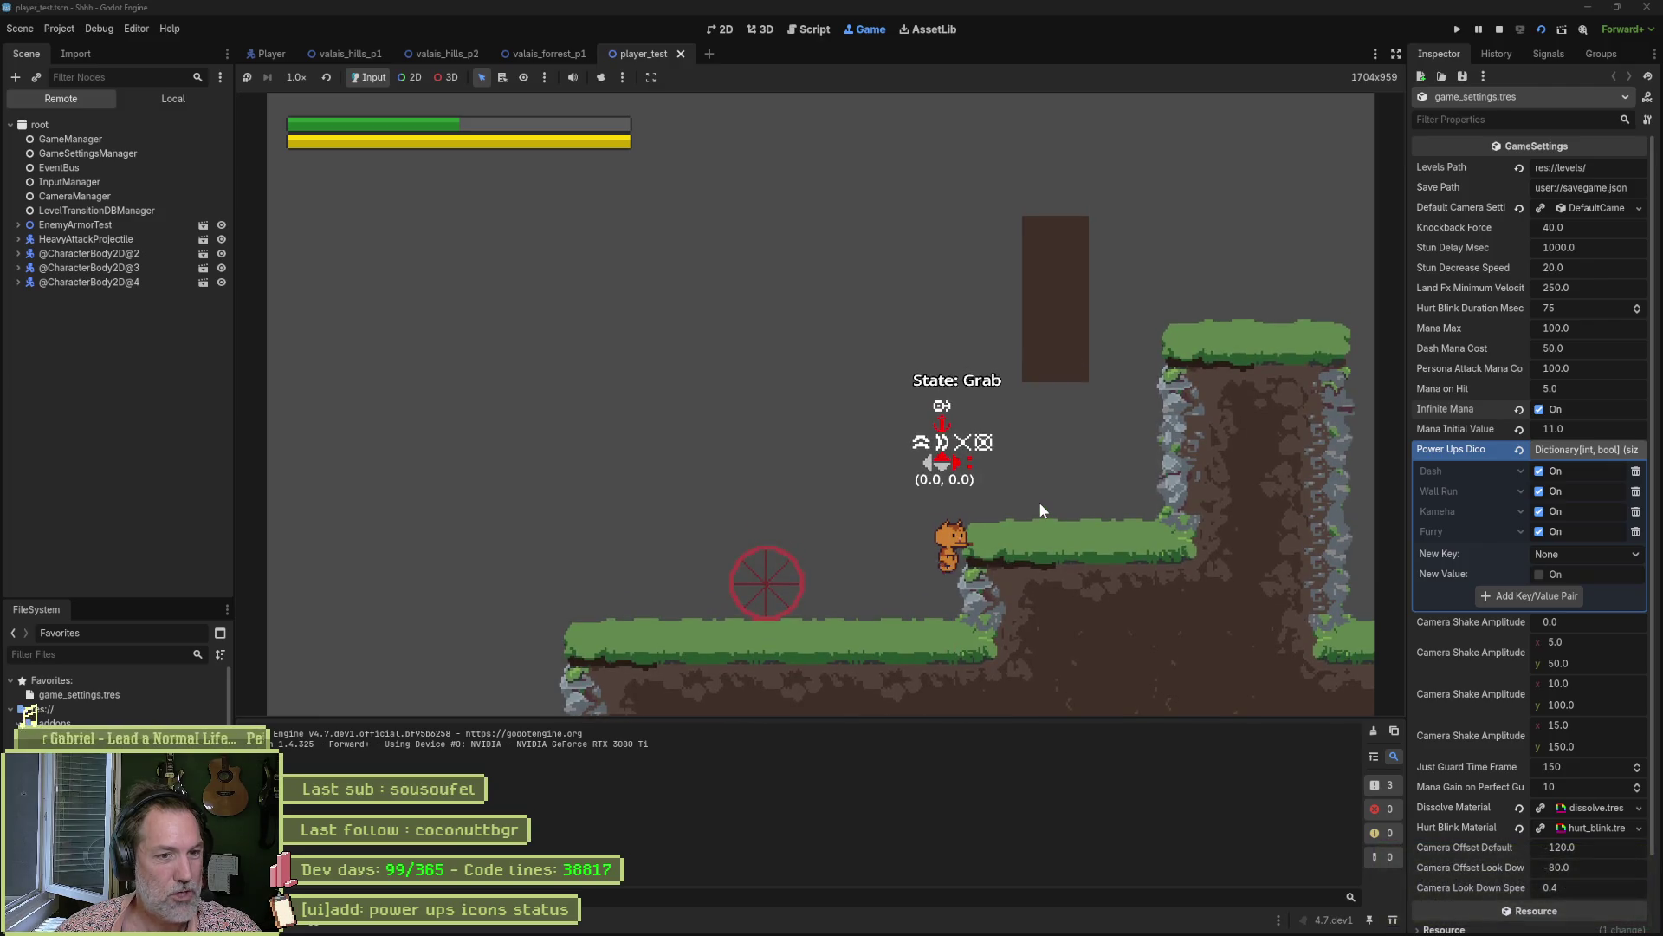
pyautogui.press('d')
pyautogui.press('space')
pyautogui.press('space')
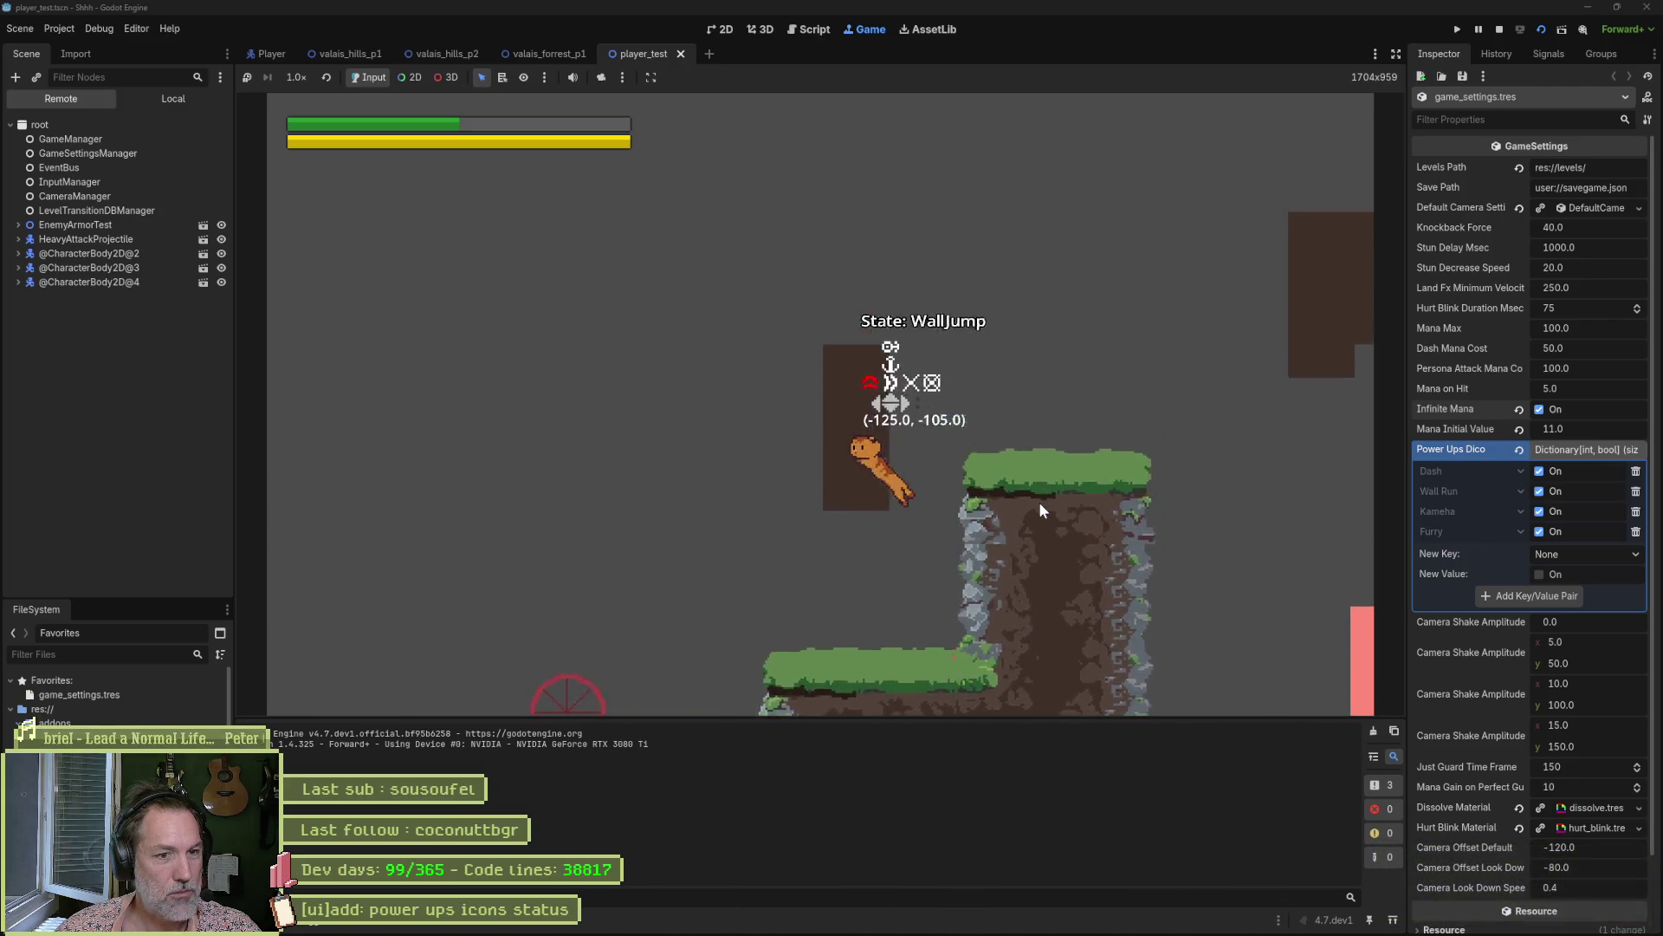
pyautogui.press('space')
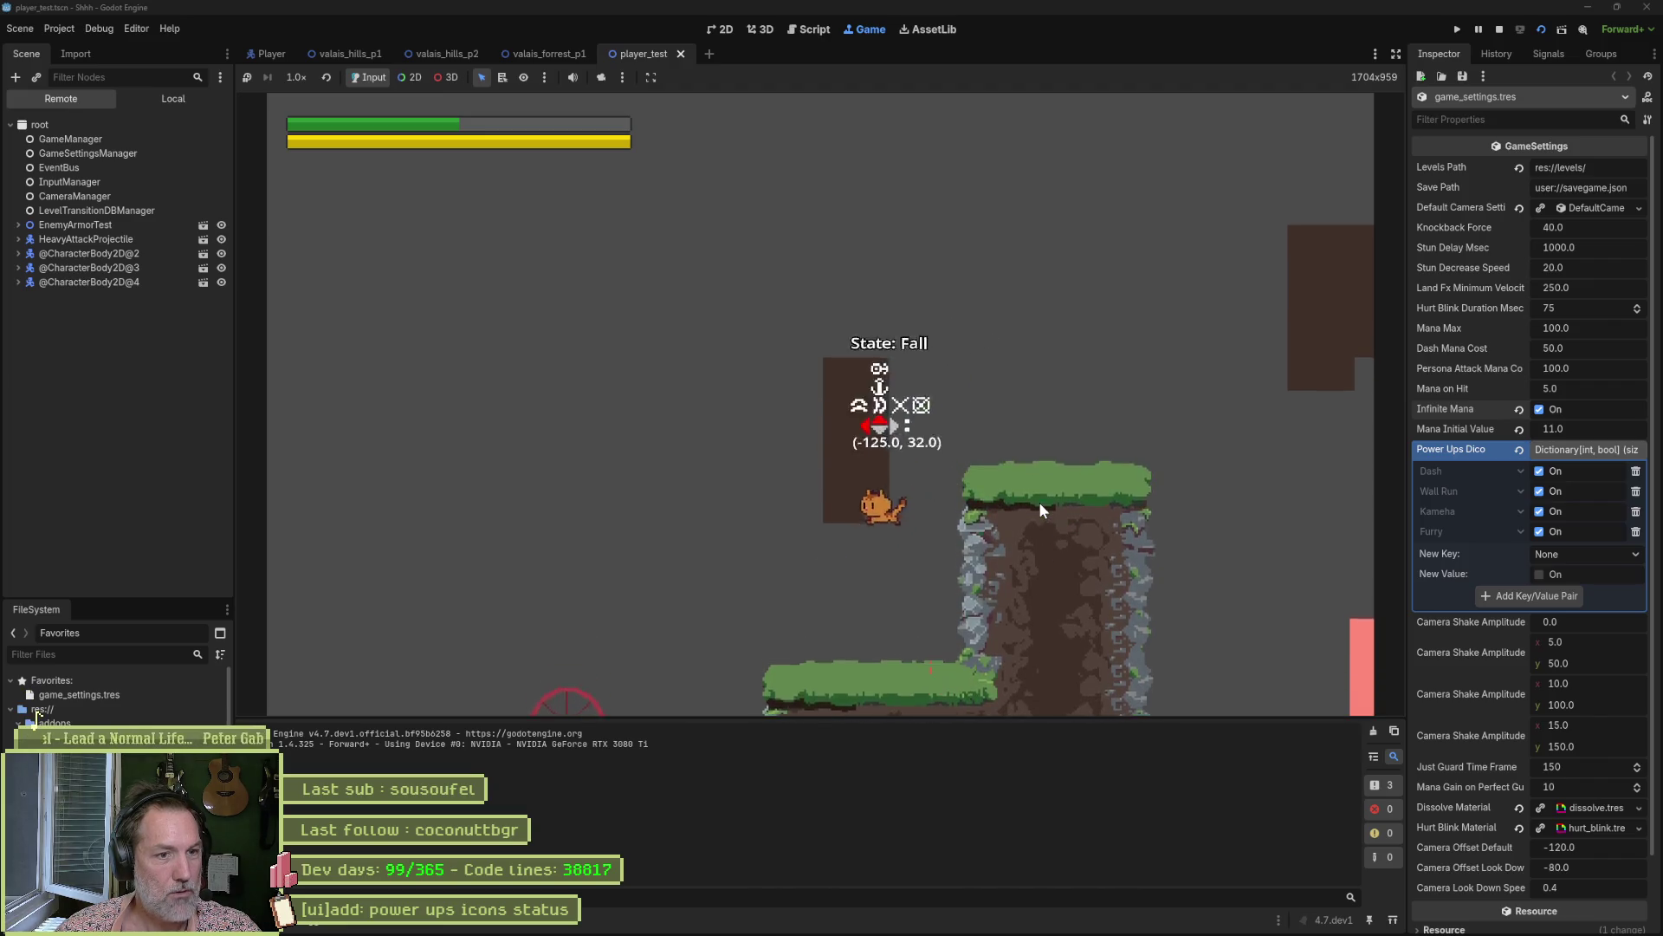
# Dash off the grass platform, wall-run and dash again, then stop the game with F8.
pyautogui.press('d')
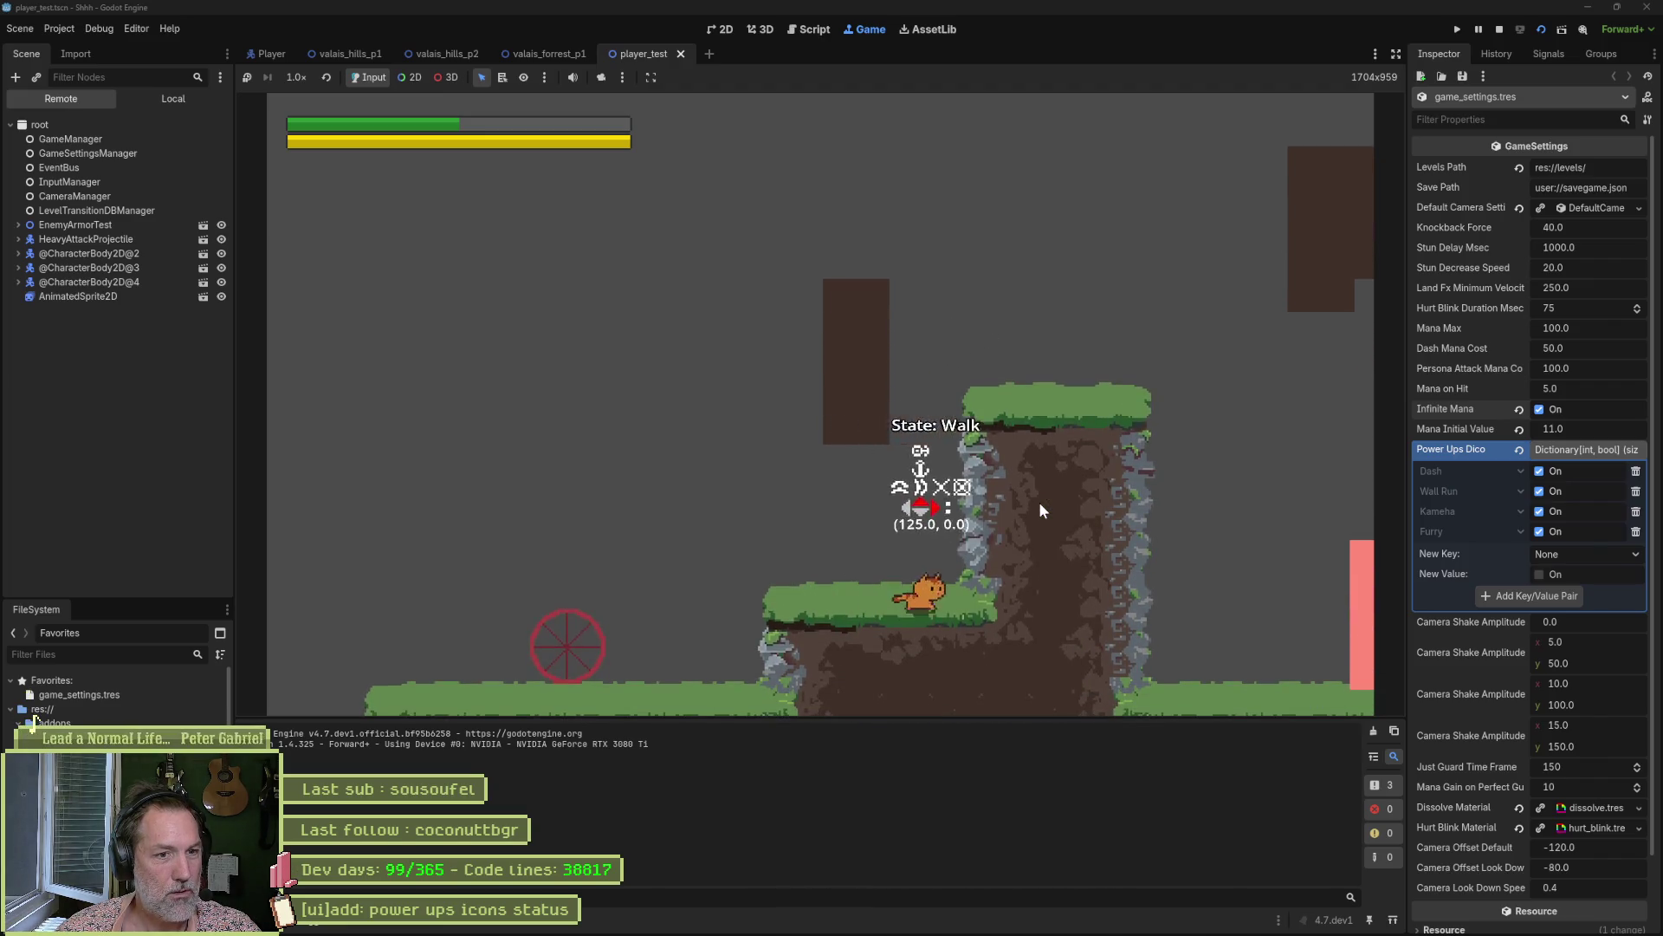
pyautogui.press('space')
pyautogui.press('space')
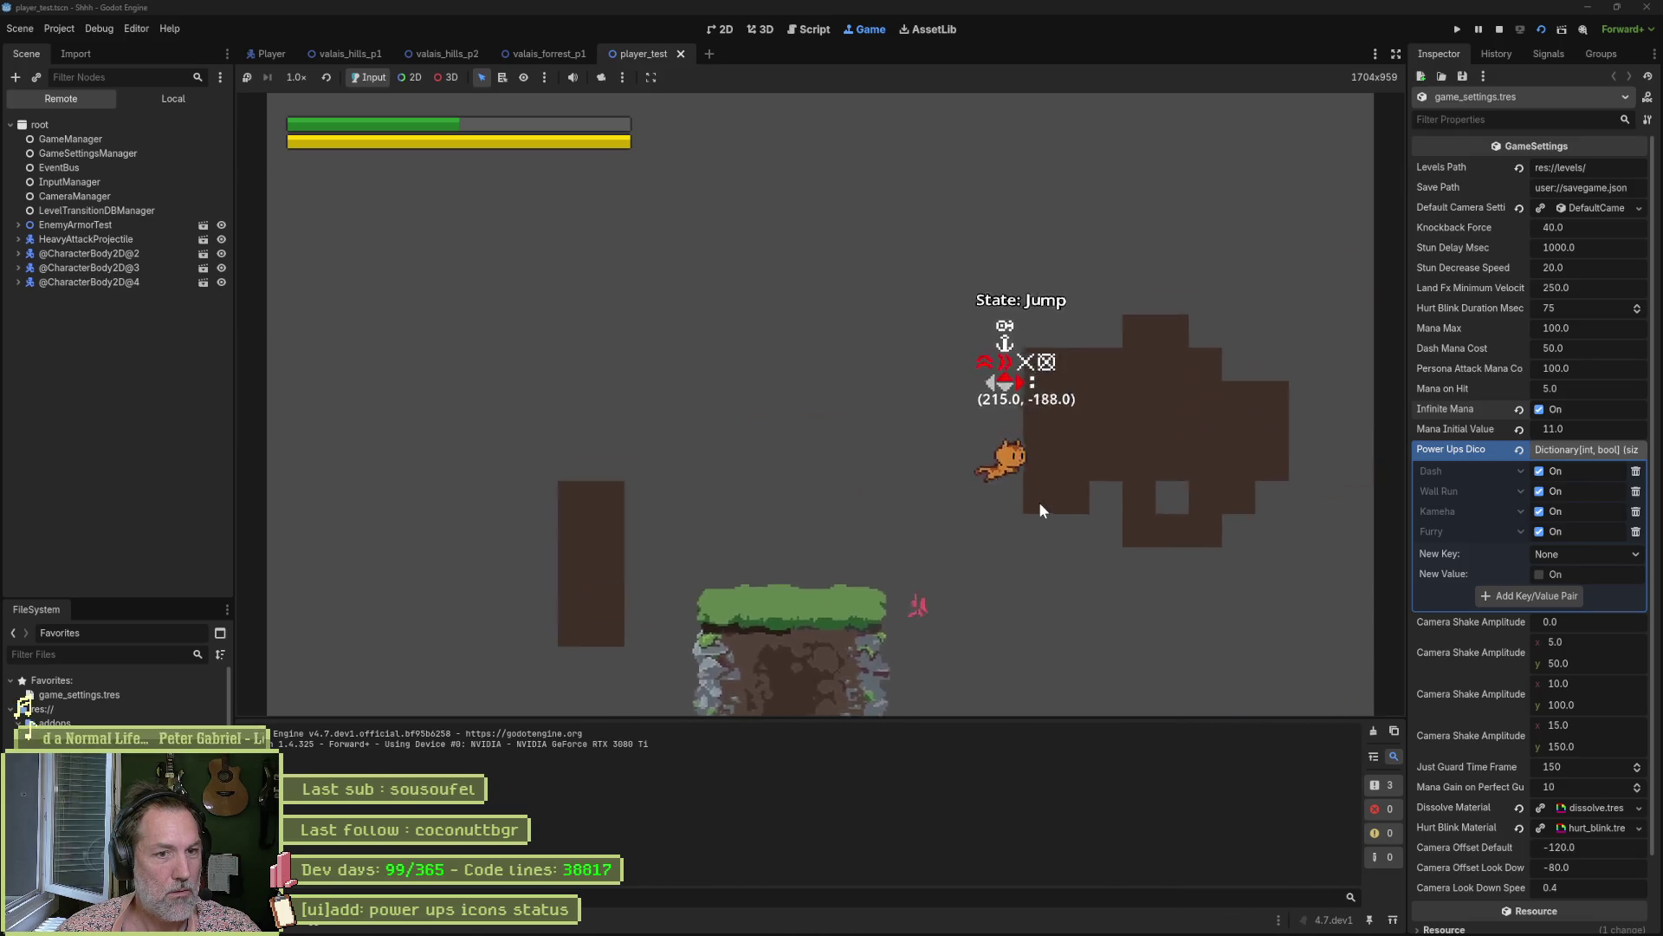
pyautogui.press('shift')
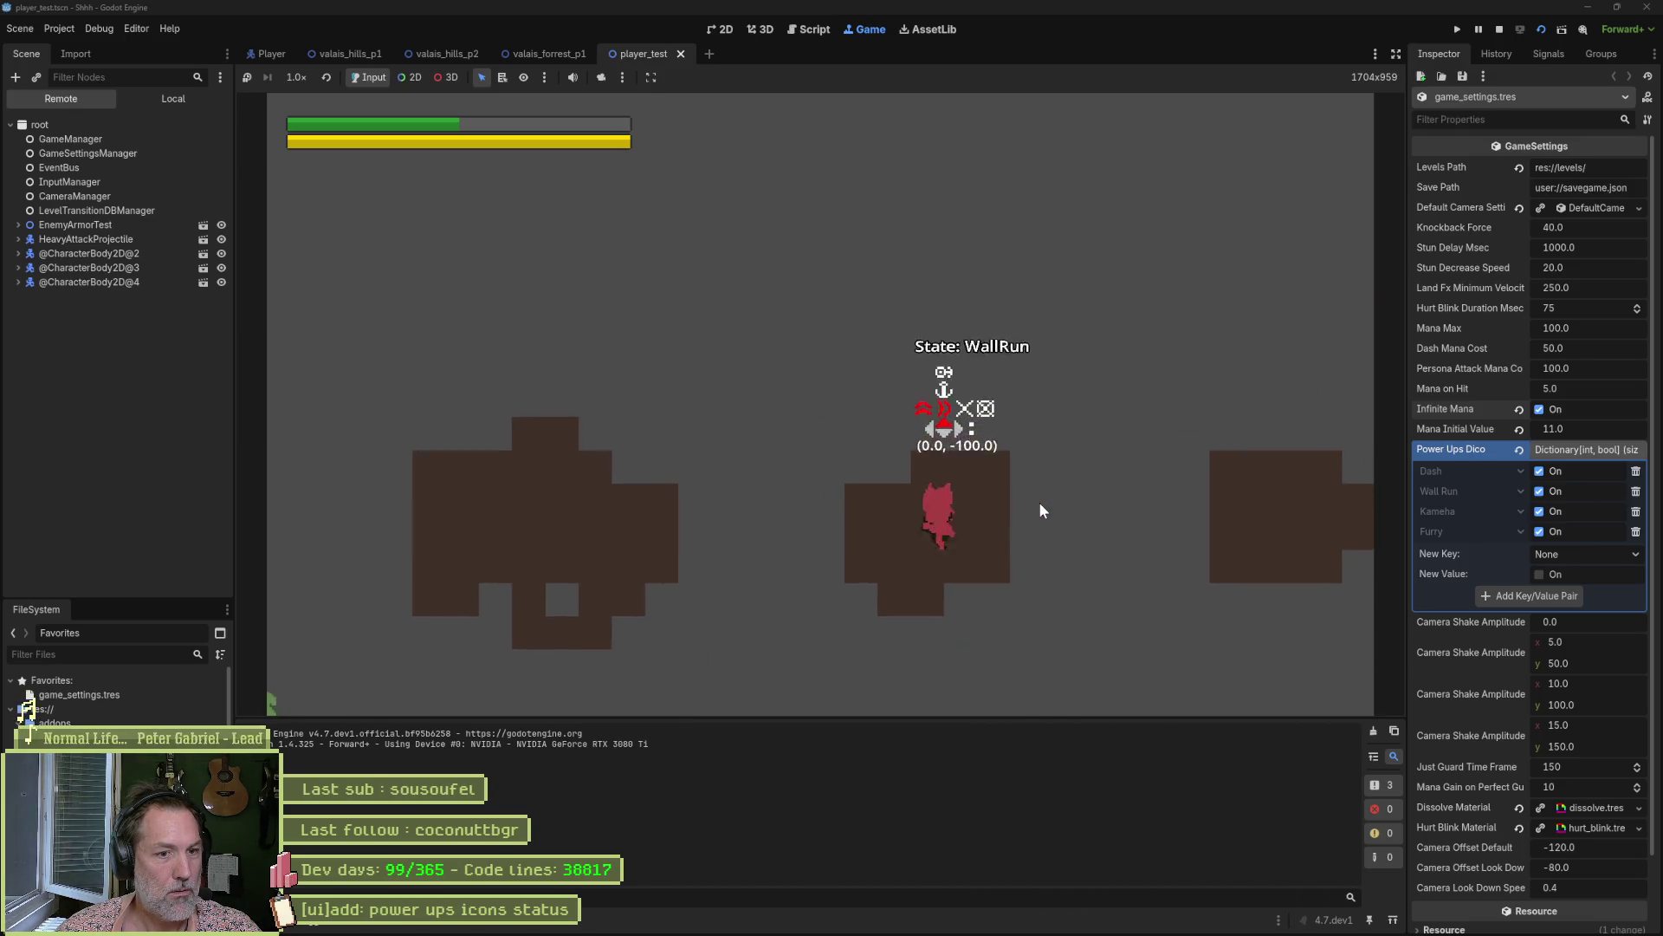
pyautogui.press('shift')
pyautogui.press('shift')
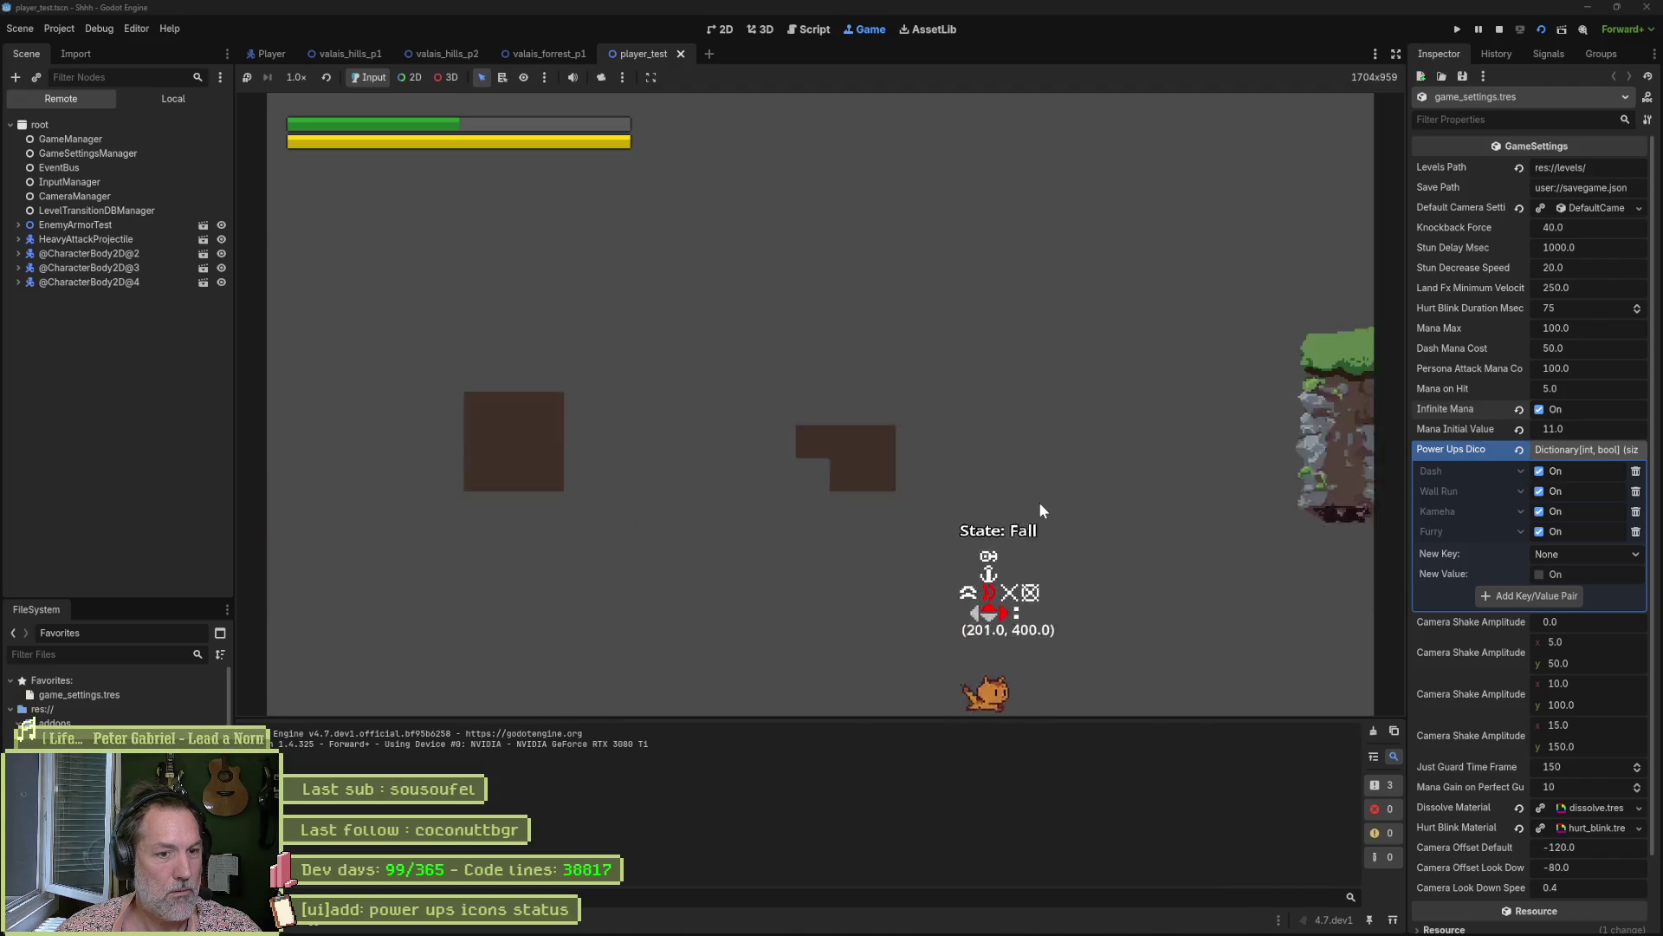
pyautogui.press('space')
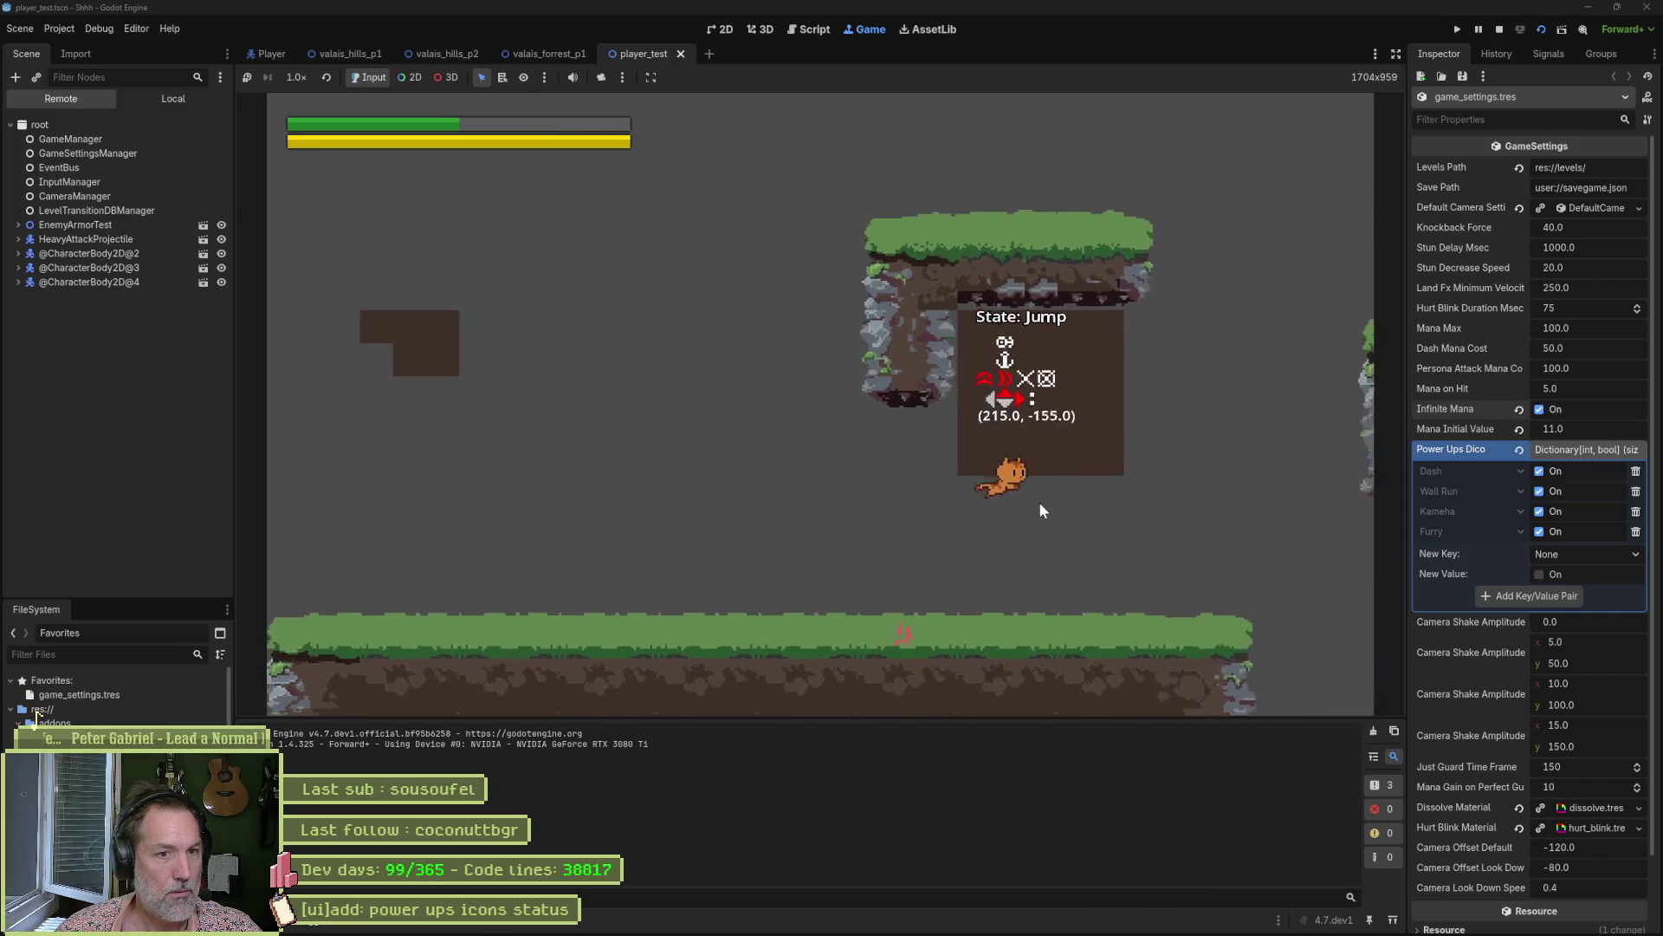
pyautogui.press('shift')
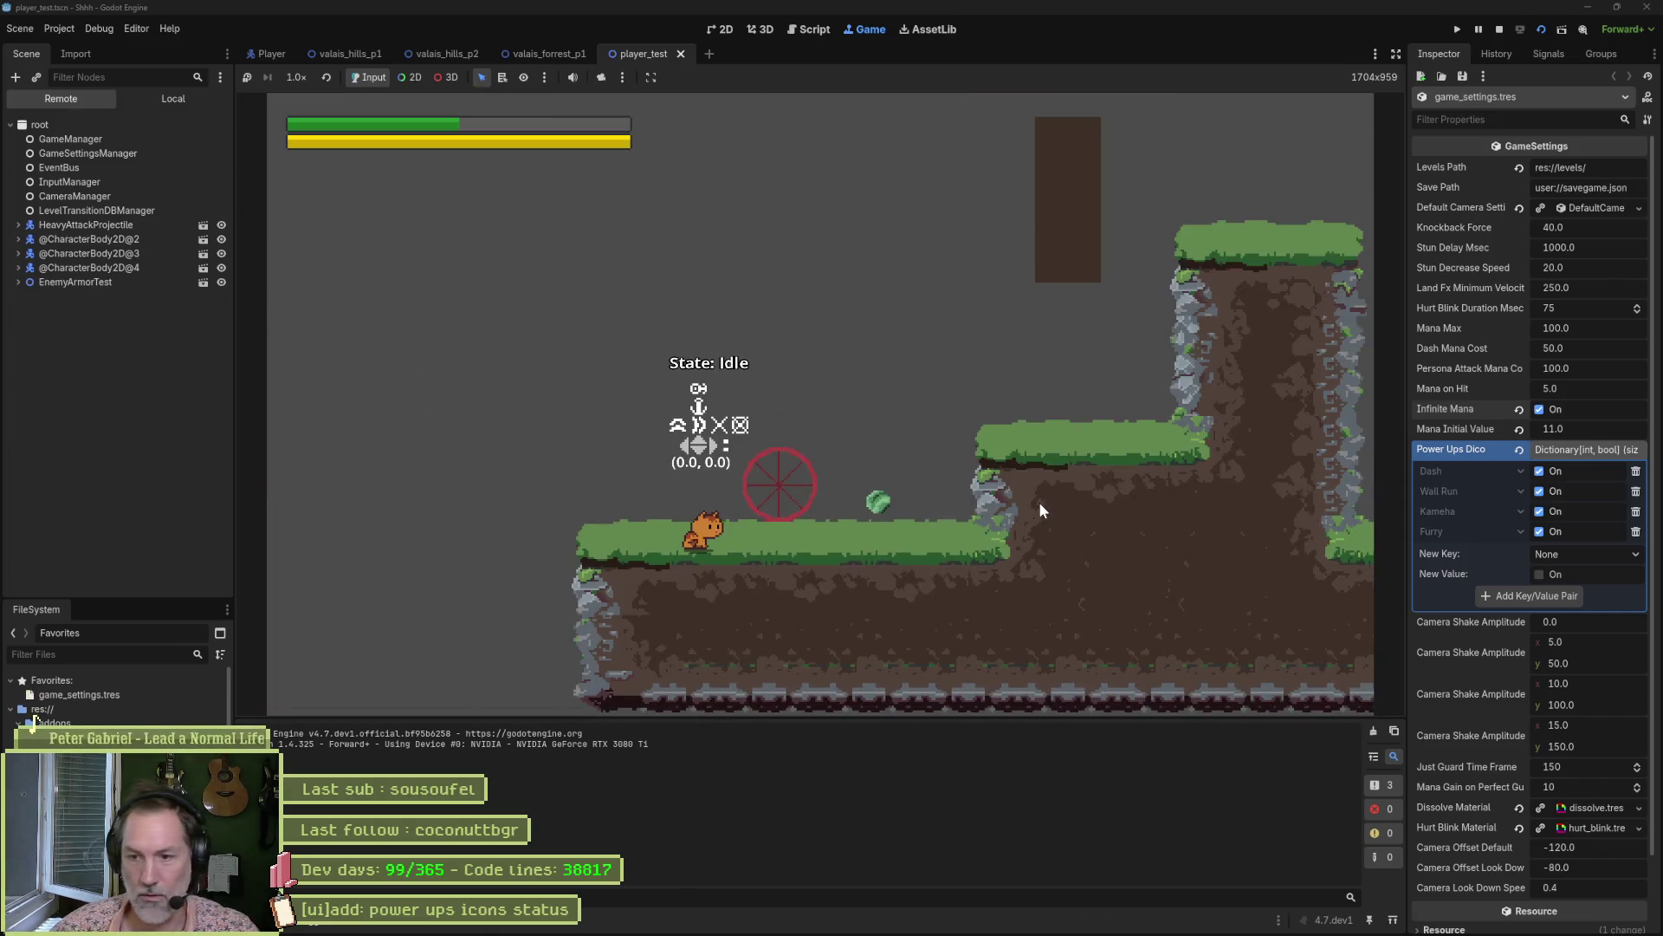
pyautogui.press('F8')
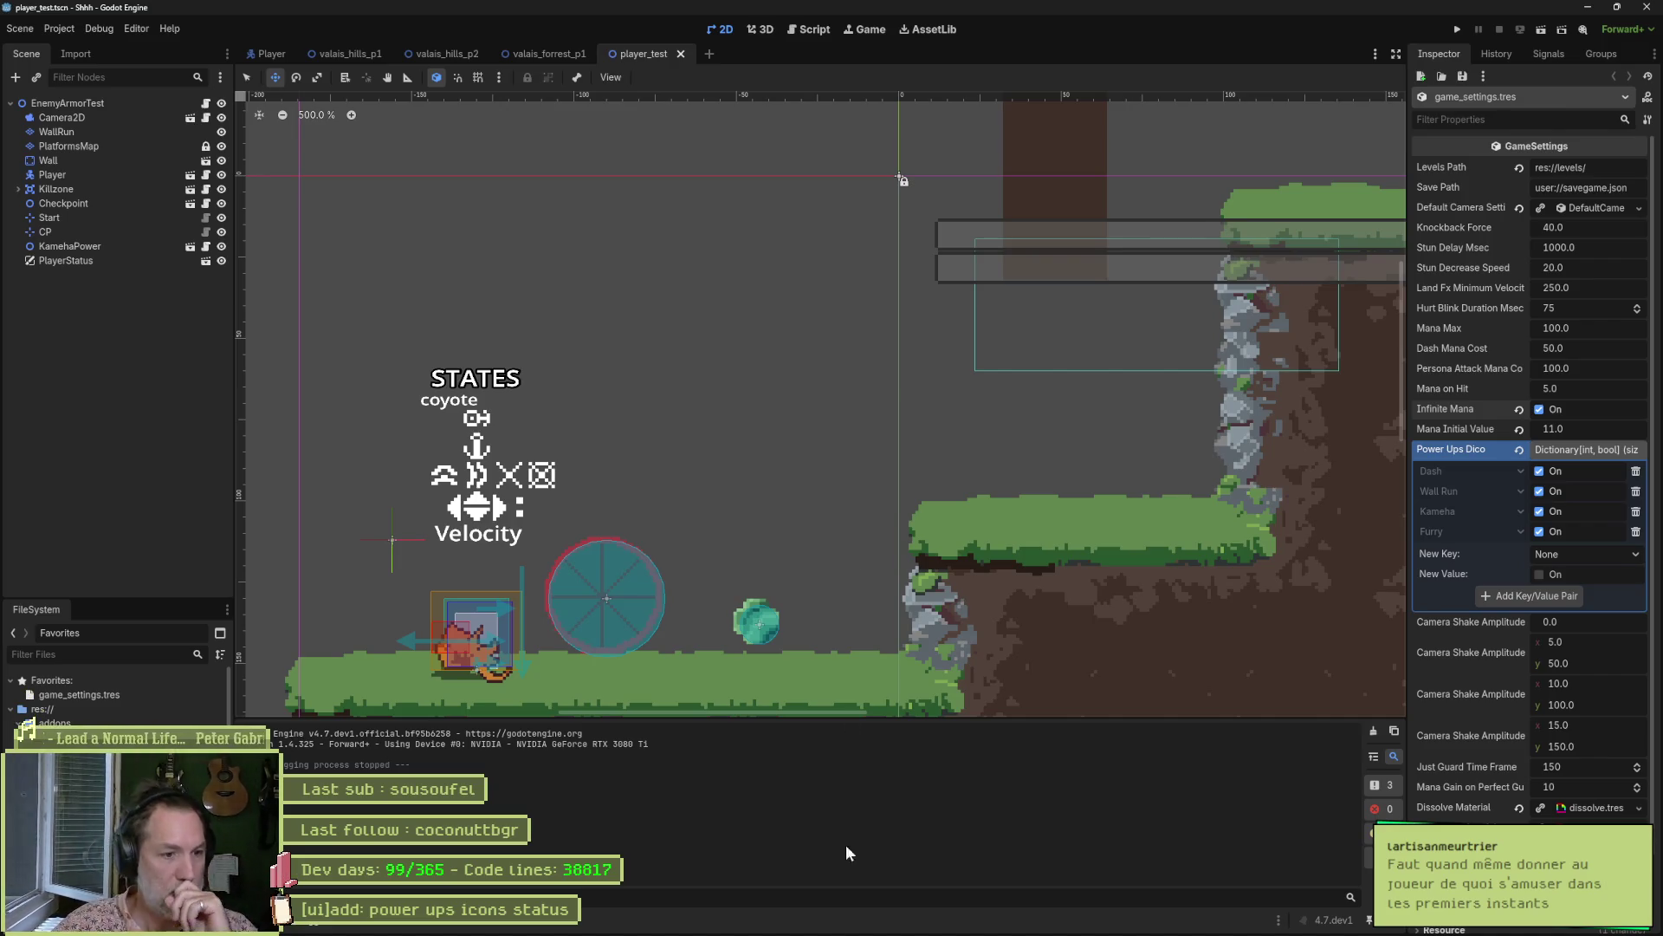
pyautogui.click(926, 898)
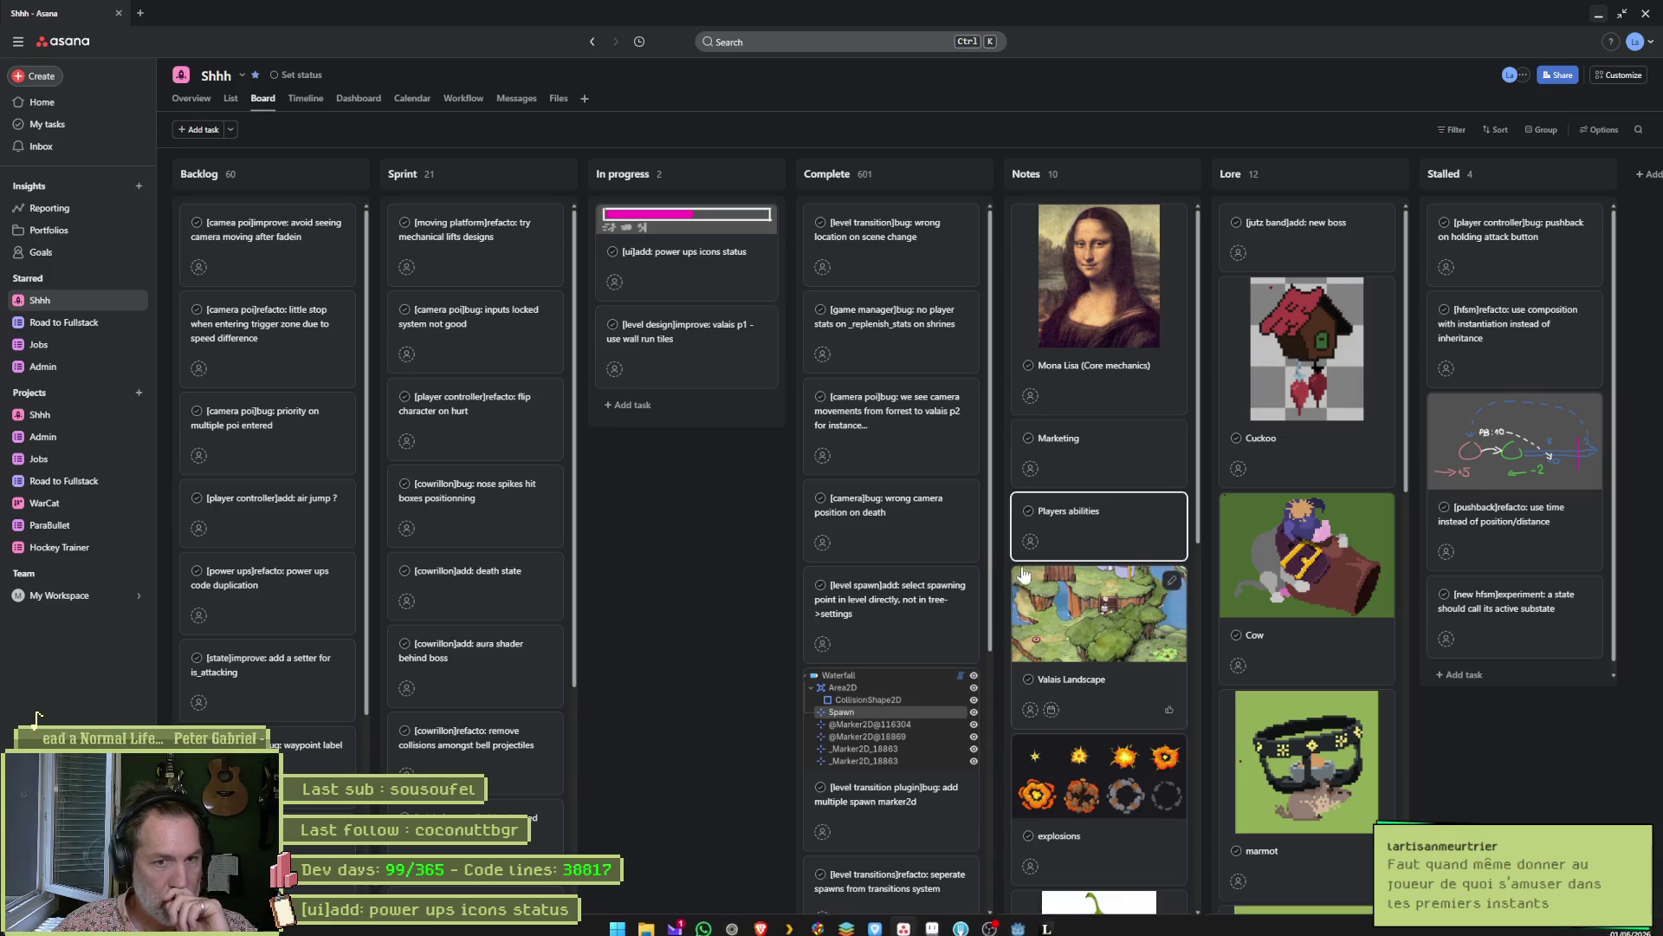
pyautogui.click(1083, 519)
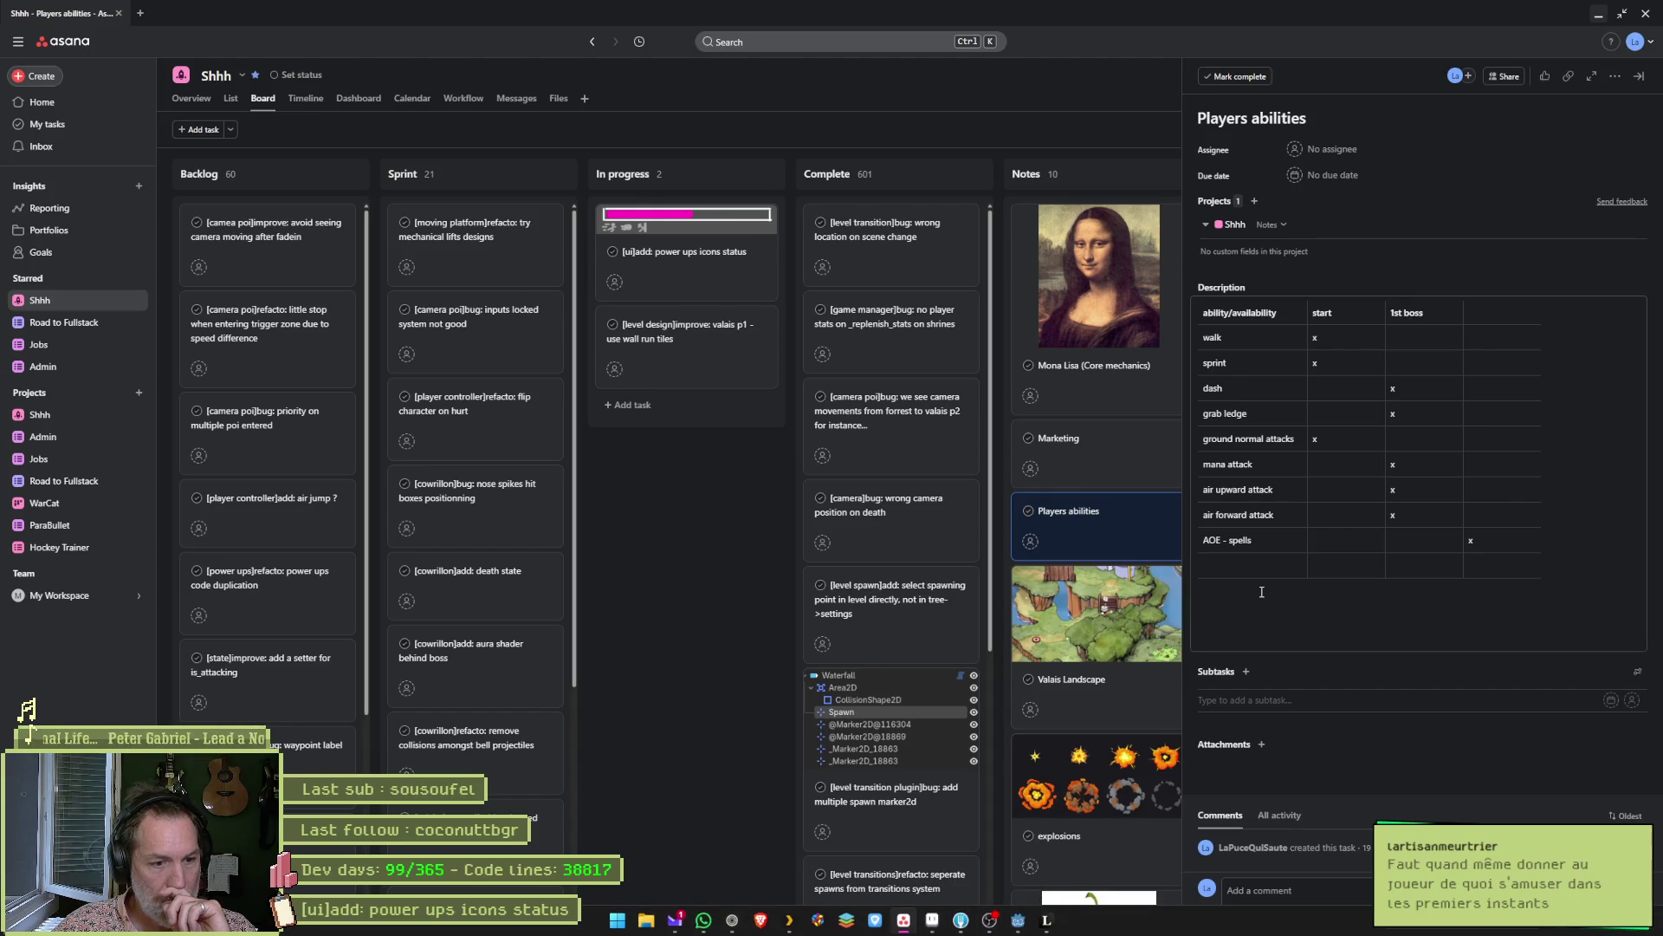
pyautogui.click(1022, 925)
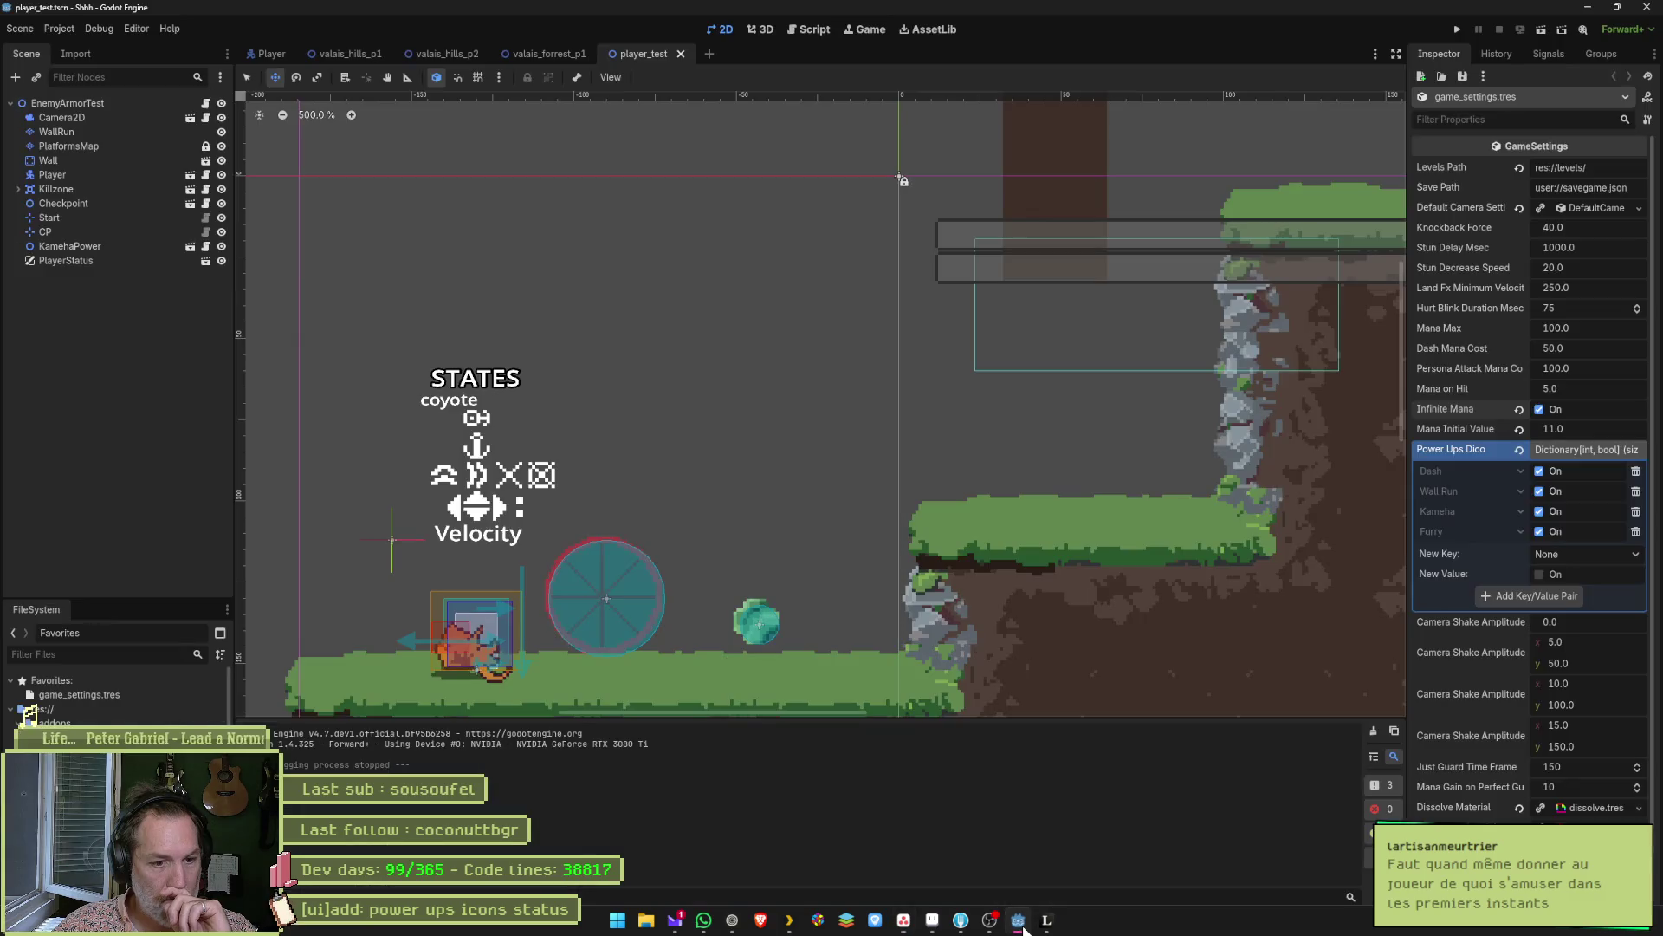
pyautogui.press('F6')
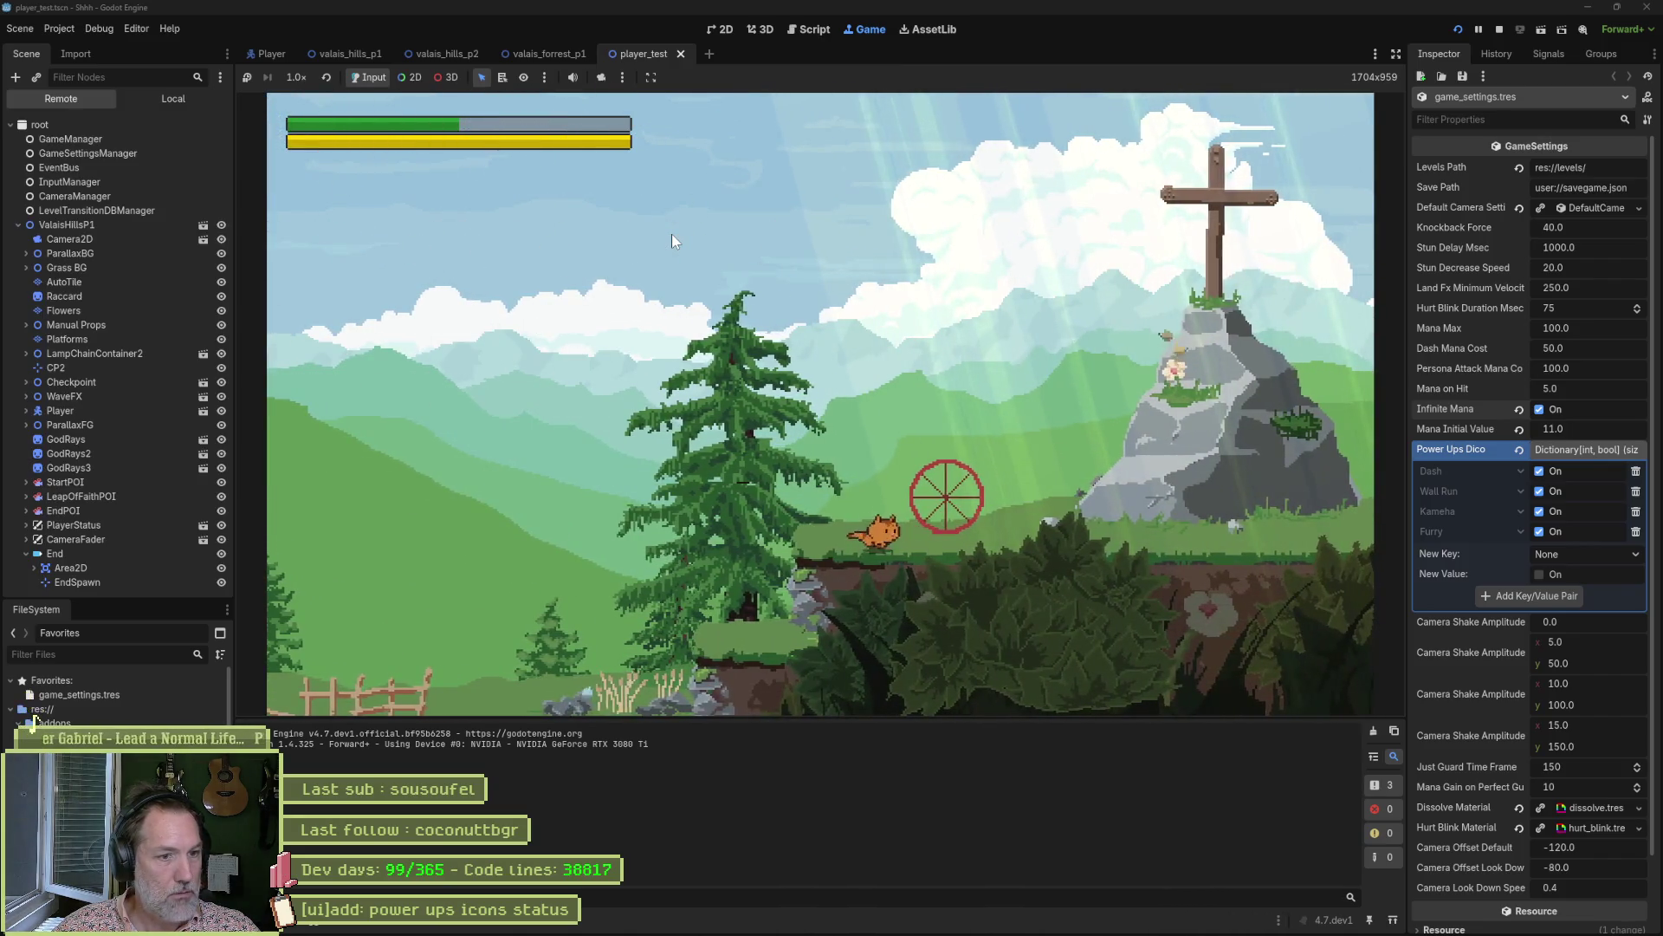
pyautogui.press('Right')
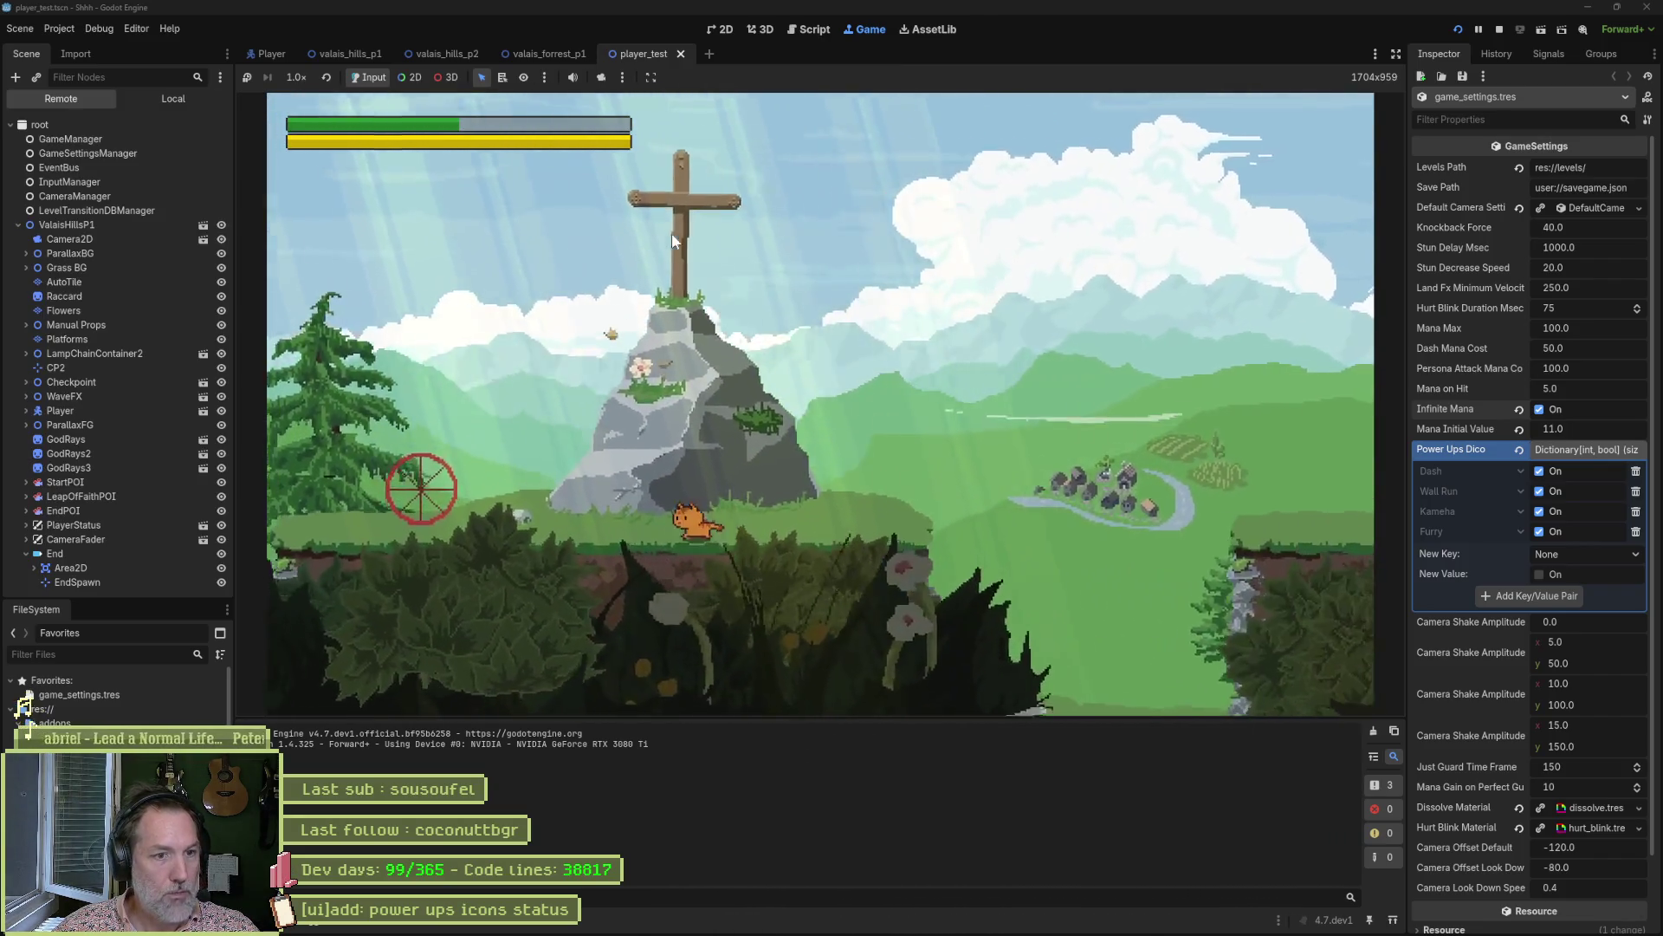
pyautogui.press('Right')
pyautogui.press('space')
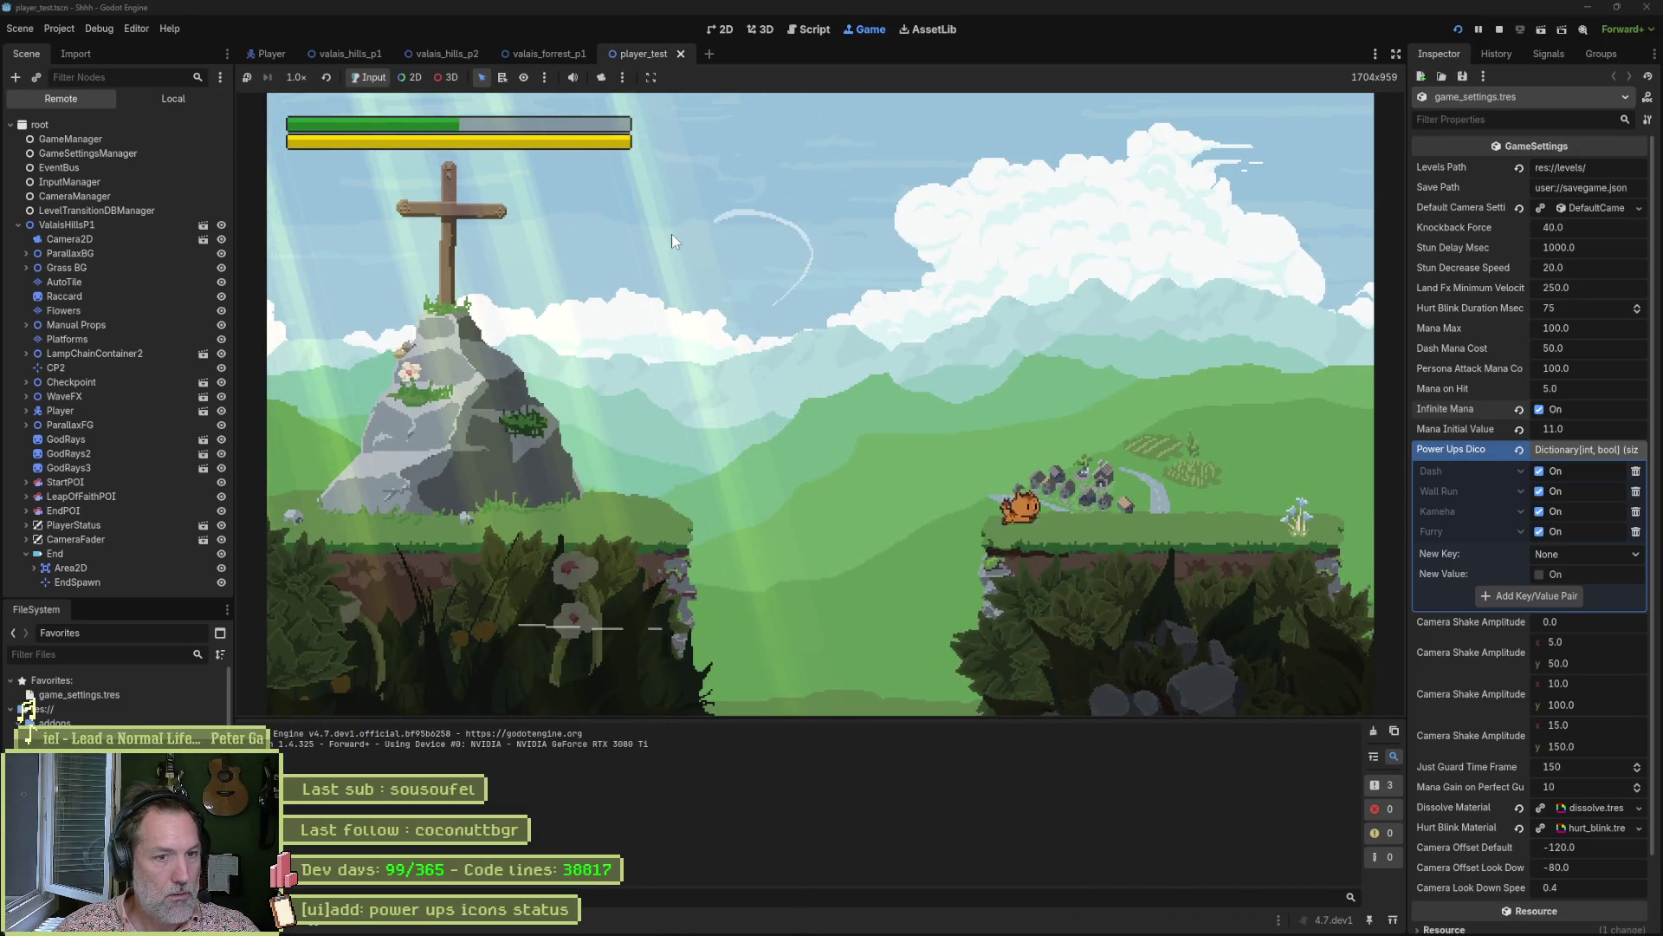
pyautogui.press('Right')
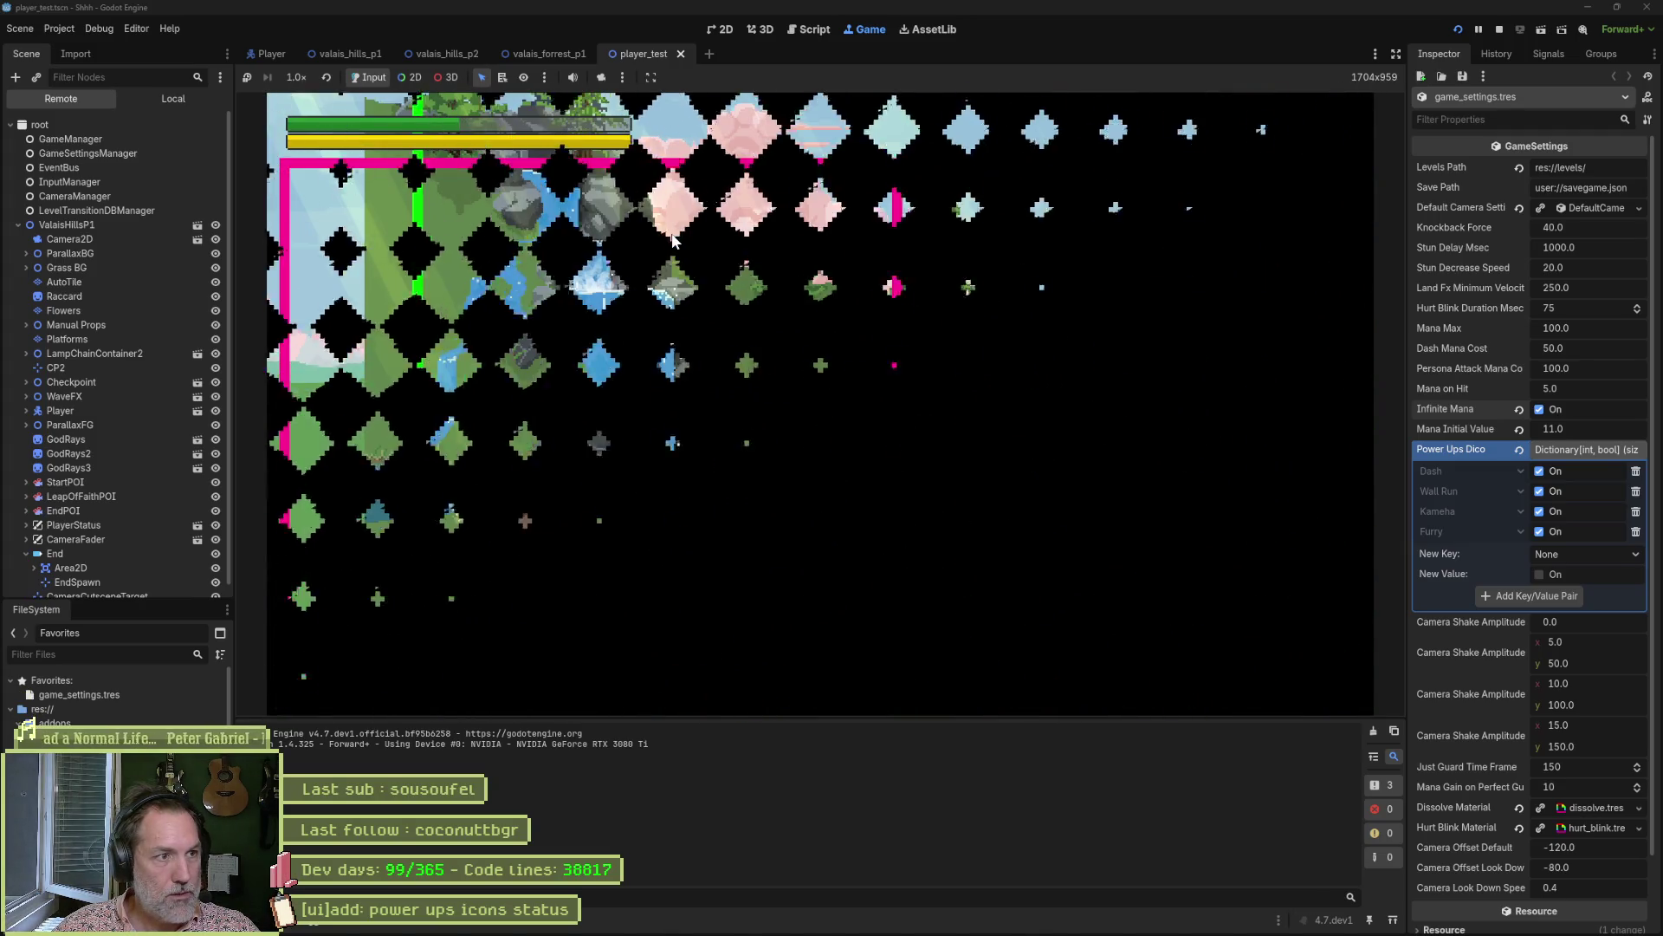
pyautogui.press('Right')
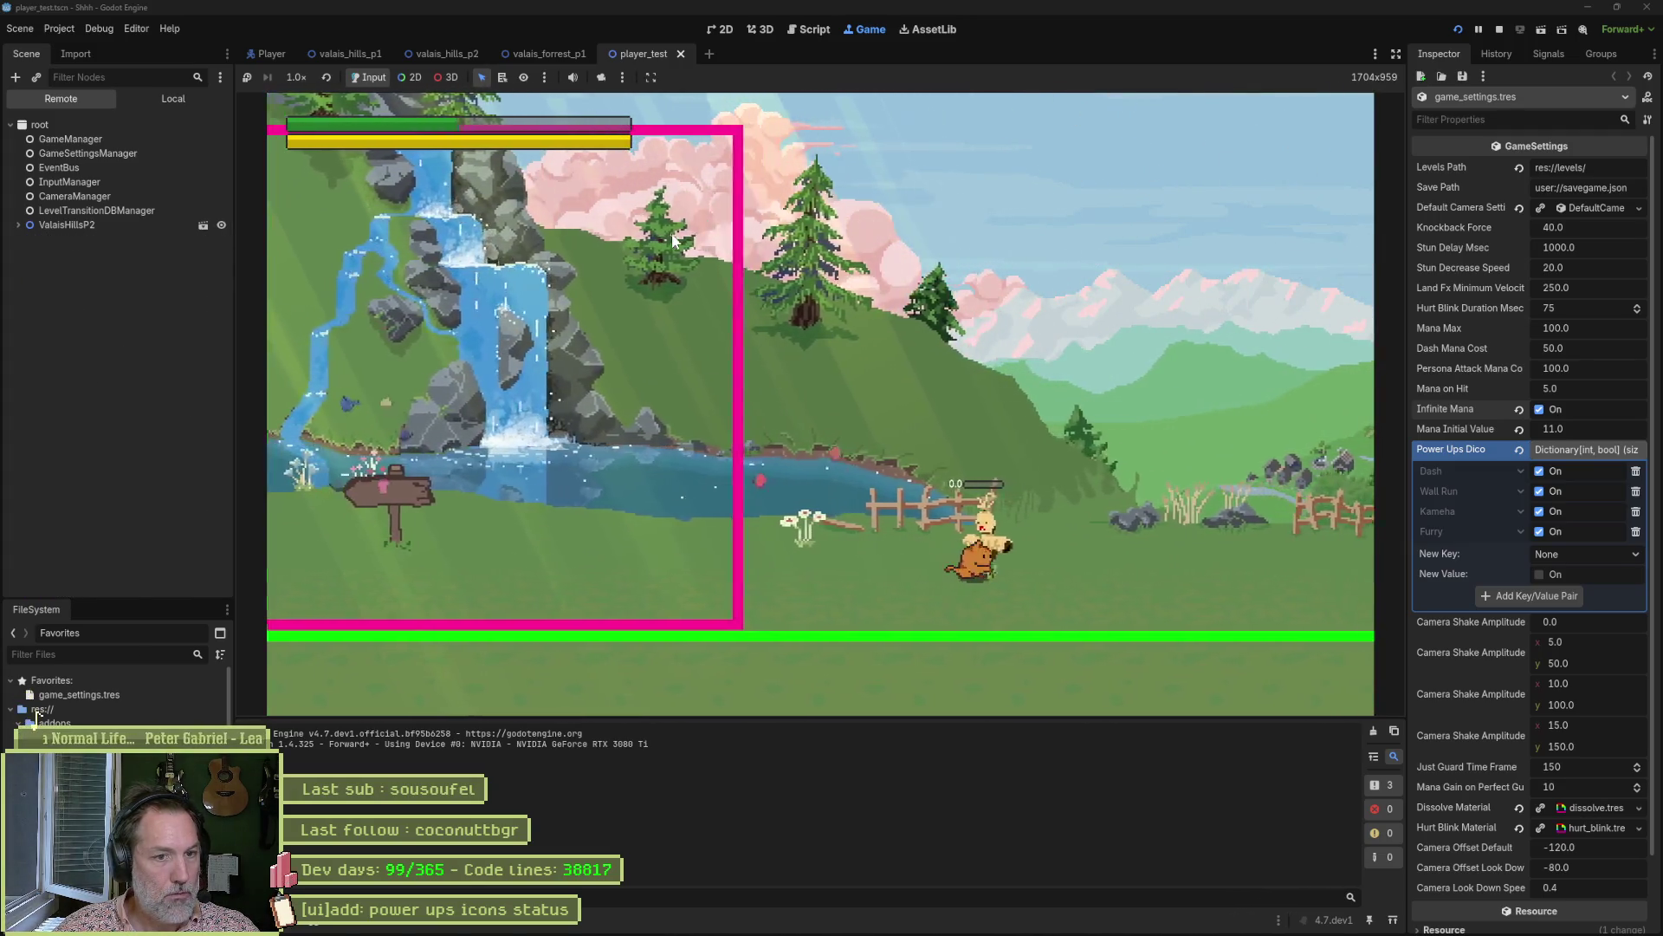
pyautogui.press('Right')
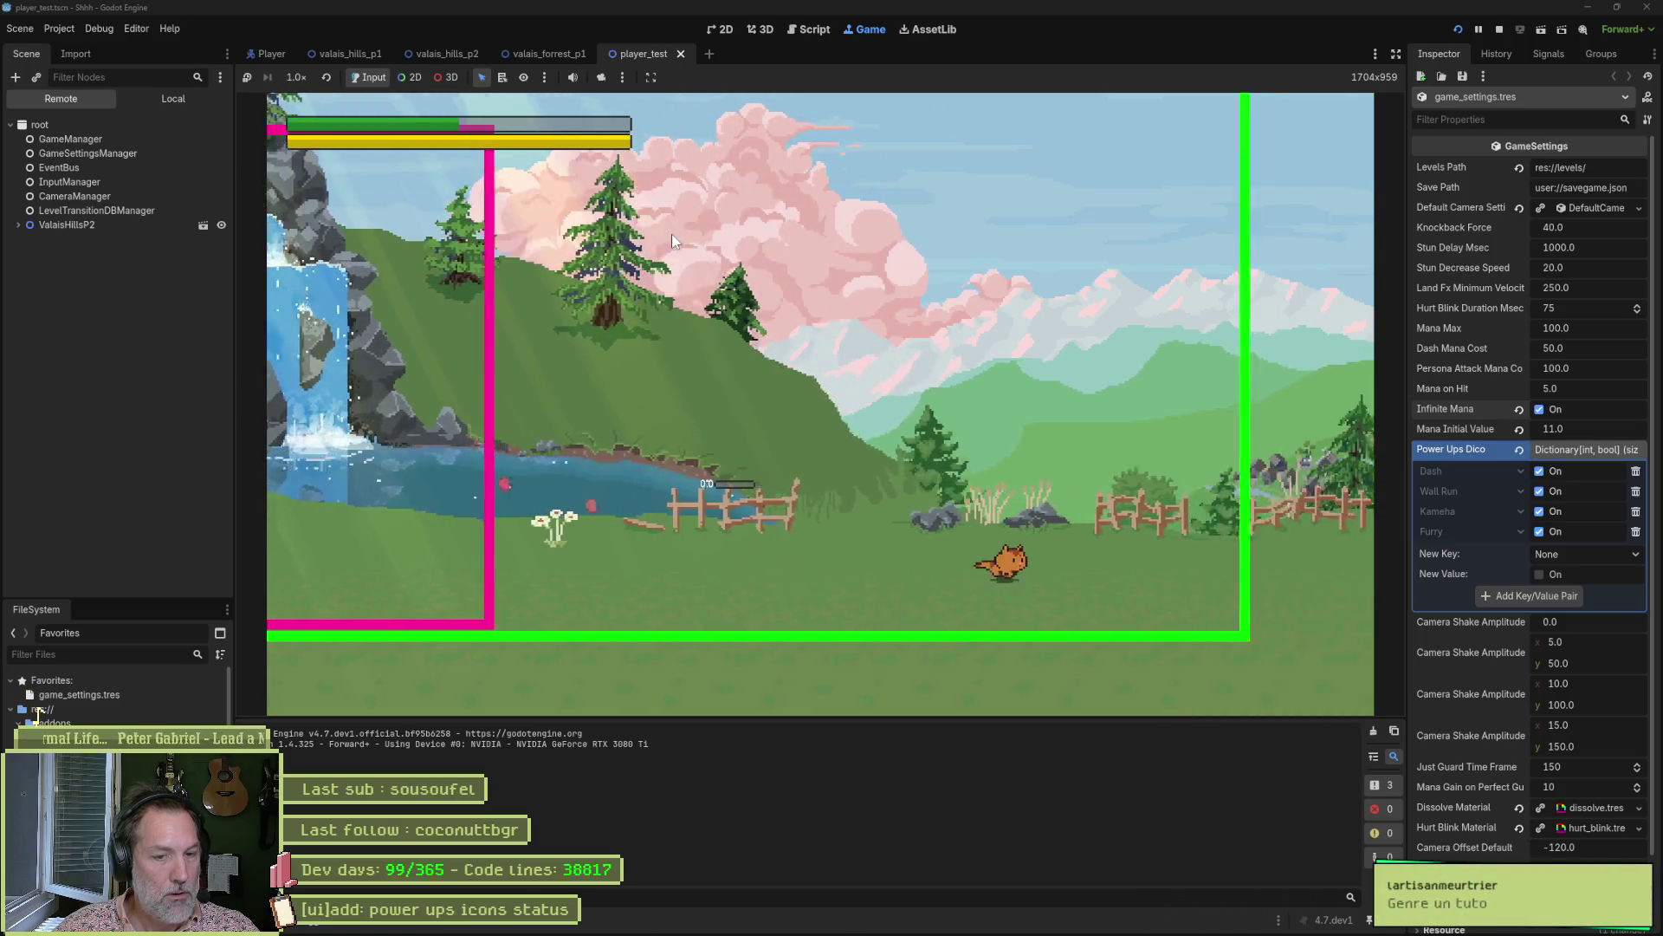
pyautogui.press('Right')
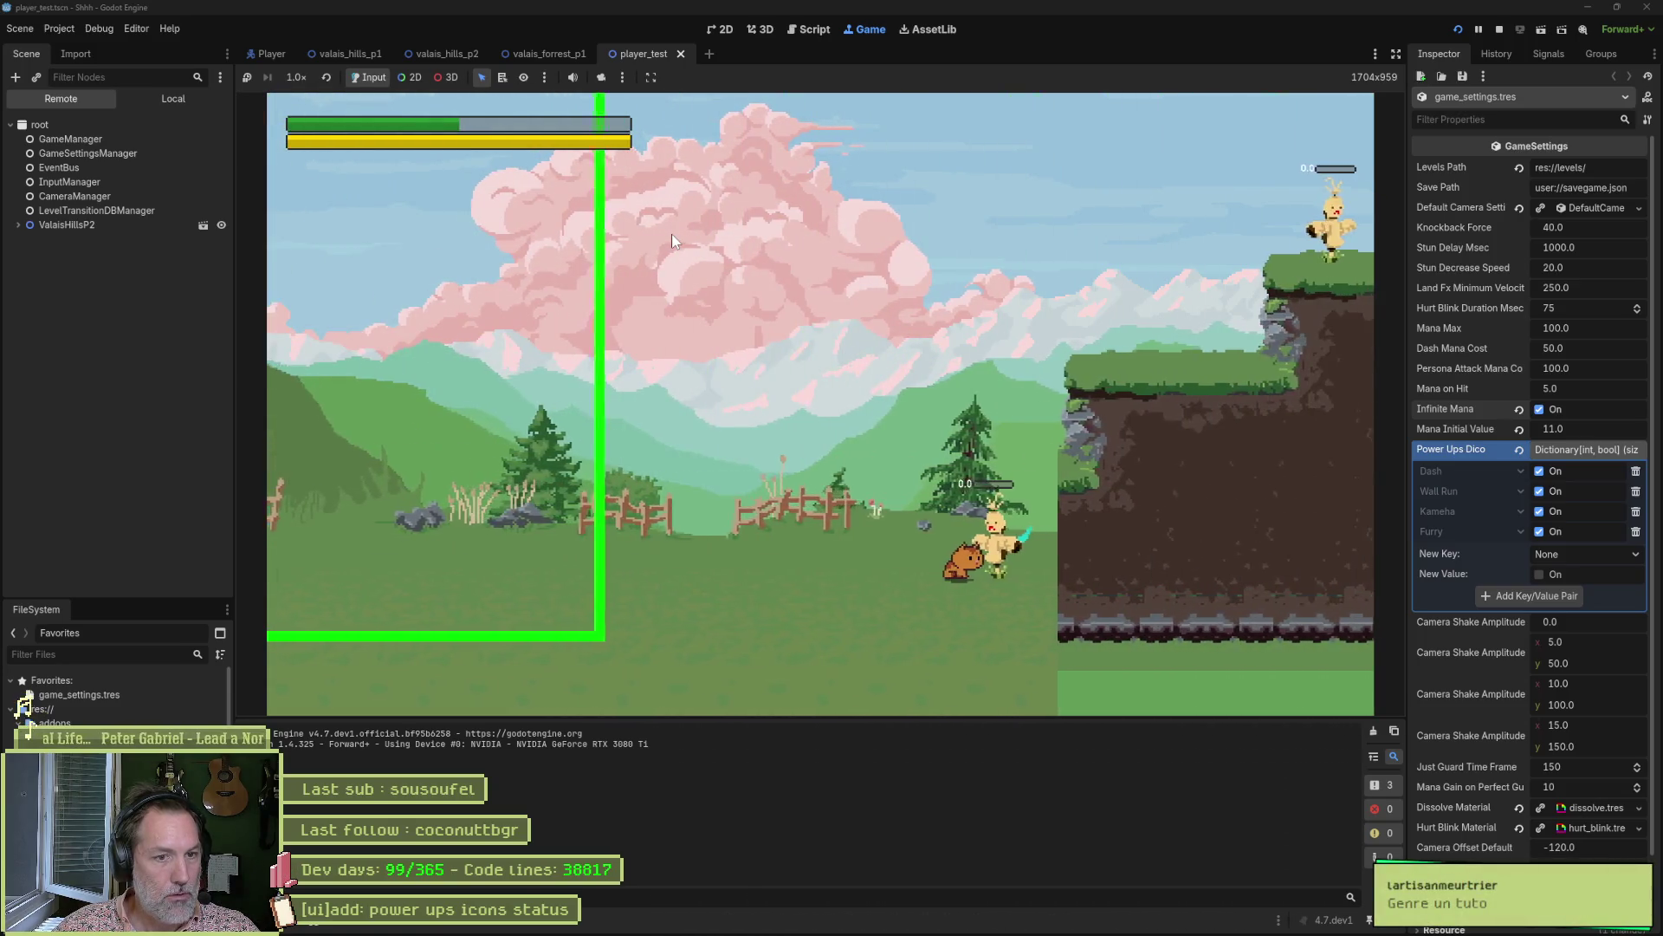
pyautogui.press('Right')
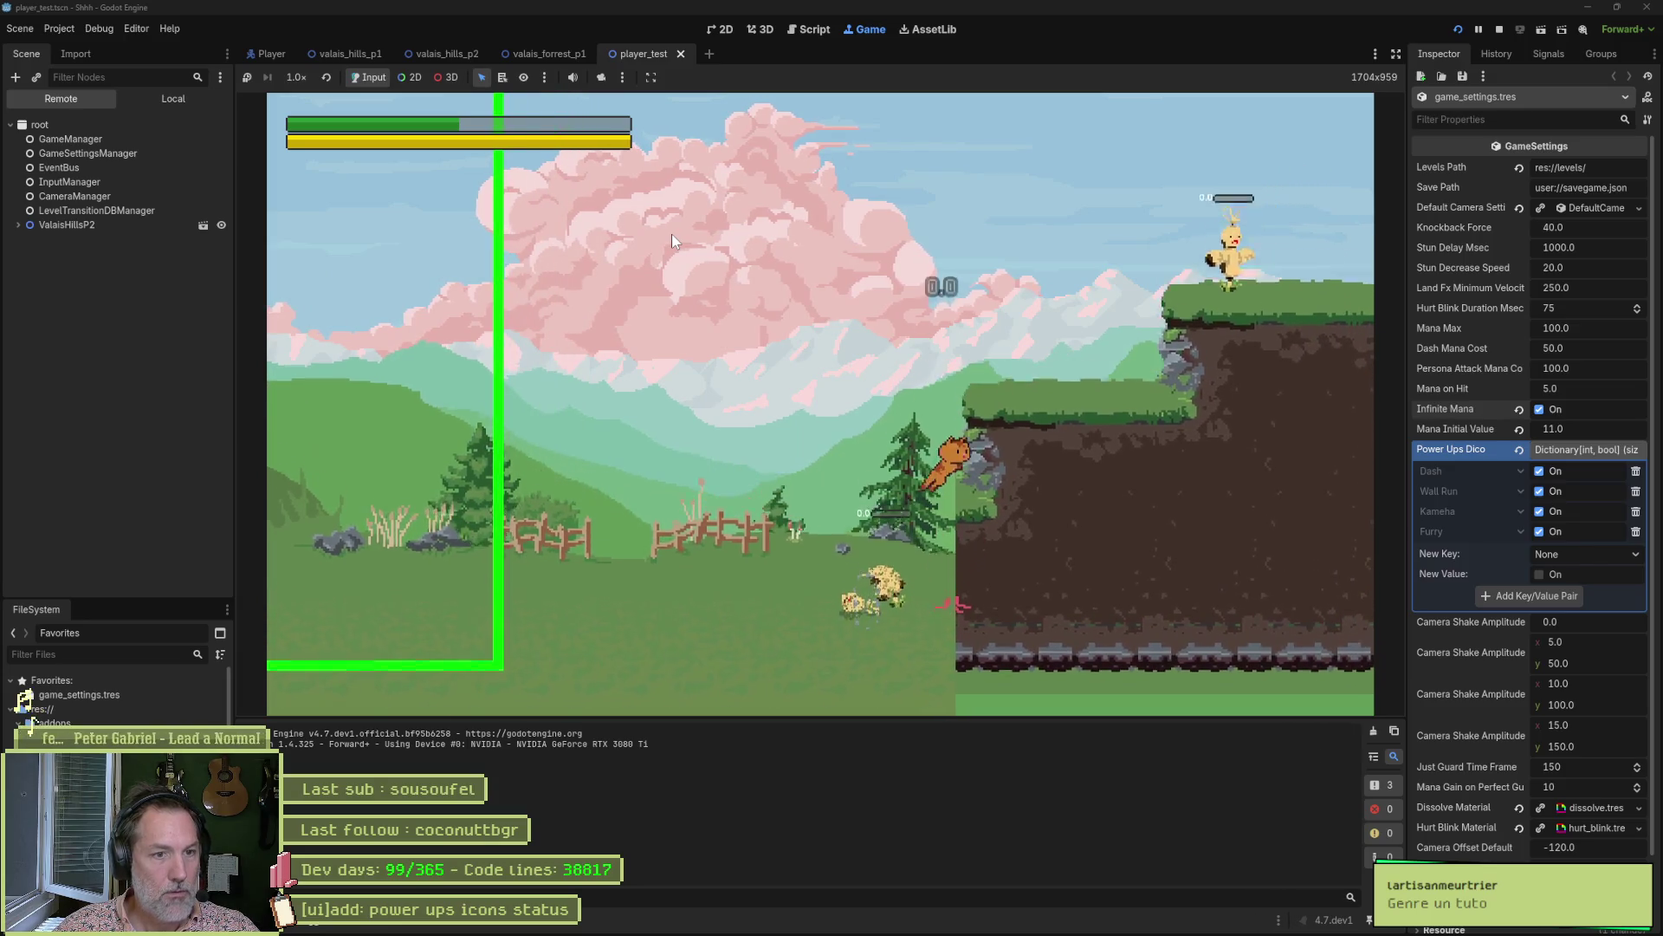
pyautogui.press('Right')
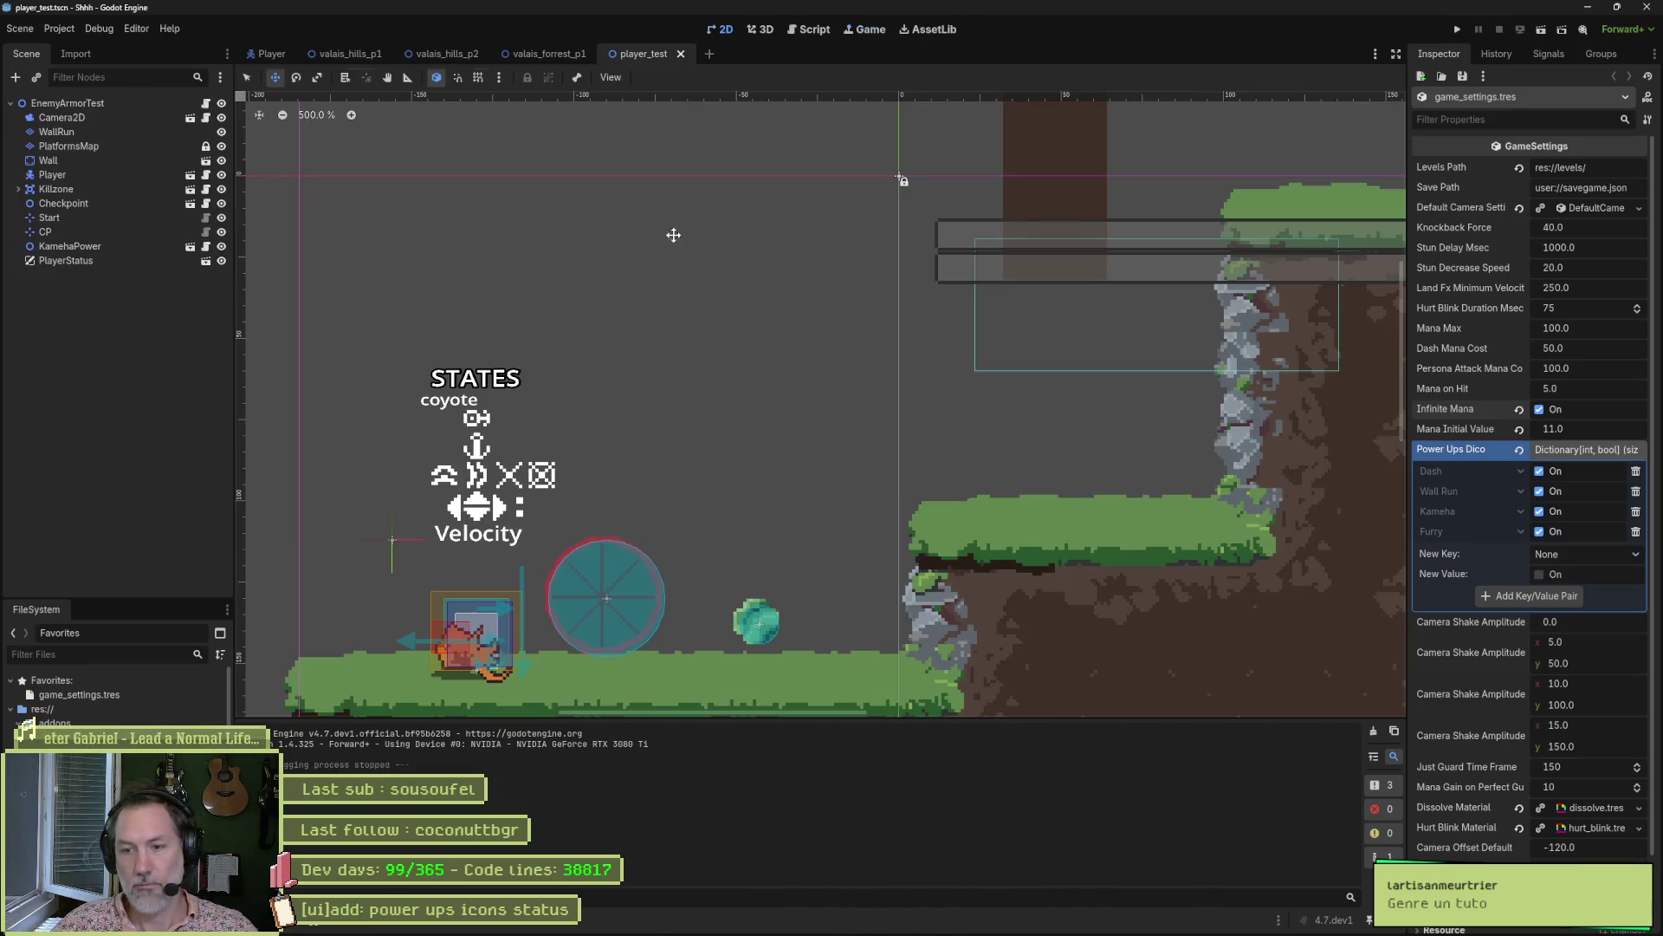
pyautogui.press('F8')
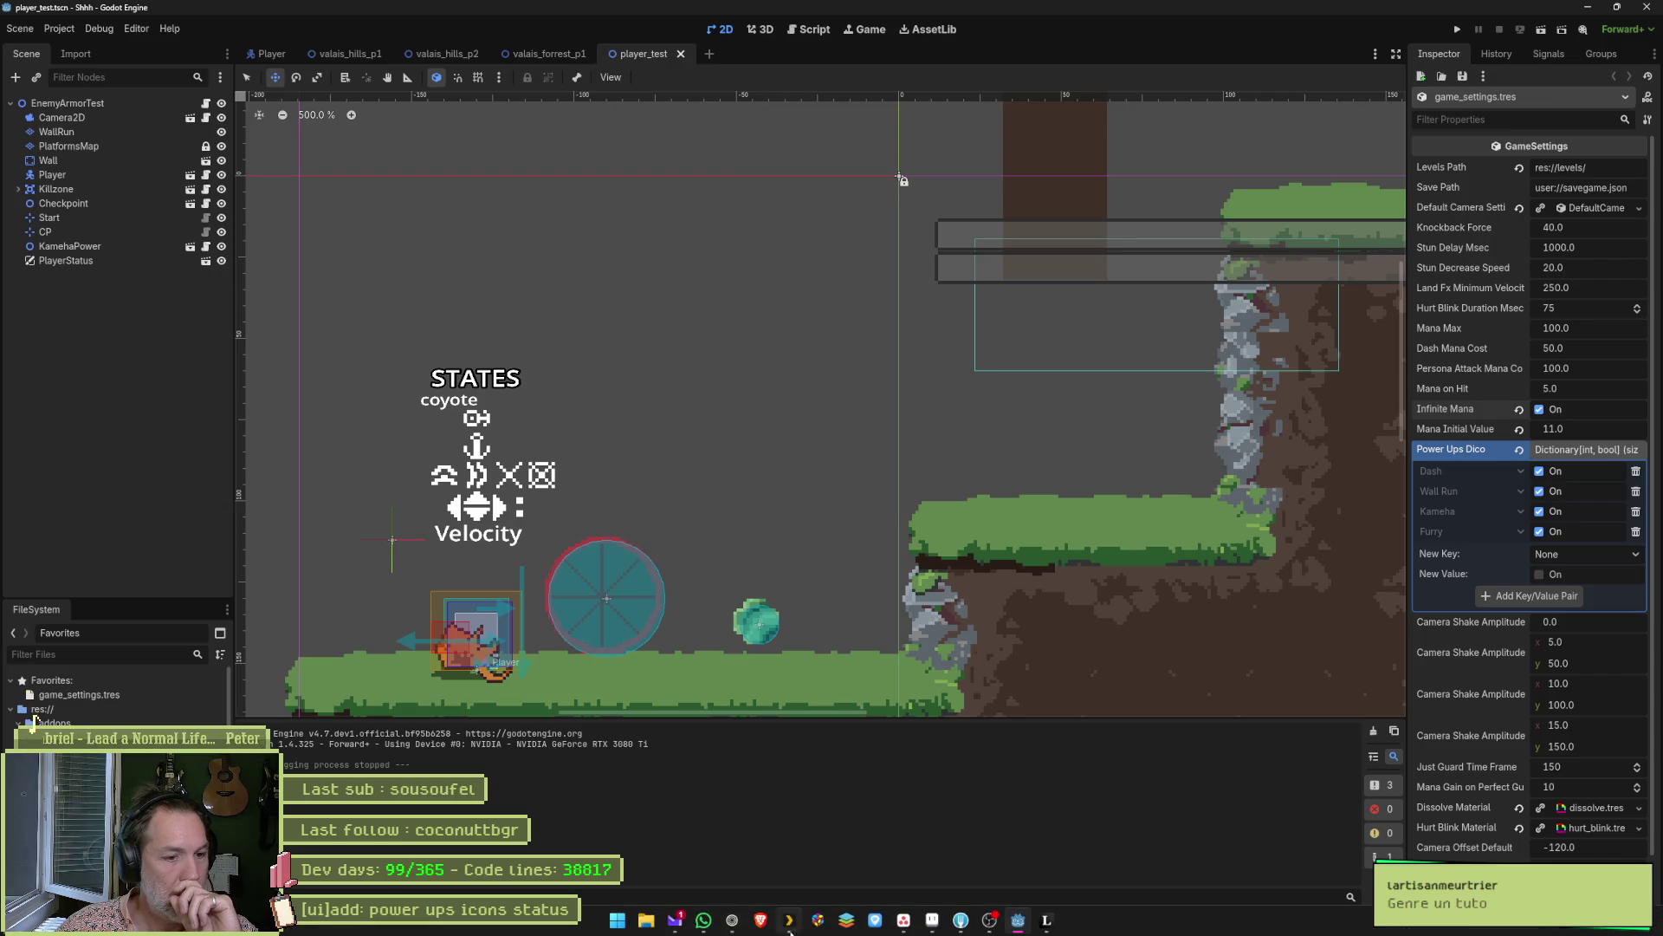
# Back in Asana, delete grab ledge's 1st boss x and move to its start cell.
pyautogui.click(904, 920)
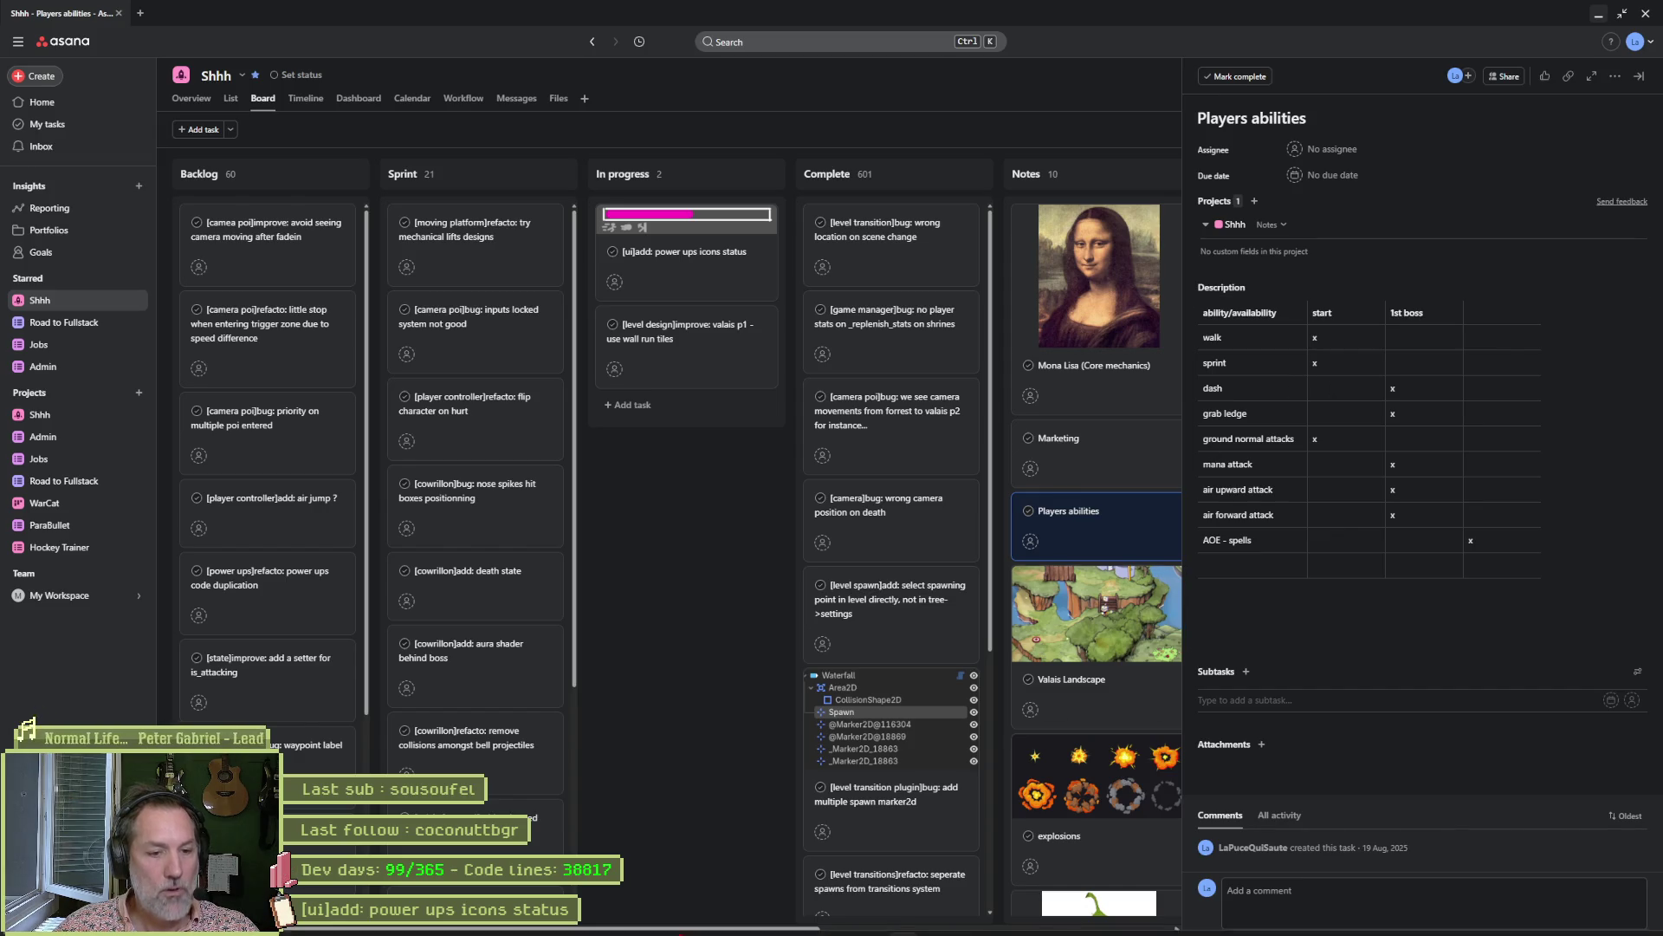
pyautogui.moveTo(1031, 931)
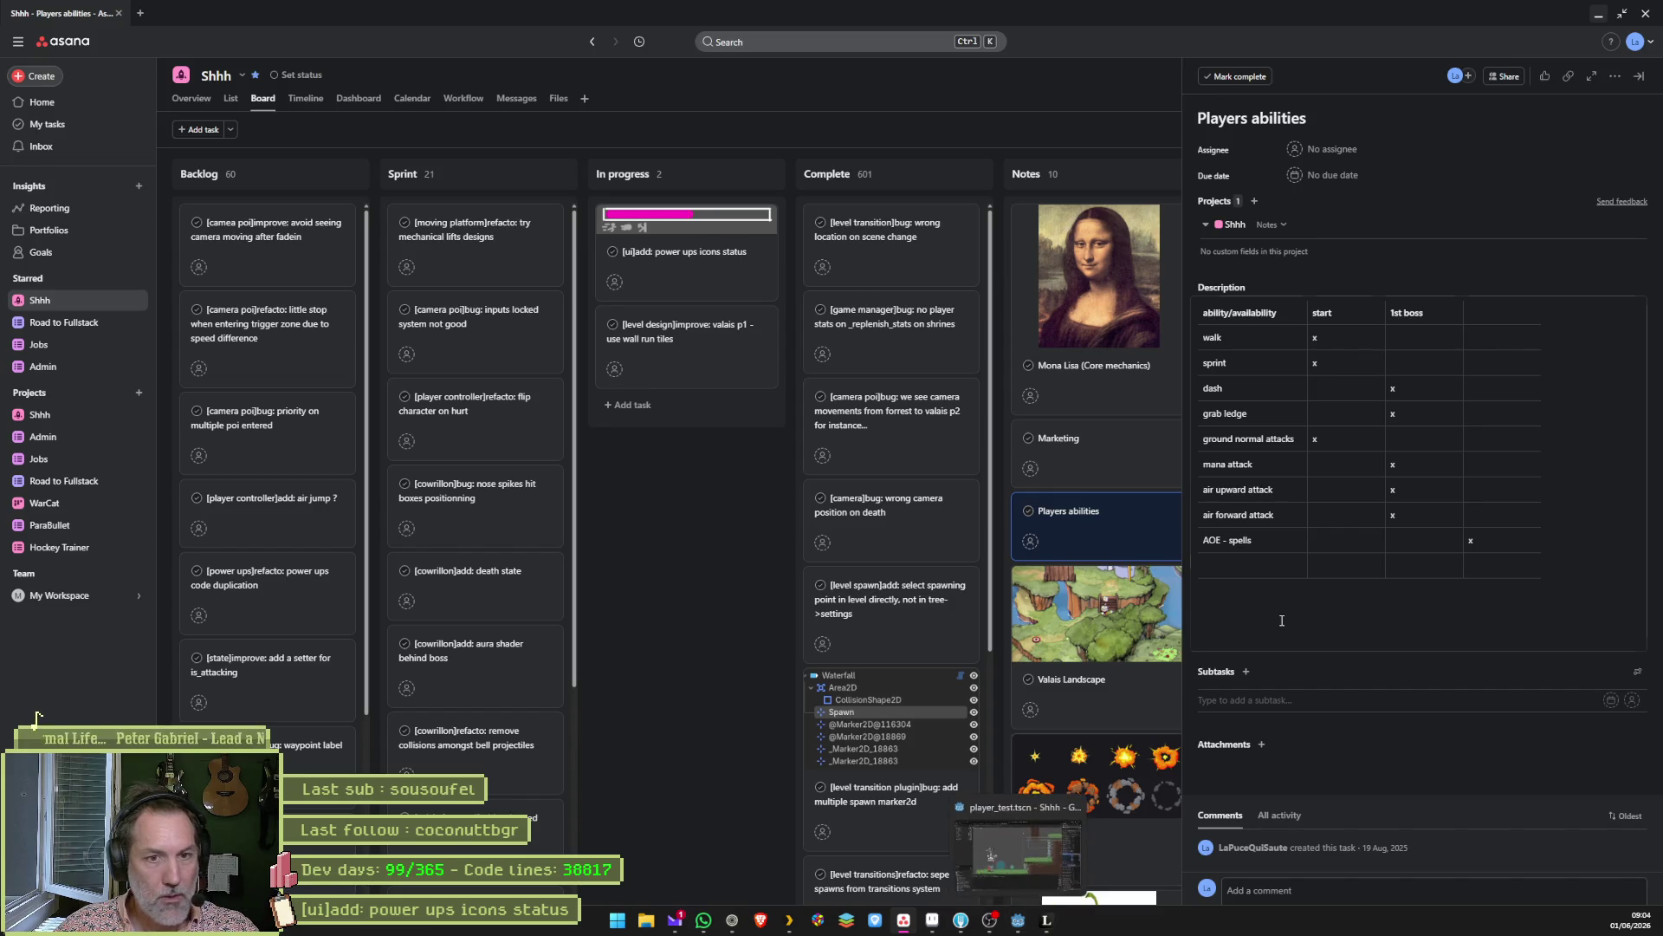
pyautogui.doubleClick(1394, 415)
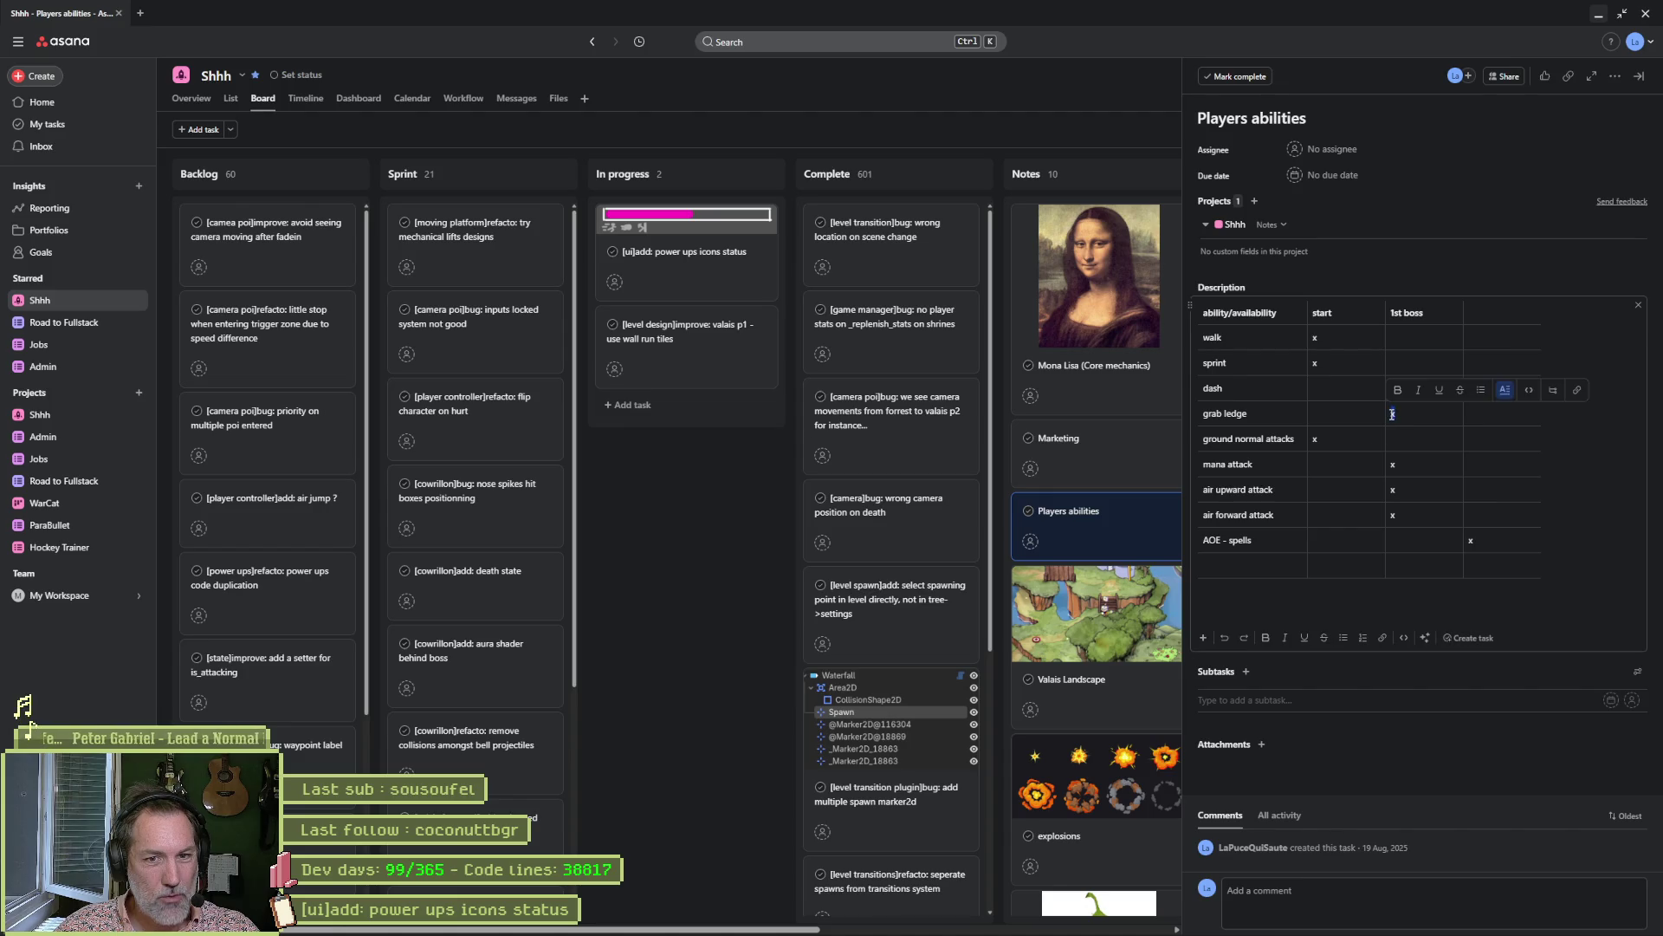
pyautogui.press('BackSpace')
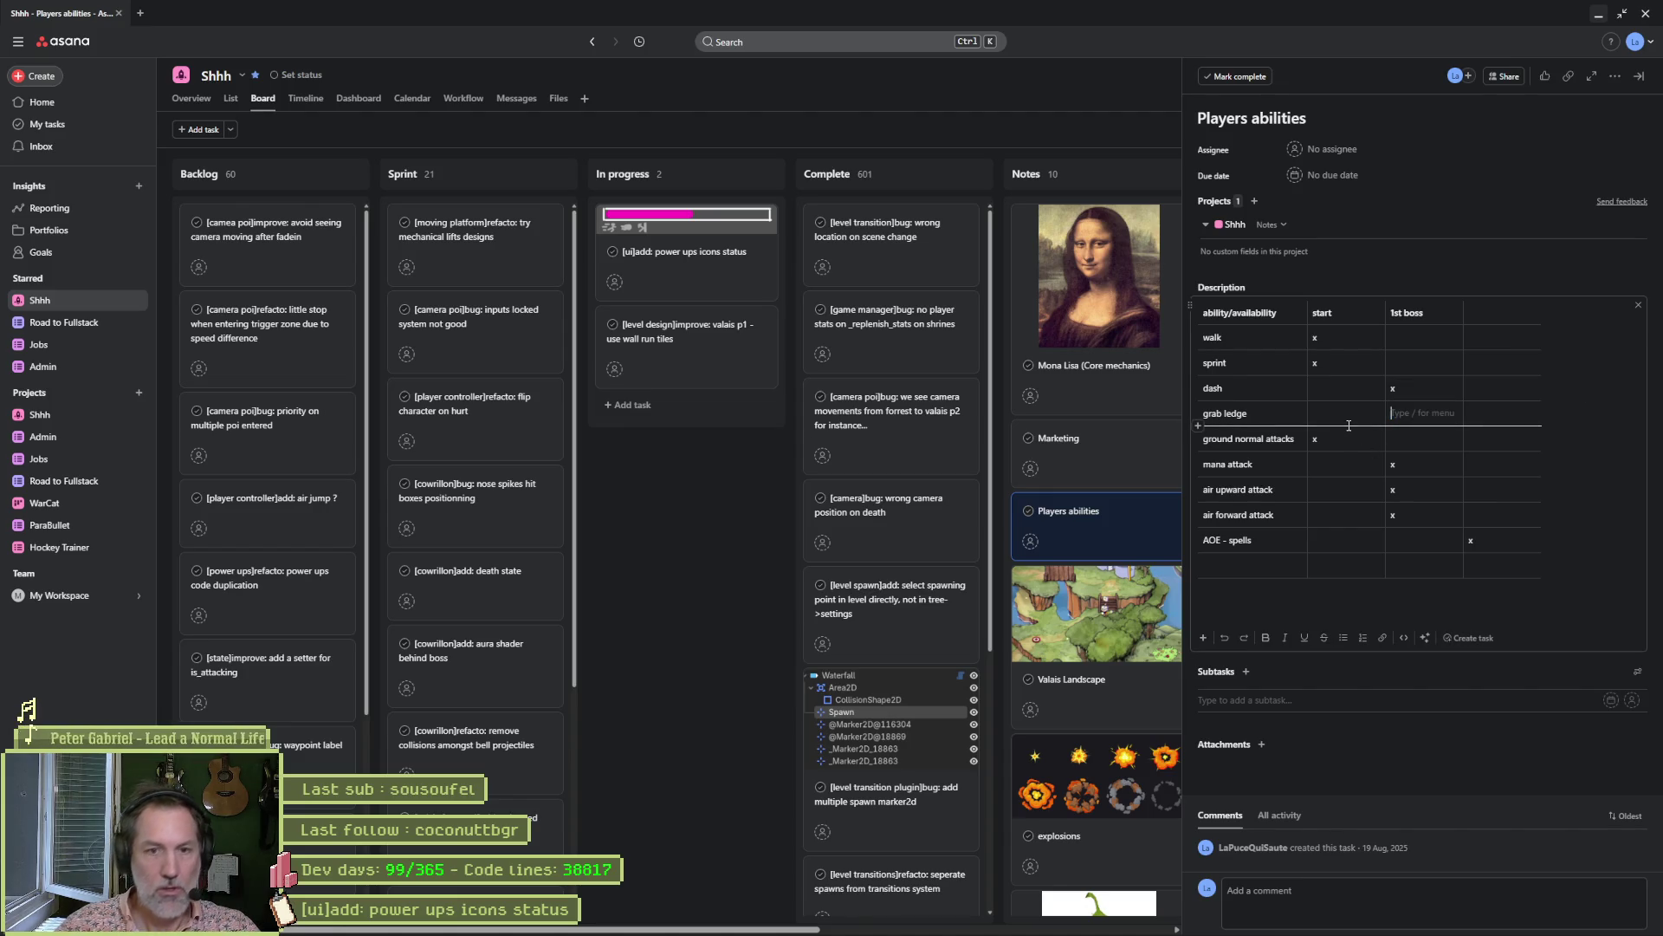
pyautogui.click(1365, 407)
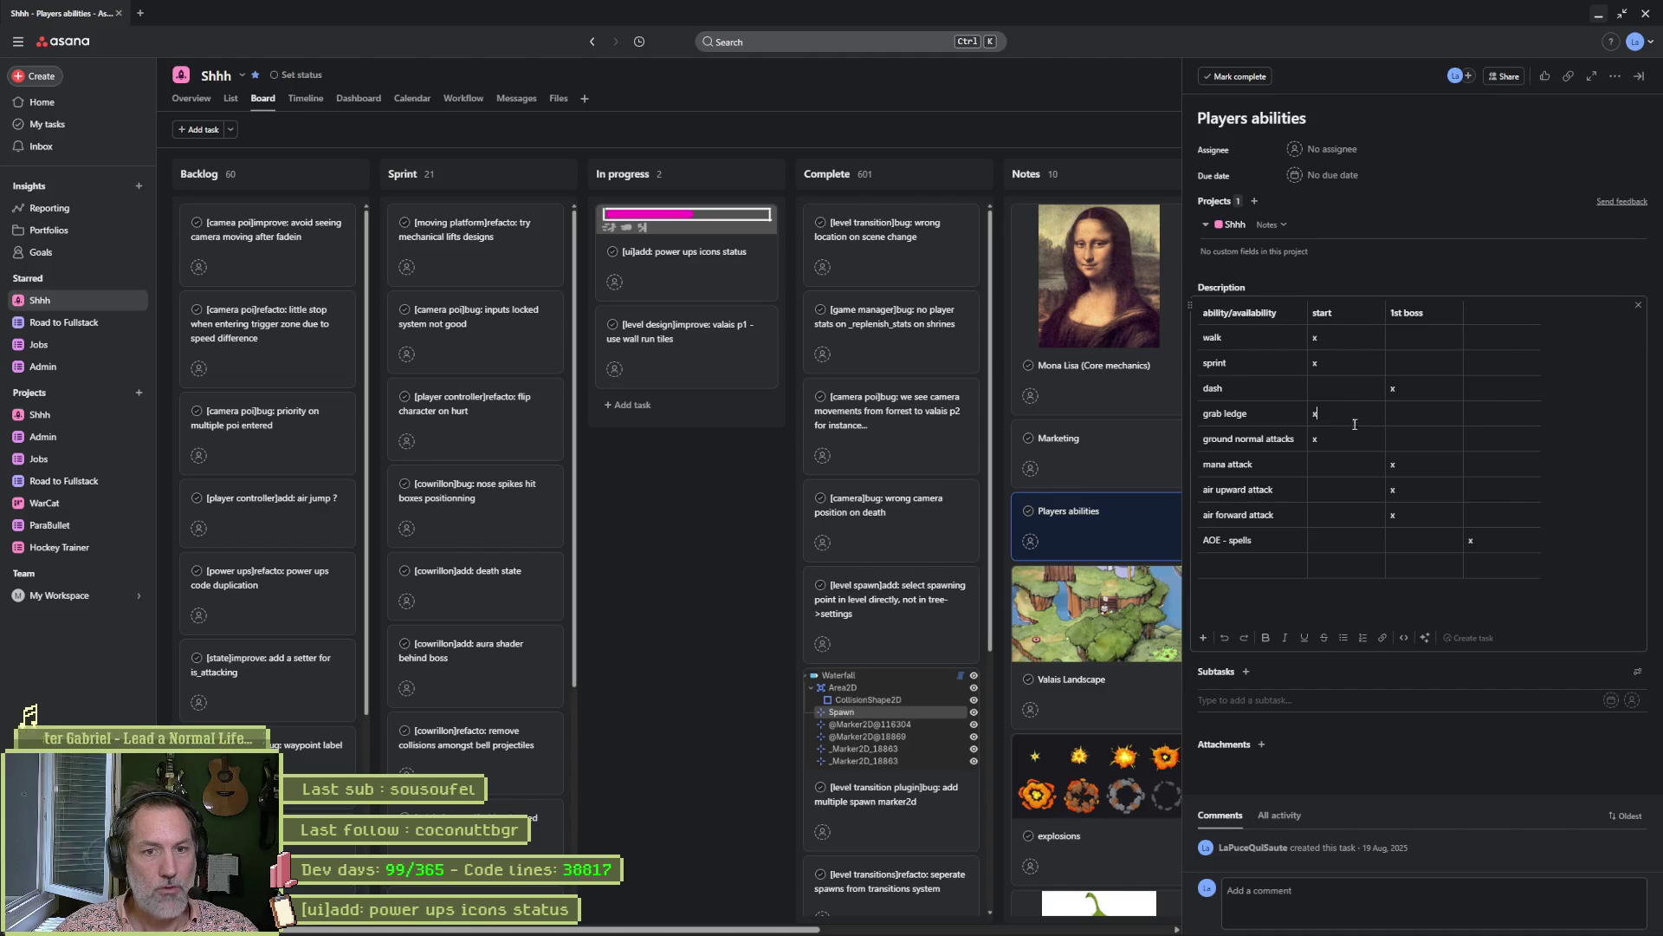
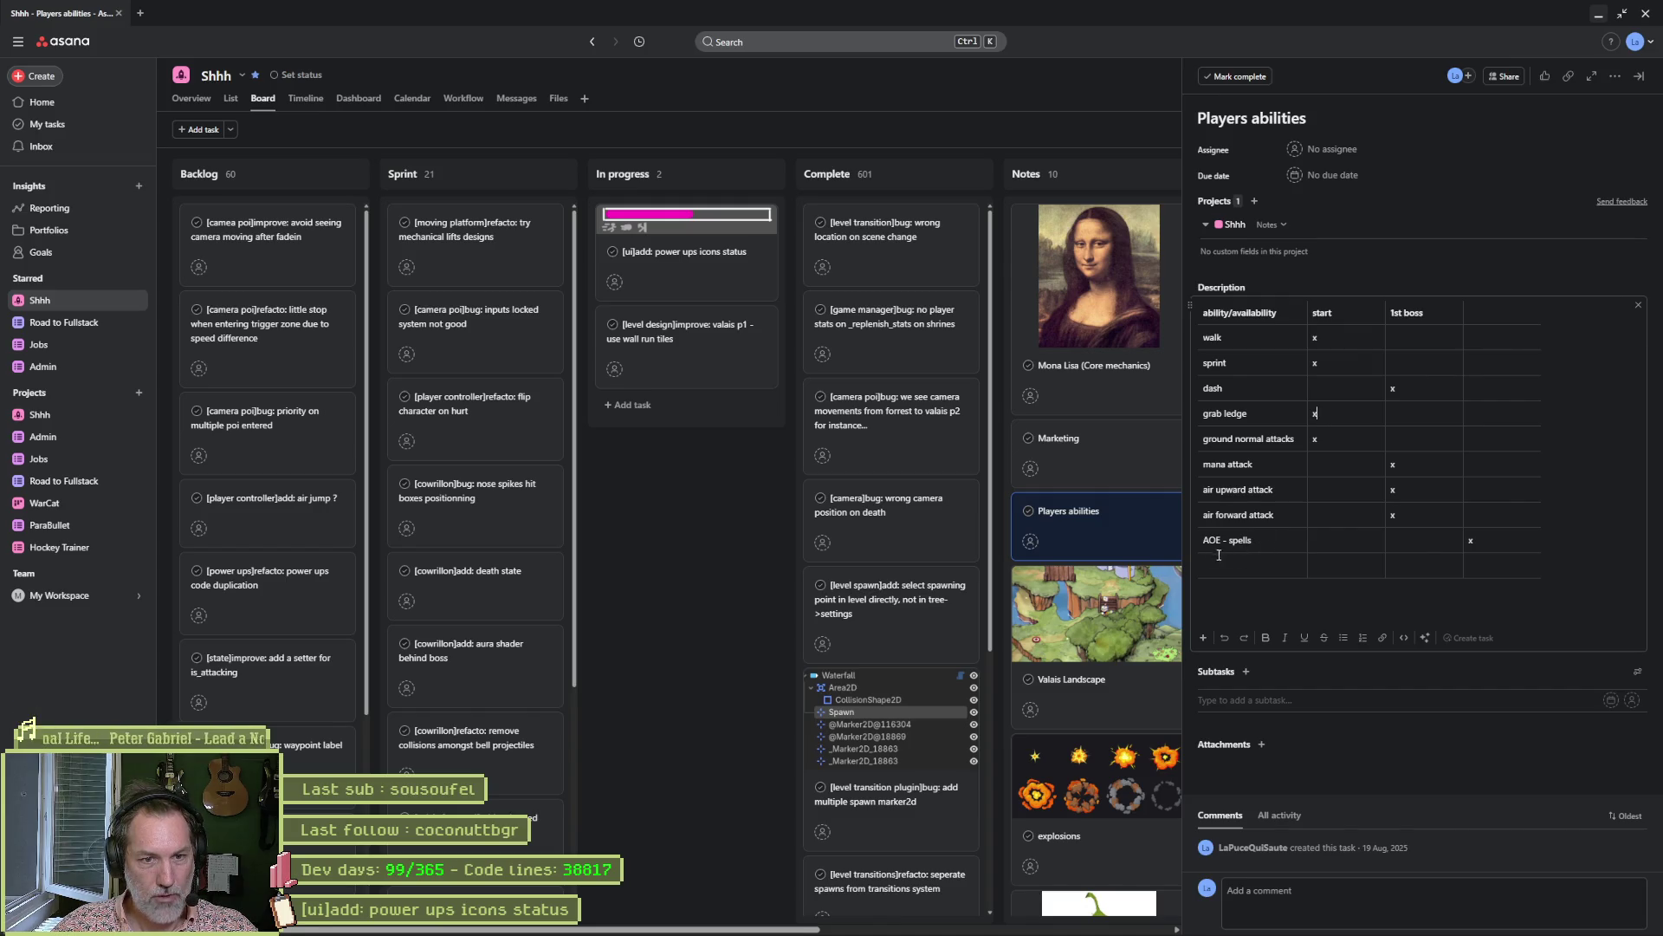
# Rename 'AOE - spells' to 'Furry (mana)' and add a 'charged attack (man)' row below it.
pyautogui.moveTo(1252, 540); pyautogui.dragTo(1201, 542)
pyautogui.write('Furry')
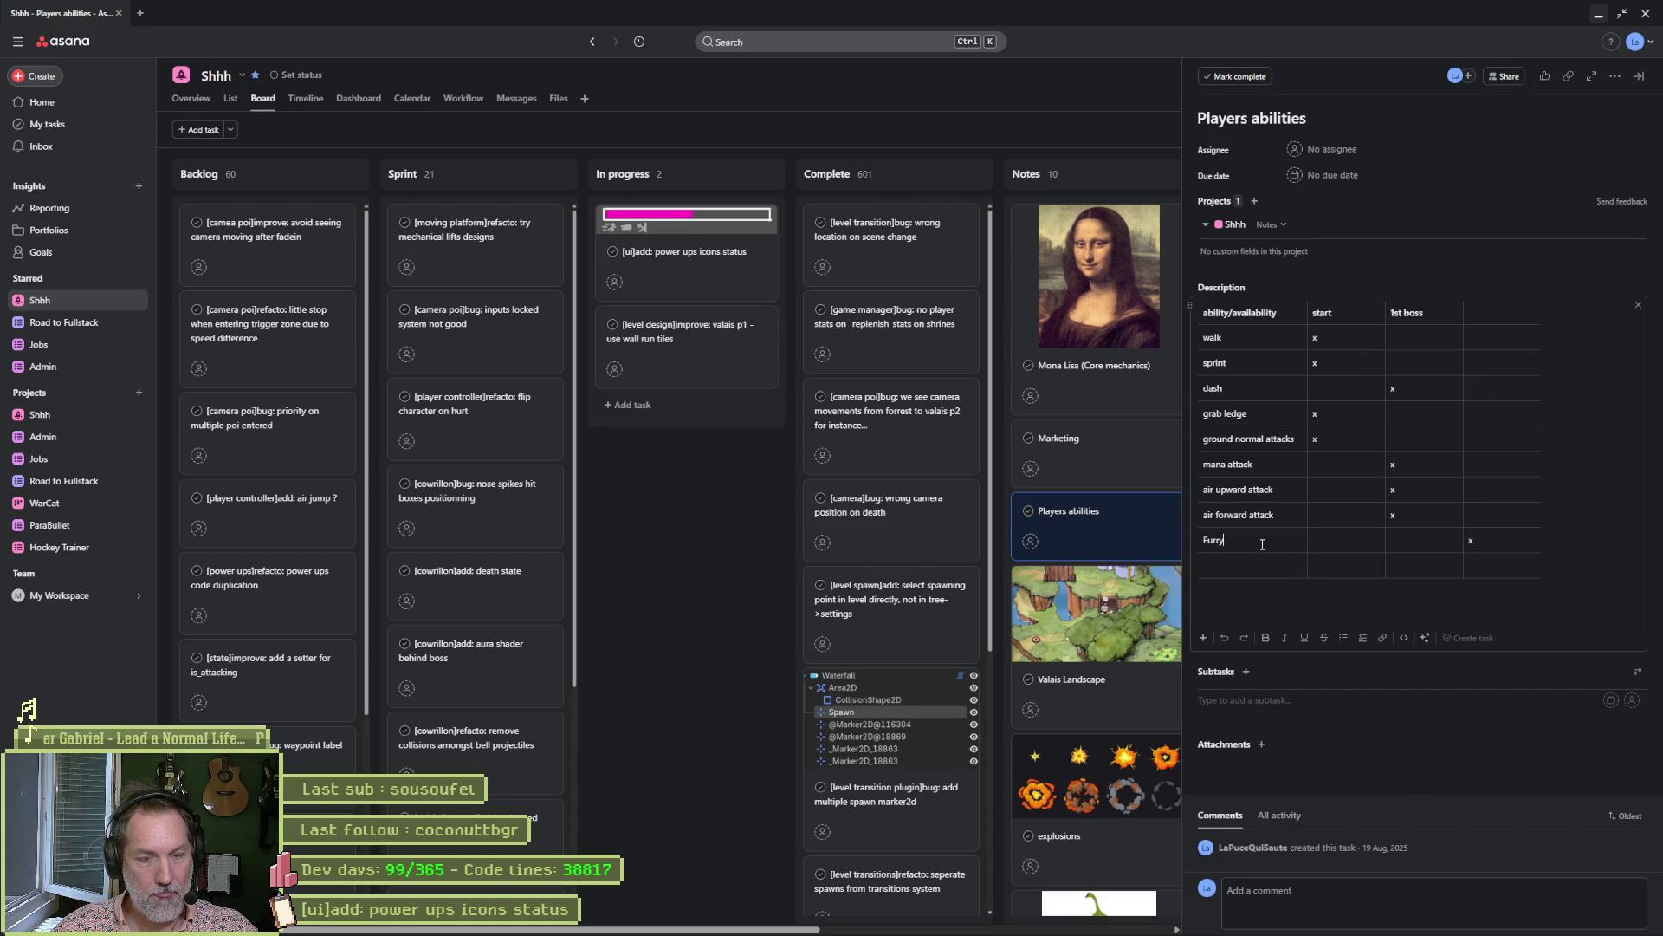
pyautogui.press('Down')
pyautogui.write('ch')
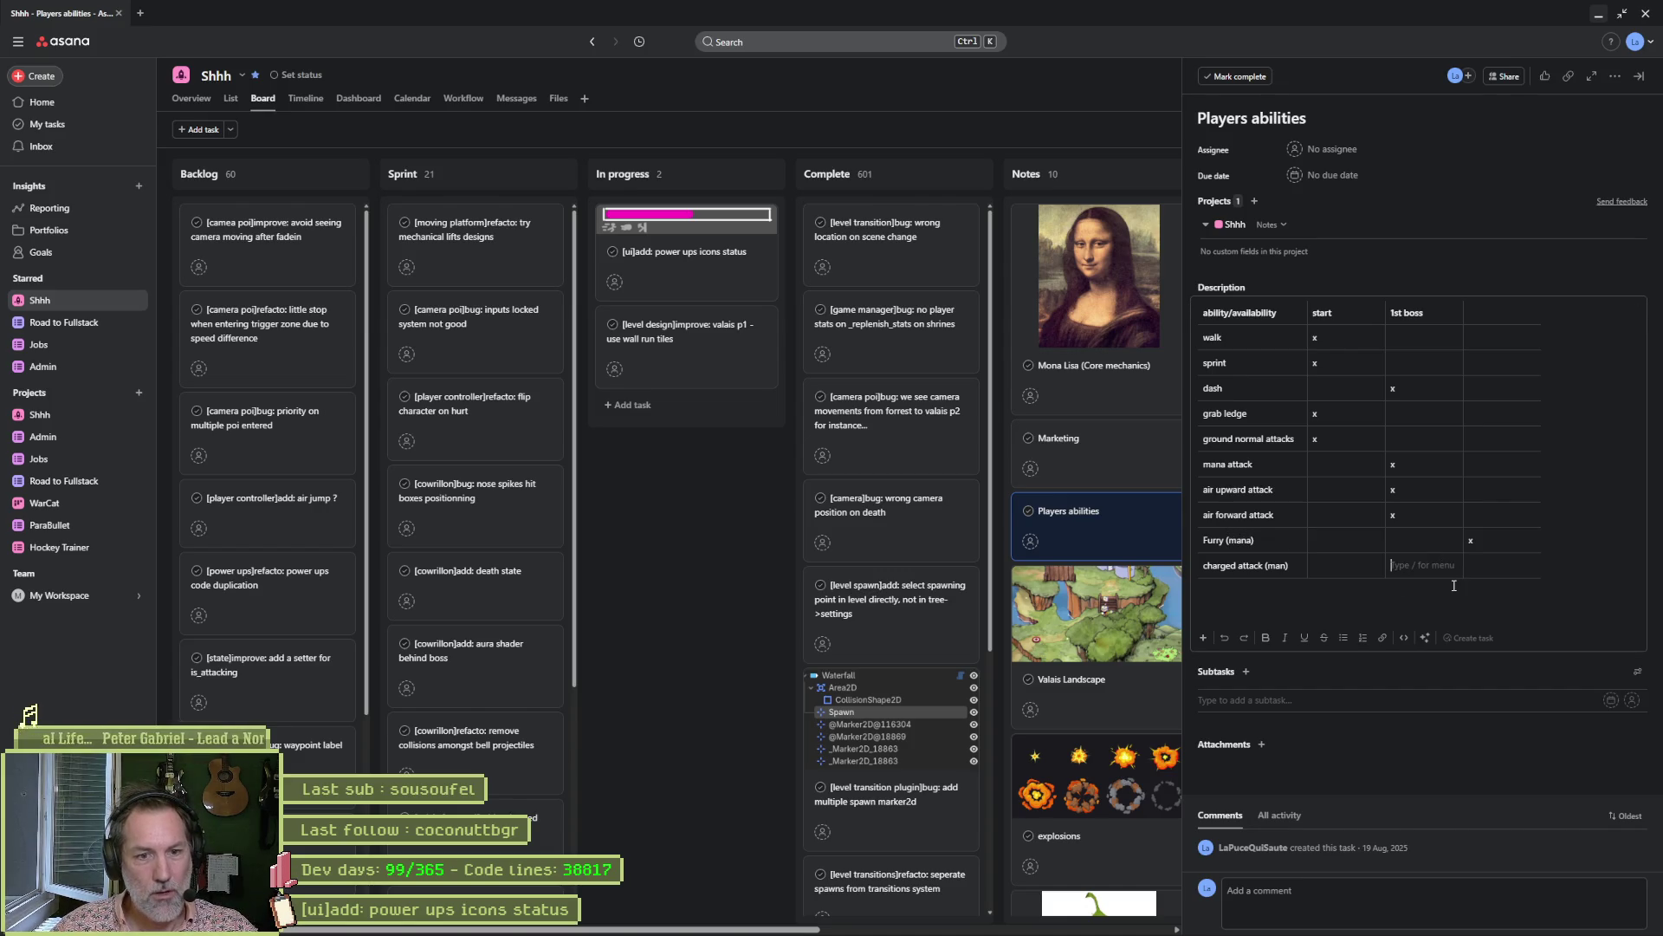
# Put an x in Furry (mana)'s 1st boss cell and place the cursor after 'Furry'.
pyautogui.click(1432, 541)
pyautogui.write('x')
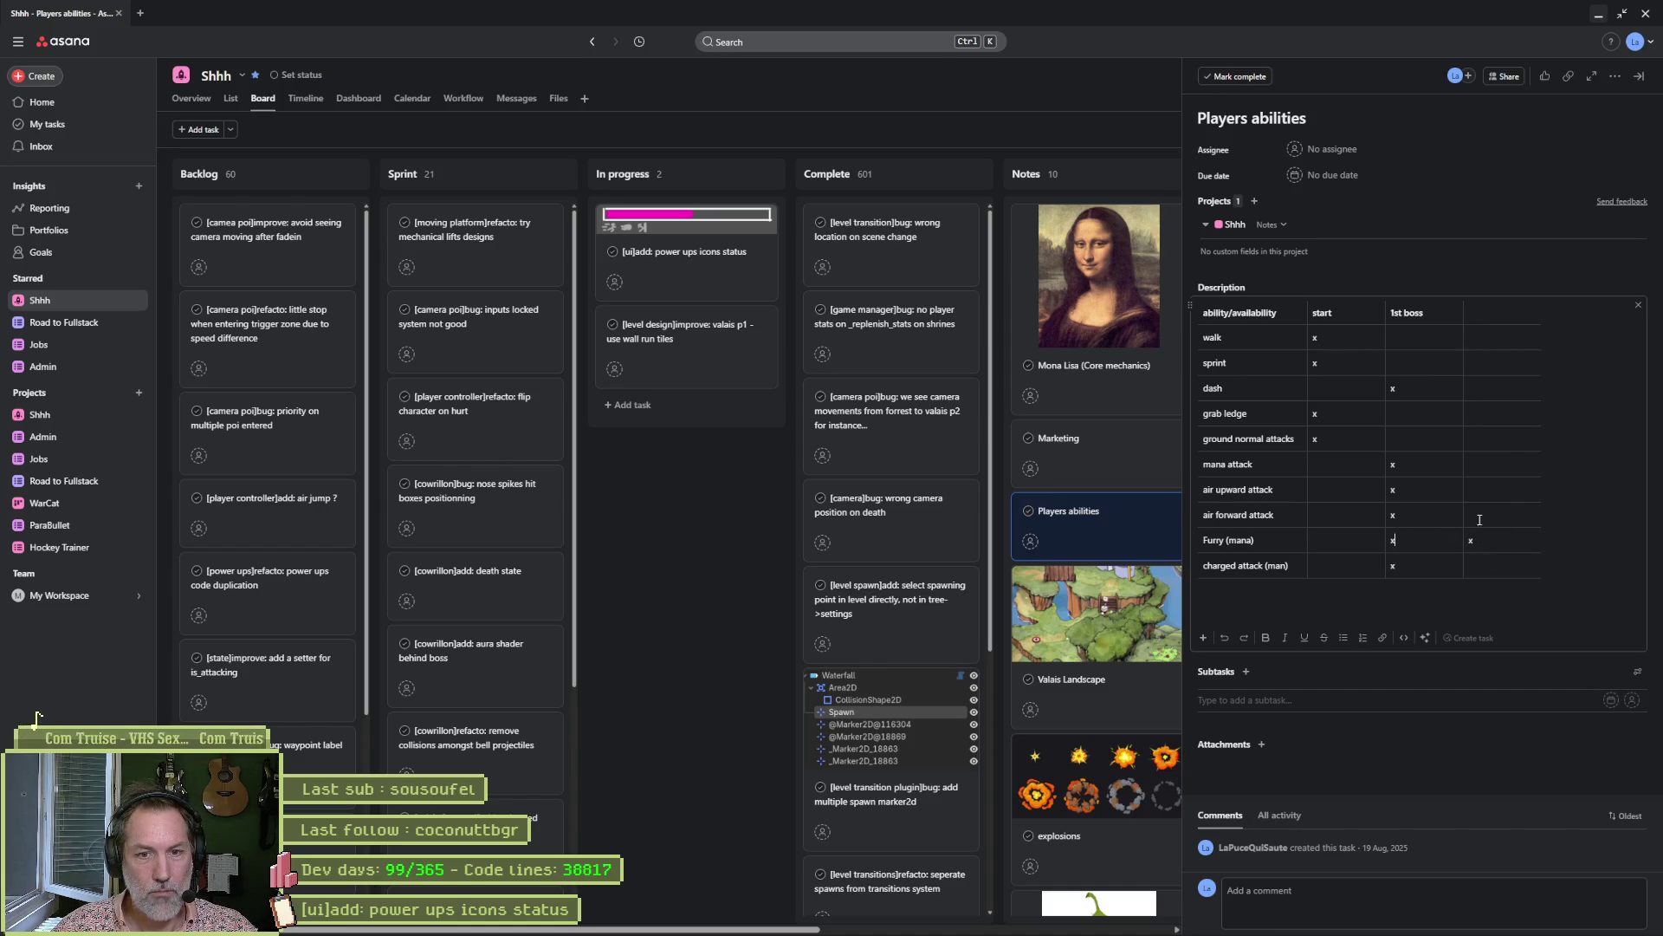
pyautogui.click(1393, 592)
pyautogui.moveTo(1256, 543); pyautogui.dragTo(1204, 545)
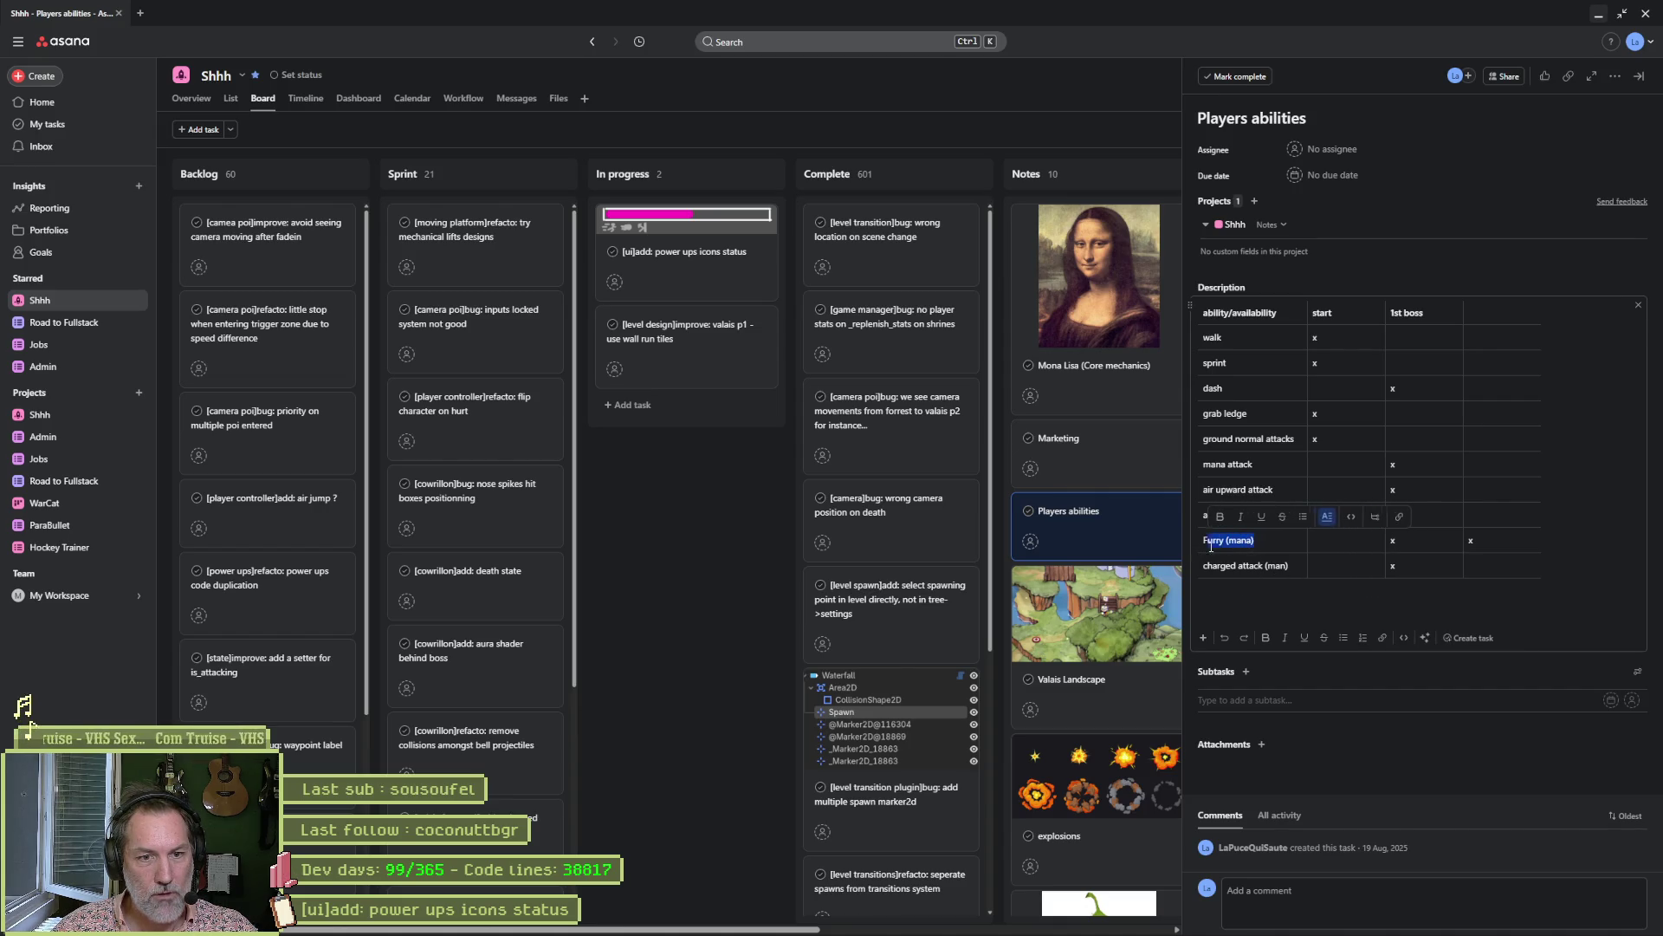
pyautogui.click(1256, 541)
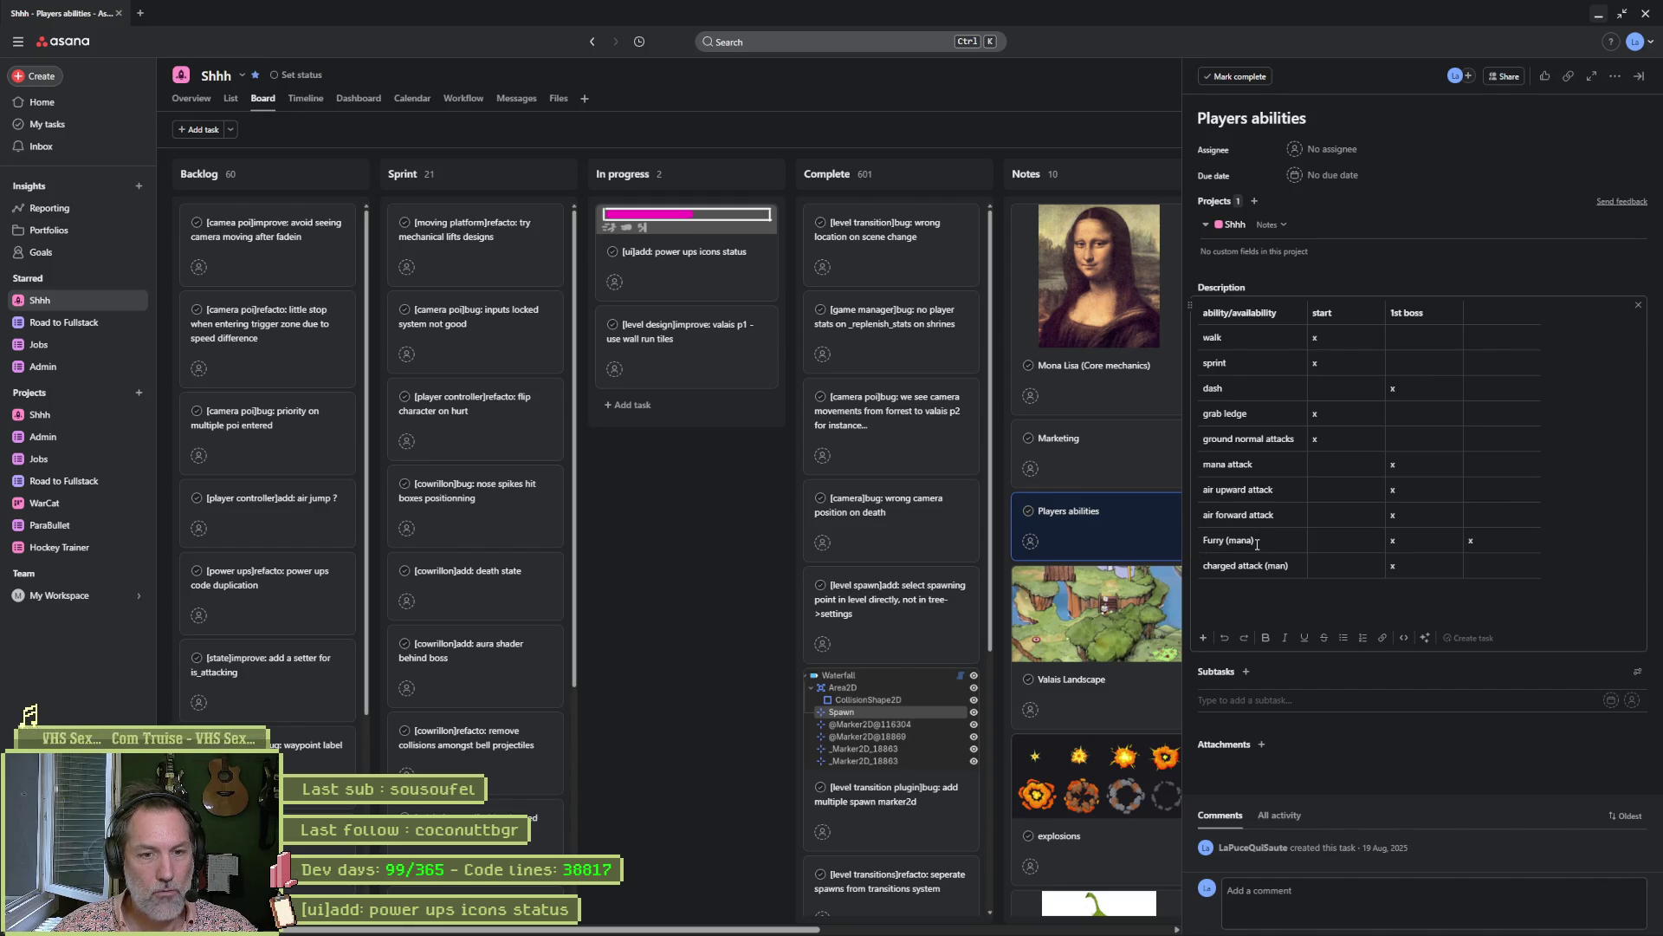
pyautogui.press('Left')
pyautogui.press('Left')
pyautogui.press('Left')
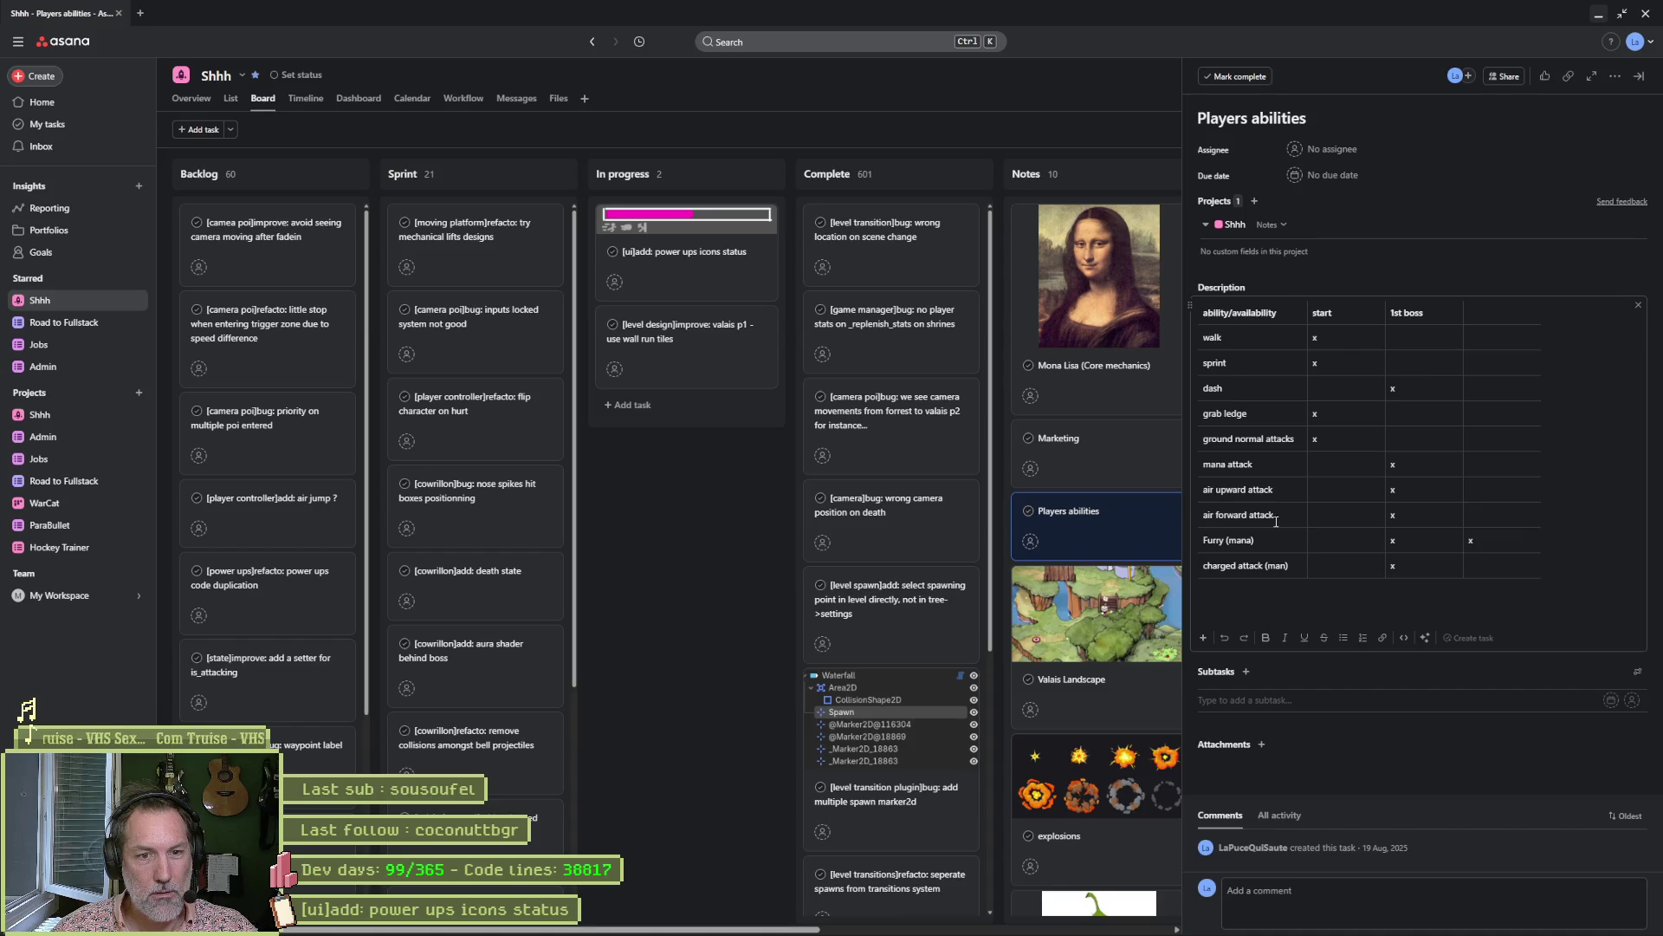
# Move the air forward and air upward attack x marks from 1st boss to start.
pyautogui.doubleClick(1394, 514)
pyautogui.press('BackSpace')
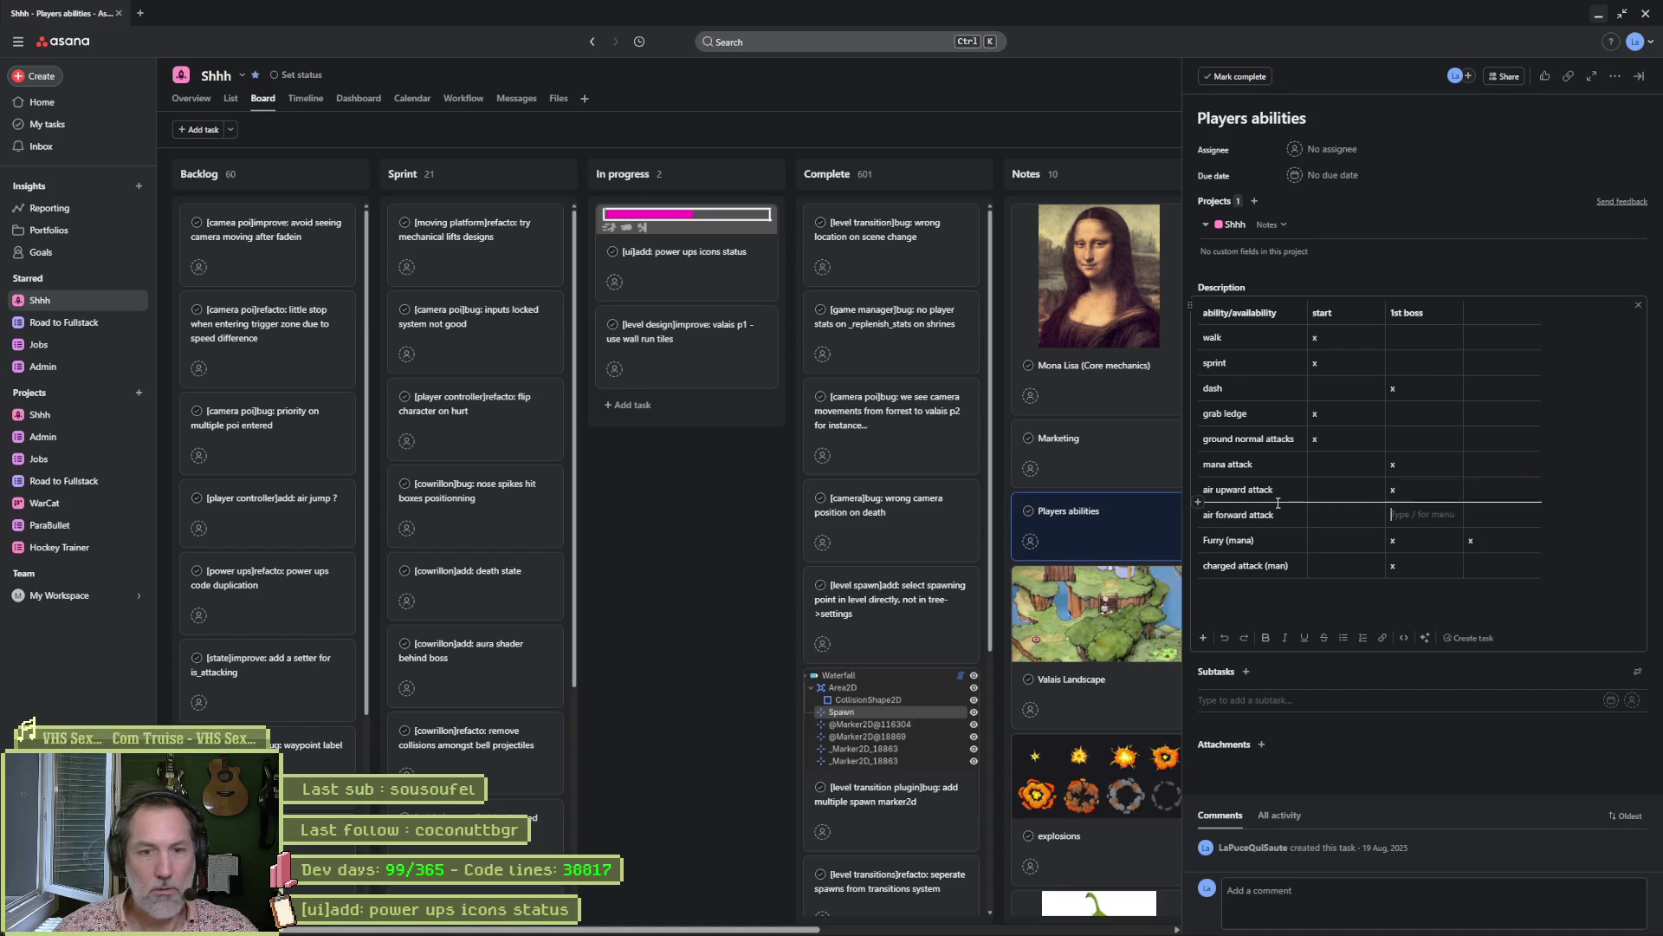
pyautogui.press('Left')
pyautogui.write('x')
pyautogui.press('Up')
pyautogui.write('x')
pyautogui.doubleClick(1393, 490)
pyautogui.press('BackSpace')
# Rename the dash row to 'dash (mana)' and return to Godot.
pyautogui.click(1359, 602)
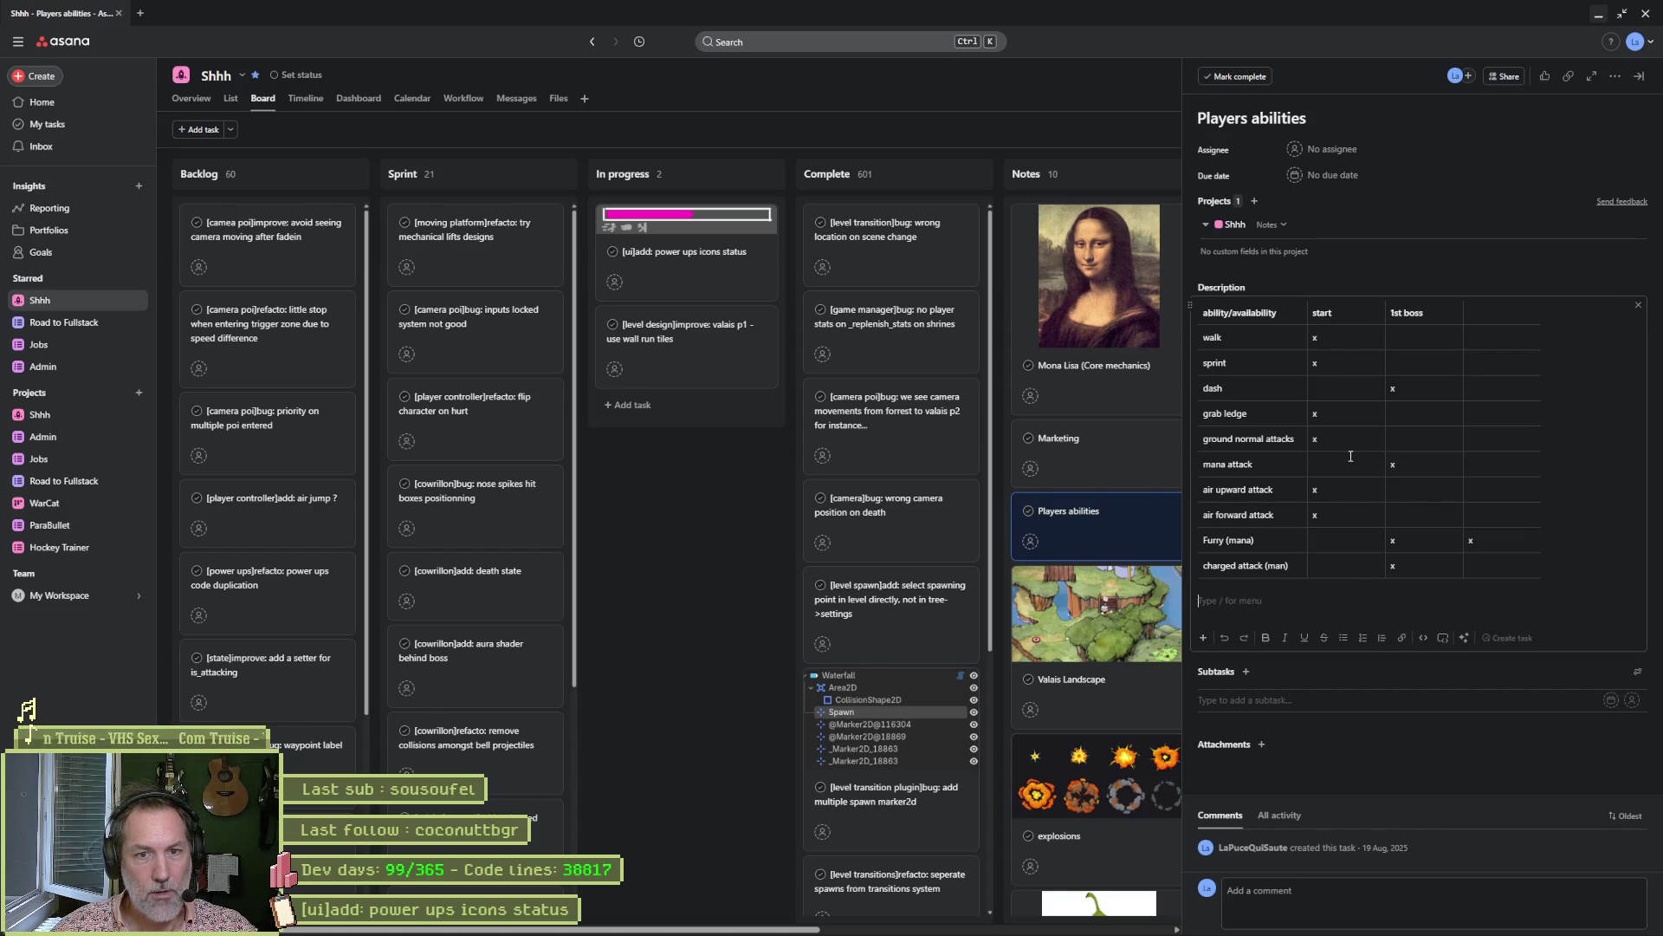
pyautogui.click(1256, 391)
pyautogui.write('(mana')
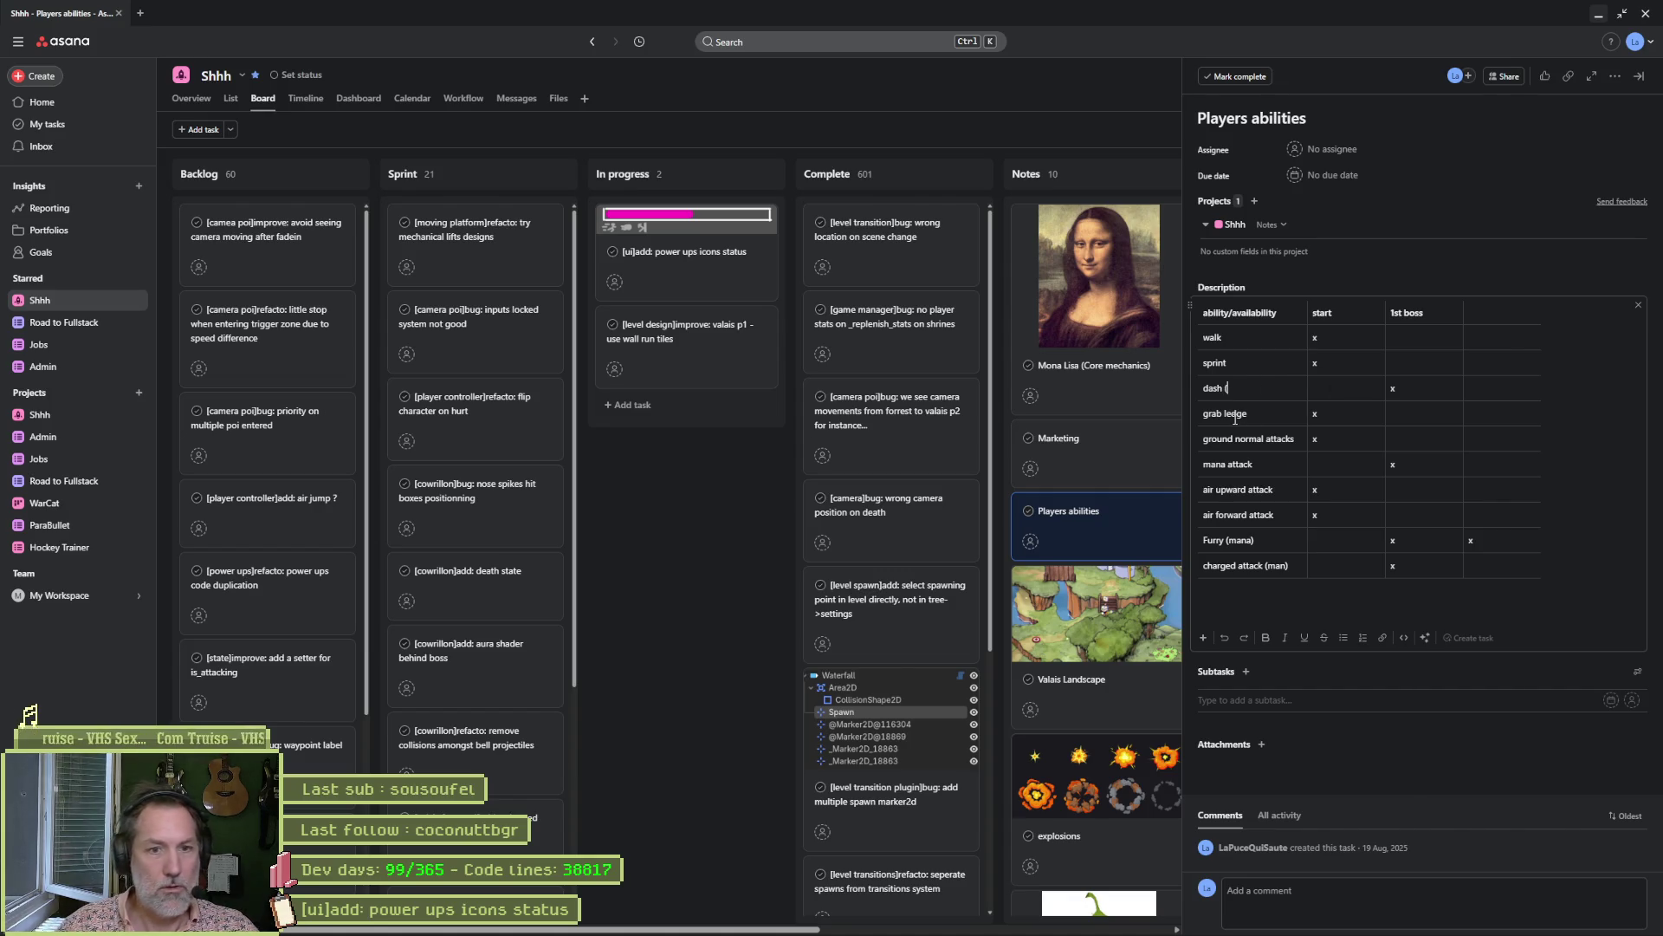
pyautogui.click(1439, 590)
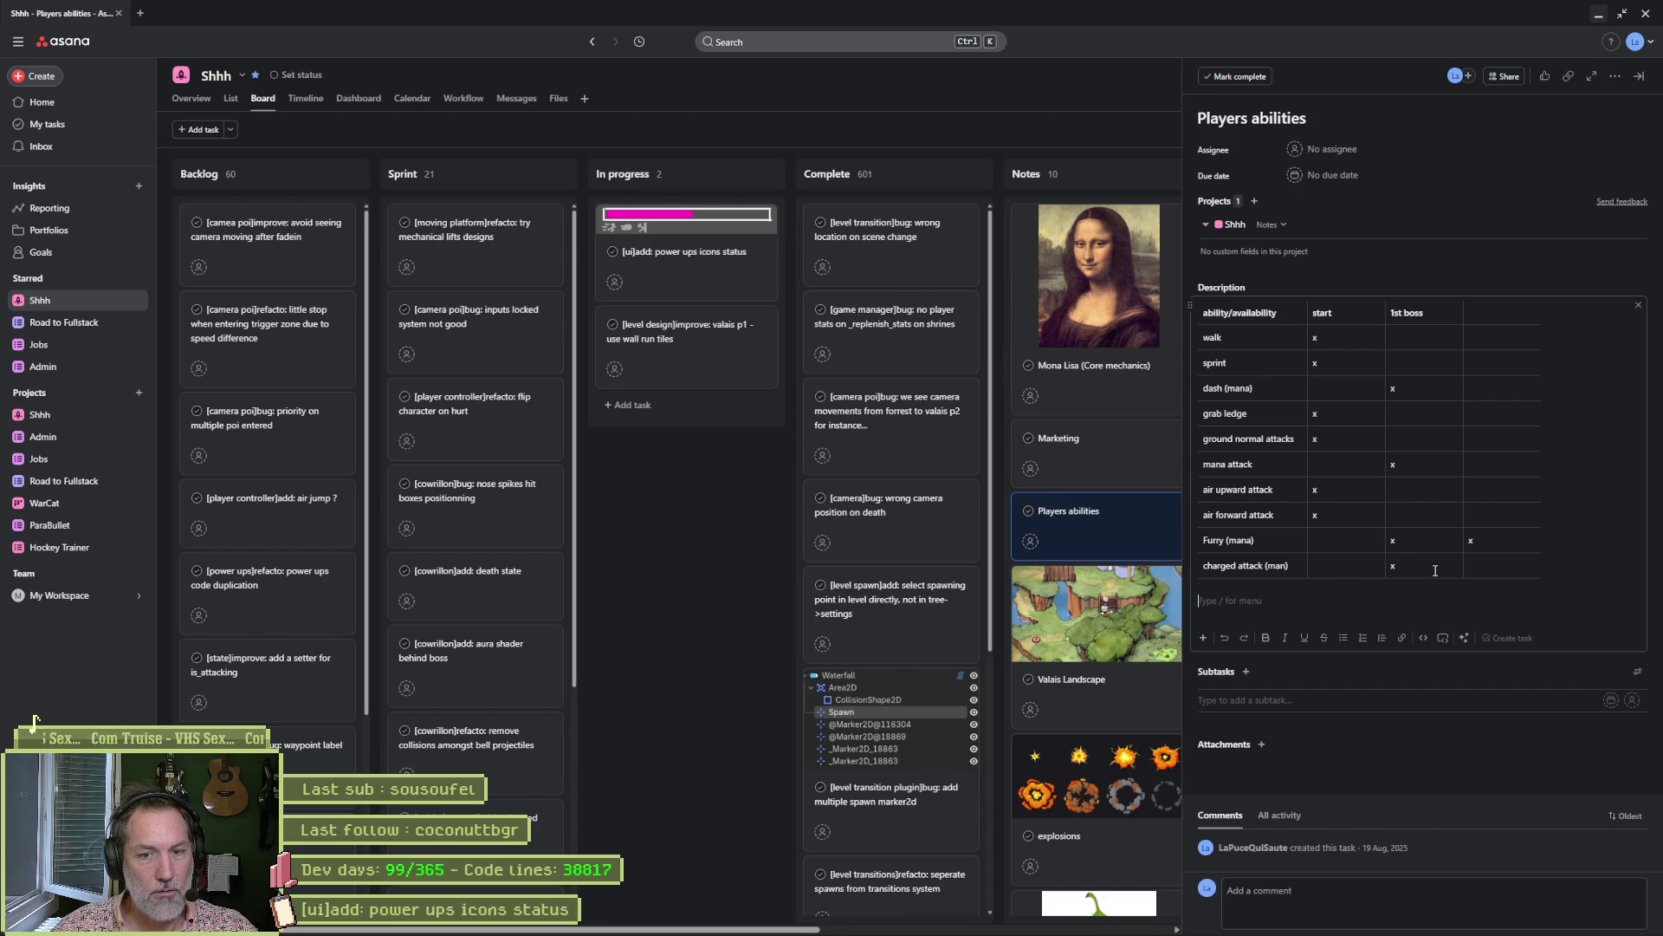
pyautogui.hotkey('alt', 'Tab')
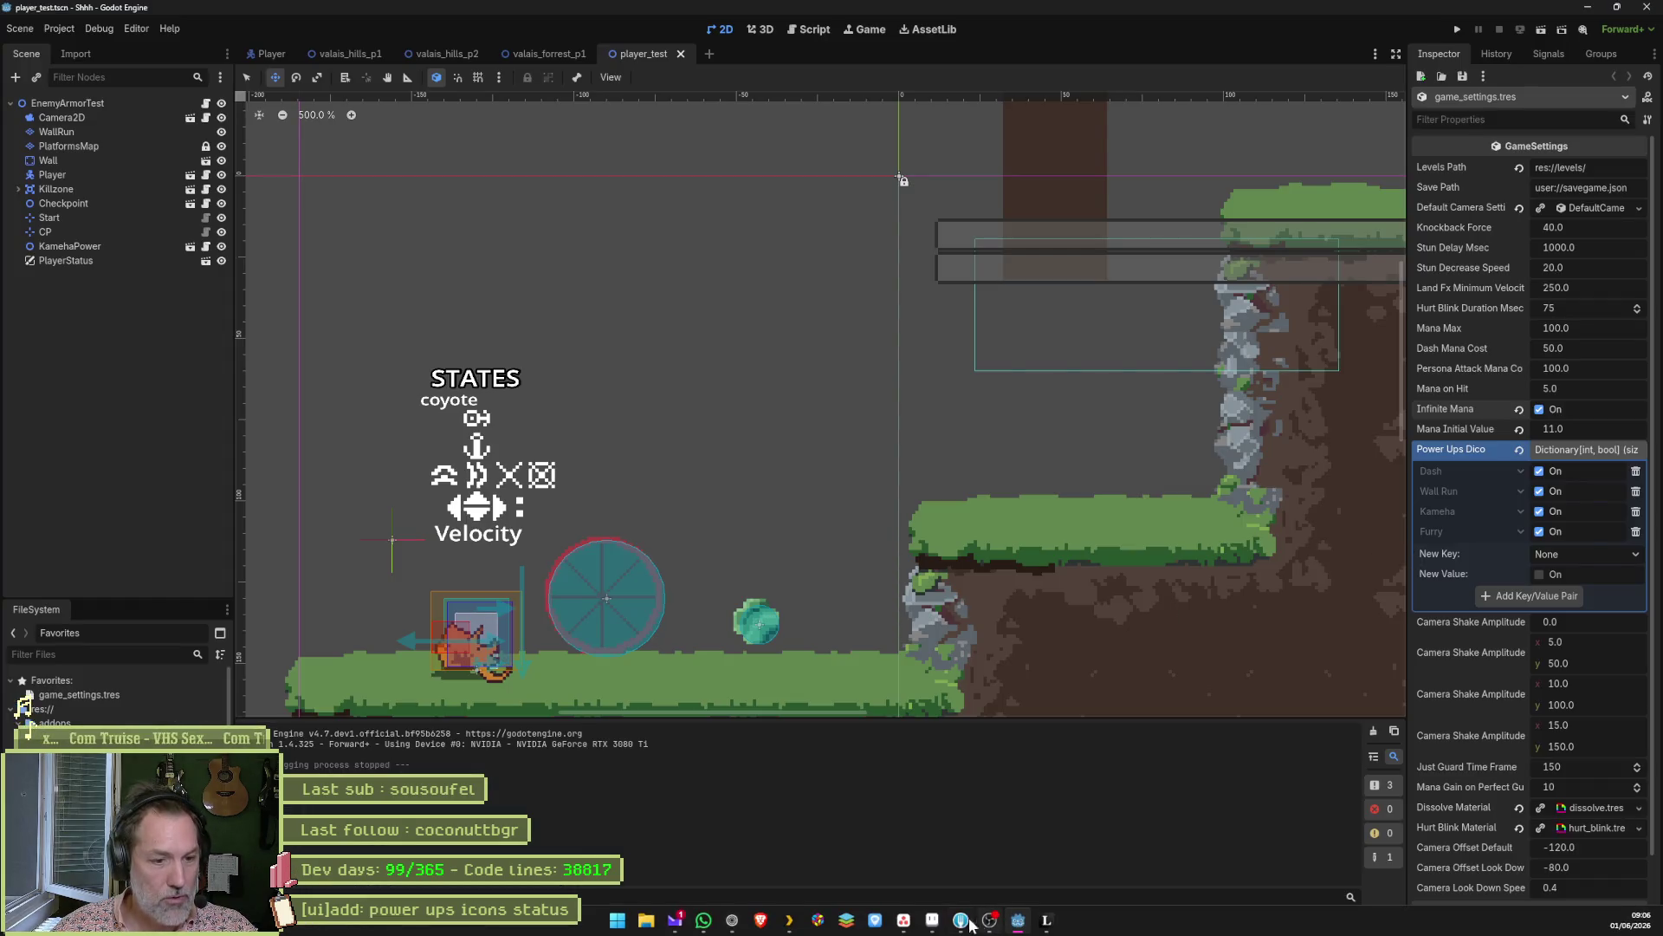
# Check the Aseprite sprite, then open valais_forrest_p1 and valais_hills_p2 in Godot and zoom the view.
pyautogui.click(932, 920)
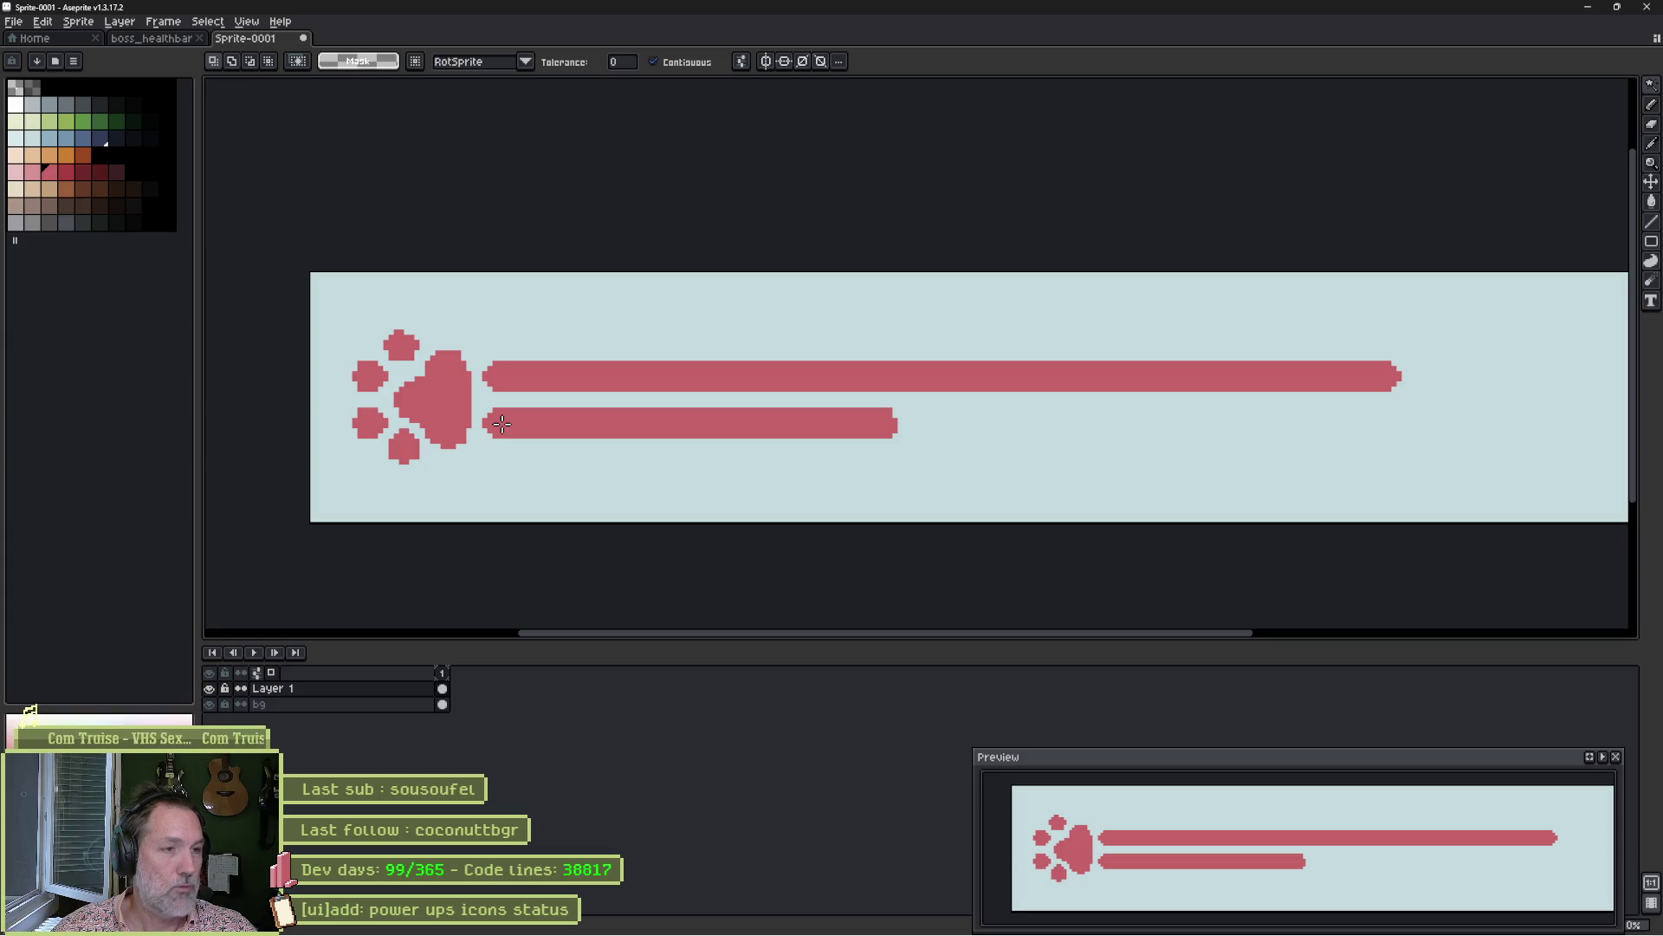
pyautogui.click(1019, 923)
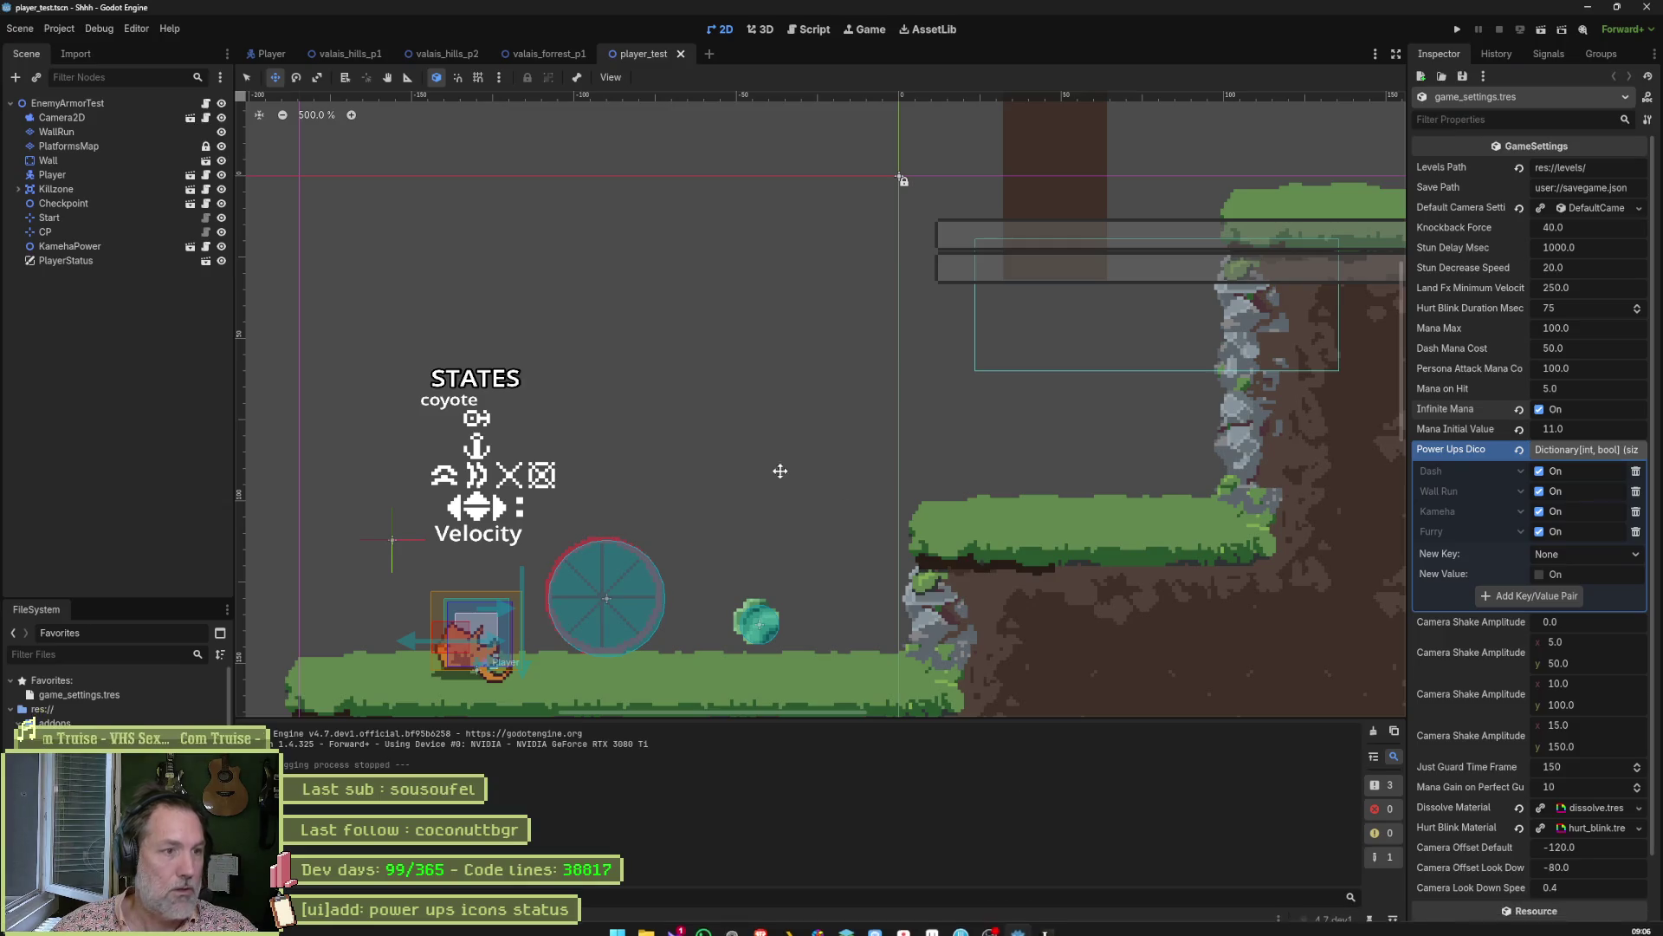
pyautogui.scroll(-5, 790, 419)
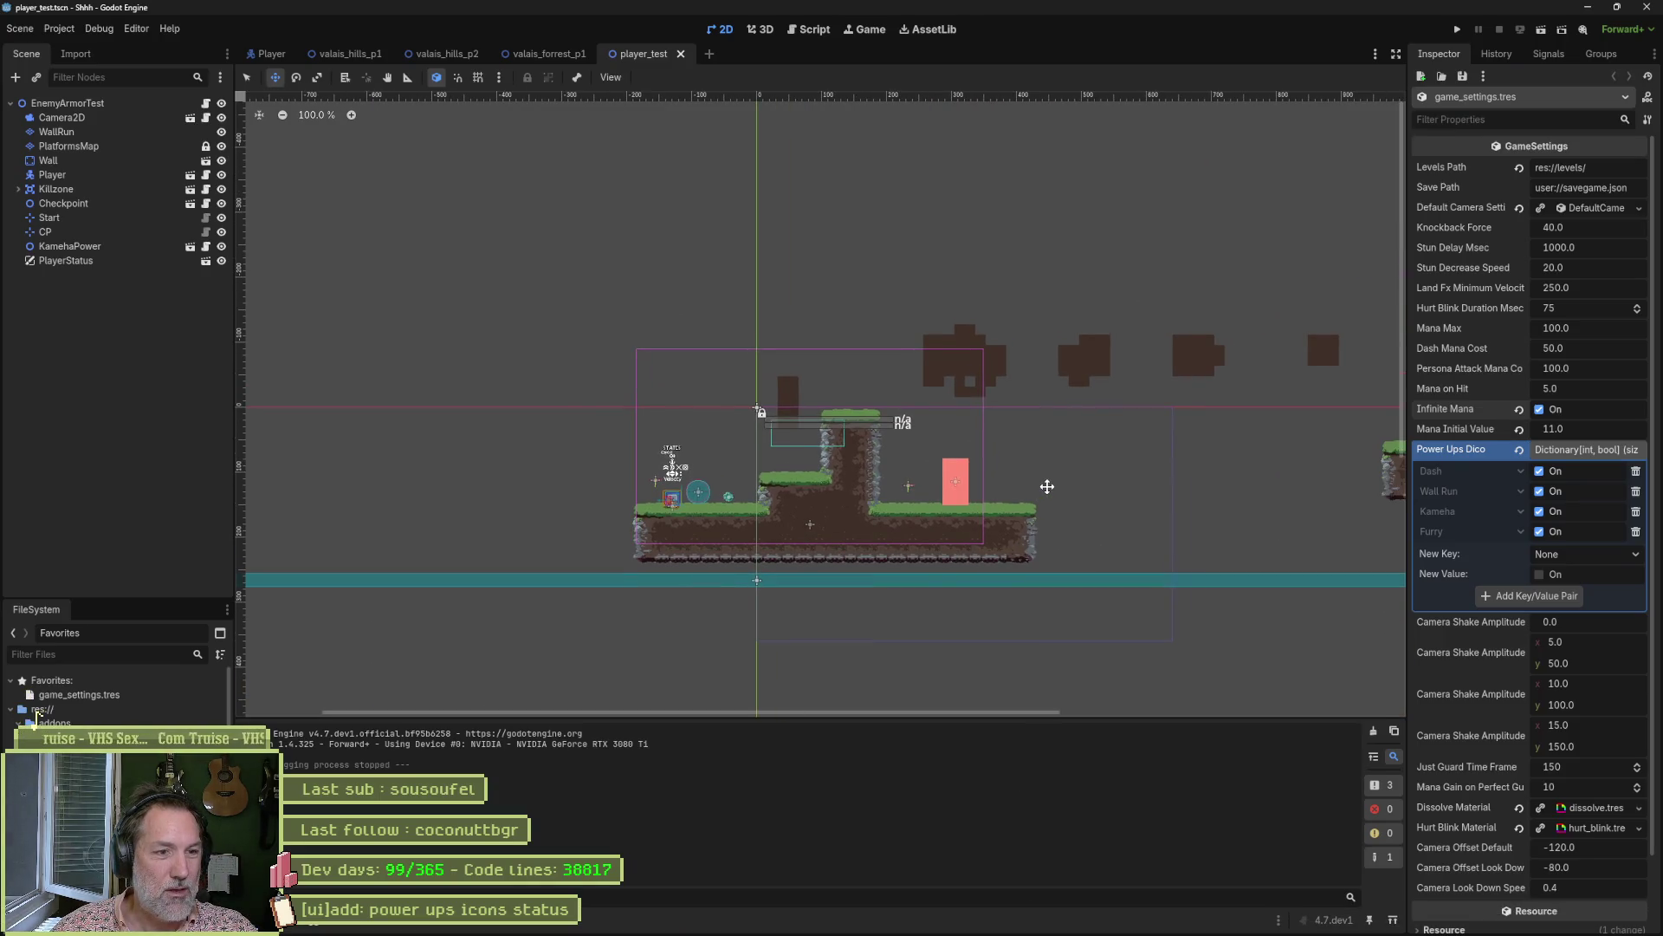
pyautogui.click(549, 53)
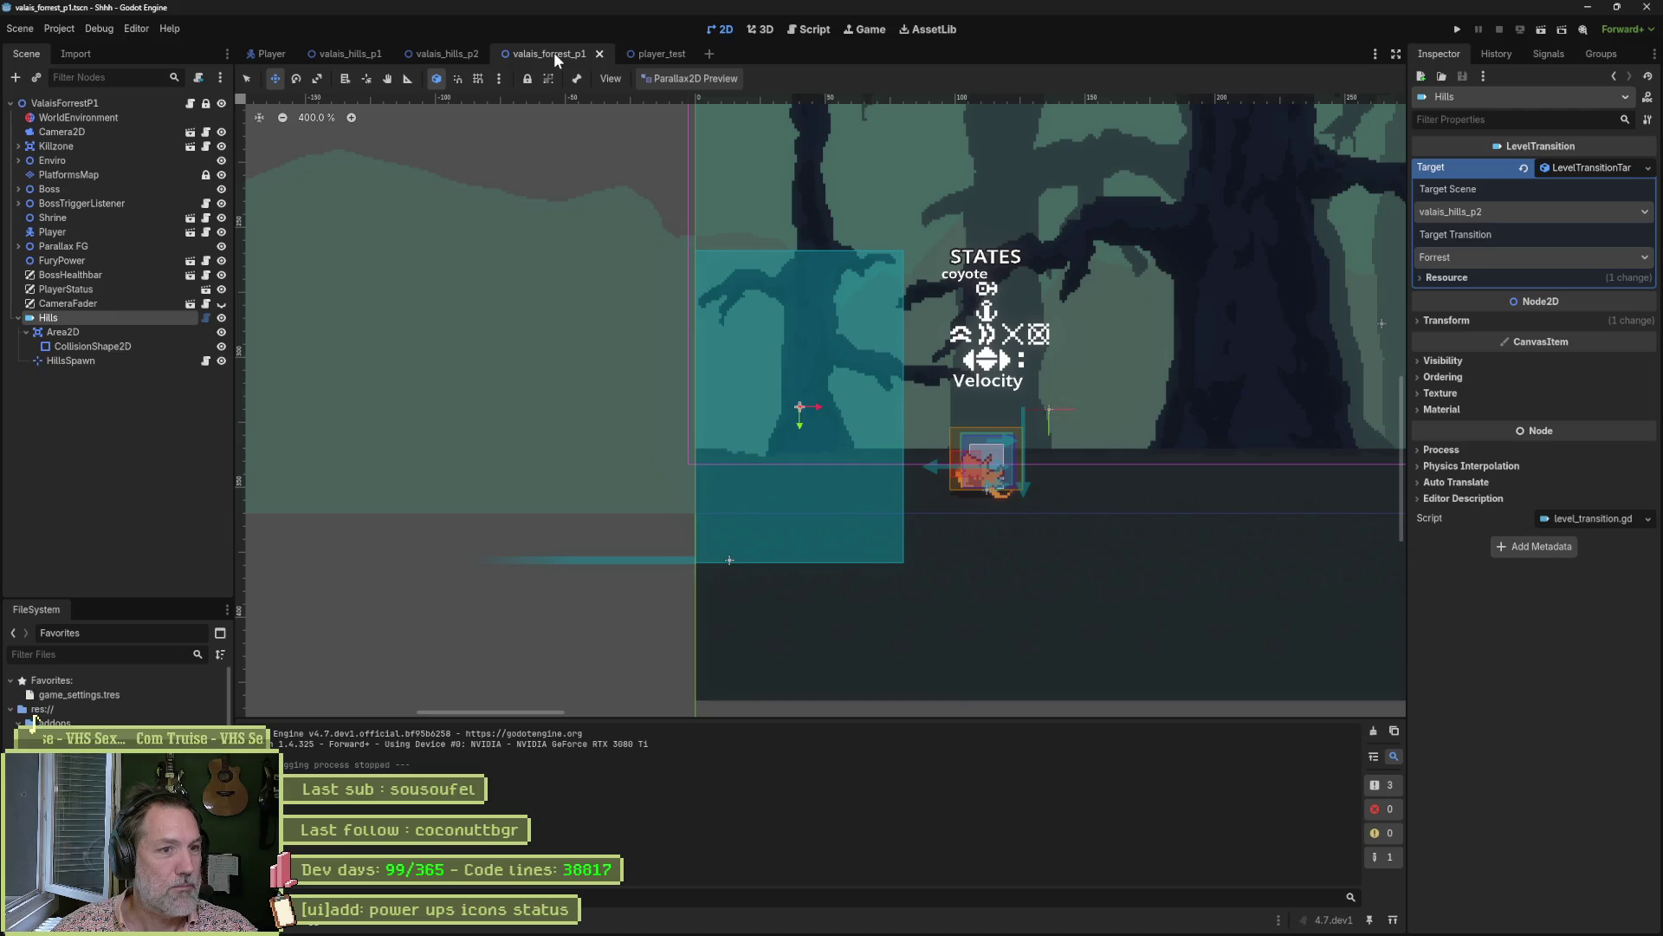
pyautogui.click(438, 53)
pyautogui.scroll(5, 973, 473)
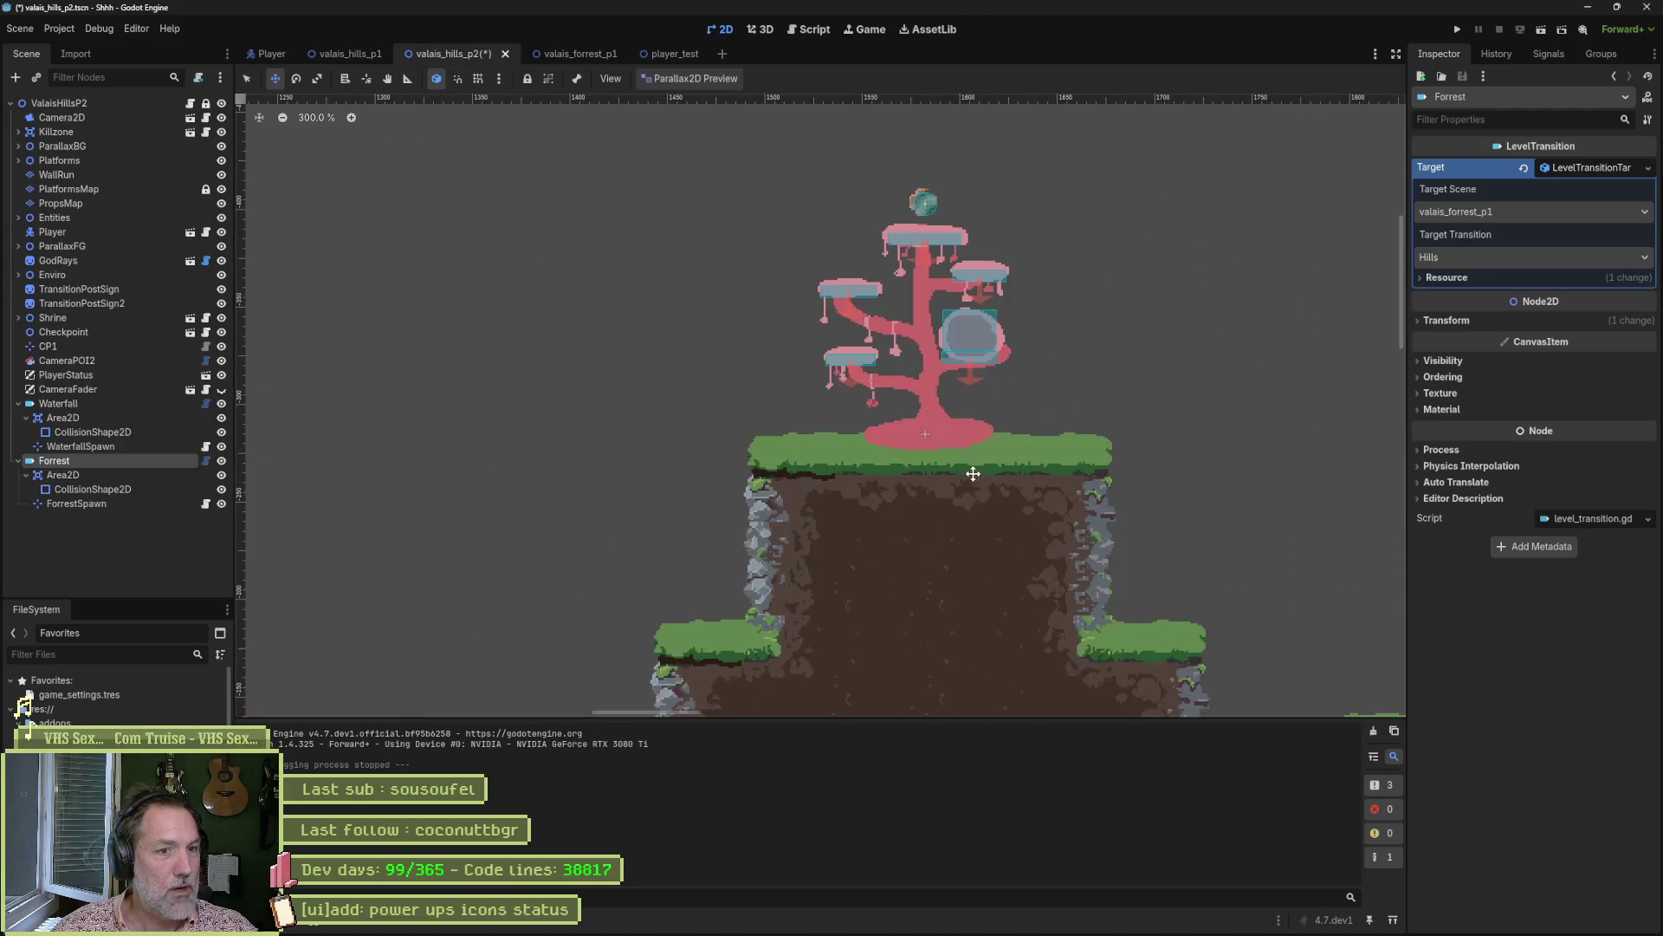
pyautogui.hscroll(4, 973, 473)
pyautogui.scroll(3, 973, 473)
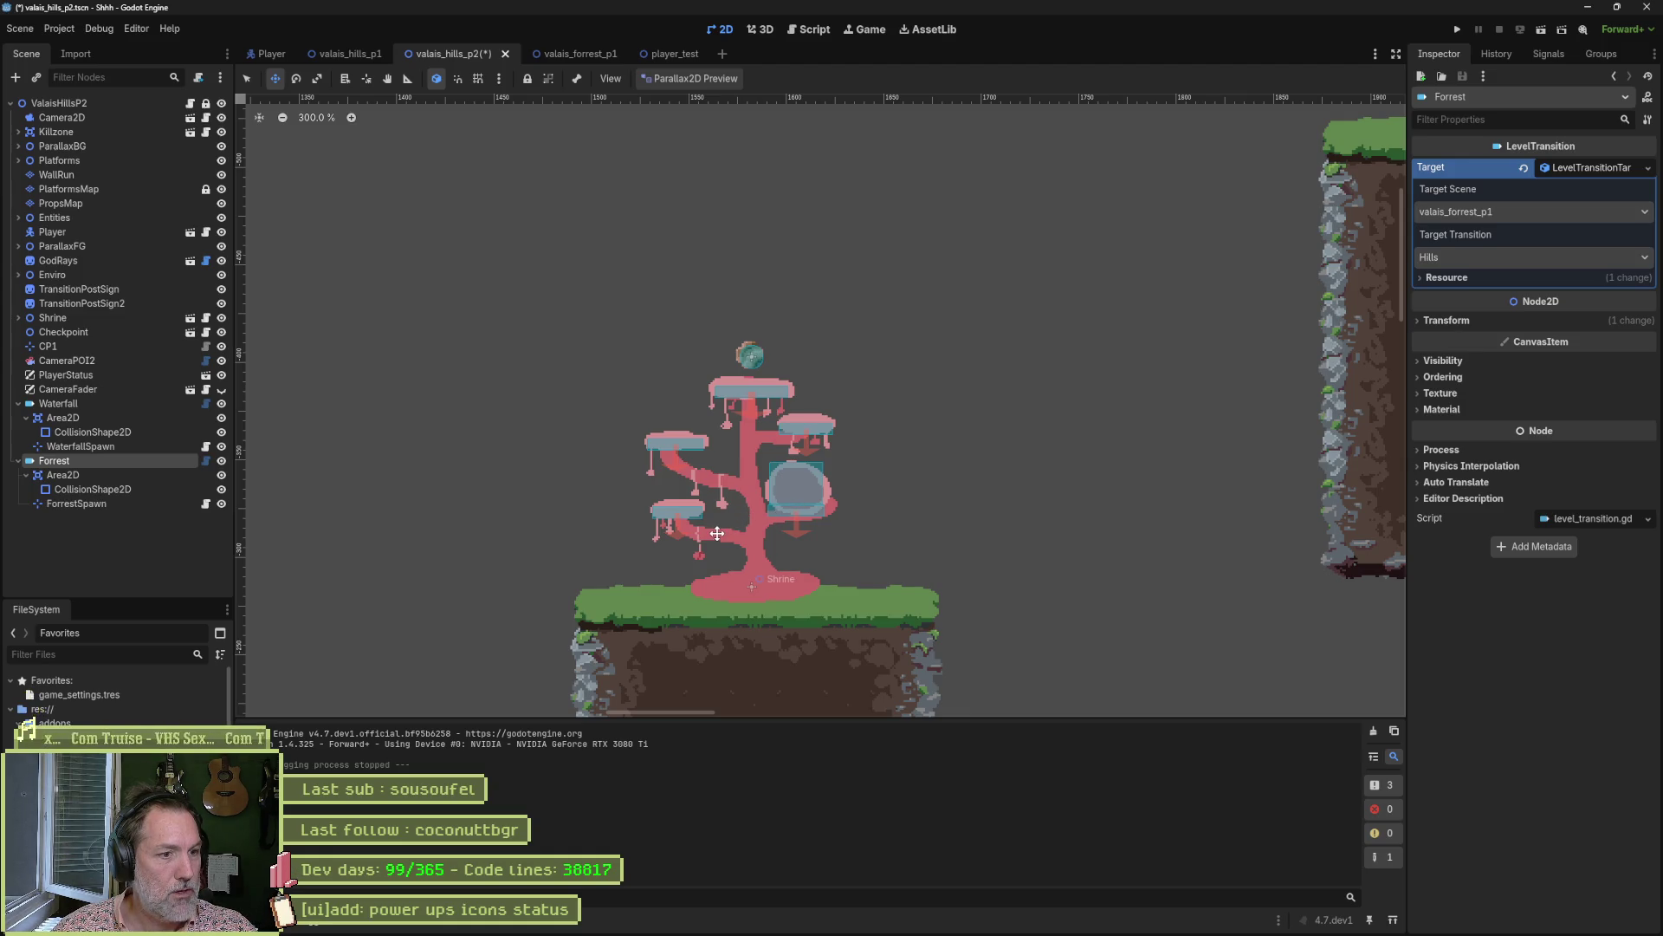
pyautogui.scroll(-2, 716, 533)
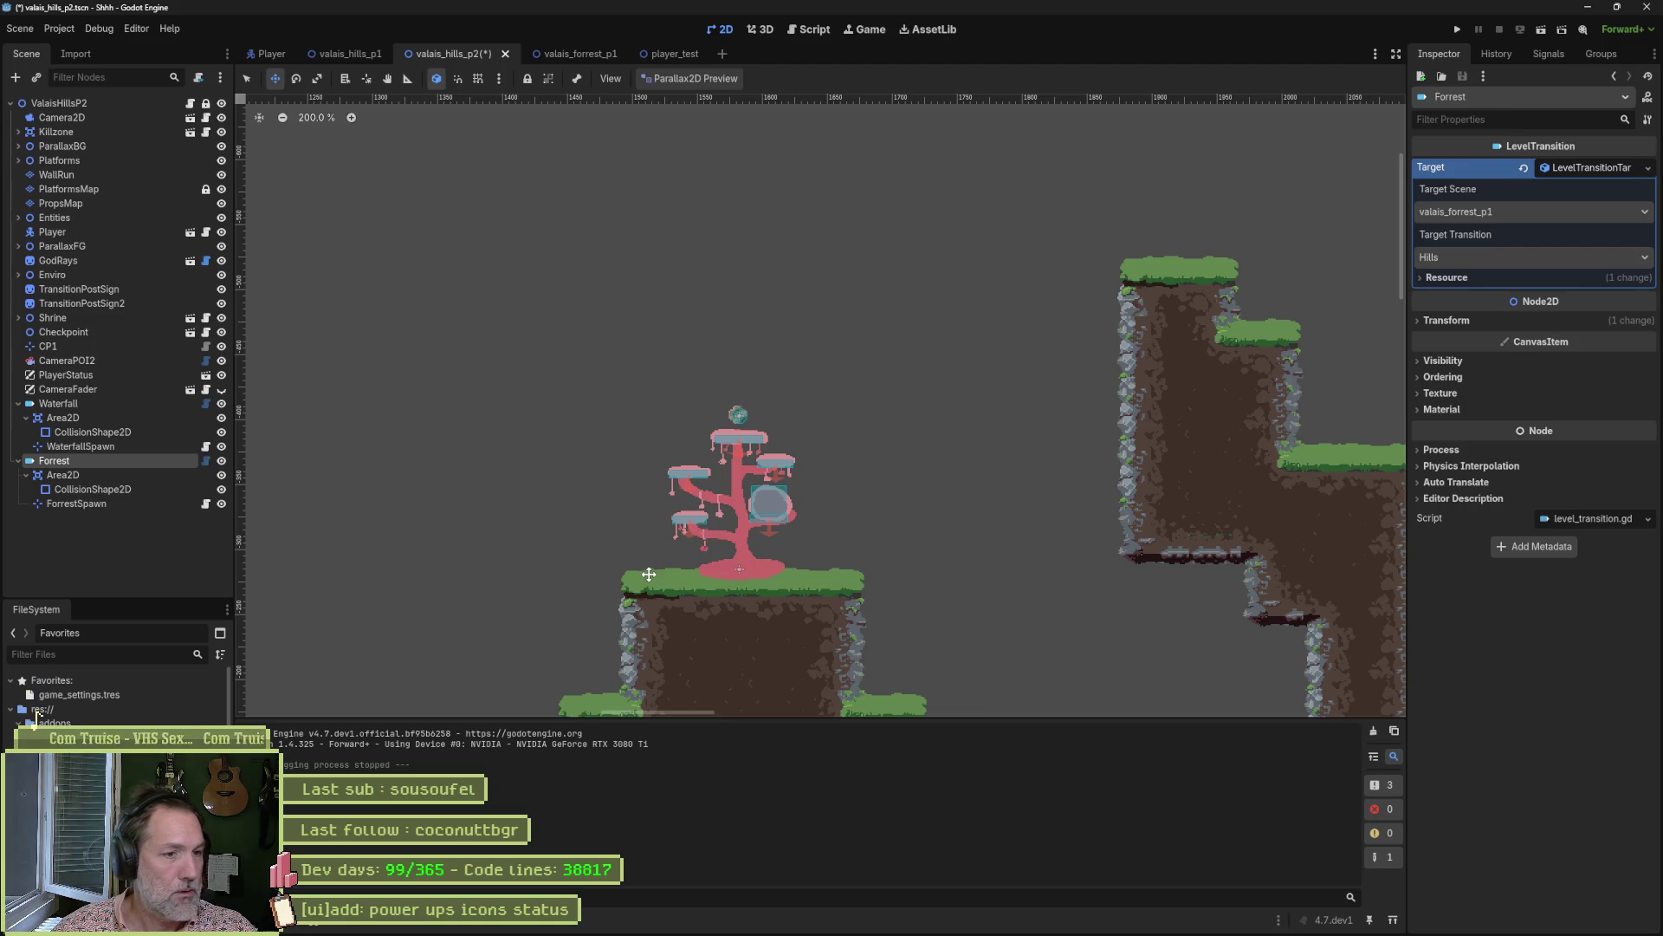
# Switch back to Aseprite and bring up the Blasphemous health-bar image search in the browser.
pyautogui.hotkey('alt', 'Tab')
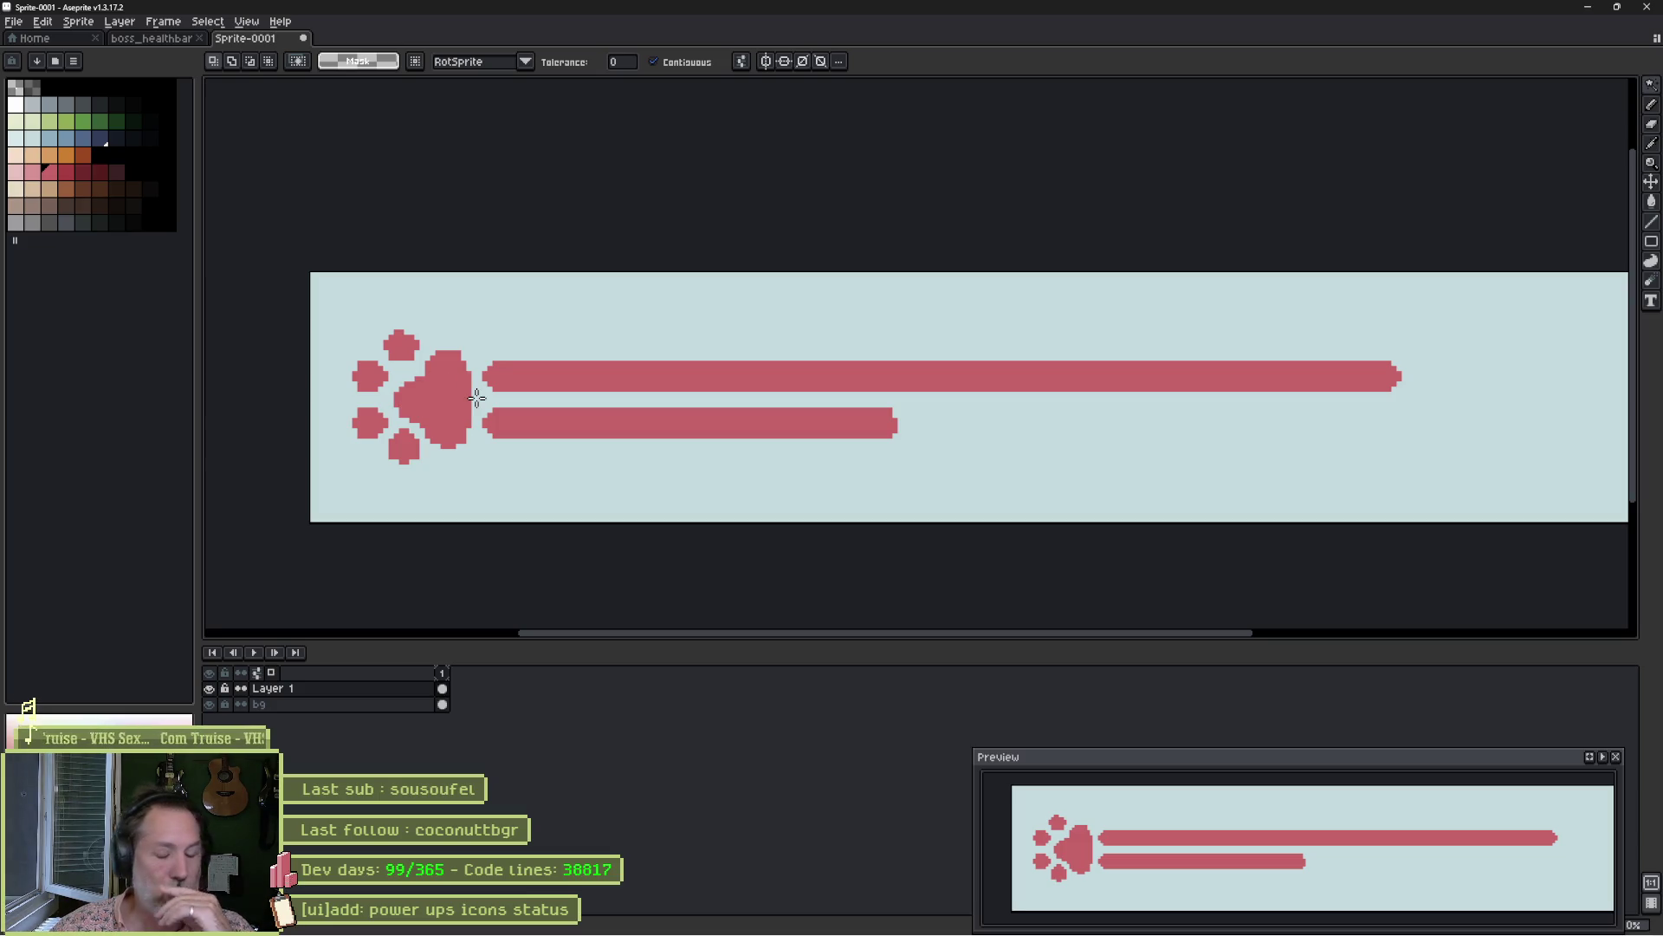
pyautogui.moveTo(919, 932)
pyautogui.click(732, 925)
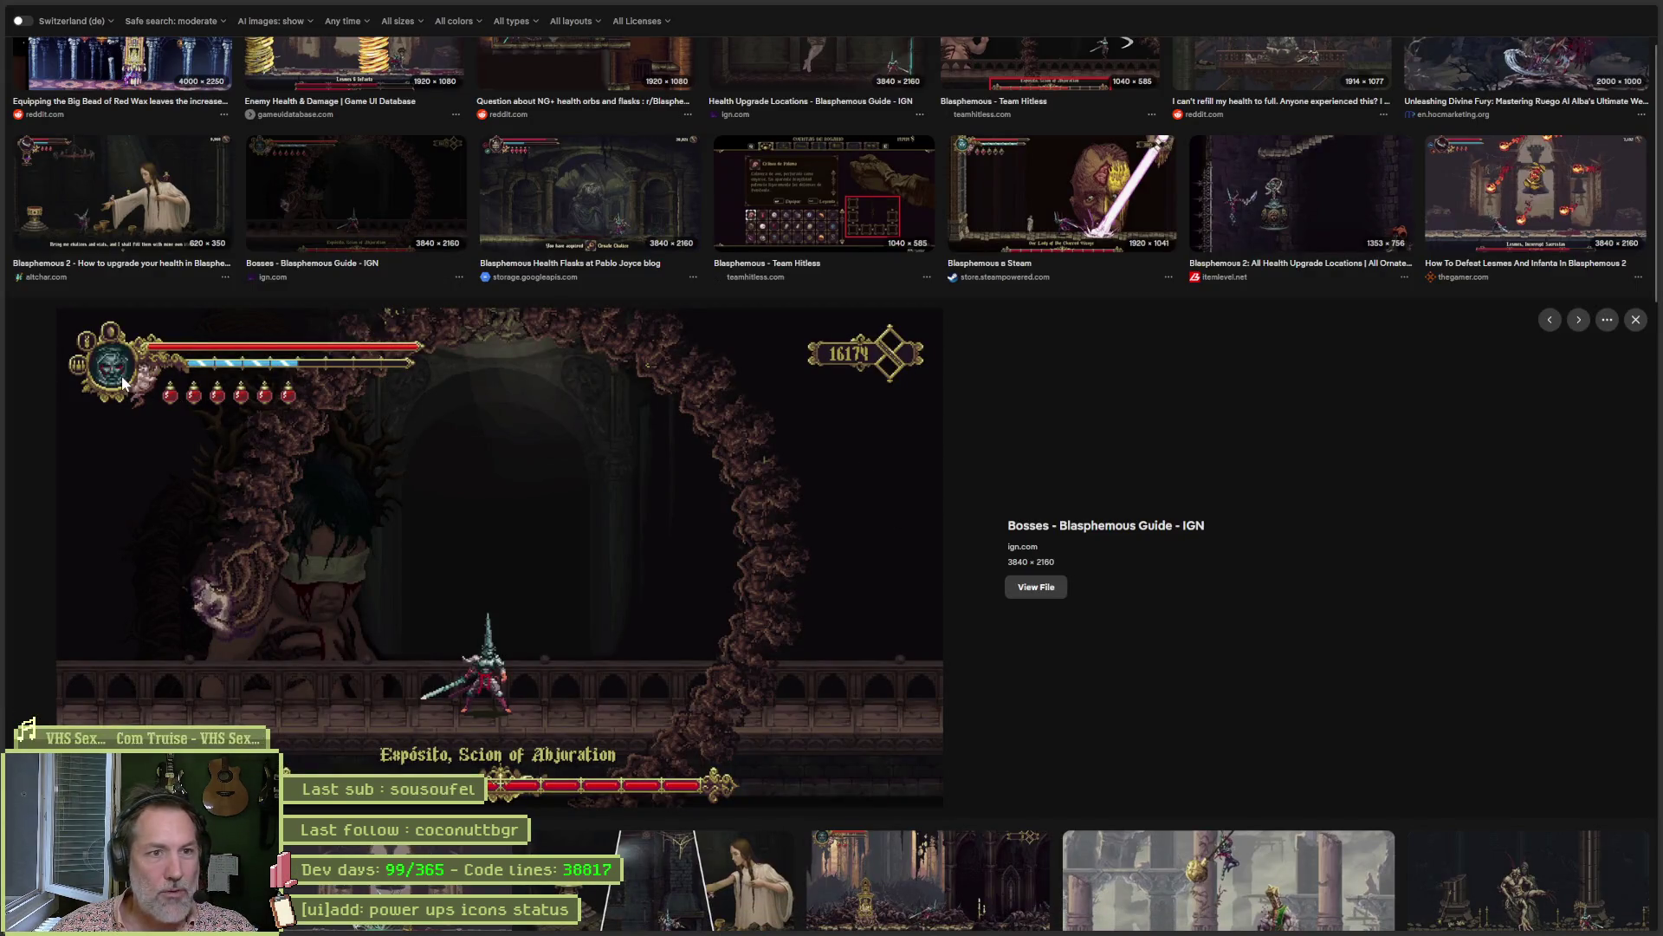
# Preview the Lesmes and Infanta boss and Unleashing Divine Fury health-bar images, then return to Aseprite.
pyautogui.click(1536, 194)
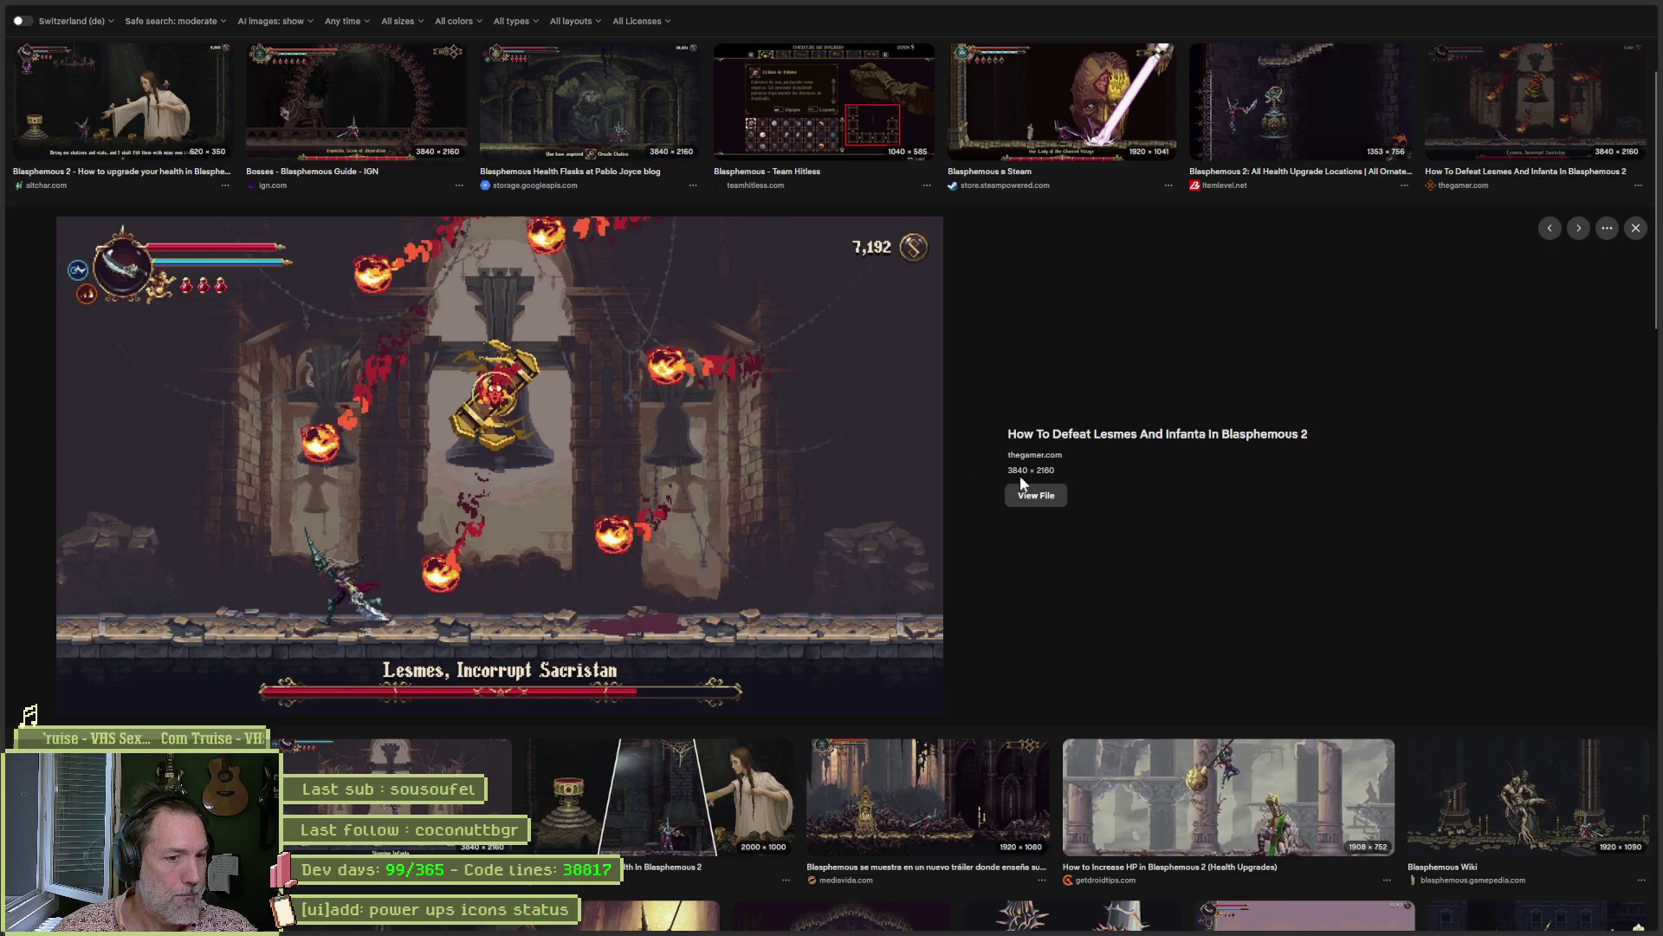
pyautogui.scroll(3, 1330, 518)
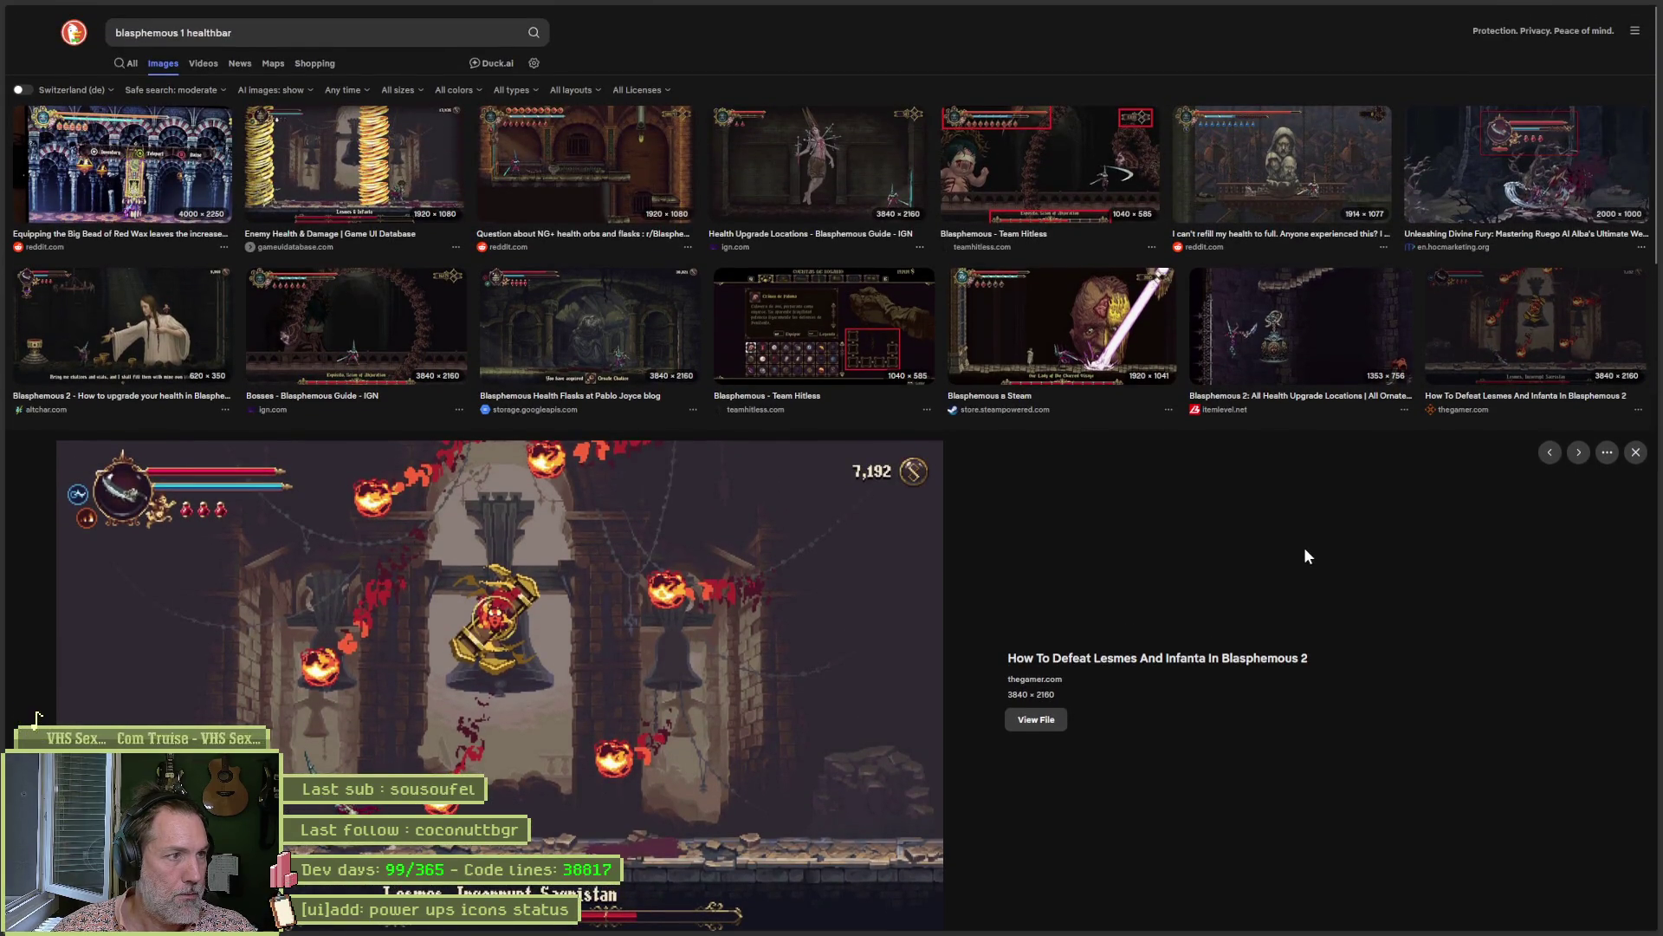
pyautogui.click(1517, 169)
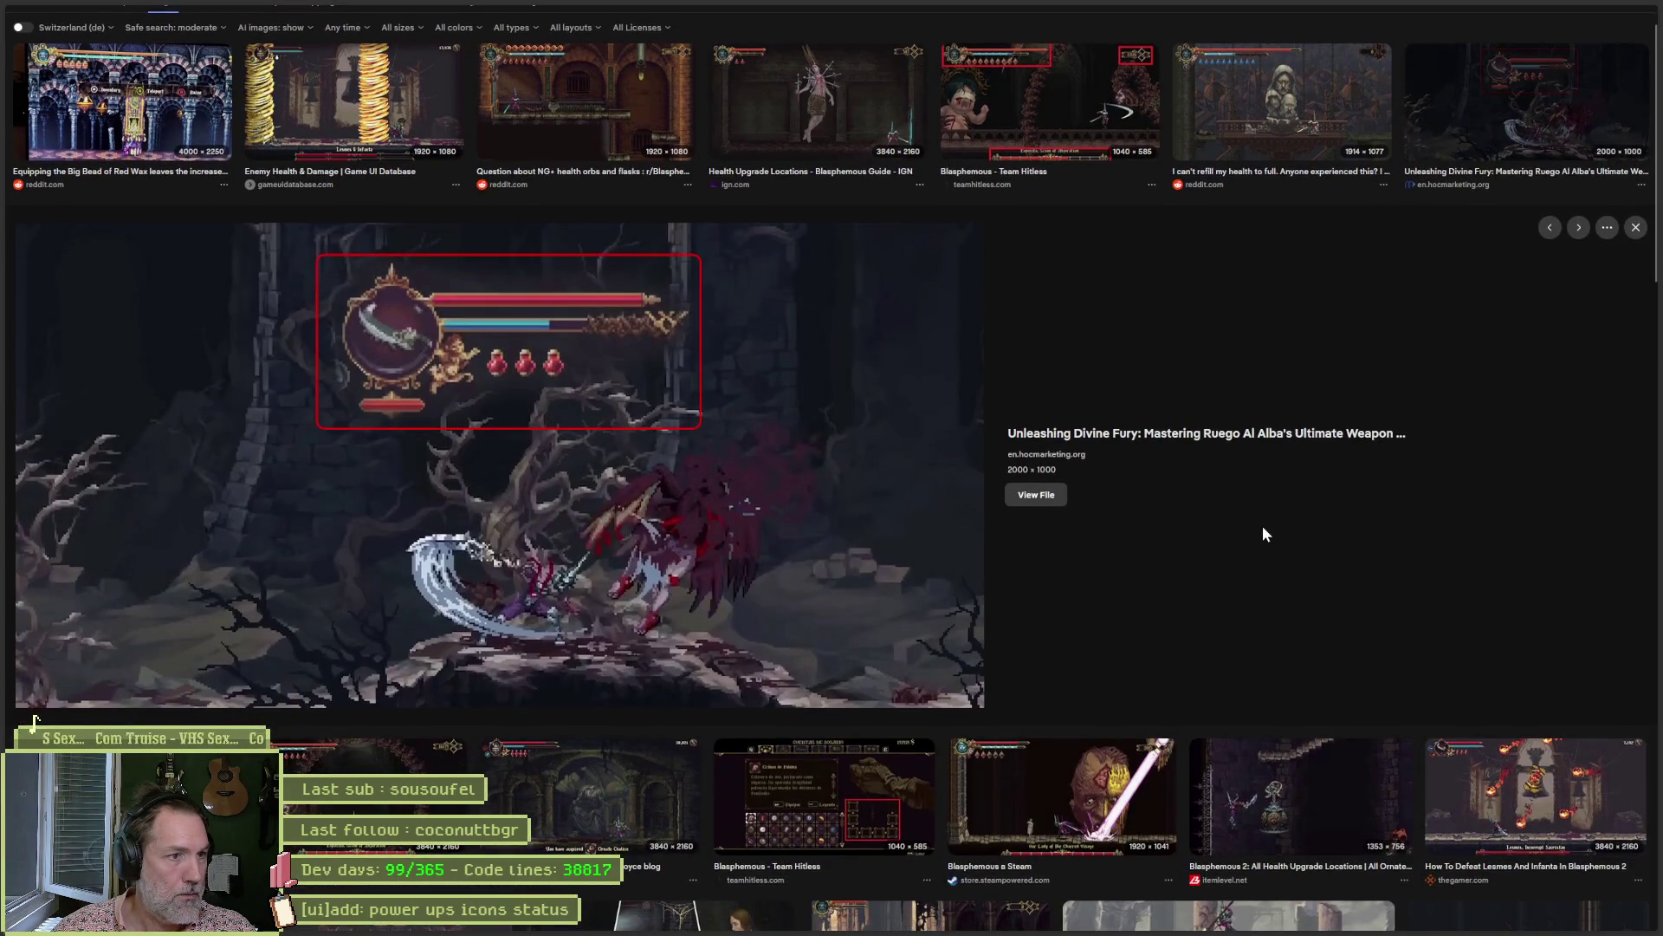
pyautogui.hotkey('alt', 'Tab')
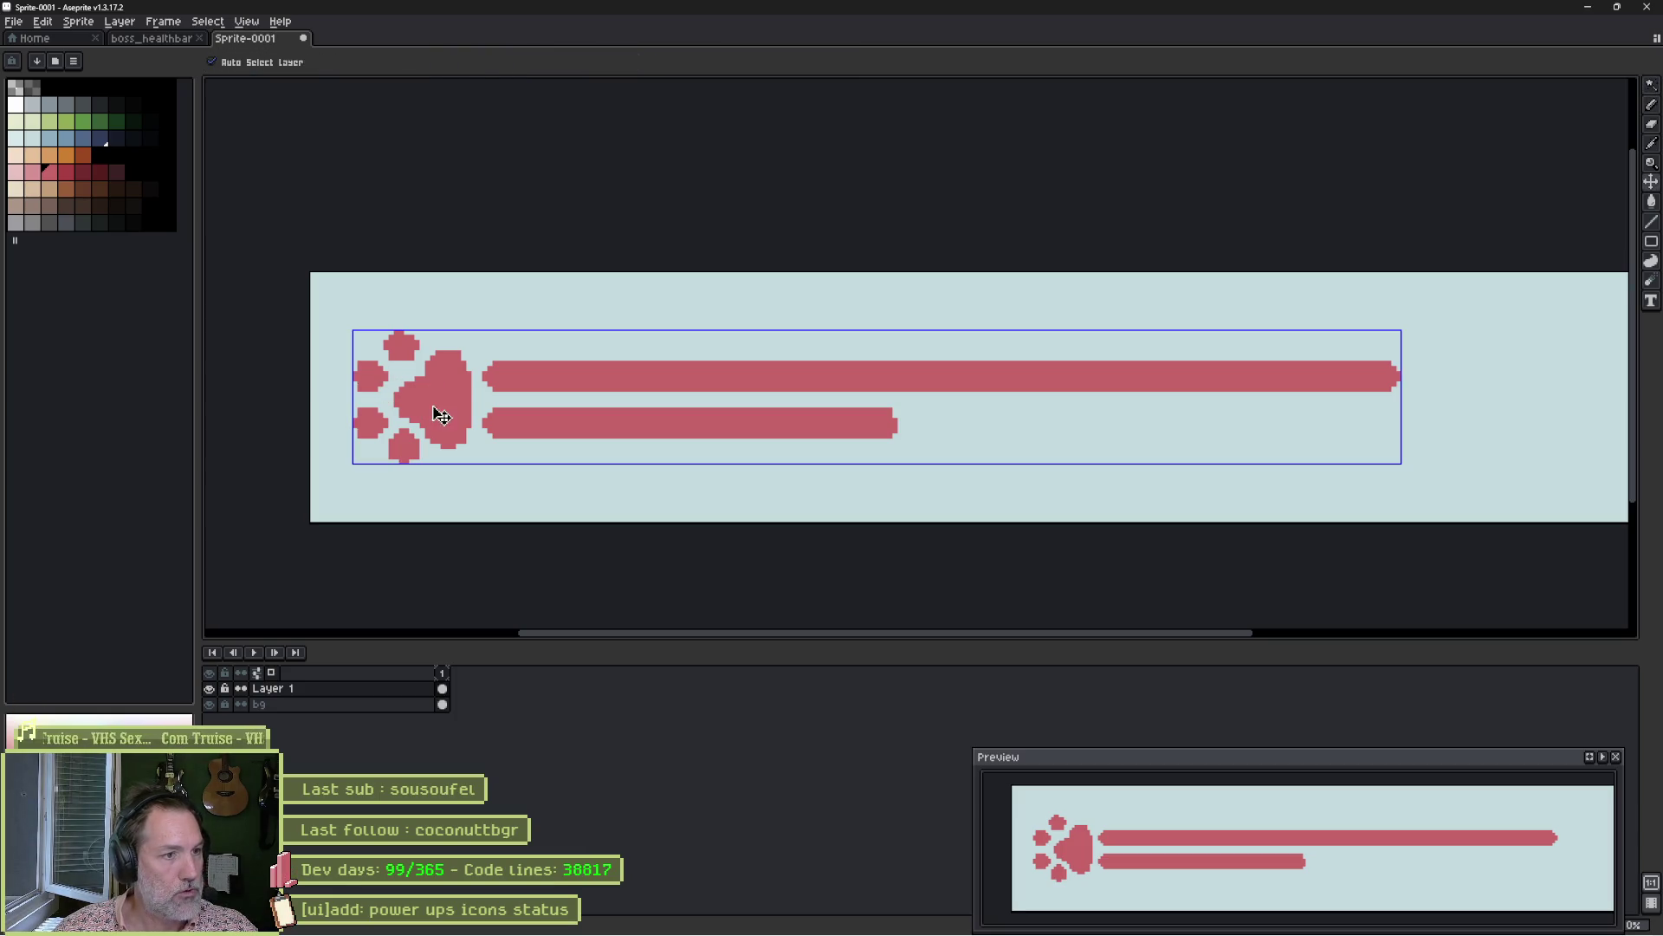
# Shift the two pink bars to the right.
pyautogui.press('b')
pyautogui.hotkey('ctrl', 't')
pyautogui.moveTo(616, 389); pyautogui.dragTo(678, 396)
pyautogui.press('Return')
# Repaint the paw's main pad, undoing an oversized version for a smaller round pad.
pyautogui.click(477, 395)
pyautogui.scroll(7, 477, 395)
pyautogui.click(459, 403)
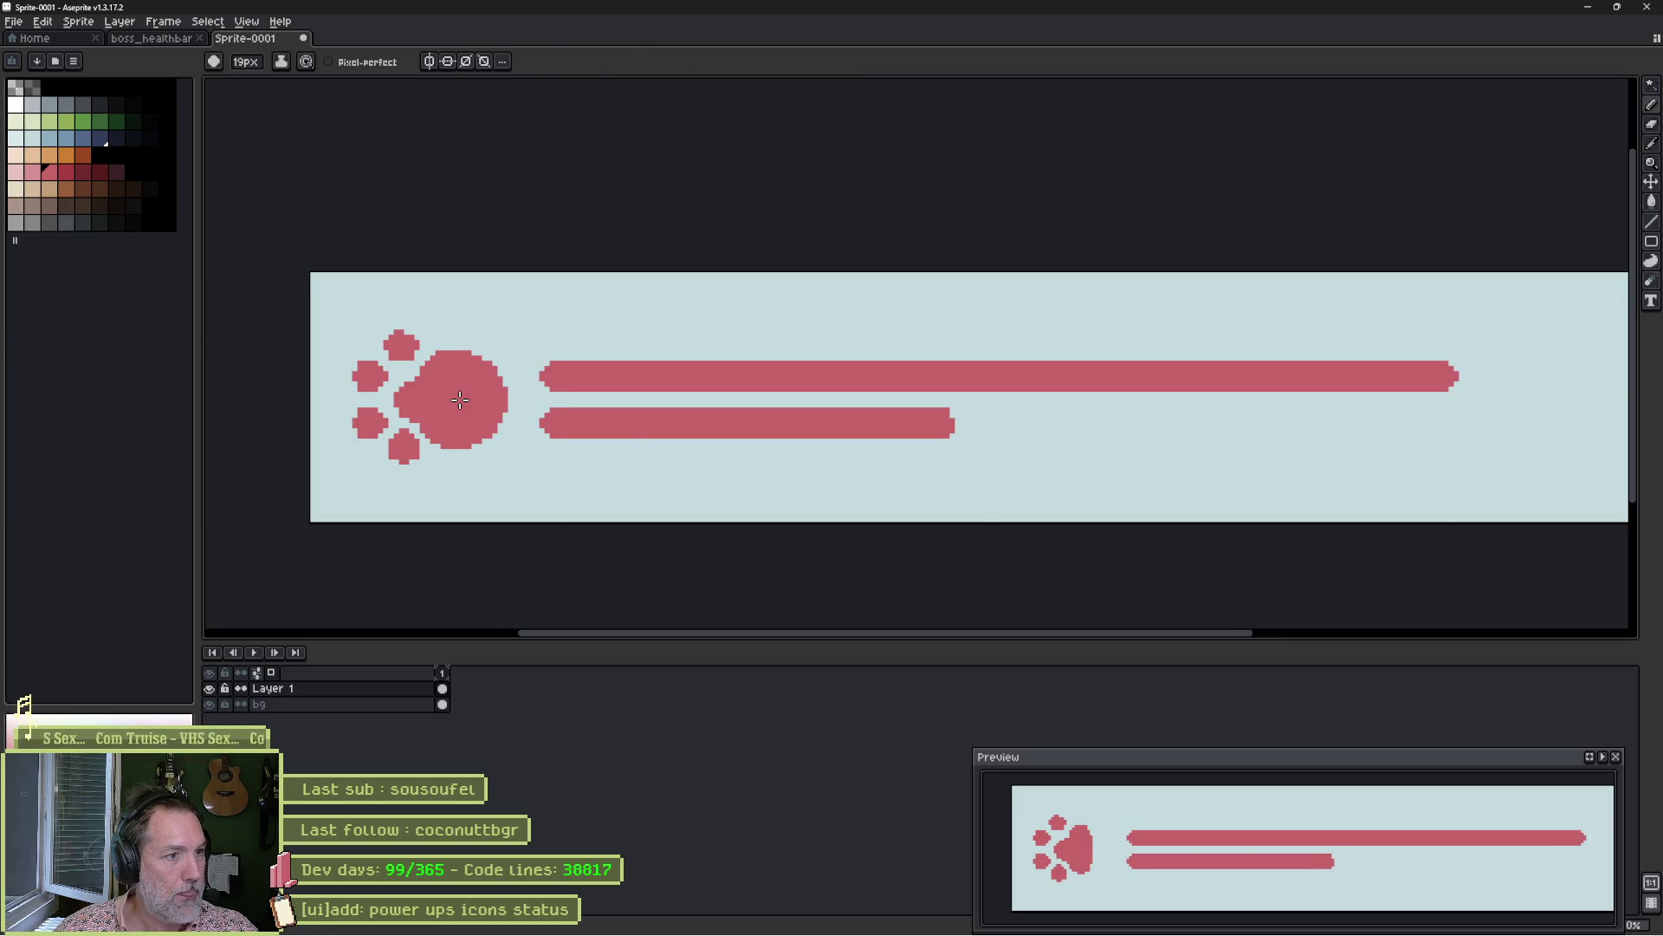
pyautogui.scroll(1, 451, 406)
pyautogui.hotkey('ctrl', 'z')
pyautogui.scroll(-2, 452, 398)
pyautogui.click(452, 395)
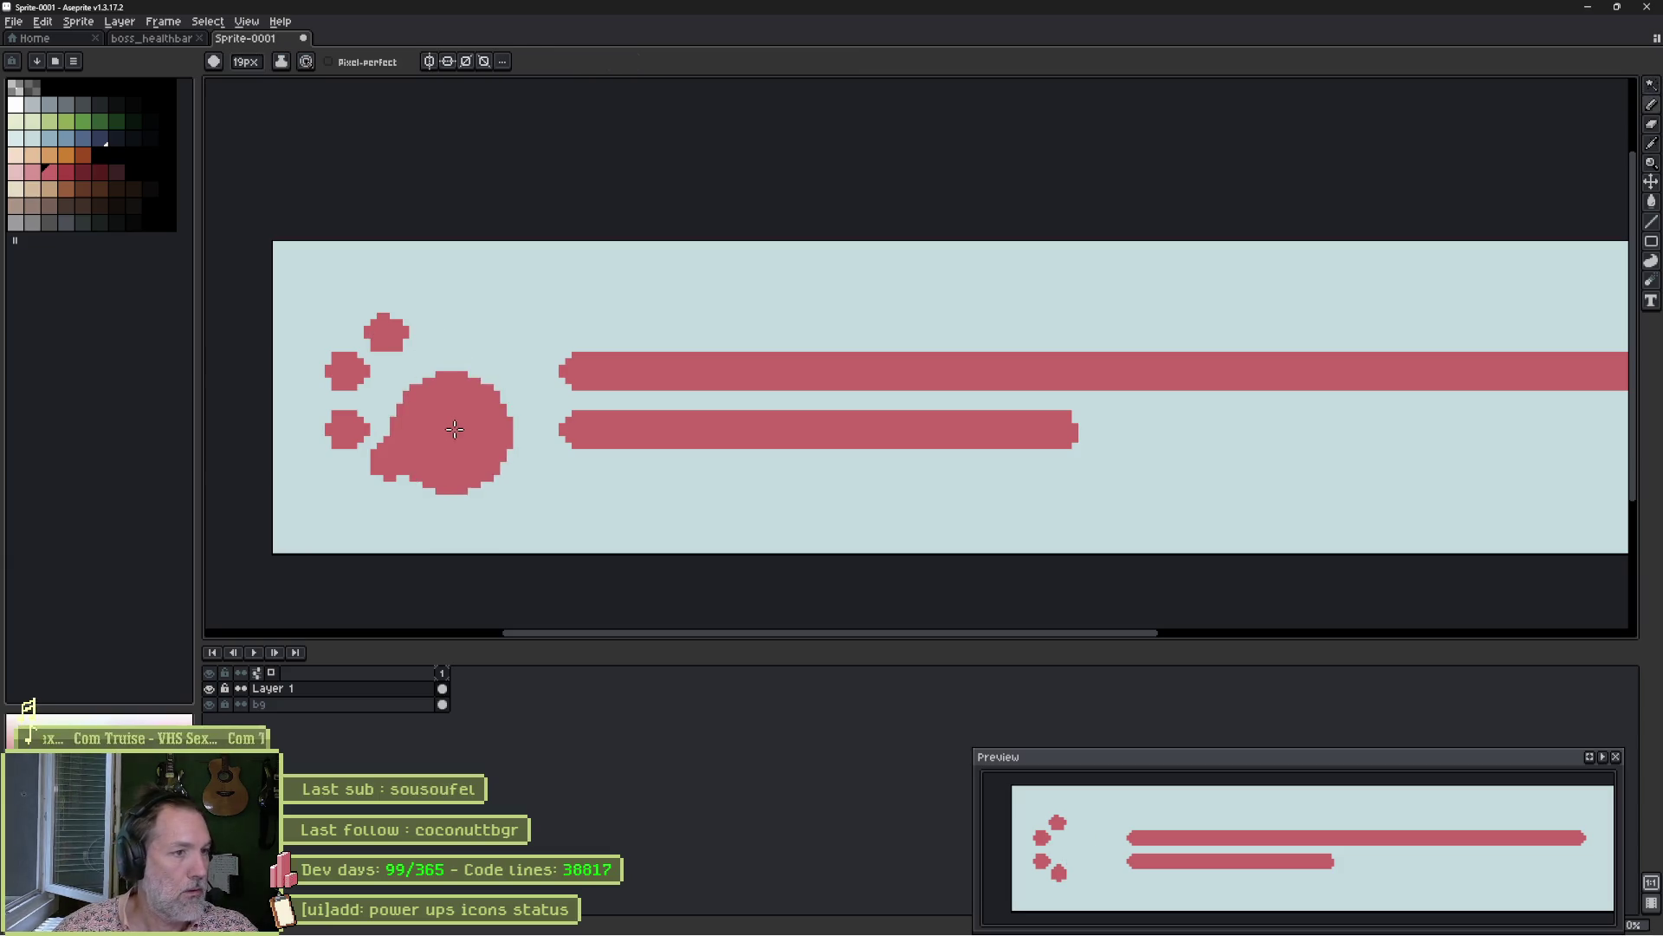
pyautogui.scroll(-1, 450, 396)
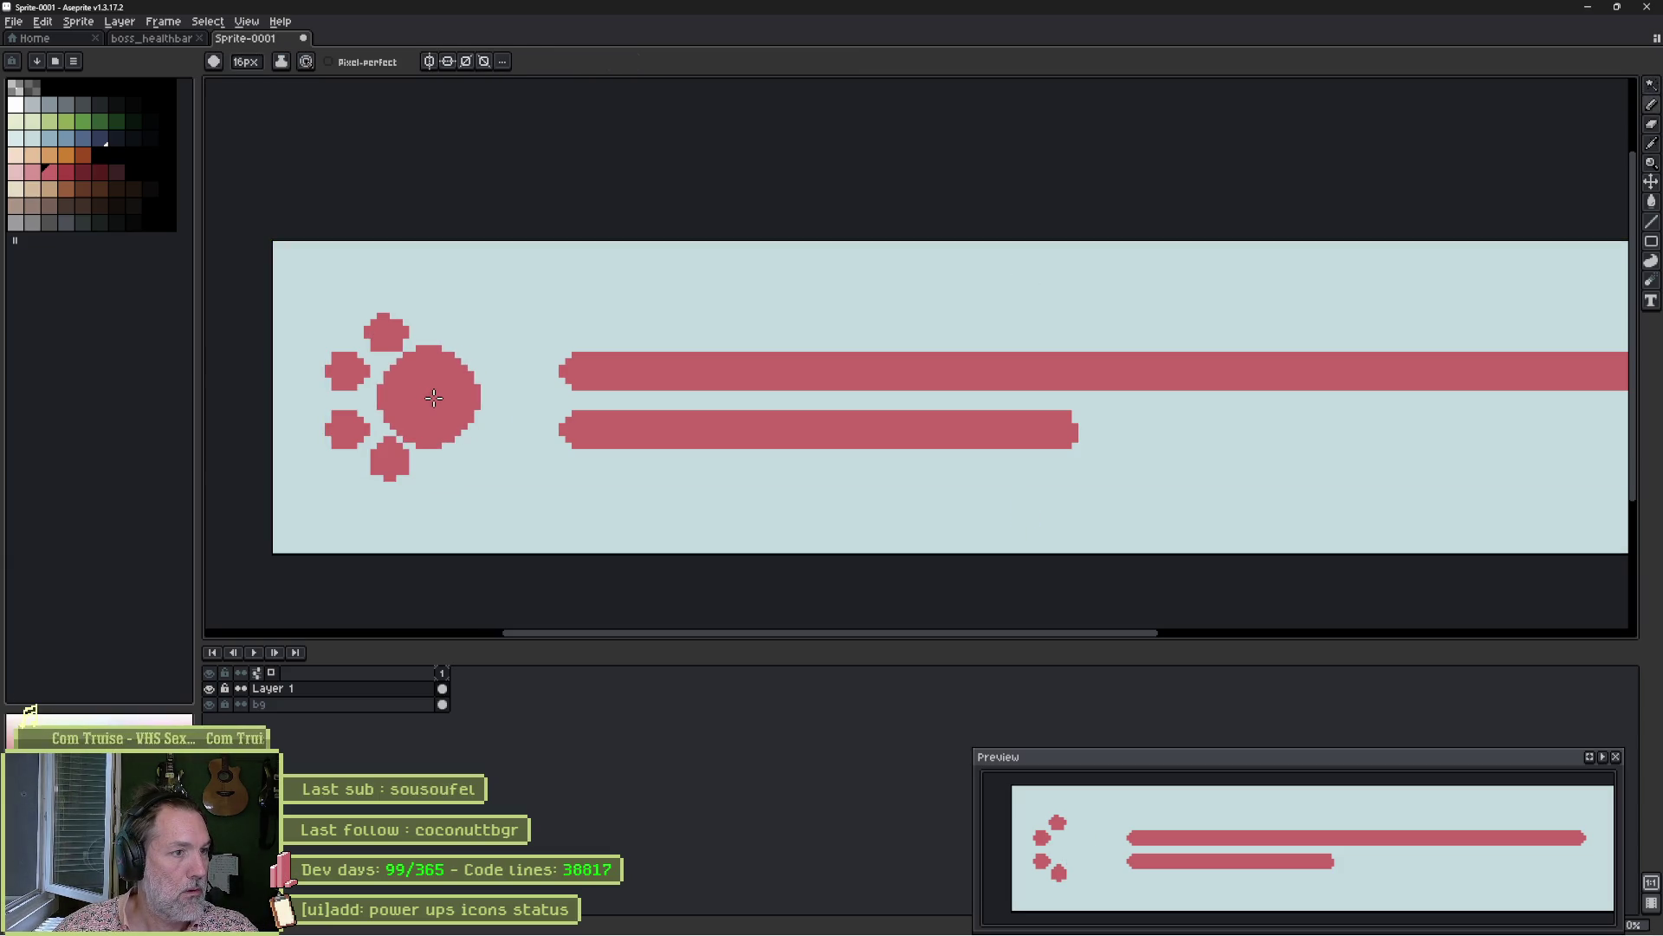
pyautogui.click(434, 398)
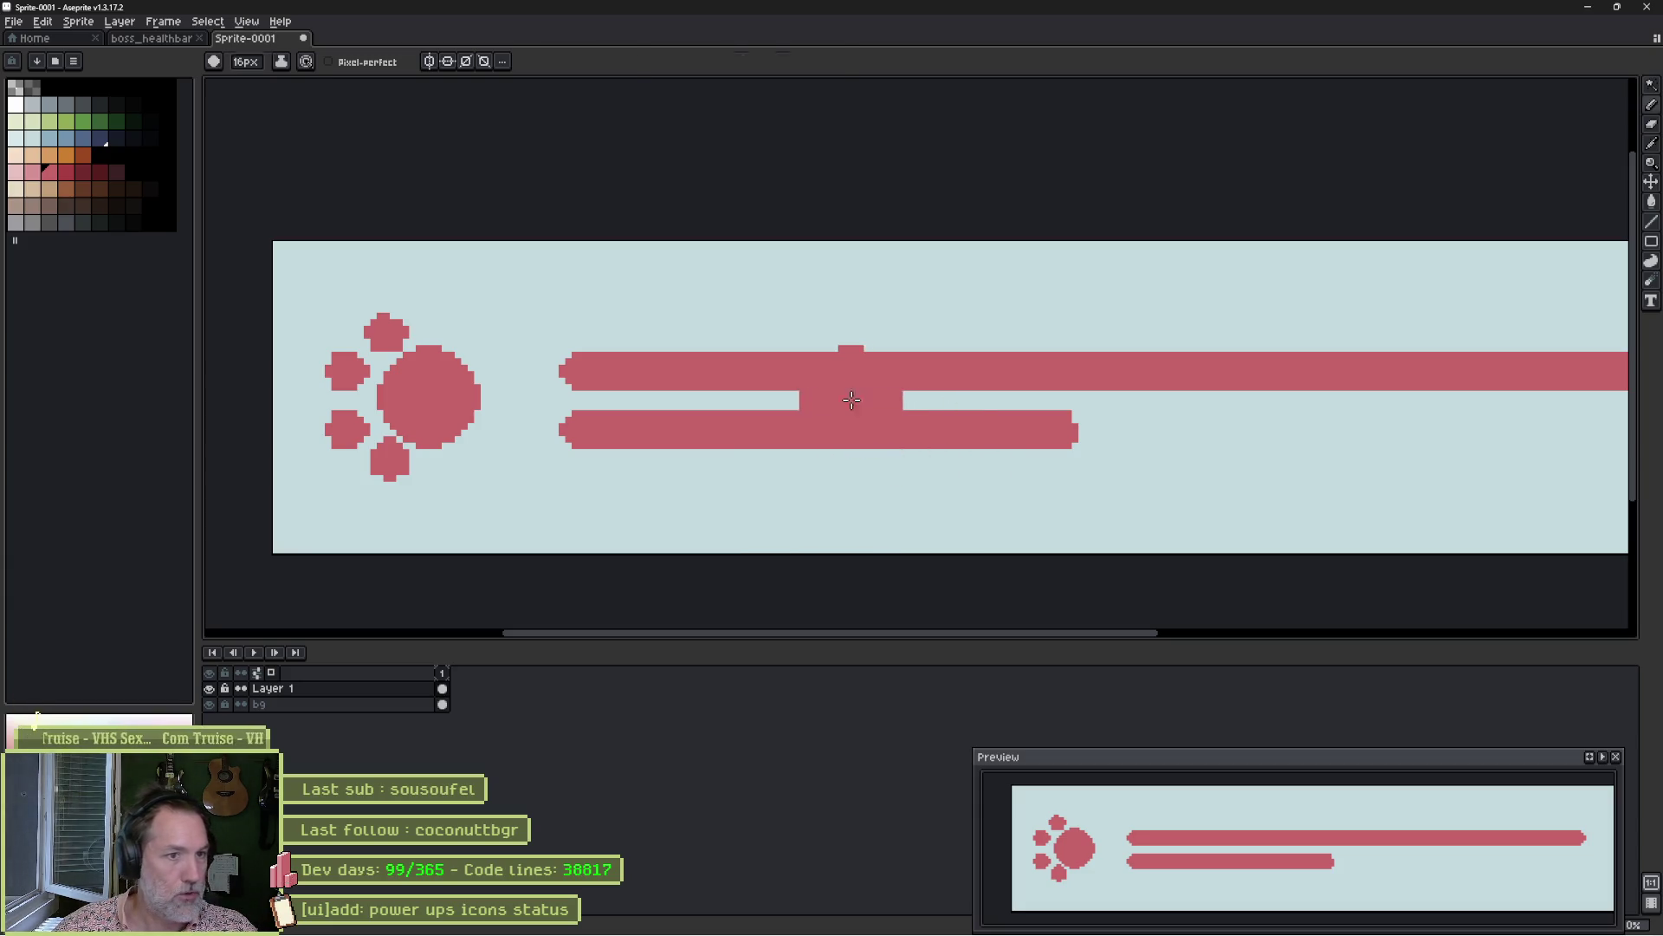
# Move both bars back left toward the paw, nudging them one more pixel left.
pyautogui.moveTo(810, 387); pyautogui.dragTo(754, 388)
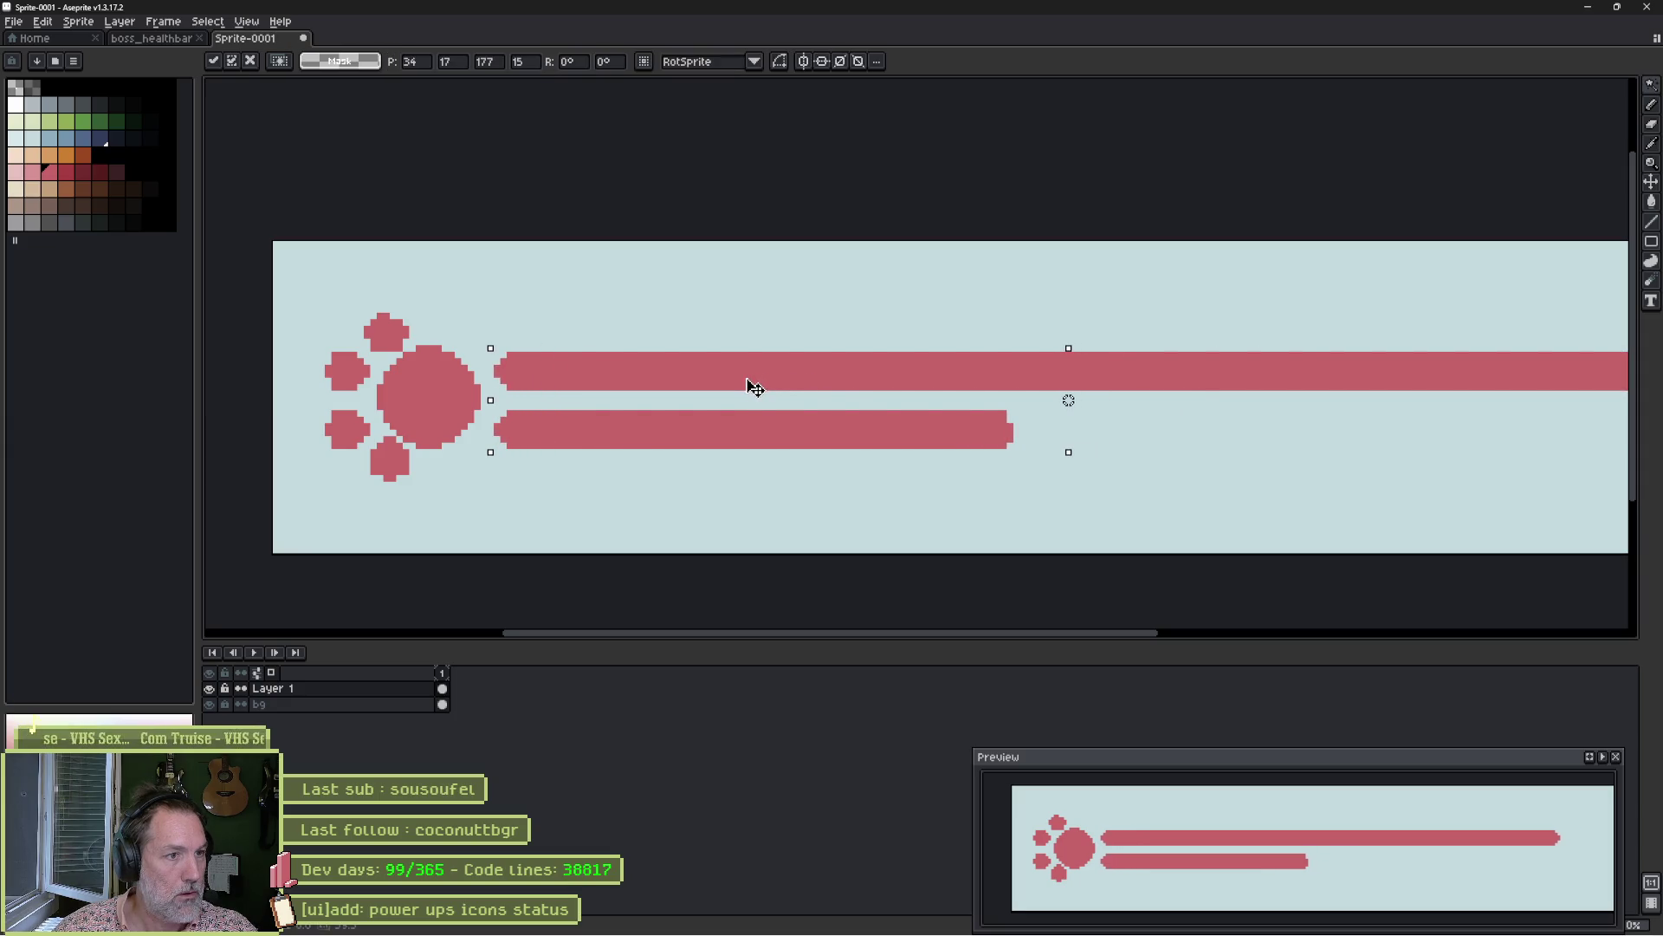
pyautogui.click(710, 338)
pyautogui.scroll(-2, 736, 355)
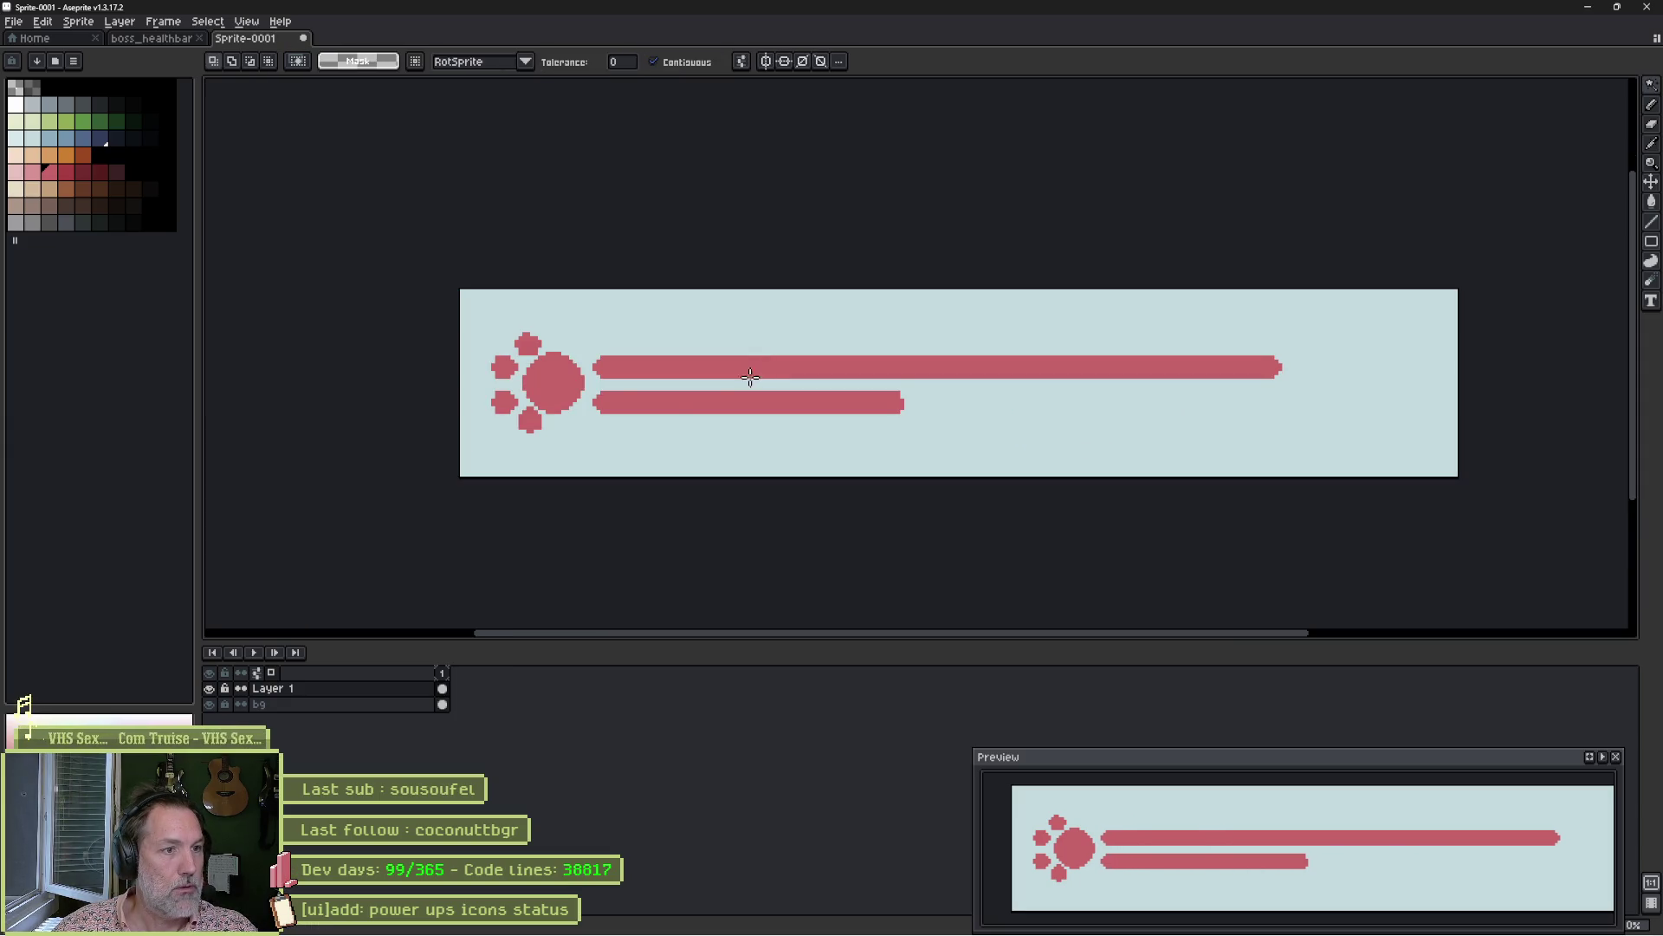
pyautogui.click(624, 366)
pyautogui.keyDown('shift'); pyautogui.click(642, 403); pyautogui.keyUp('shift')
pyautogui.press('Left')
pyautogui.click(644, 436)
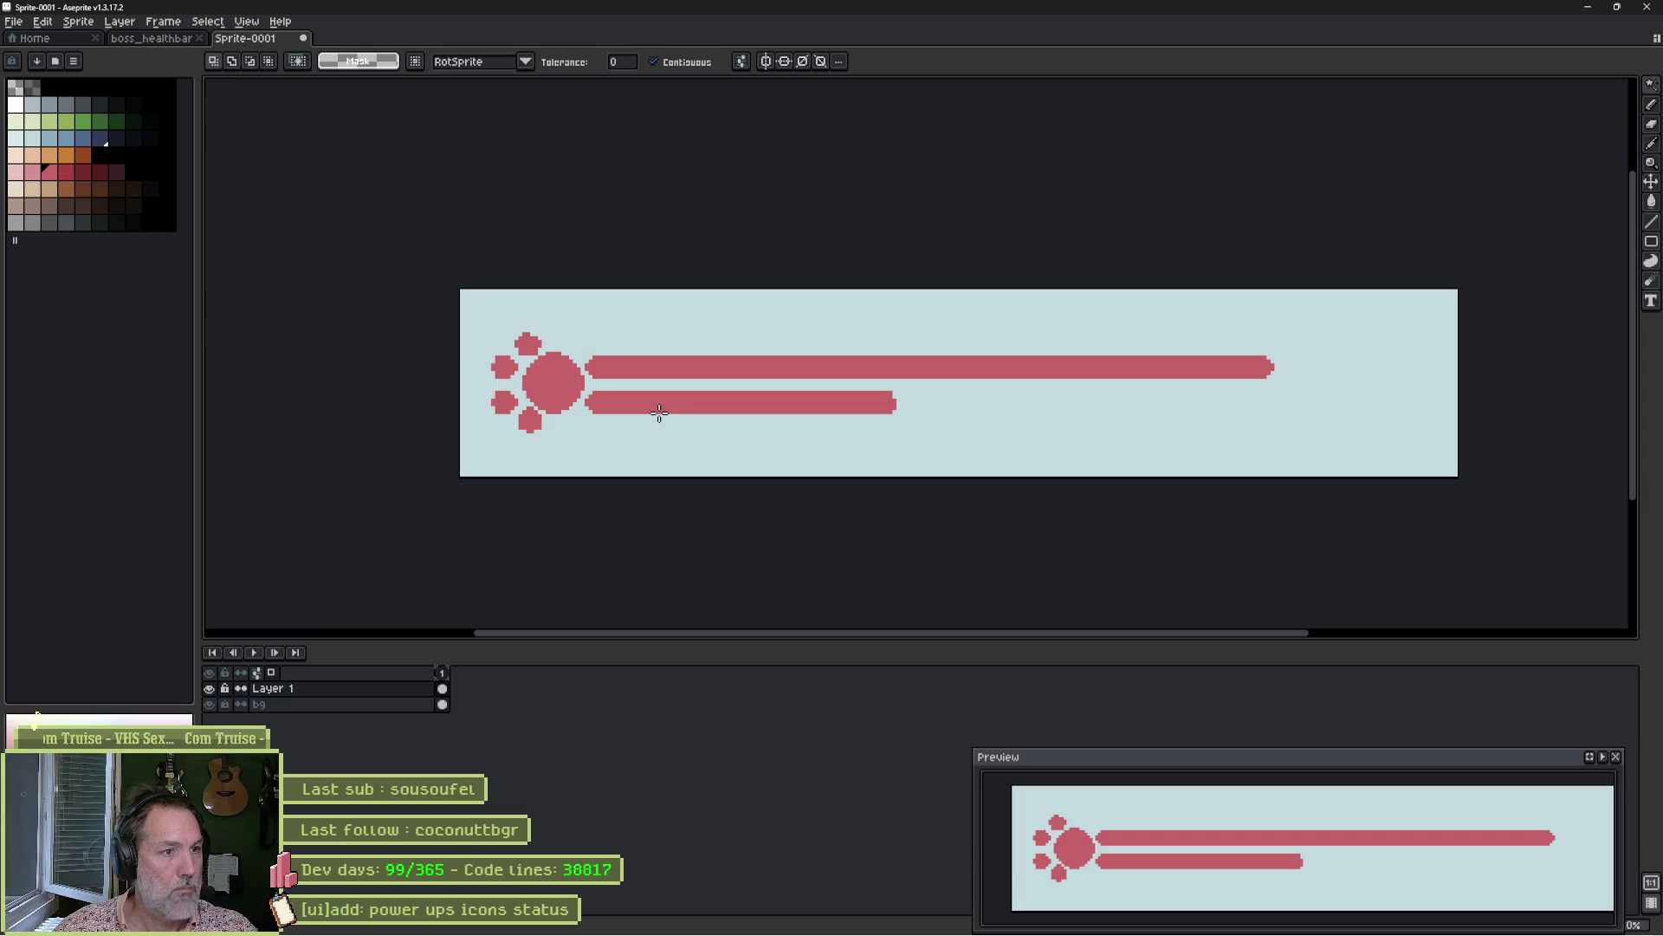
# Bring up the Outline effect and its colour choices.
pyautogui.scroll(1, 565, 402)
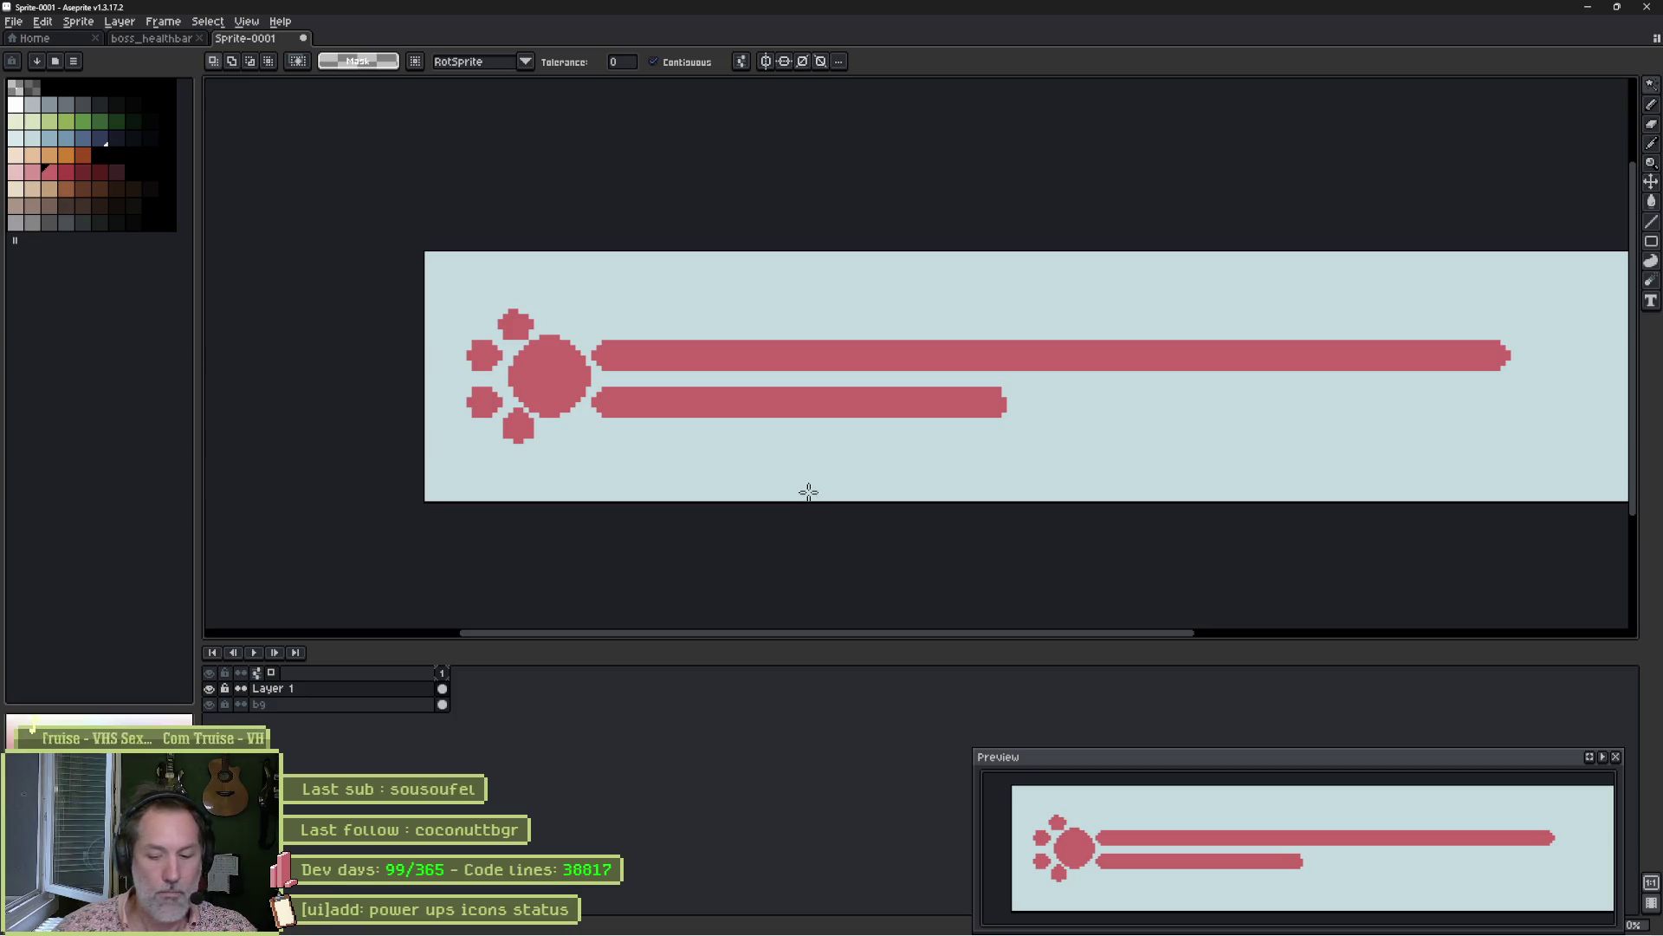
pyautogui.hotkey('shift', 'o')
pyautogui.click(1144, 407)
# Try a black outline, then discard the effect.
pyautogui.click(1144, 407)
pyautogui.click(1145, 408)
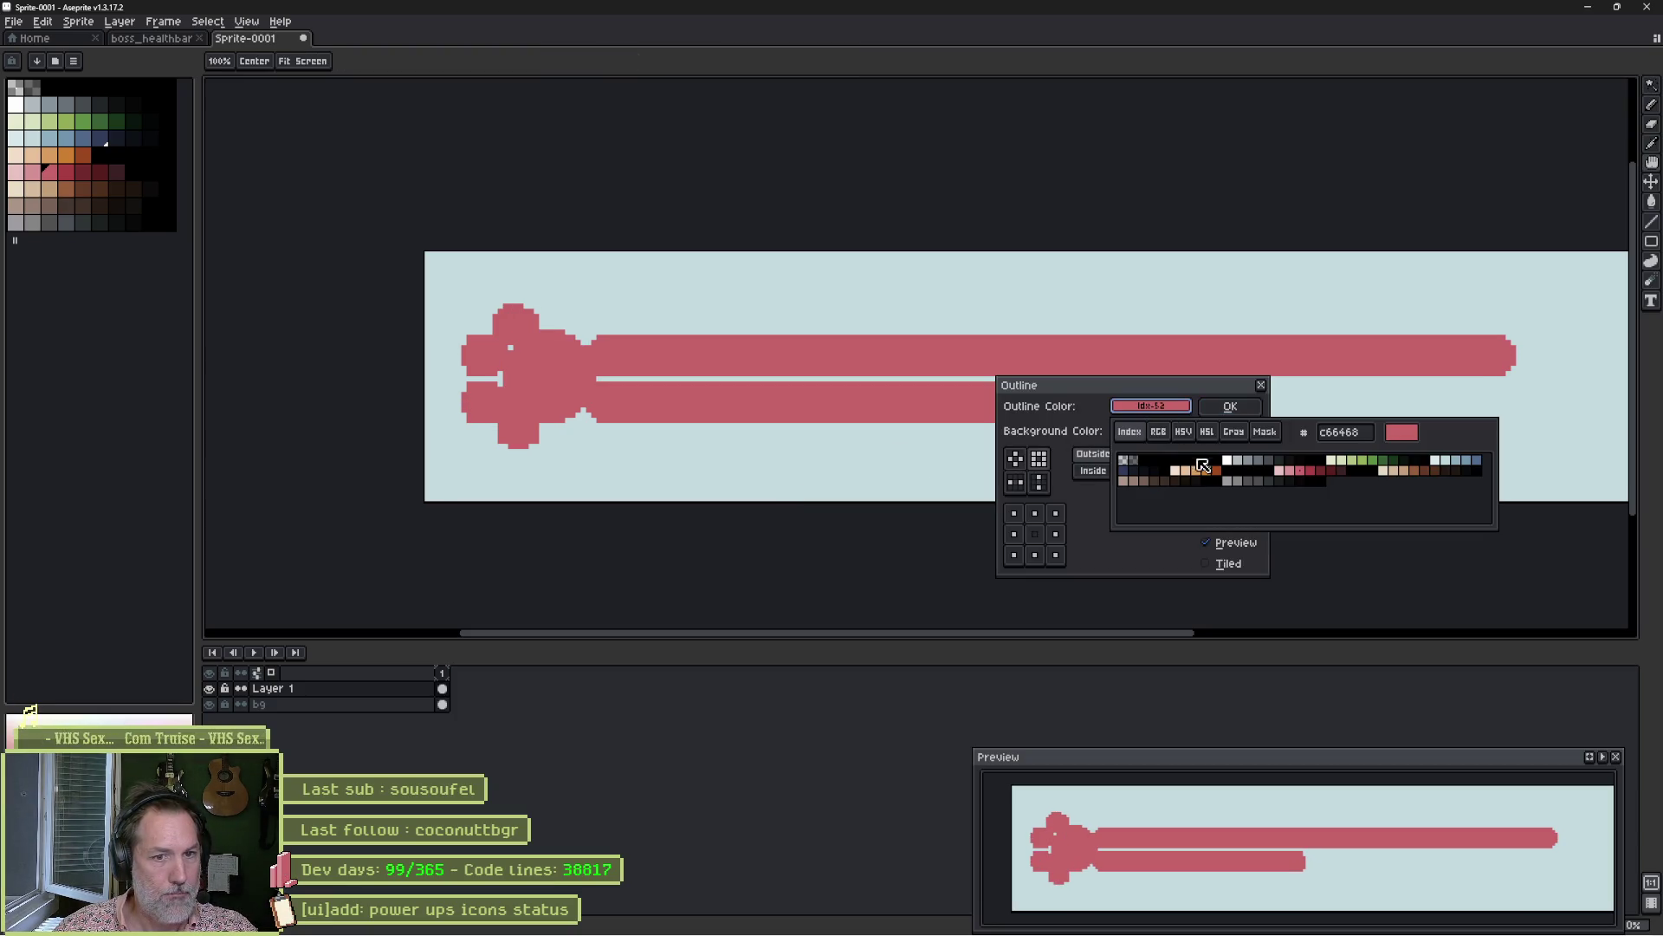
pyautogui.click(1126, 472)
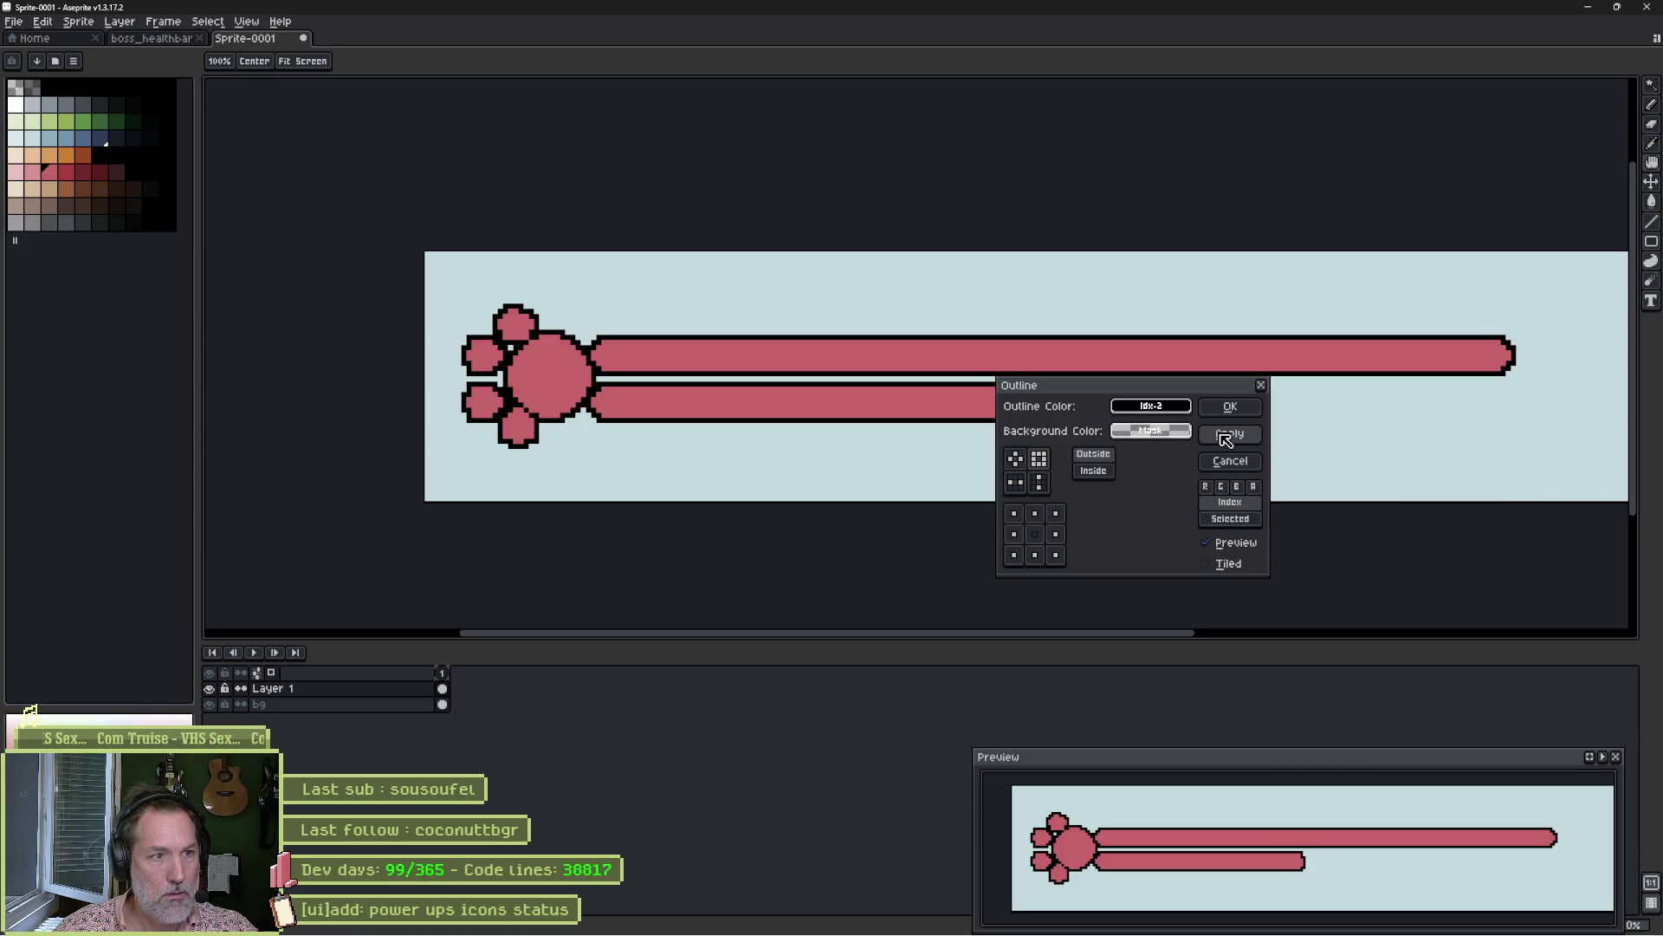
pyautogui.click(1230, 461)
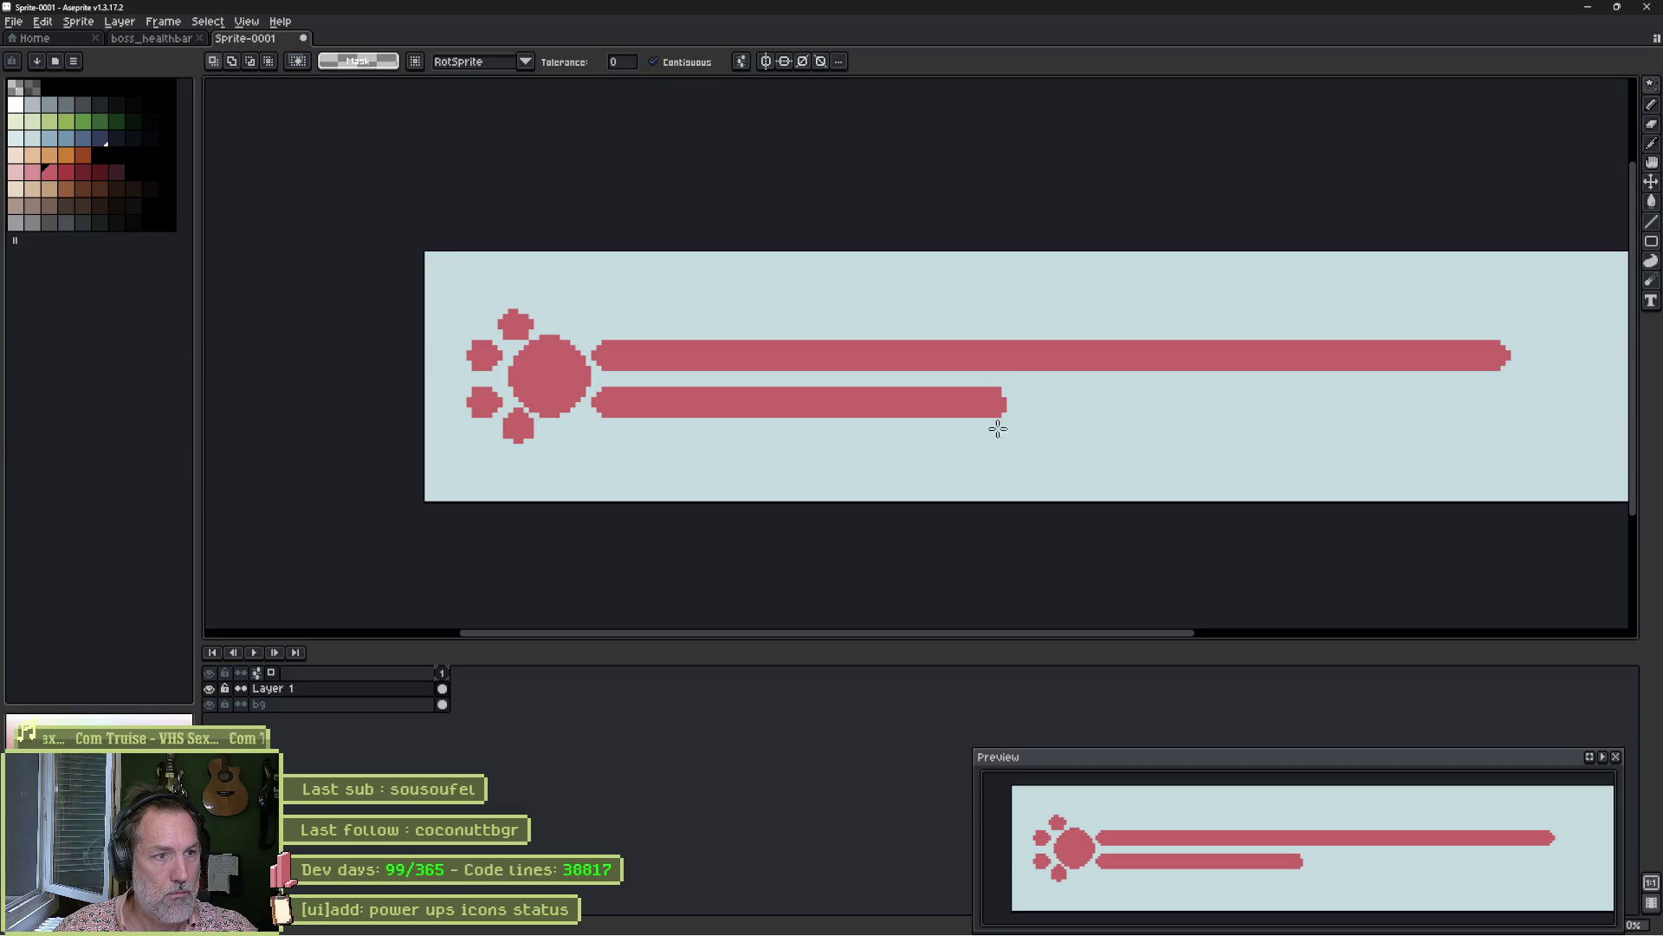
# Select both pink bars, shift them one pixel right, and deselect.
pyautogui.click(882, 362)
pyautogui.keyDown('shift'); pyautogui.click(872, 393); pyautogui.keyUp('shift')
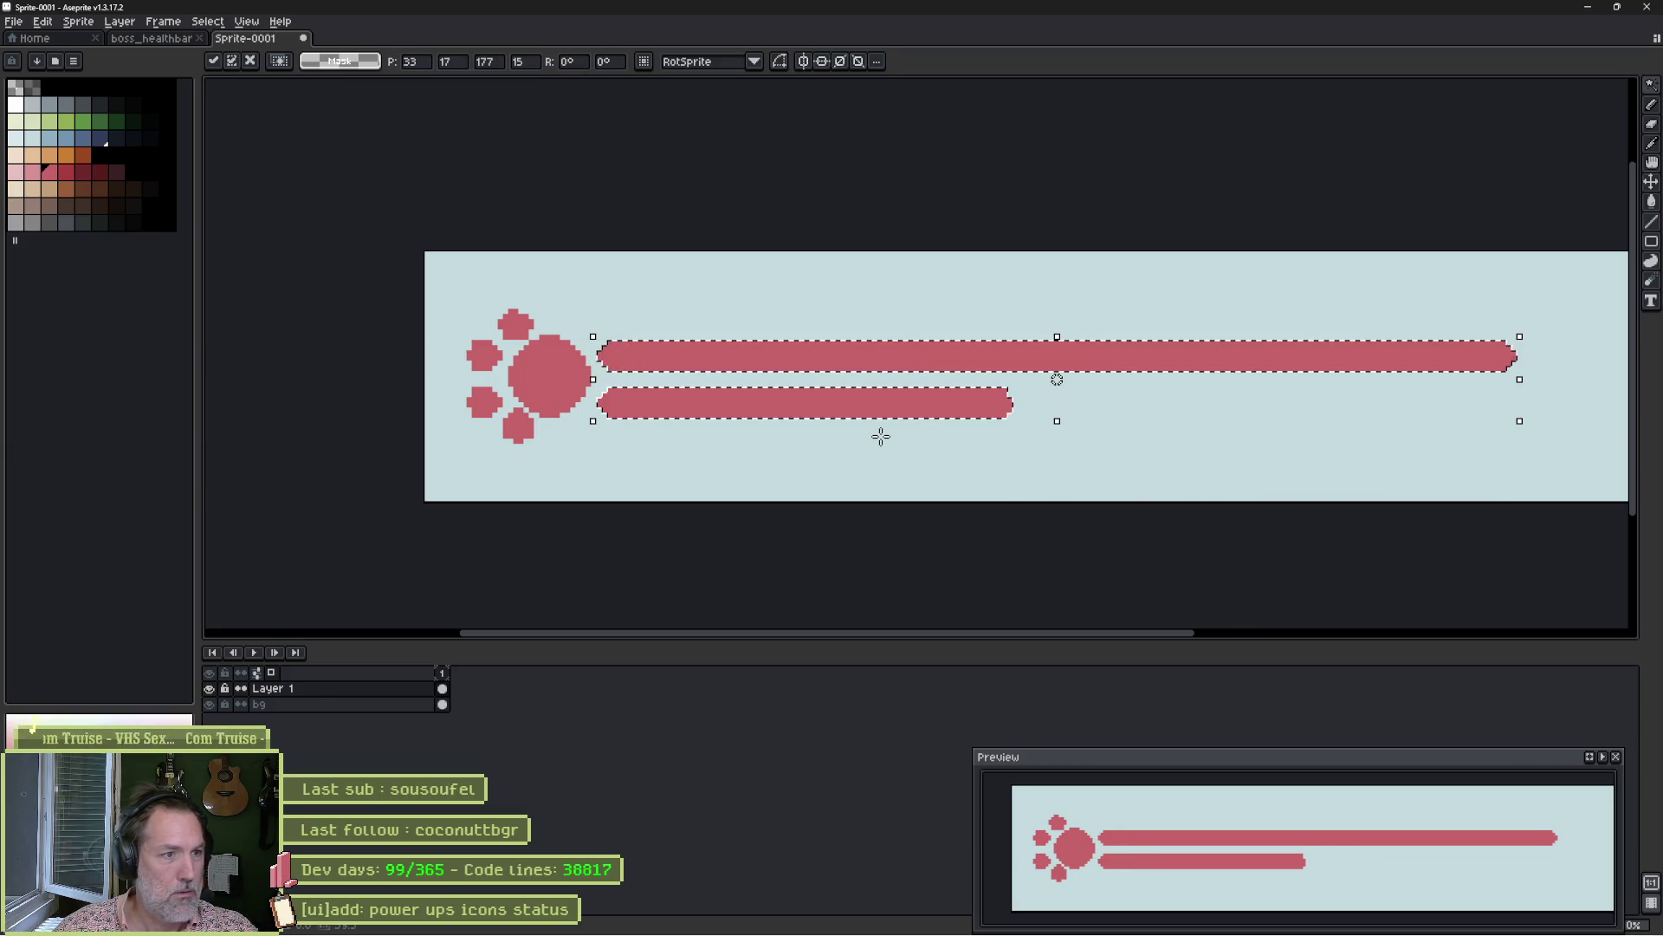
pyautogui.moveTo(607, 384); pyautogui.dragTo(612, 383)
pyautogui.click(576, 386)
pyautogui.hotkey('ctrl', 'd')
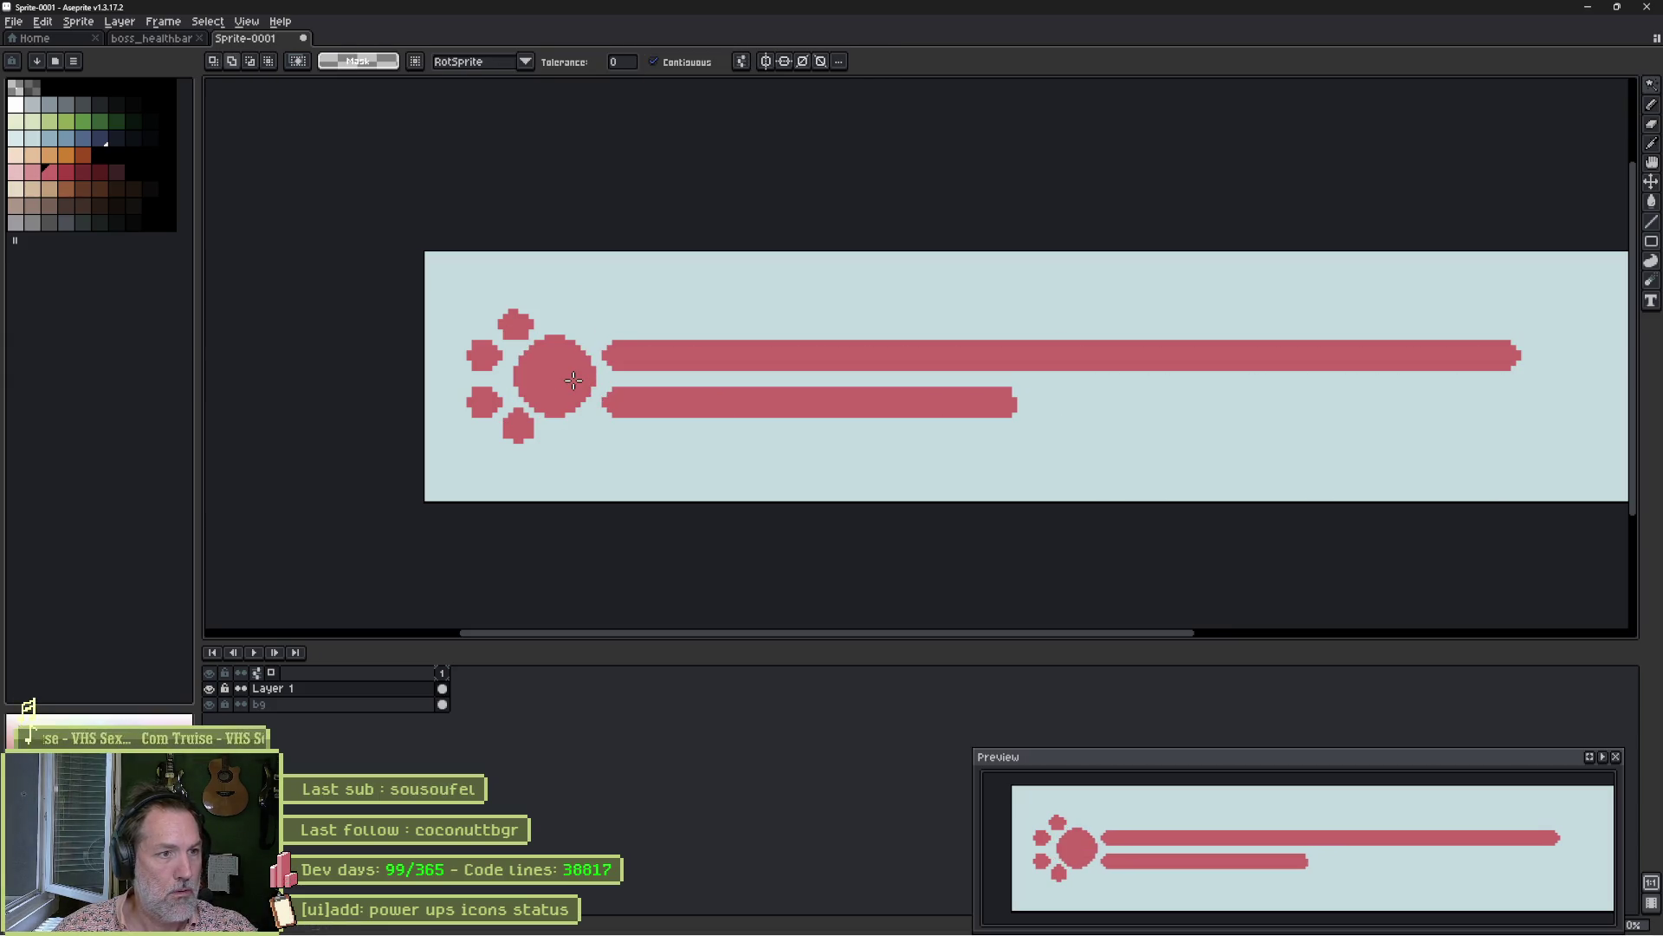
# Select the paw circle, then dismiss the workspace layout menu and the Save dialog without saving.
pyautogui.click(1656, 38)
pyautogui.click(574, 380)
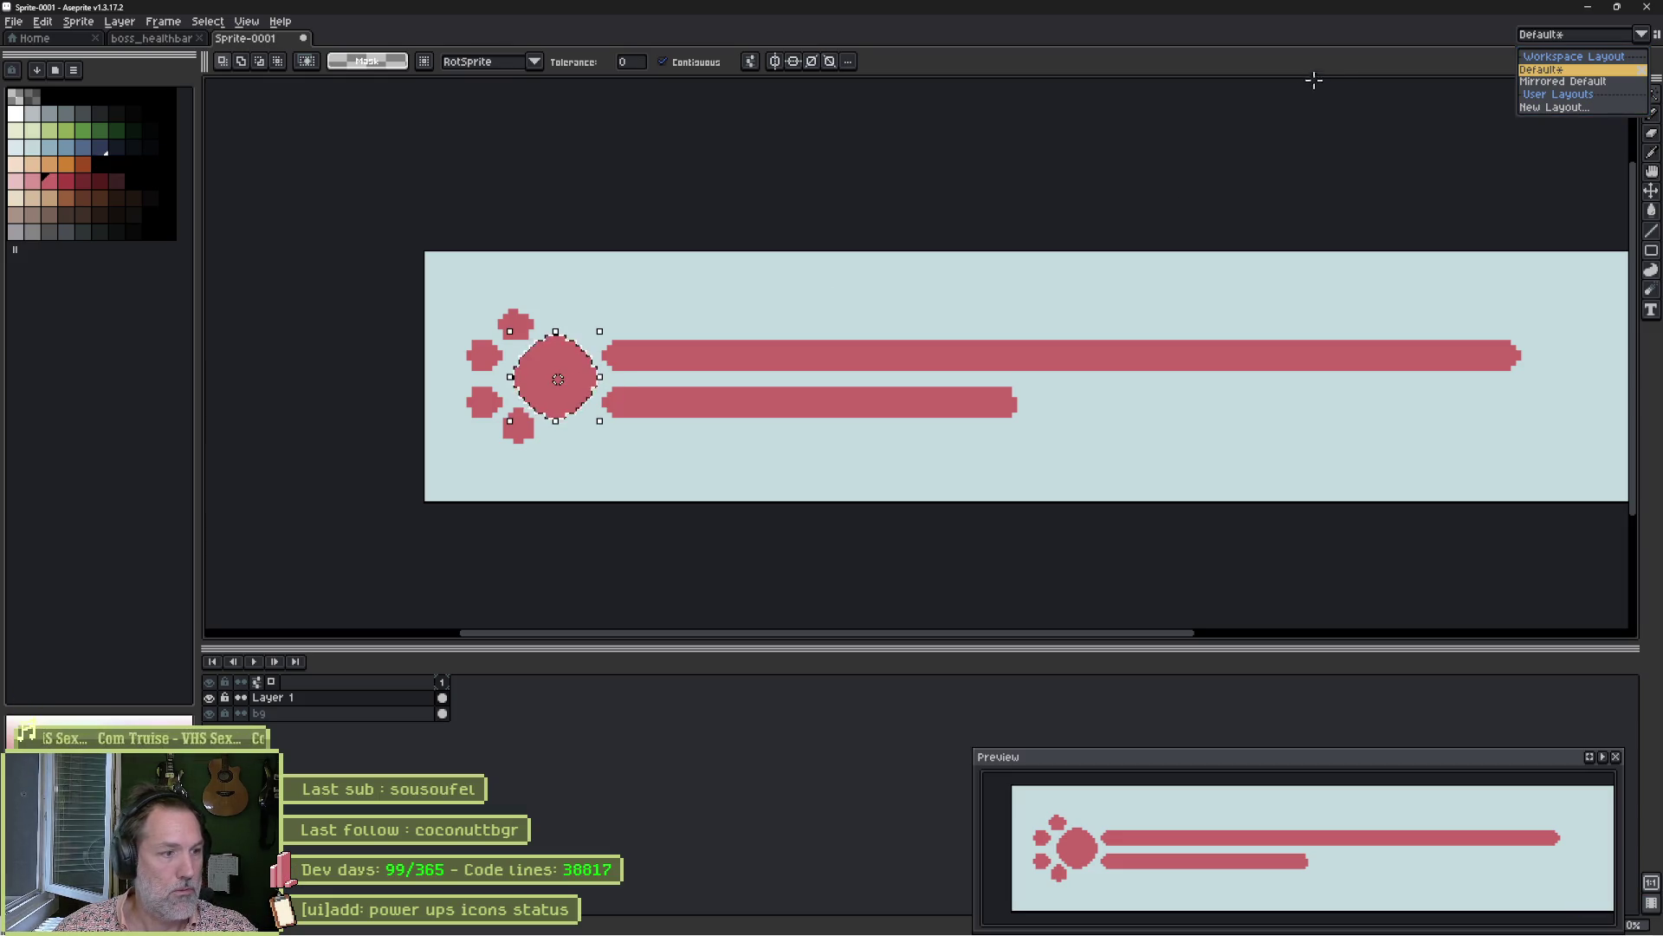
pyautogui.press('Escape')
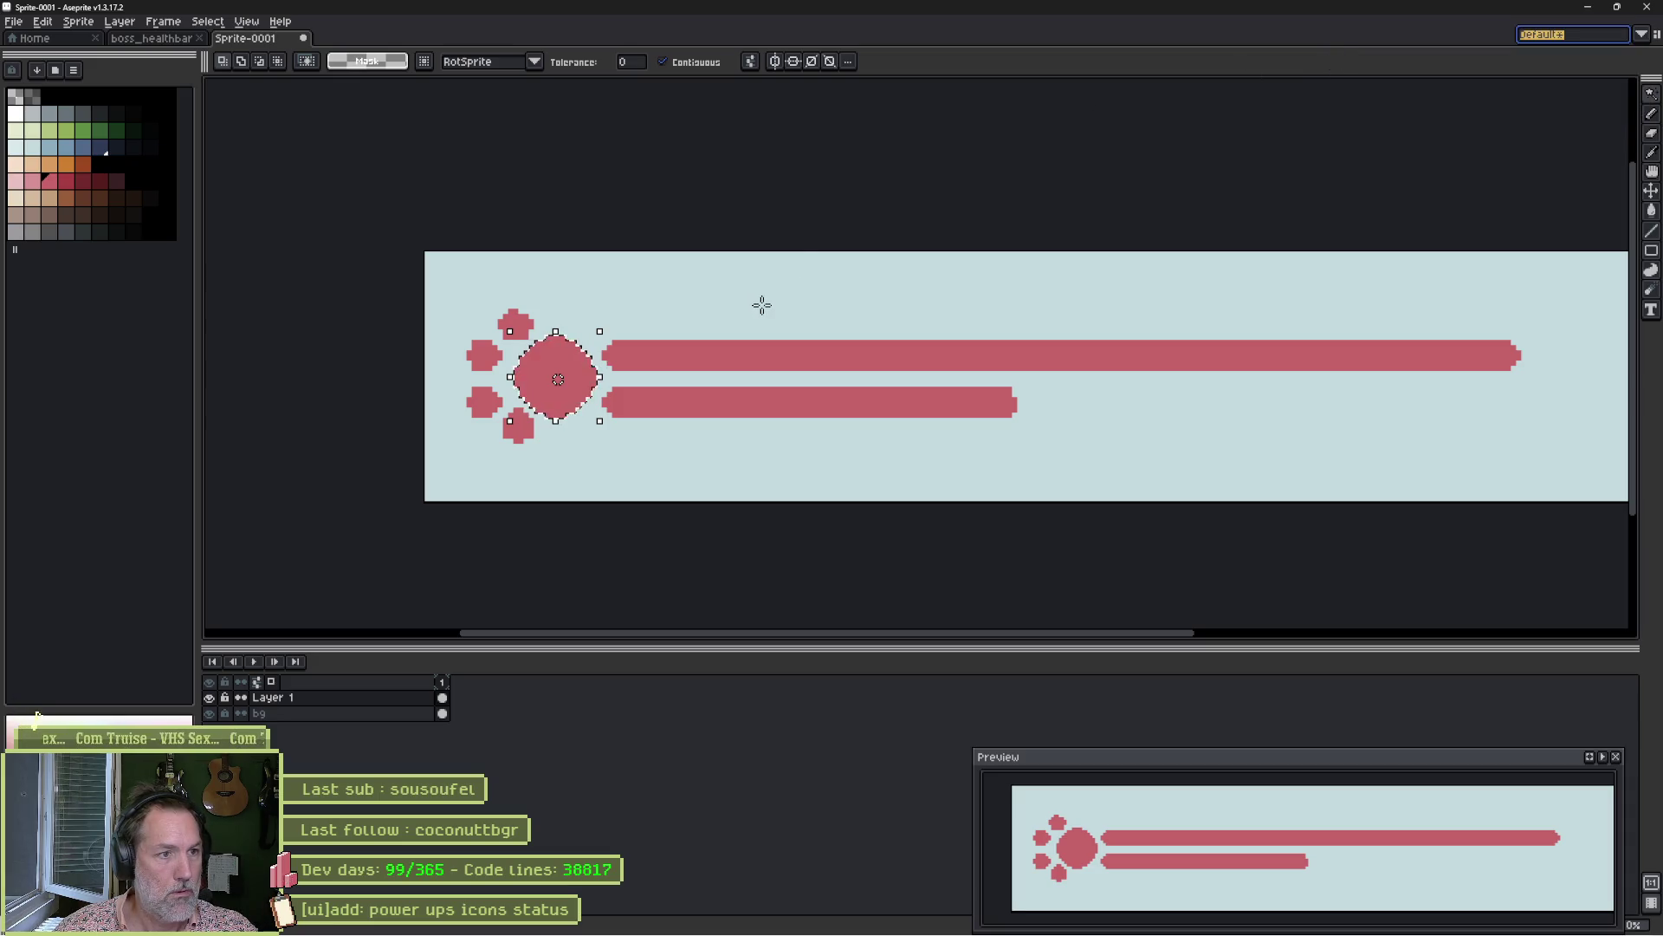
pyautogui.hotkey('ctrl', 's')
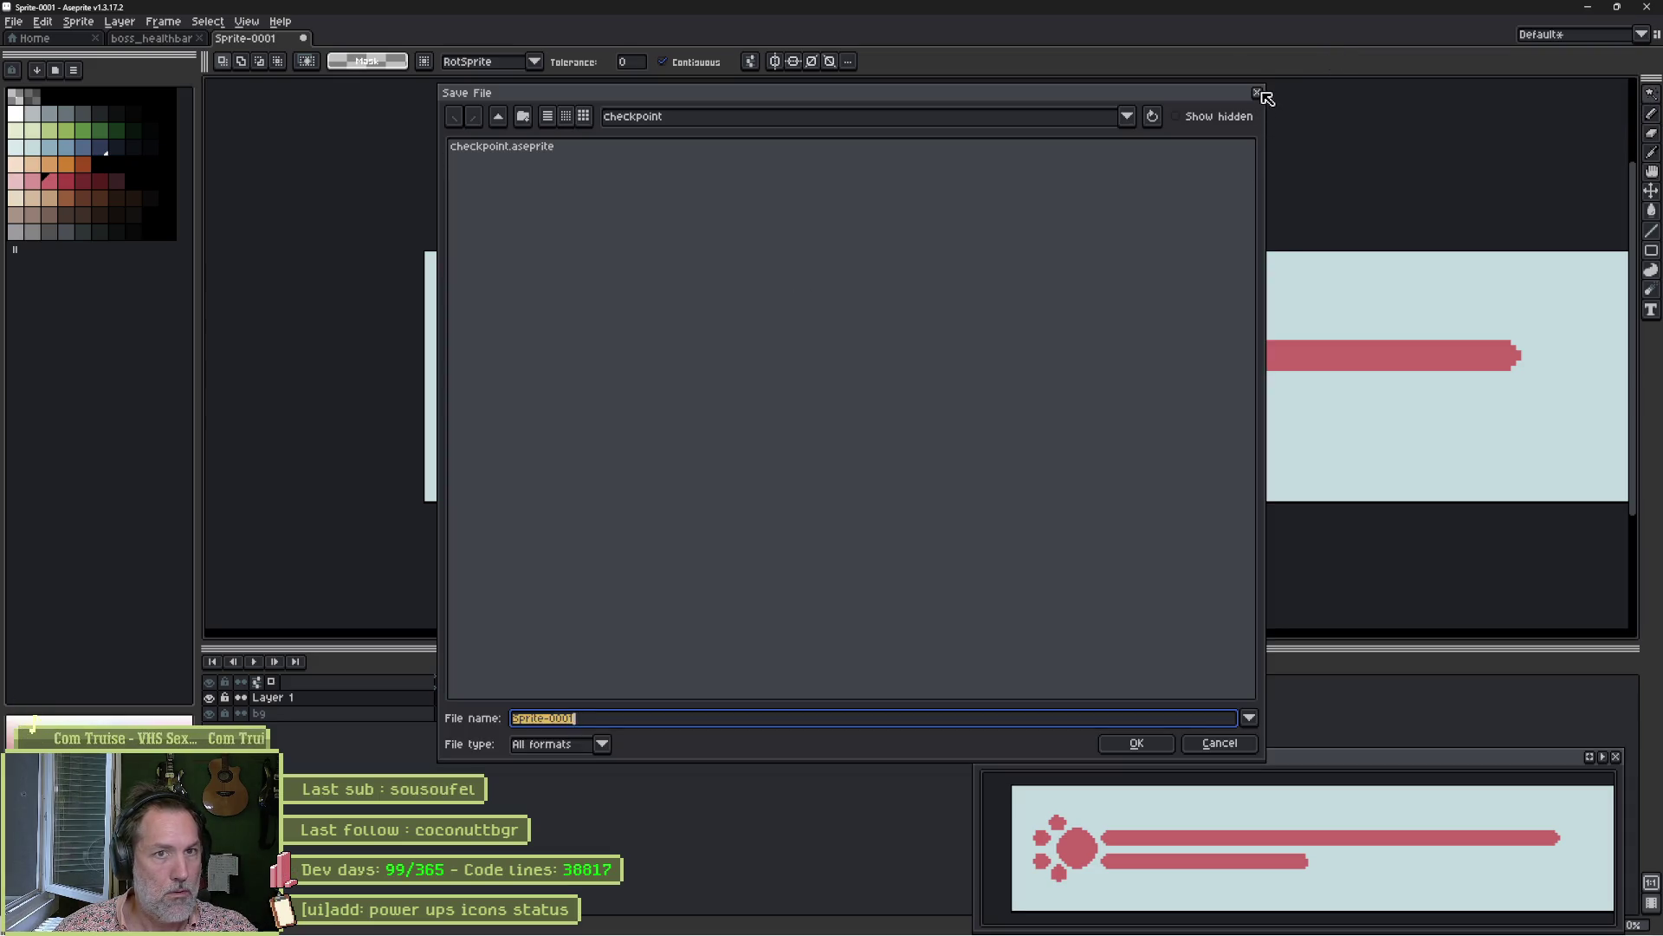
pyautogui.click(1258, 93)
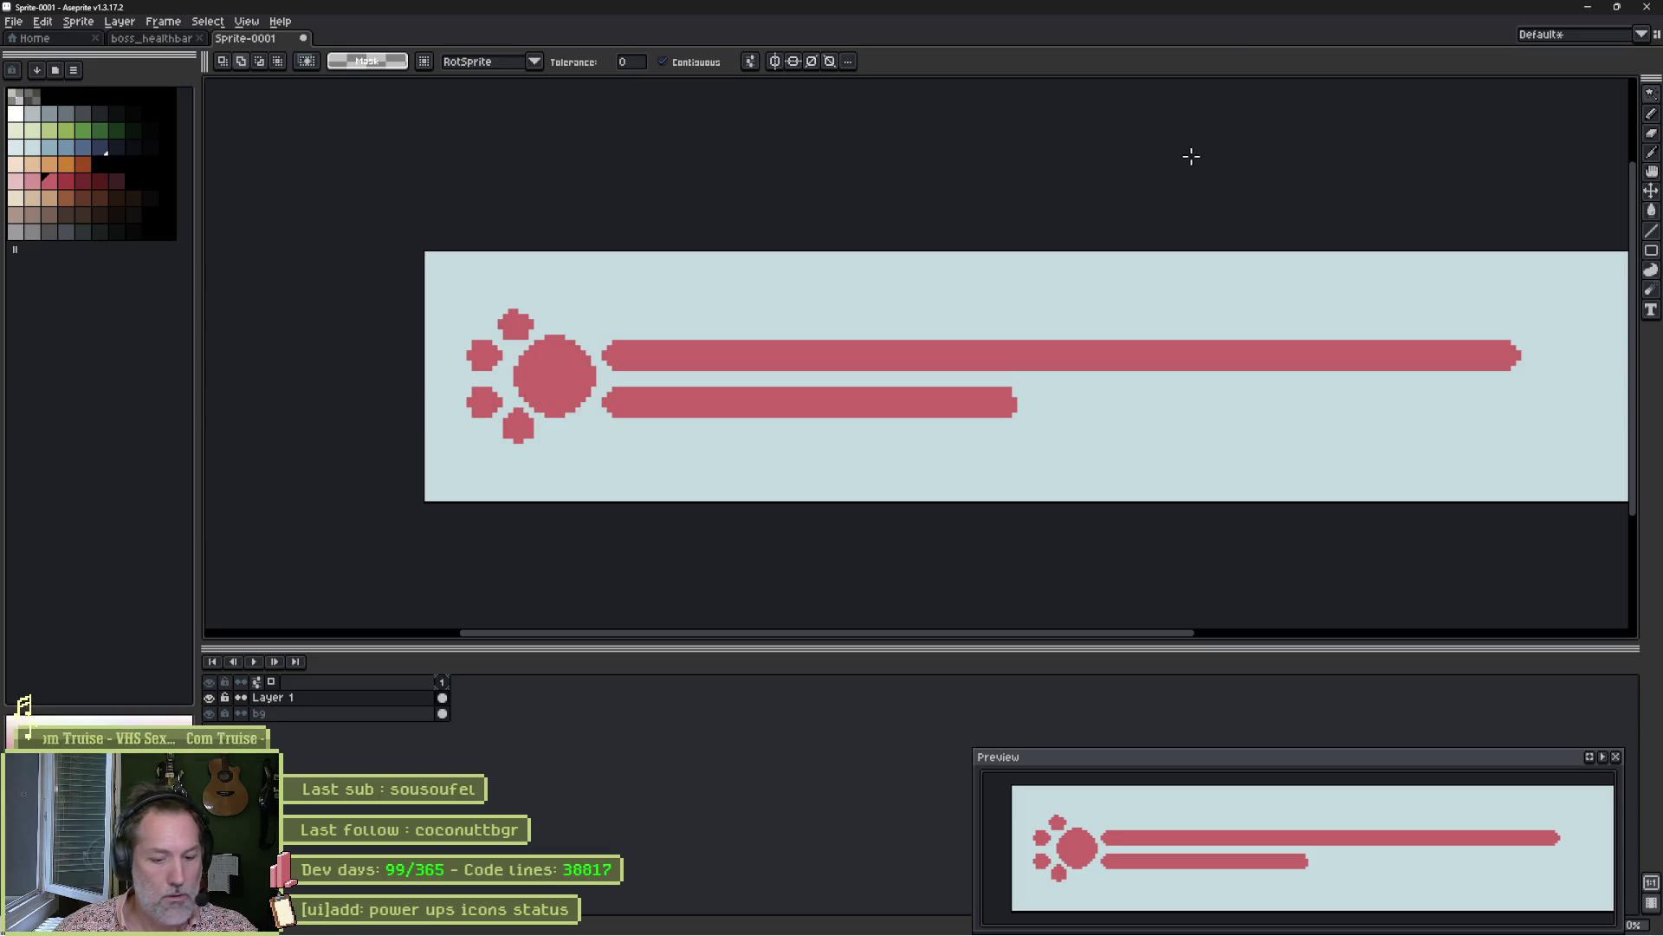
# Preview a black outline again with the dialog moved aside, then cancel it.
pyautogui.hotkey('shift', 'o')
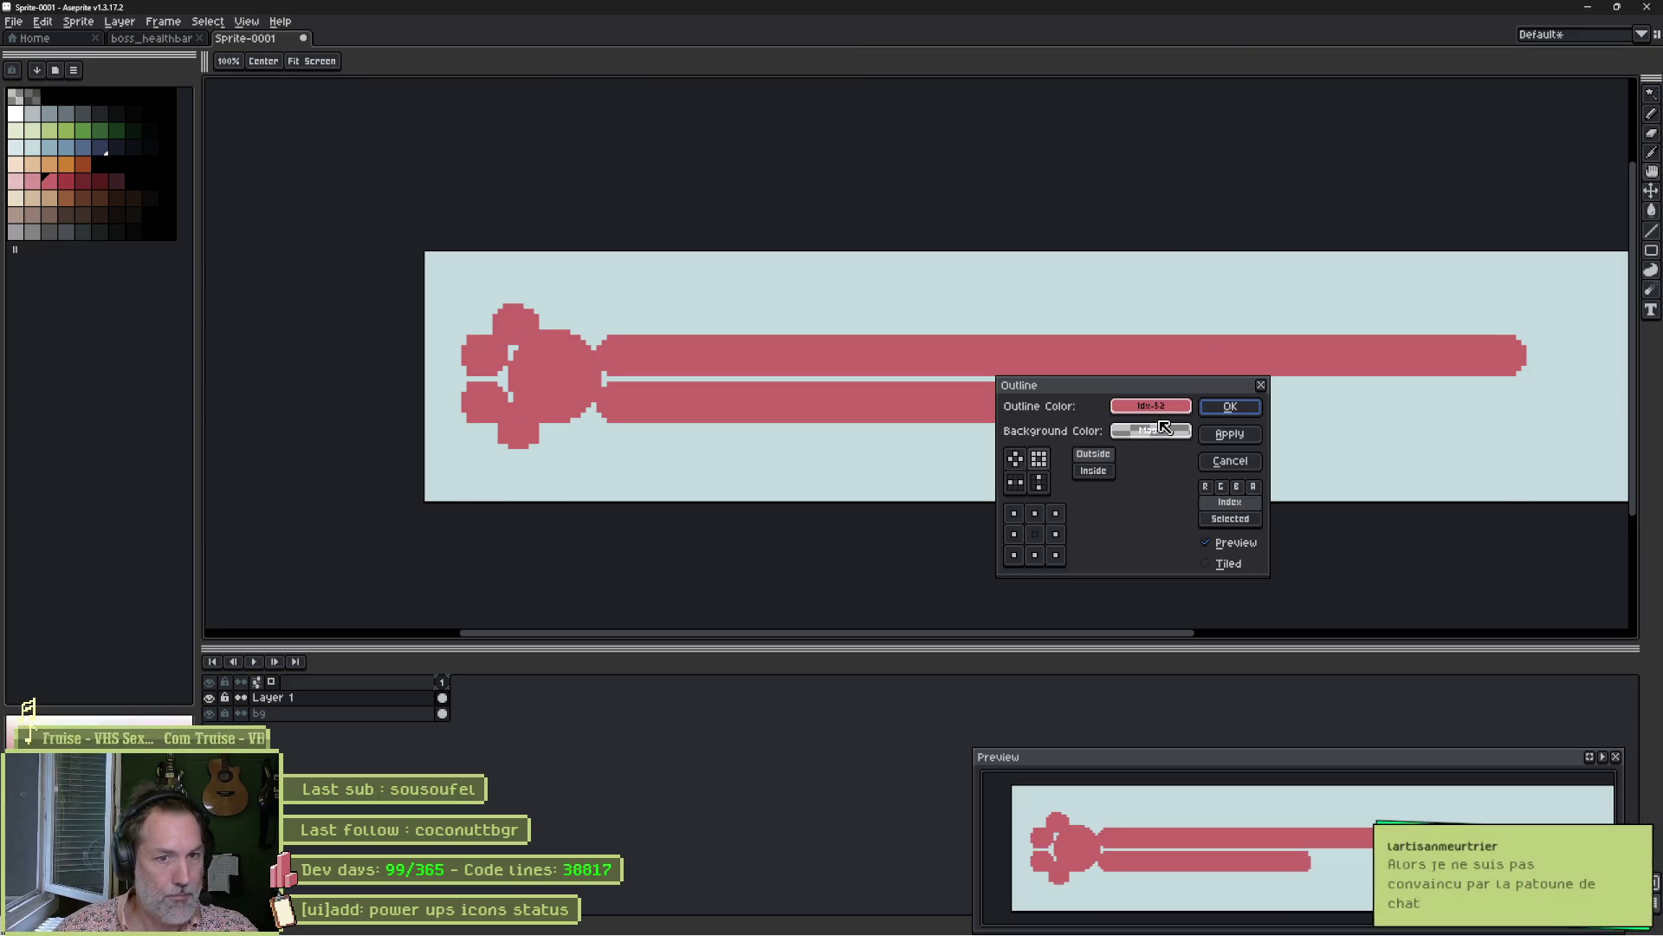
pyautogui.click(1152, 406)
pyautogui.click(1155, 463)
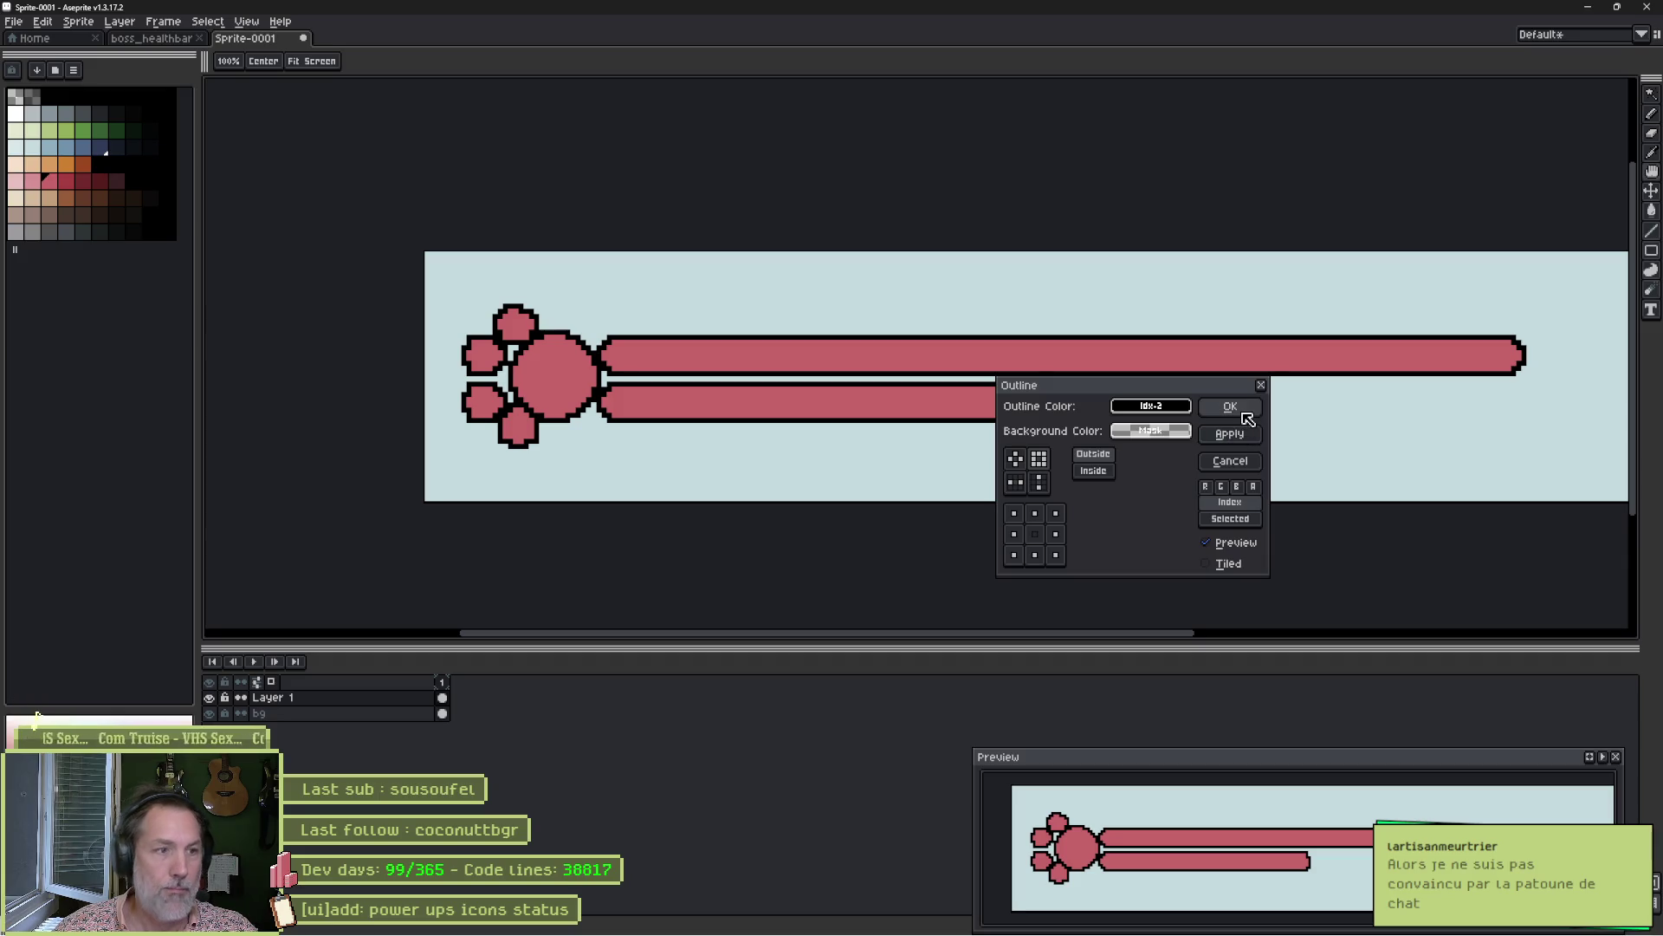
pyautogui.moveTo(1204, 387); pyautogui.dragTo(1312, 506)
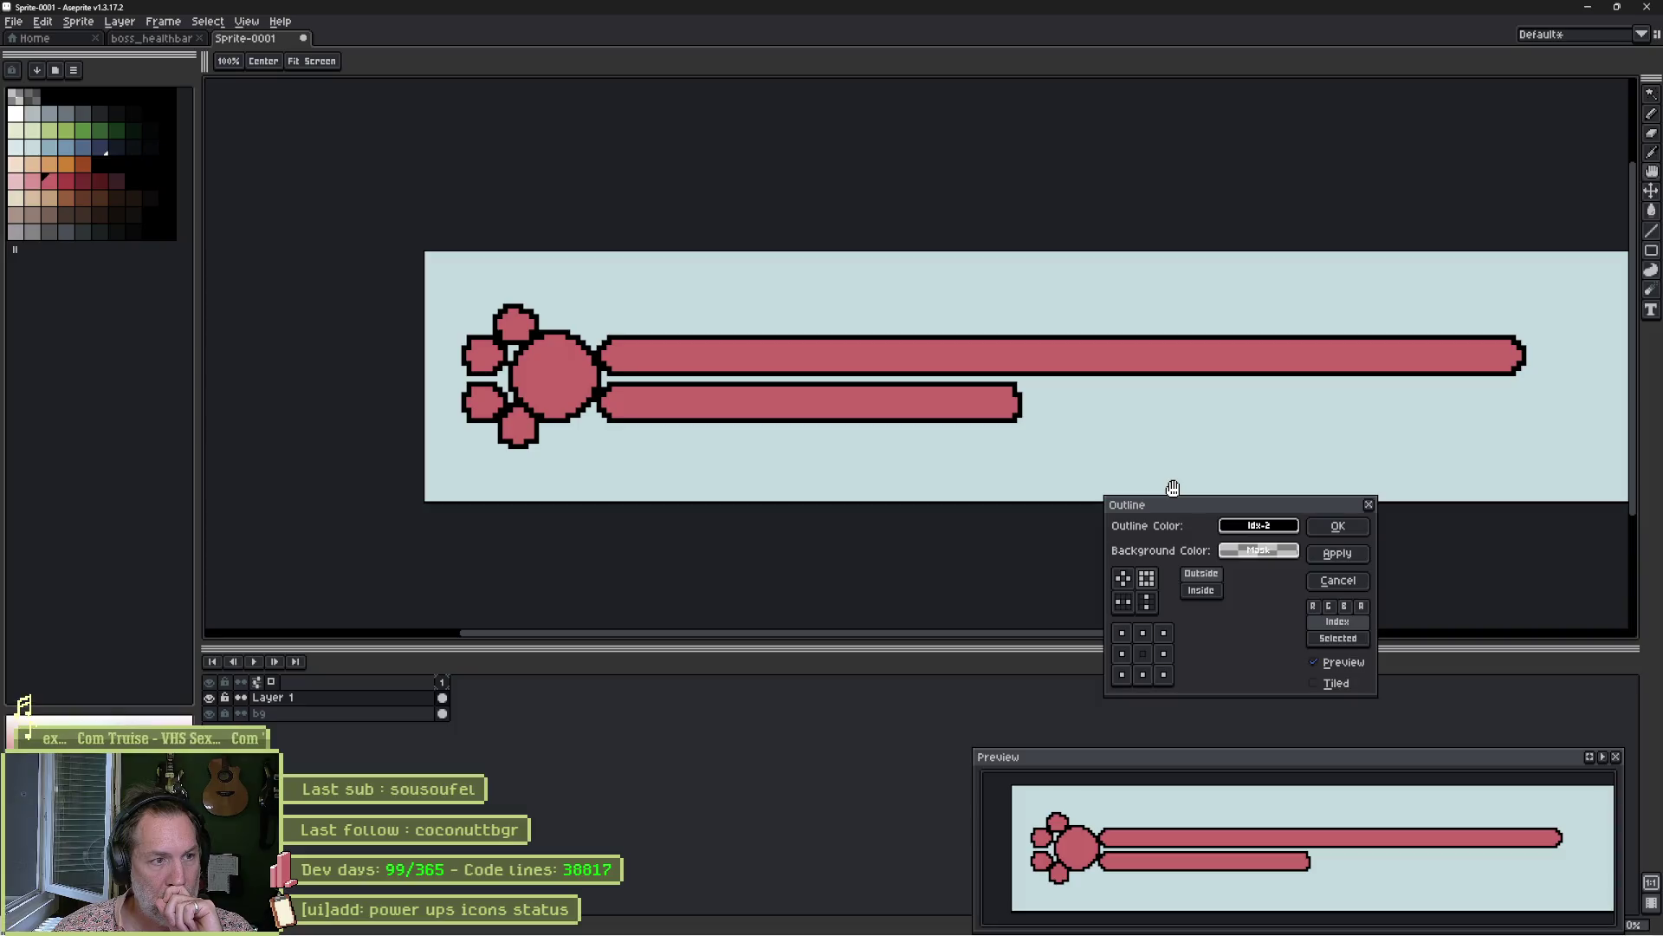
pyautogui.click(1338, 581)
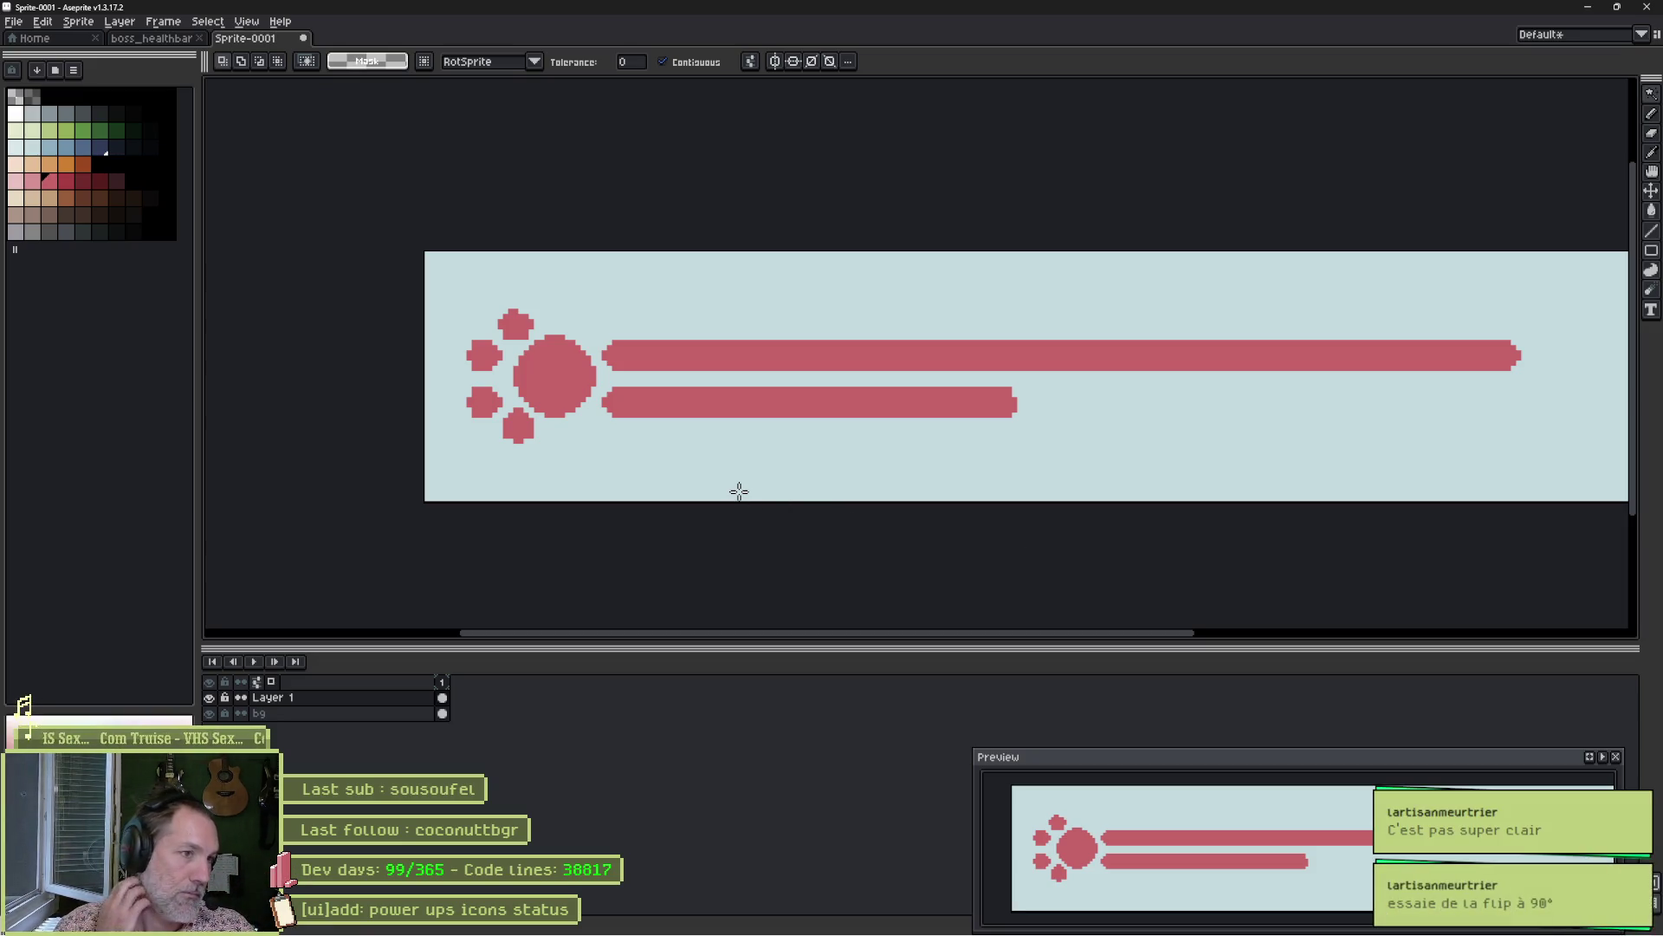
# Set up a 1px Pencil with the lightest pink swatch.
pyautogui.scroll(2, 504, 425)
pyautogui.scroll(2, 488, 422)
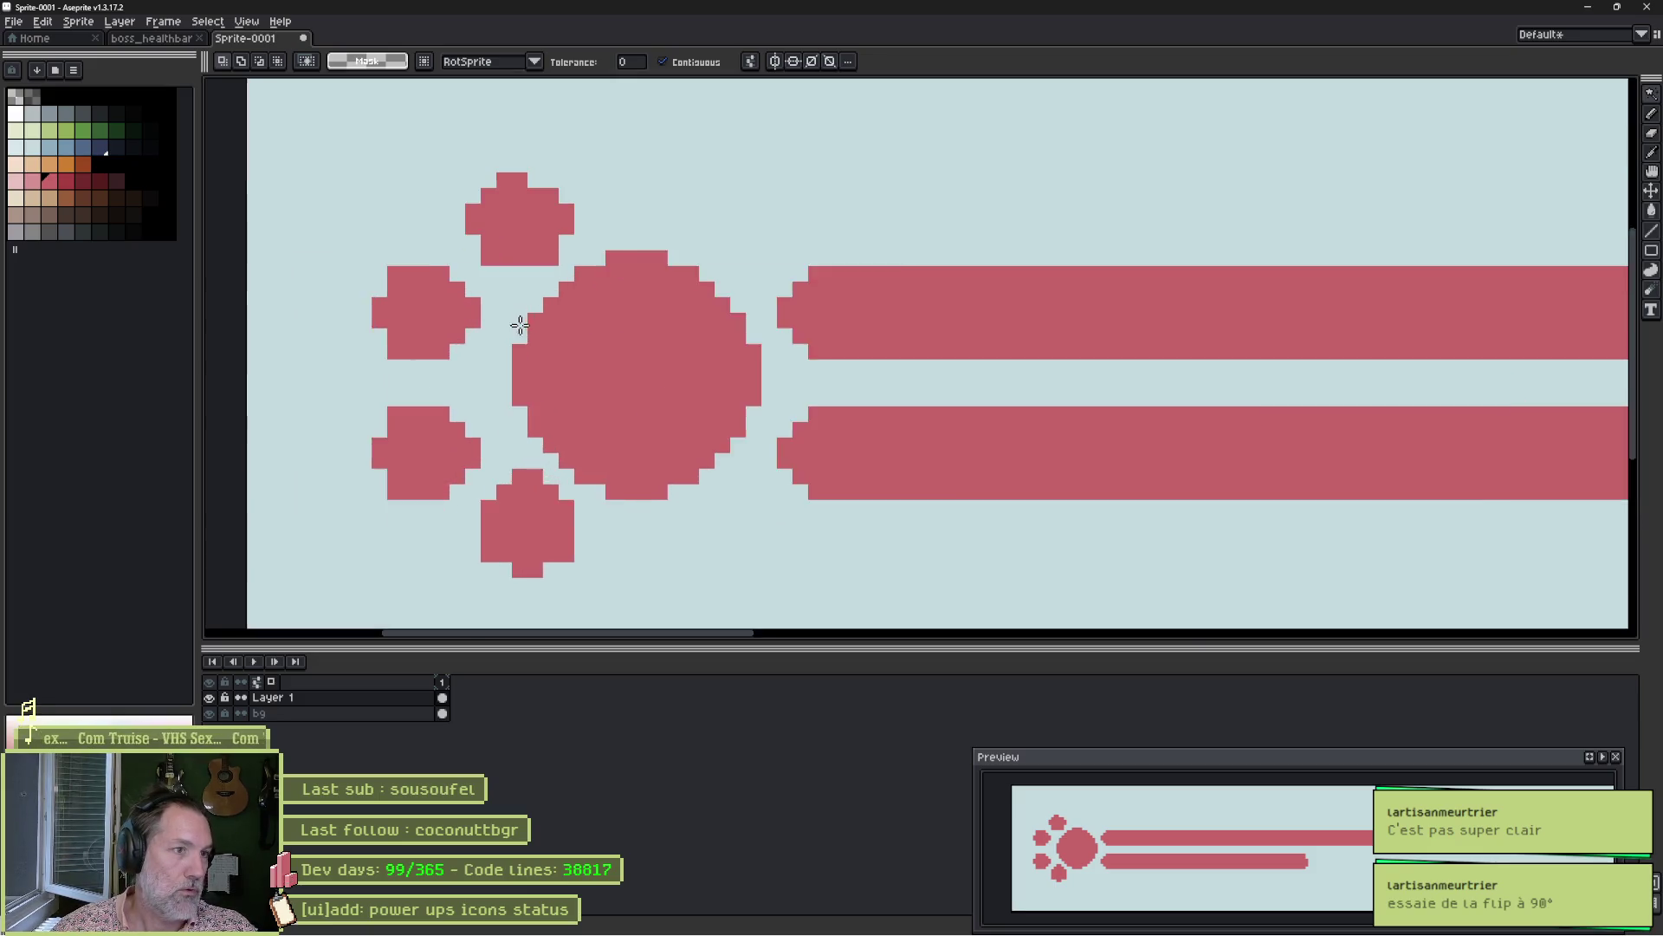
pyautogui.scroll(1, 517, 325)
pyautogui.press('b')
pyautogui.press('-')
pyautogui.press('-')
pyautogui.press('-')
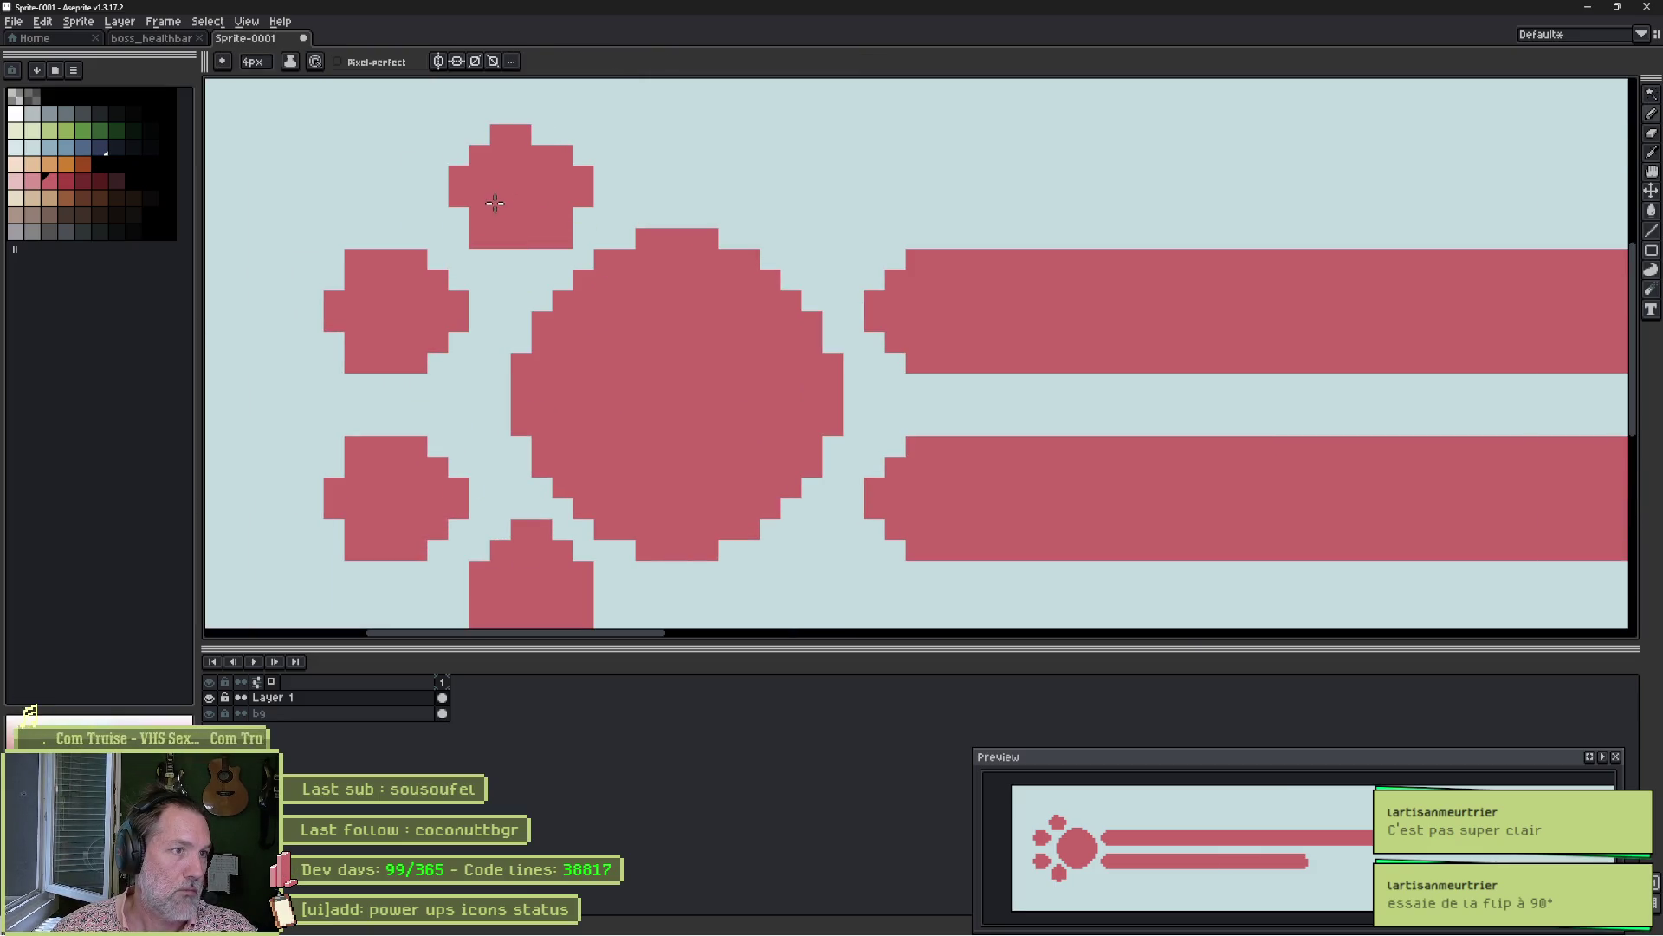
pyautogui.click(18, 180)
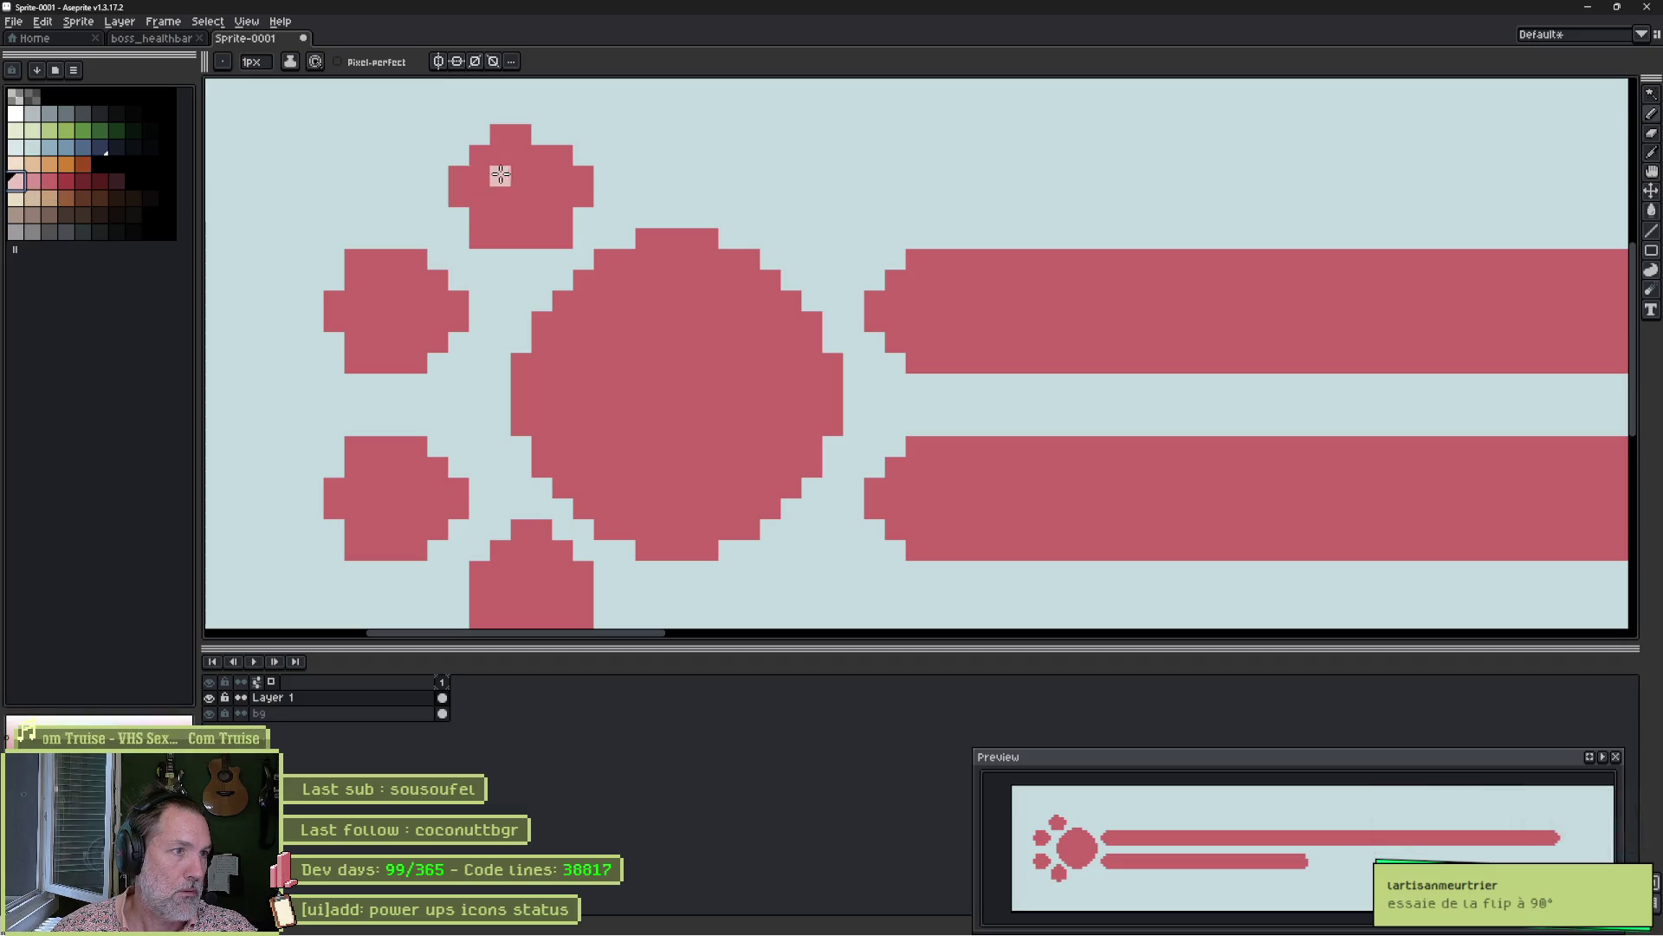
# Draw light-pink marks on the top toe, a chevron on the left toe, and a plus on the lower-left toe.
pyautogui.moveTo(499, 197)
pyautogui.mouseDown()
pyautogui.moveTo(521, 176)
pyautogui.moveTo(541, 197)
pyautogui.moveTo(522, 217)
pyautogui.mouseUp()
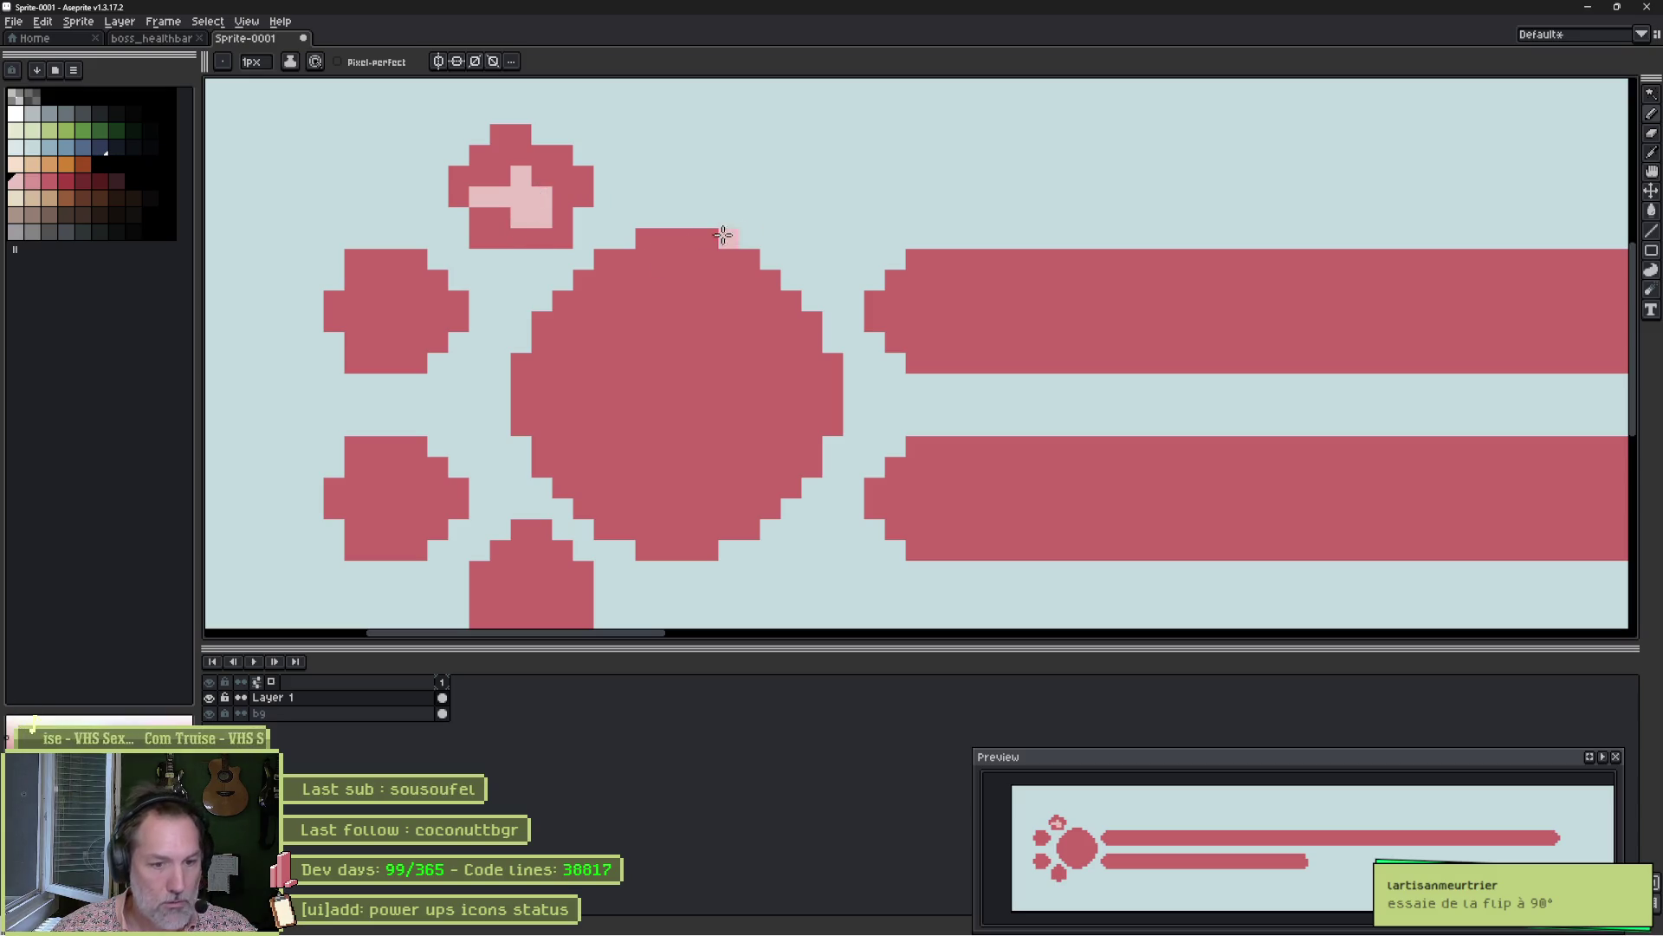
pyautogui.click(375, 279)
pyautogui.moveTo(418, 322); pyautogui.dragTo(376, 343)
pyautogui.click(397, 301)
pyautogui.scroll(-1, 416, 464)
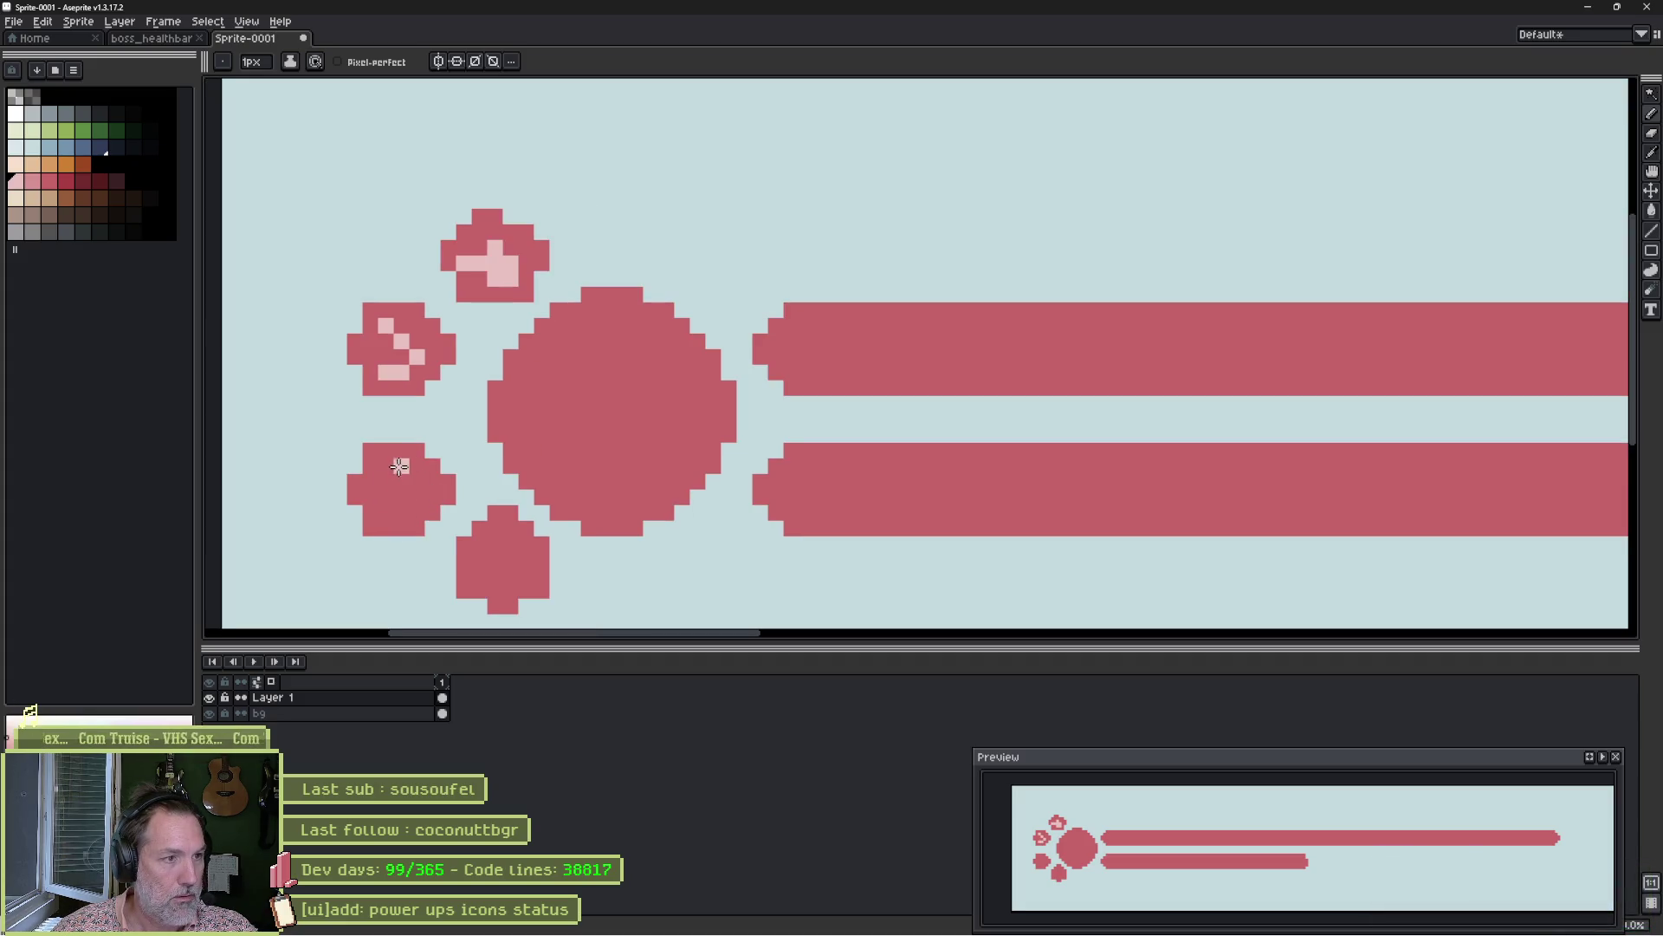
pyautogui.moveTo(399, 466)
pyautogui.mouseDown()
pyautogui.moveTo(402, 512)
pyautogui.moveTo(418, 496)
pyautogui.mouseUp()
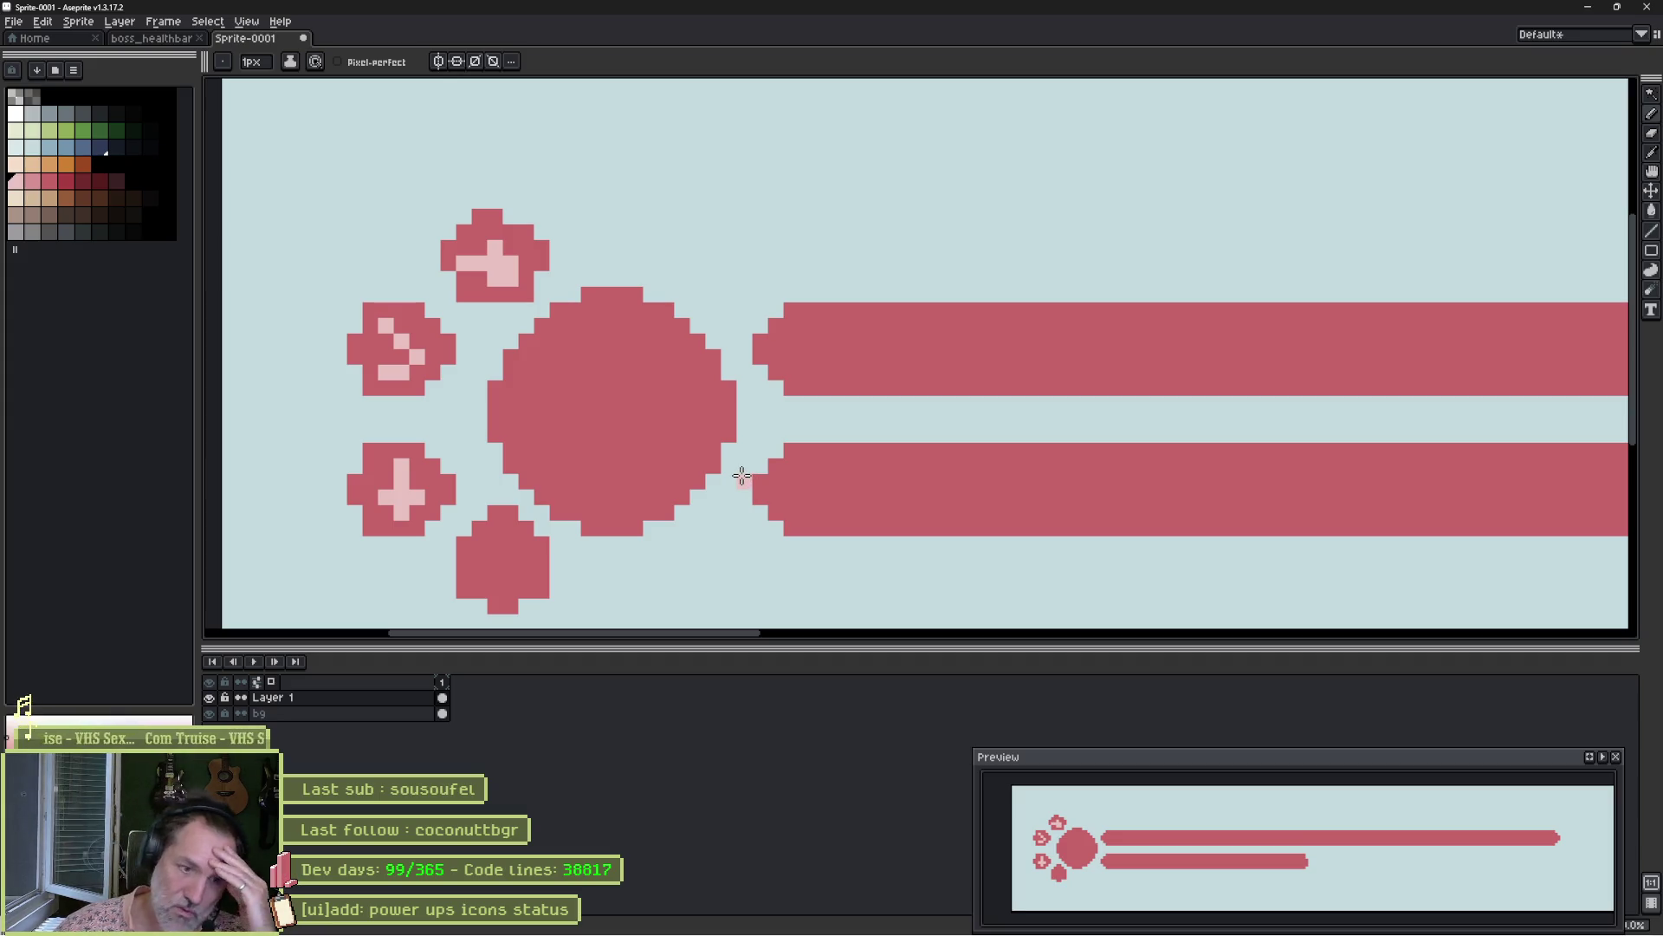
pyautogui.scroll(-4, 969, 386)
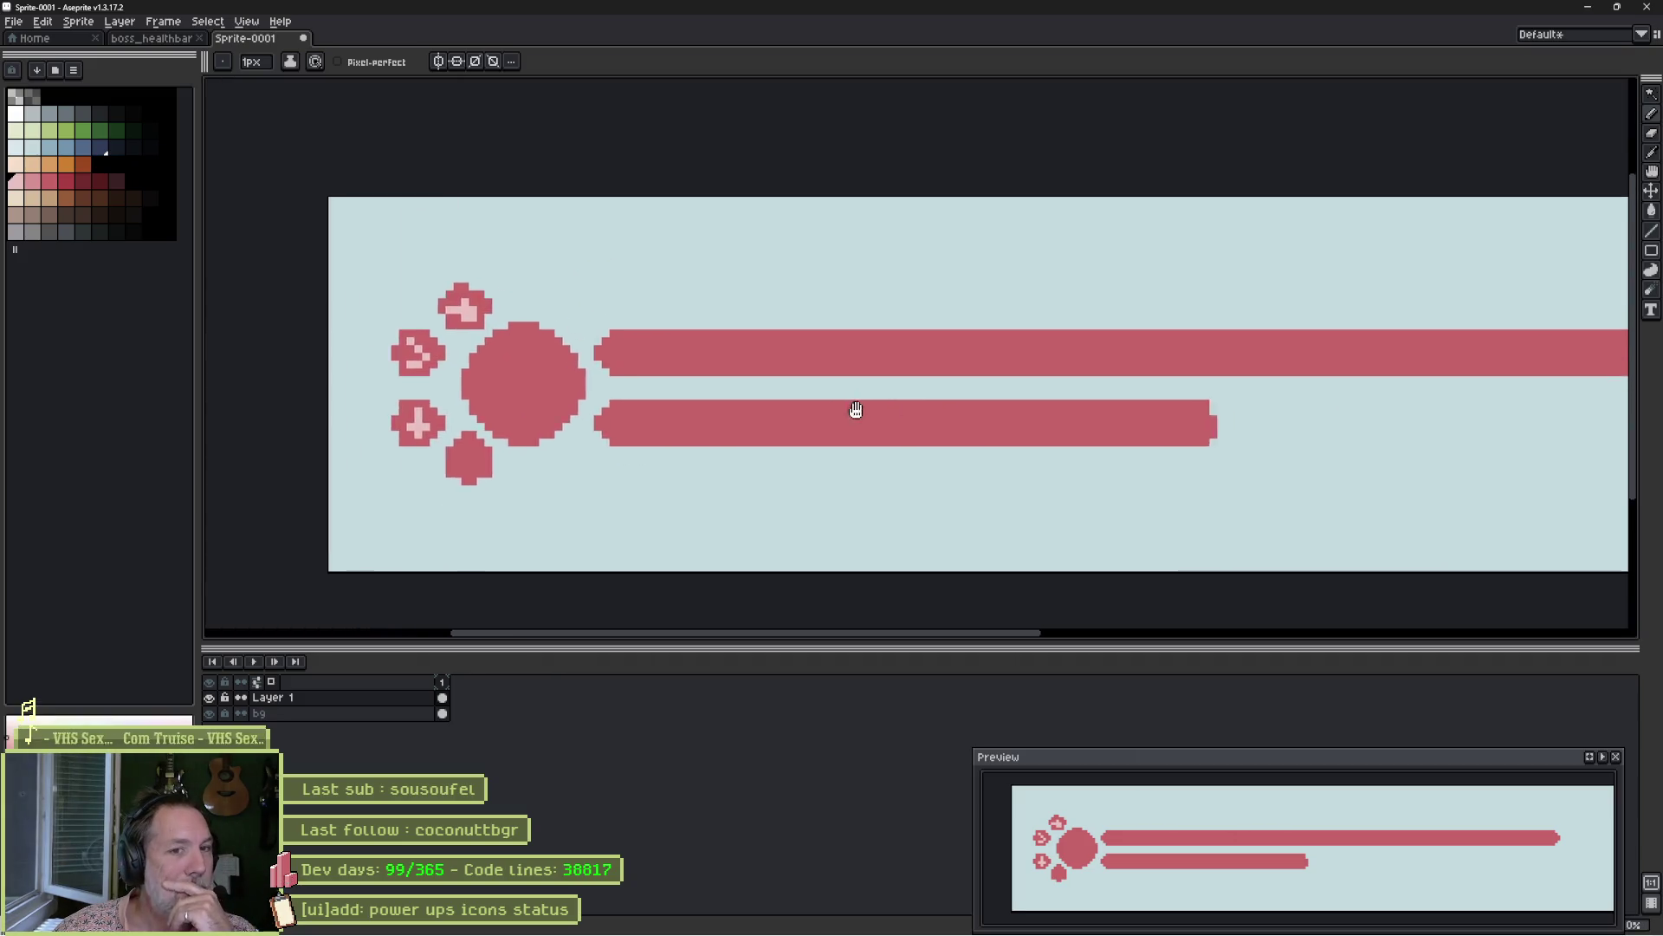
pyautogui.scroll(-1, 664, 392)
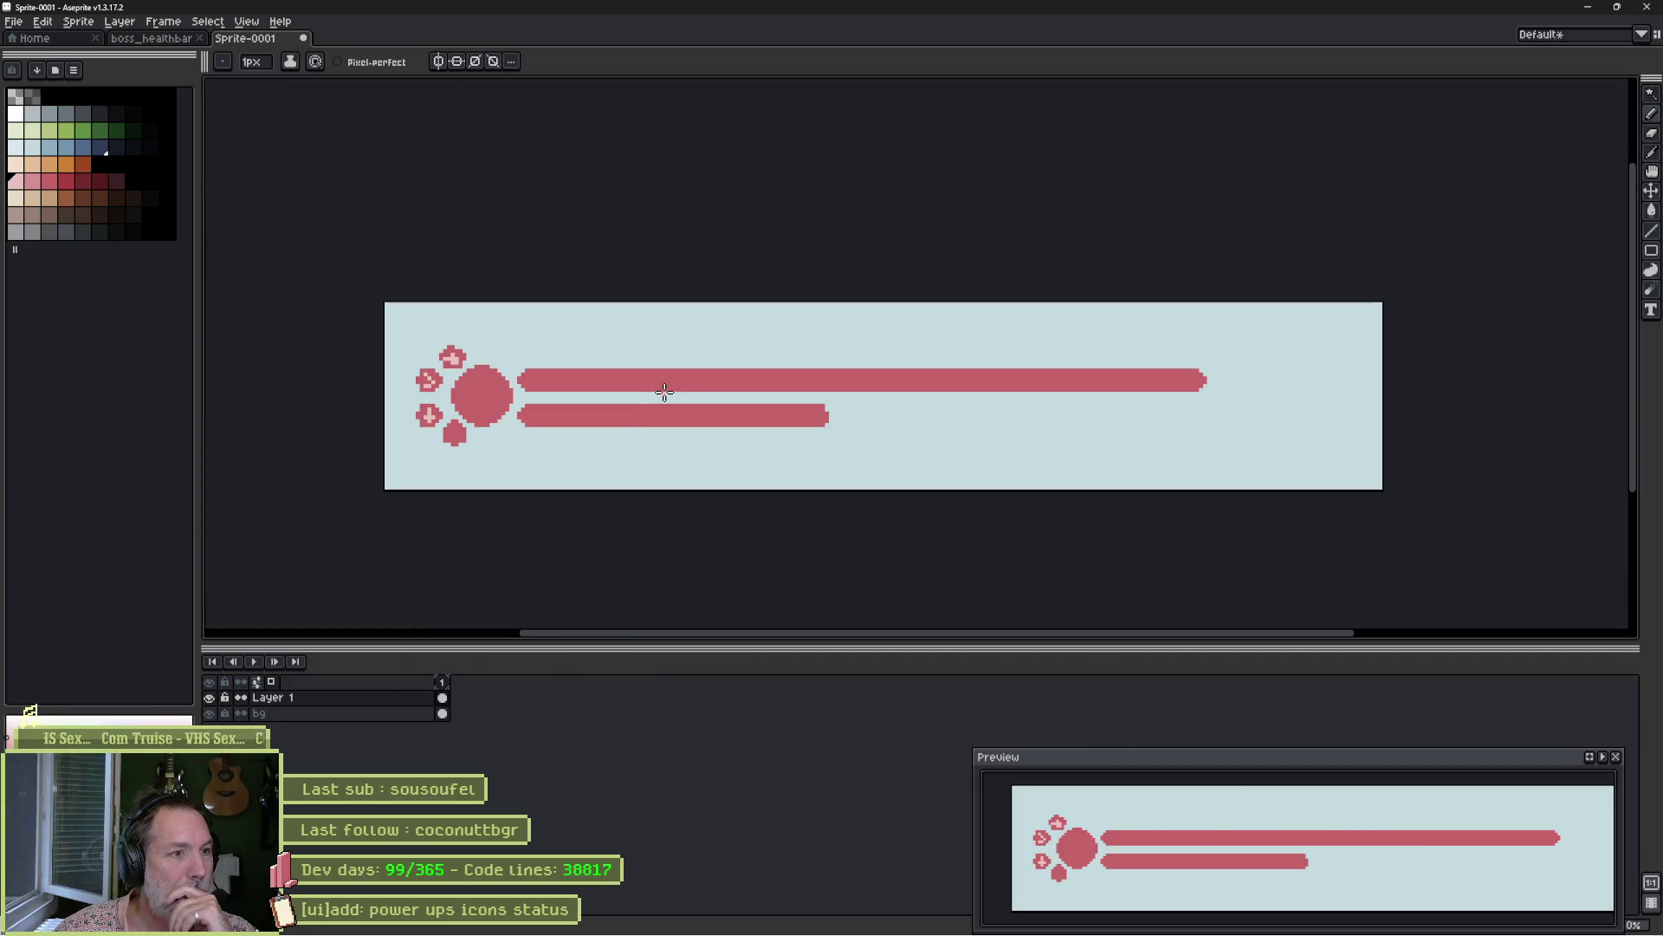
# Fill the lower bar green, the upper bar light pink, and the paw and lower toe grey.
pyautogui.click(49, 130)
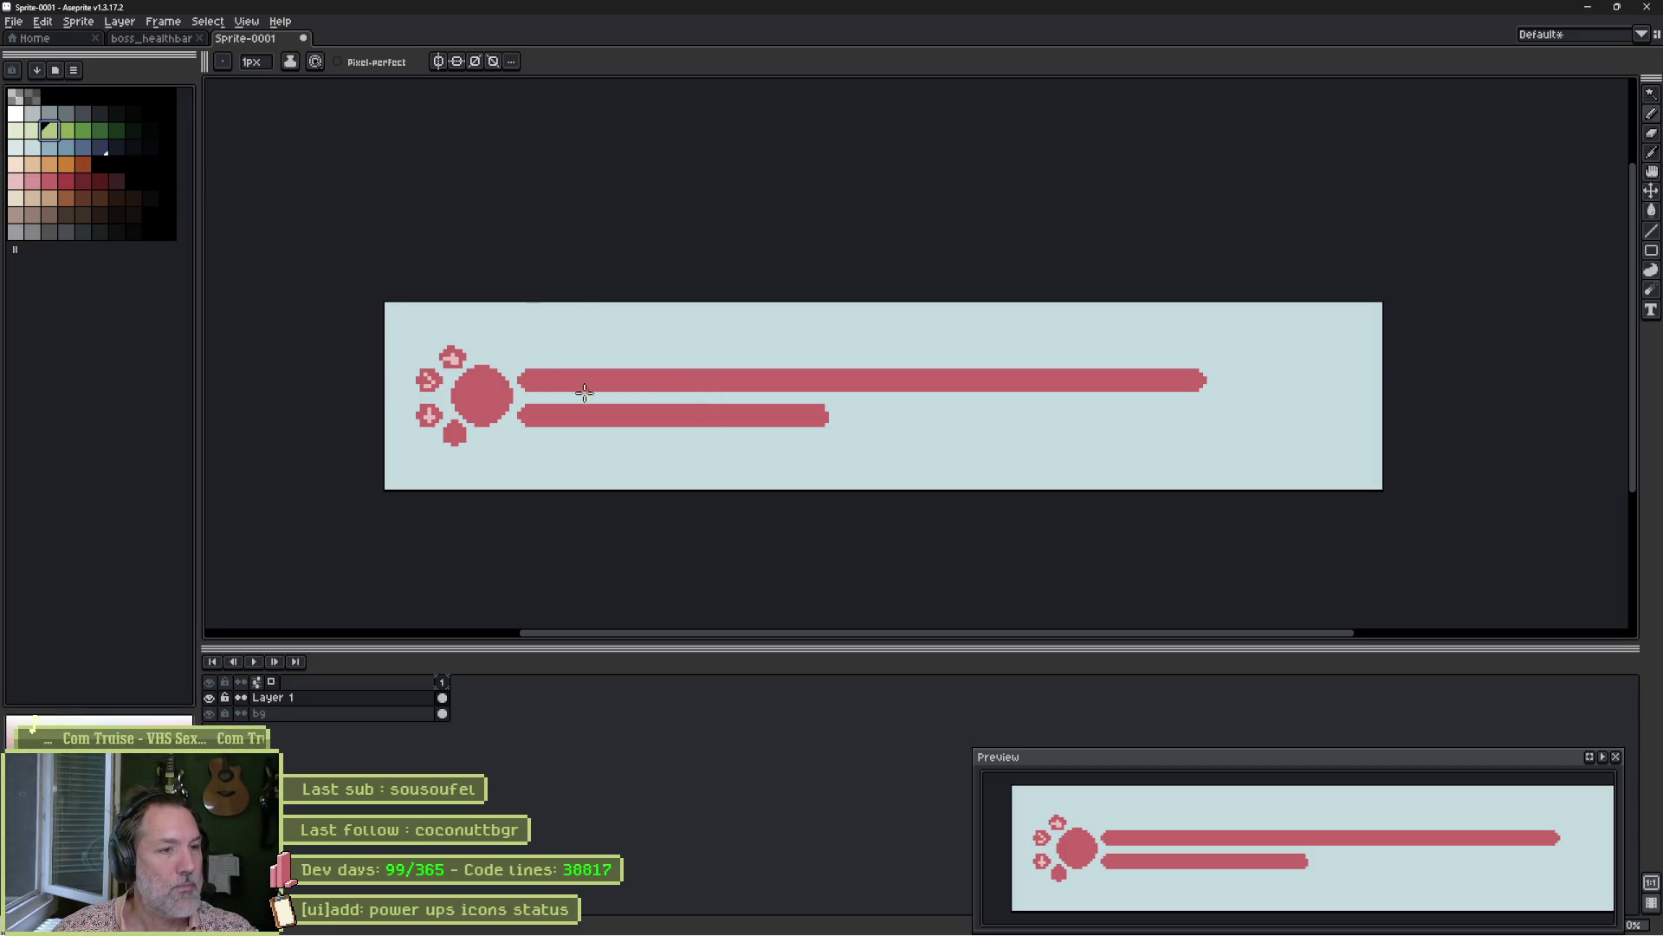
pyautogui.press('g')
pyautogui.click(623, 415)
pyautogui.click(49, 147)
pyautogui.click(32, 180)
pyautogui.click(585, 377)
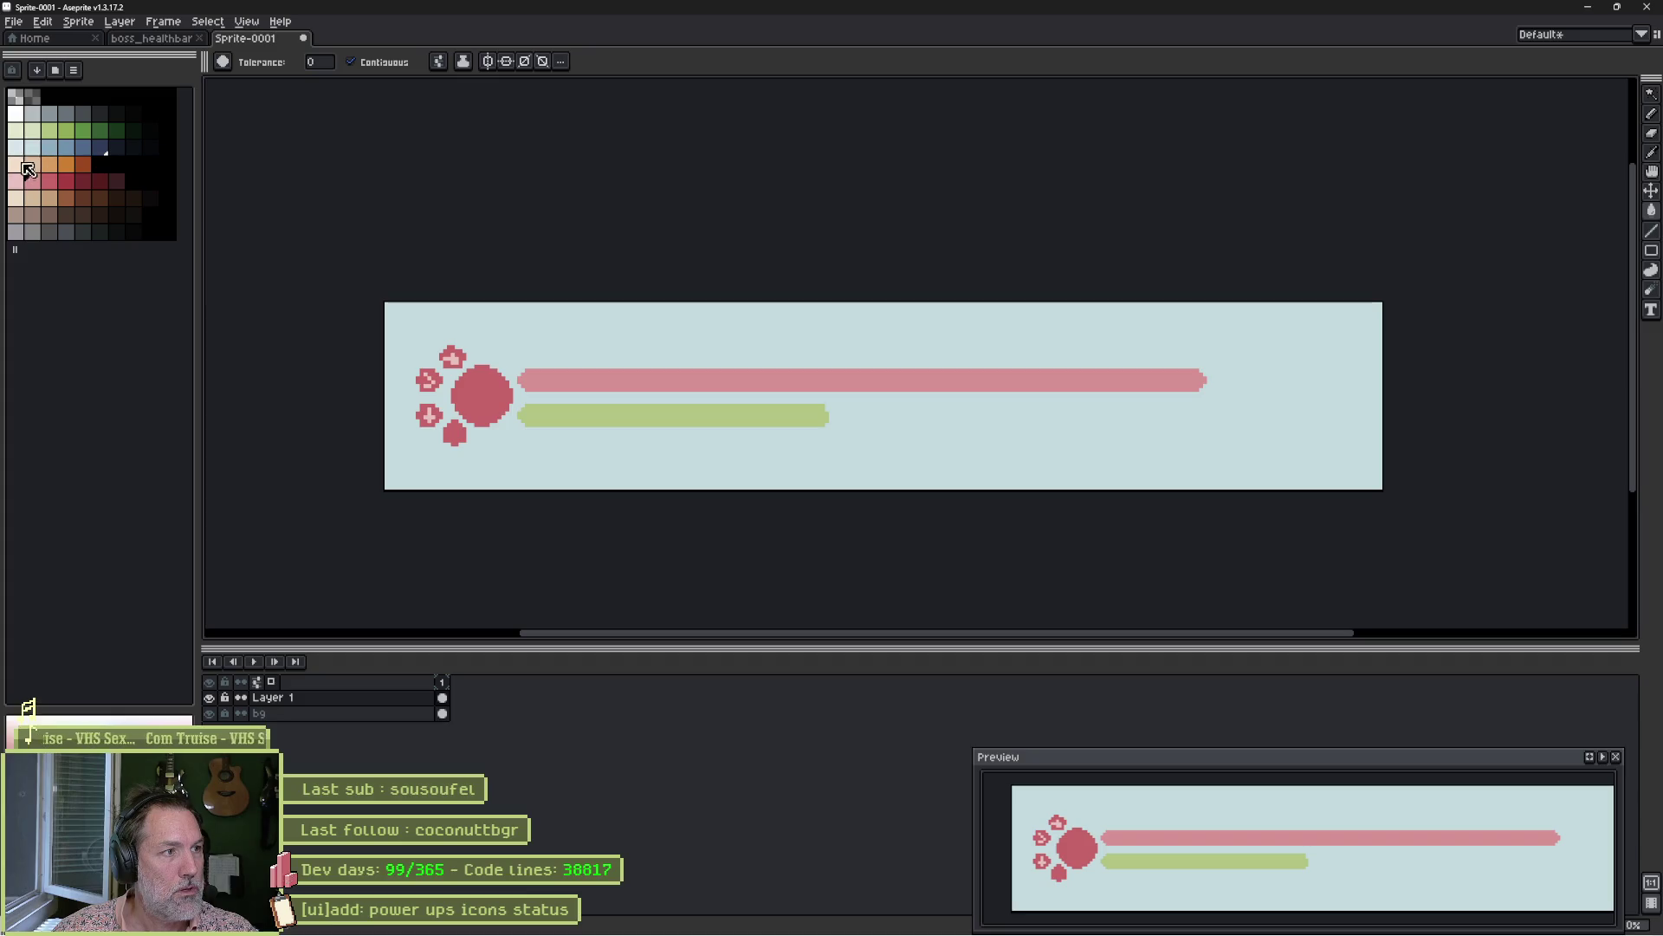
pyautogui.click(32, 230)
pyautogui.click(478, 402)
pyautogui.click(442, 430)
pyautogui.click(381, 62)
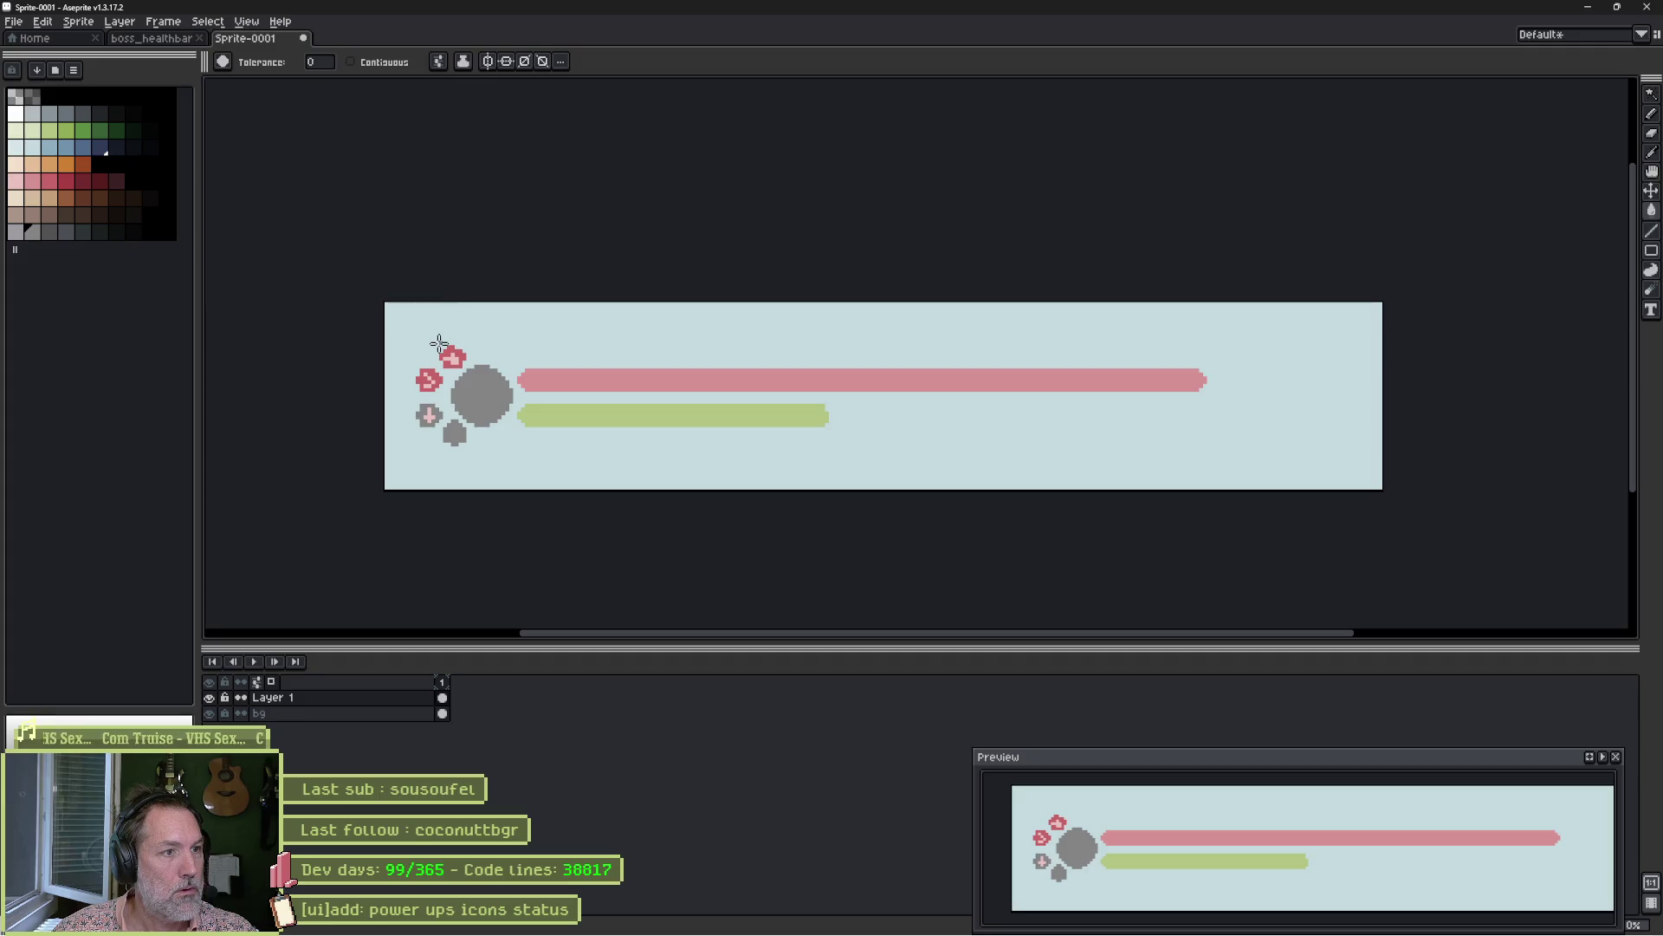
# Magic-wand select both bars and move them to the right.
pyautogui.press('b')
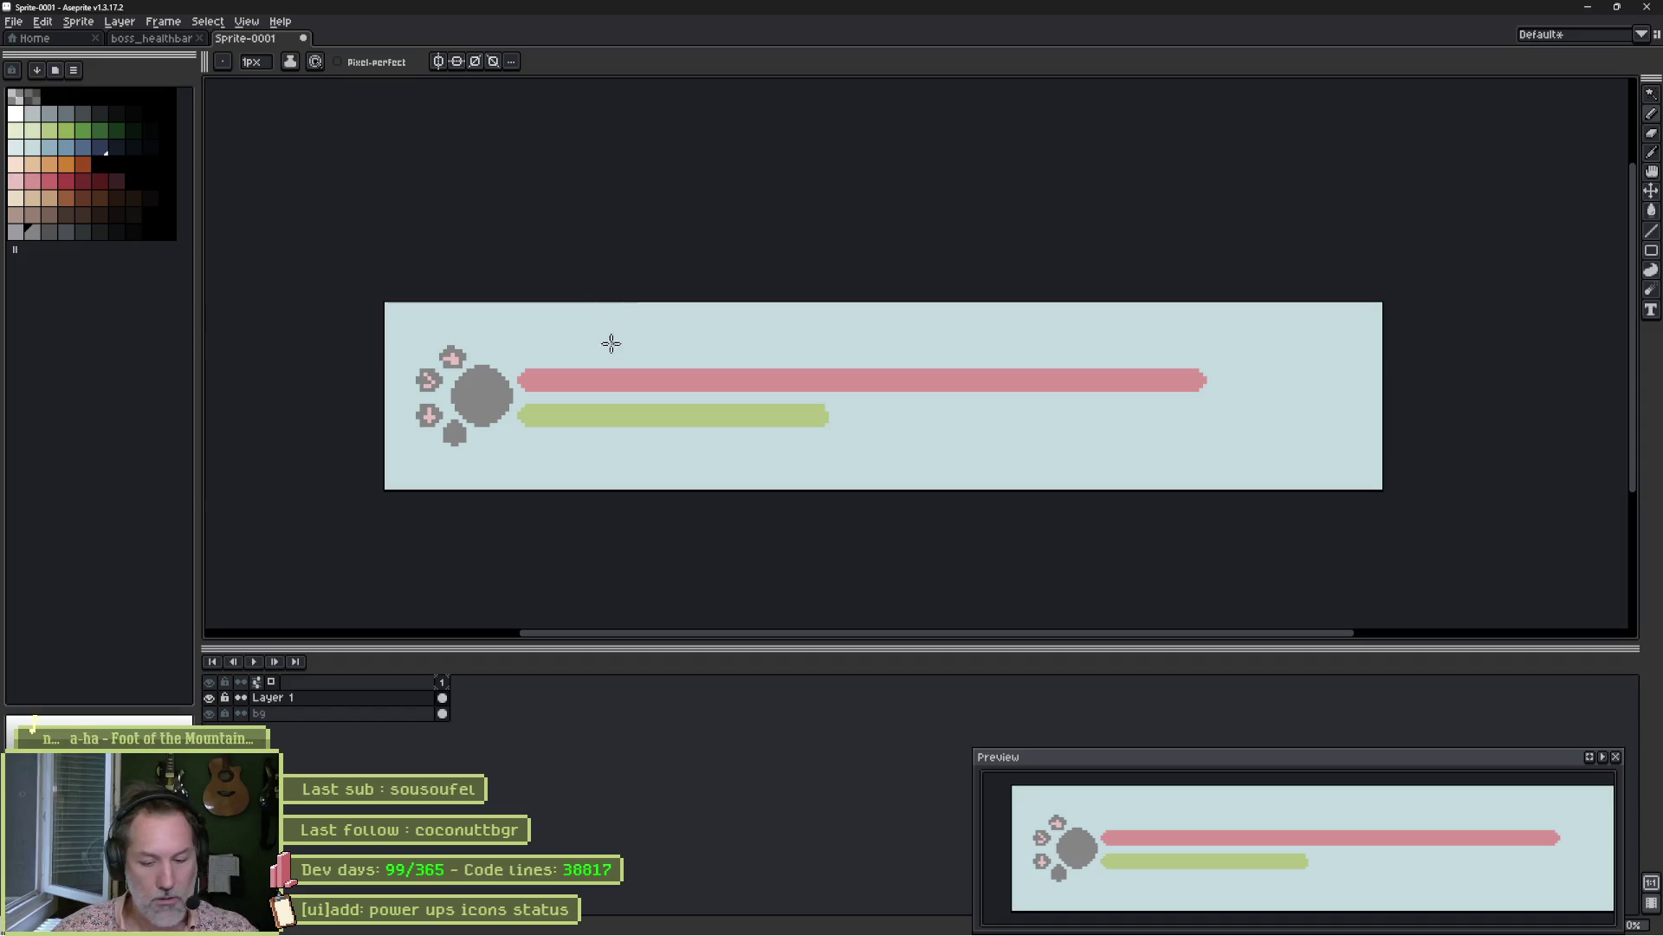
pyautogui.press('w')
pyautogui.click(664, 377)
pyautogui.keyDown('shift'); pyautogui.click(680, 413); pyautogui.keyUp('shift')
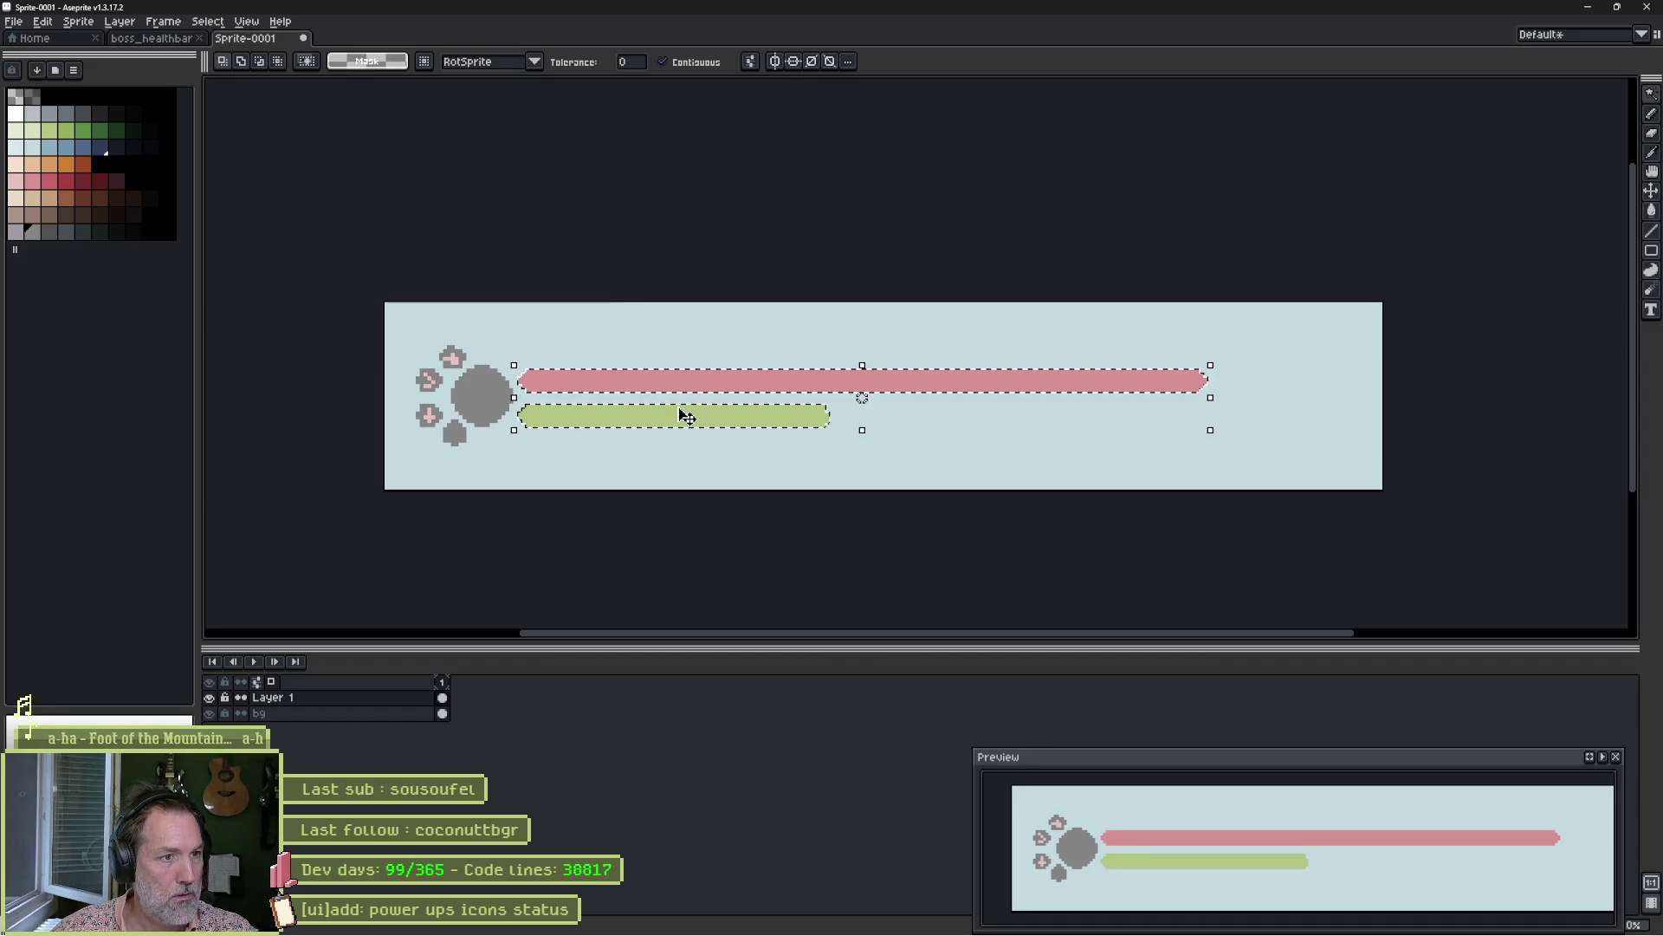
pyautogui.hotkey('shift', 'Right')
pyautogui.press('Return')
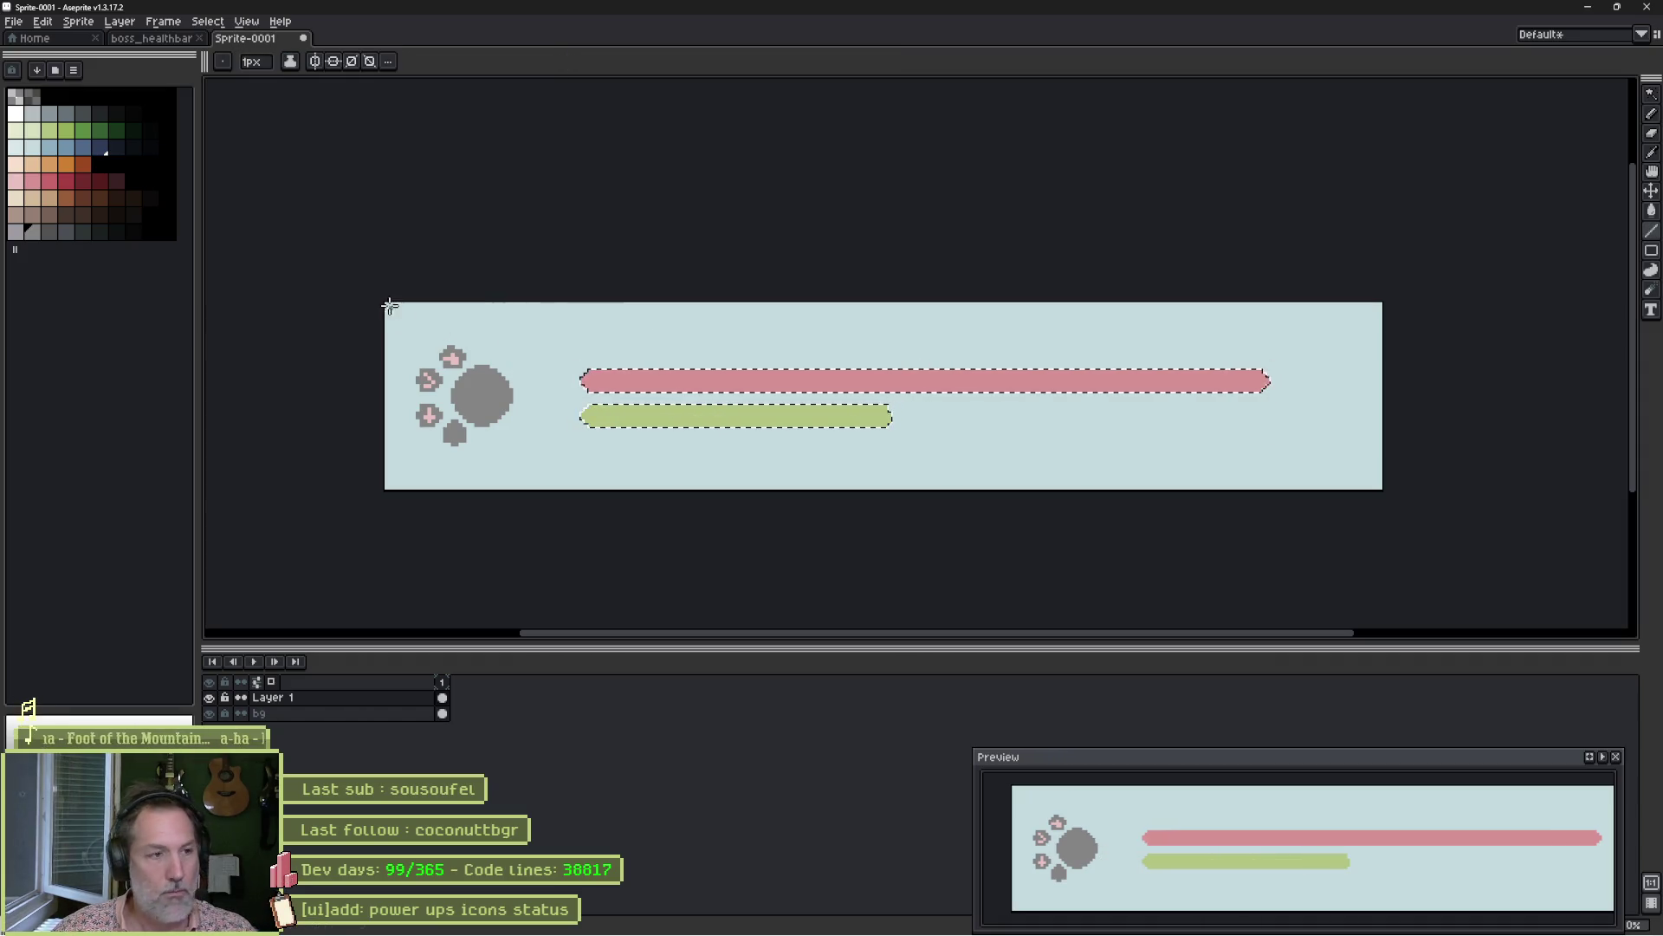
# Deselect the bars and close the sprite document.
pyautogui.press('v')
pyautogui.hotkey('ctrl', 'd')
pyautogui.press('b')
pyautogui.press('Tab')
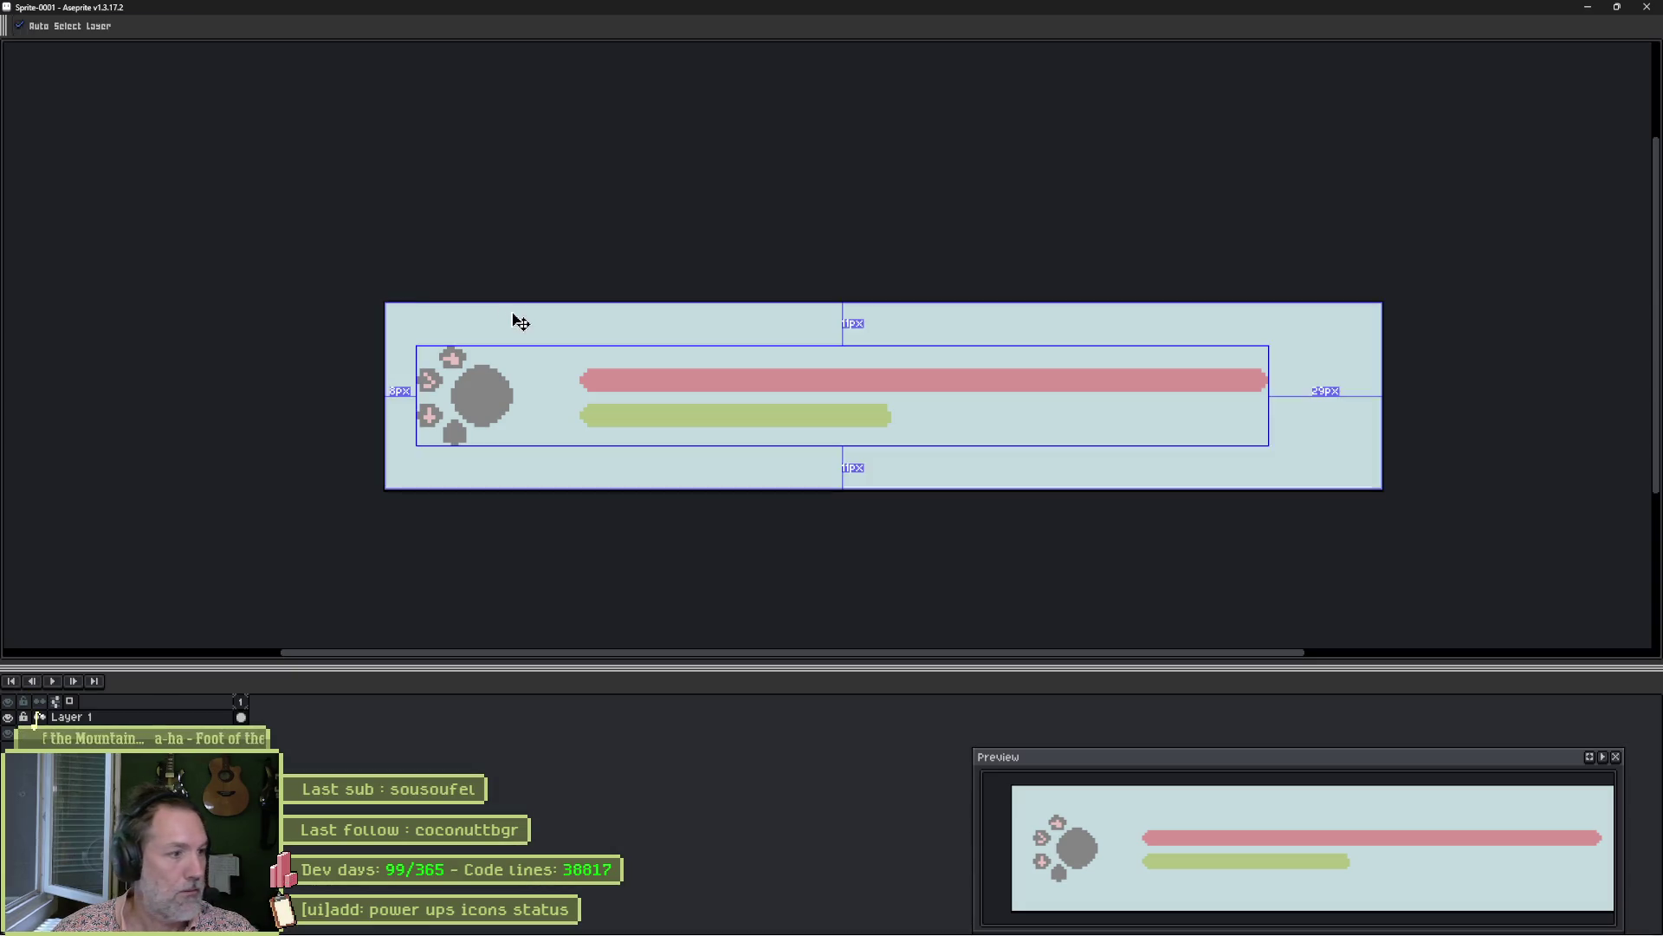
pyautogui.hotkey('ctrl', 'w')
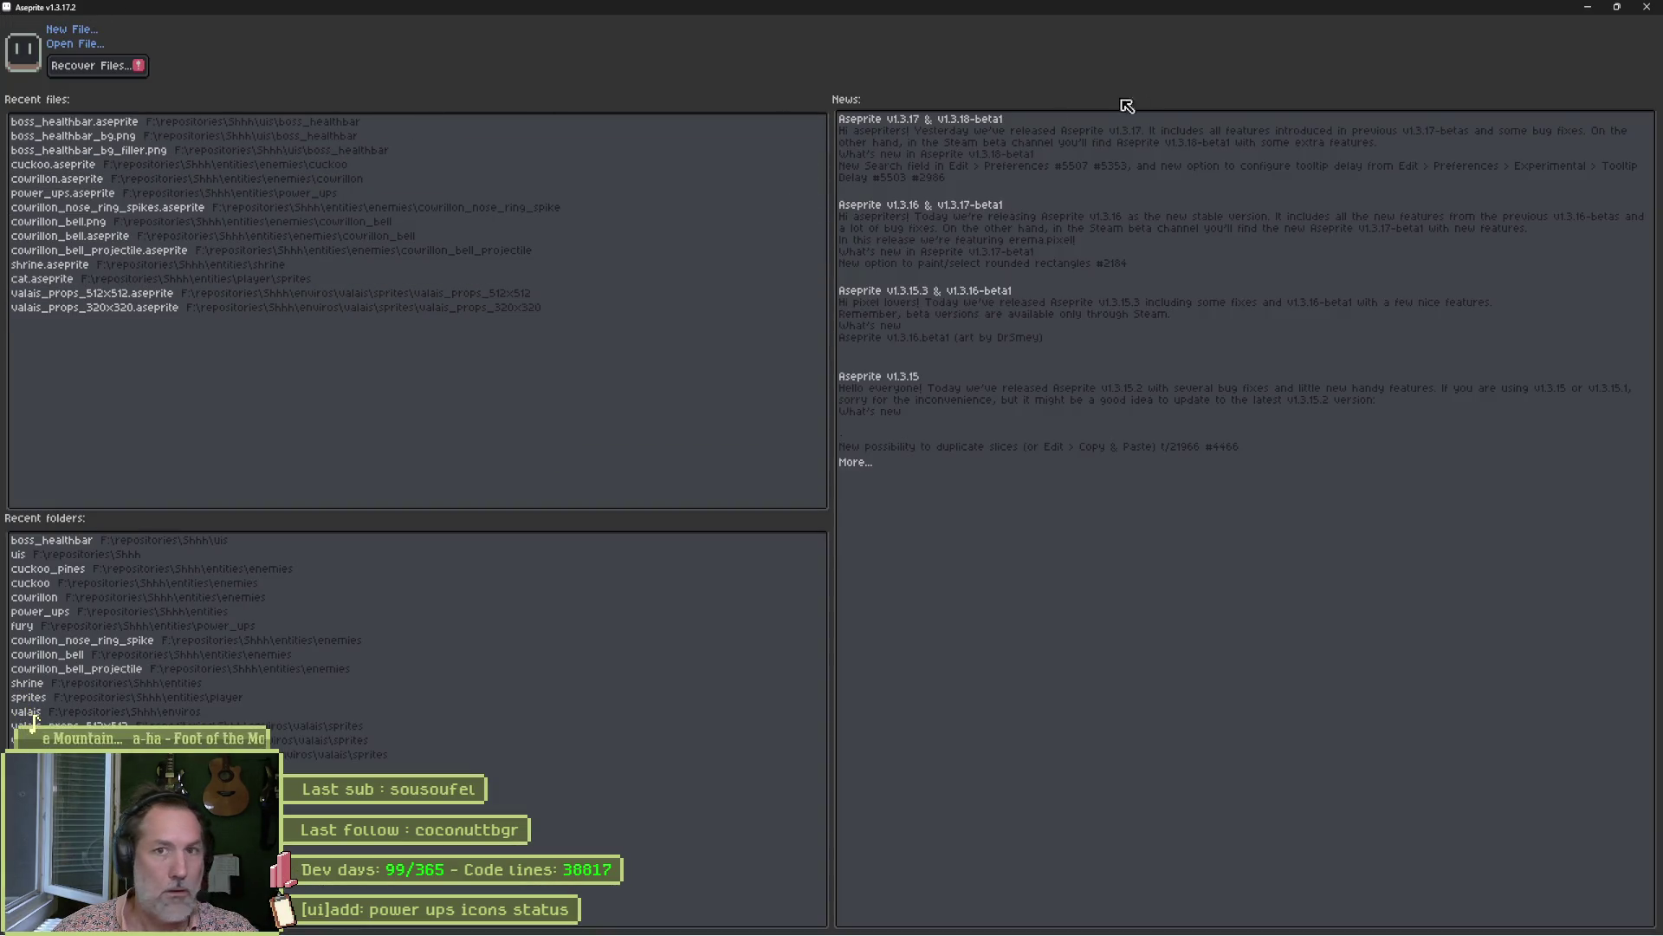
# Reopen boss_healthbar, toggle the interface off and on, then switch to the Sprite-0001 mockup.
pyautogui.hotkey('ctrl', 'shift', 't')
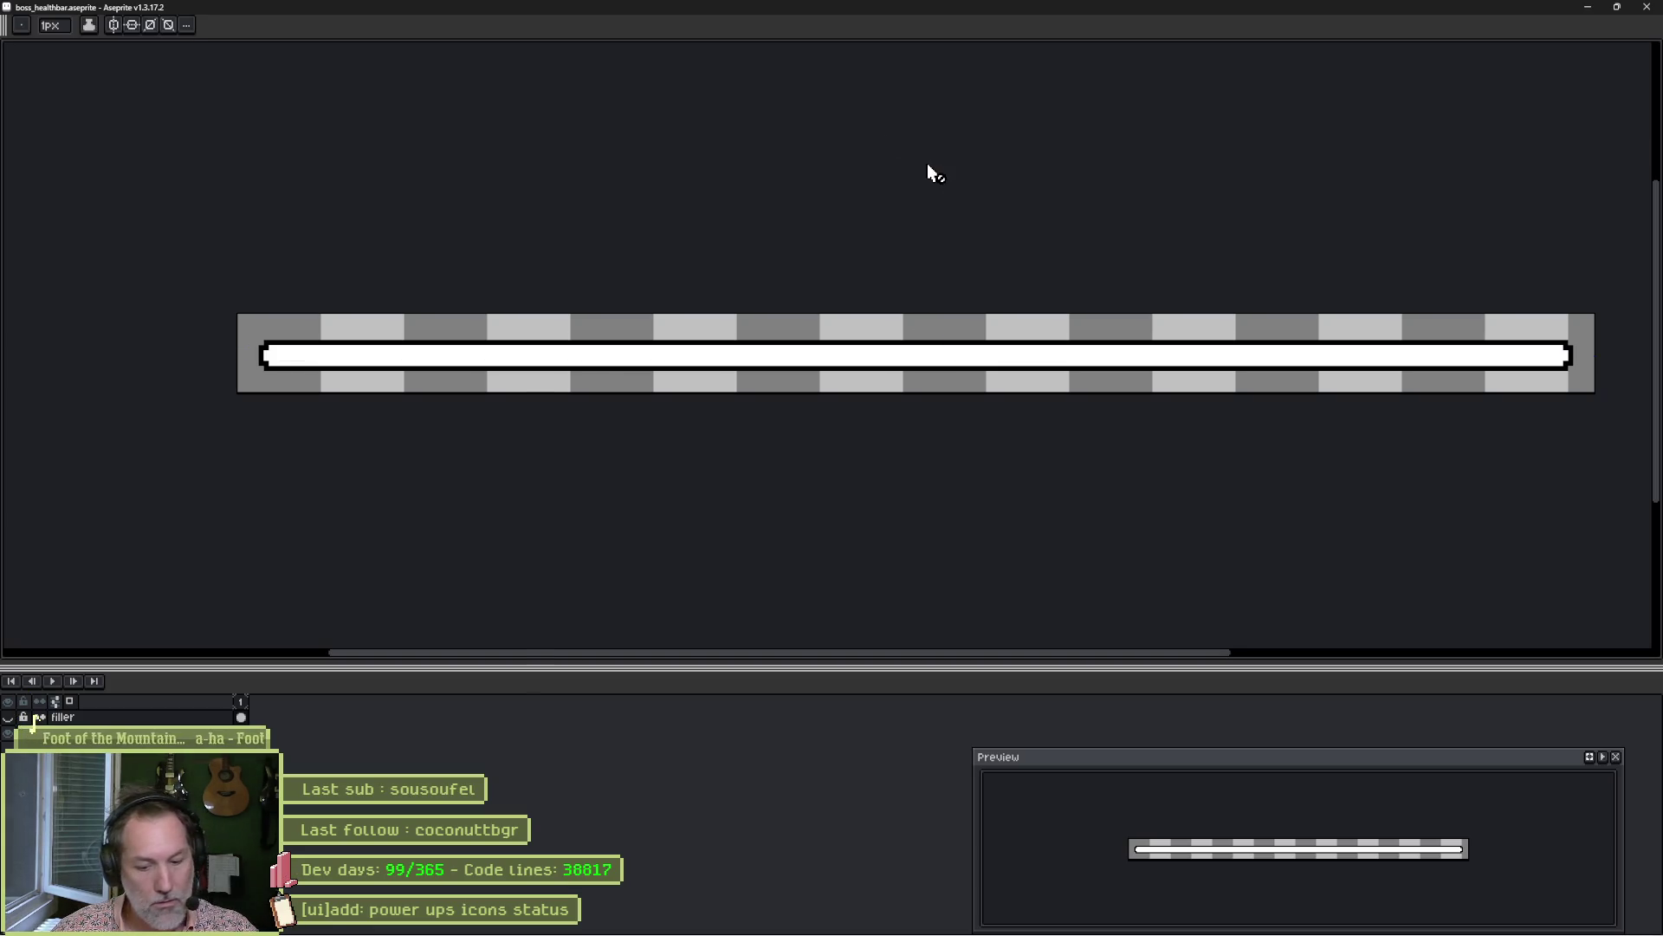
pyautogui.hotkey('ctrl', 'f')
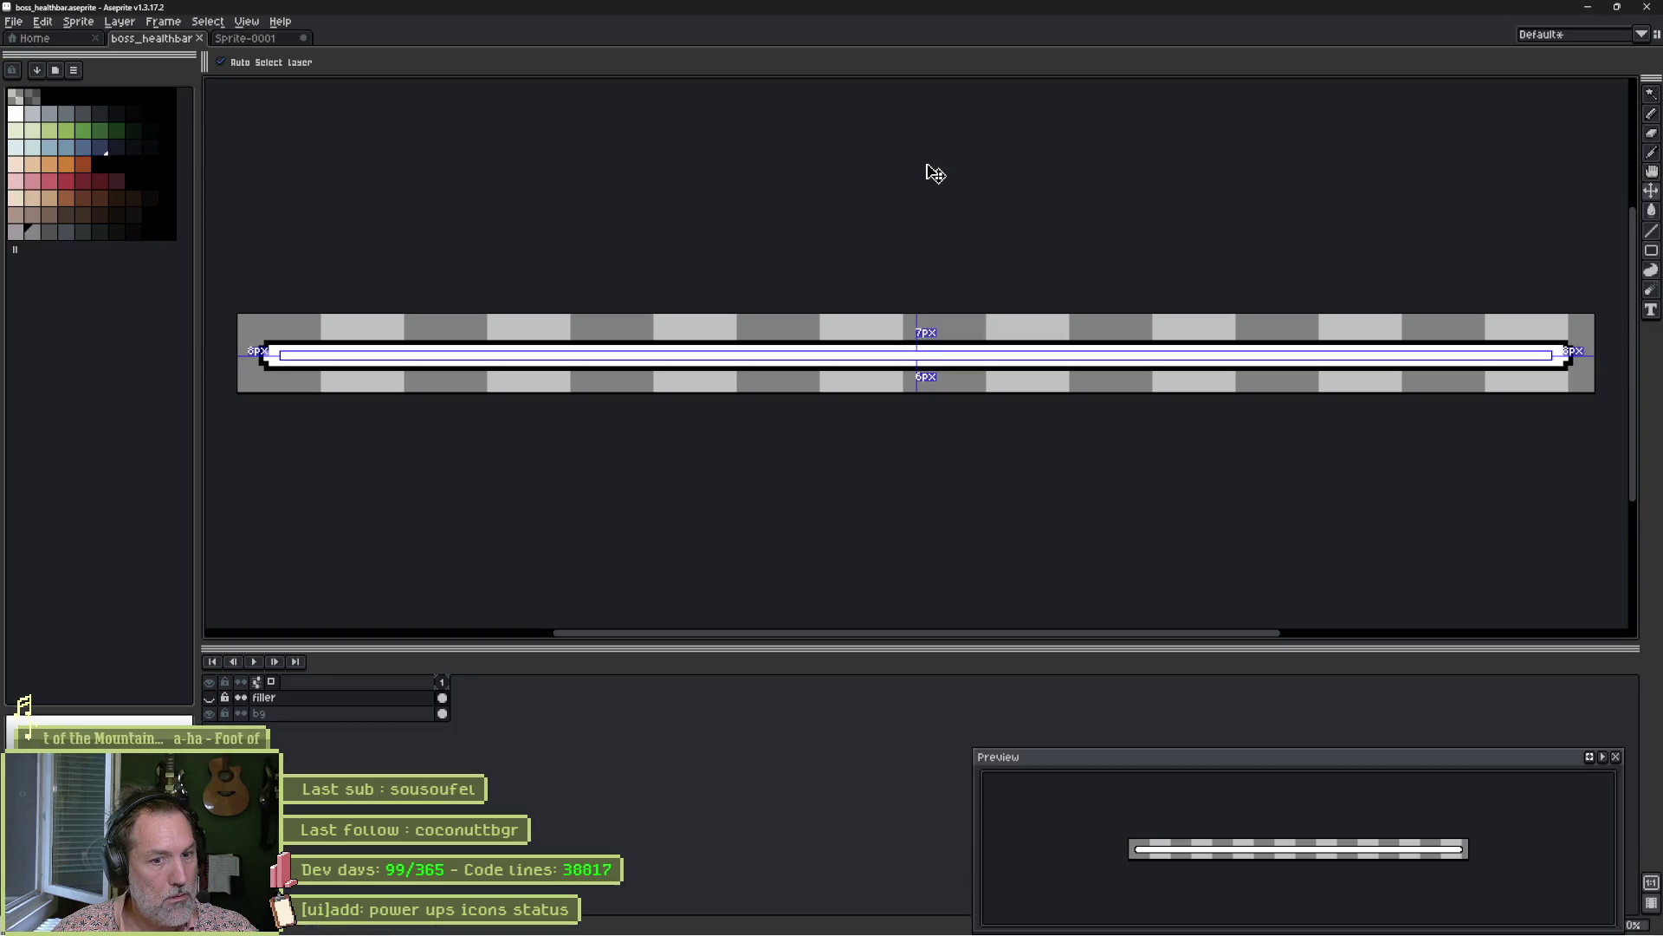
pyautogui.hotkey('ctrl', 'f')
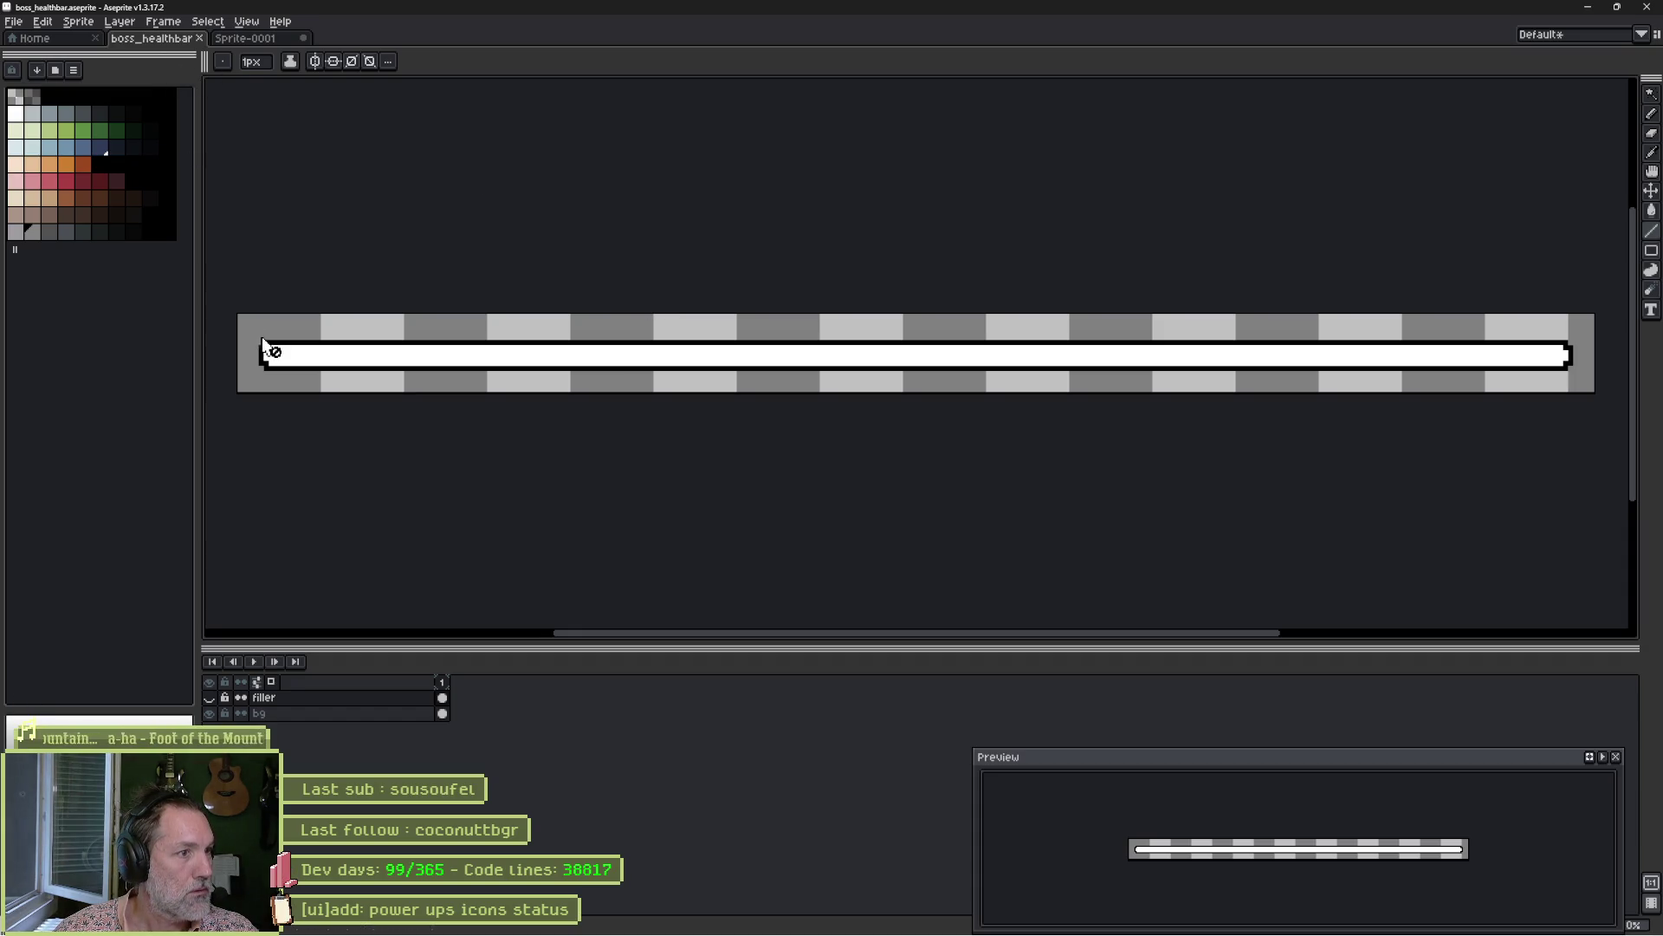
pyautogui.click(270, 38)
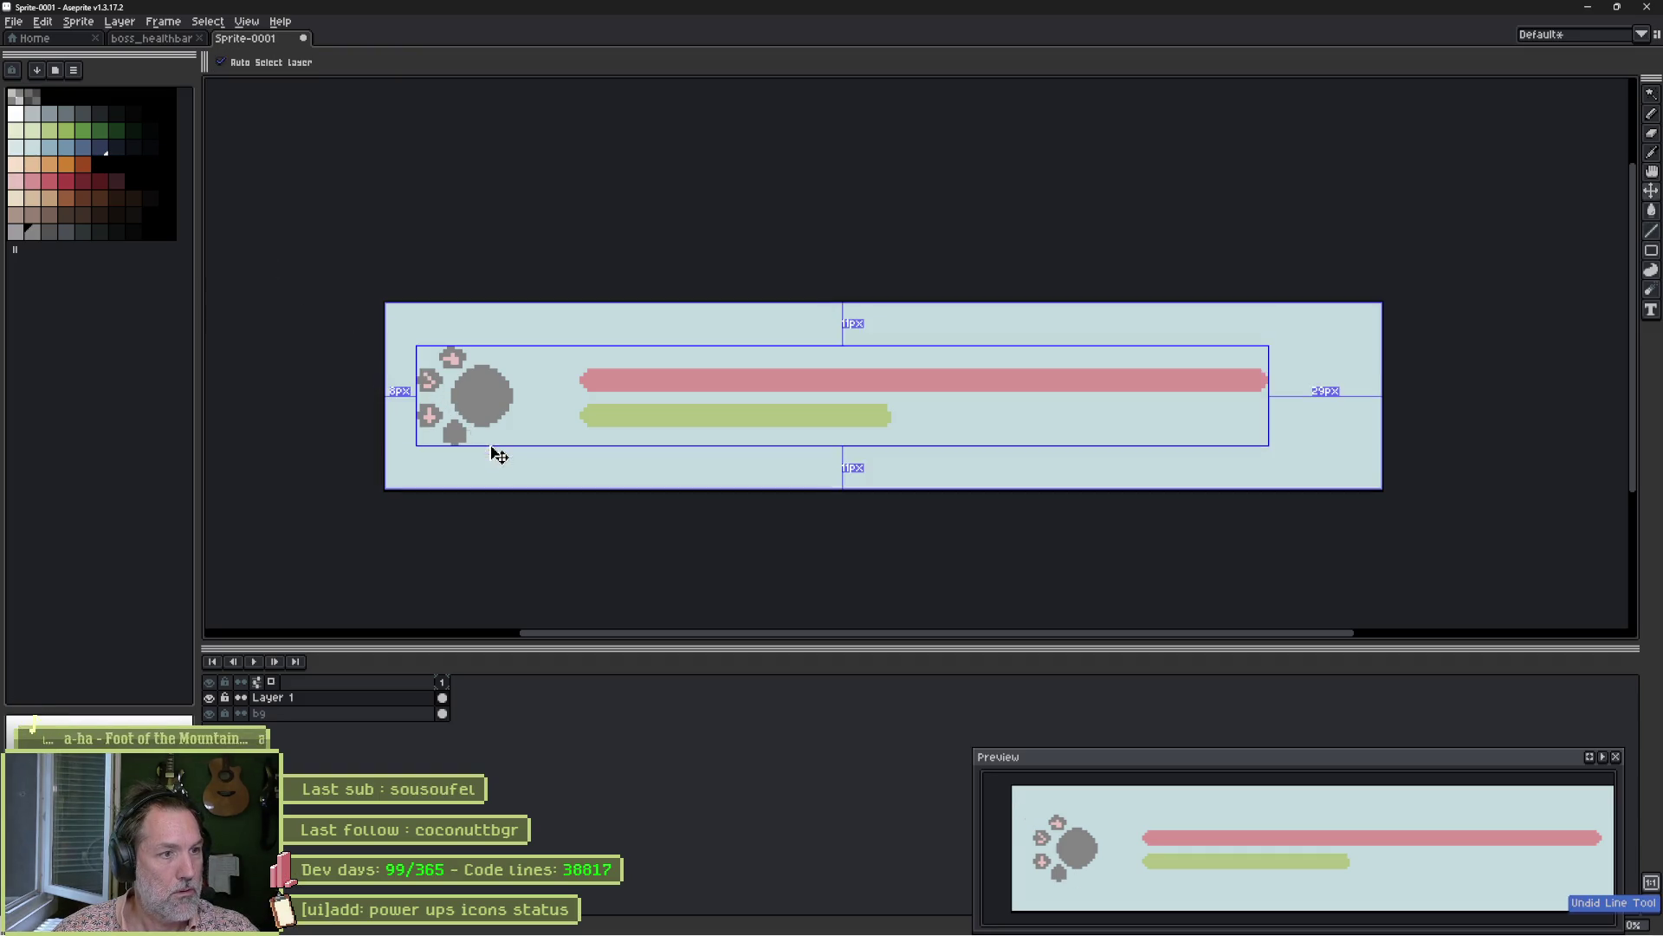
# Select the paw icon and mirror it horizontally.
pyautogui.press('m')
pyautogui.moveTo(394, 326); pyautogui.dragTo(532, 464)
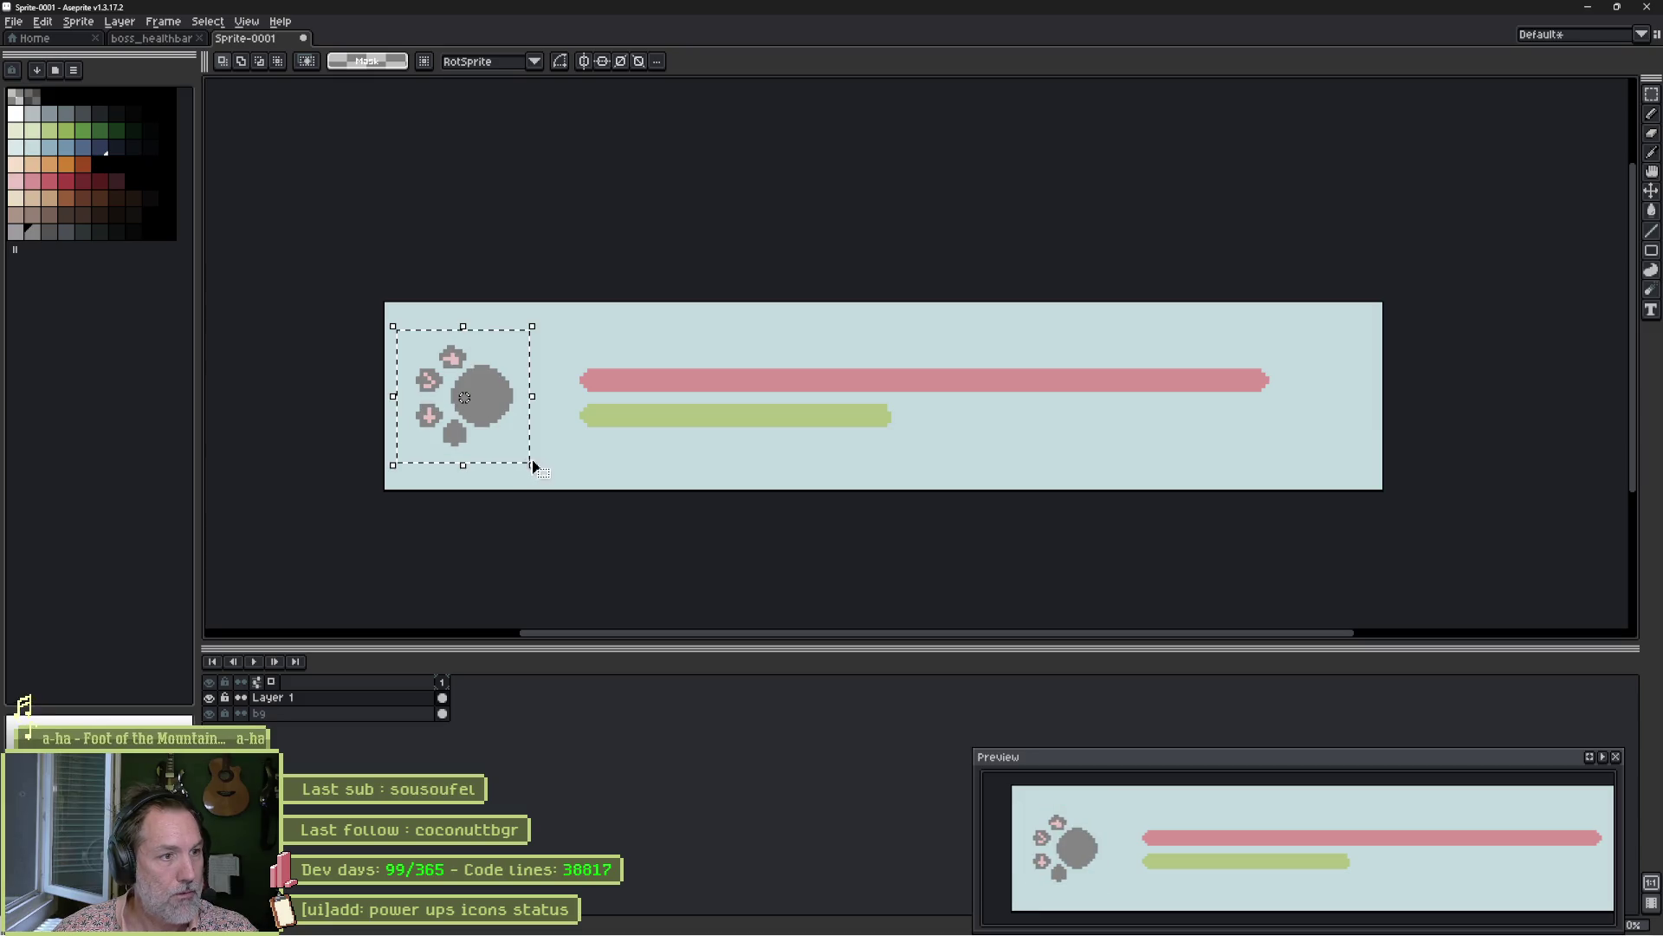
pyautogui.hotkey('shift', 'h')
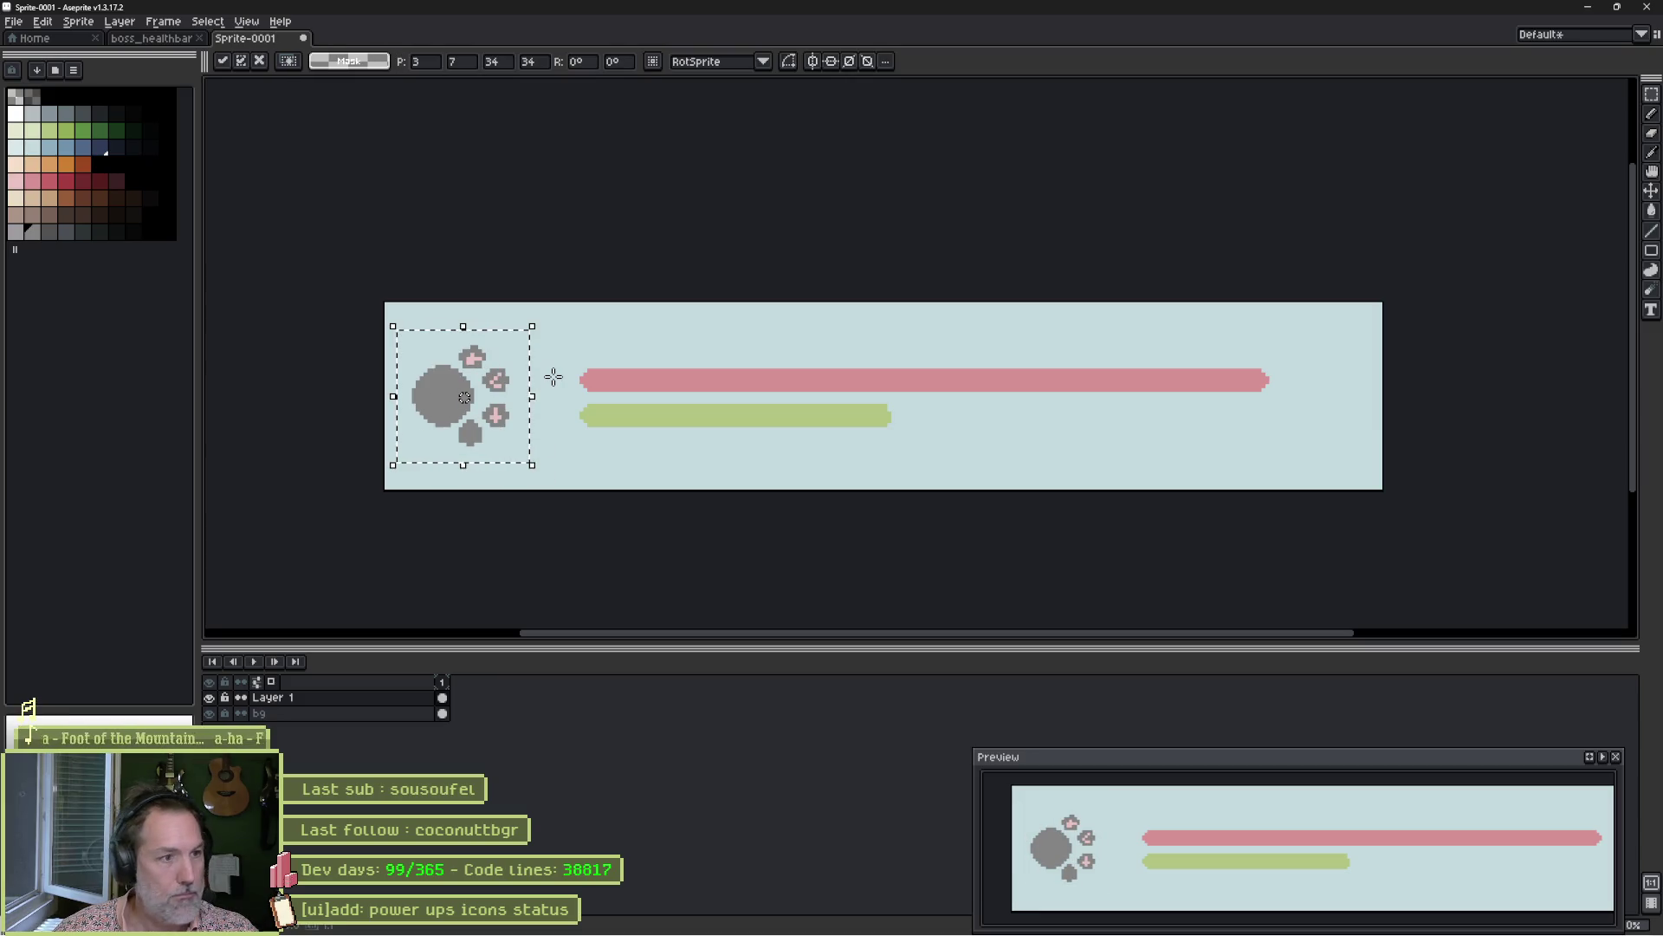
pyautogui.hotkey('ctrl', 'd')
# Try sliding both bars toward the paw, then undo the bar moves.
pyautogui.moveTo(556, 343)
pyautogui.mouseDown()
pyautogui.moveTo(653, 382)
pyautogui.moveTo(1372, 475)
pyautogui.mouseUp()
pyautogui.moveTo(1188, 452)
pyautogui.mouseDown()
pyautogui.moveTo(1114, 445)
pyautogui.moveTo(1123, 457)
pyautogui.mouseUp()
pyautogui.hotkey('ctrl', 'd')
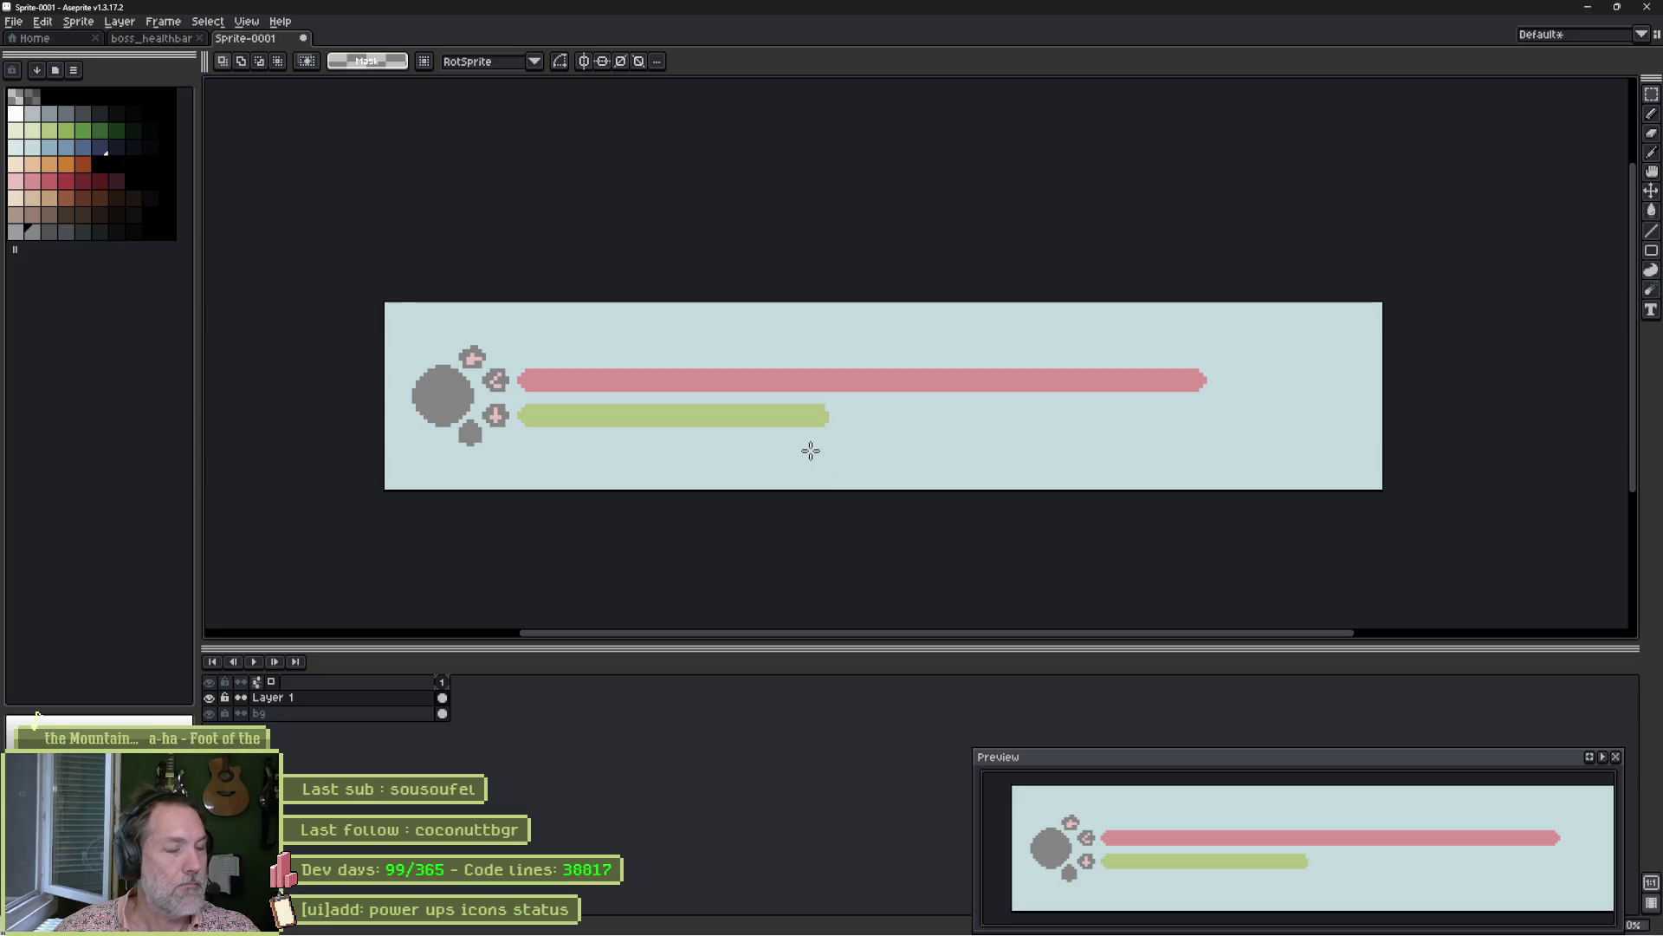
pyautogui.hotkey('ctrl', 'shift', 'd')
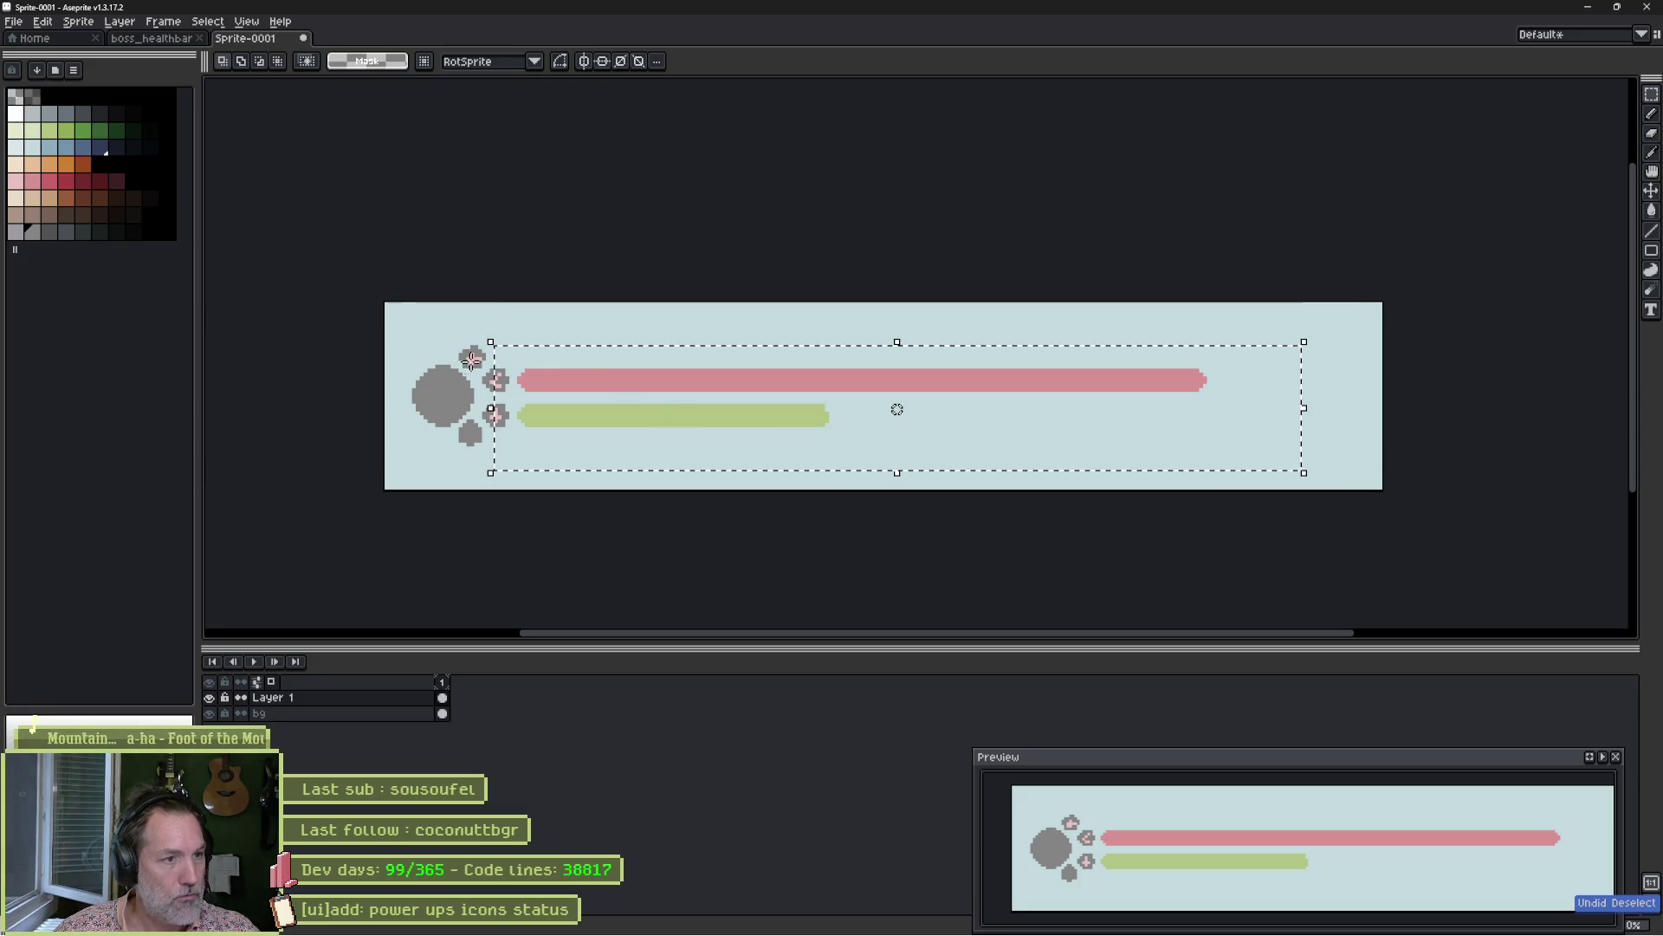
pyautogui.moveTo(669, 390); pyautogui.dragTo(692, 389)
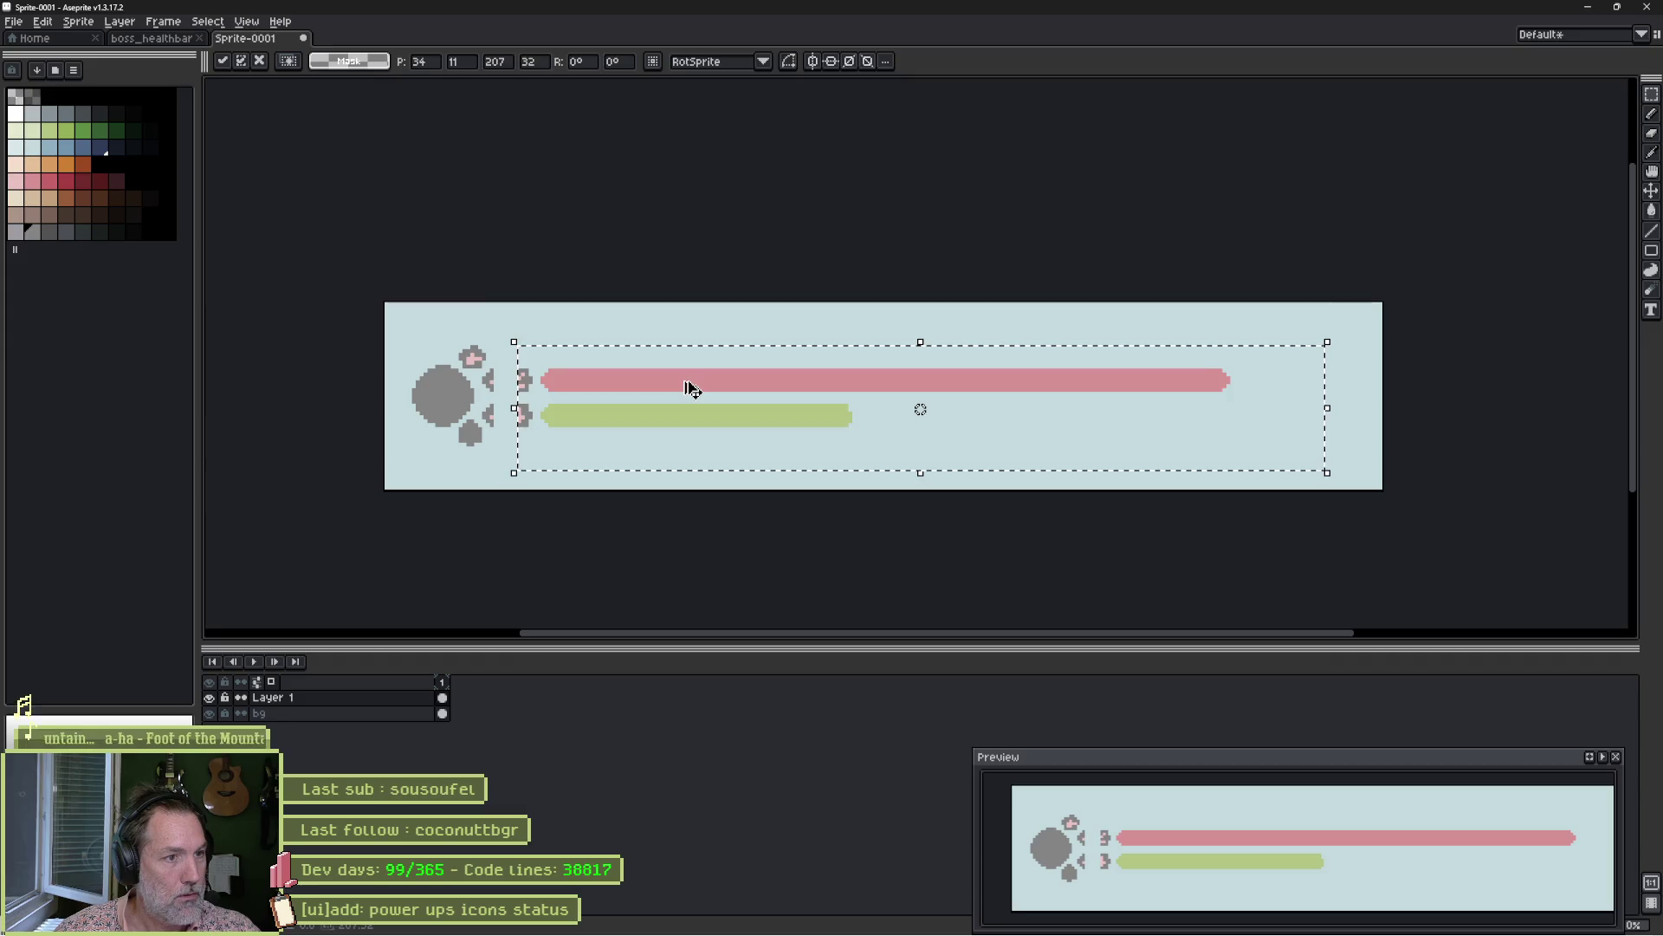
pyautogui.press('Right')
pyautogui.press('Right')
pyautogui.press('Right')
pyautogui.hotkey('ctrl', 'd')
pyautogui.hotkey('ctrl', 'z')
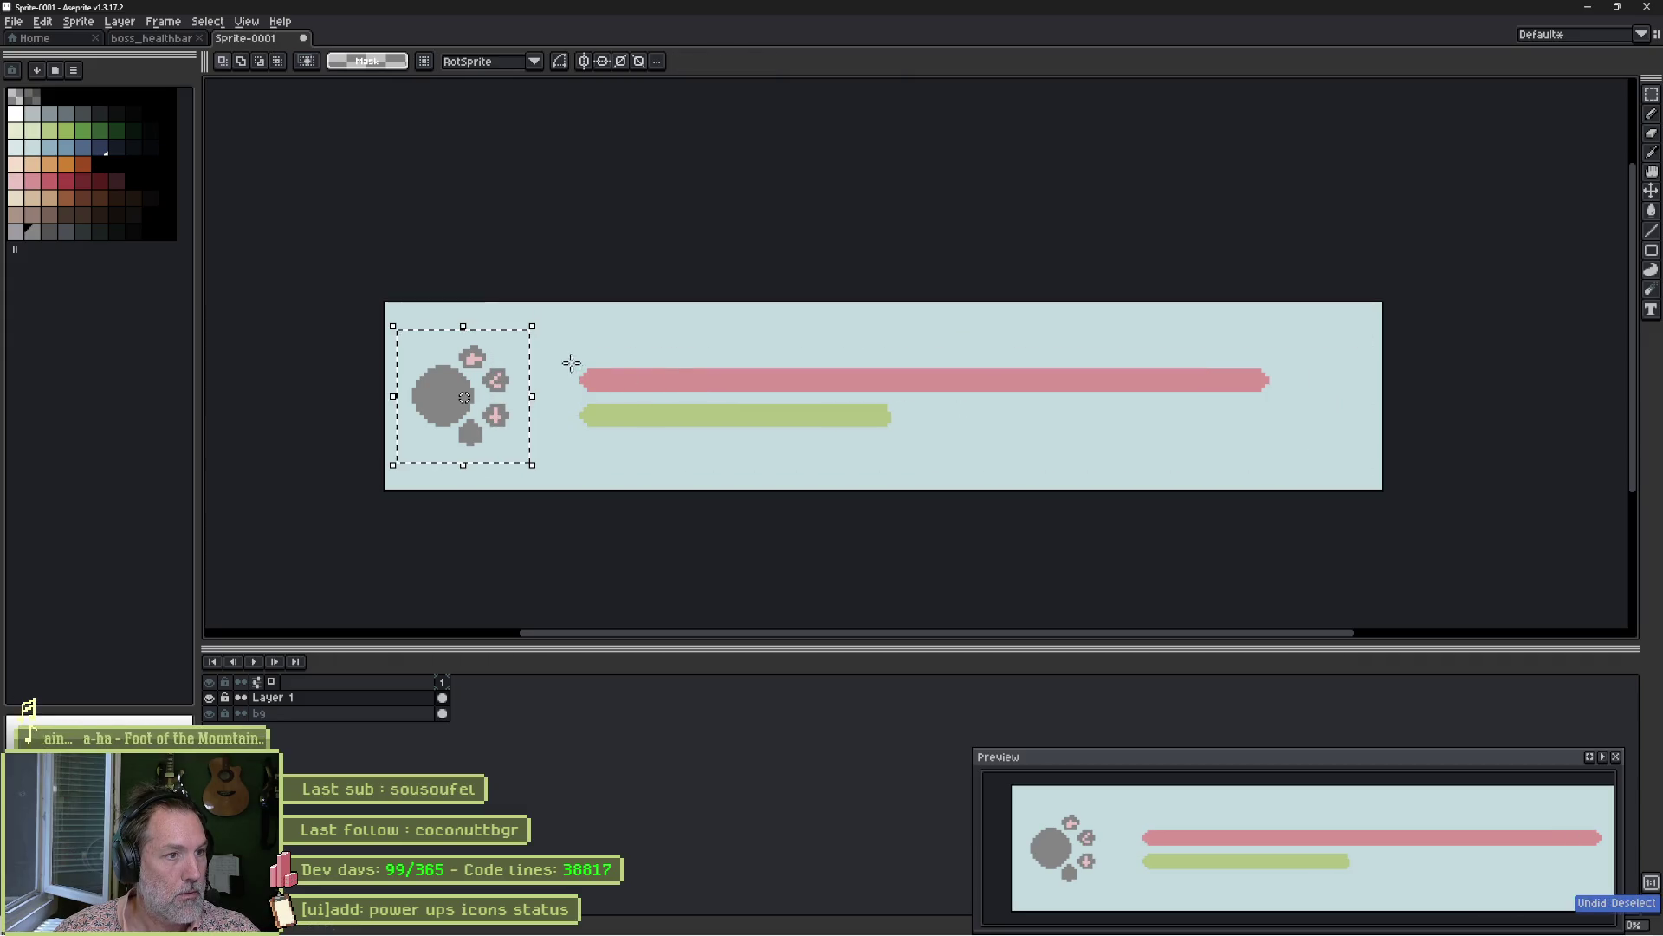
# Rotate the paw 90° so its toes point up, and place both bars just right of it.
pyautogui.moveTo(539, 325)
pyautogui.mouseDown()
pyautogui.moveTo(502, 297)
pyautogui.moveTo(404, 288)
pyautogui.mouseUp()
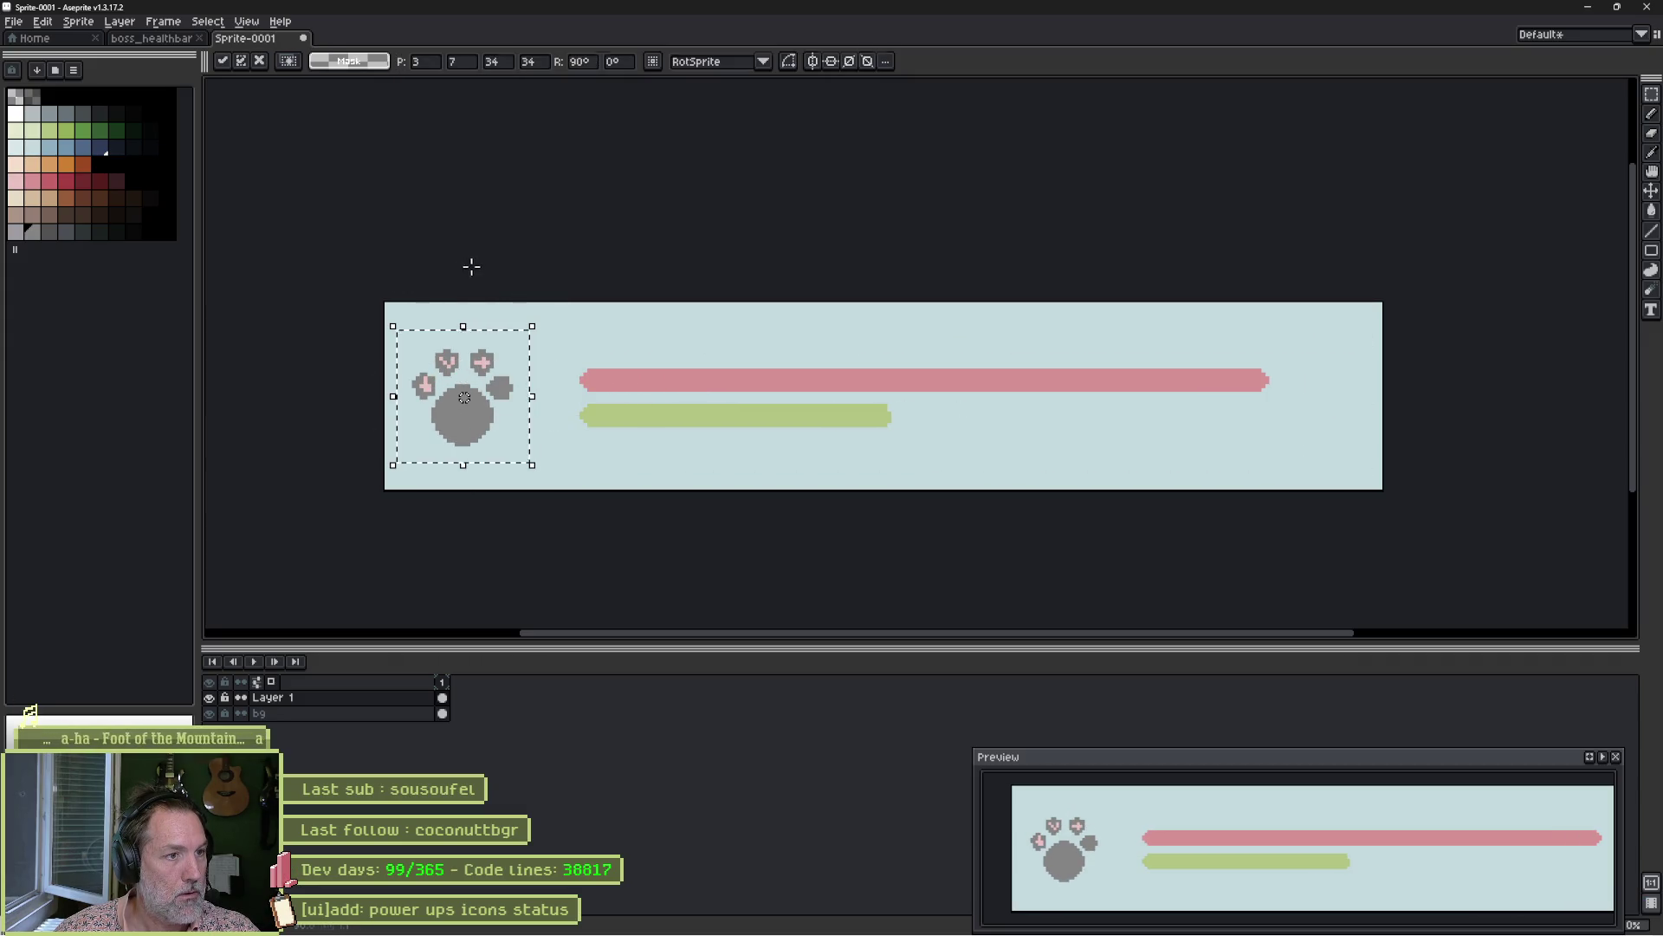
pyautogui.hotkey('ctrl', 'd')
pyautogui.moveTo(535, 347); pyautogui.dragTo(1381, 479)
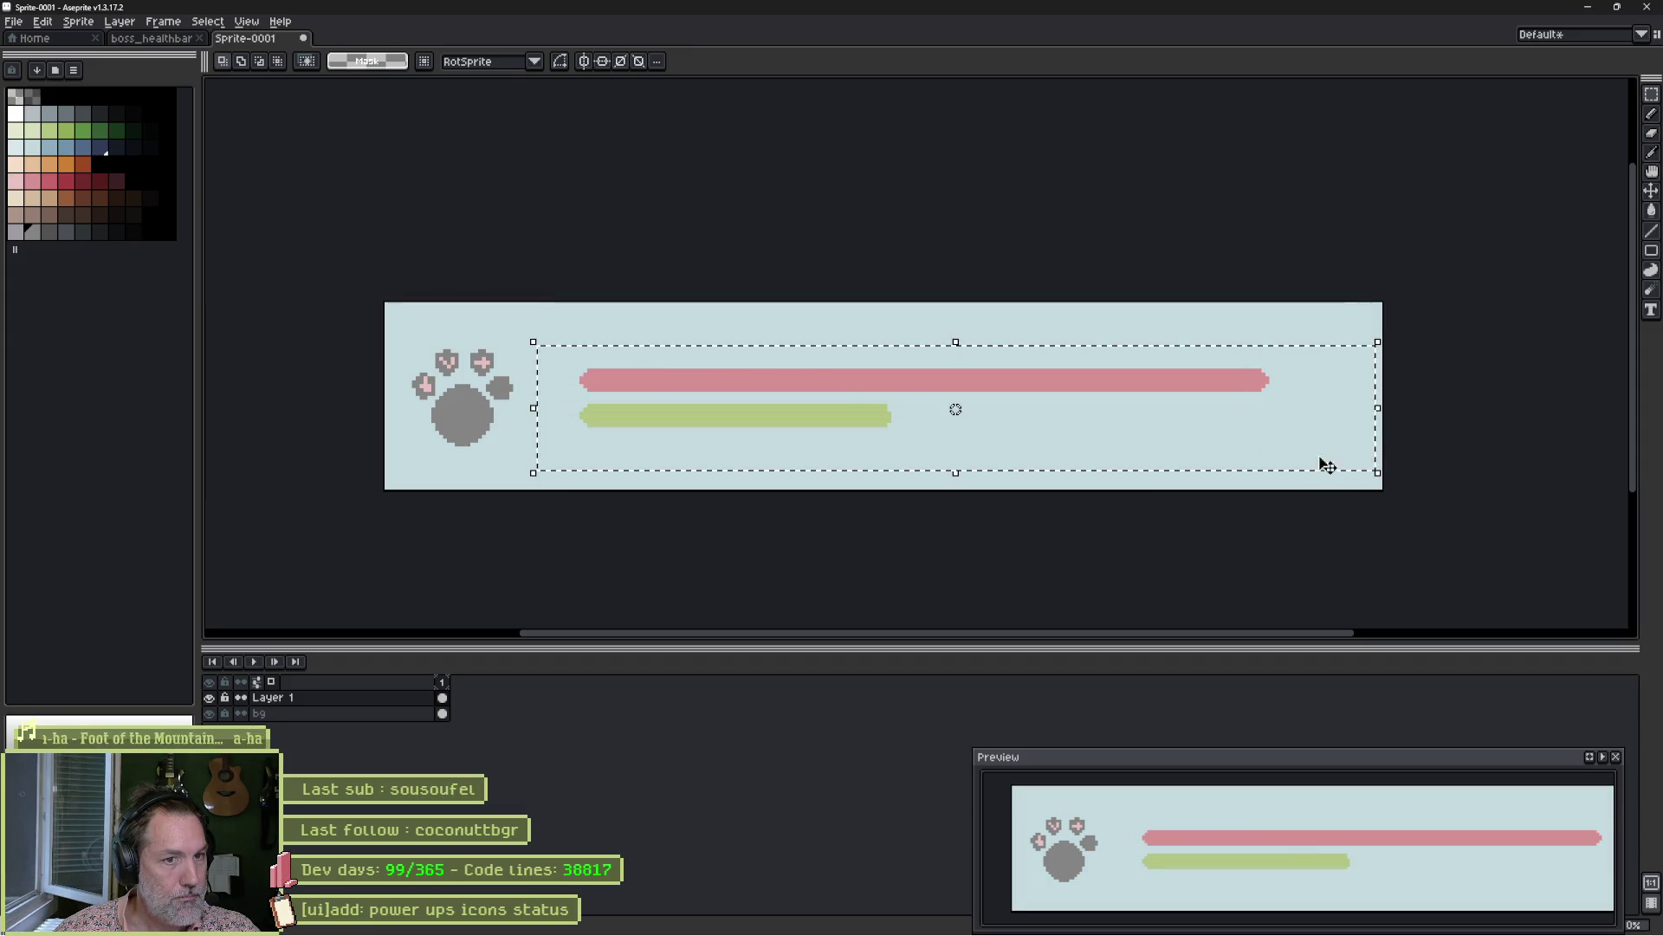
pyautogui.moveTo(1039, 393); pyautogui.dragTo(995, 398)
pyautogui.moveTo(808, 400)
pyautogui.mouseDown()
pyautogui.moveTo(763, 403)
pyautogui.moveTo(762, 425)
pyautogui.moveTo(779, 375)
pyautogui.moveTo(760, 425)
pyautogui.moveTo(783, 390)
pyautogui.mouseUp()
pyautogui.click(718, 292)
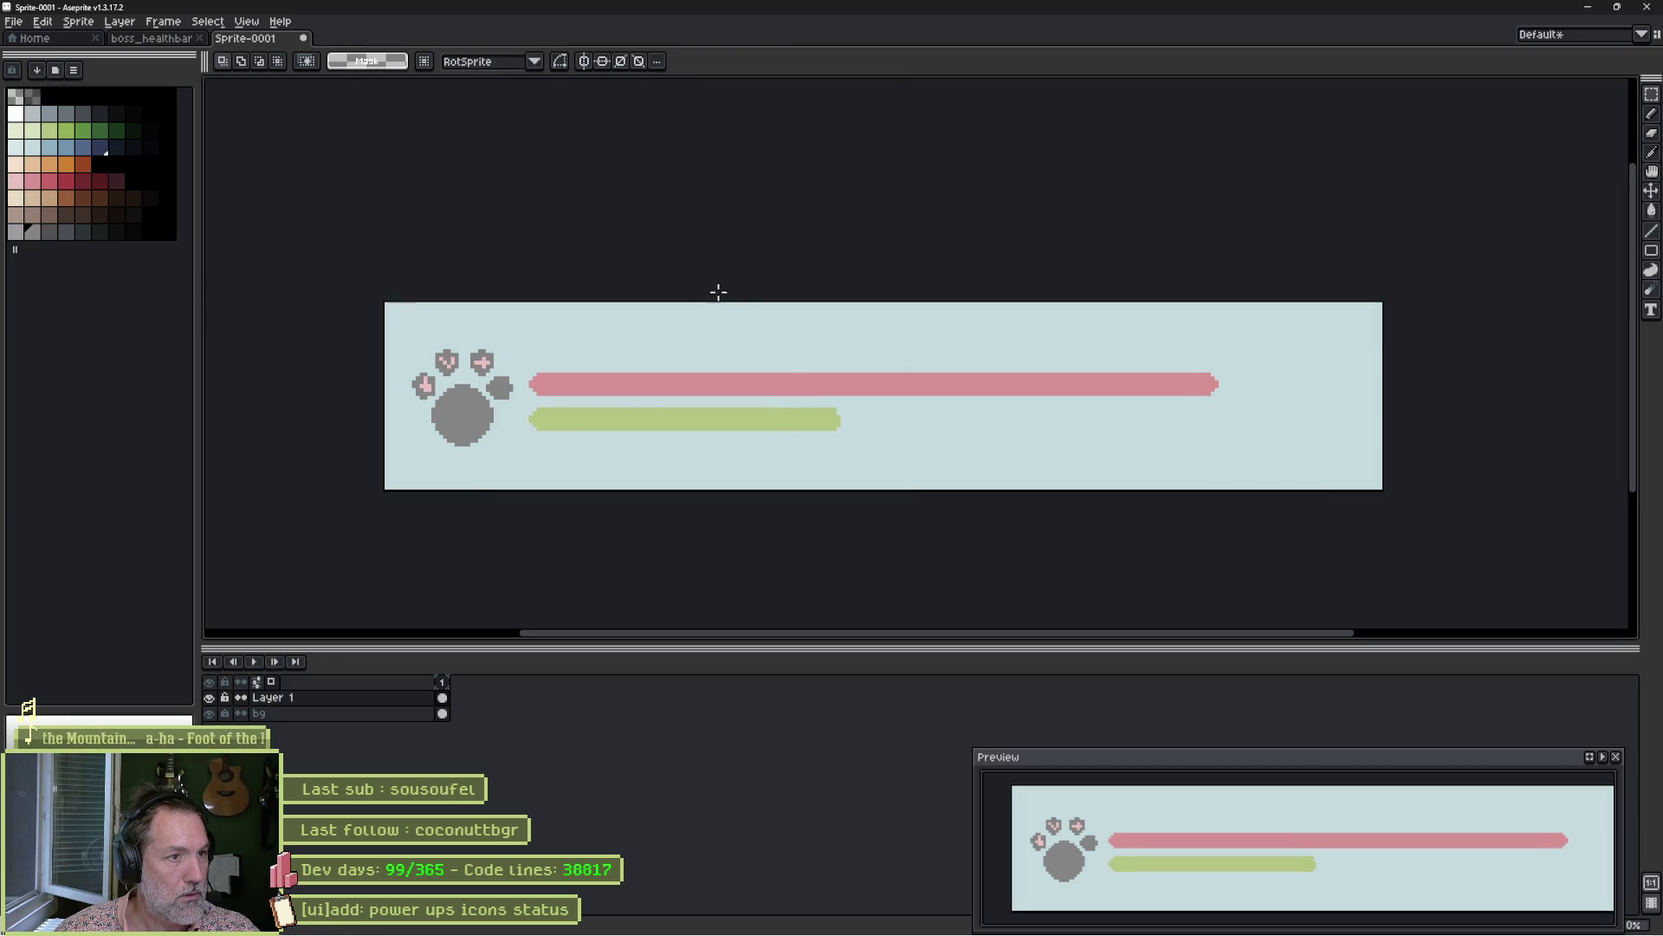
# Try enlarging and grey-painting the toe pads with the 7px brush, undoing each attempt.
pyautogui.scroll(1, 699, 401)
pyautogui.moveTo(699, 400); pyautogui.dragTo(653, 379)
pyautogui.press('b')
pyautogui.press('v')
pyautogui.scroll(1, 400, 369)
pyautogui.press('b')
pyautogui.moveTo(397, 371)
pyautogui.mouseDown()
pyautogui.moveTo(420, 355)
pyautogui.moveTo(403, 360)
pyautogui.mouseUp()
pyautogui.hotkey('ctrl', 'z')
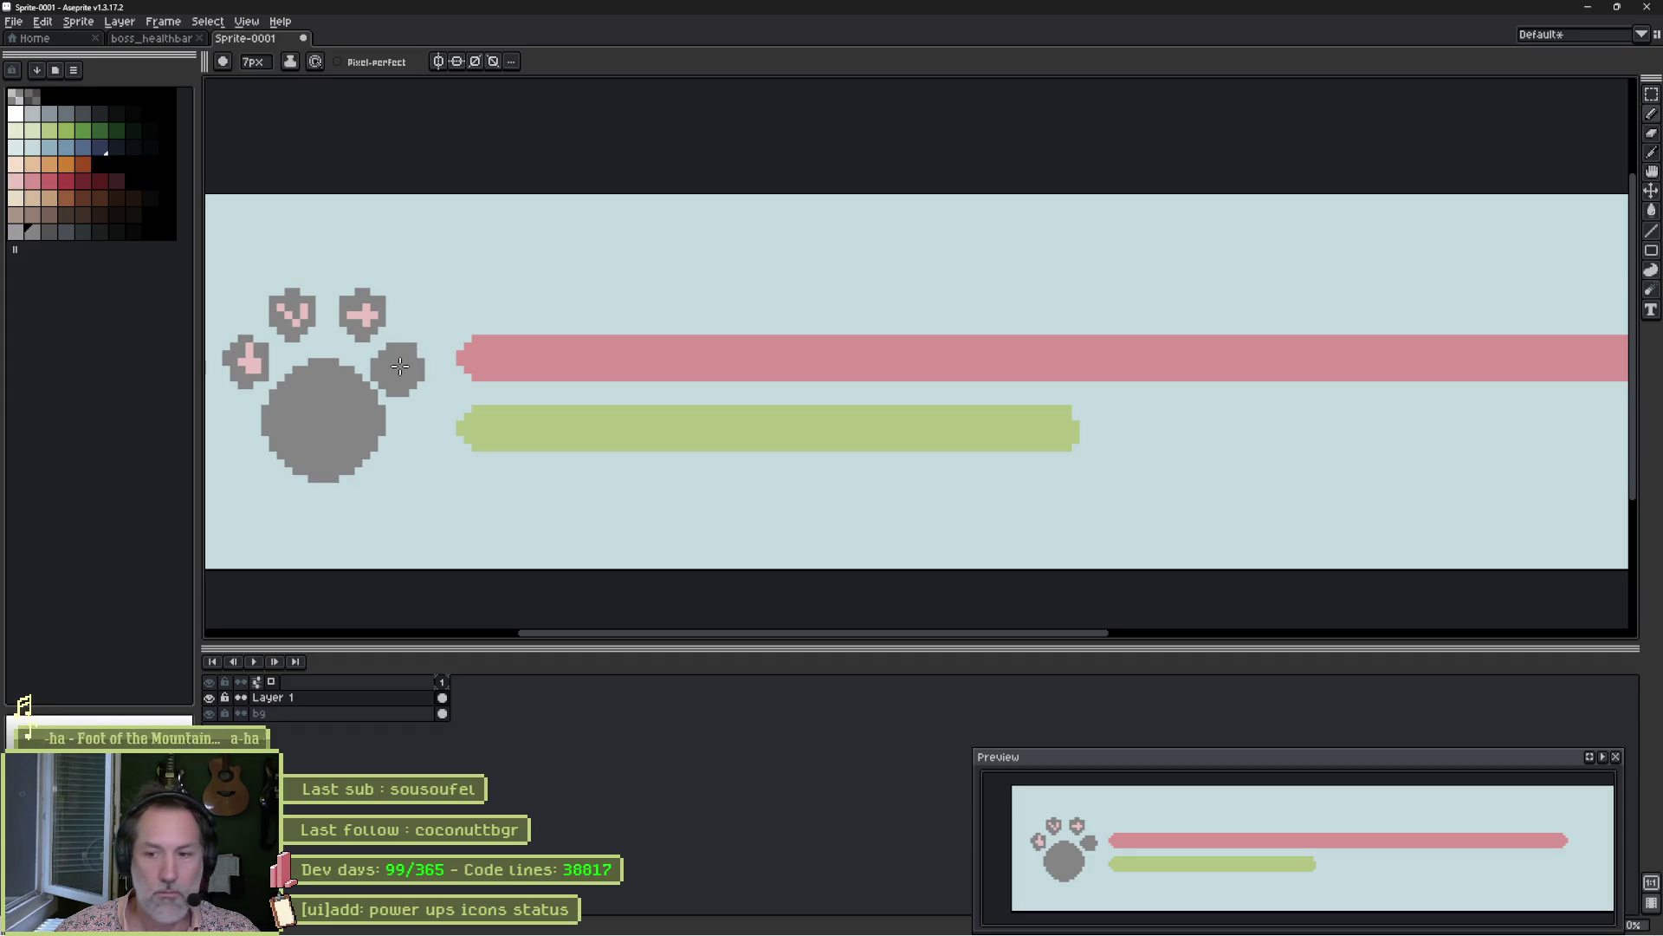
pyautogui.moveTo(386, 325)
pyautogui.mouseDown()
pyautogui.moveTo(346, 299)
pyautogui.moveTo(556, 320)
pyautogui.moveTo(528, 390)
pyautogui.moveTo(459, 328)
pyautogui.moveTo(368, 371)
pyautogui.moveTo(502, 234)
pyautogui.mouseUp()
pyautogui.hotkey('ctrl', 'z')
pyautogui.click(493, 252)
pyautogui.hotkey('ctrl', 'z')
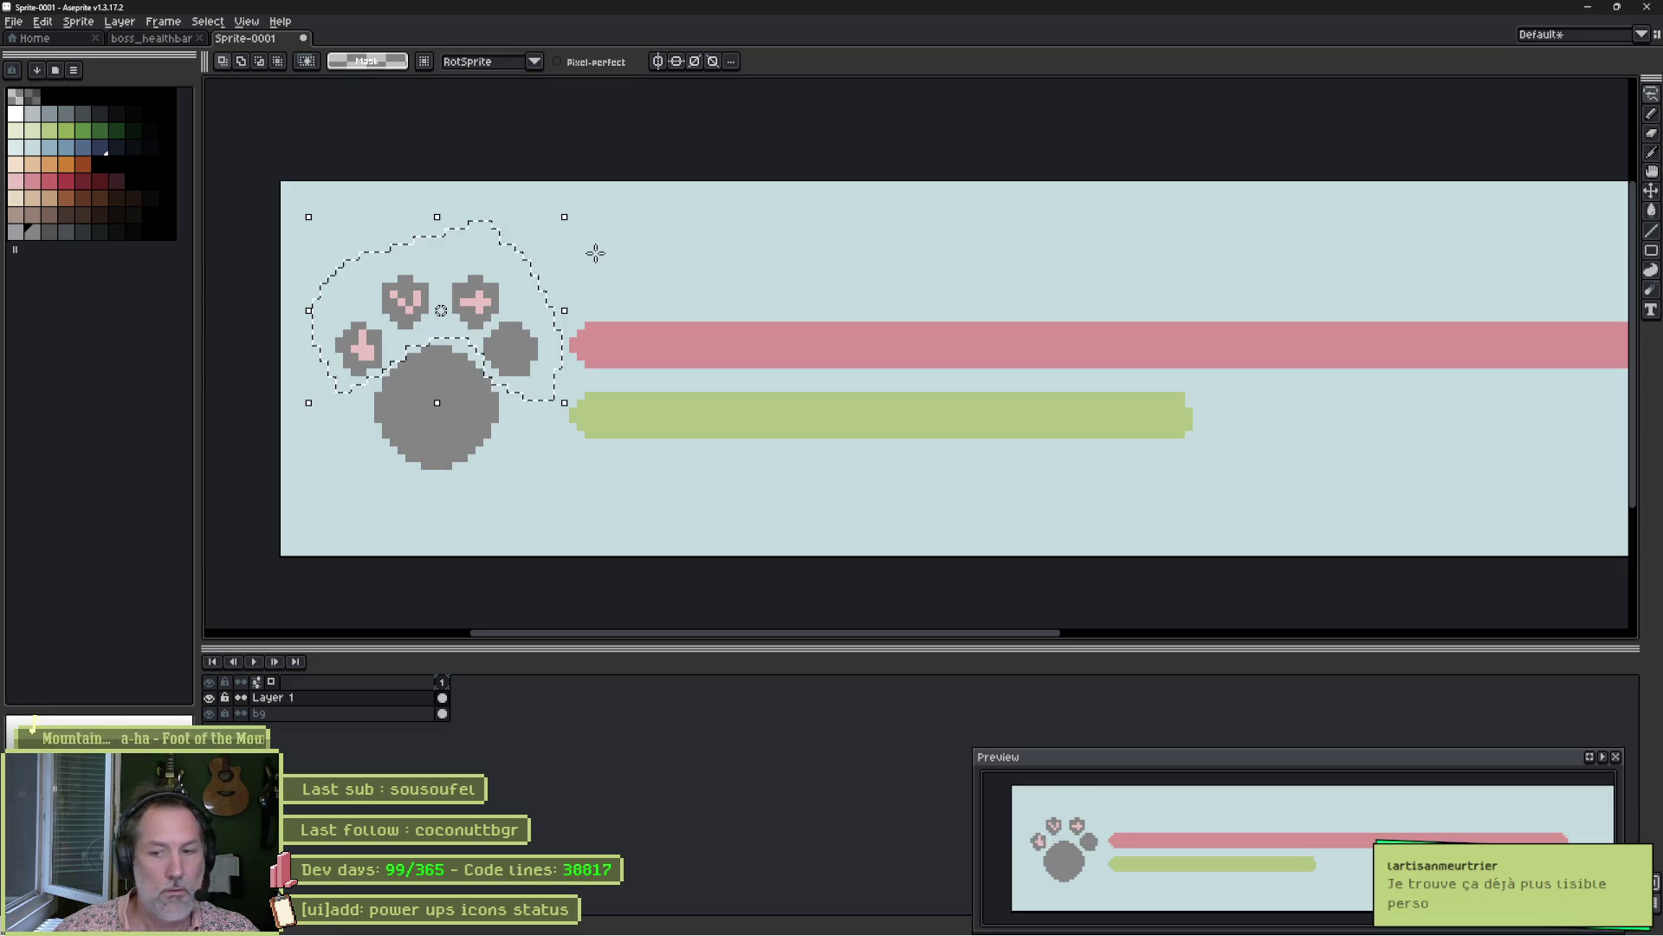
# Delete the old toe pads and paint four new round grey toes with the 7px brush.
pyautogui.press('Delete')
pyautogui.press('b')
pyautogui.click(498, 314)
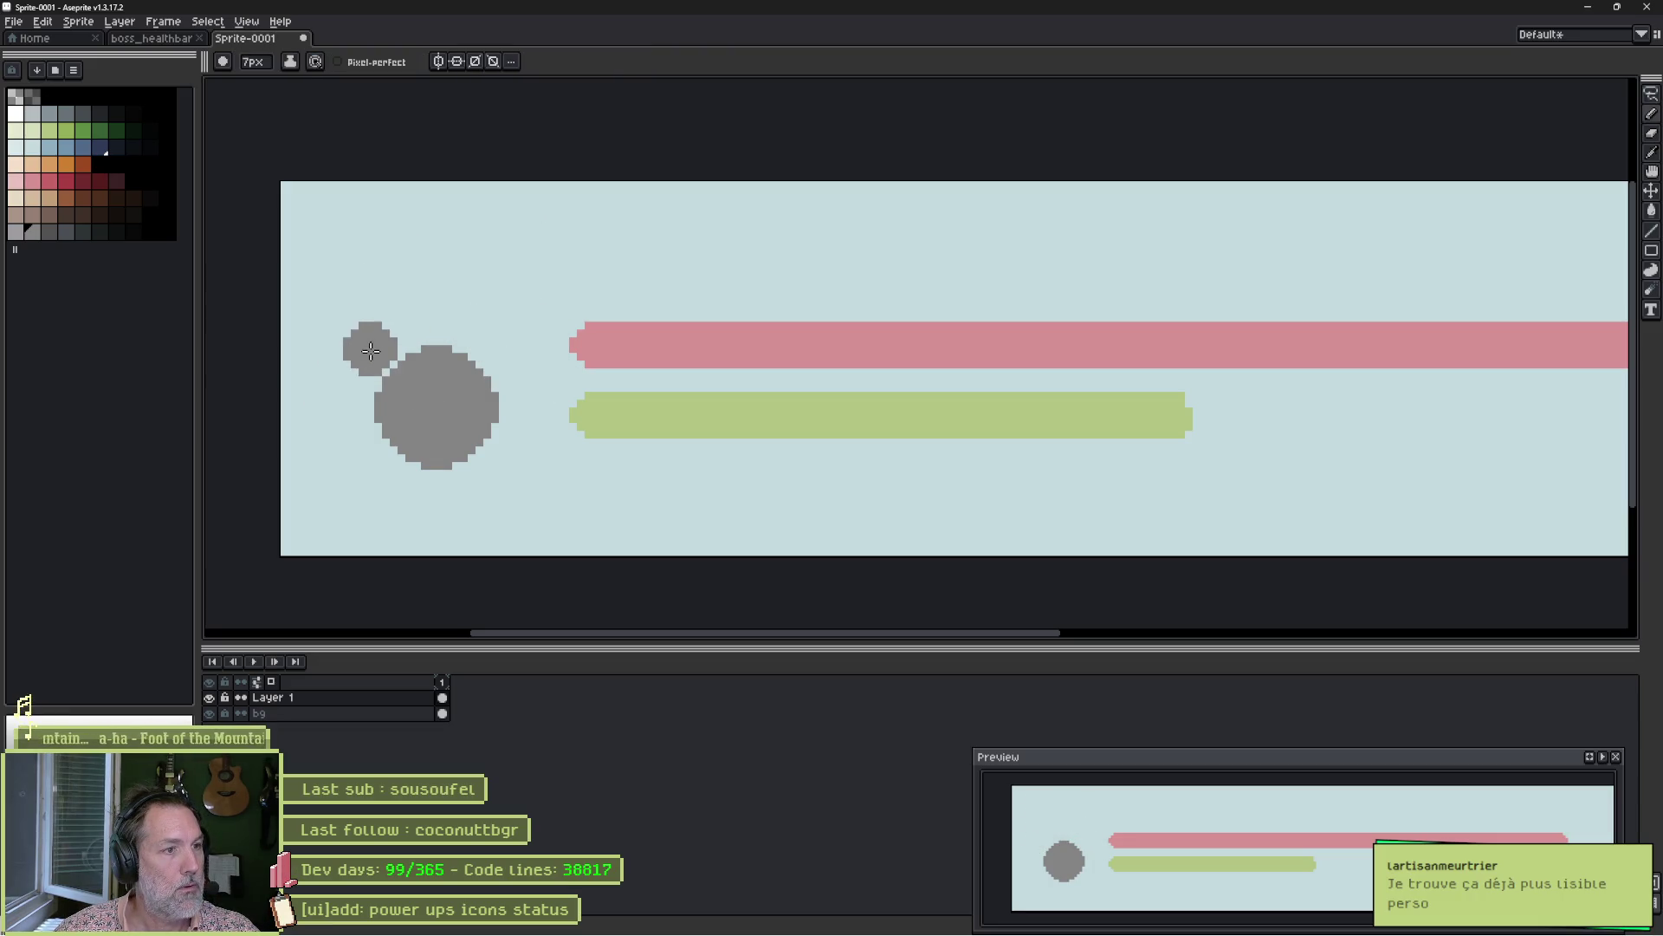
pyautogui.click(347, 364)
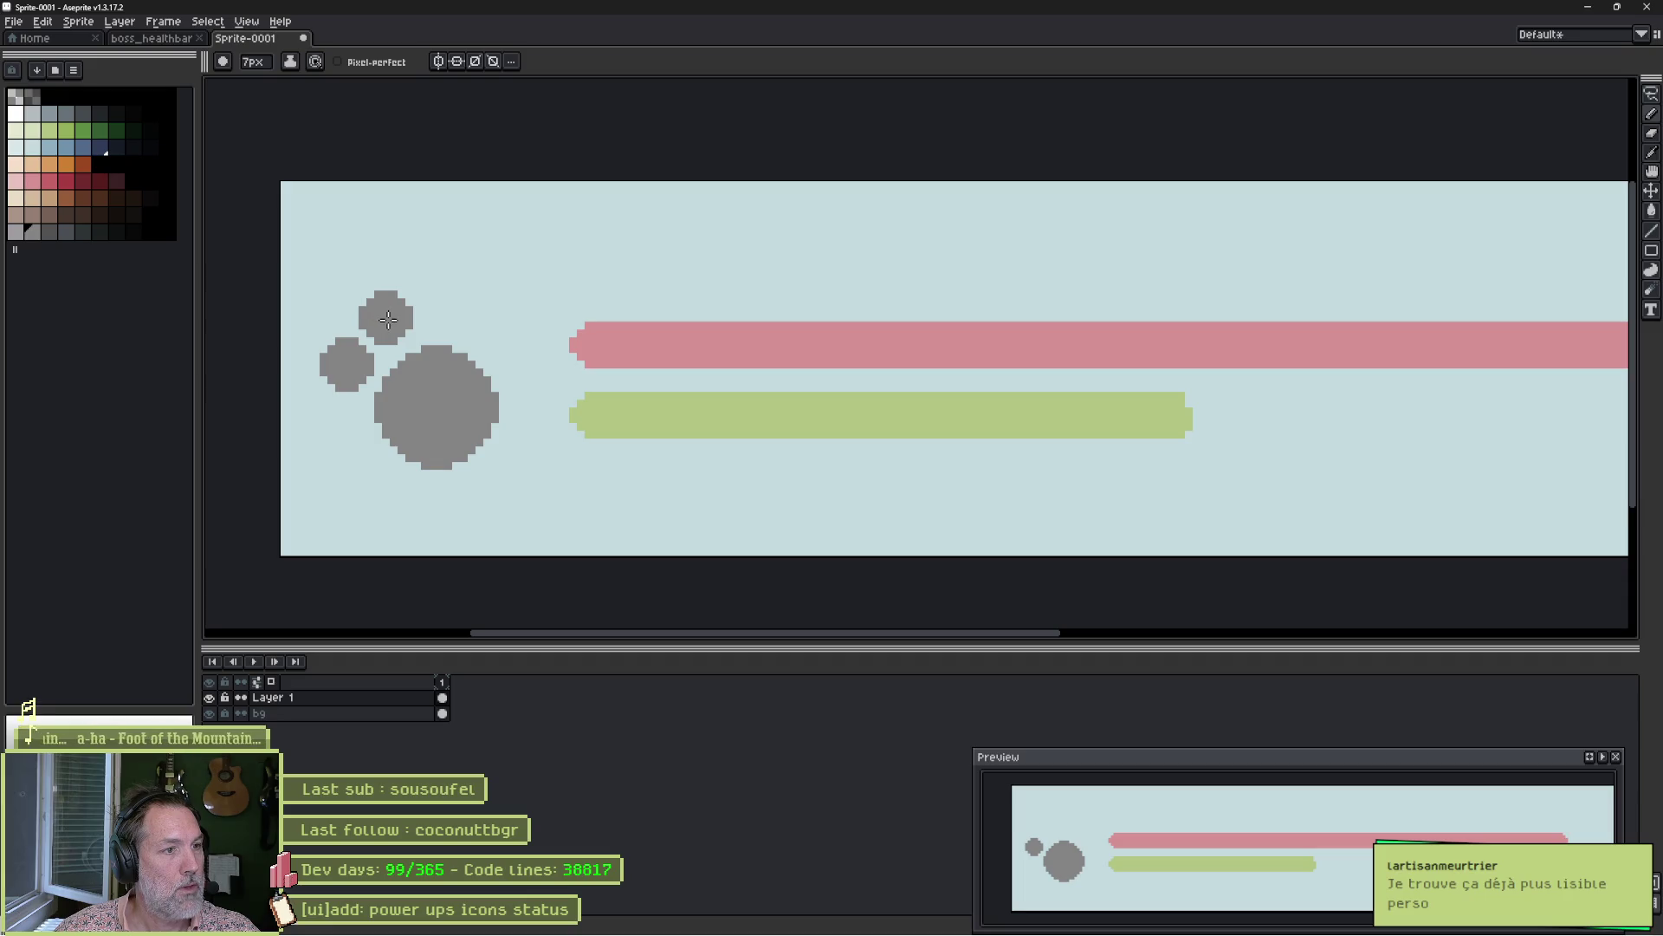
pyautogui.click(393, 325)
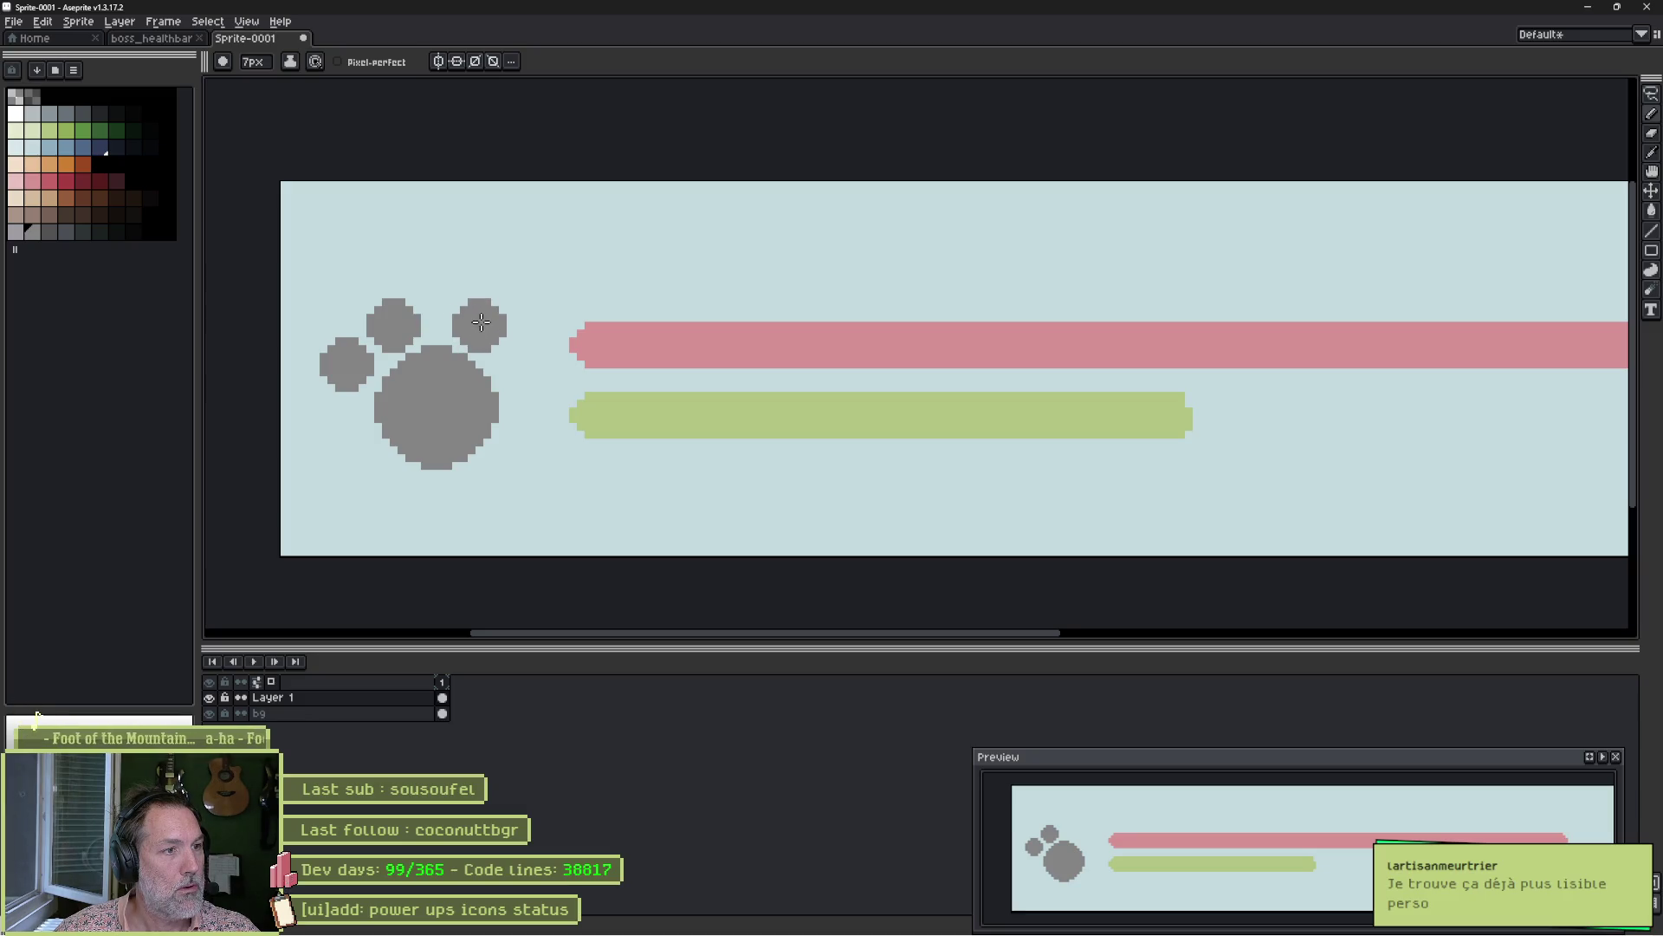
pyautogui.press('v')
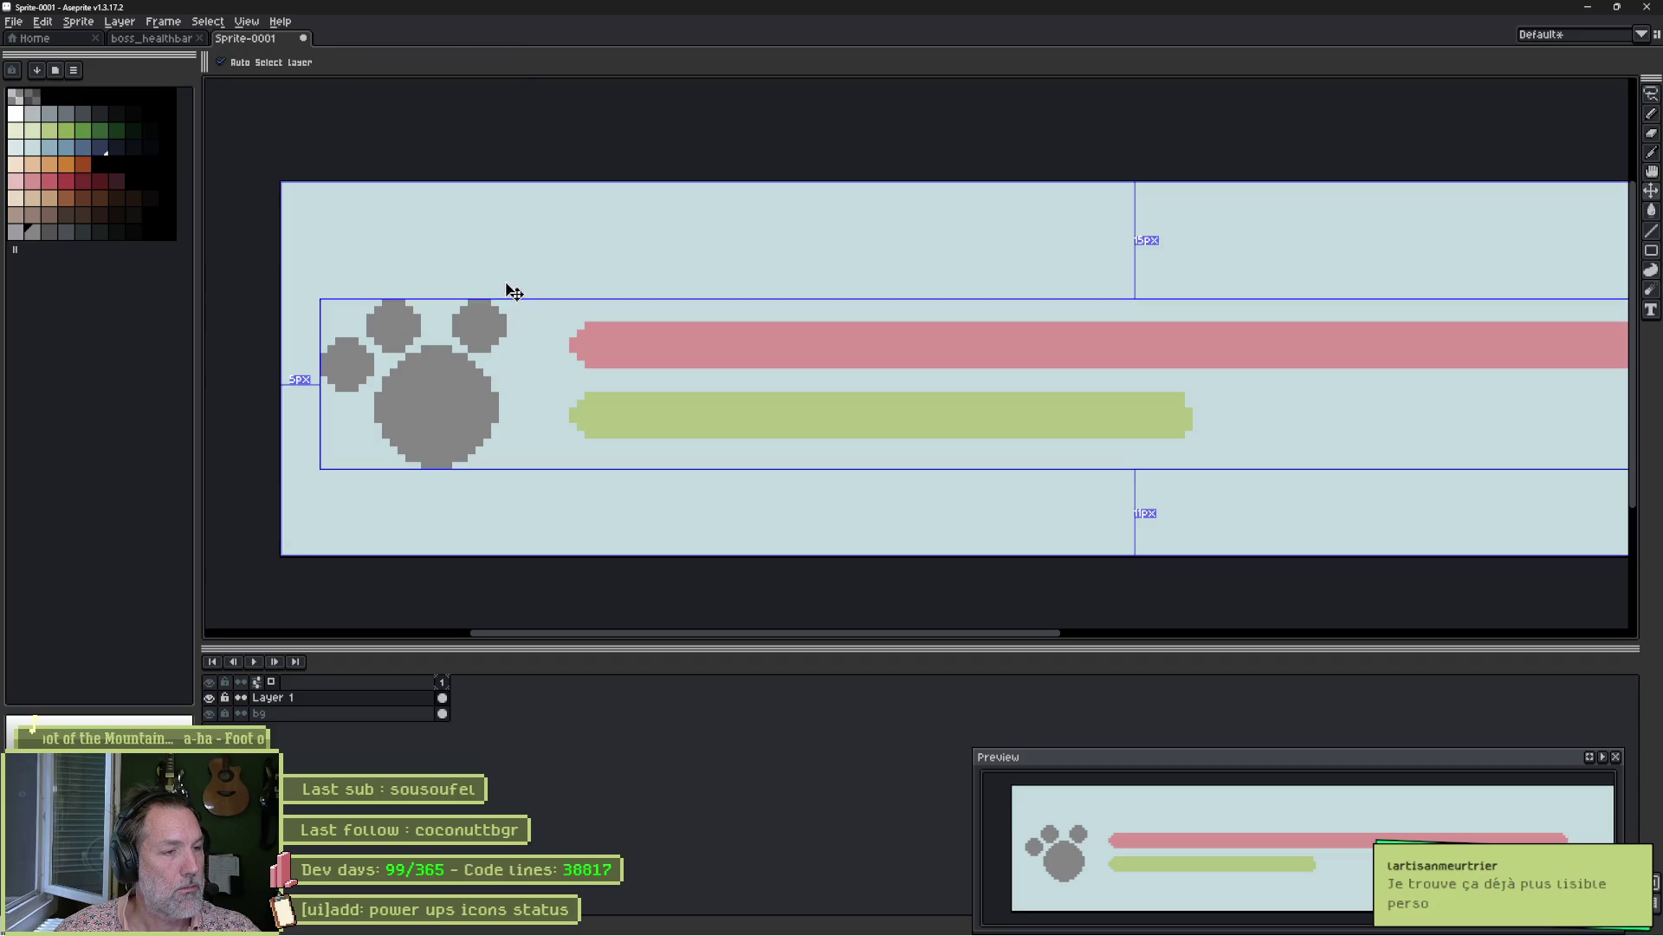
pyautogui.hotkey('ctrl', 'z')
pyautogui.hotkey('ctrl', 'z')
pyautogui.press('b')
pyautogui.click(394, 316)
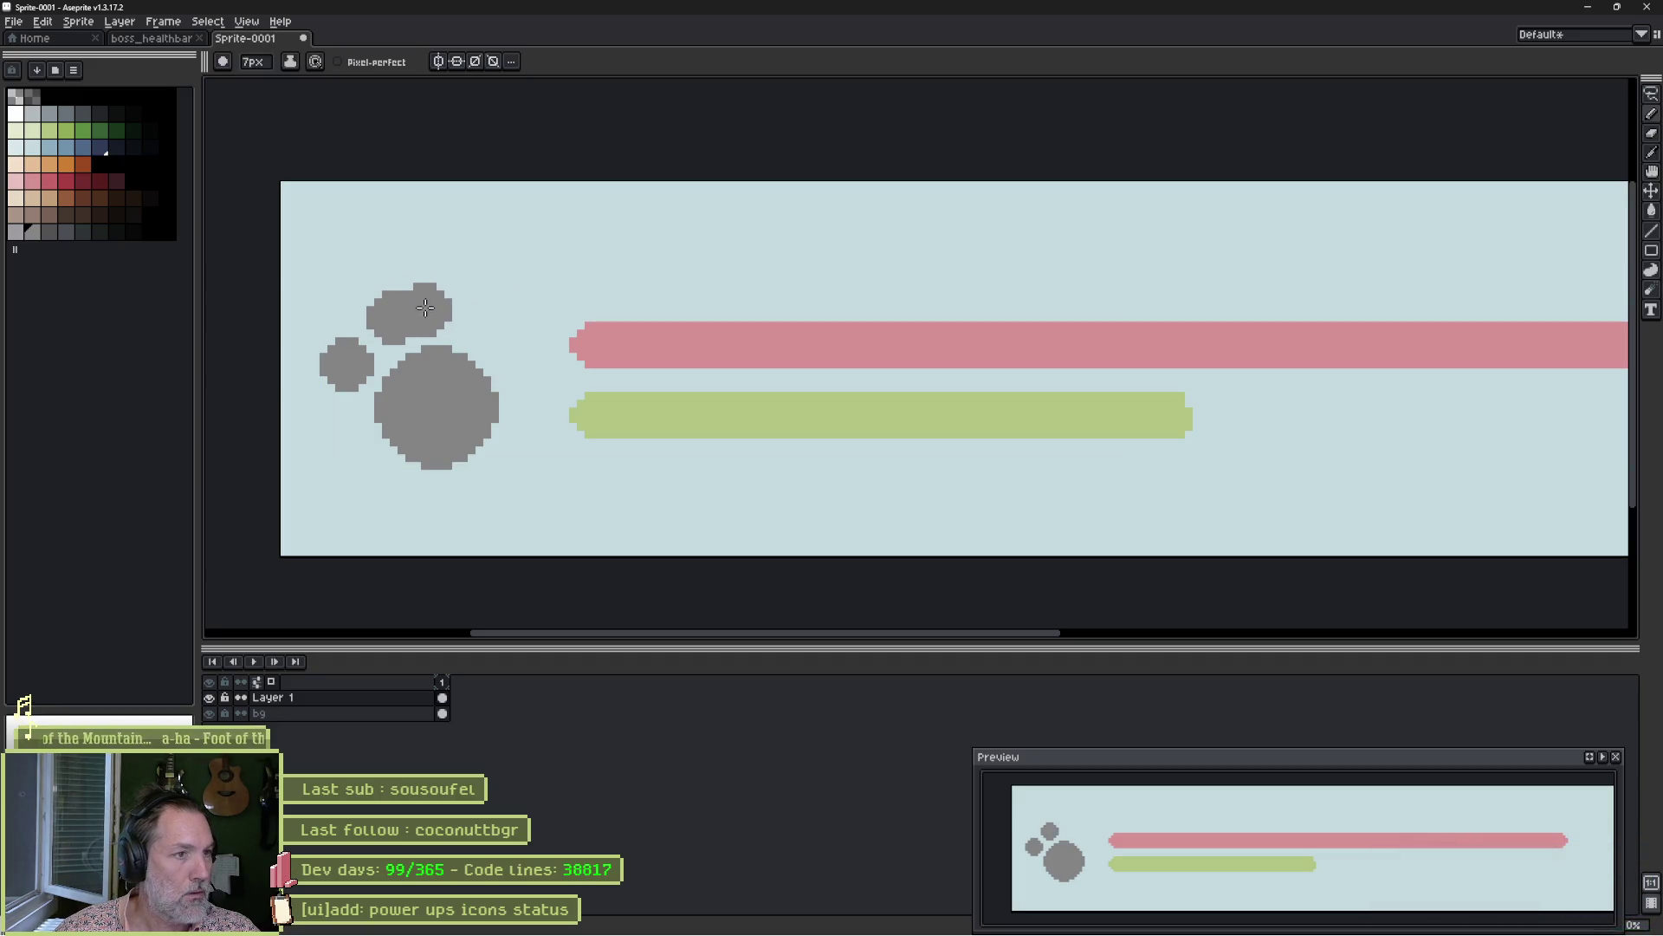
pyautogui.click(463, 309)
pyautogui.click(511, 349)
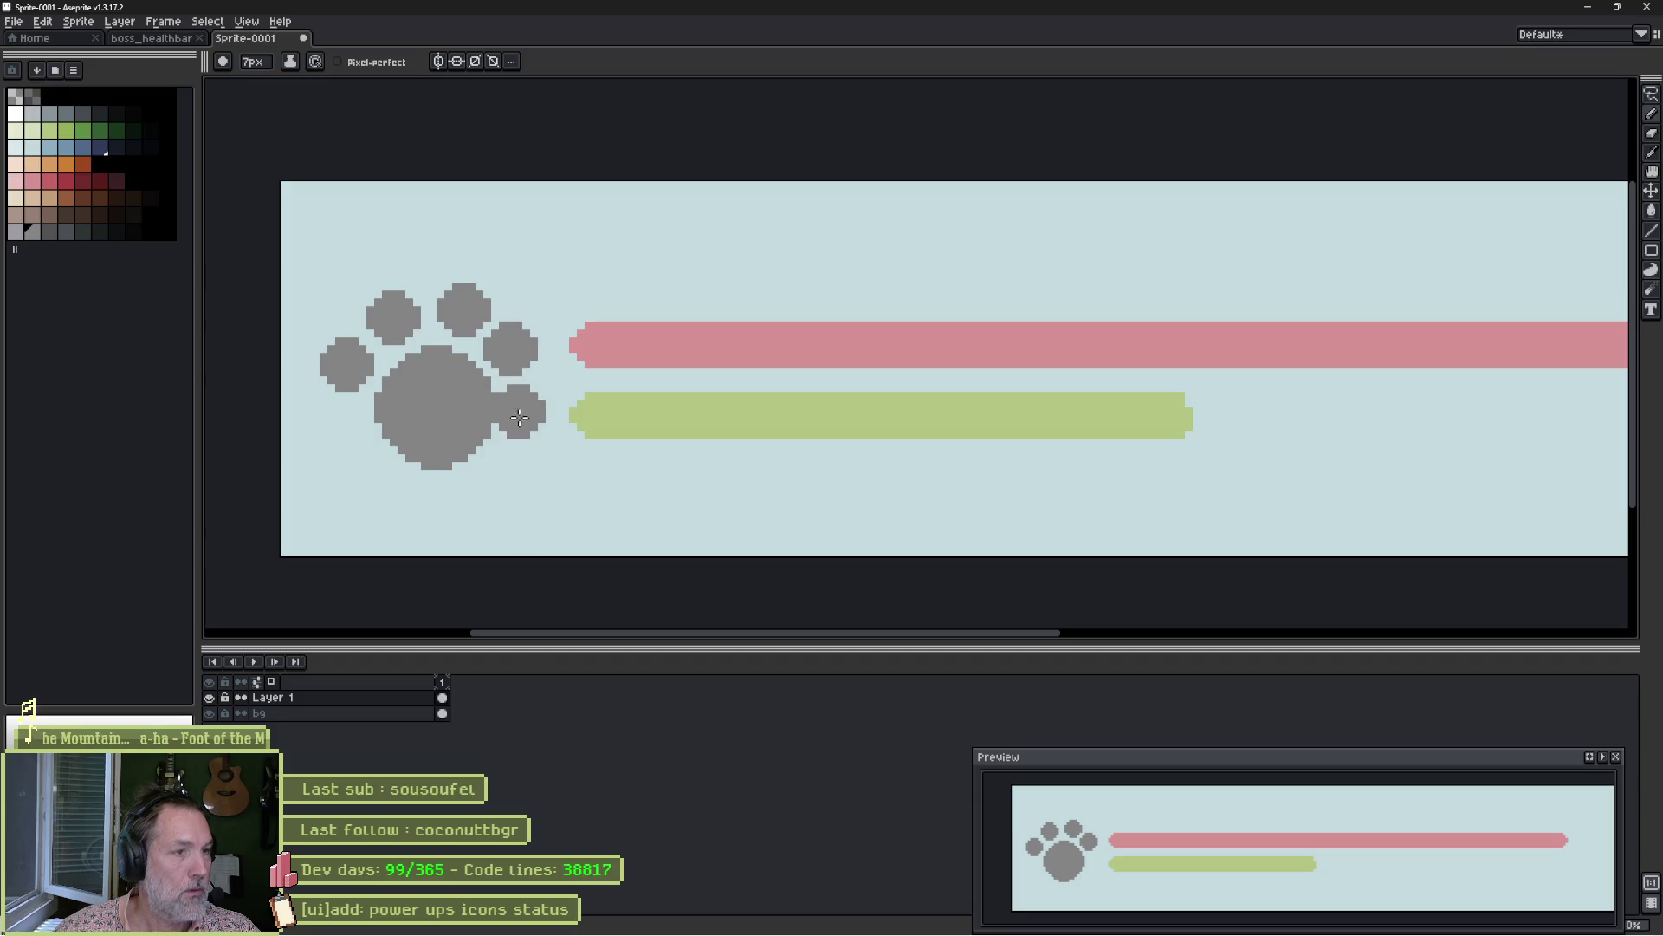
# Taper the main pad by stepping its upper edges and trimming its bottom rows with a 1px eraser.
pyautogui.scroll(2, 403, 397)
pyautogui.press('e')
pyautogui.moveTo(432, 303); pyautogui.dragTo(345, 386)
pyautogui.moveTo(567, 301)
pyautogui.mouseDown()
pyautogui.moveTo(640, 371)
pyautogui.moveTo(612, 327)
pyautogui.mouseUp()
pyautogui.moveTo(590, 550)
pyautogui.mouseDown()
pyautogui.moveTo(550, 574)
pyautogui.moveTo(568, 558)
pyautogui.mouseUp()
pyautogui.scroll(-1, 510, 475)
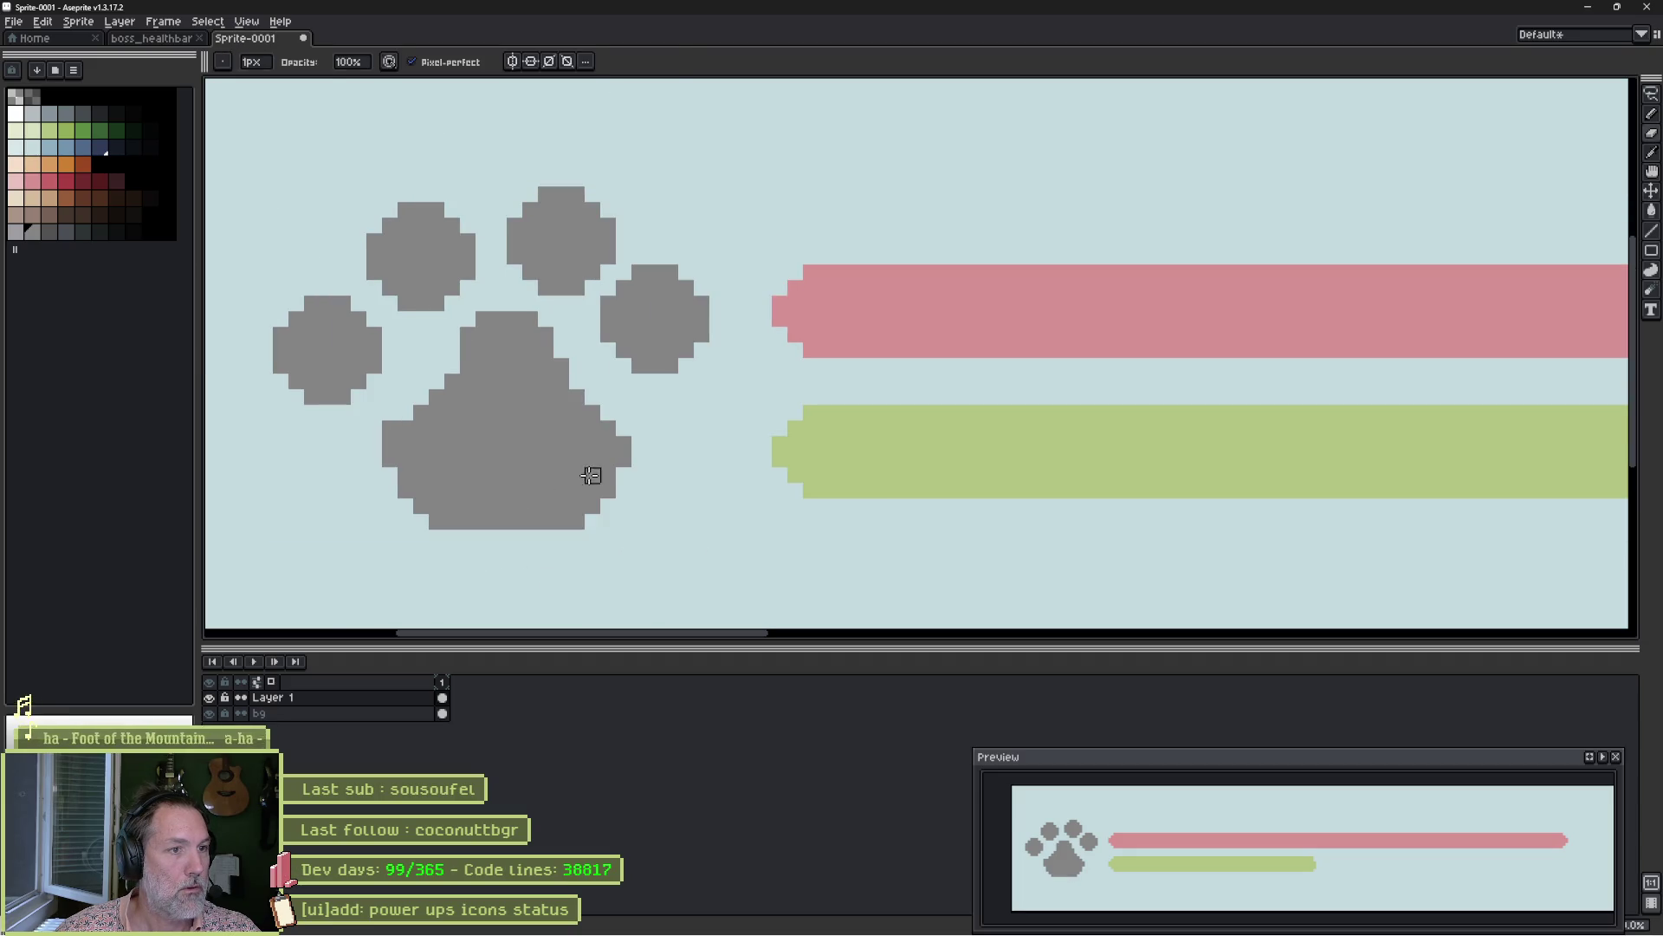
pyautogui.scroll(-3, 591, 475)
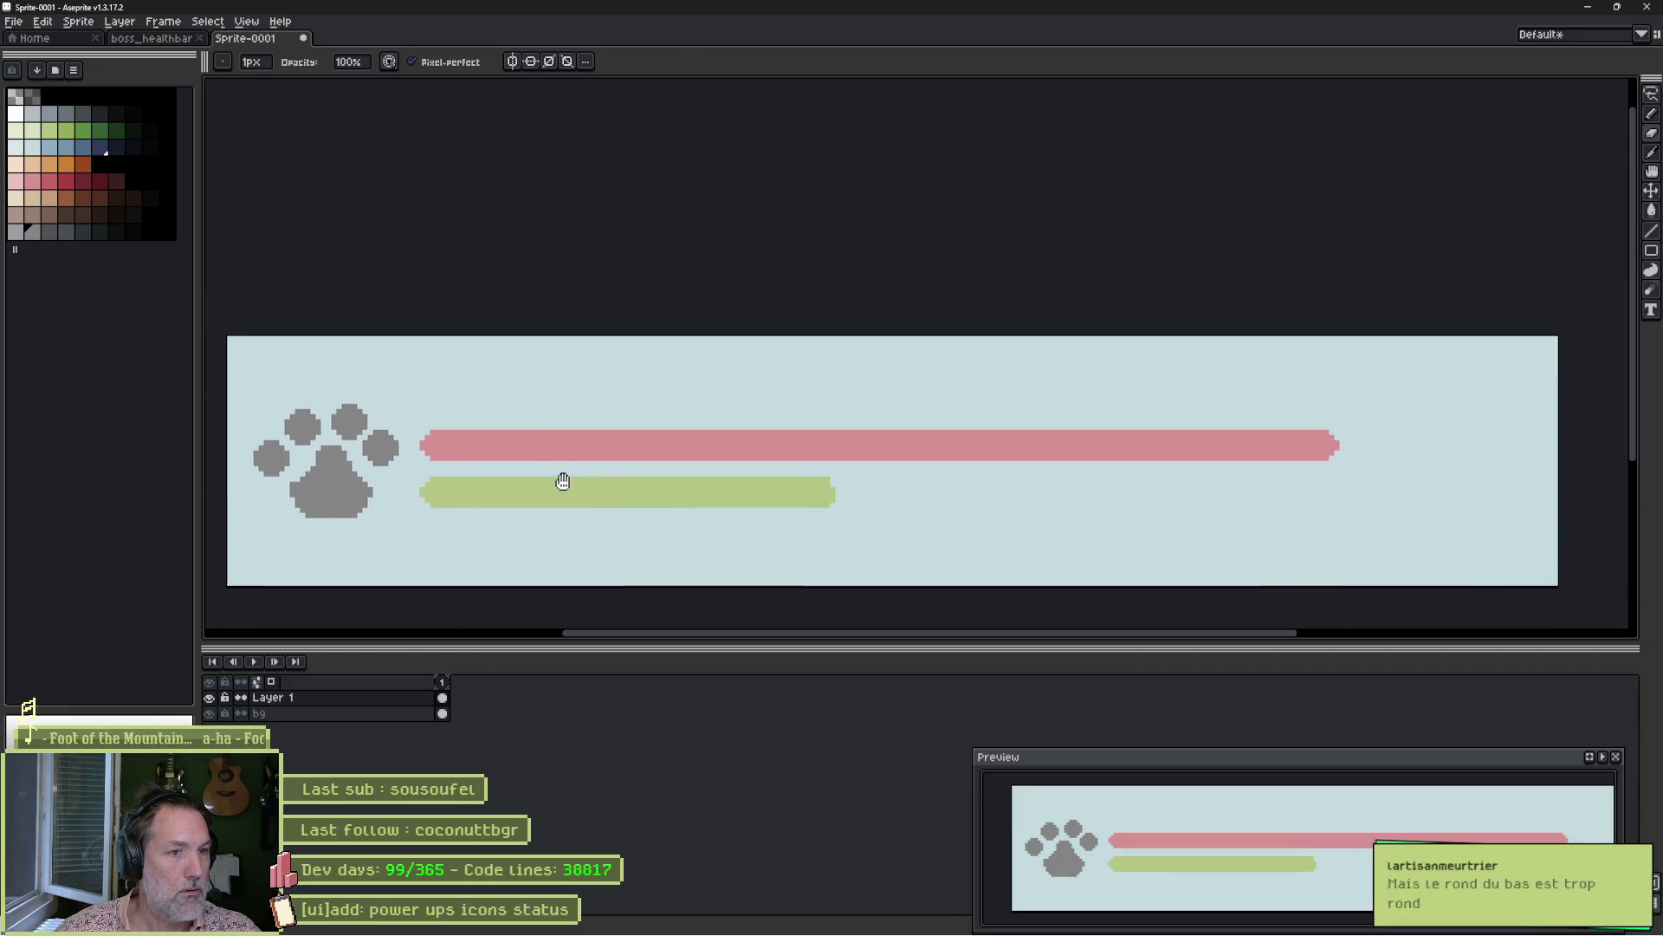
pyautogui.moveTo(572, 476); pyautogui.dragTo(674, 479)
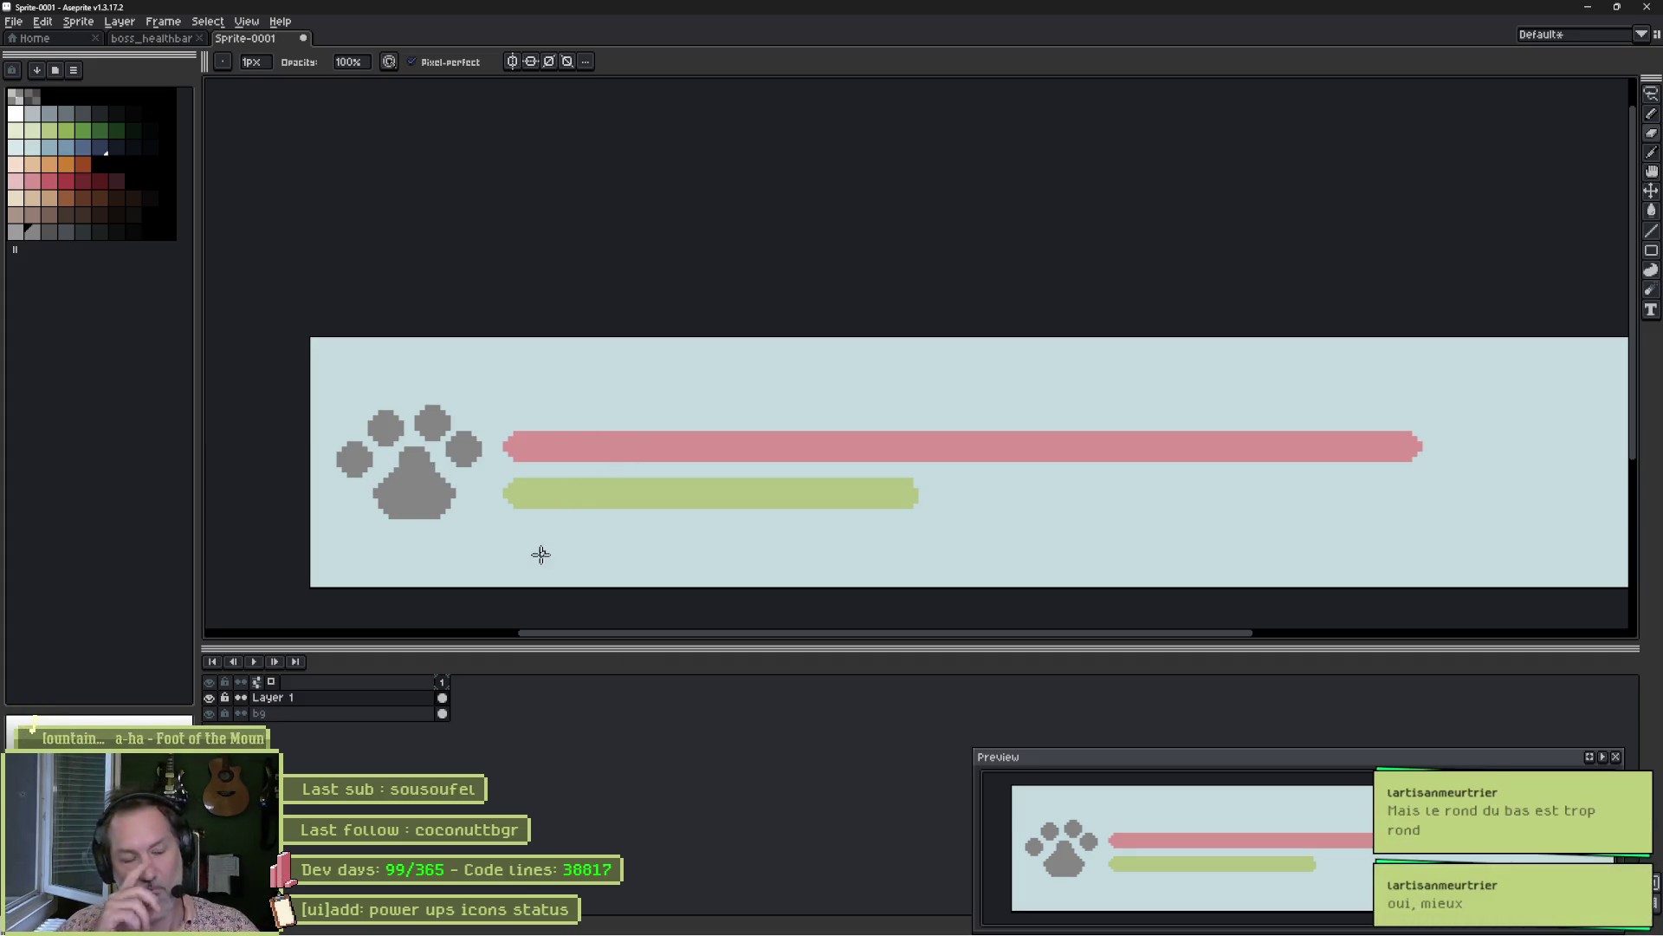
# Magic-wand the left and right side toes and lower them by one pixel.
pyautogui.press('w')
pyautogui.click(355, 459)
pyautogui.keyDown('shift'); pyautogui.click(466, 449); pyautogui.keyUp('shift')
pyautogui.press('Down')
pyautogui.hotkey('ctrl', 'd')
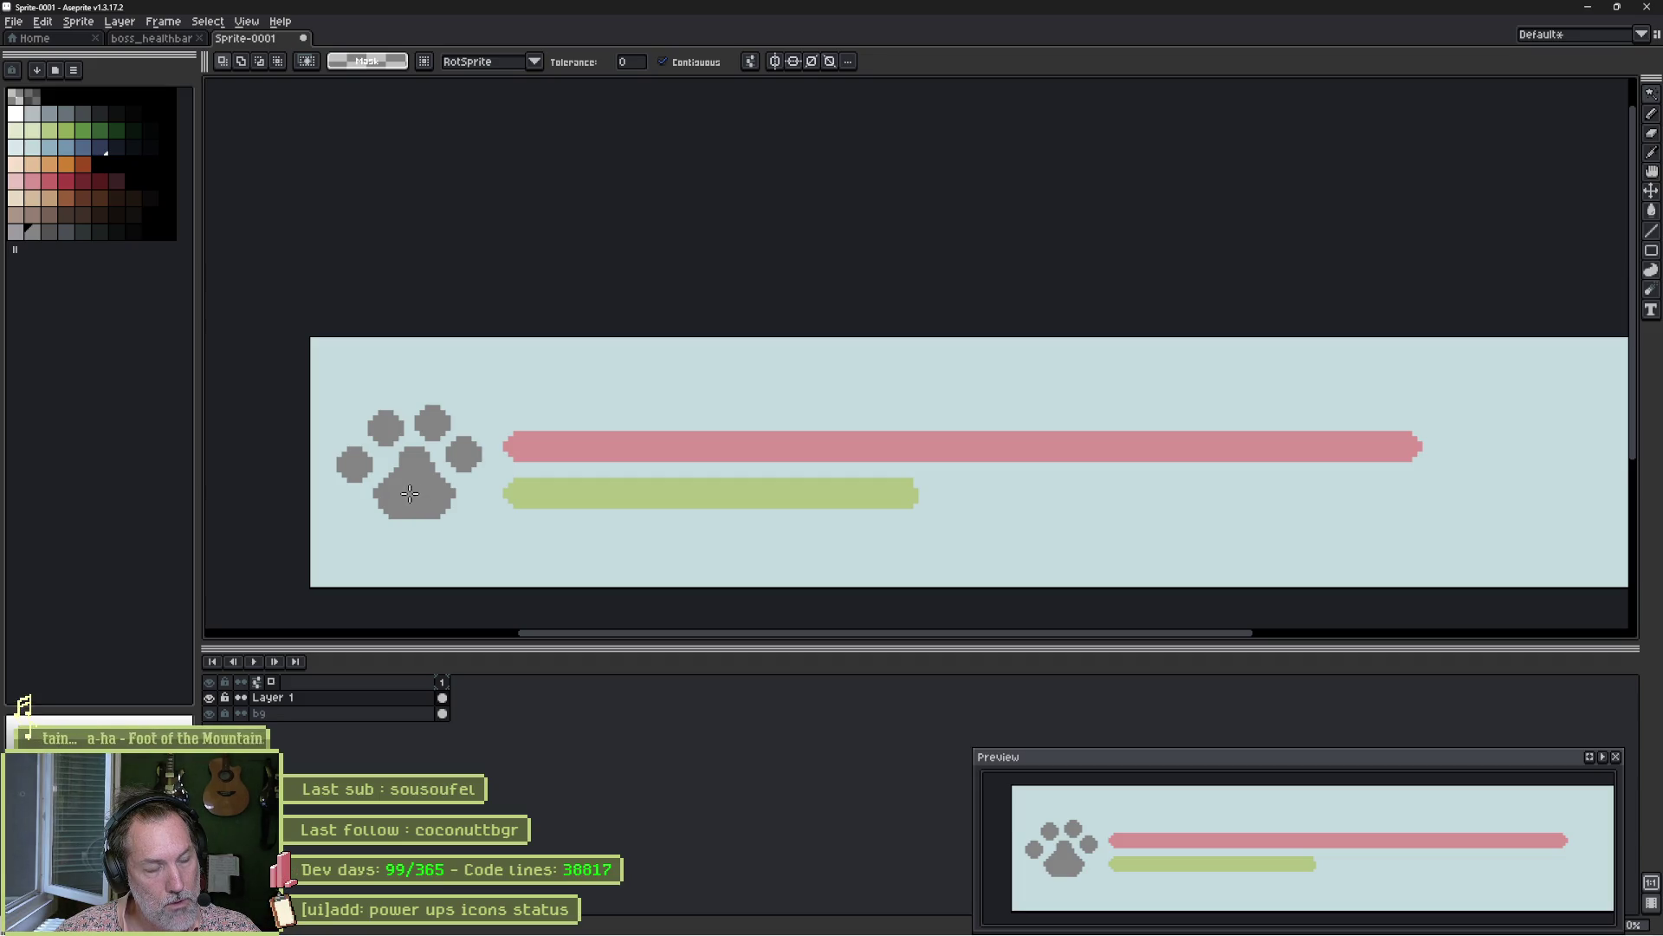
pyautogui.scroll(1, 464, 429)
pyautogui.scroll(-1, 476, 441)
pyautogui.scroll(2, 474, 440)
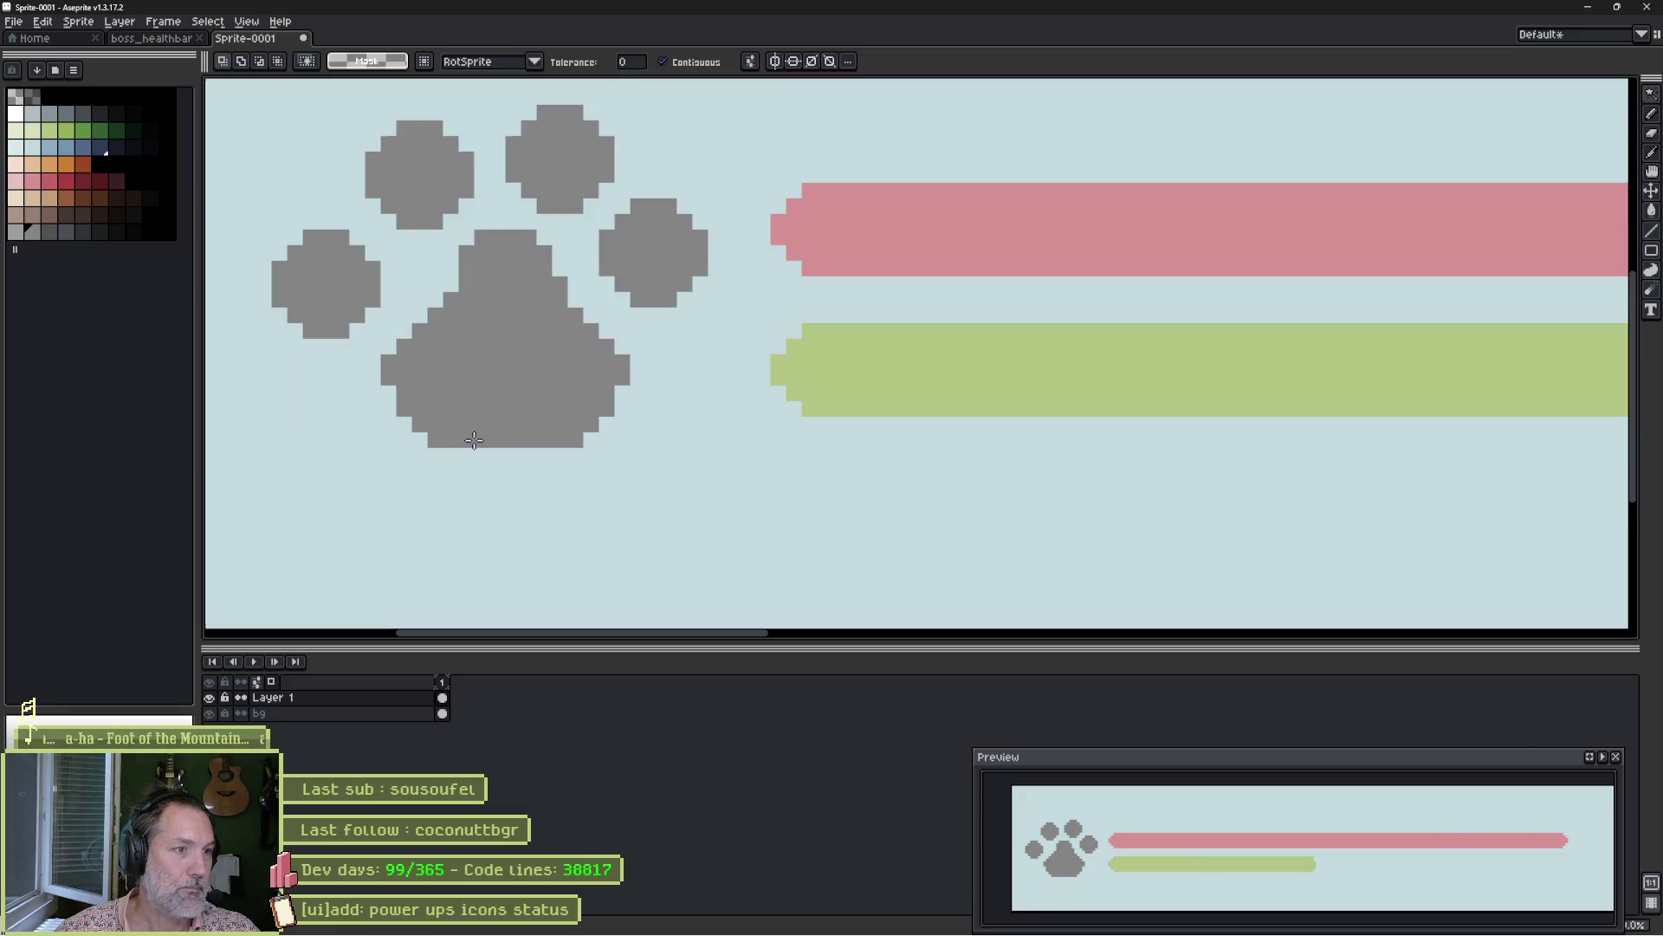
pyautogui.scroll(-2, 485, 372)
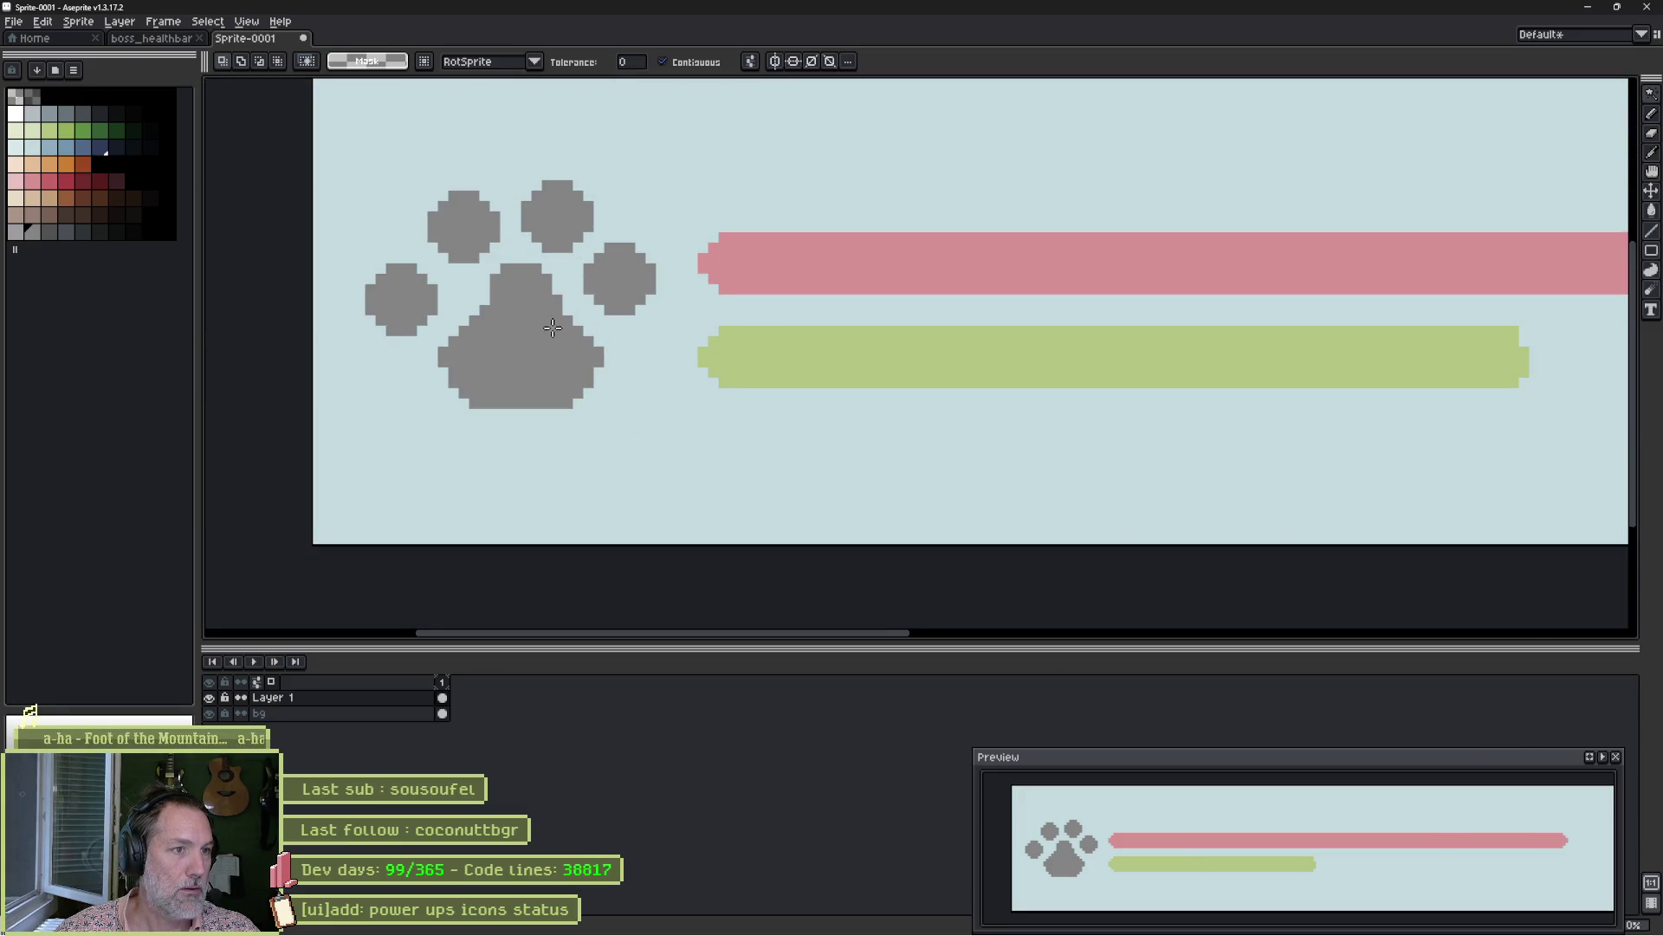
pyautogui.scroll(1, 554, 326)
pyautogui.moveTo(482, 417); pyautogui.dragTo(484, 422)
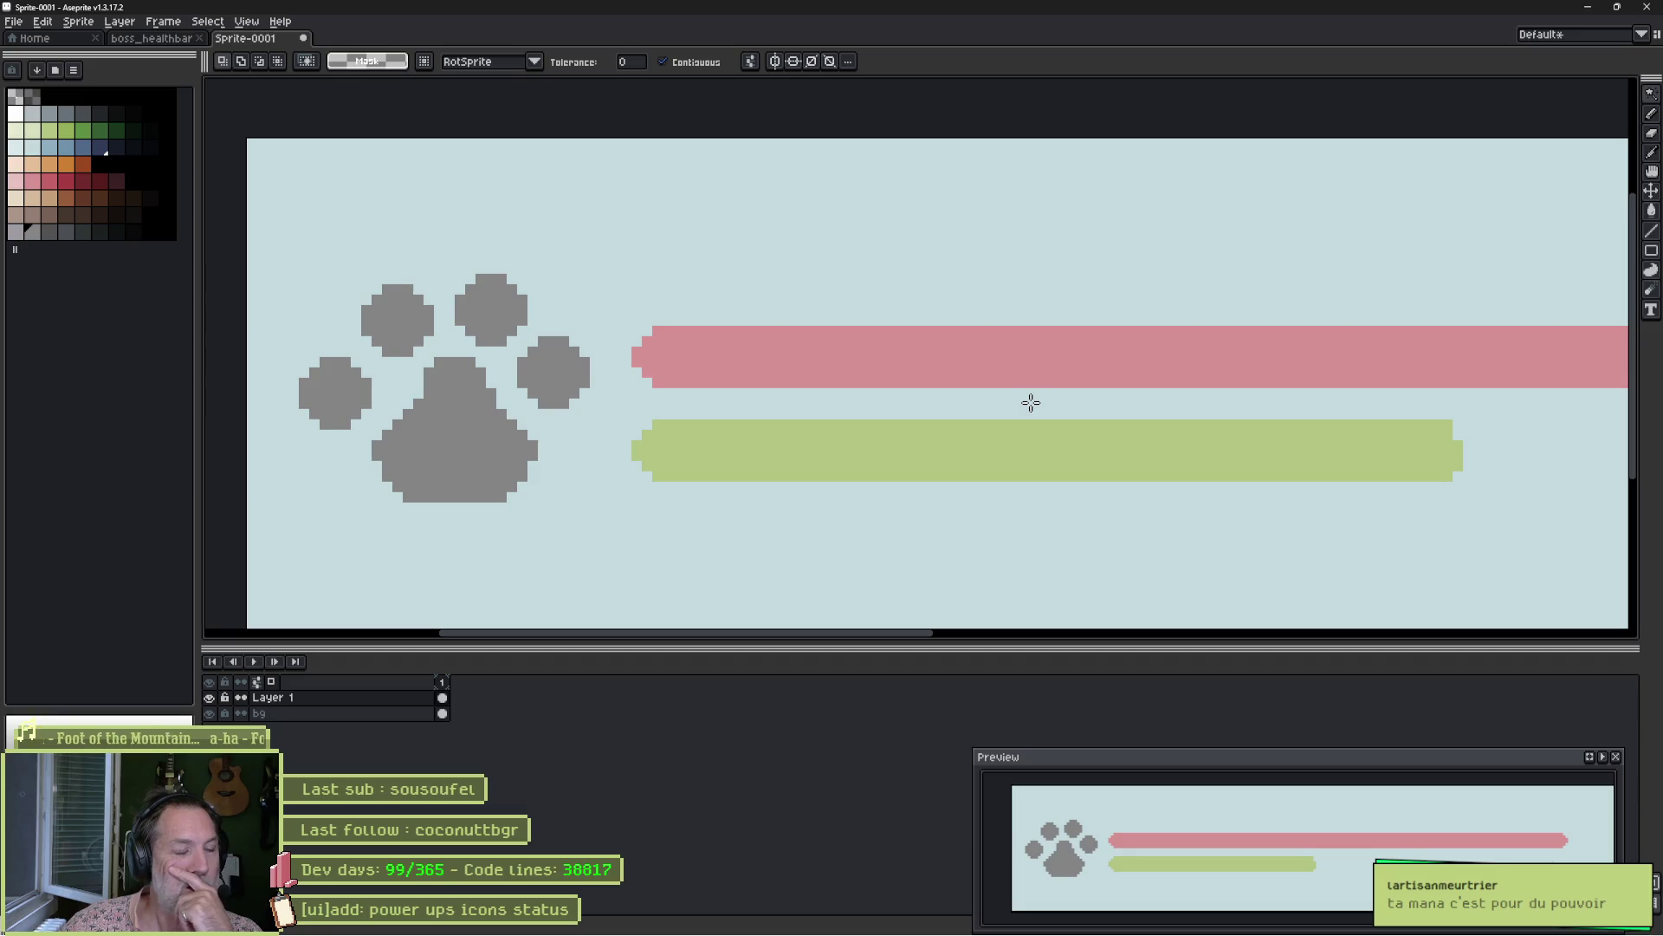
# Pick the health bar's pink and magic-wand select the paw's main pad.
pyautogui.press('b')
pyautogui.click(896, 323)
pyautogui.keyDown('alt'); pyautogui.click(821, 356); pyautogui.keyUp('alt')
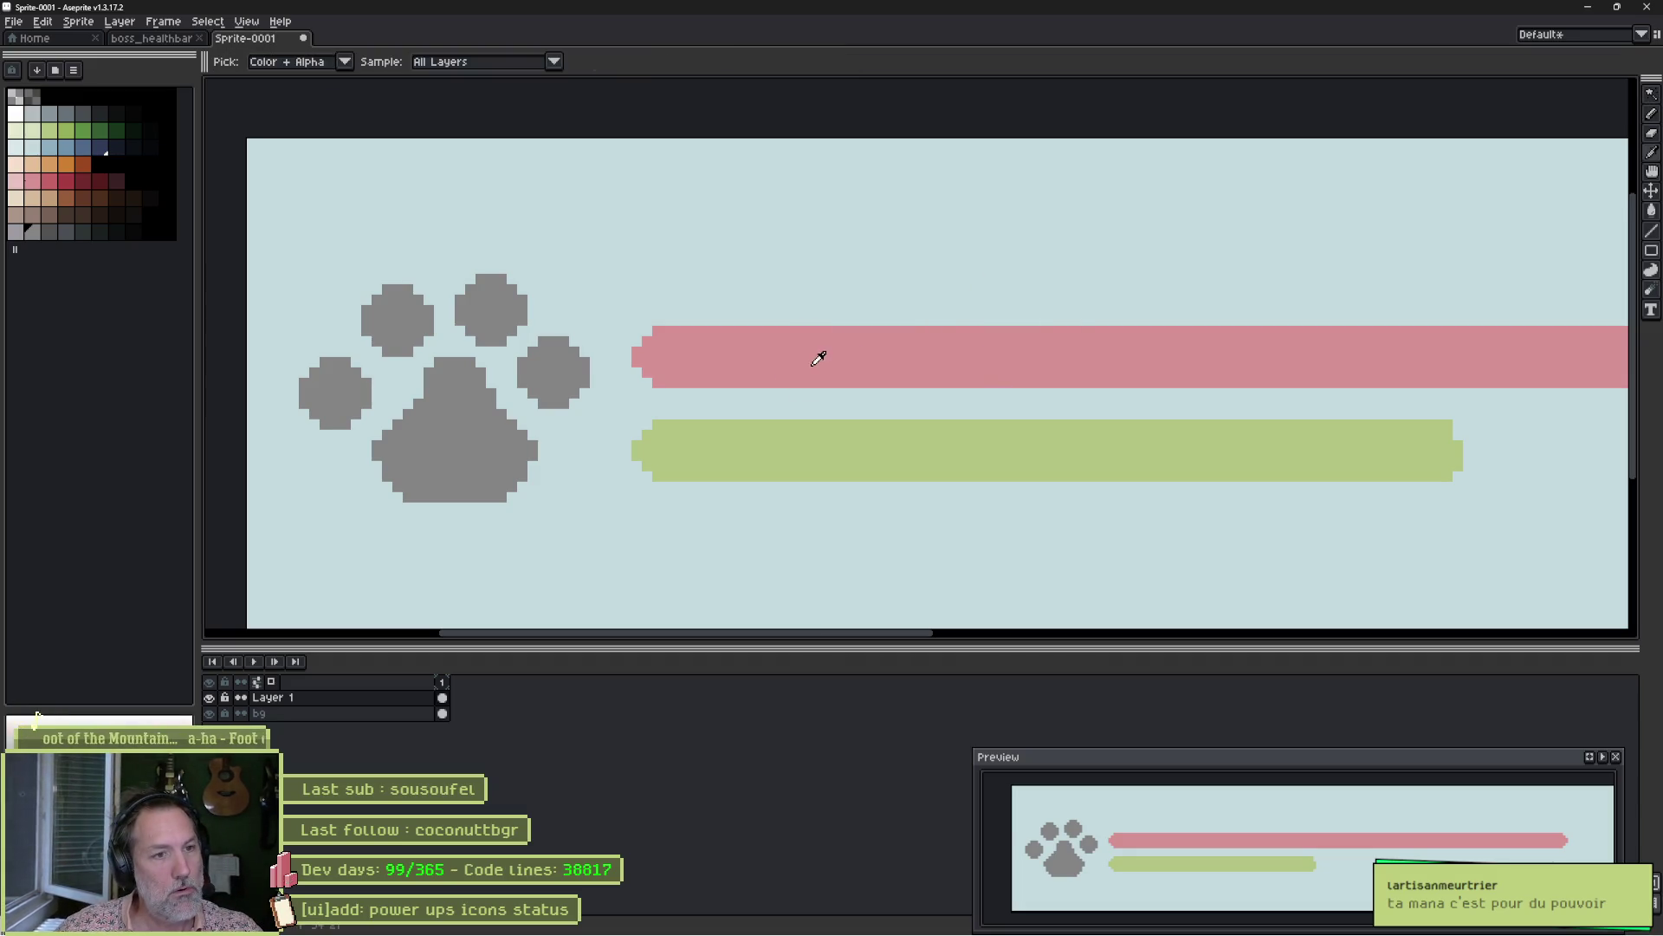
pyautogui.press('w')
pyautogui.click(469, 440)
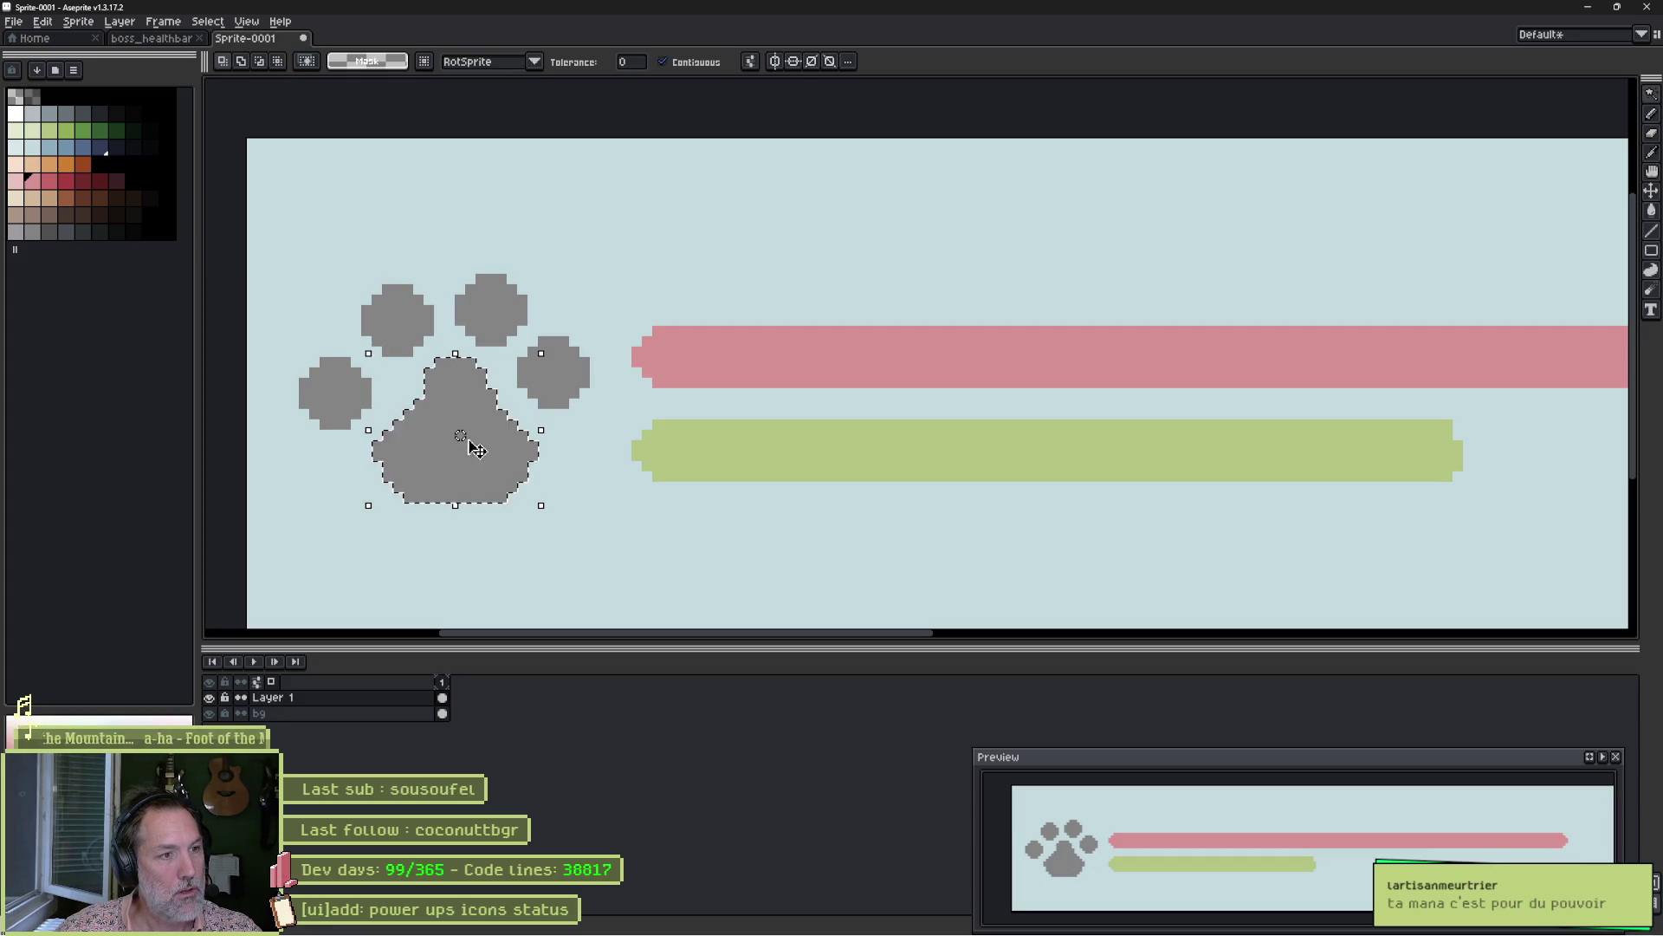
# Contract the main pad selection by 1px using the square shape.
pyautogui.click(52, 22)
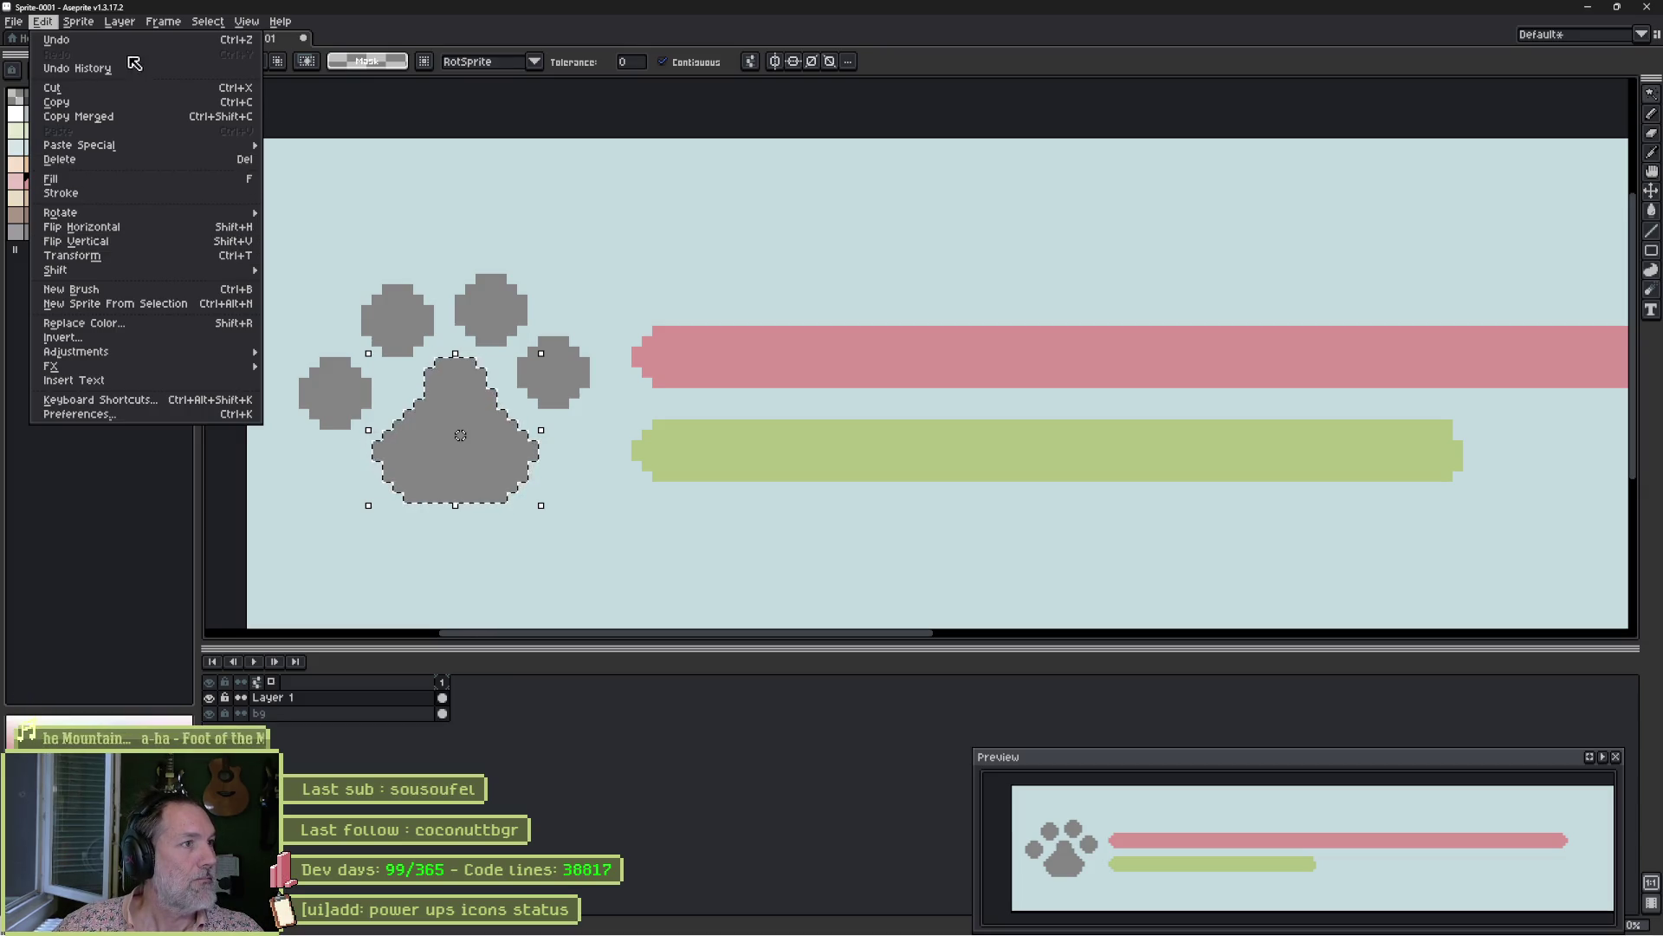
pyautogui.moveTo(179, 21)
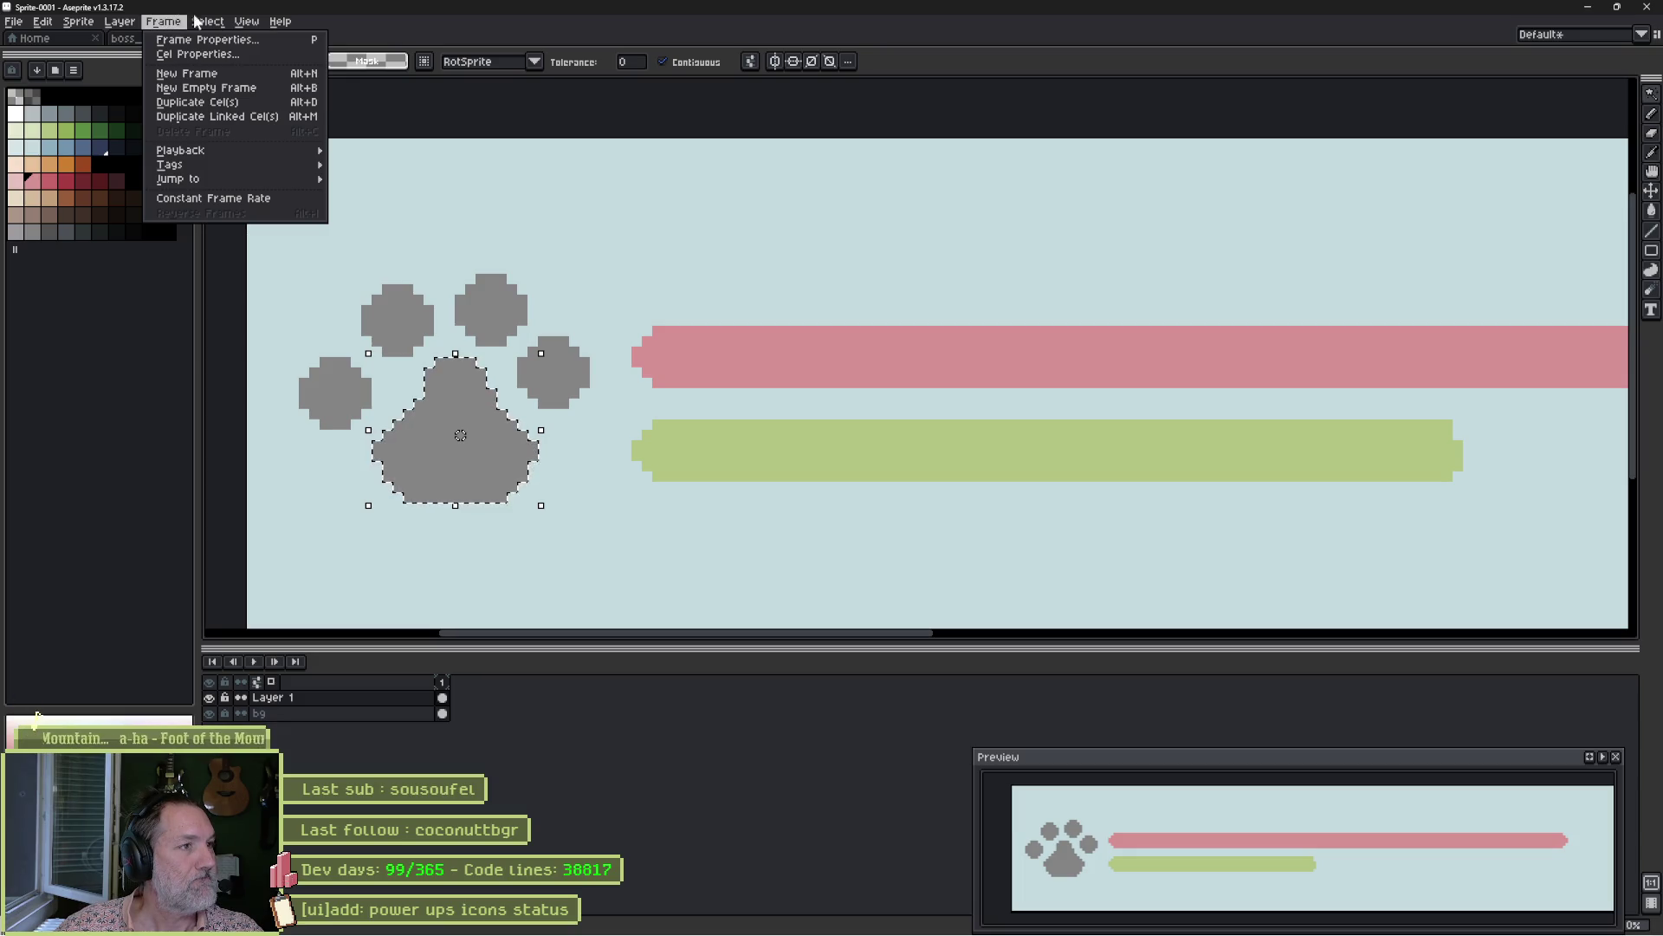
pyautogui.moveTo(260, 116)
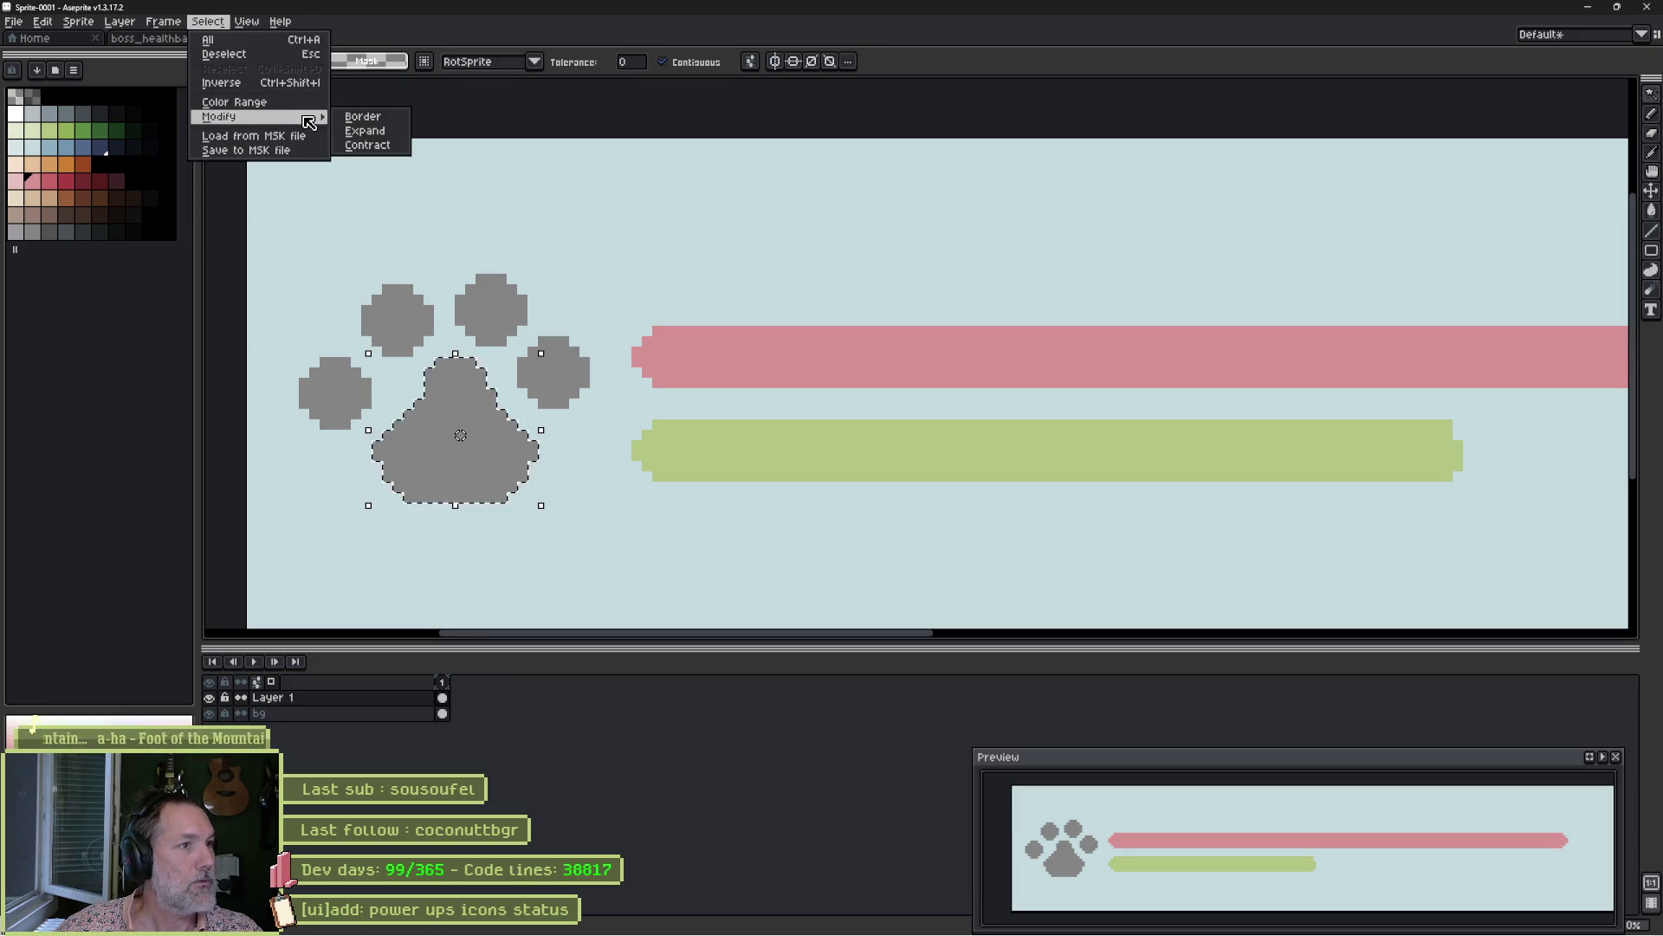
pyautogui.click(381, 146)
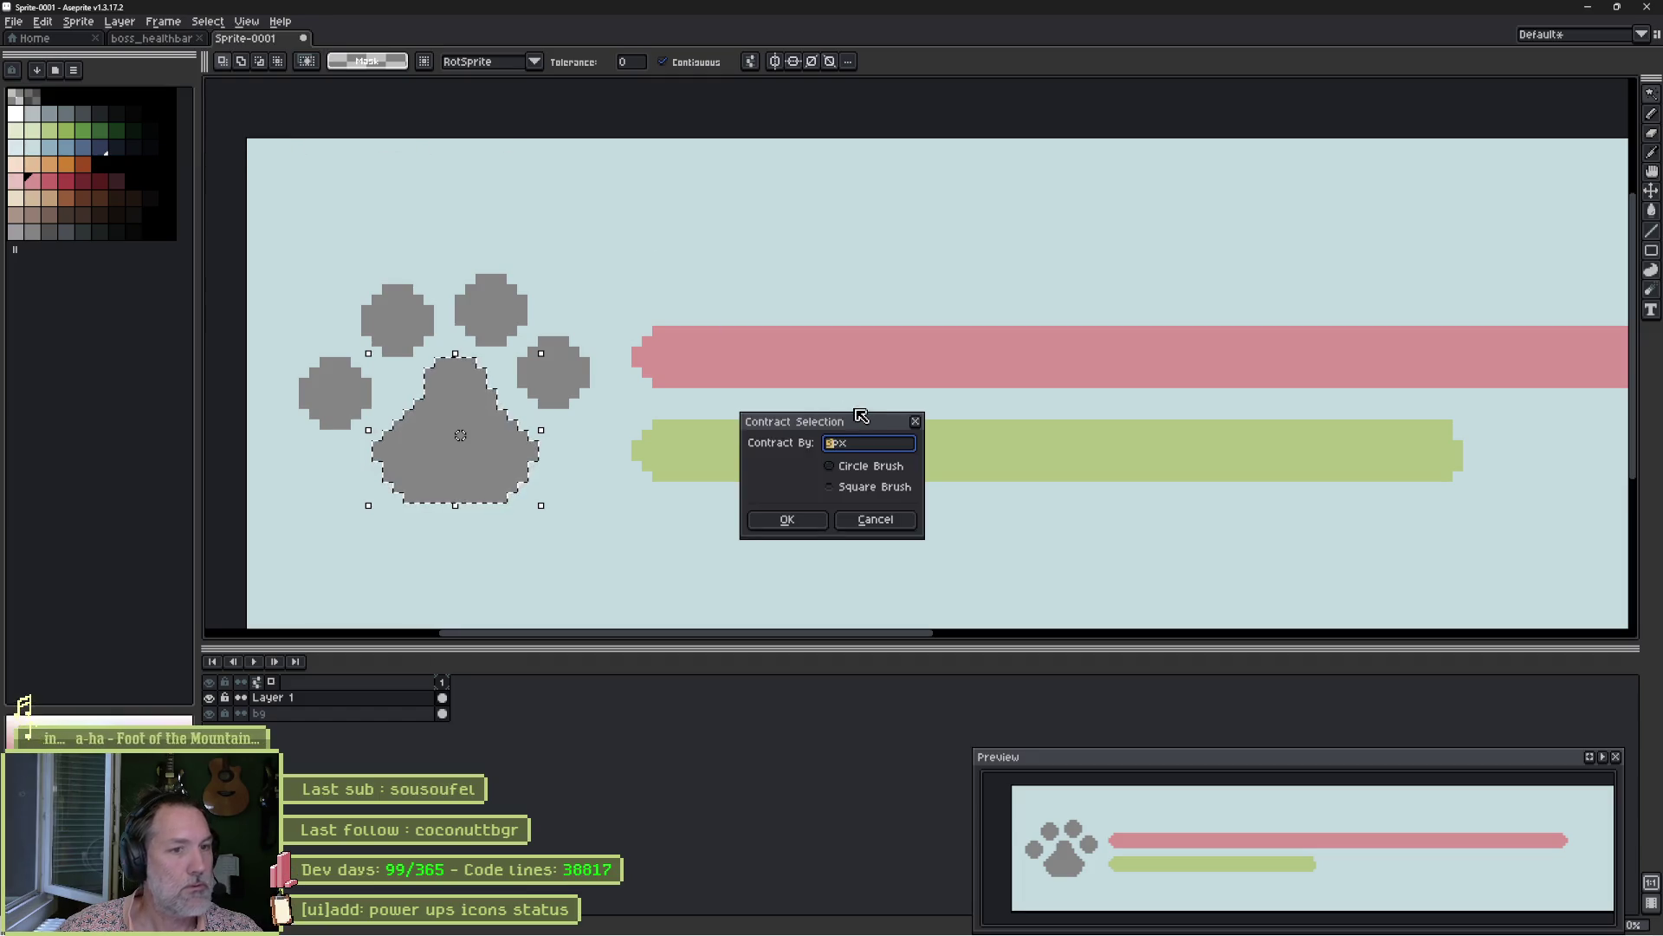
pyautogui.click(862, 490)
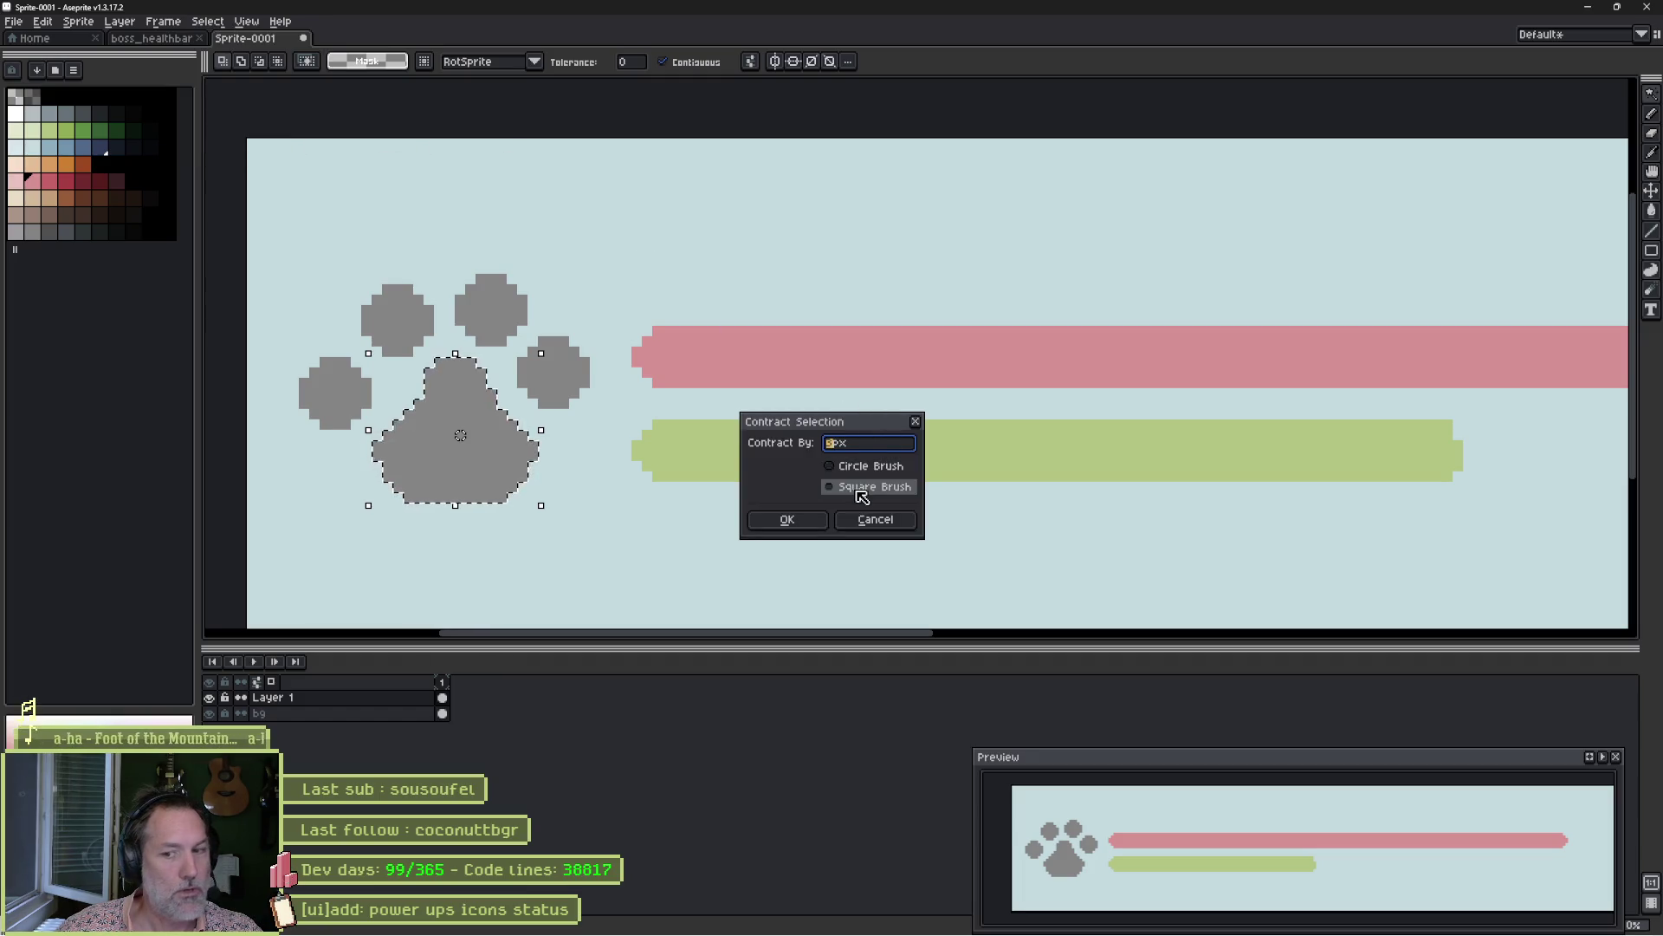
pyautogui.write('1')
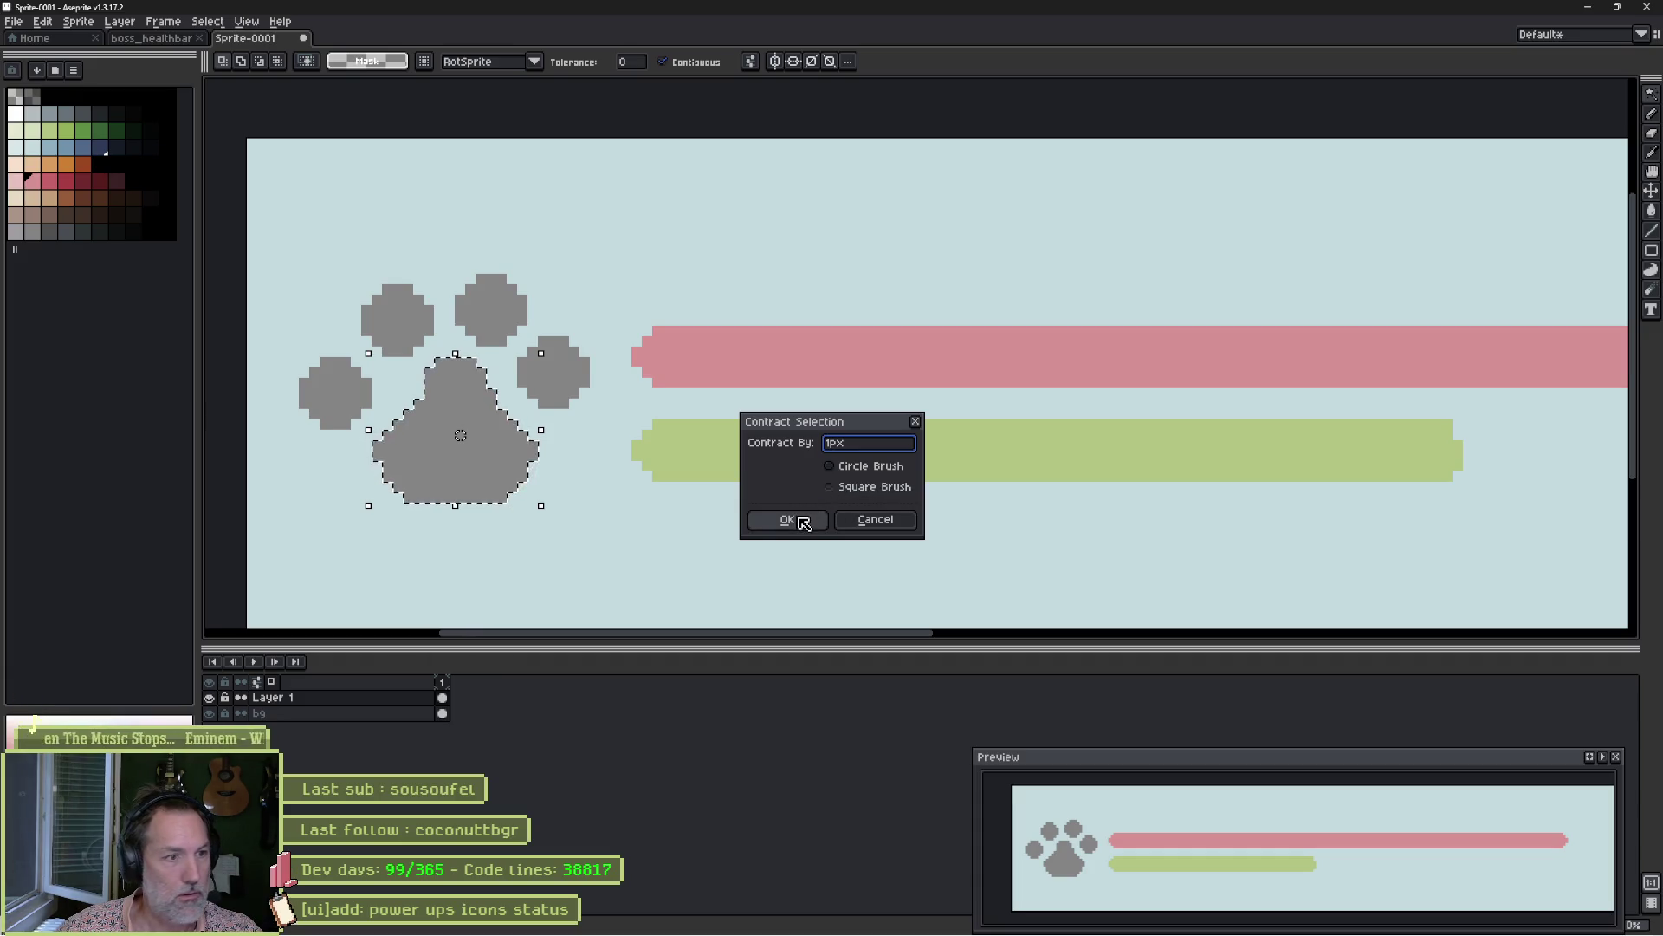
pyautogui.click(801, 521)
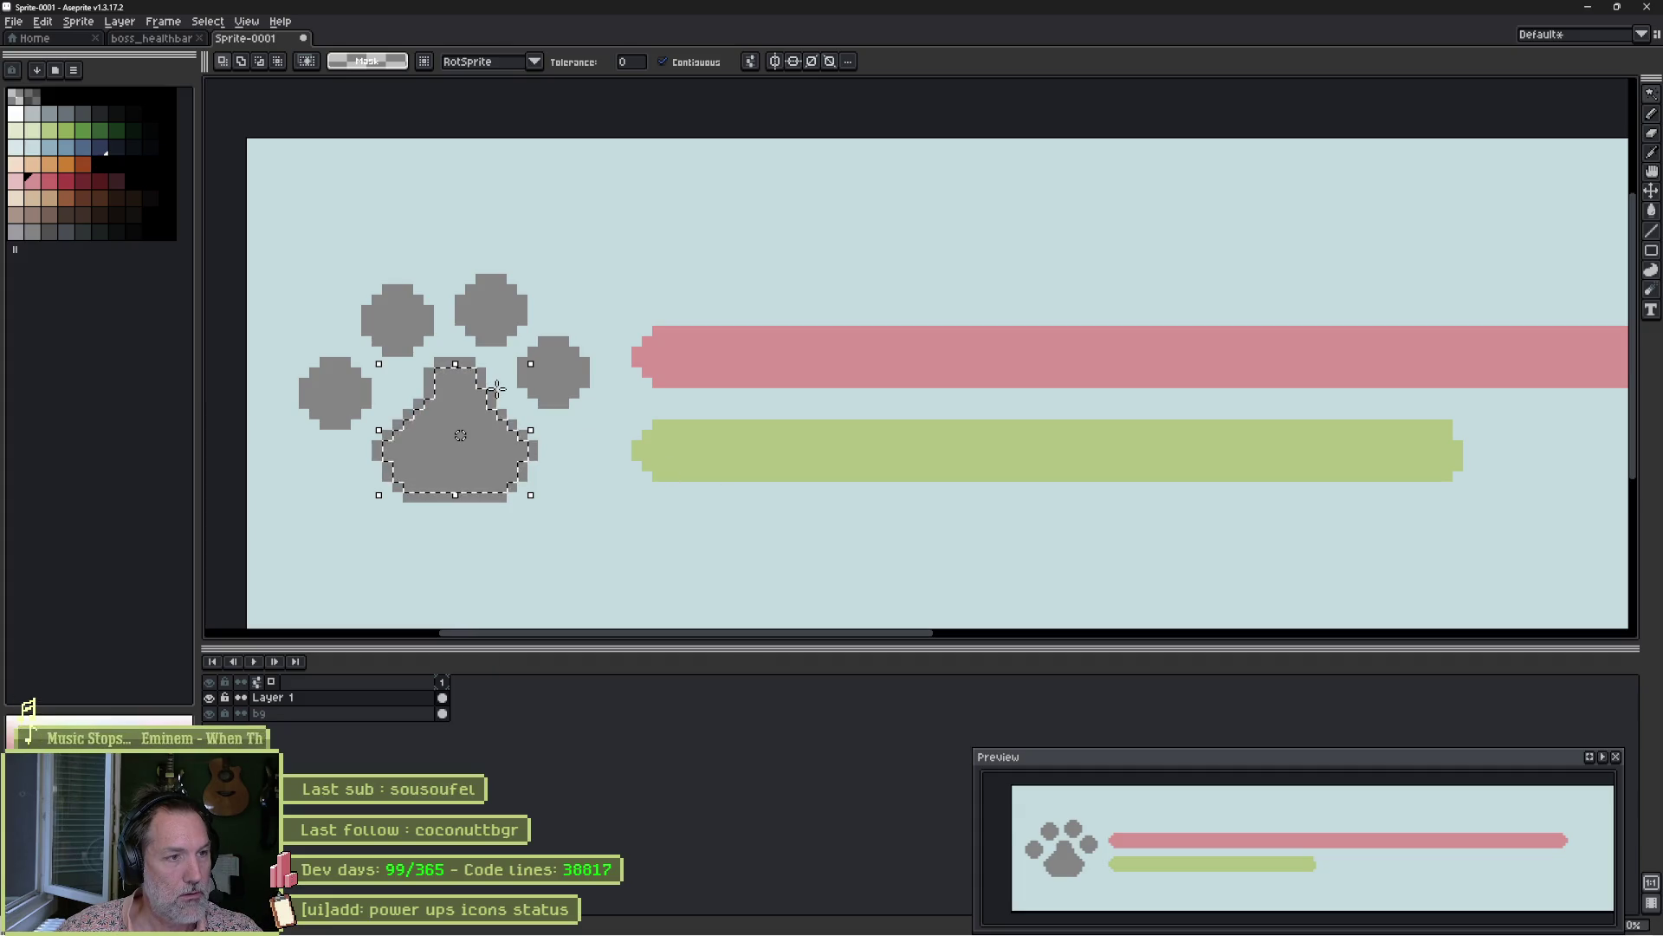
pyautogui.press('b')
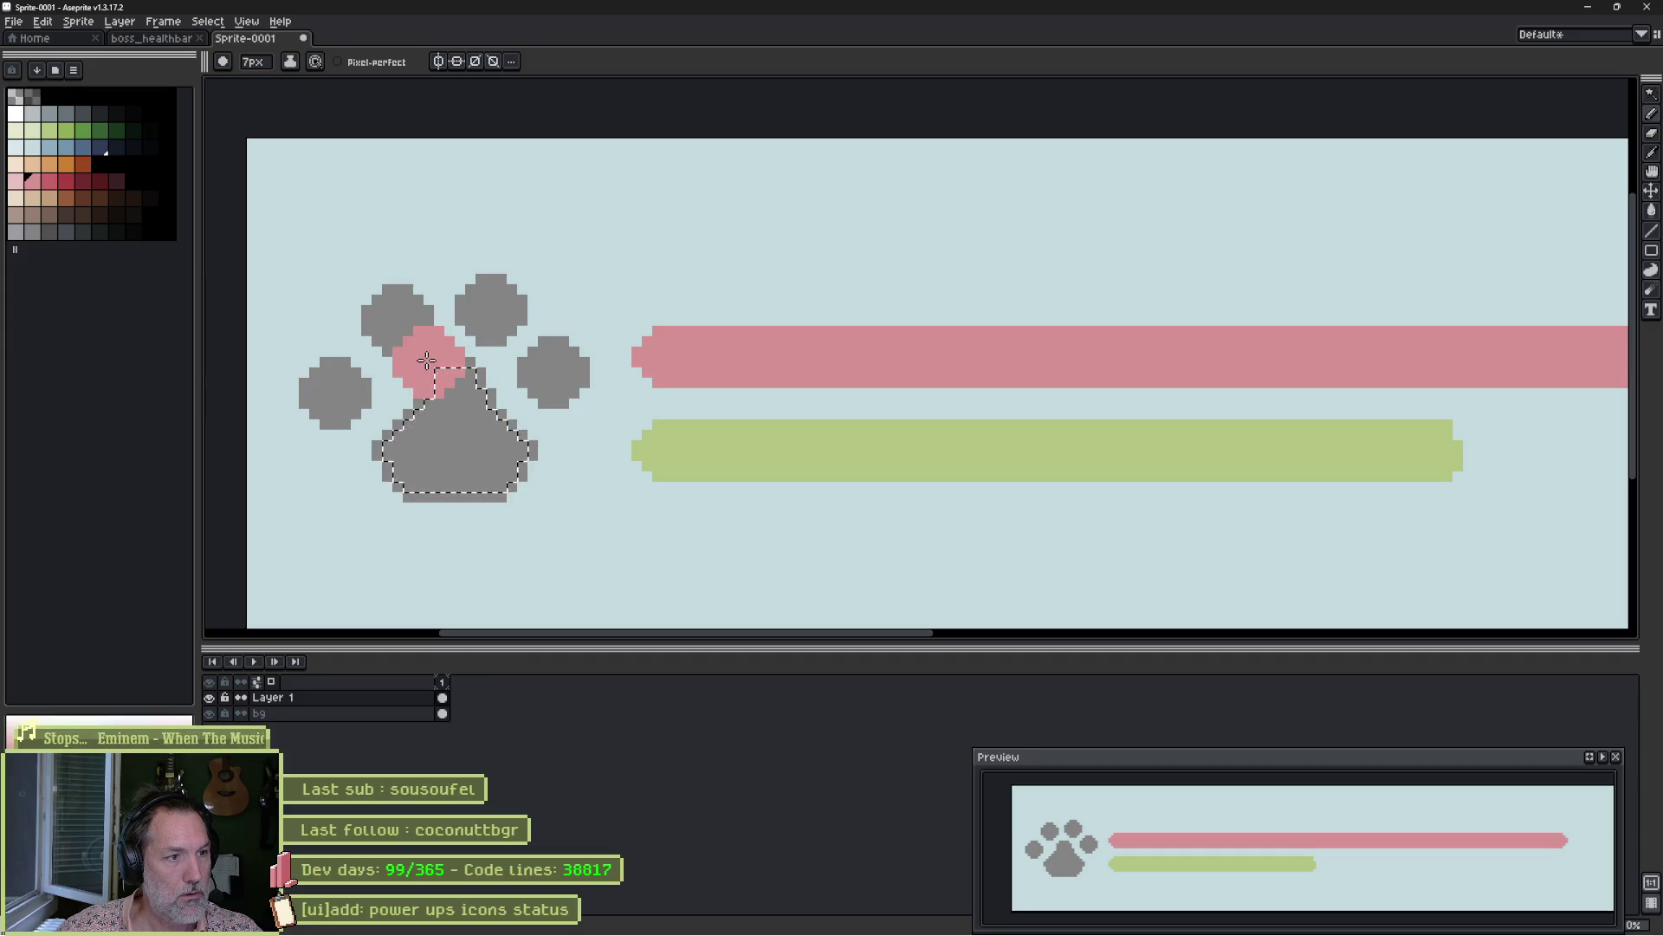
# Paint the selected main pad pink, then its left part with the bar's green.
pyautogui.moveTo(427, 360); pyautogui.dragTo(455, 442)
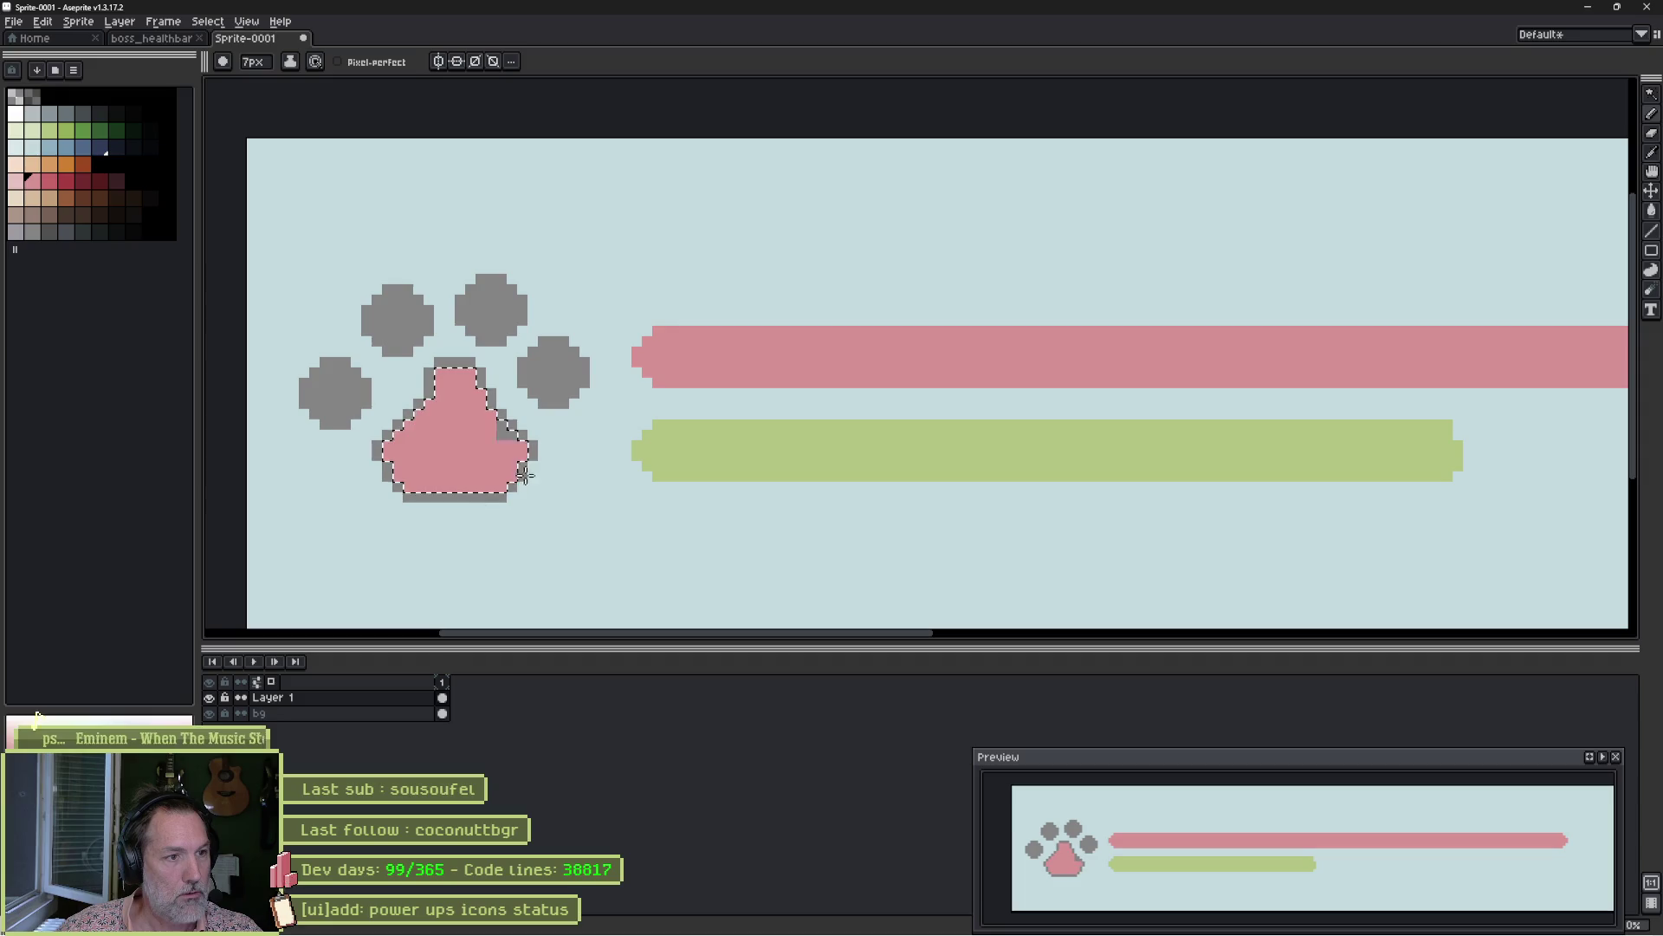
pyautogui.keyDown('alt'); pyautogui.click(731, 444); pyautogui.keyUp('alt')
pyautogui.moveTo(488, 426)
pyautogui.mouseDown()
pyautogui.moveTo(502, 456)
pyautogui.moveTo(407, 468)
pyautogui.mouseUp()
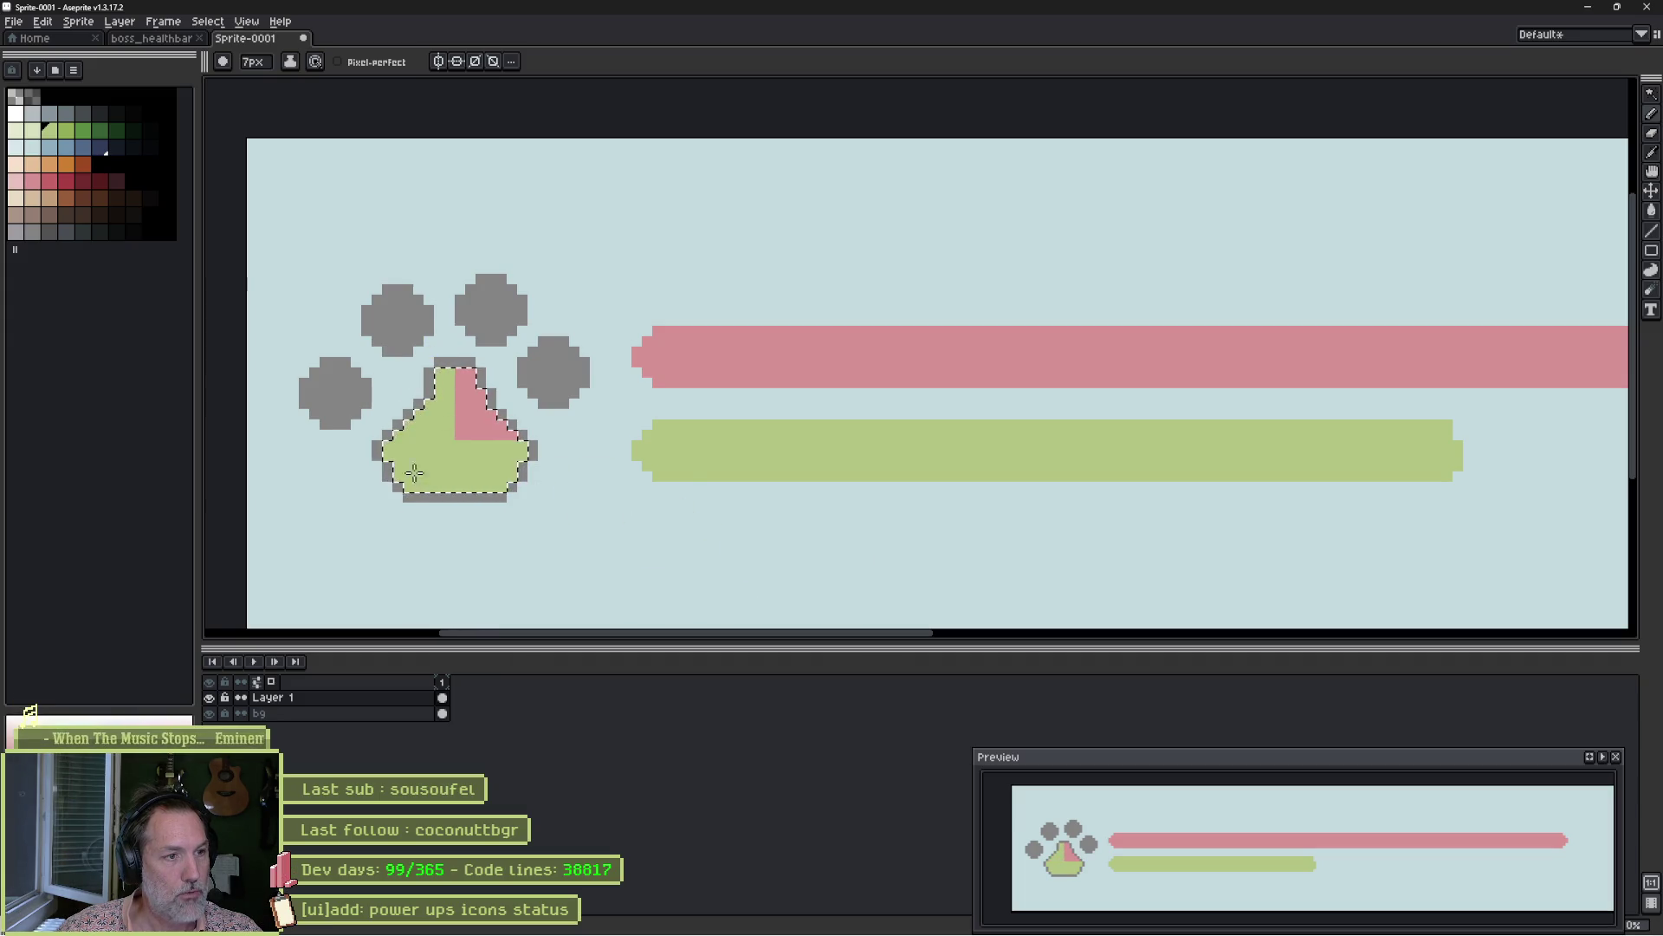
pyautogui.keyDown('alt'); pyautogui.click(650, 361); pyautogui.keyUp('alt')
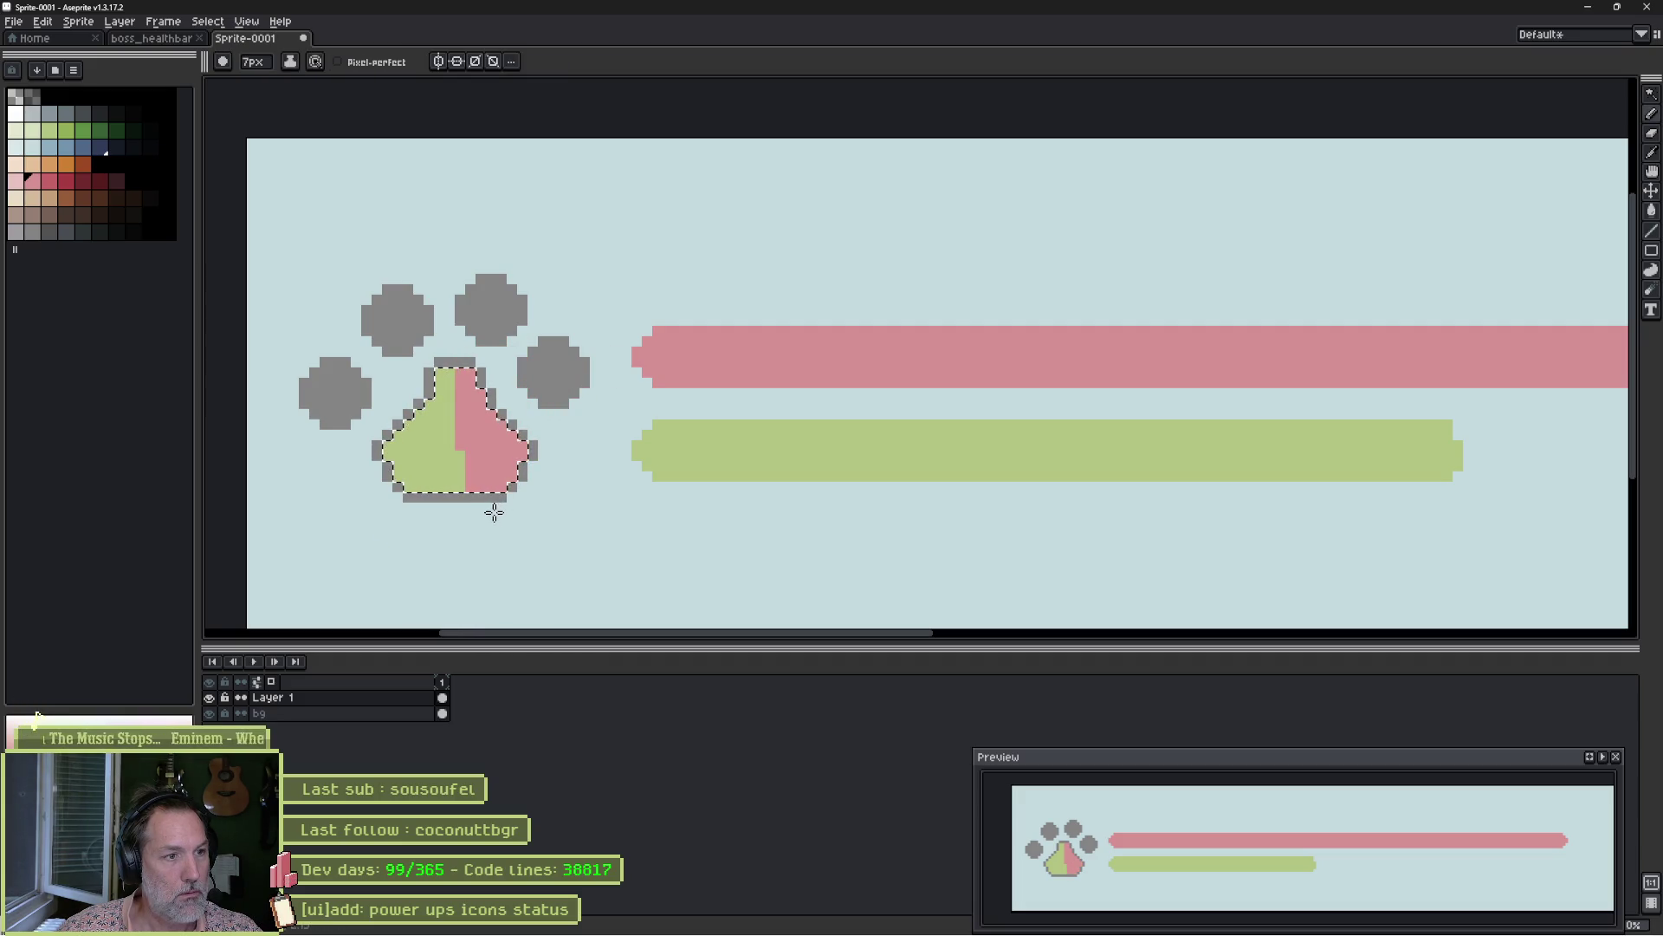
pyautogui.click(49, 114)
pyautogui.click(420, 446)
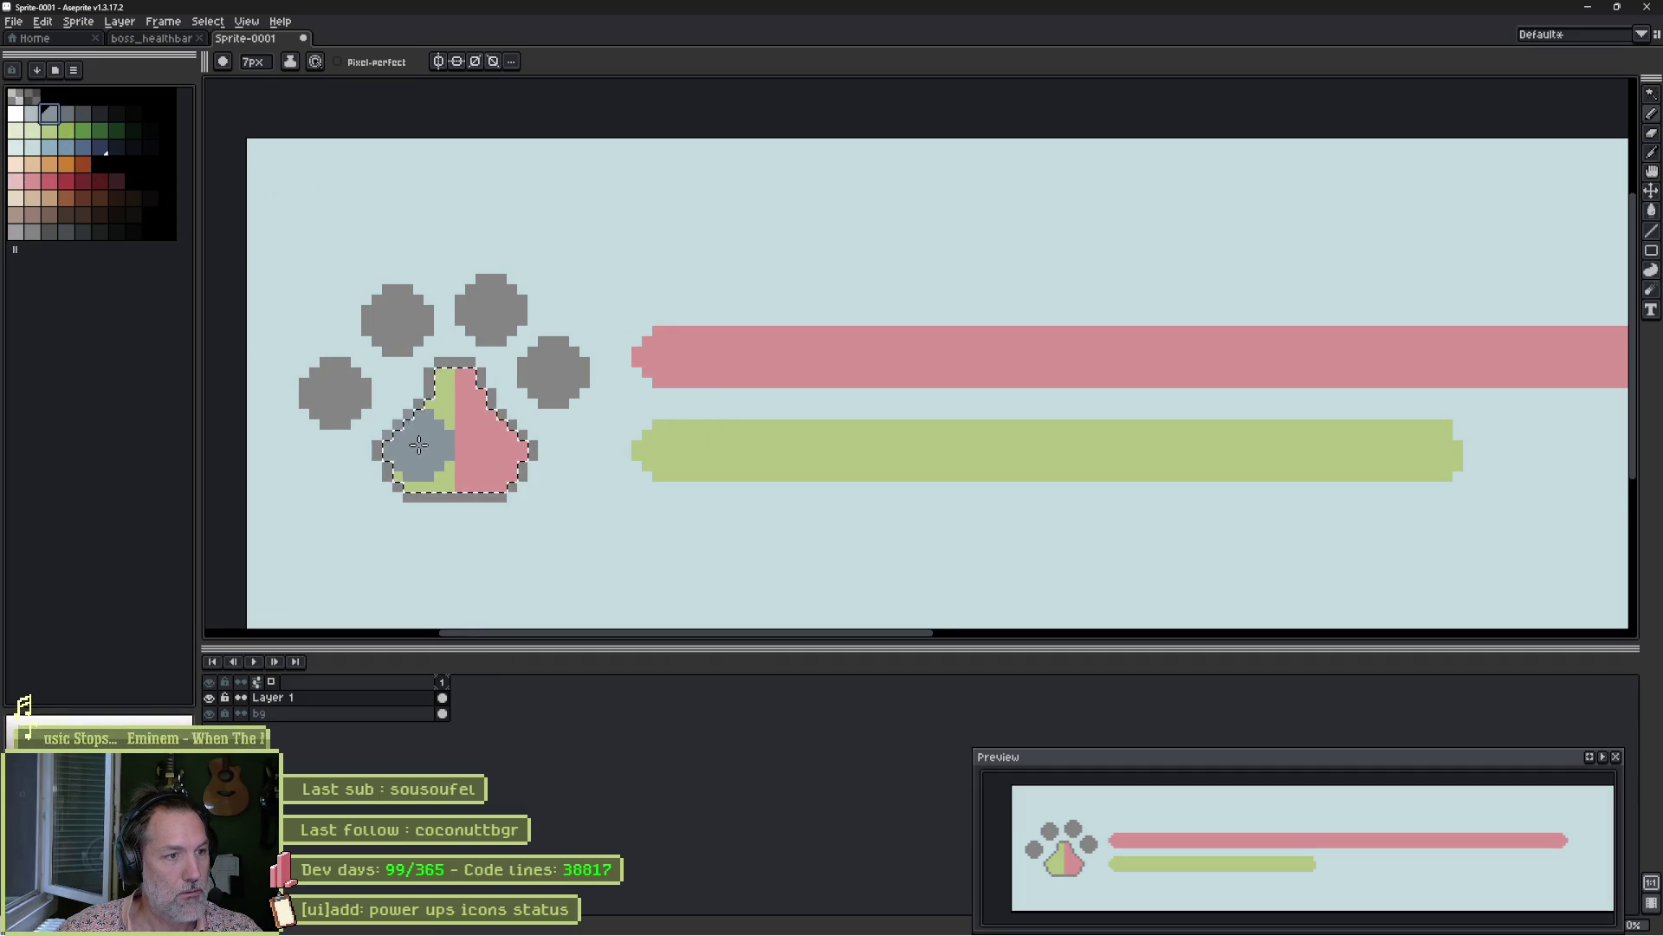
pyautogui.scroll(2, 418, 444)
pyautogui.hotkey('ctrl', 'z')
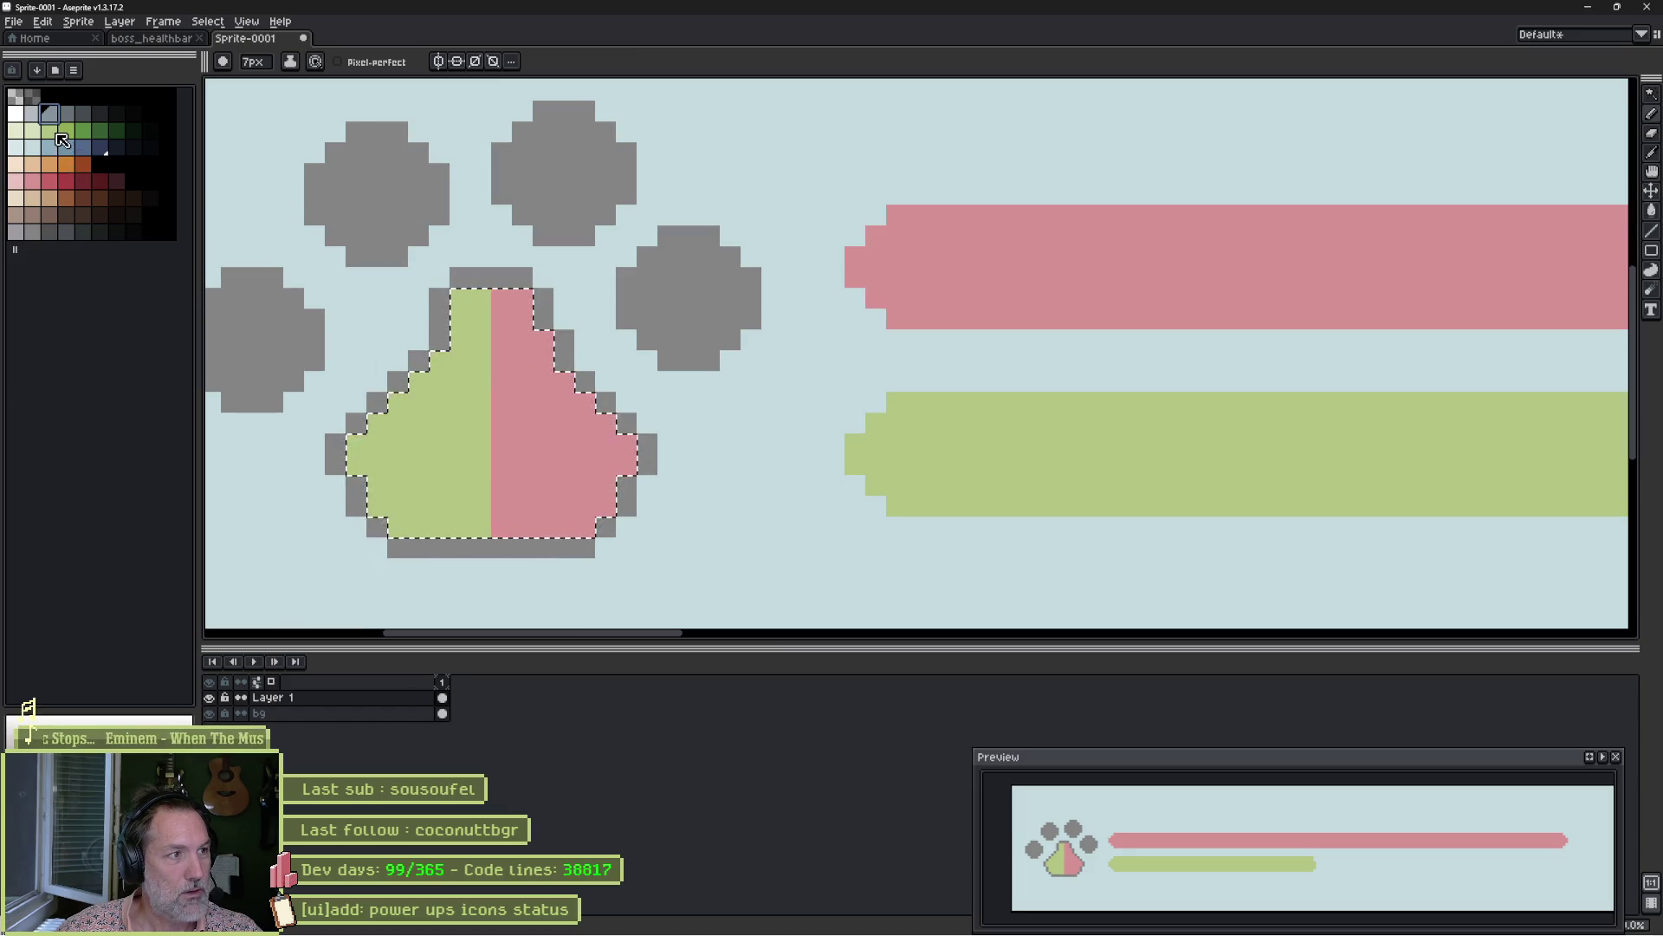
# Draw a small green arrow into the pad's pink half with a 1–2px pencil.
pyautogui.keyDown('alt'); pyautogui.click(463, 424); pyautogui.keyUp('alt')
pyautogui.press('-')
pyautogui.press('-')
pyautogui.press('-')
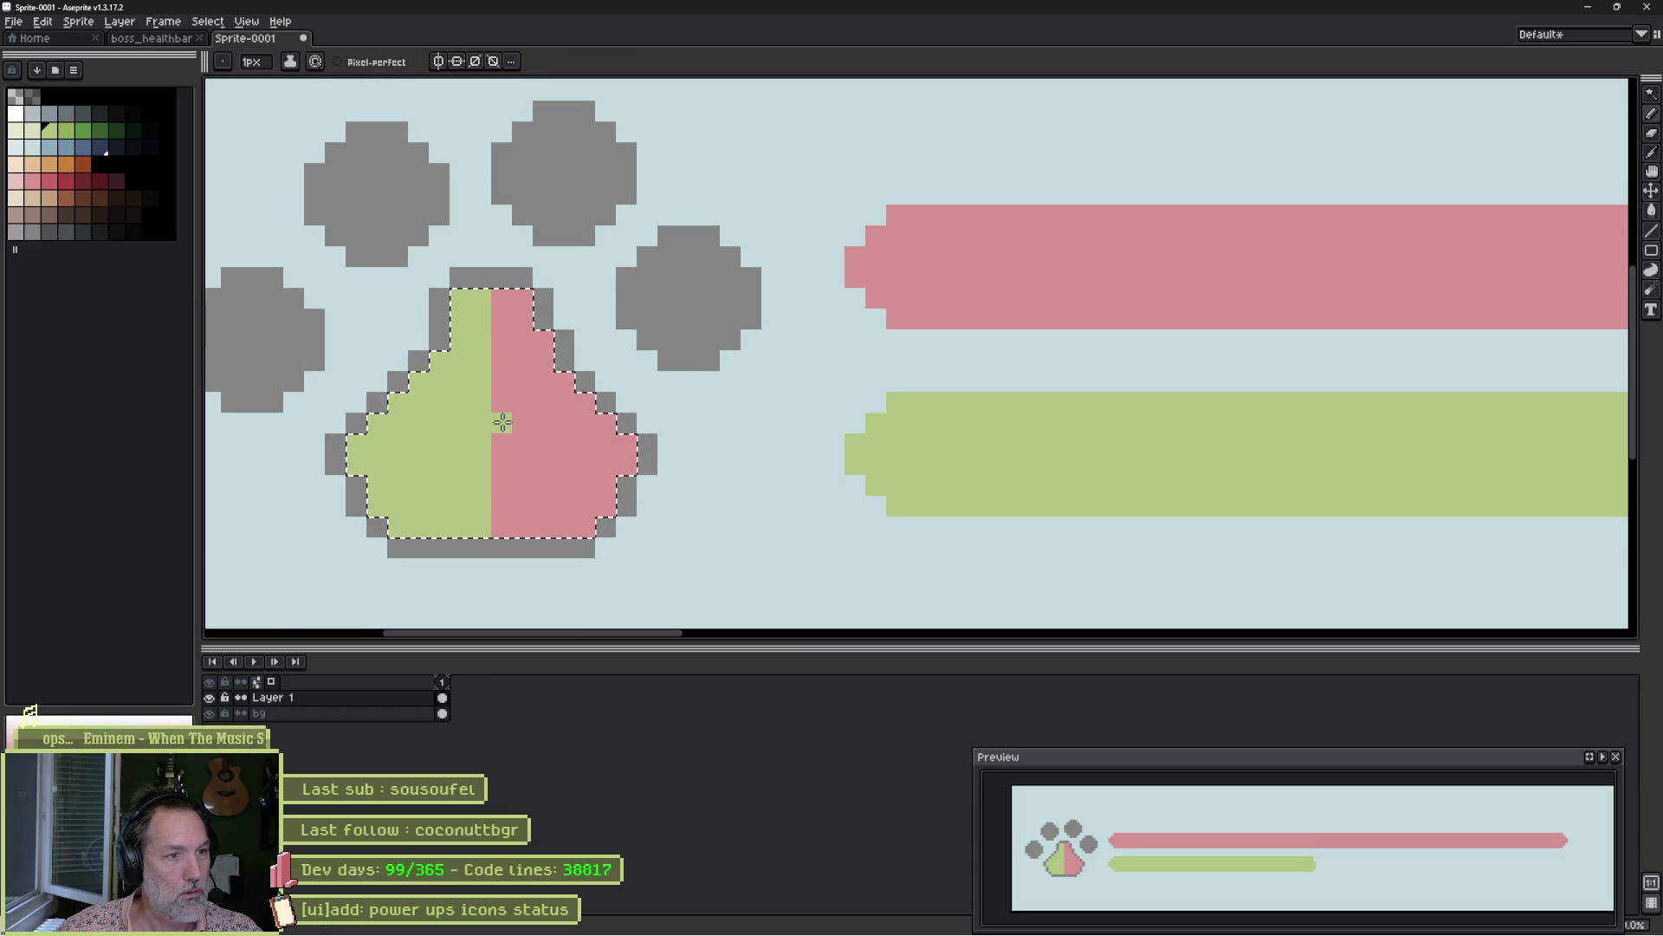
pyautogui.press('+')
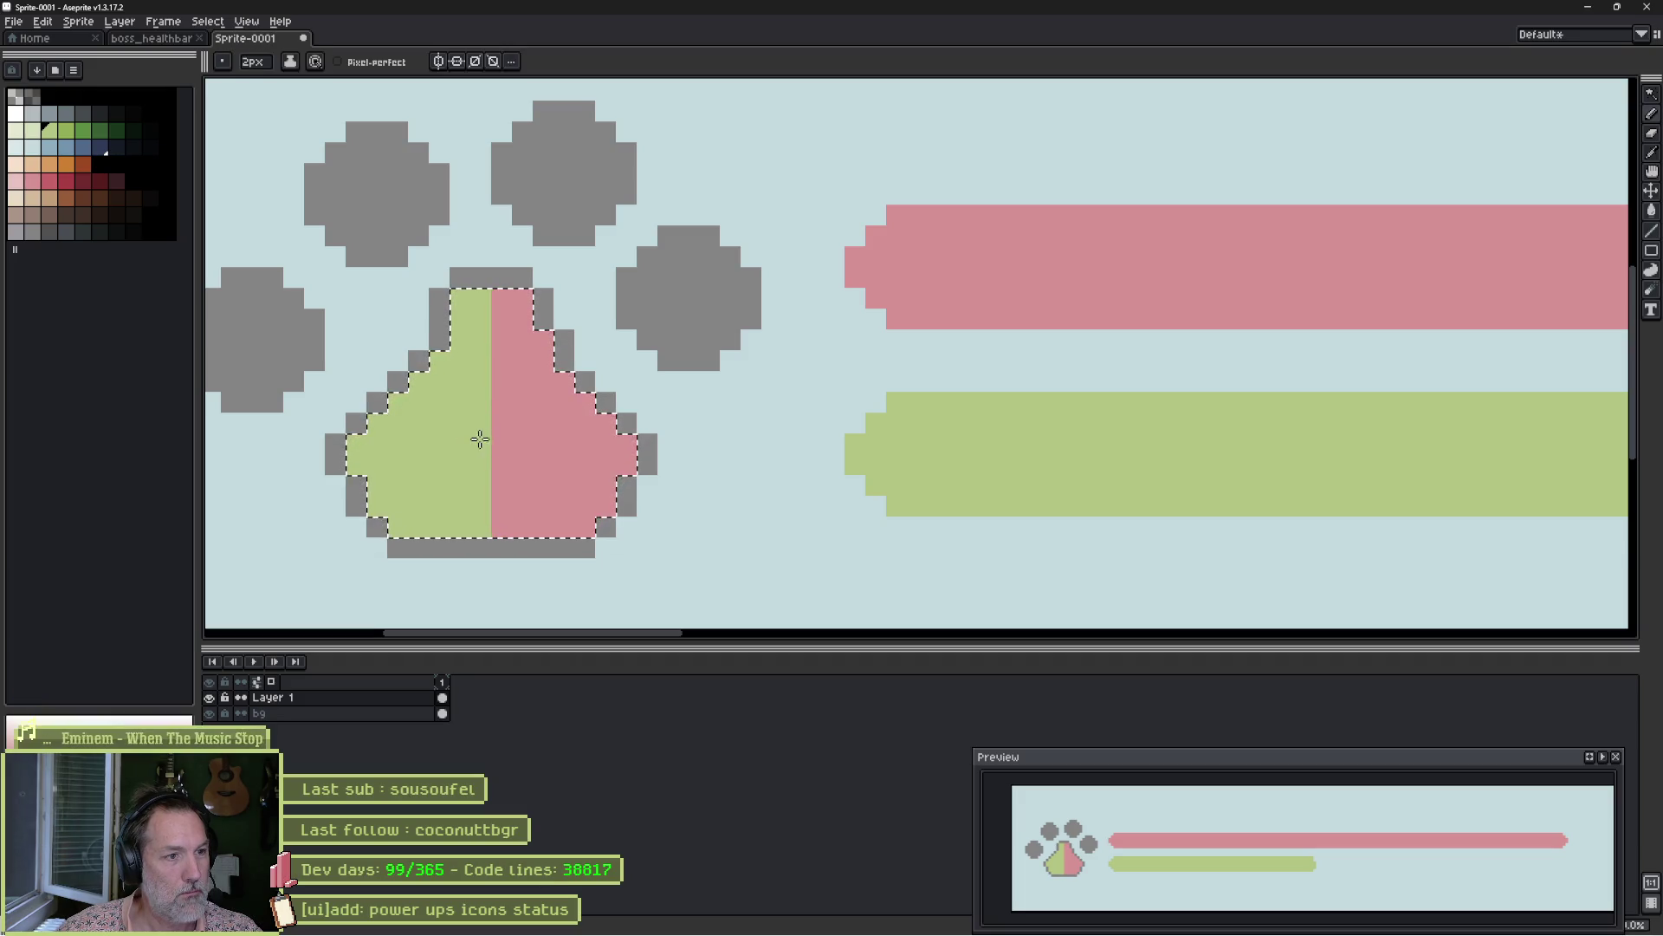
pyautogui.moveTo(504, 442); pyautogui.dragTo(531, 440)
pyautogui.press('-')
pyautogui.rightClick(511, 400)
pyautogui.moveTo(546, 430); pyautogui.dragTo(544, 440)
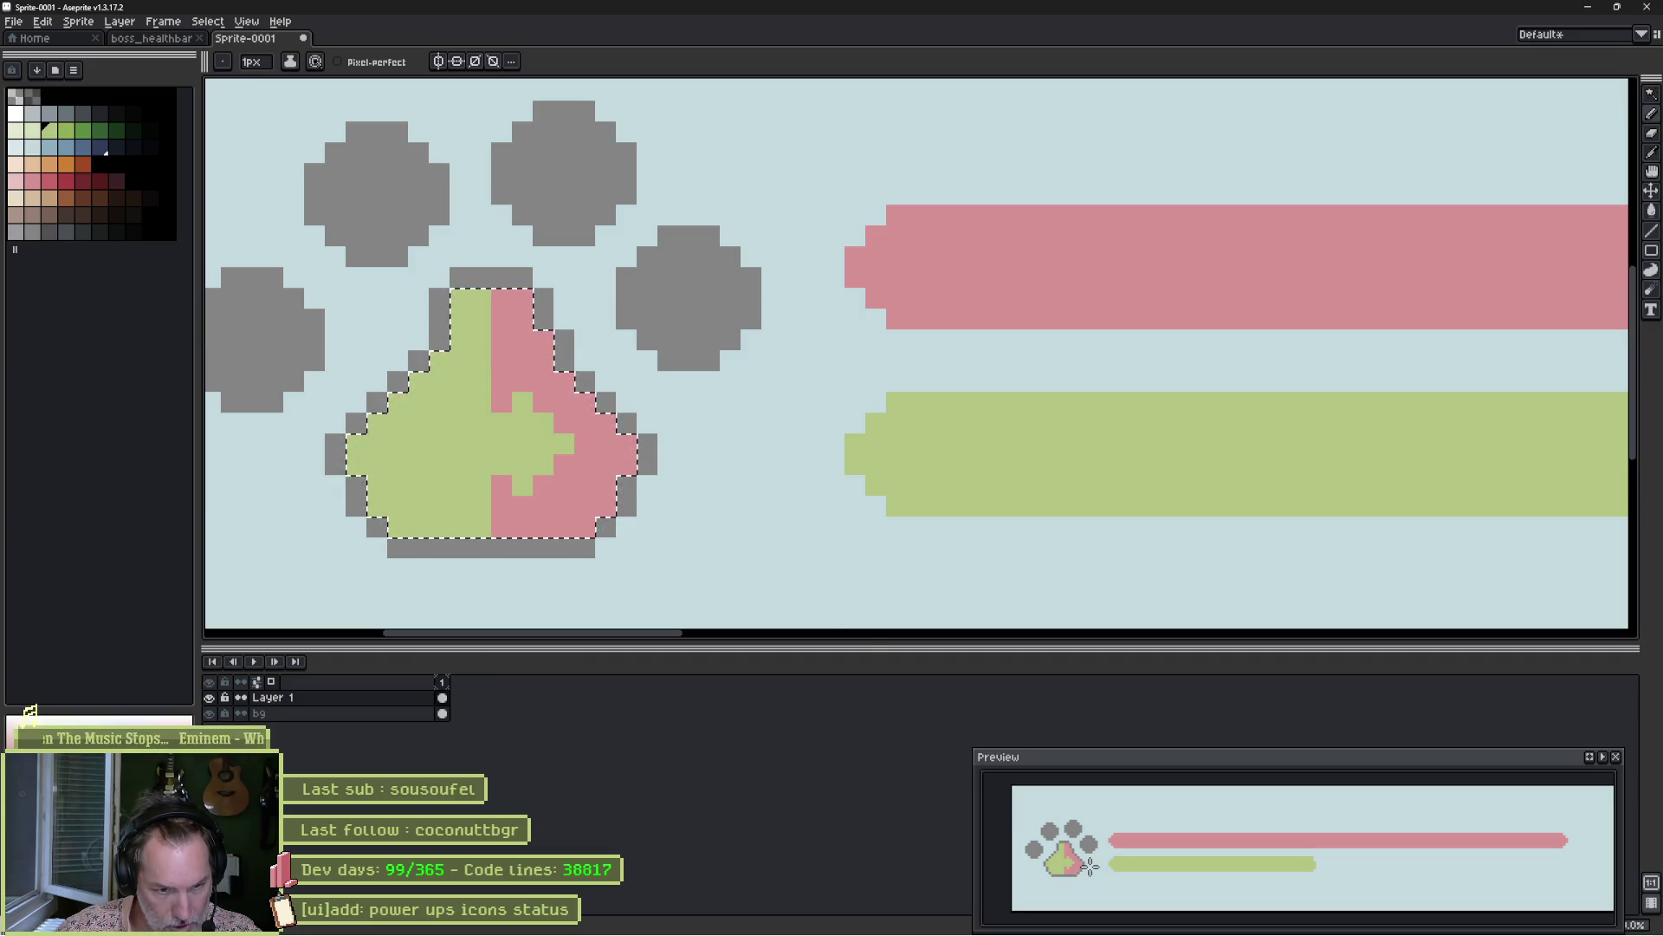
pyautogui.scroll(-5, 881, 510)
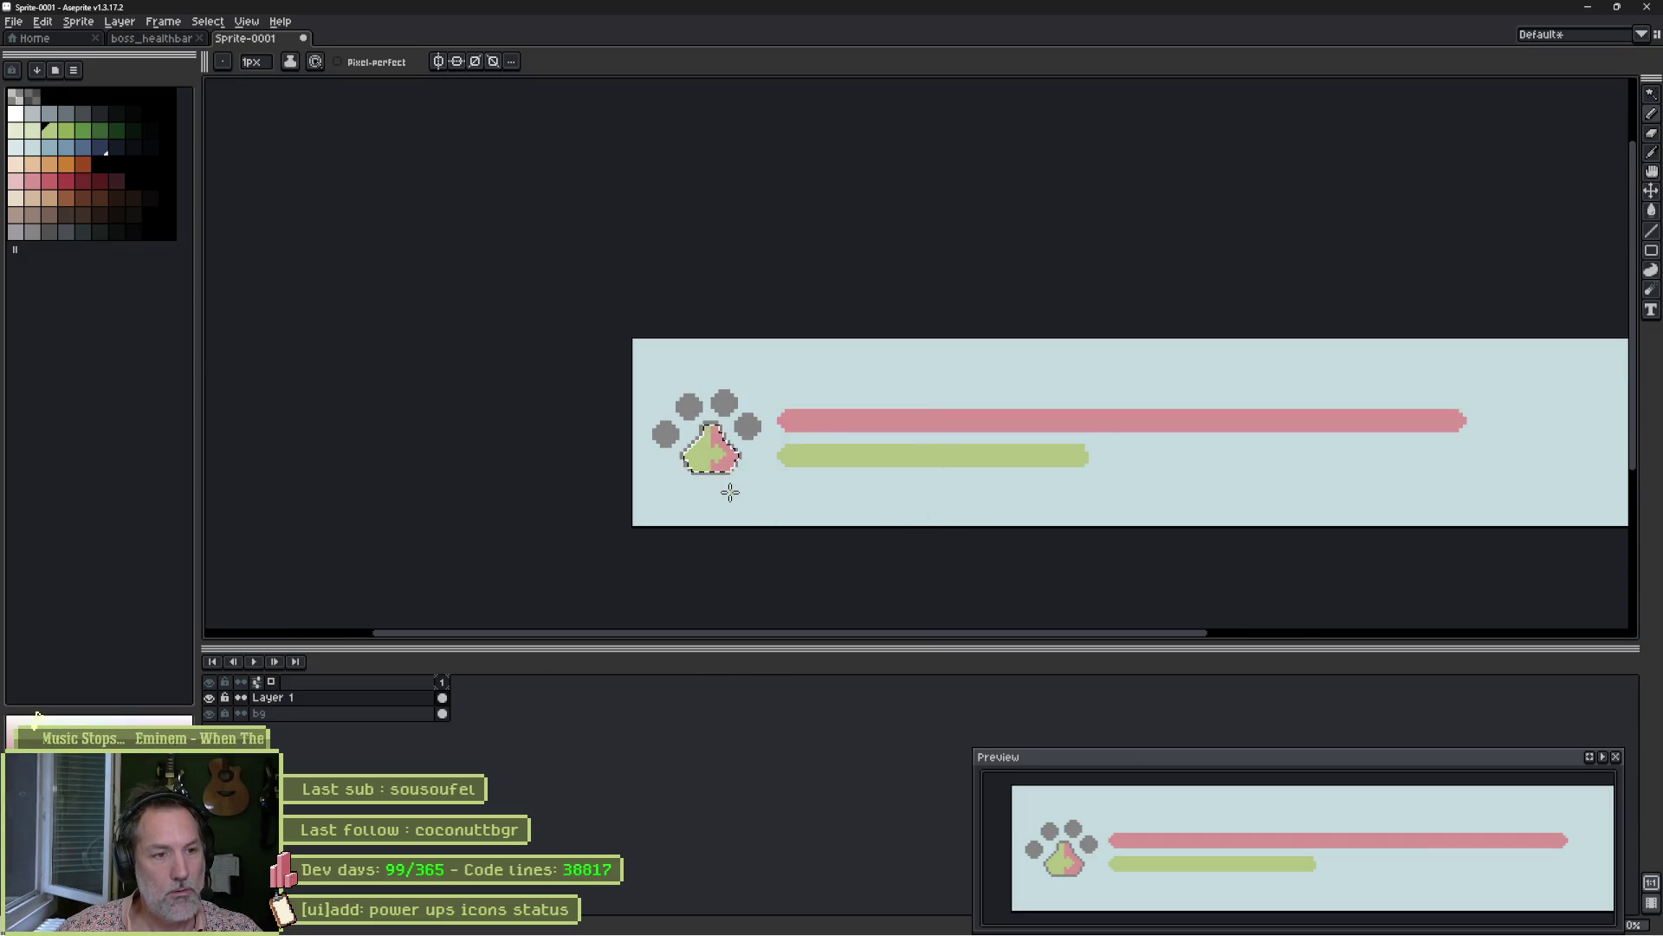
# Deselect the paw pad, re-centre the sprite to review it, then switch to the browser.
pyautogui.hotkey('ctrl', 'd')
pyautogui.moveTo(829, 477); pyautogui.dragTo(676, 493)
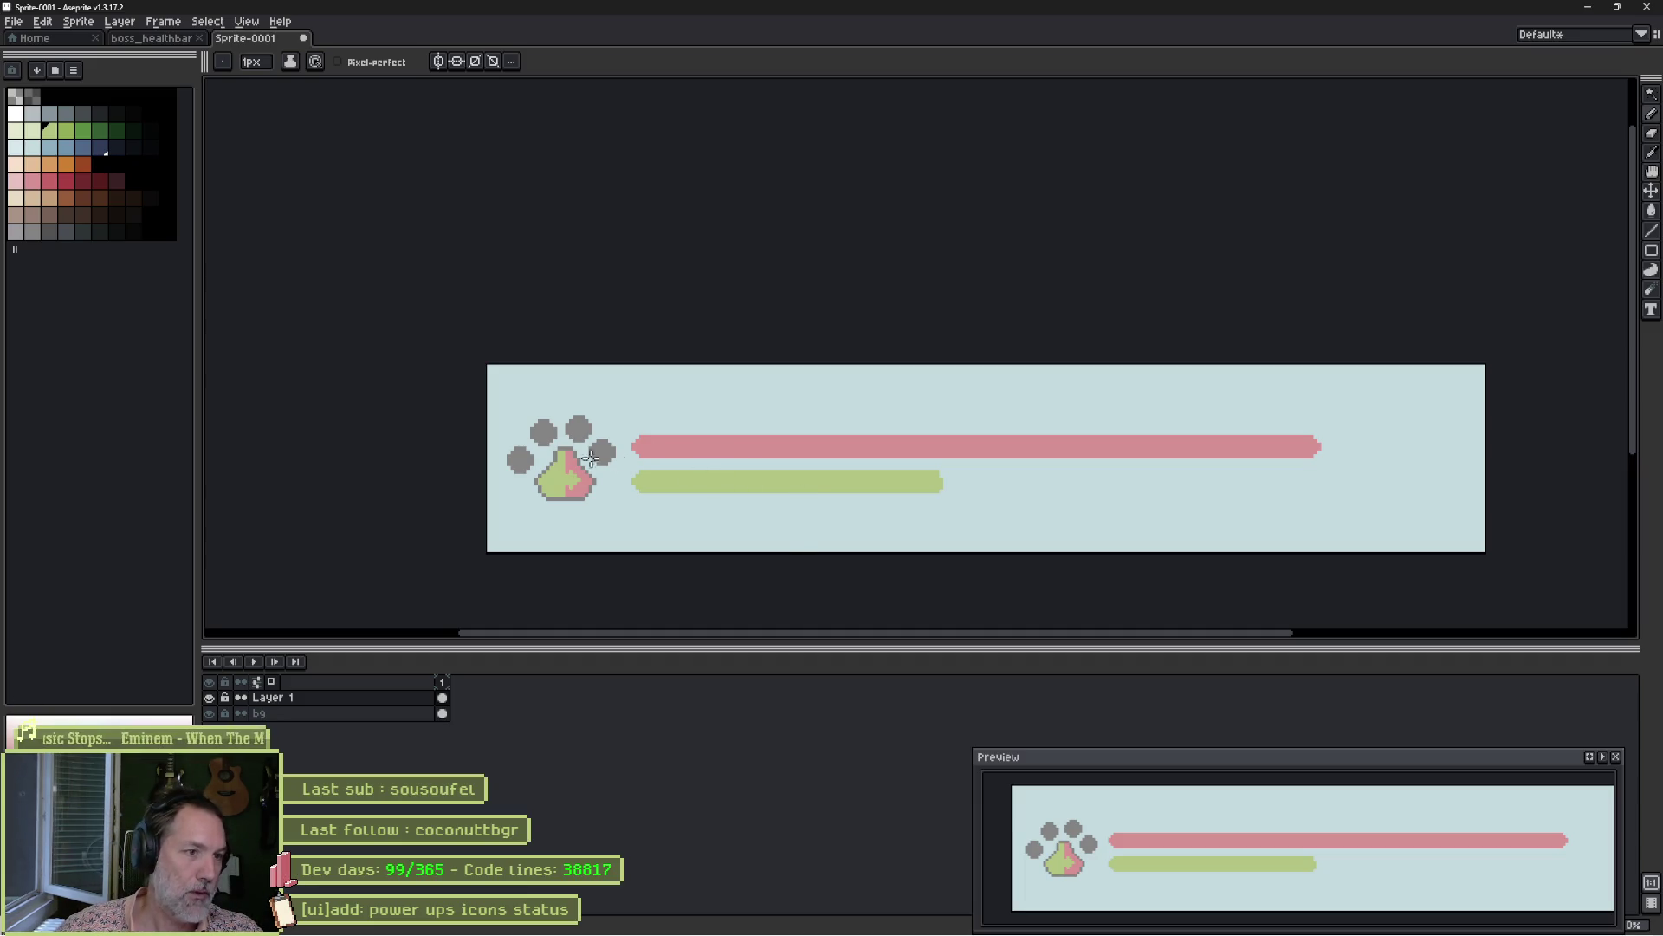
pyautogui.scroll(1, 566, 441)
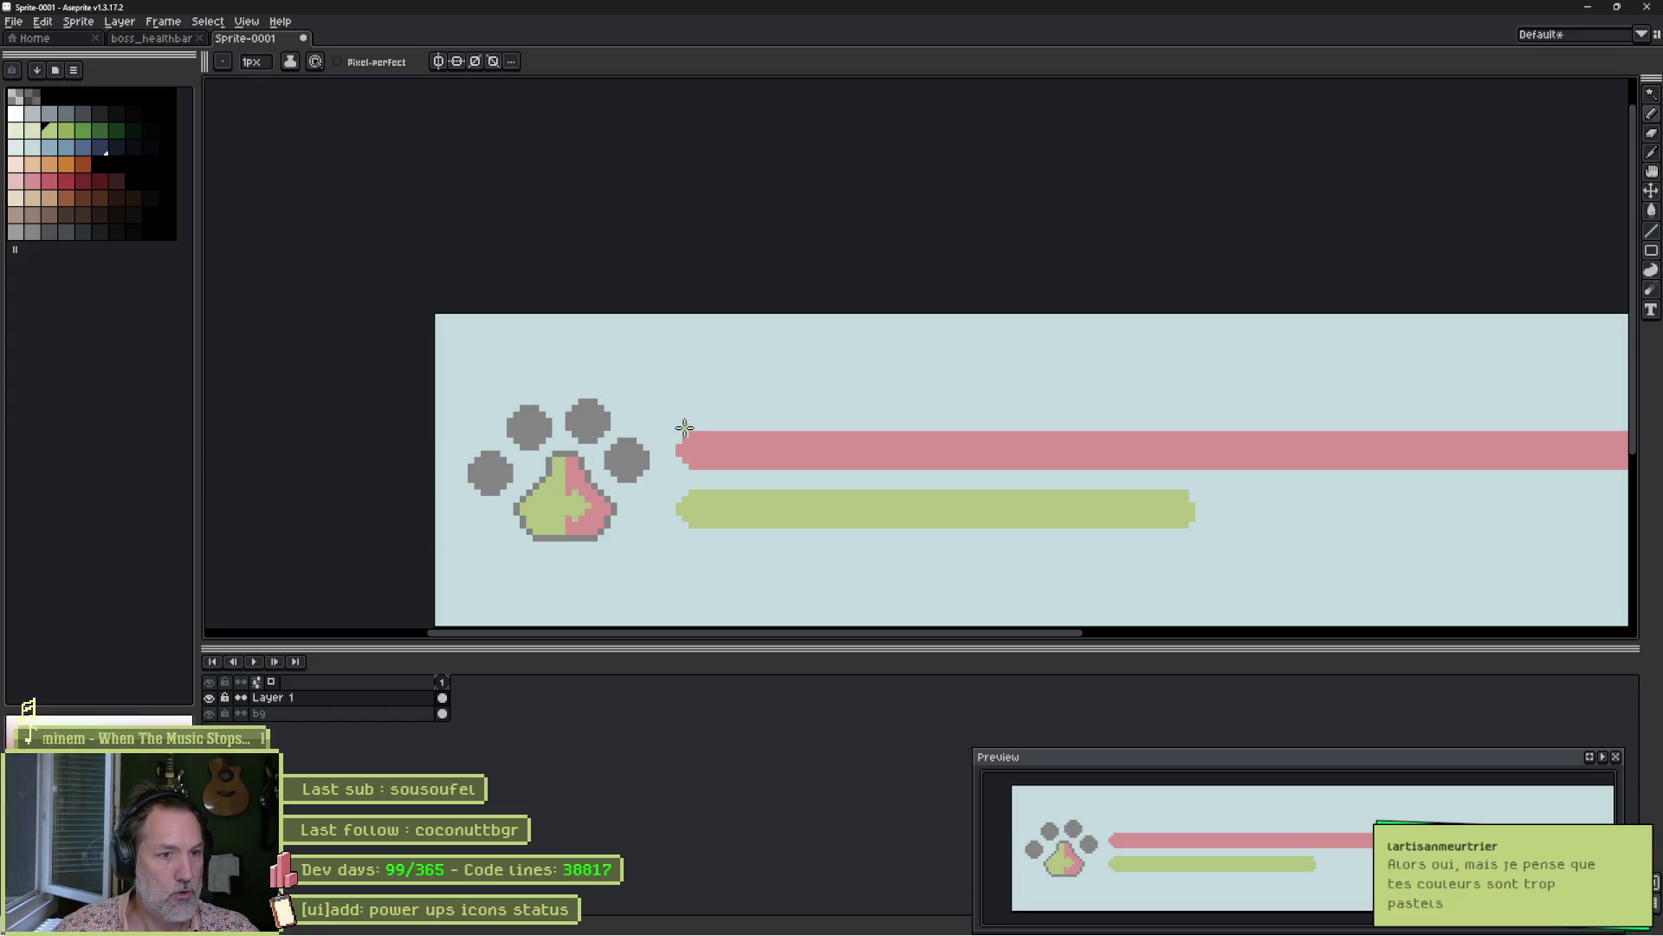
pyautogui.moveTo(809, 445)
pyautogui.mouseDown()
pyautogui.moveTo(465, 453)
pyautogui.moveTo(449, 434)
pyautogui.moveTo(476, 431)
pyautogui.mouseUp()
pyautogui.scroll(-1, 465, 453)
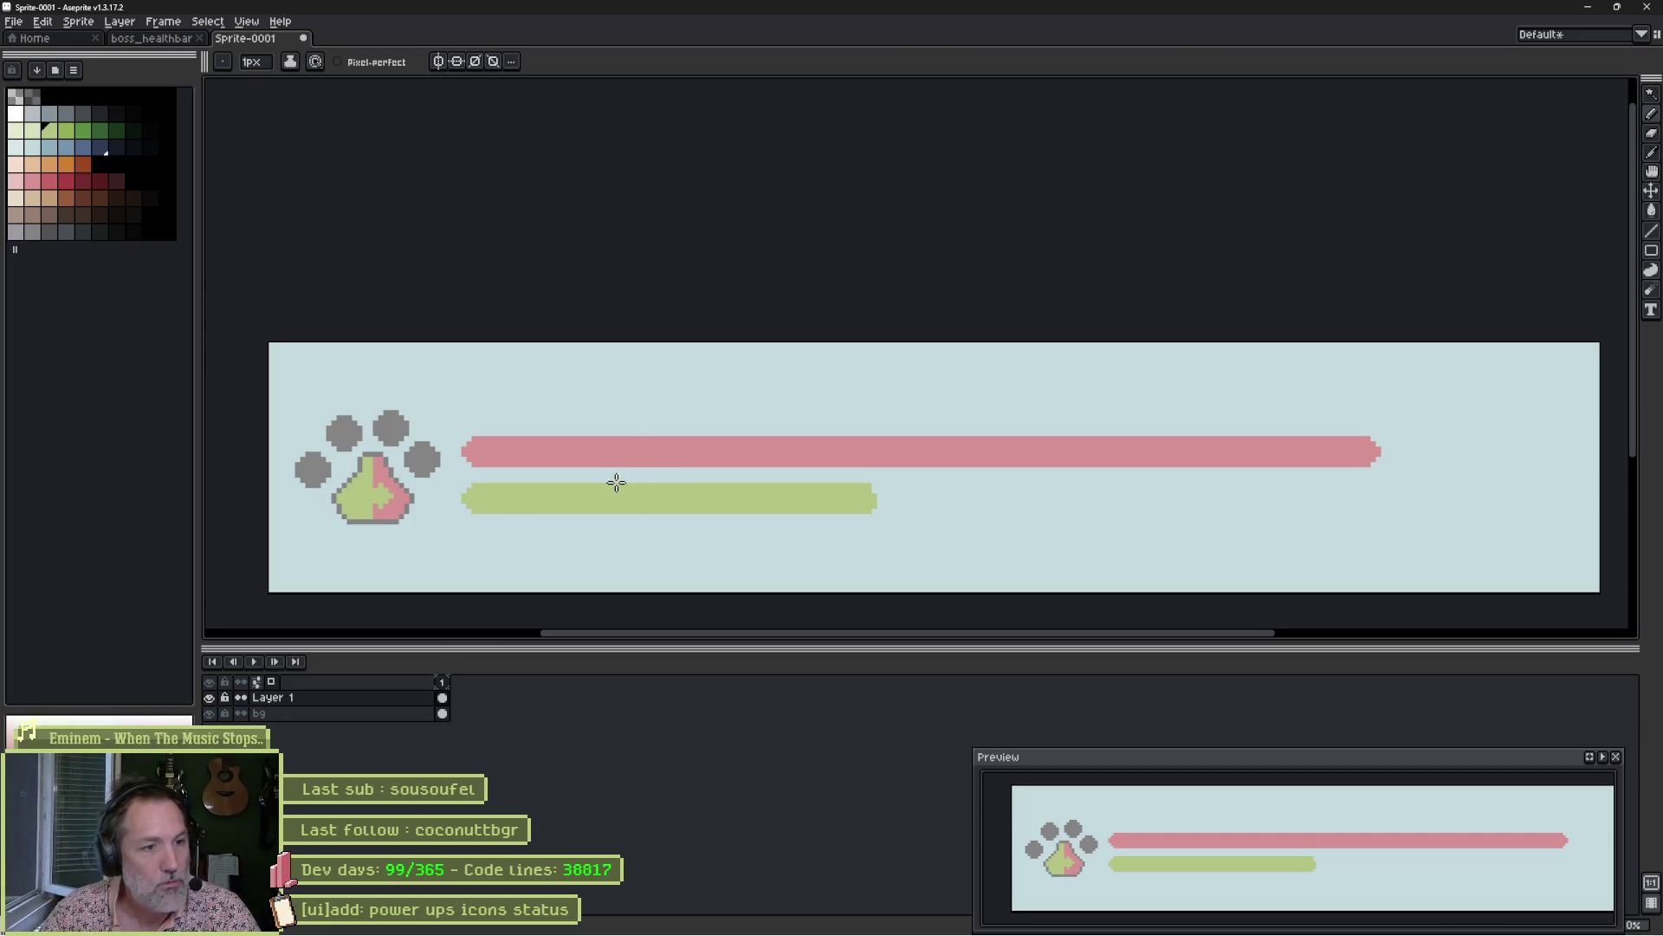
pyautogui.hotkey('alt', 'Tab')
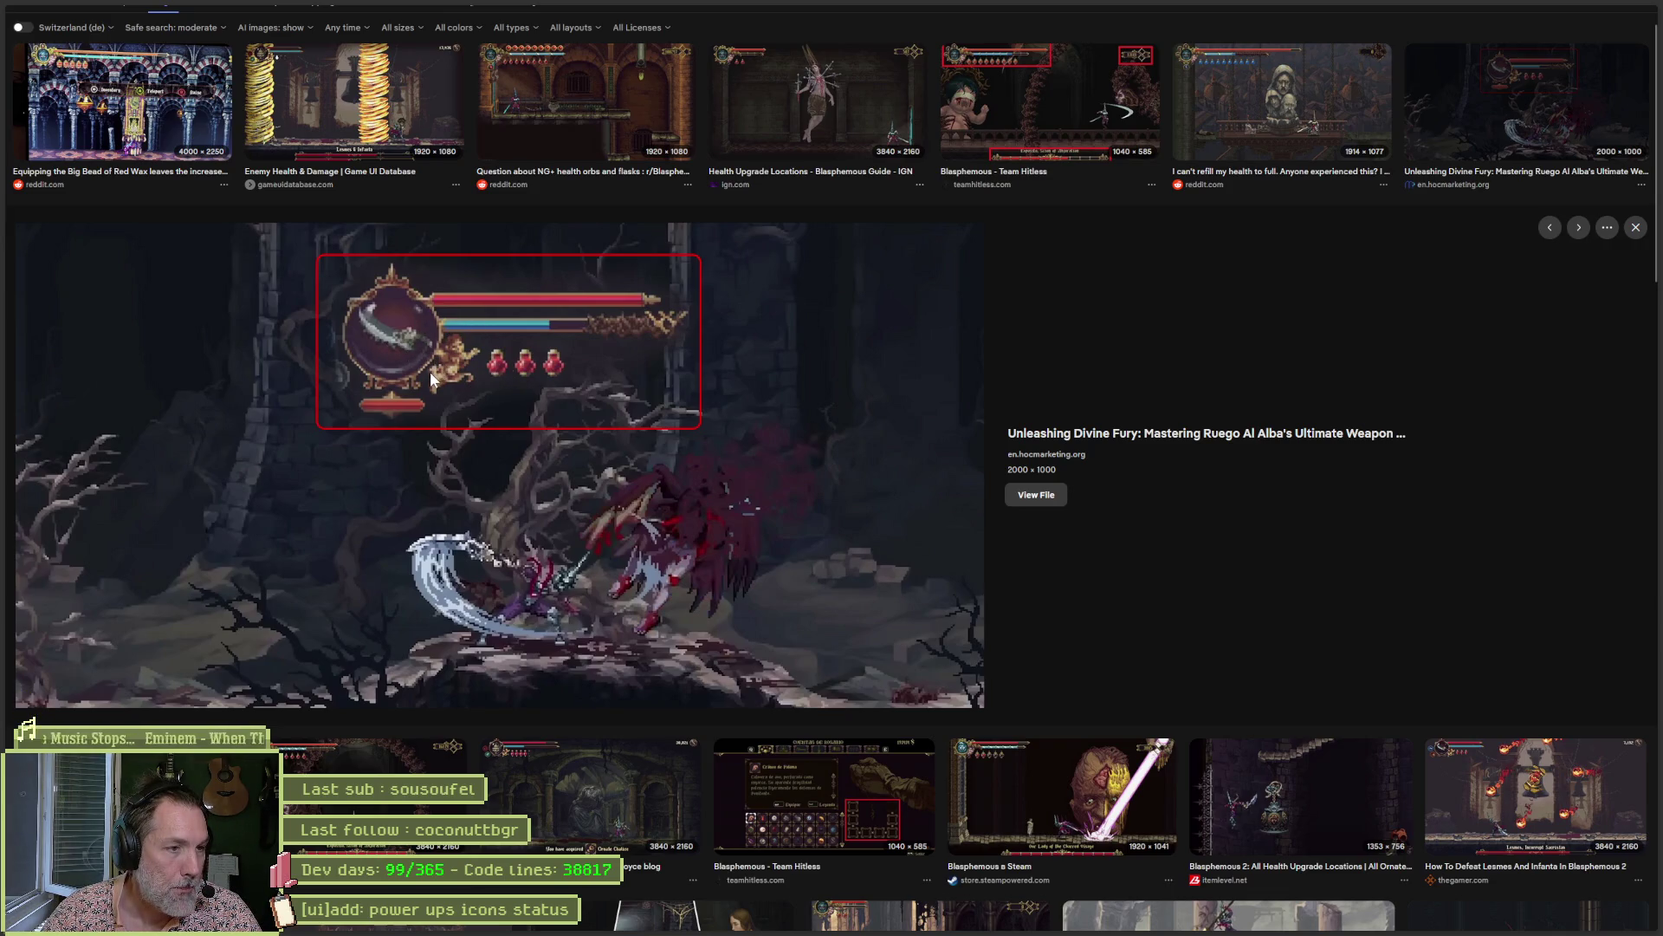
# Search for 'diablo ui' and preview the Diablo 4 fan-art HUD image.
pyautogui.hotkey('ctrl', 't')
pyautogui.write('diablo')
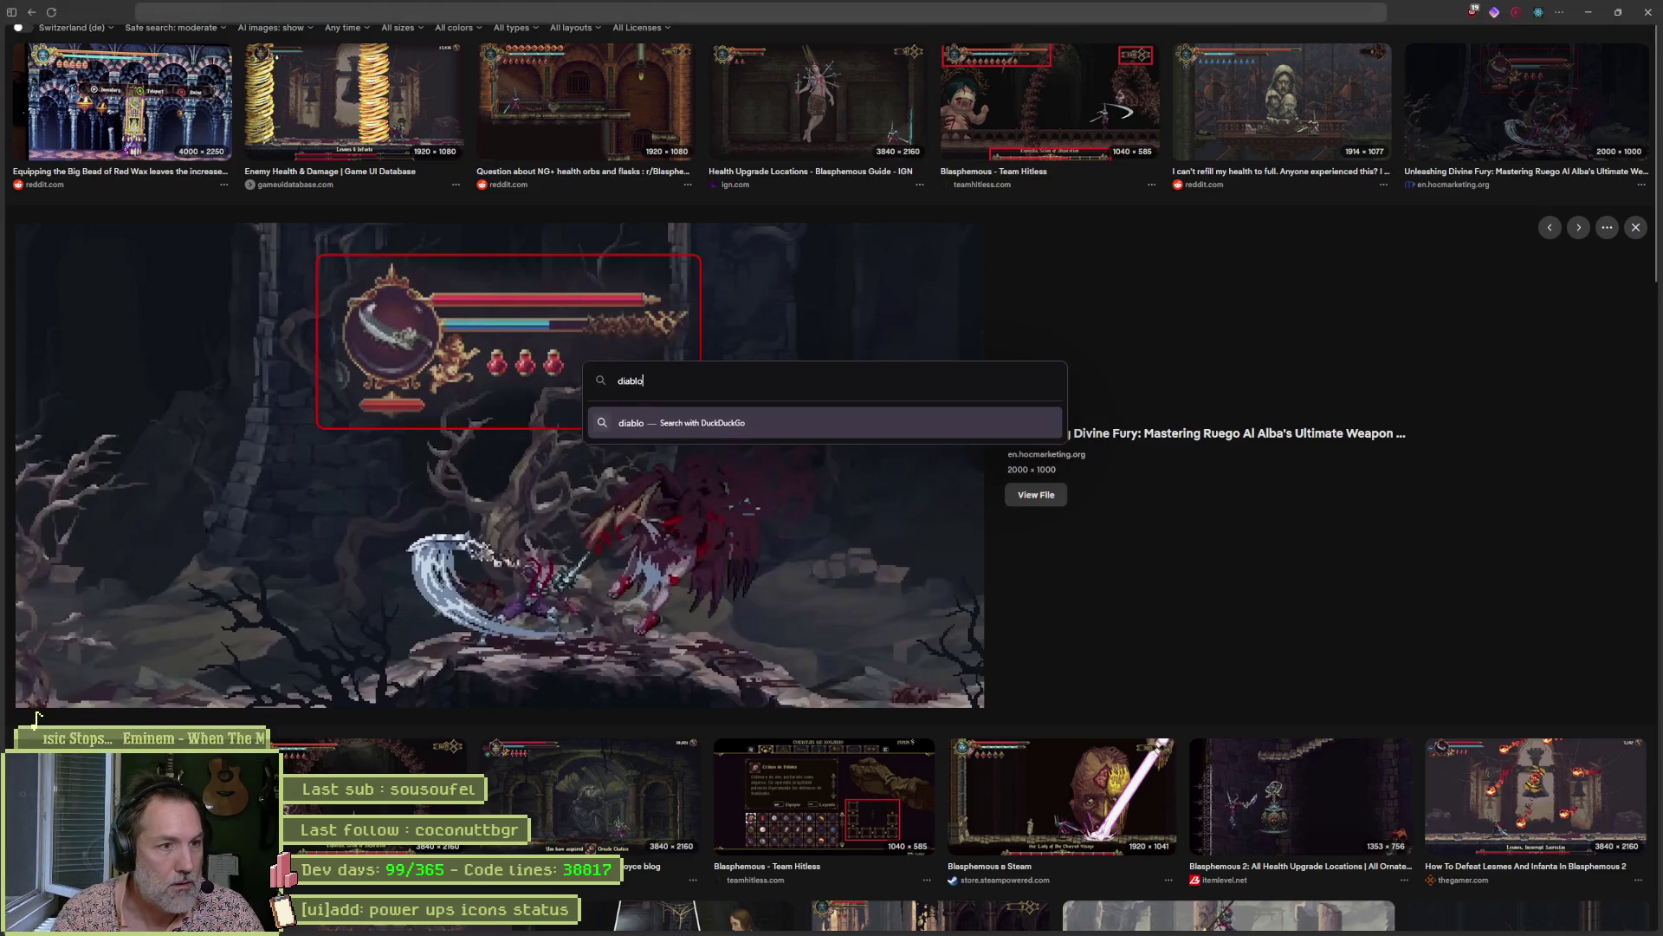
pyautogui.write(' ui')
pyautogui.press('Return')
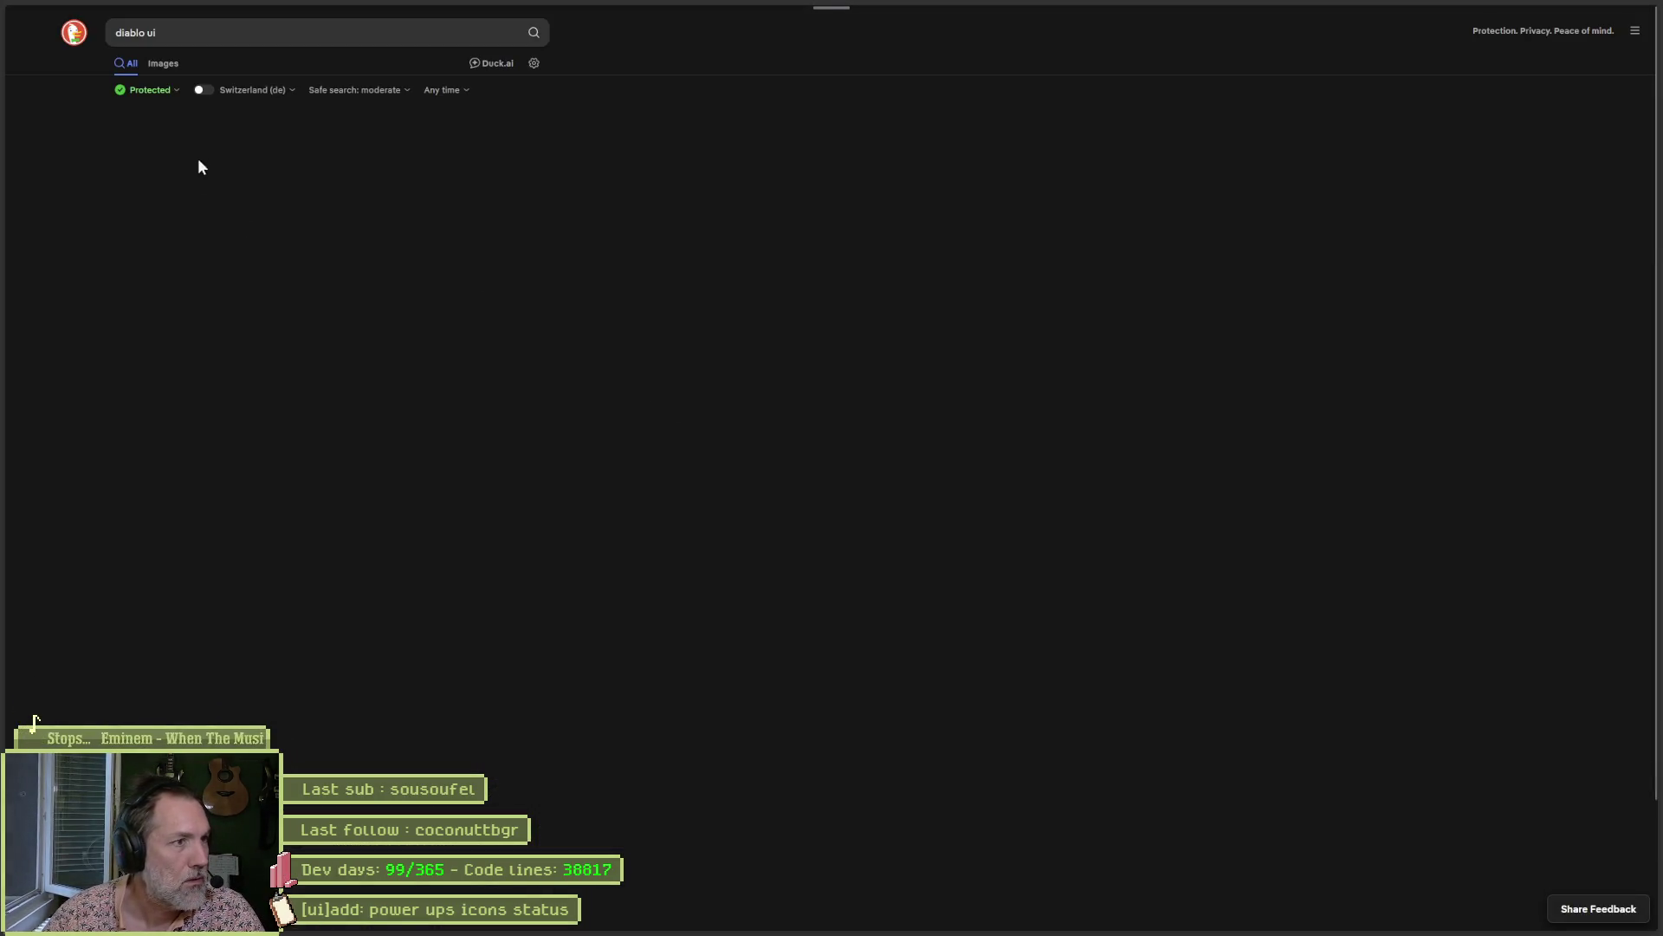
pyautogui.click(293, 201)
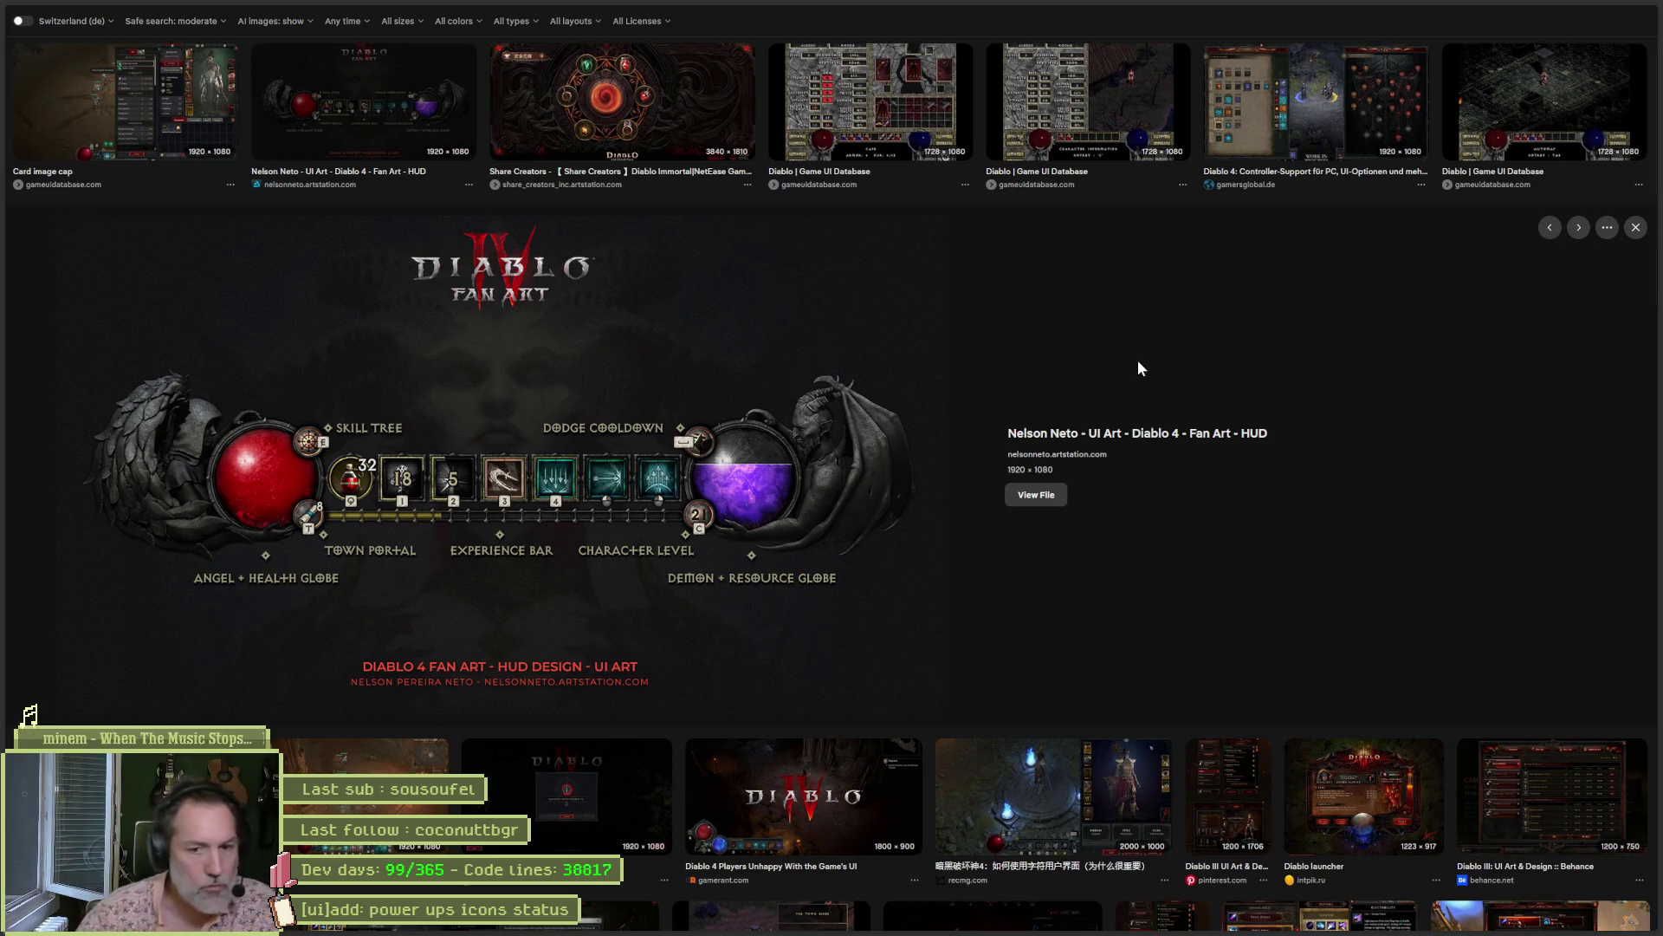
pyautogui.scroll(3, 837, 325)
# Refine the query to 'diablo 2 ui' and preview Diablo II Resurrected interface screenshots.
pyautogui.click(147, 32)
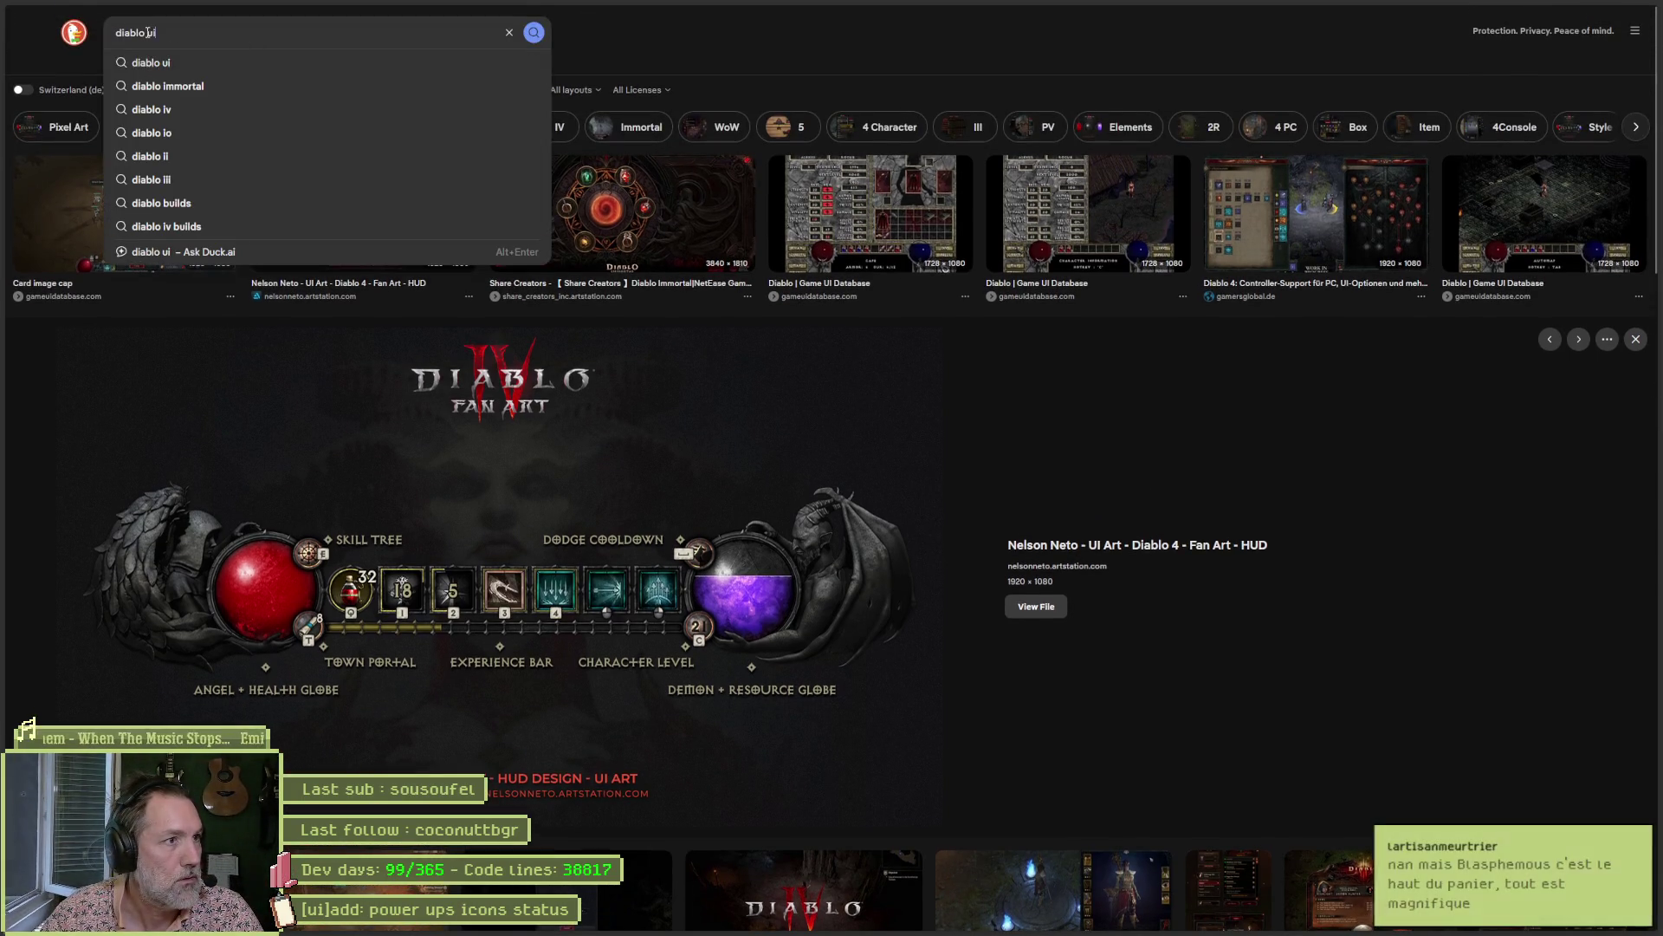
pyautogui.write('2')
pyautogui.press('Return')
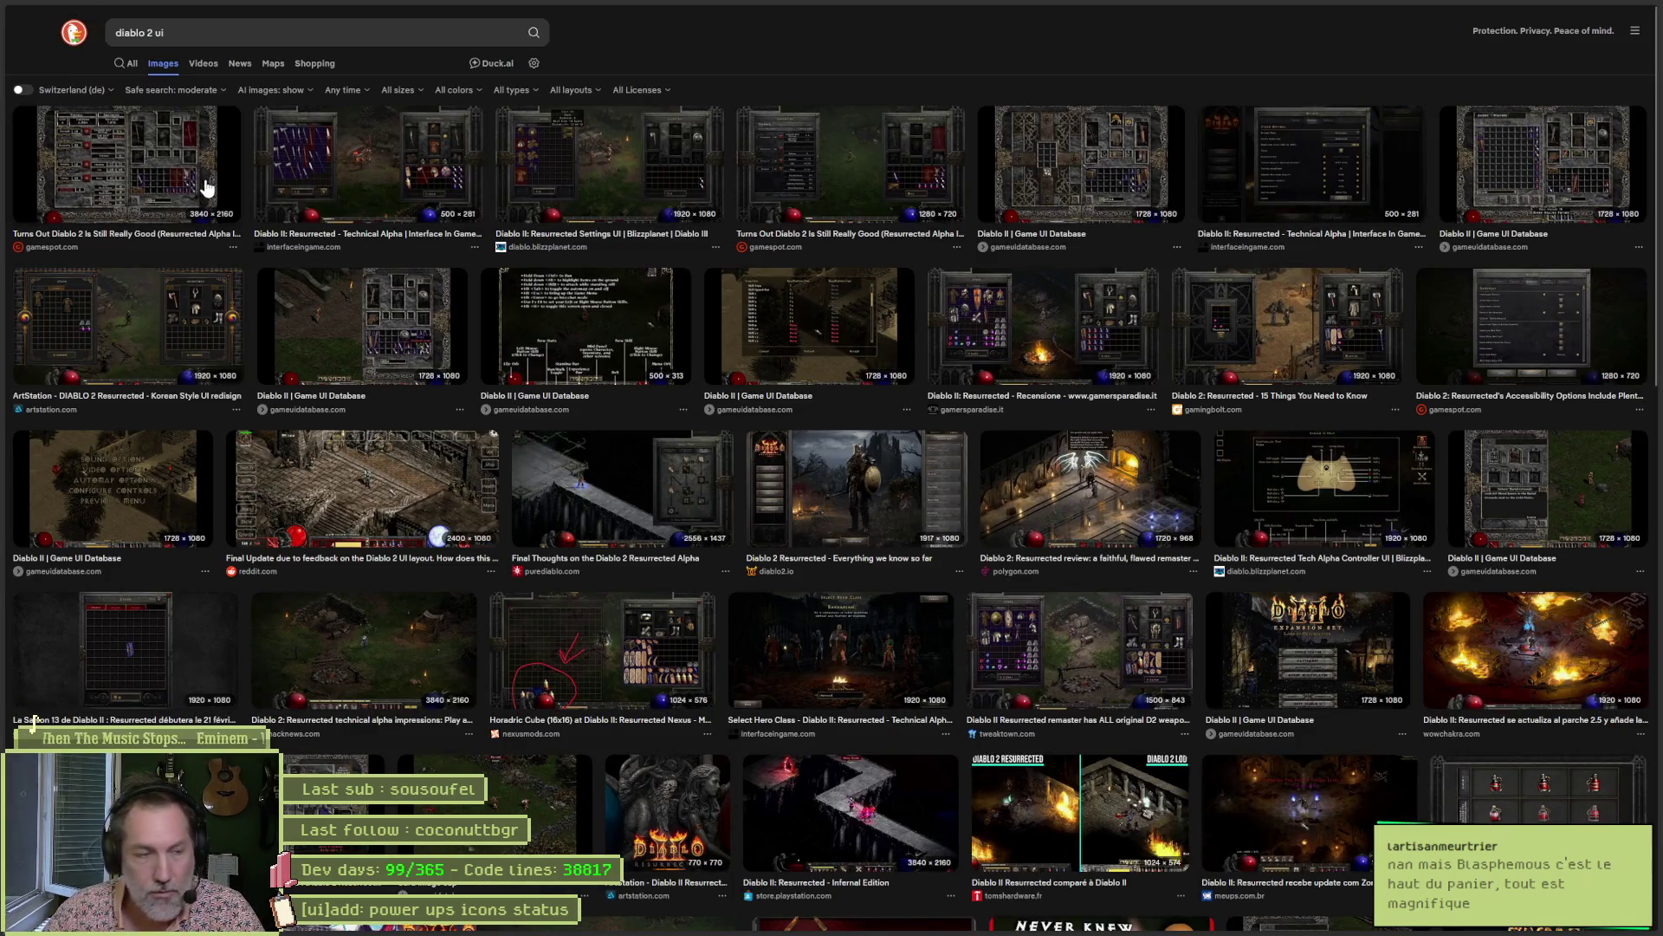
pyautogui.click(591, 190)
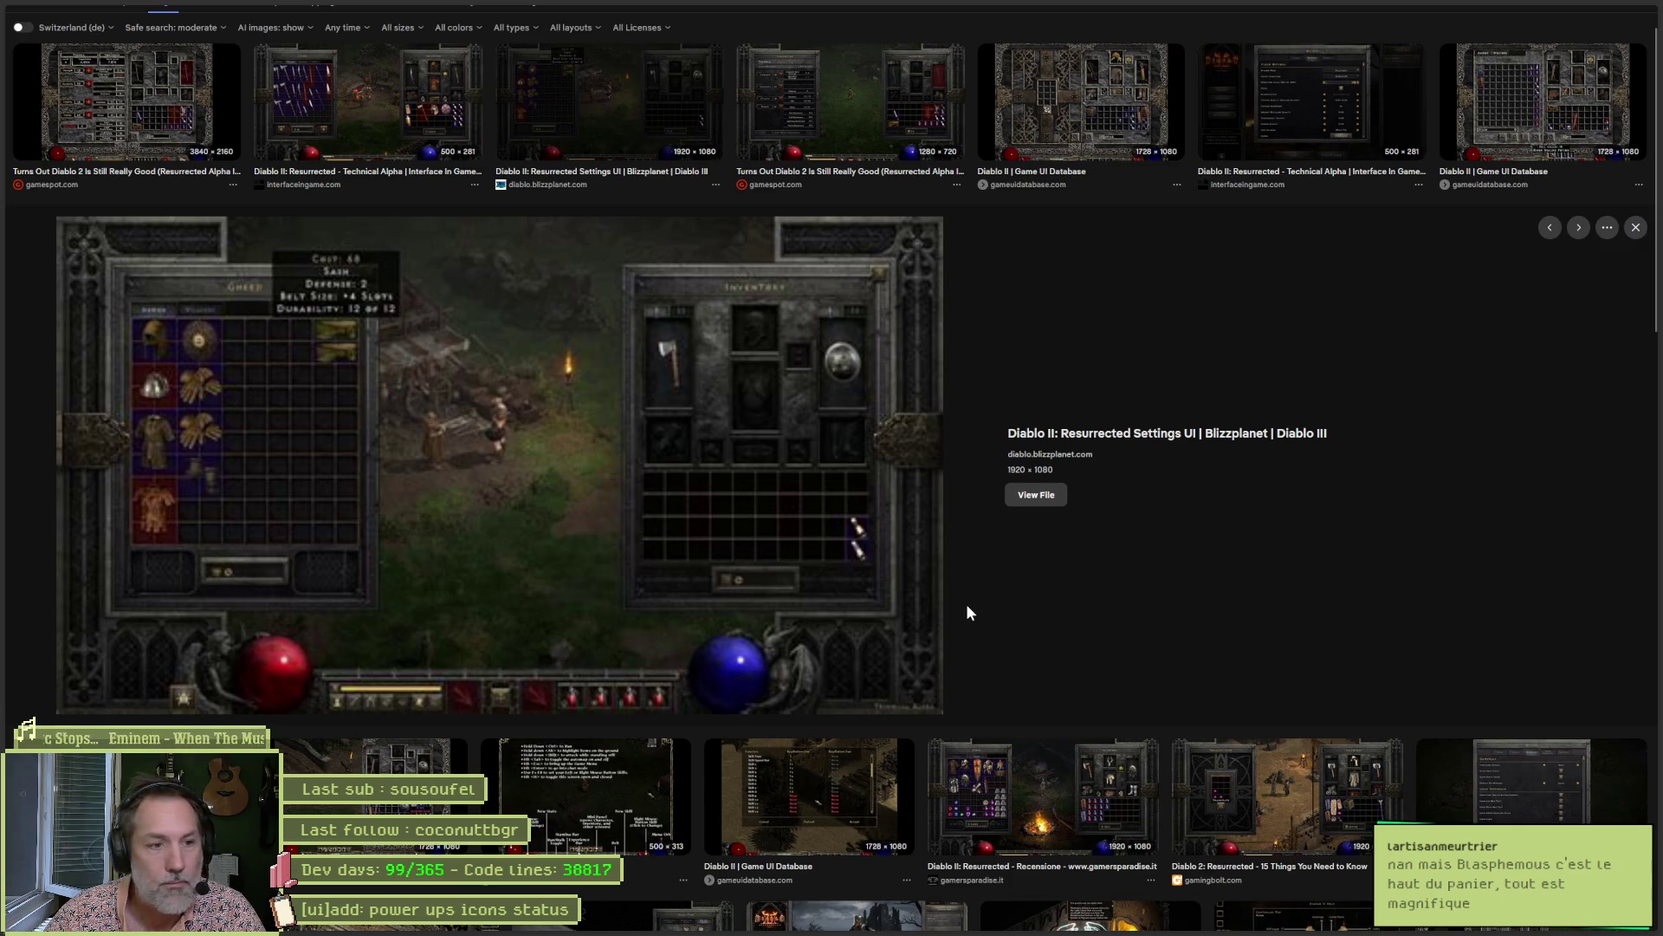
pyautogui.scroll(-2, 970, 555)
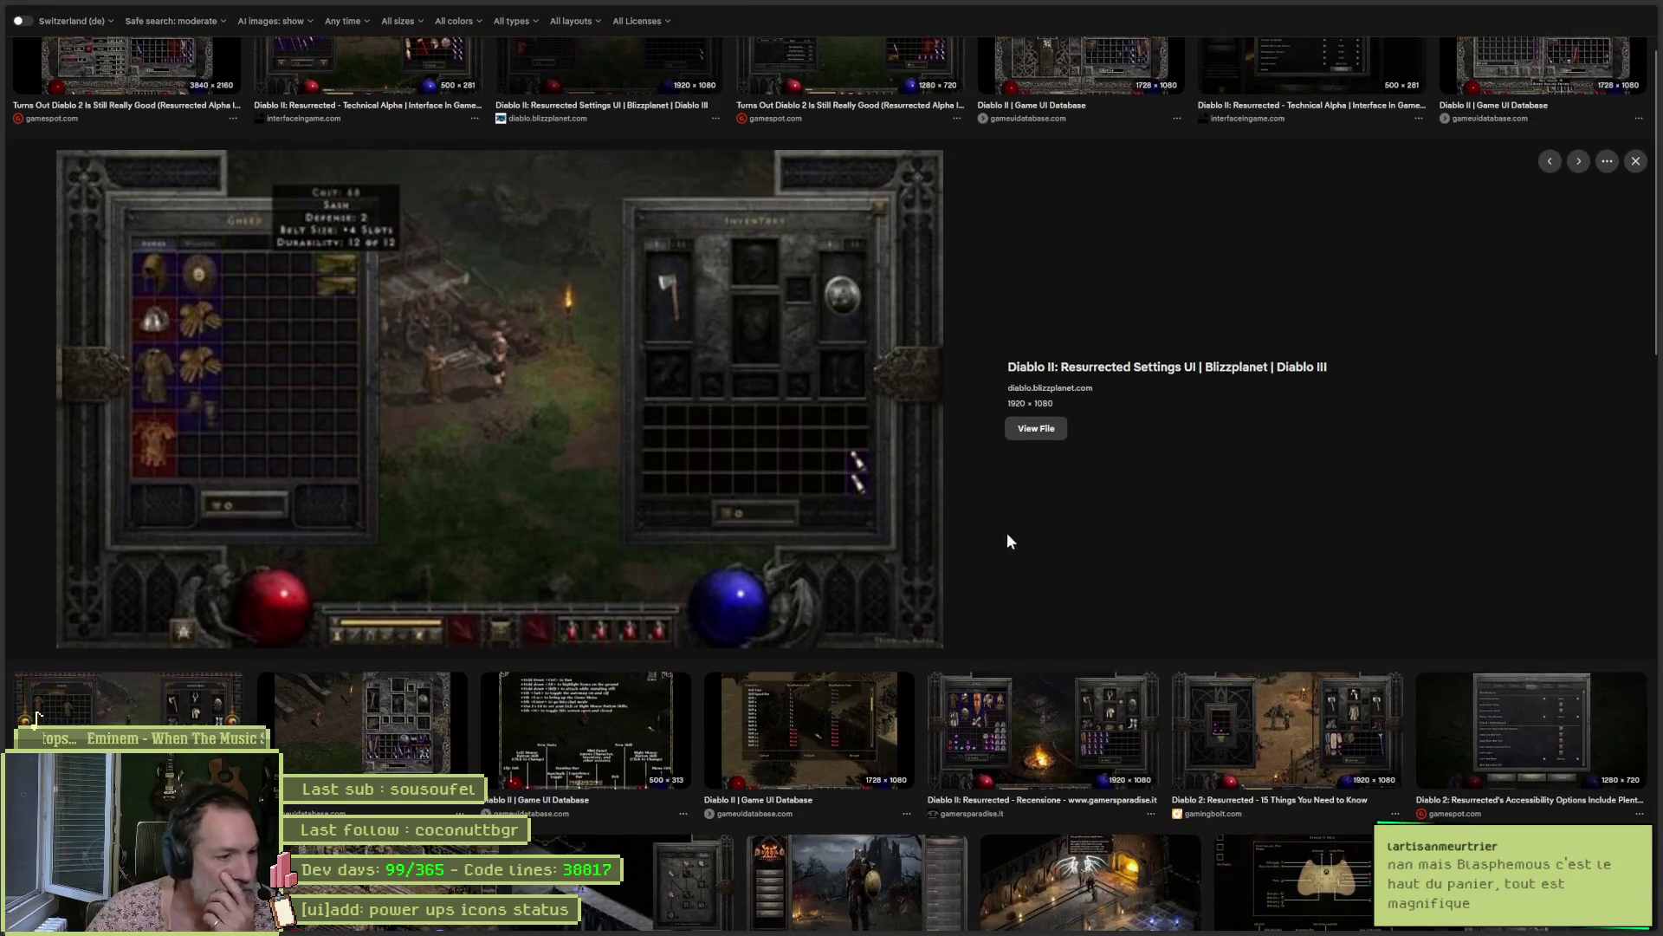
pyautogui.click(381, 702)
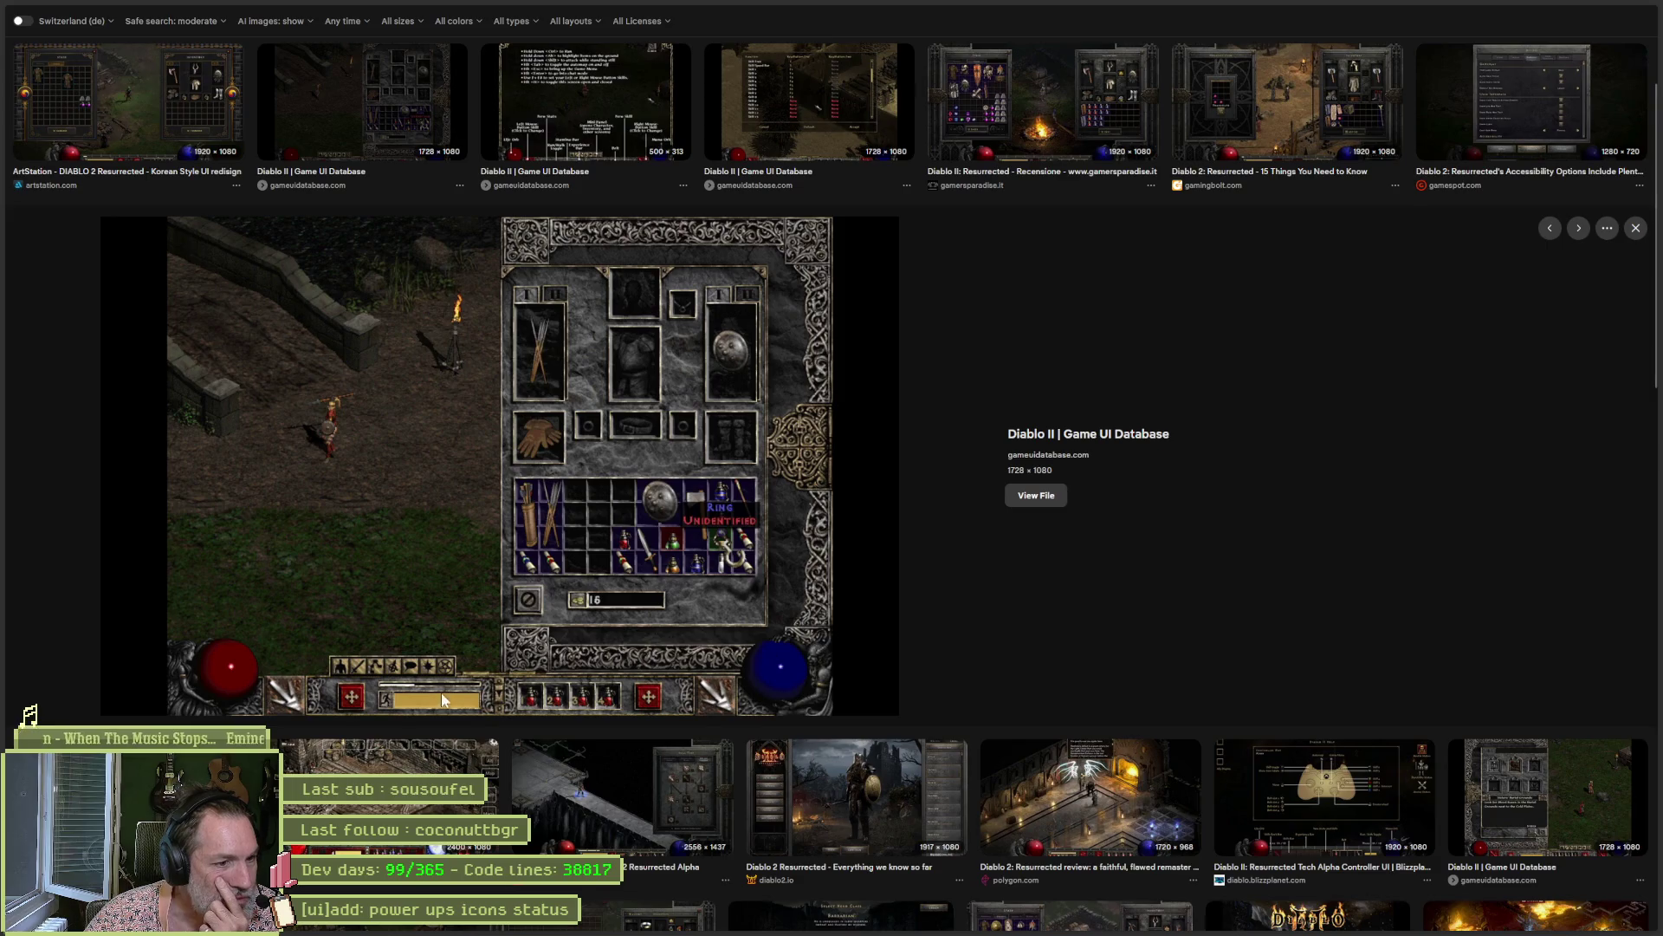
pyautogui.scroll(-2, 992, 622)
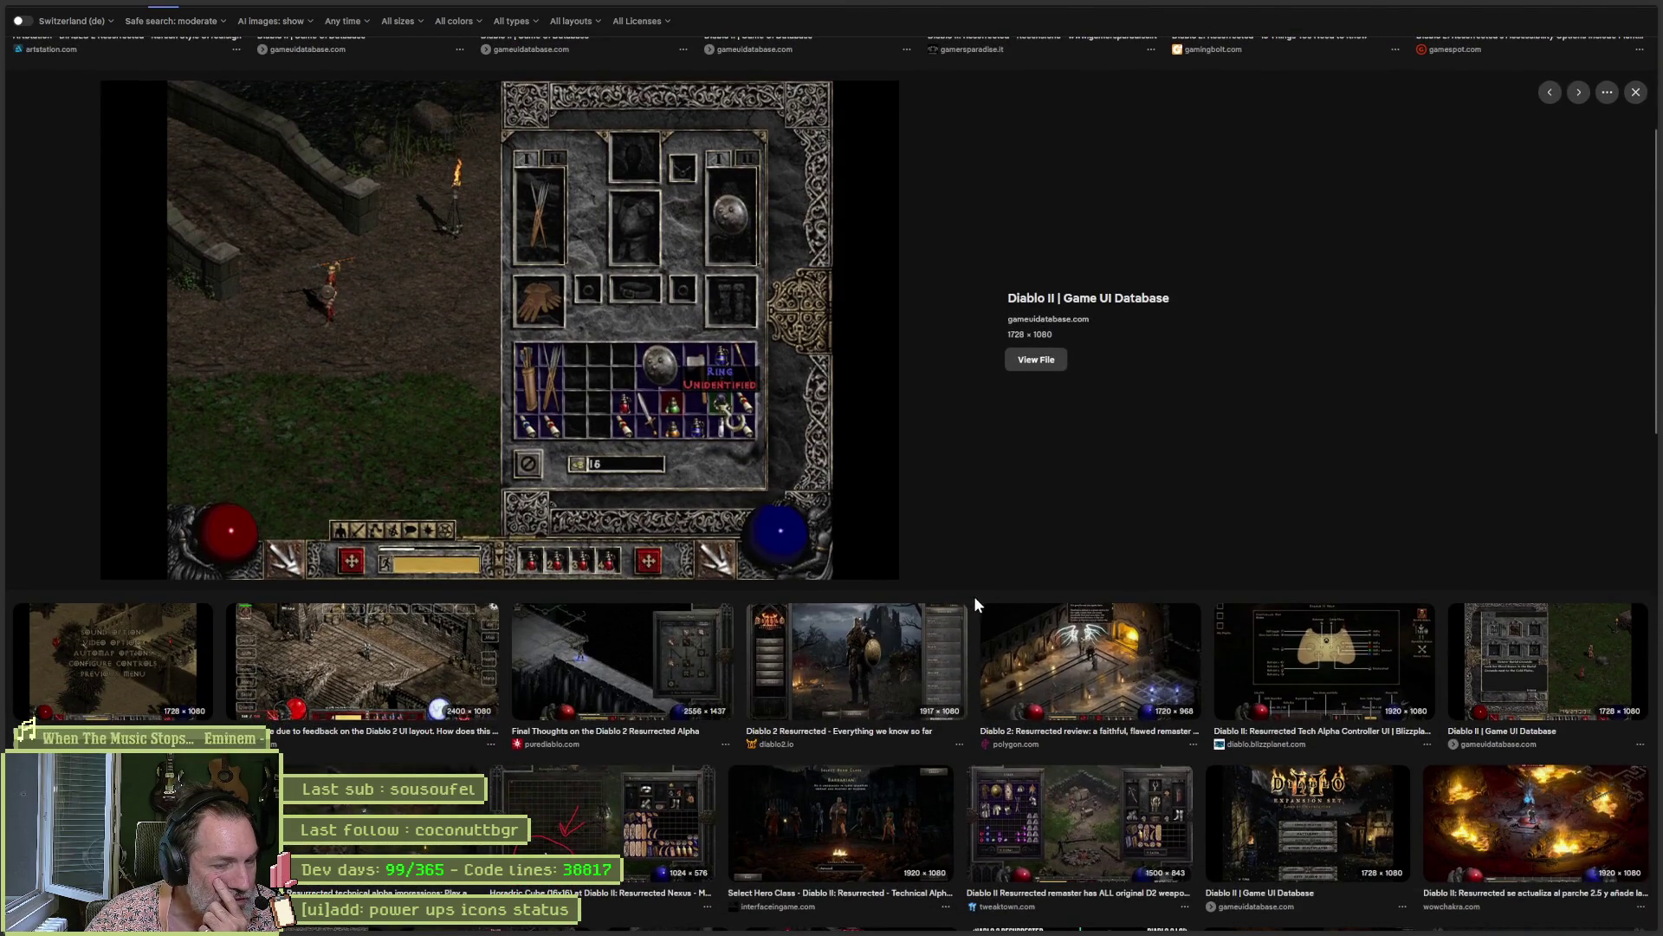
pyautogui.scroll(-6, 1074, 451)
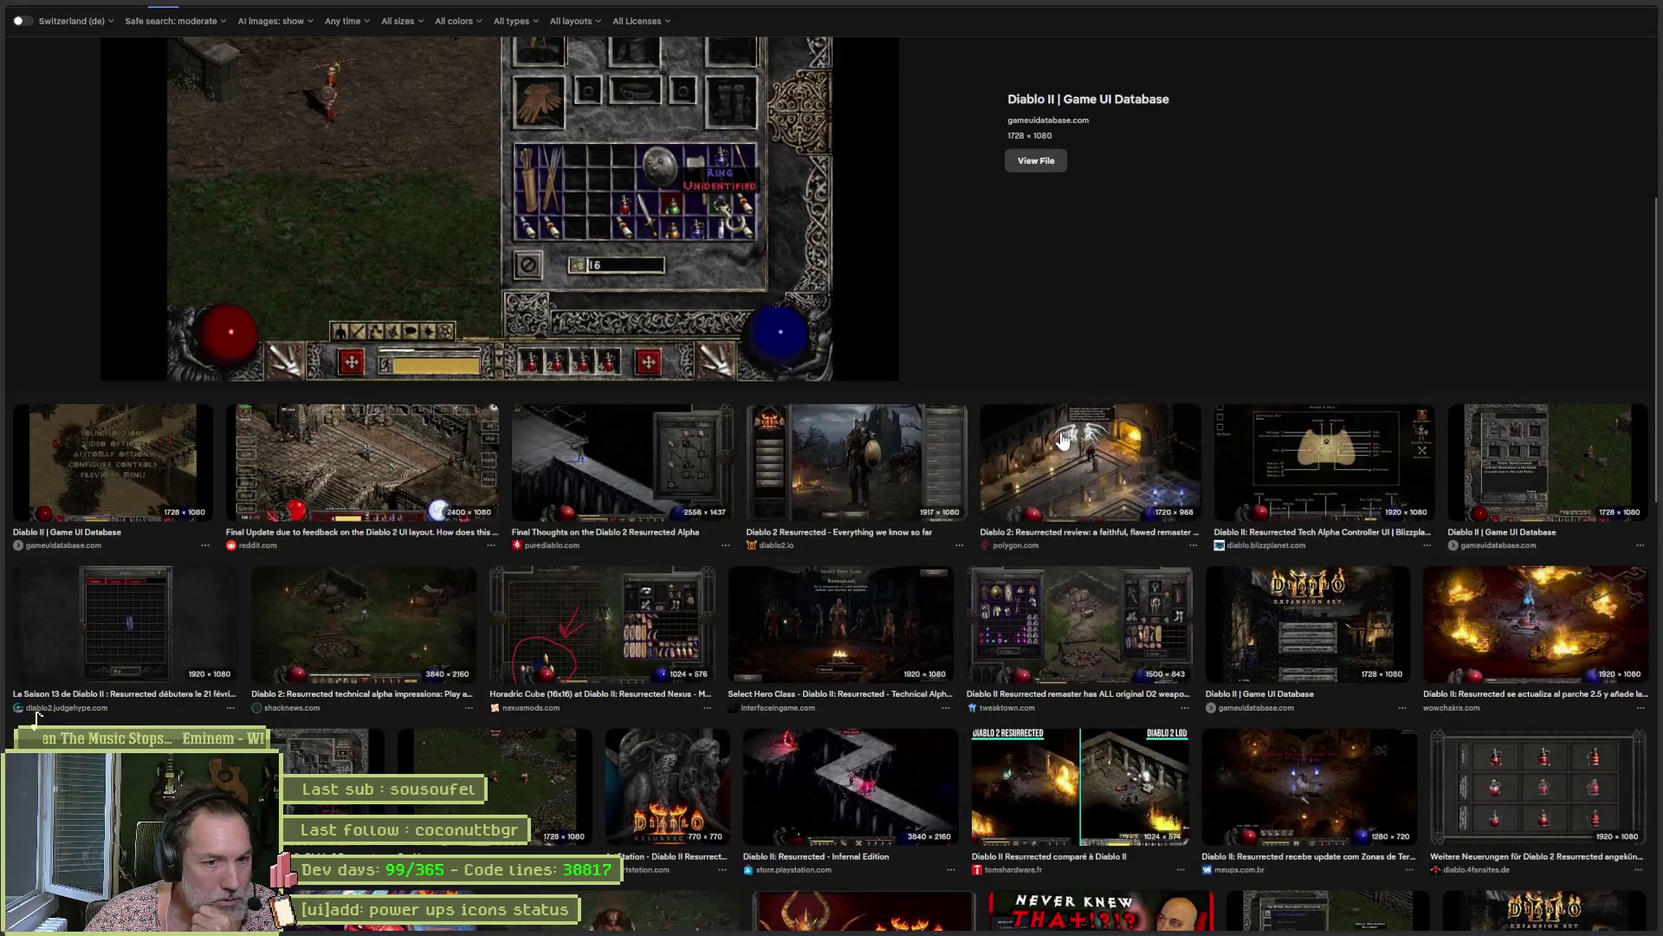
pyautogui.scroll(-1, 1062, 442)
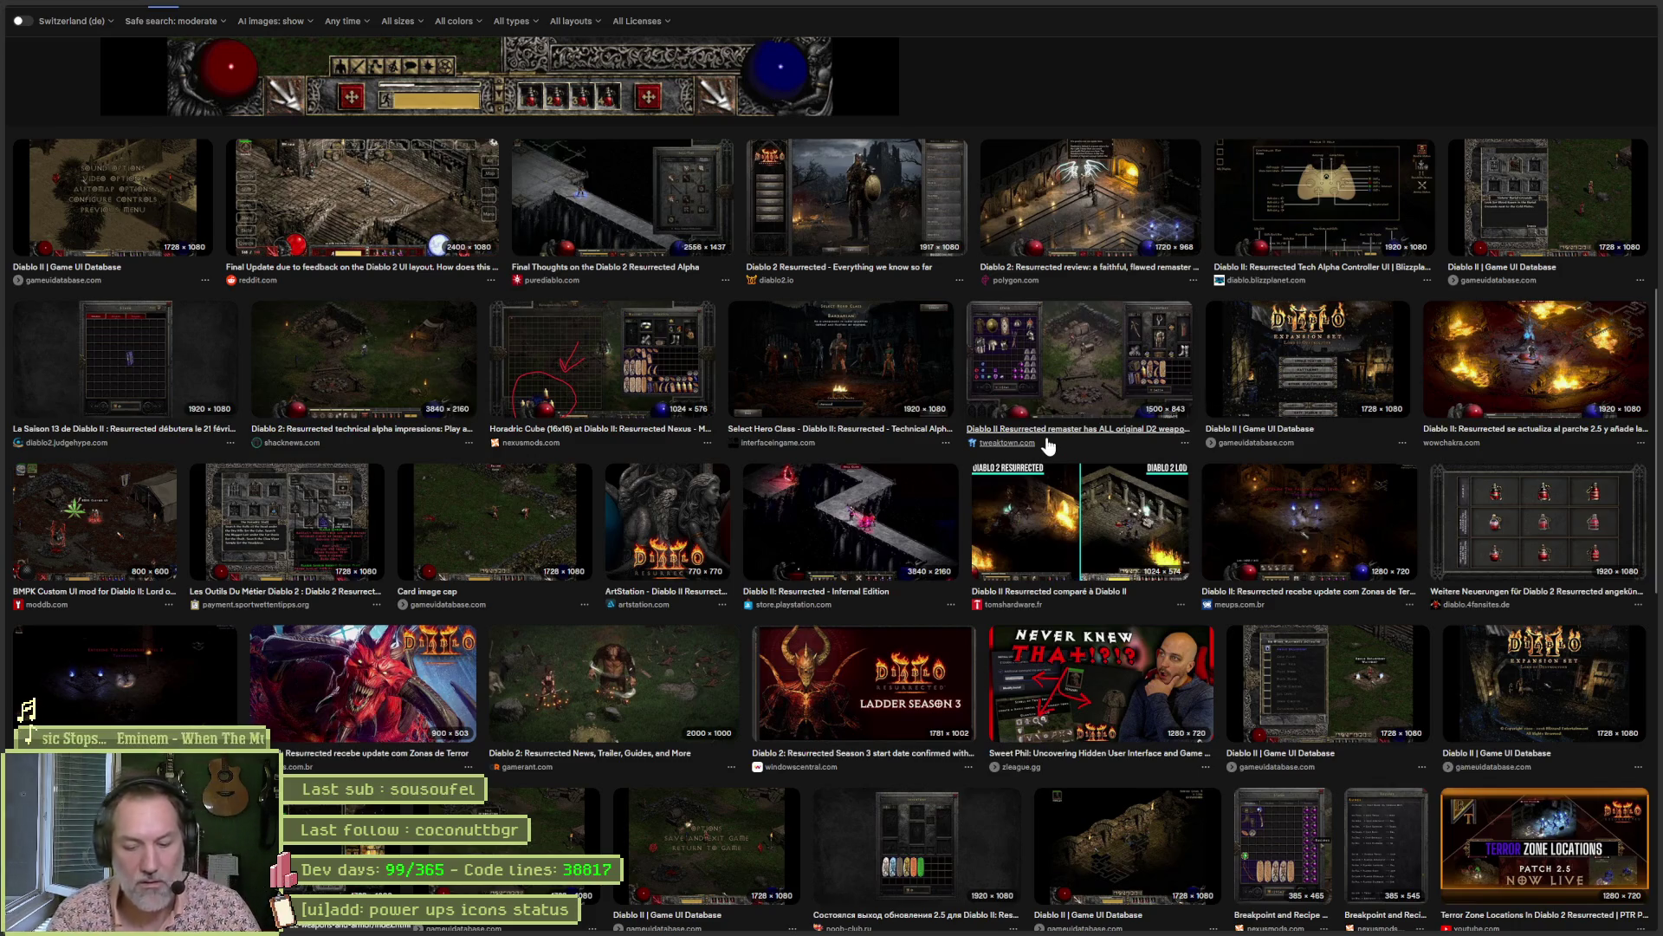
pyautogui.hotkey('ctrl', 't')
# Search images for 'cuphead ui' and enlarge the 'Cuphead a Steam' screenshot.
pyautogui.write('upscale')
pyautogui.press('Return')
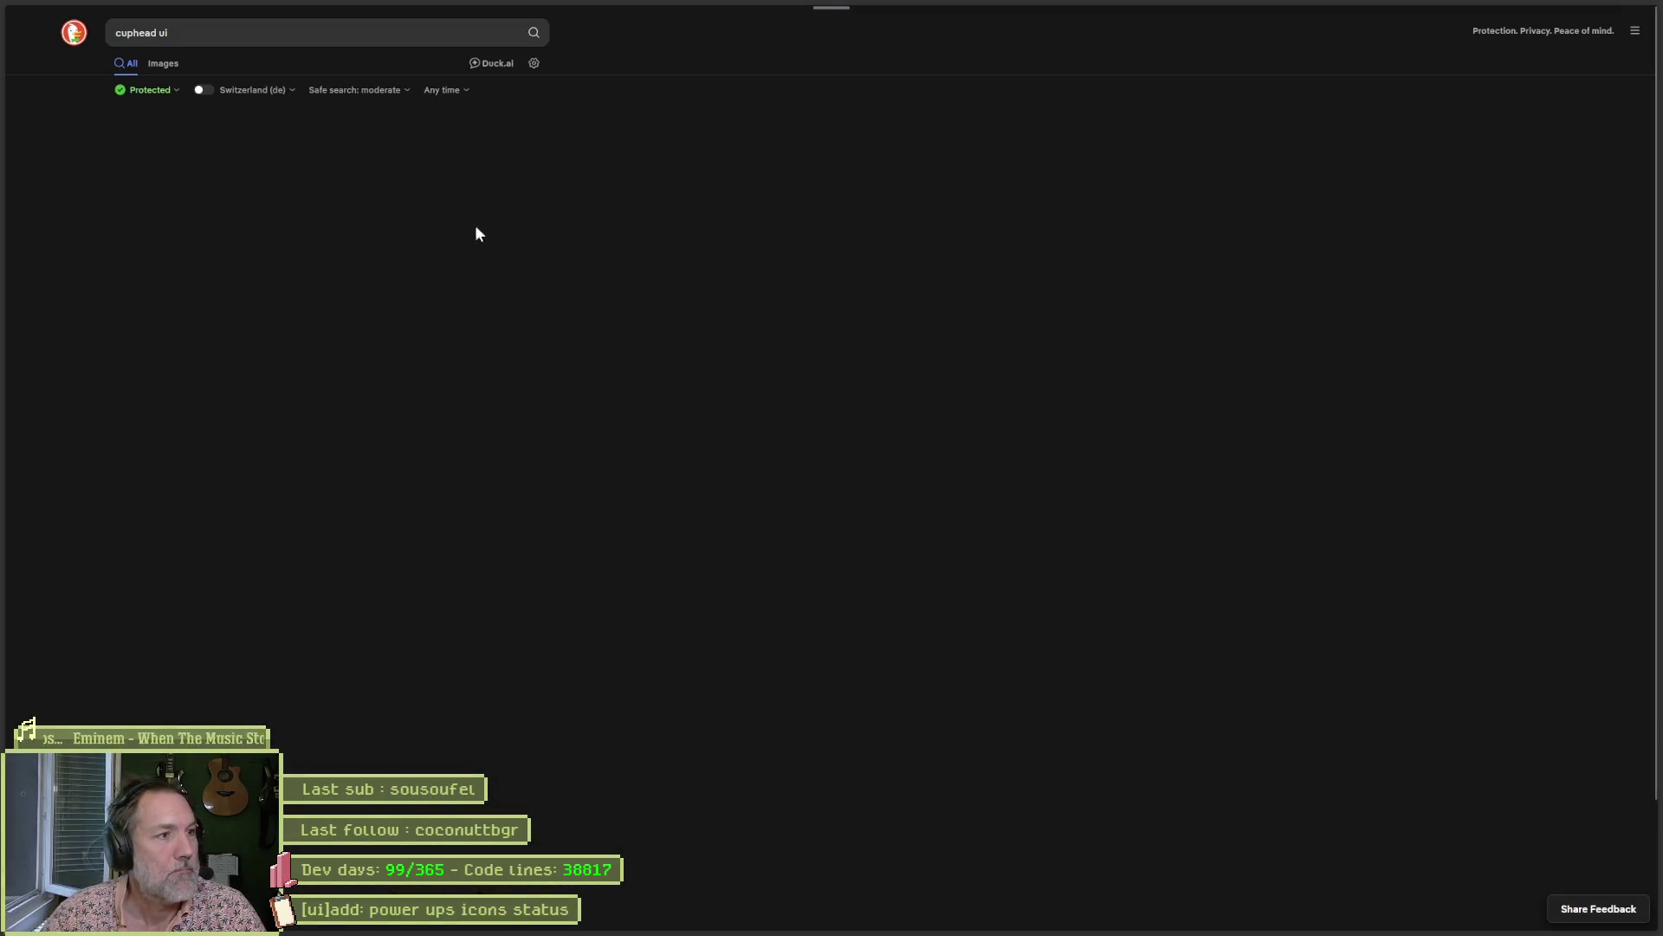
pyautogui.click(163, 63)
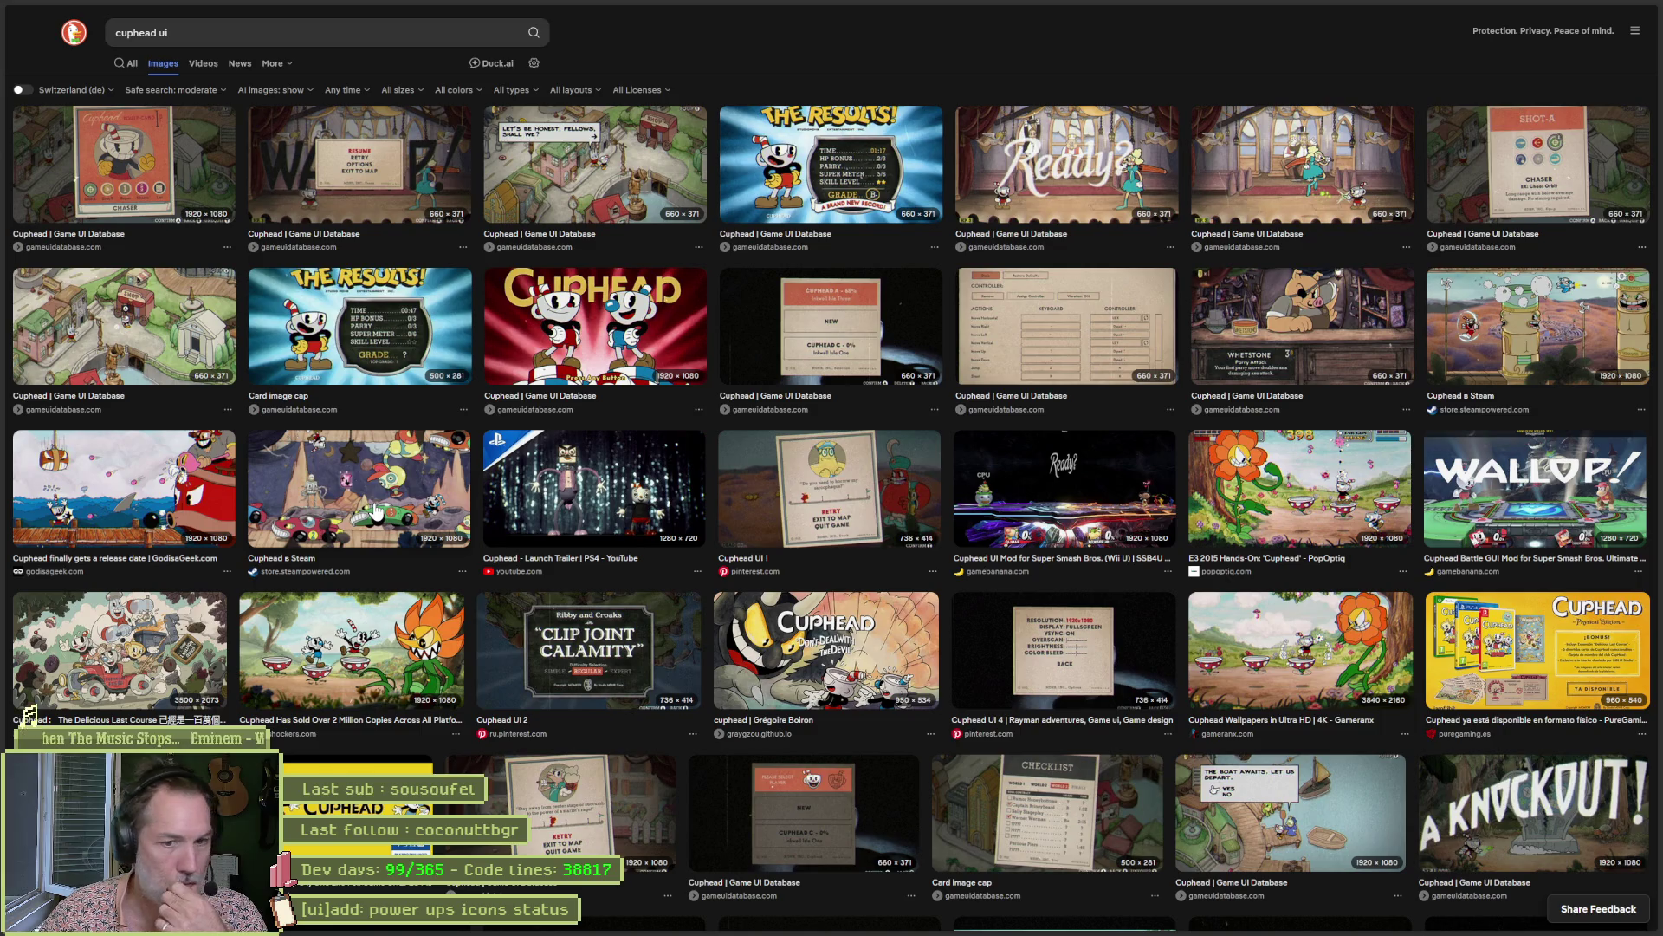
pyautogui.click(374, 511)
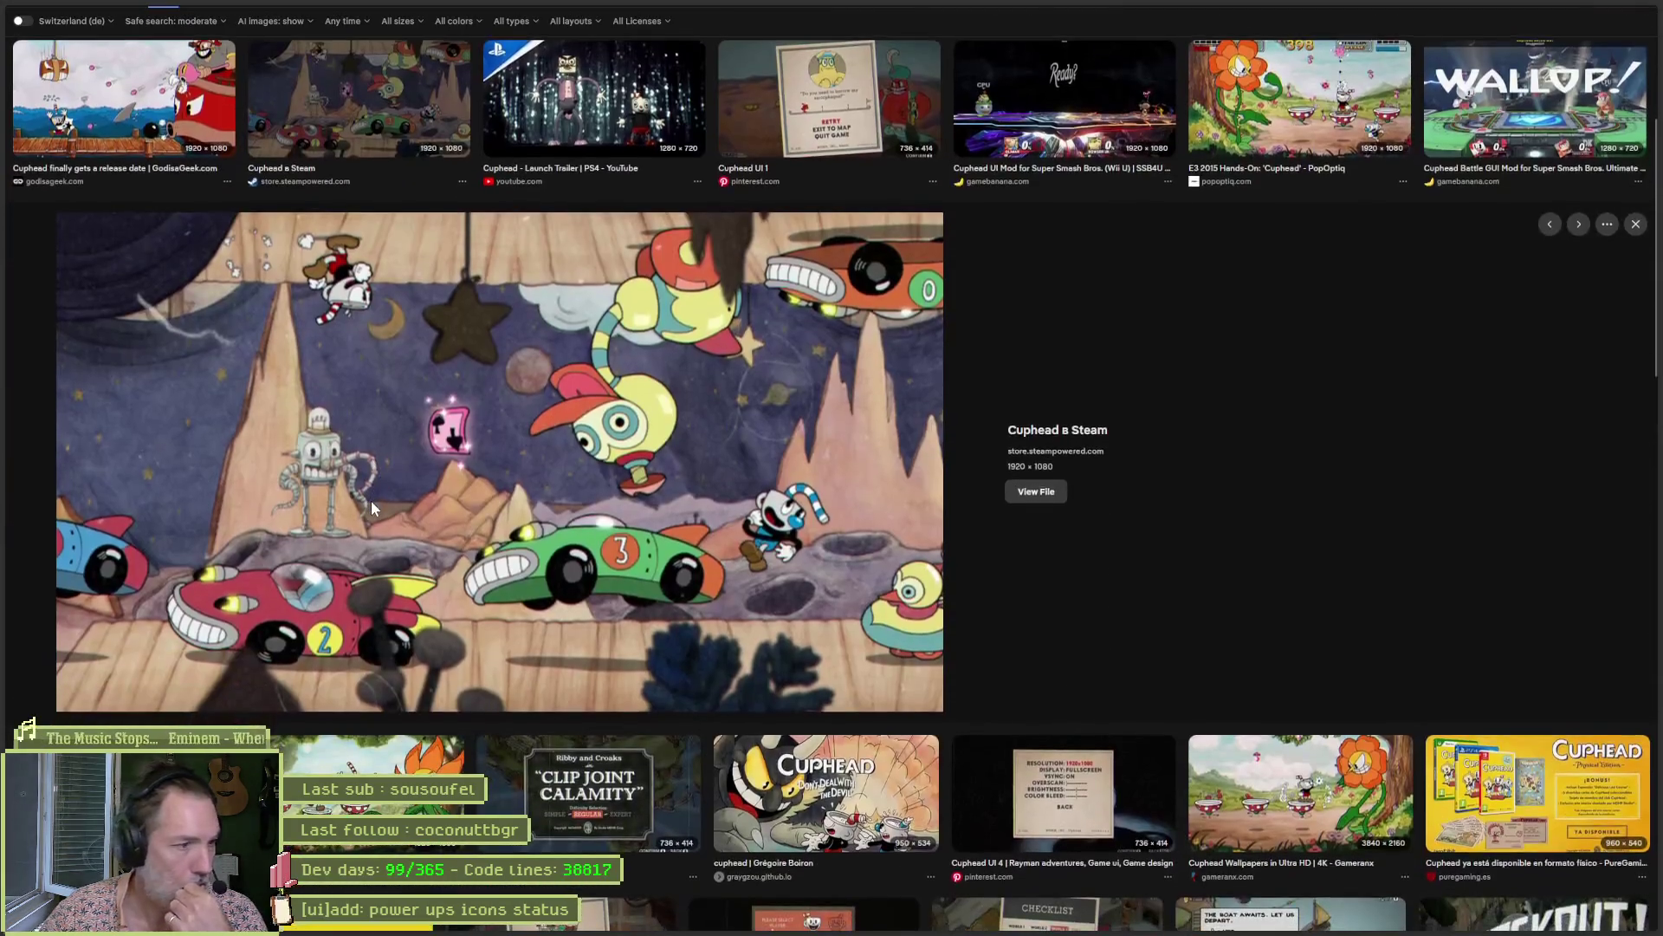
pyautogui.scroll(-3, 1291, 434)
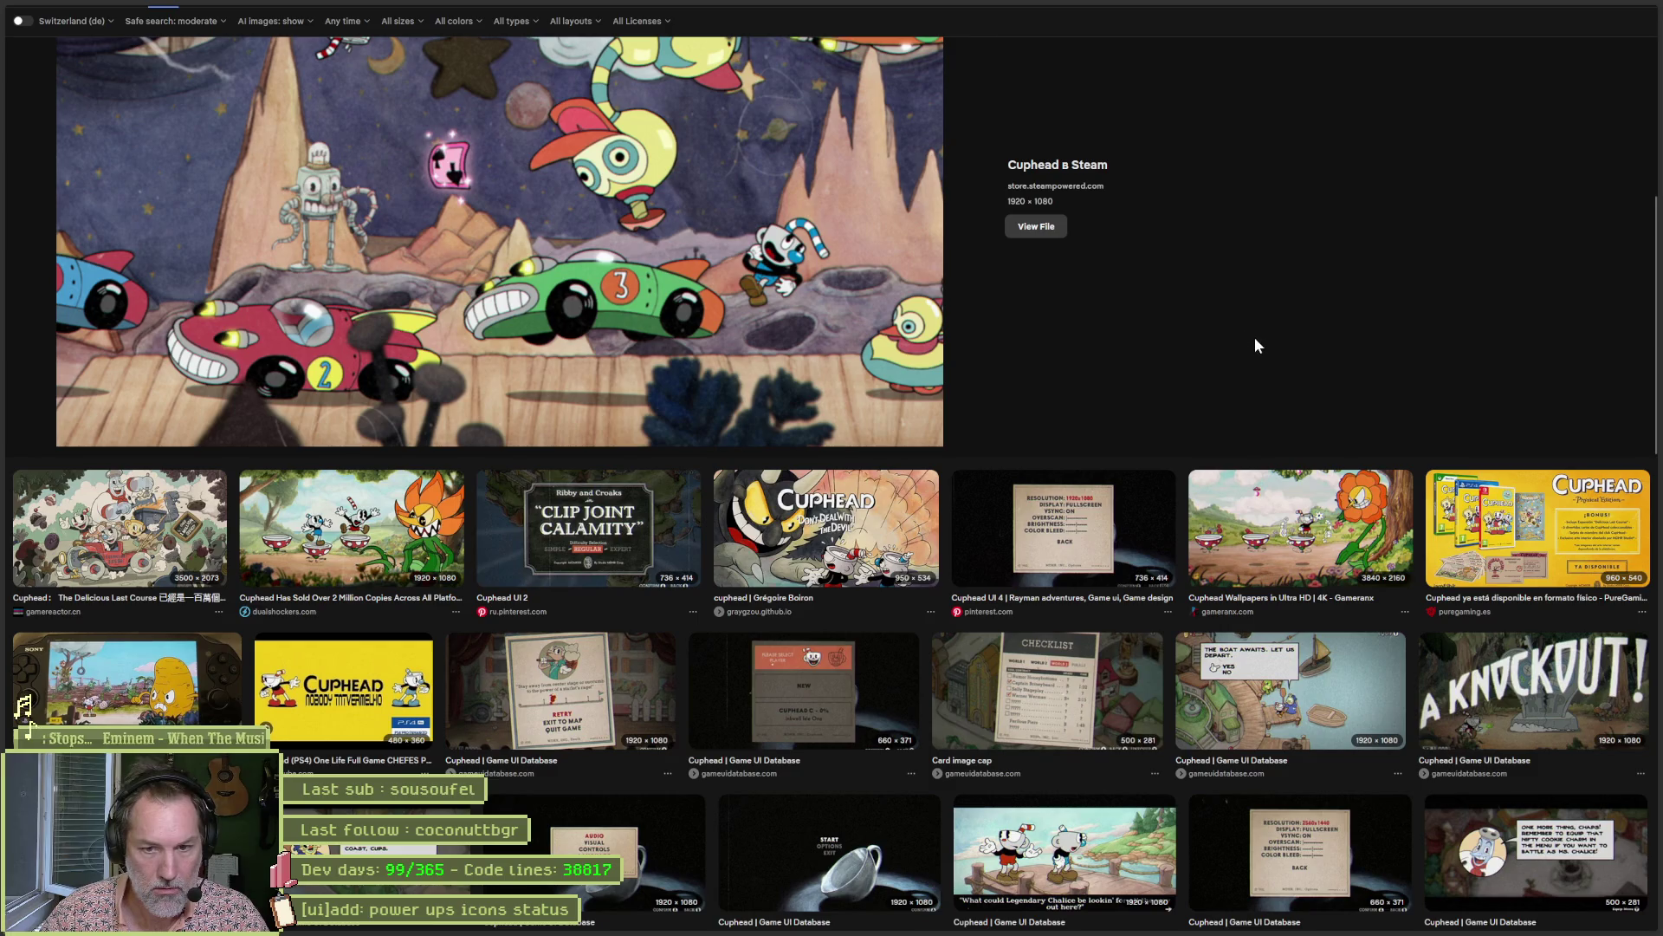
pyautogui.scroll(-5, 1254, 342)
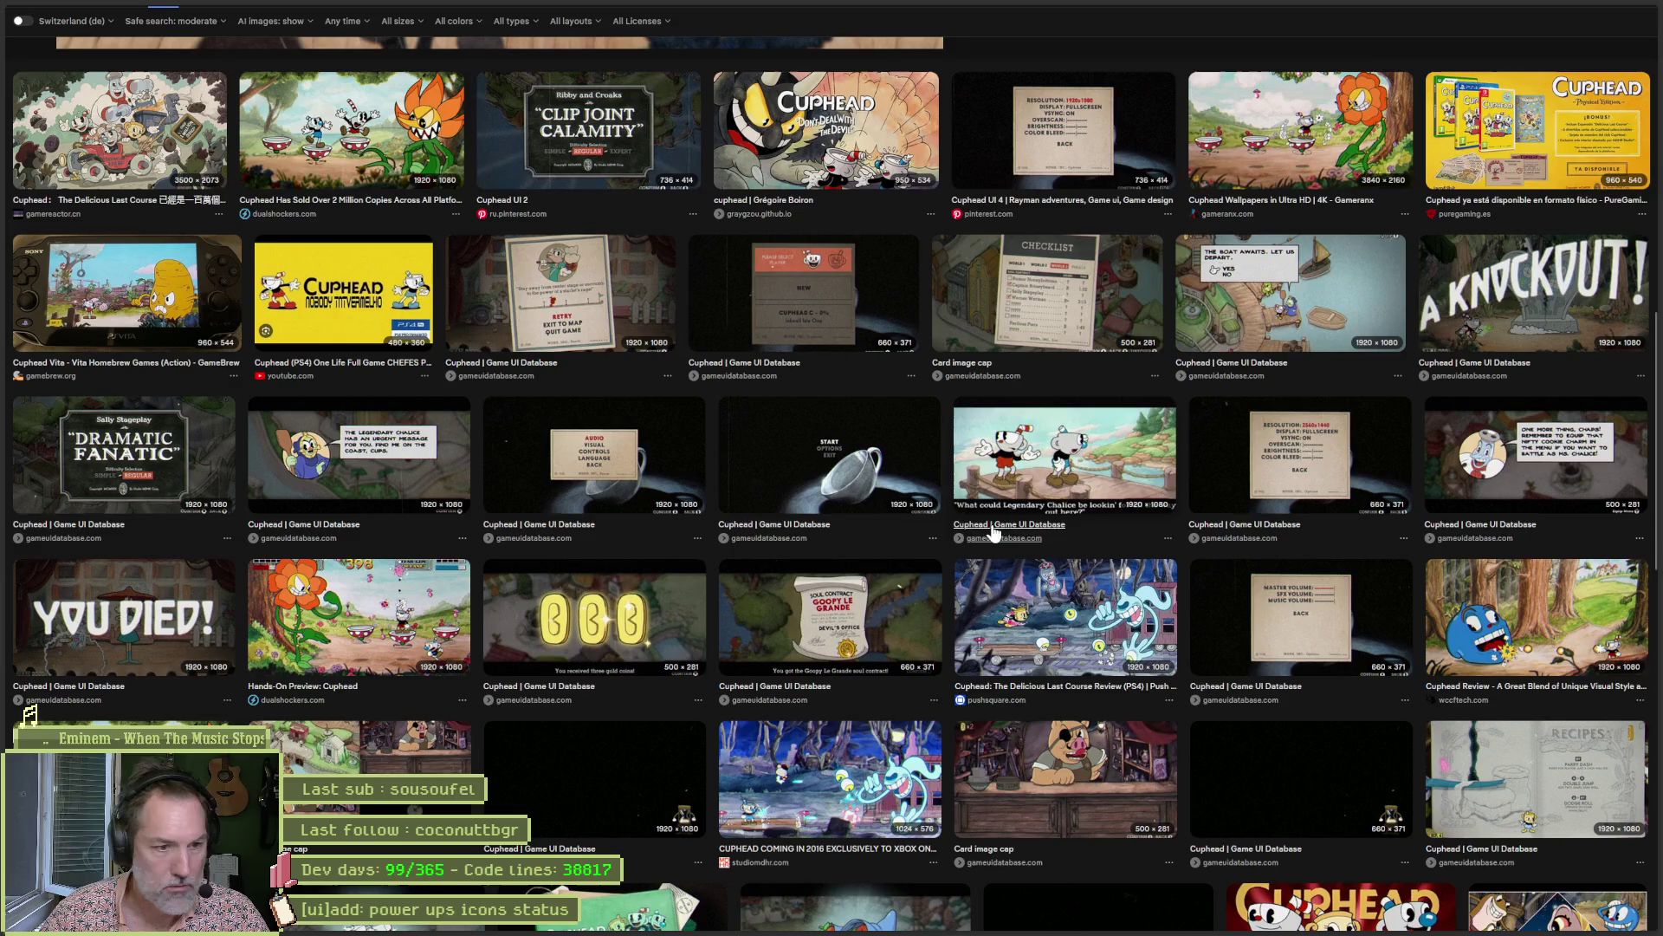
pyautogui.scroll(10, 787, 546)
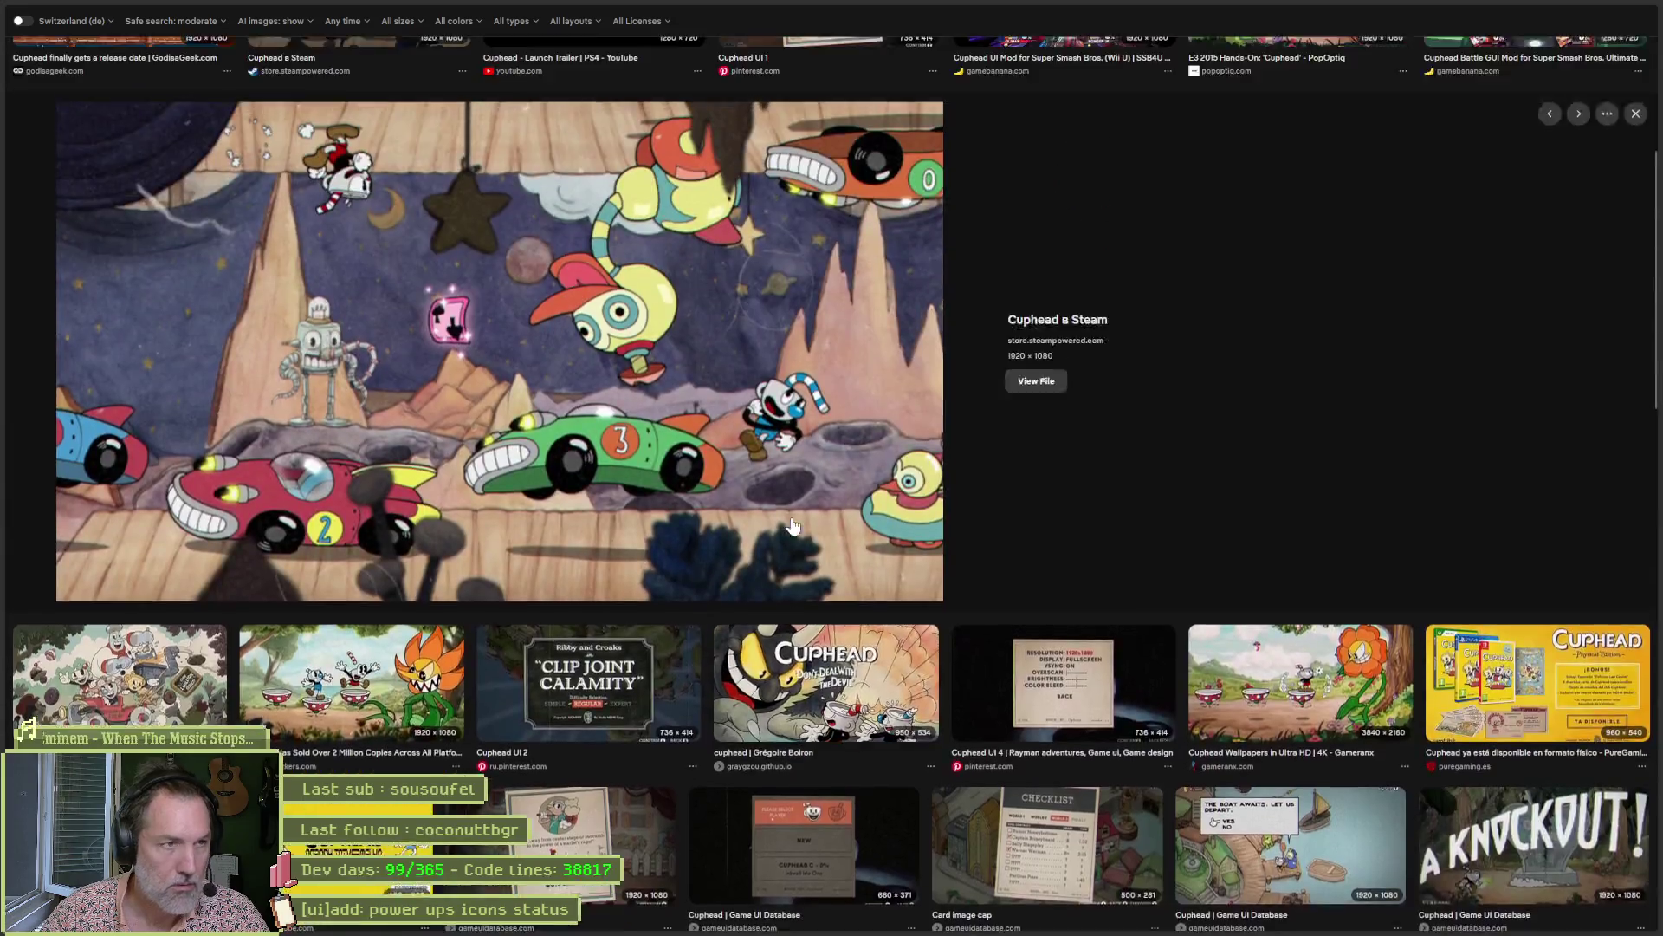
pyautogui.click(285, 24)
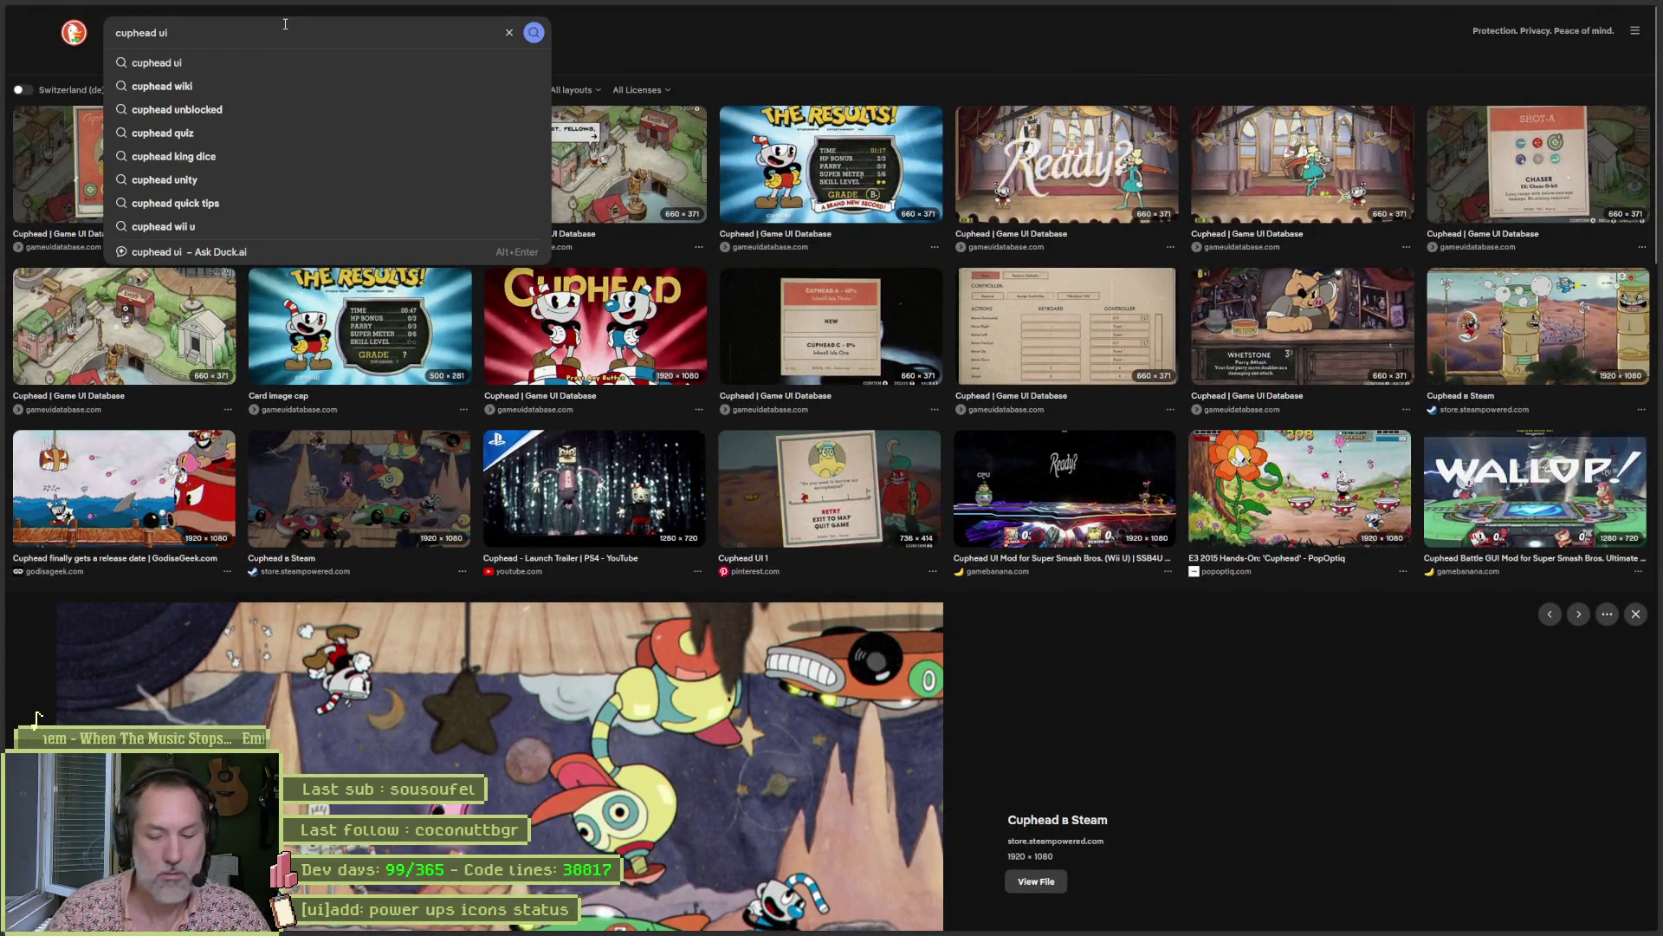
# Change the query to 'cuphead life ui' and preview the 'CupHead FULL GAME LIVE' screenshot.
pyautogui.press('BackSpace')
pyautogui.press('BackSpace')
pyautogui.write('life ui')
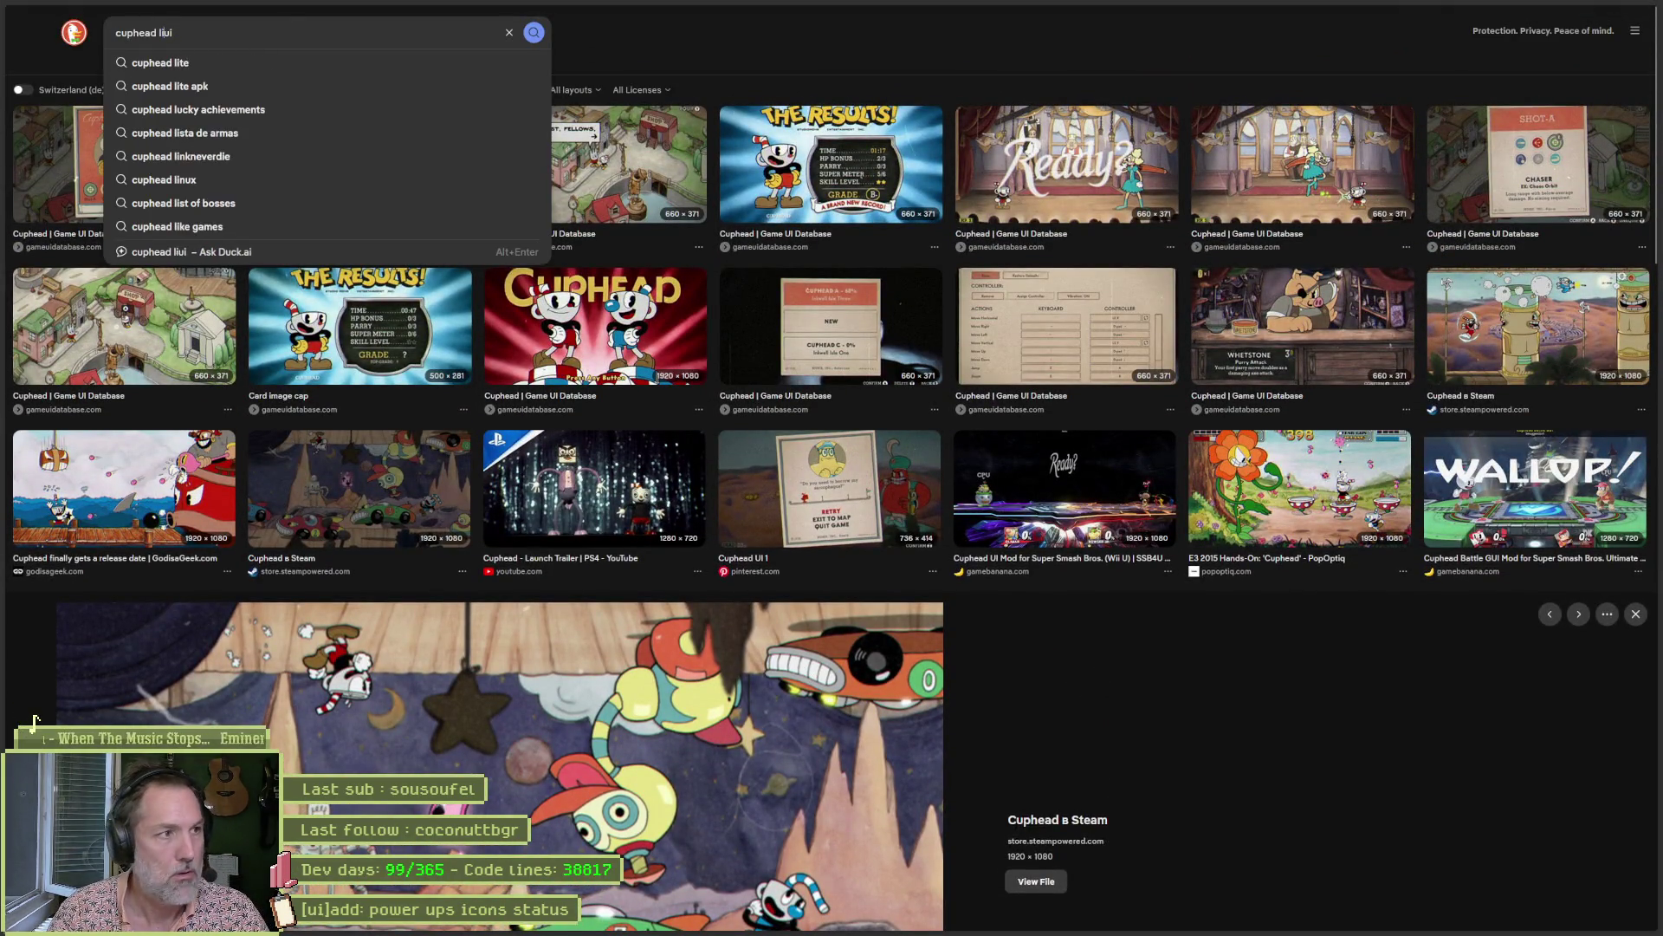
pyautogui.press('Return')
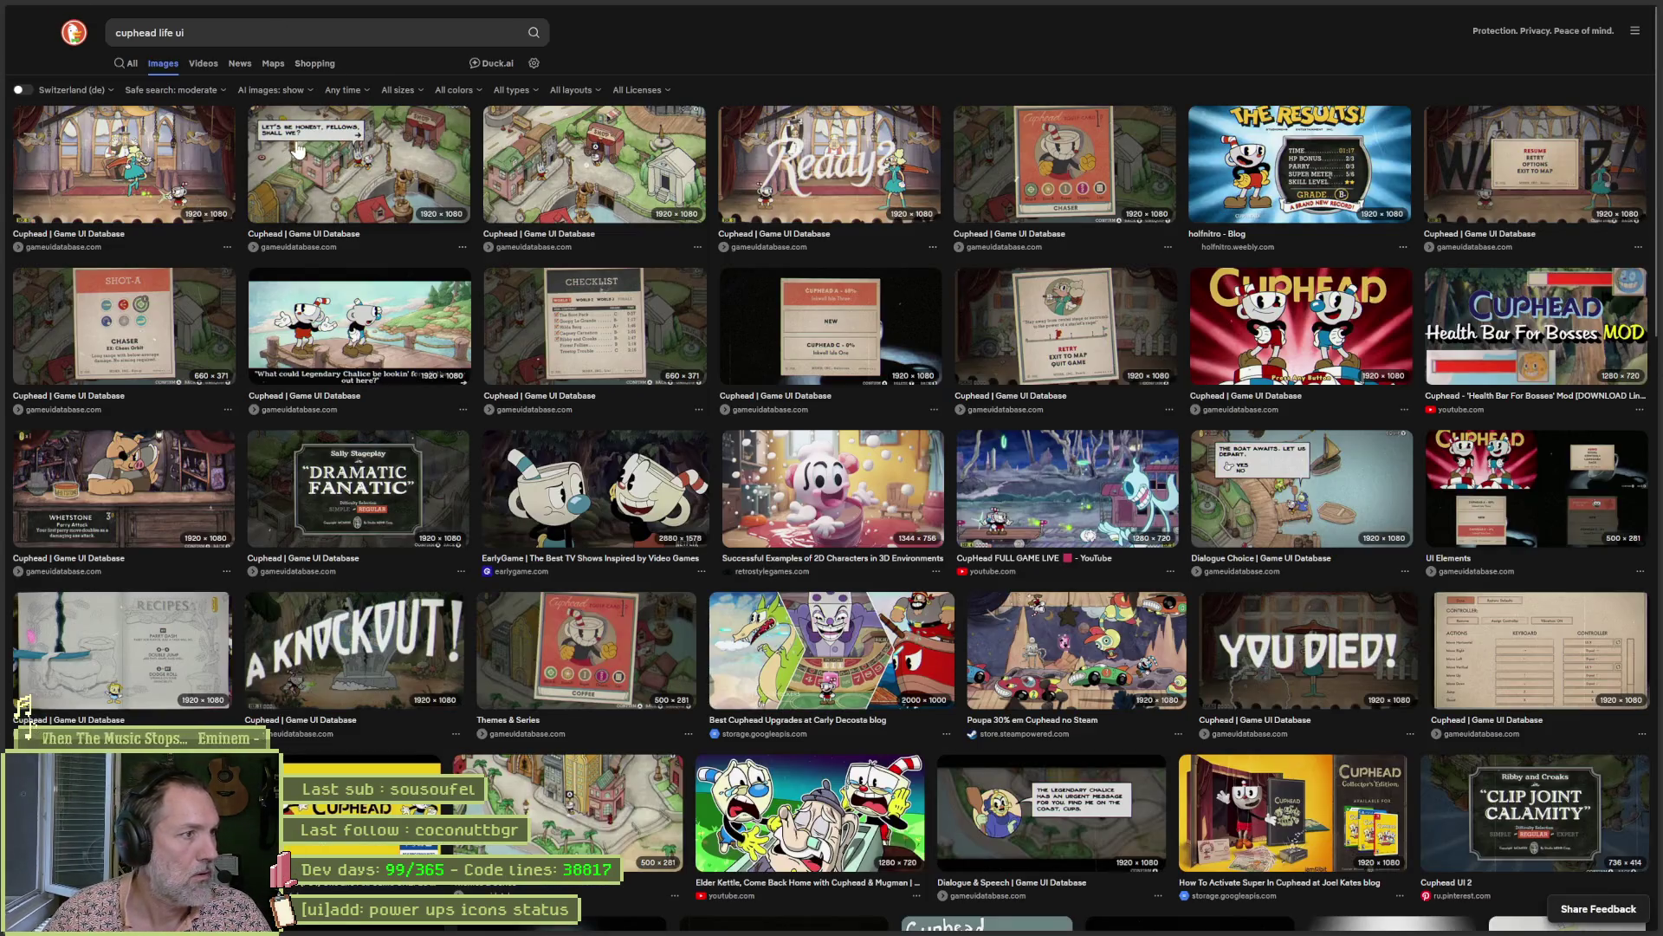
pyautogui.click(122, 162)
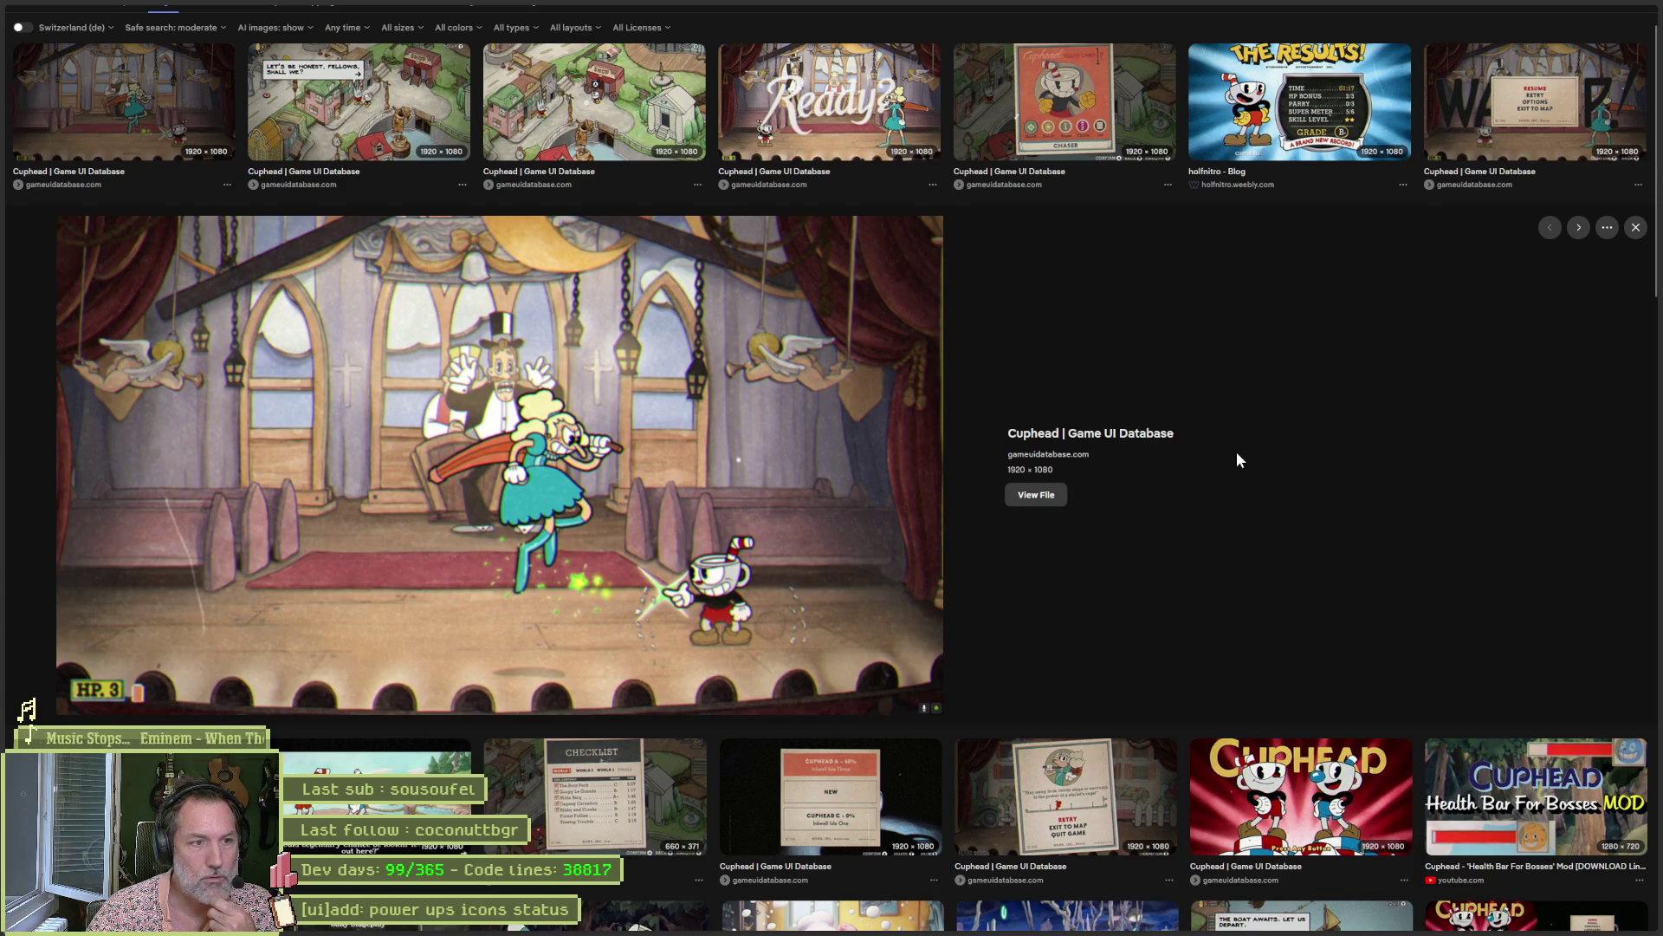
pyautogui.scroll(-2, 1235, 450)
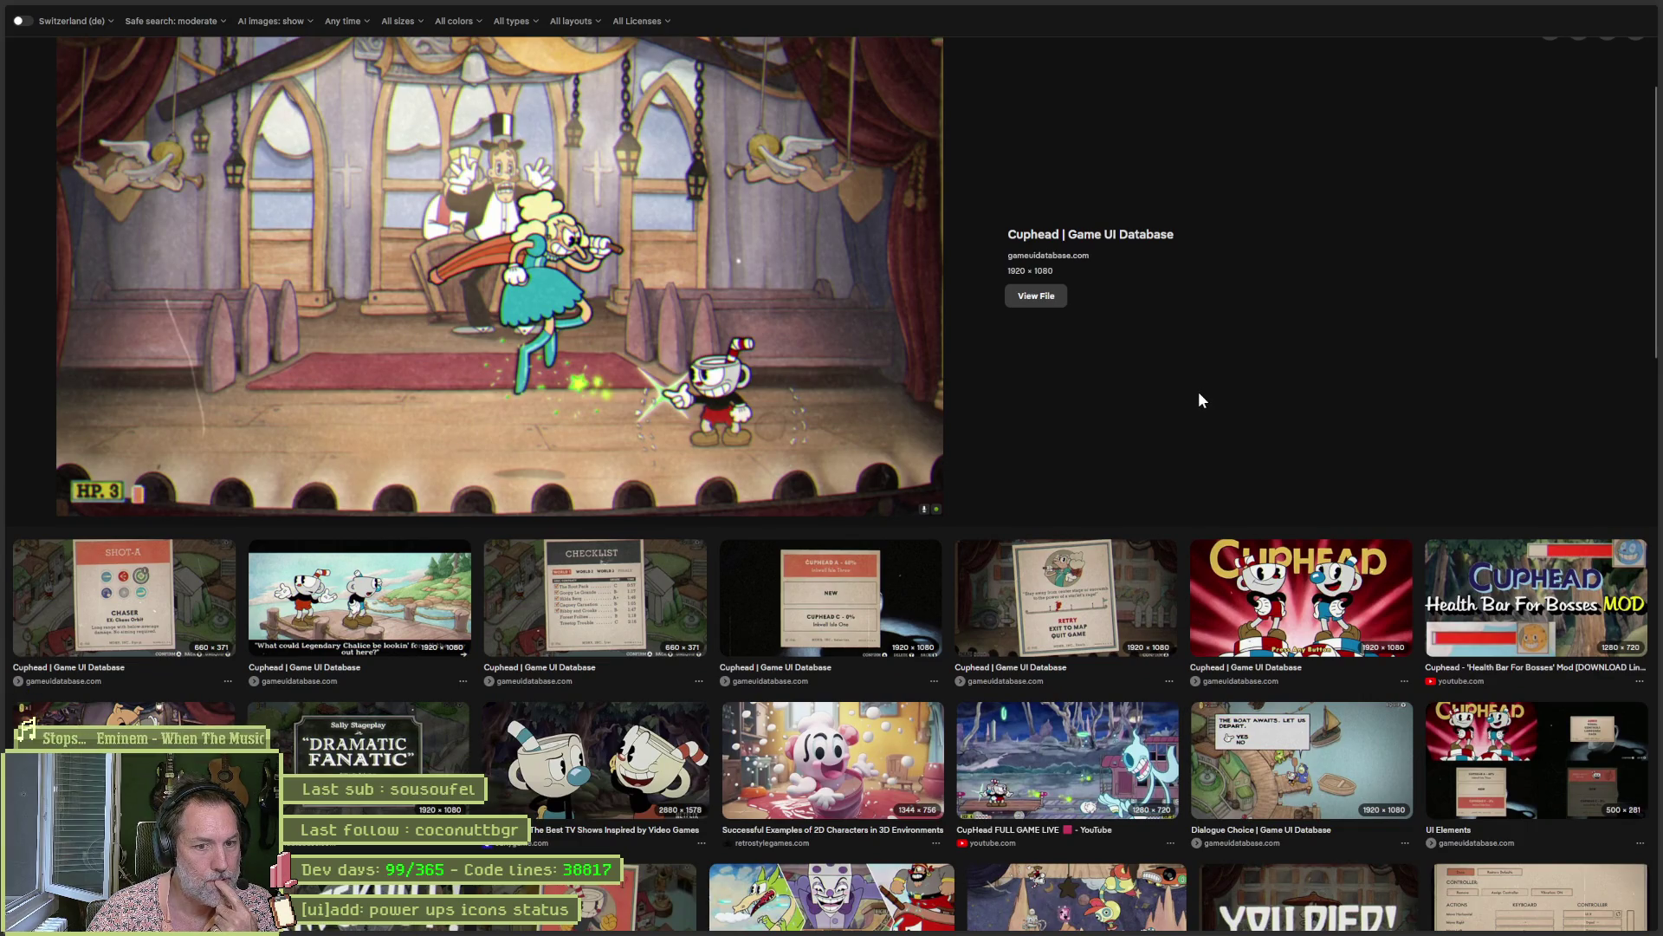
pyautogui.click(1081, 719)
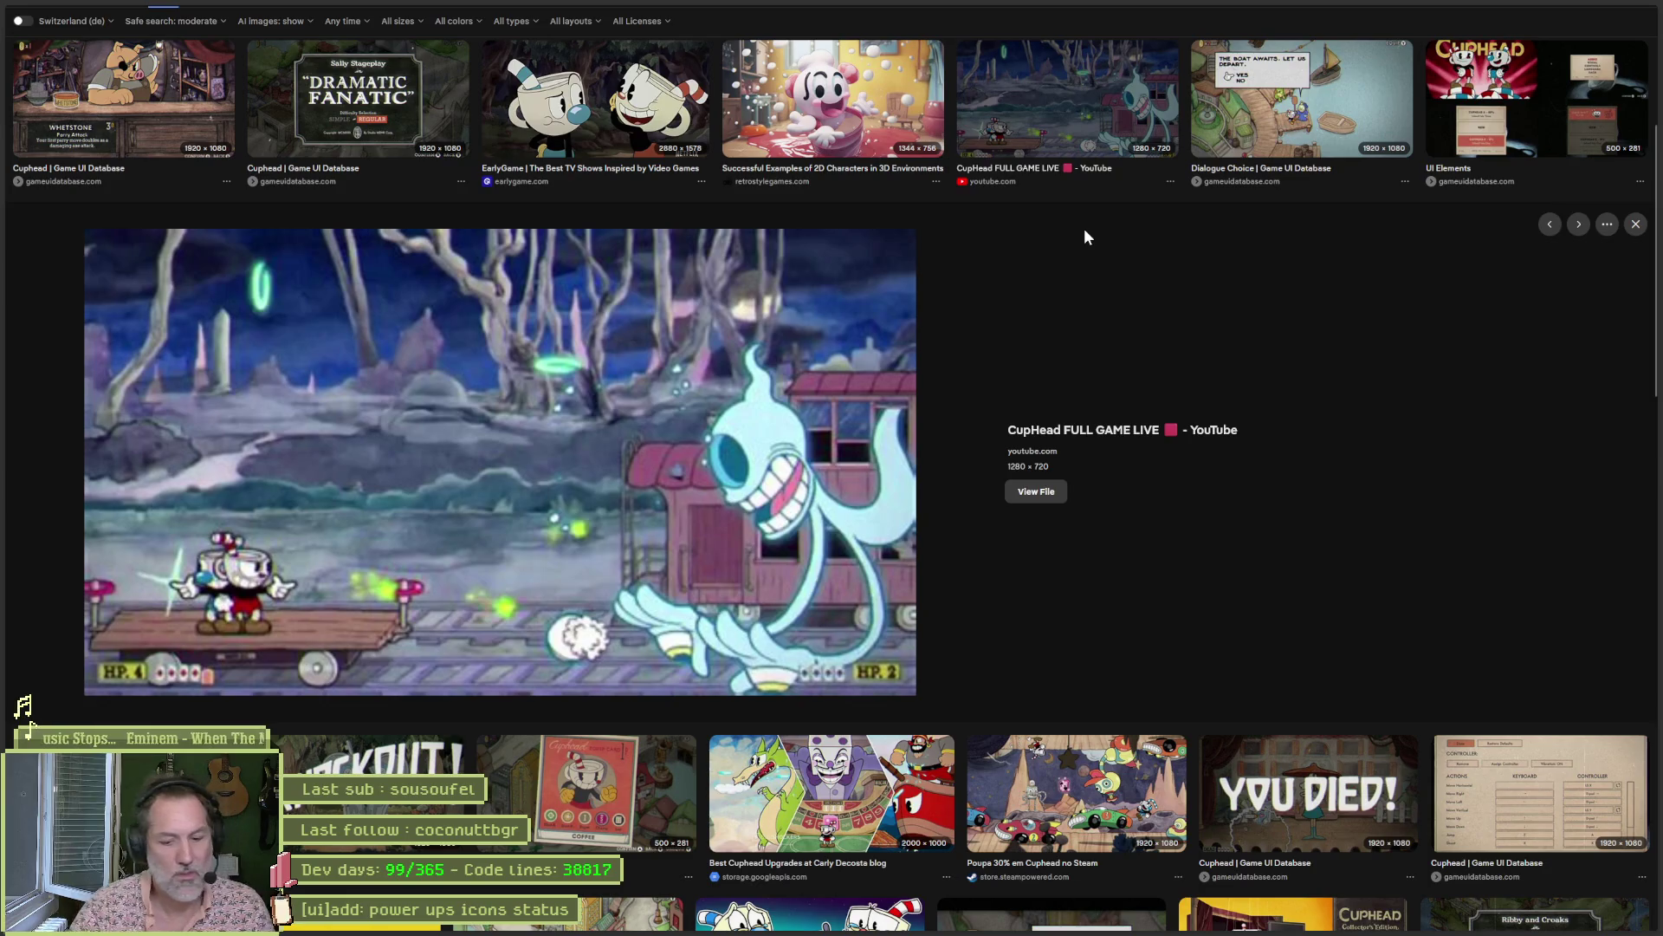
pyautogui.hotkey('ctrl', 't')
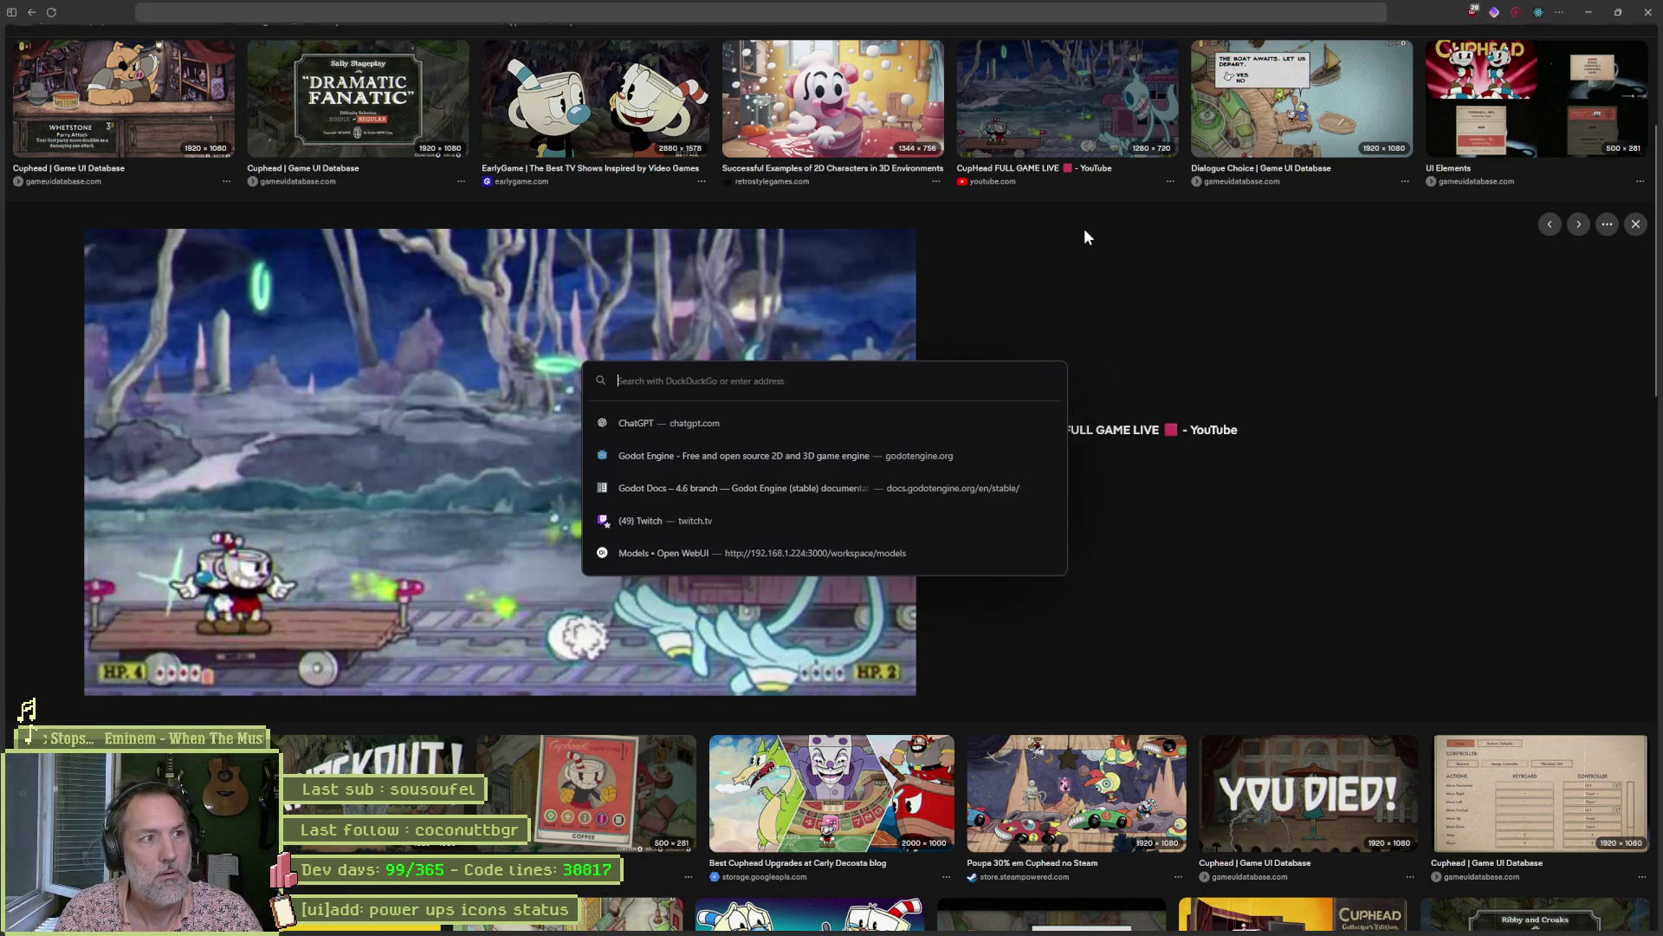
# Open ChatGPT and ask for the name of the newly released black-and-white FPS.
pyautogui.press('Down')
pyautogui.press('Return')
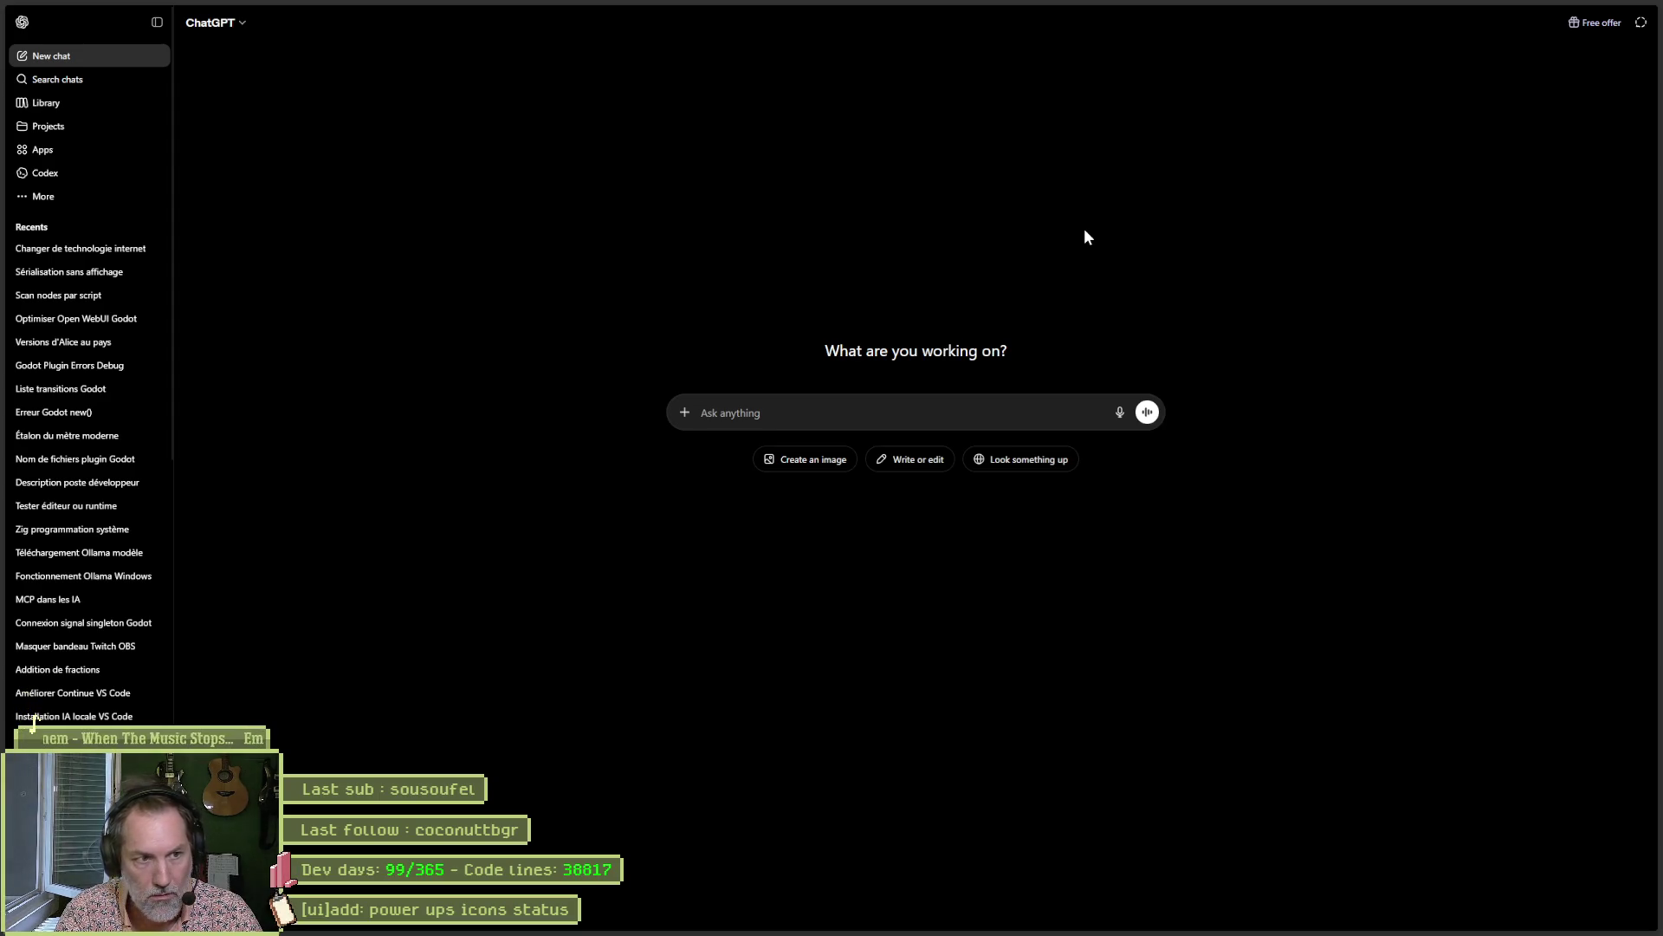
pyautogui.write('nom du jeu fps en noir et b')
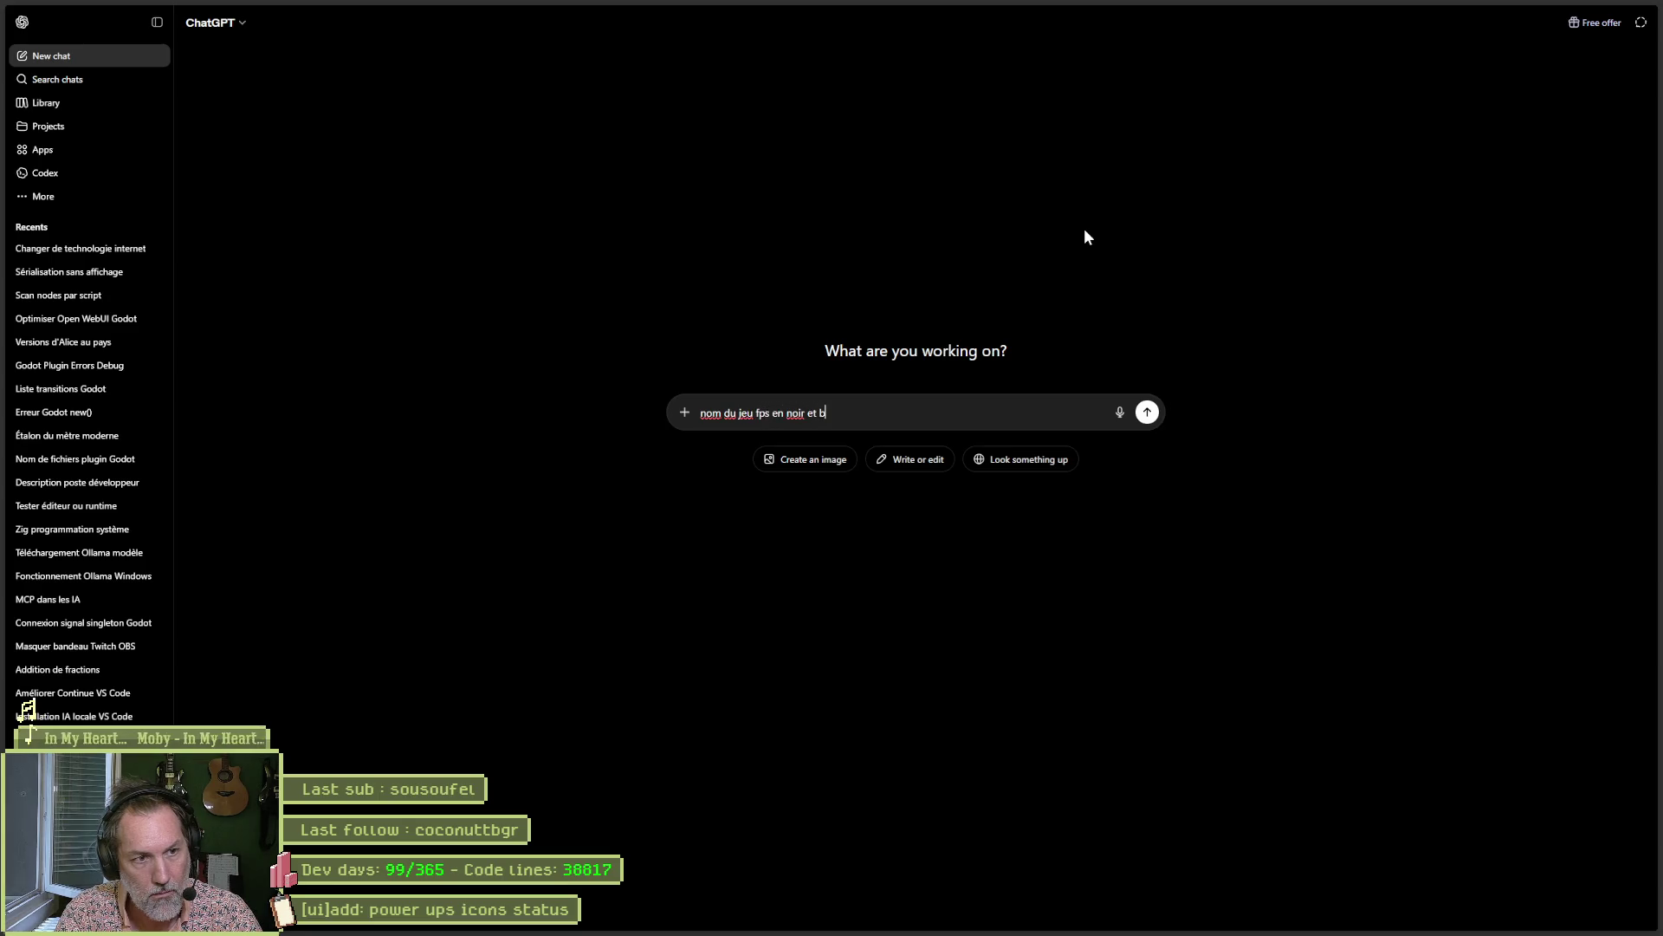
pyautogui.write('ent de sorit')
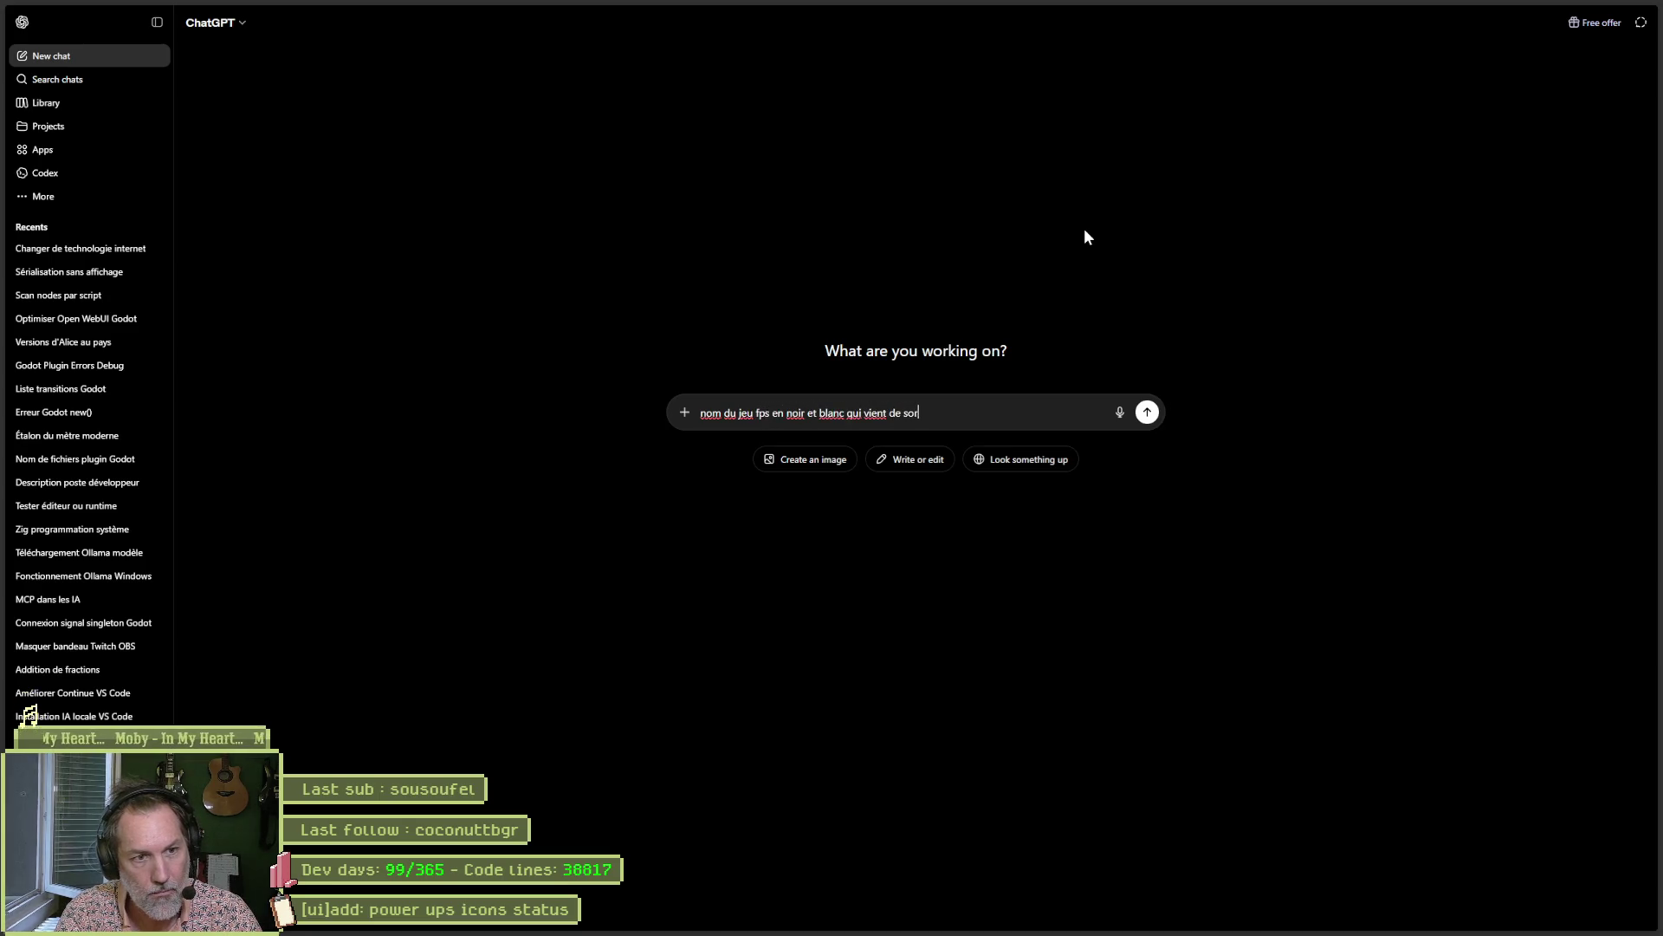
pyautogui.press('Return')
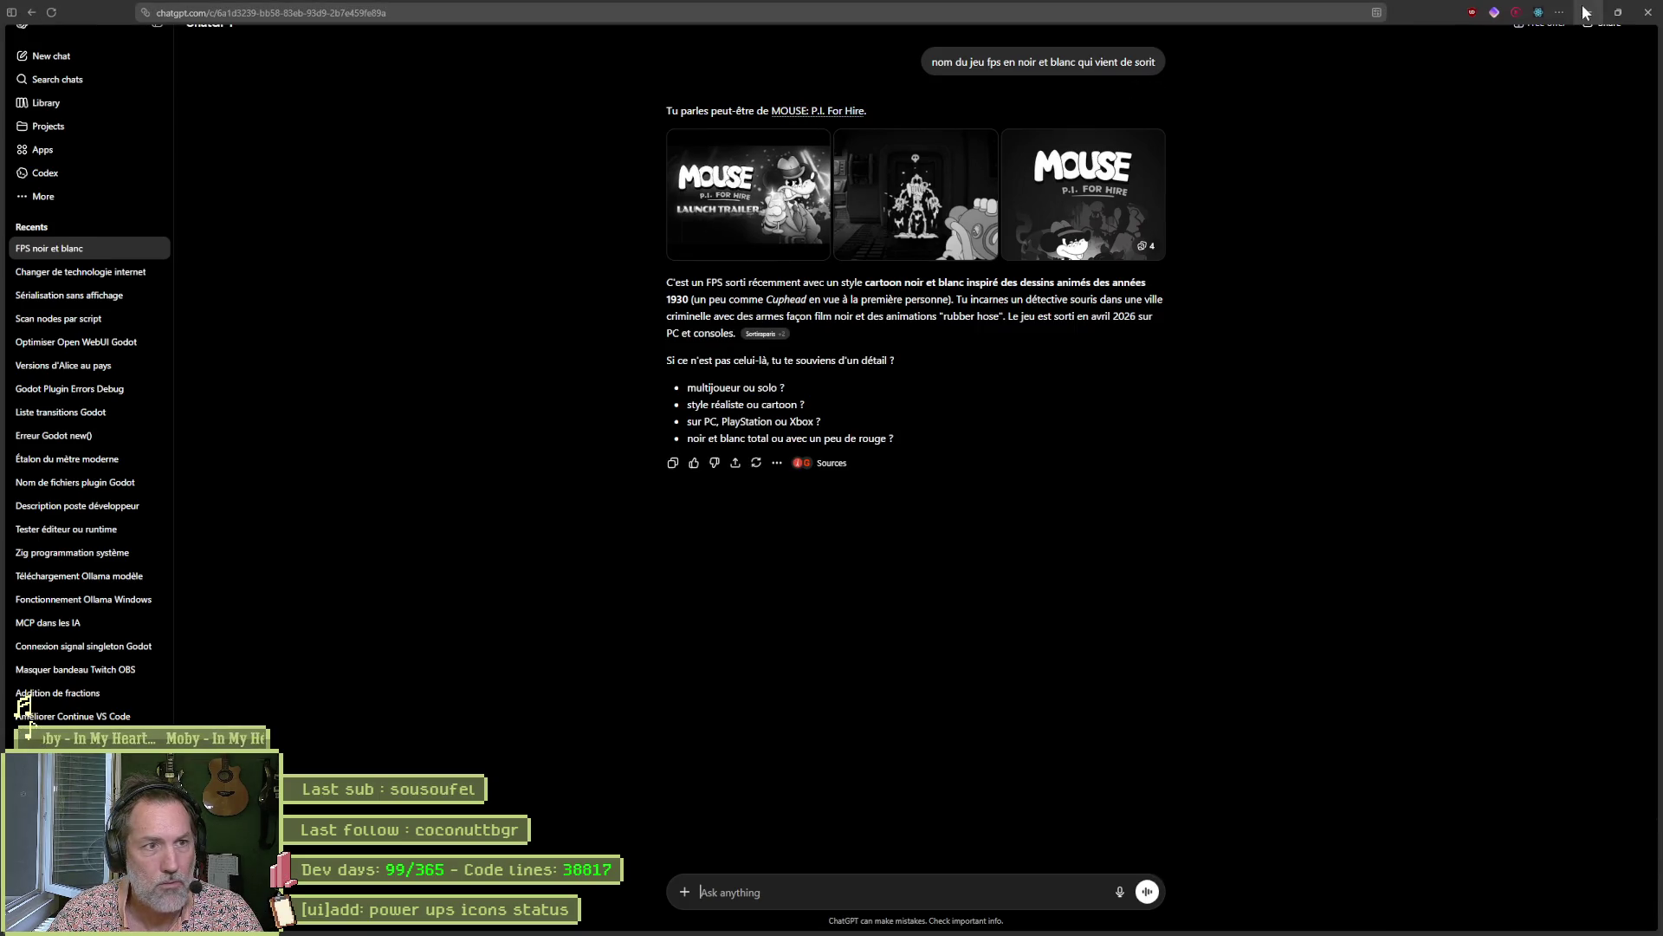
# Copy the answer 'MOUSE: P.I. For Hire' and run a web search for it.
pyautogui.click(815, 111)
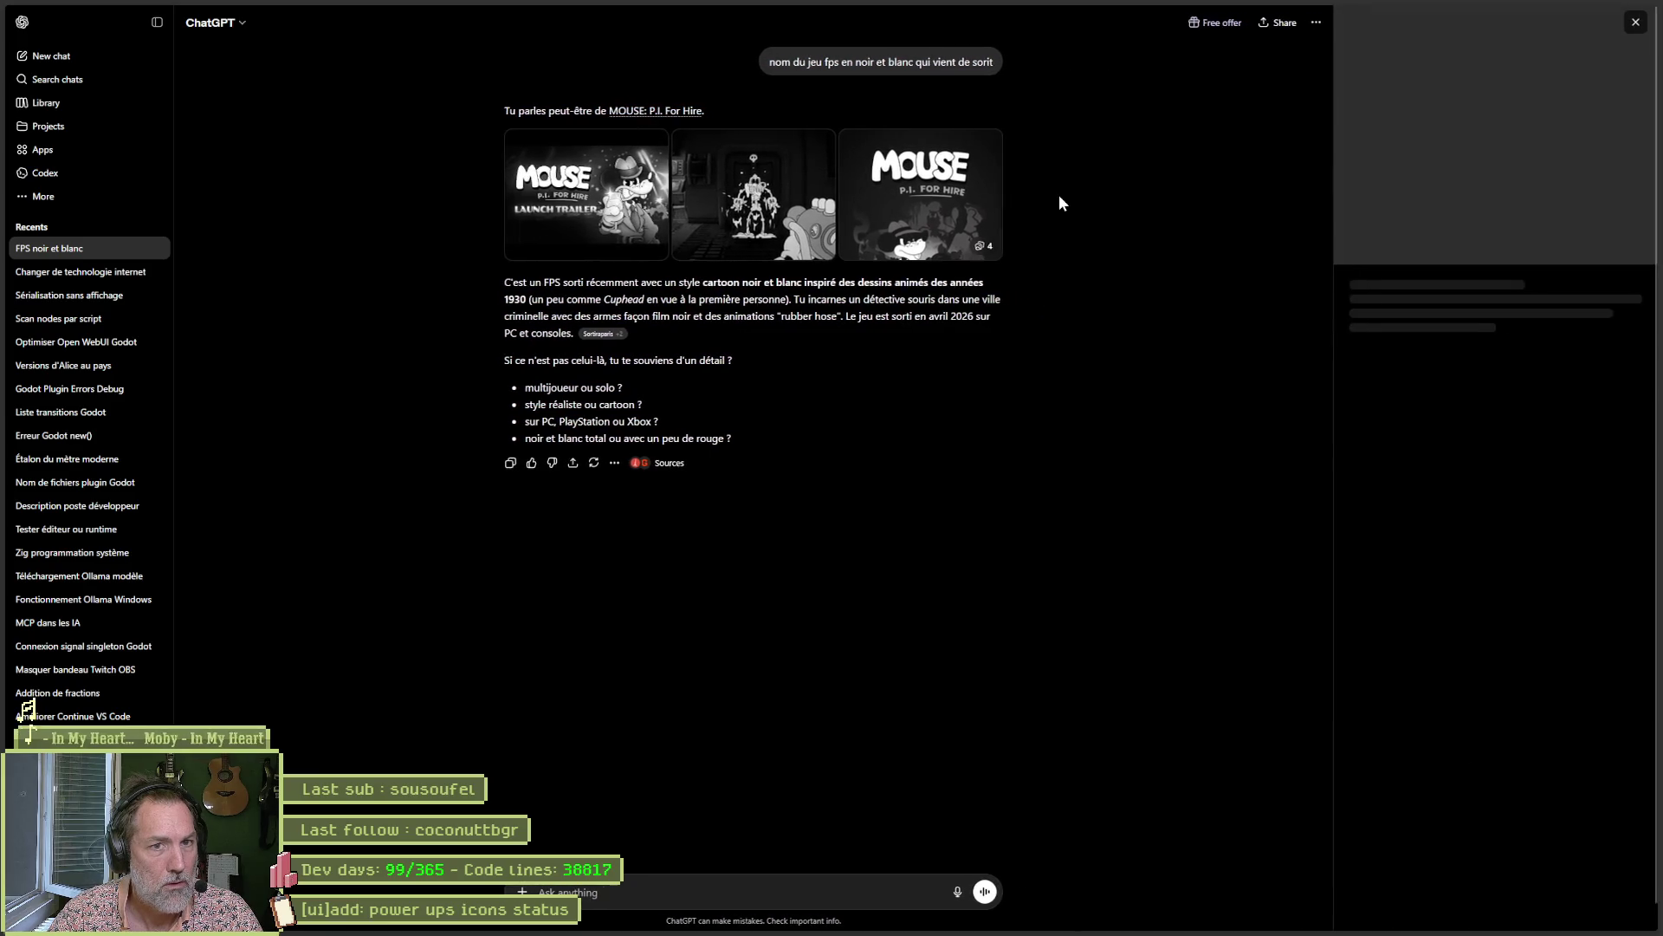
pyautogui.moveTo(704, 113); pyautogui.dragTo(611, 117)
pyautogui.hotkey('ctrl', 'c')
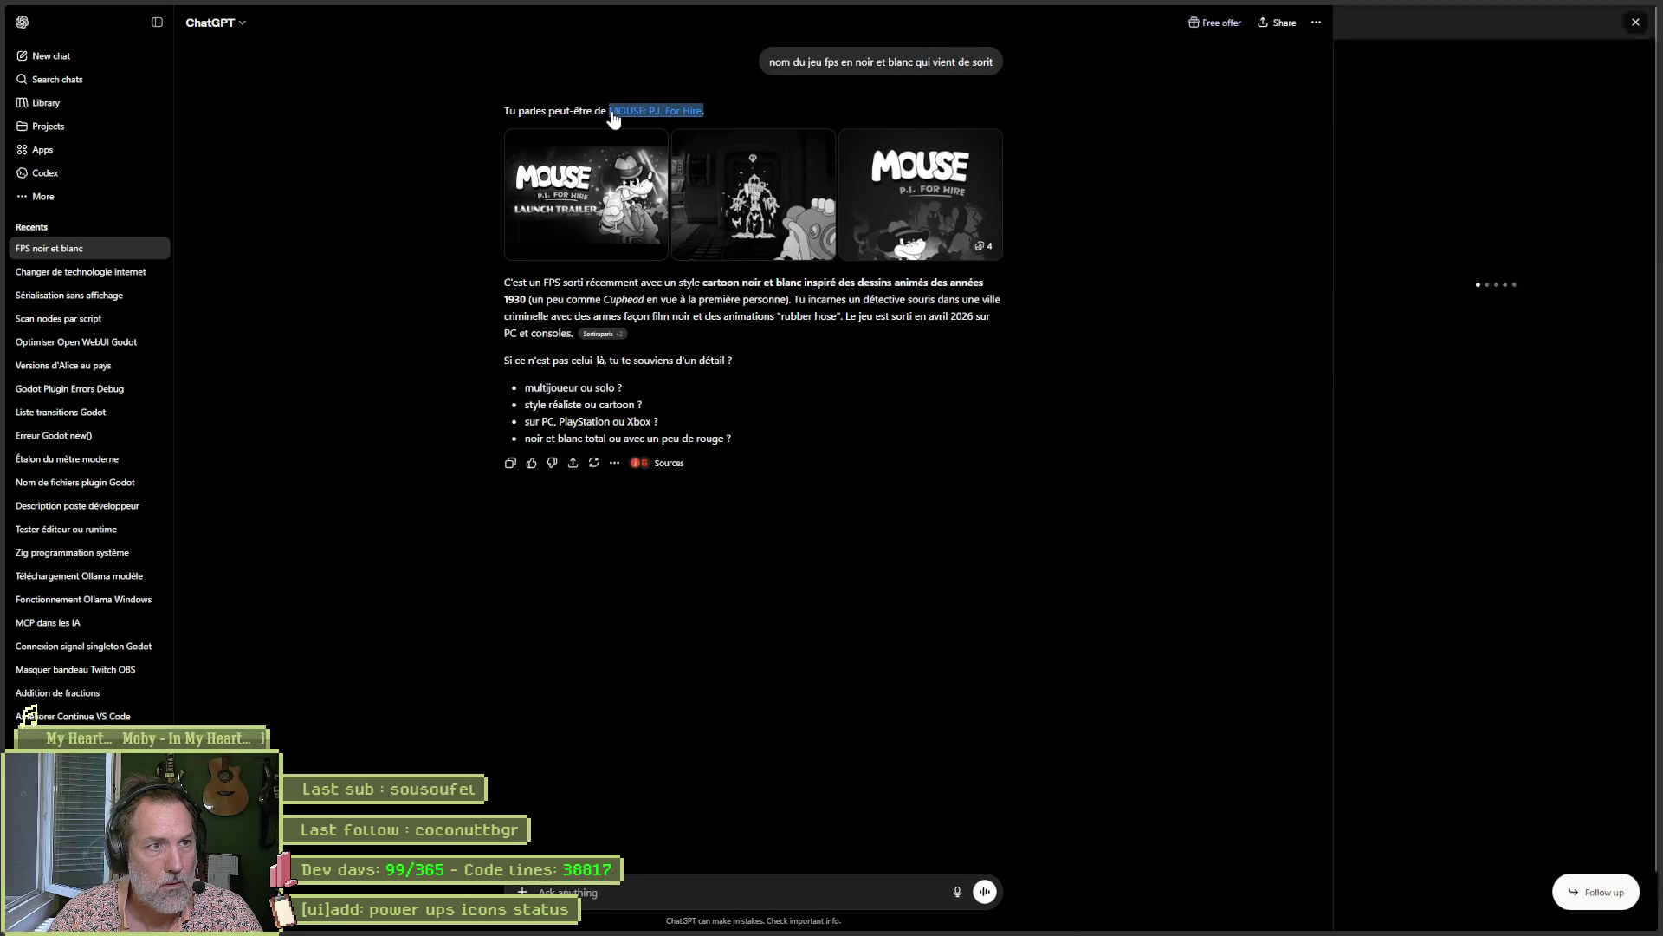
pyautogui.hotkey('ctrl', 't')
pyautogui.hotkey('ctrl', 'v')
pyautogui.press('Return')
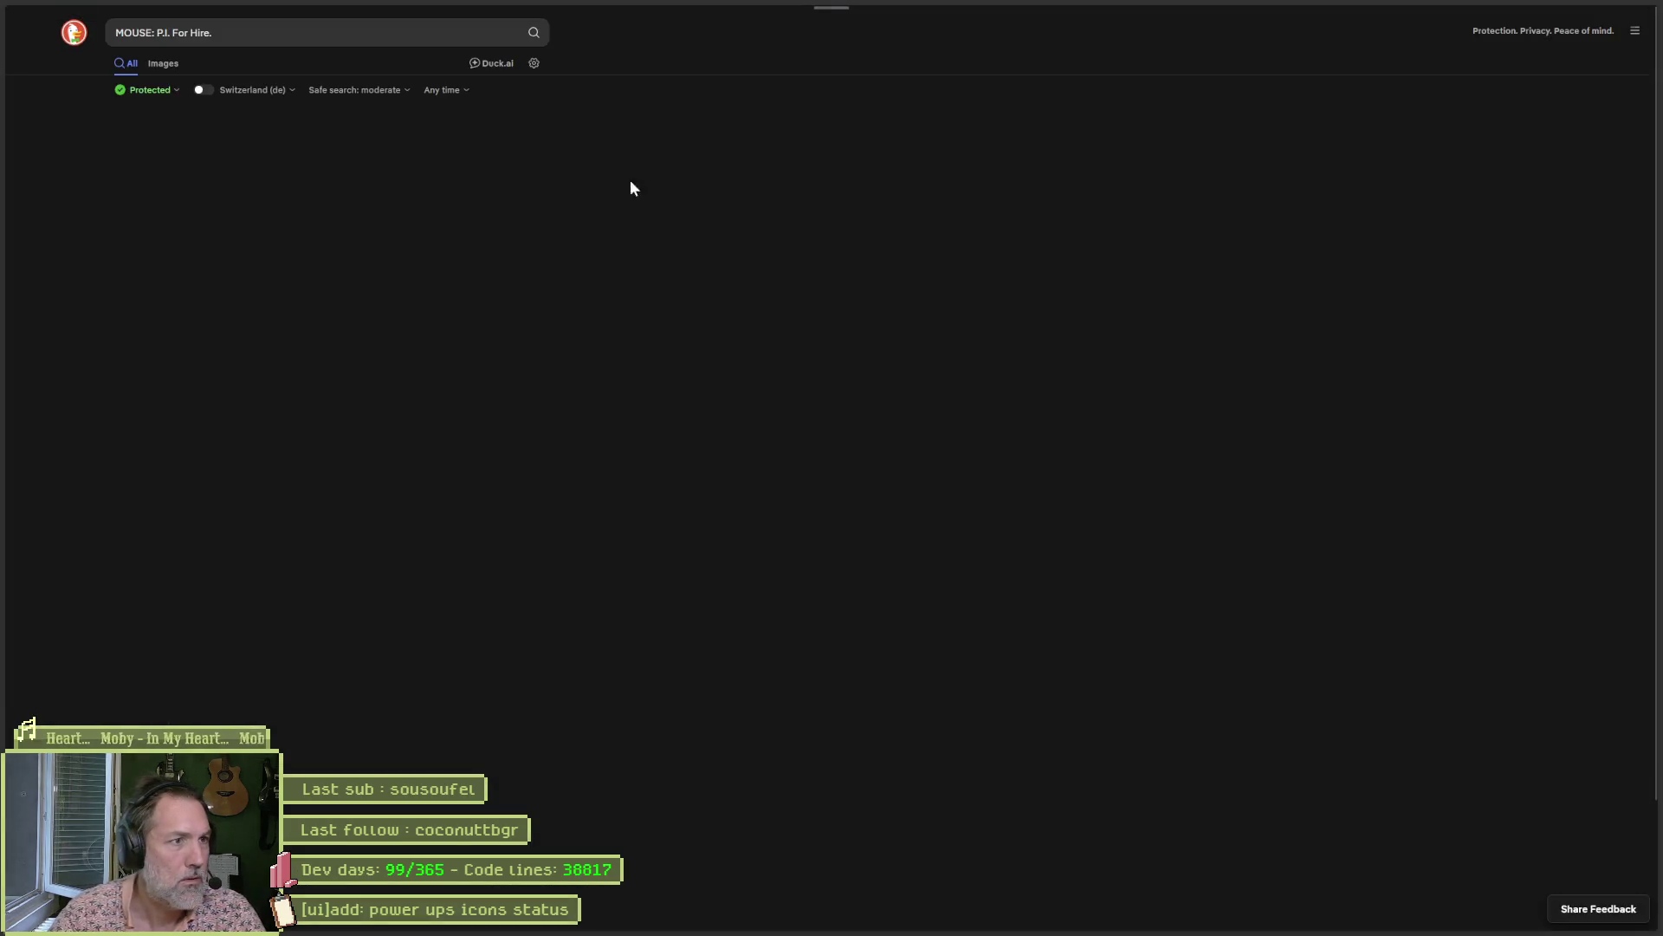
# Switch to image results and preview the gamescom, Niche Gamer and Gameplay Demo 4K images.
pyautogui.click(162, 63)
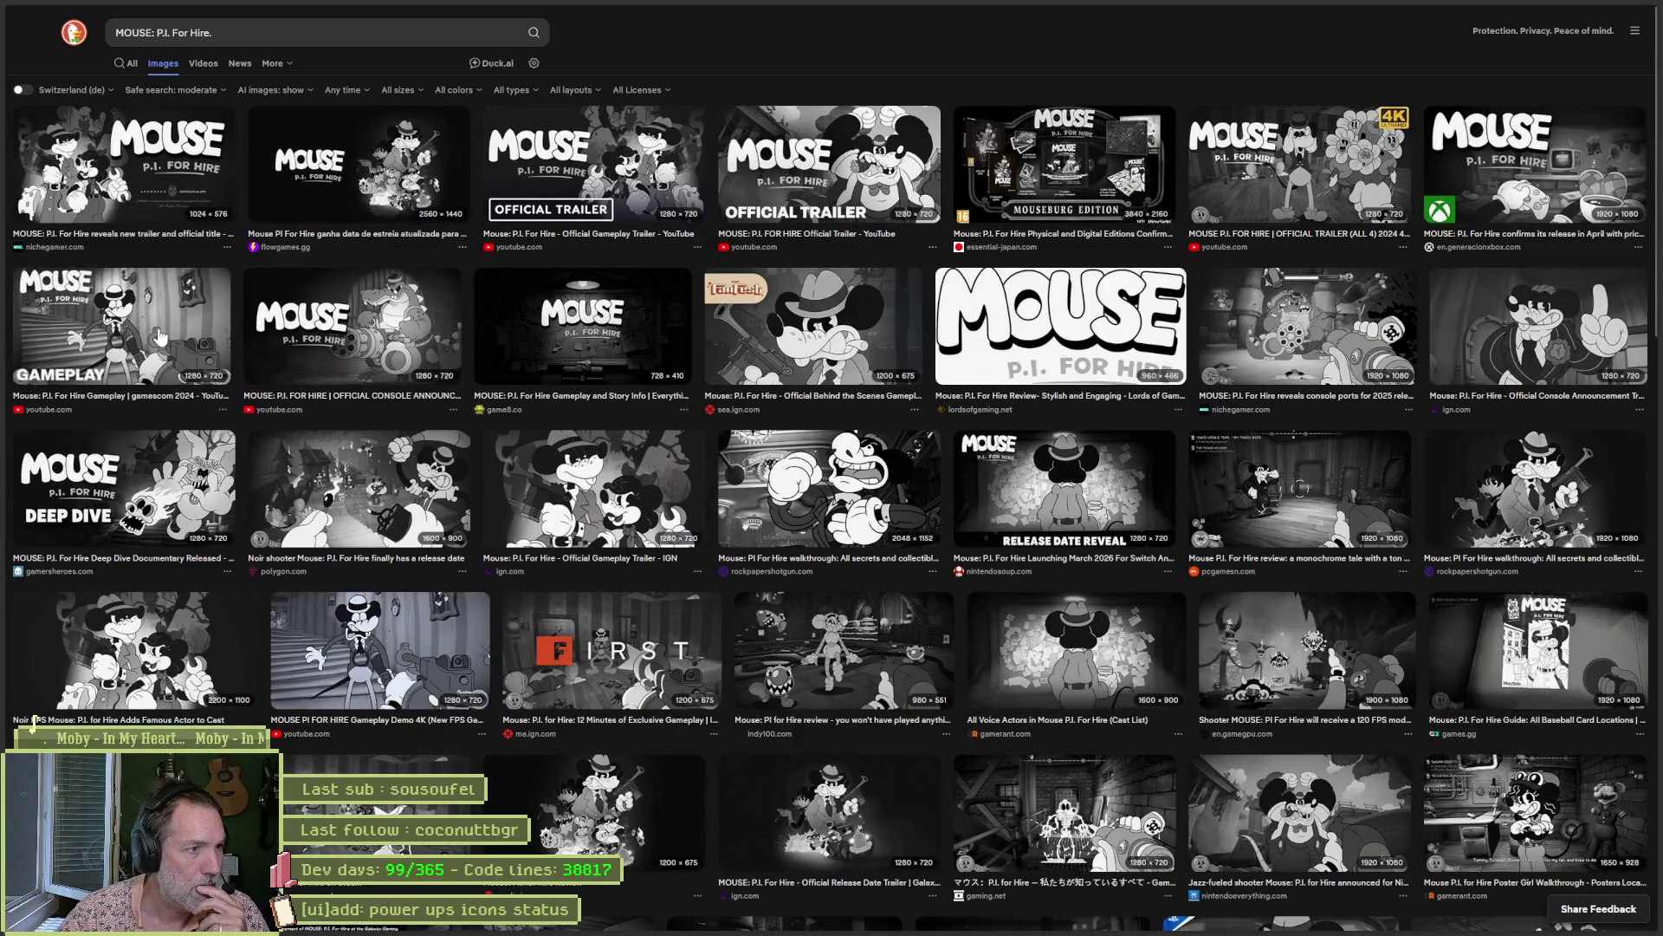
pyautogui.click(122, 337)
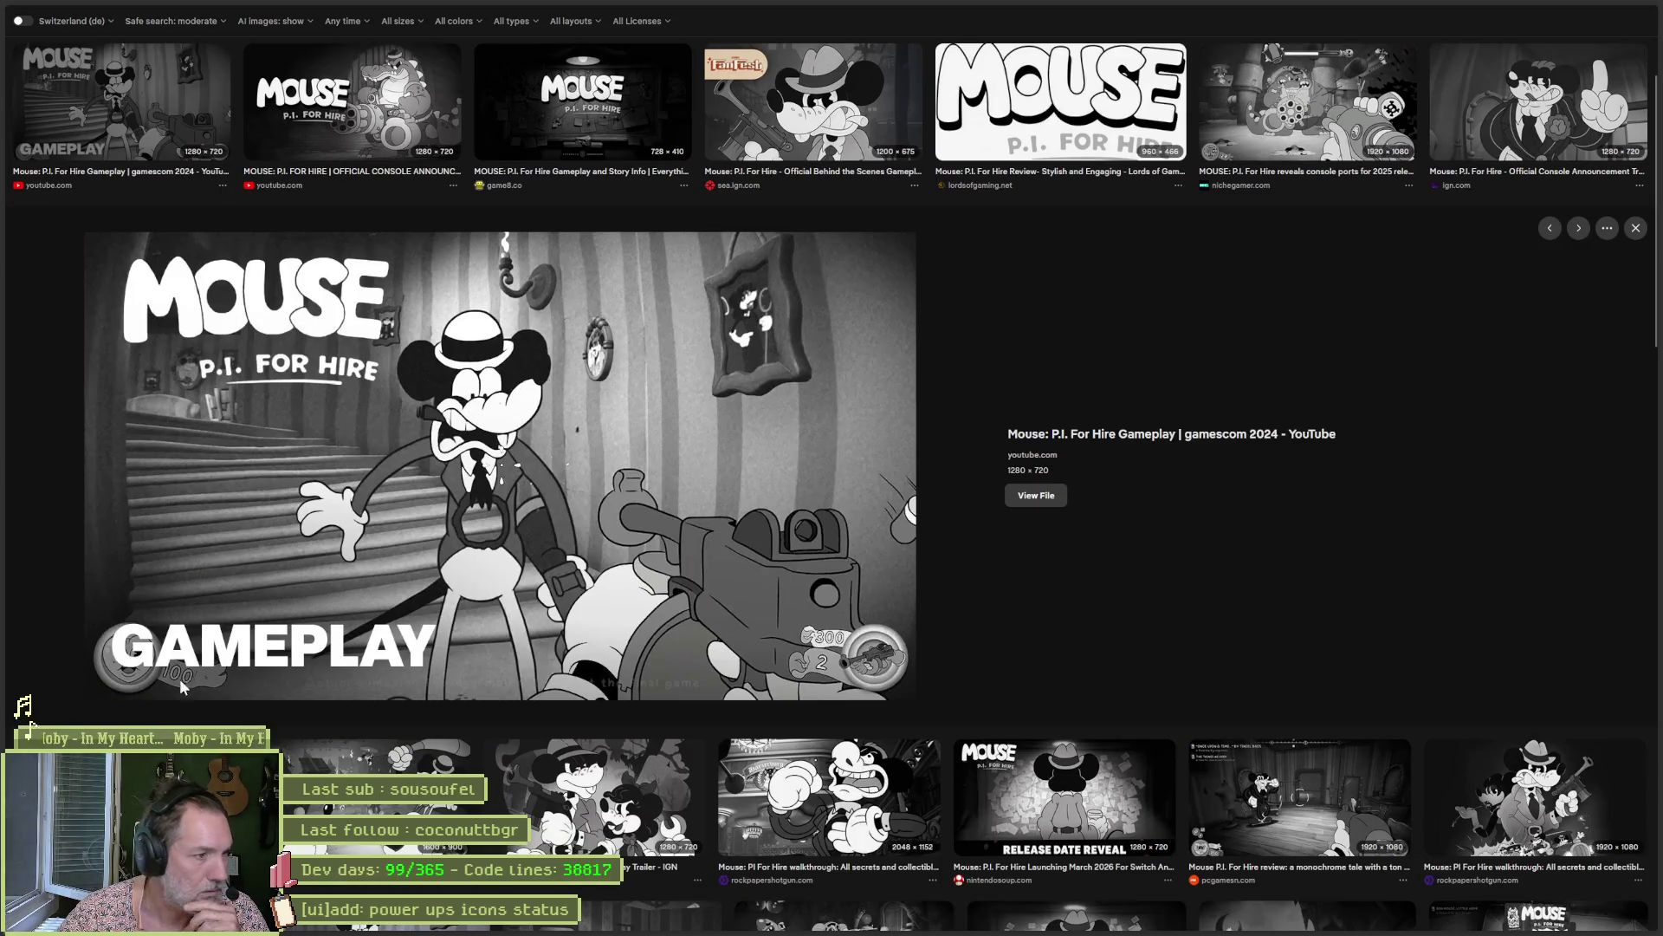
pyautogui.click(1309, 101)
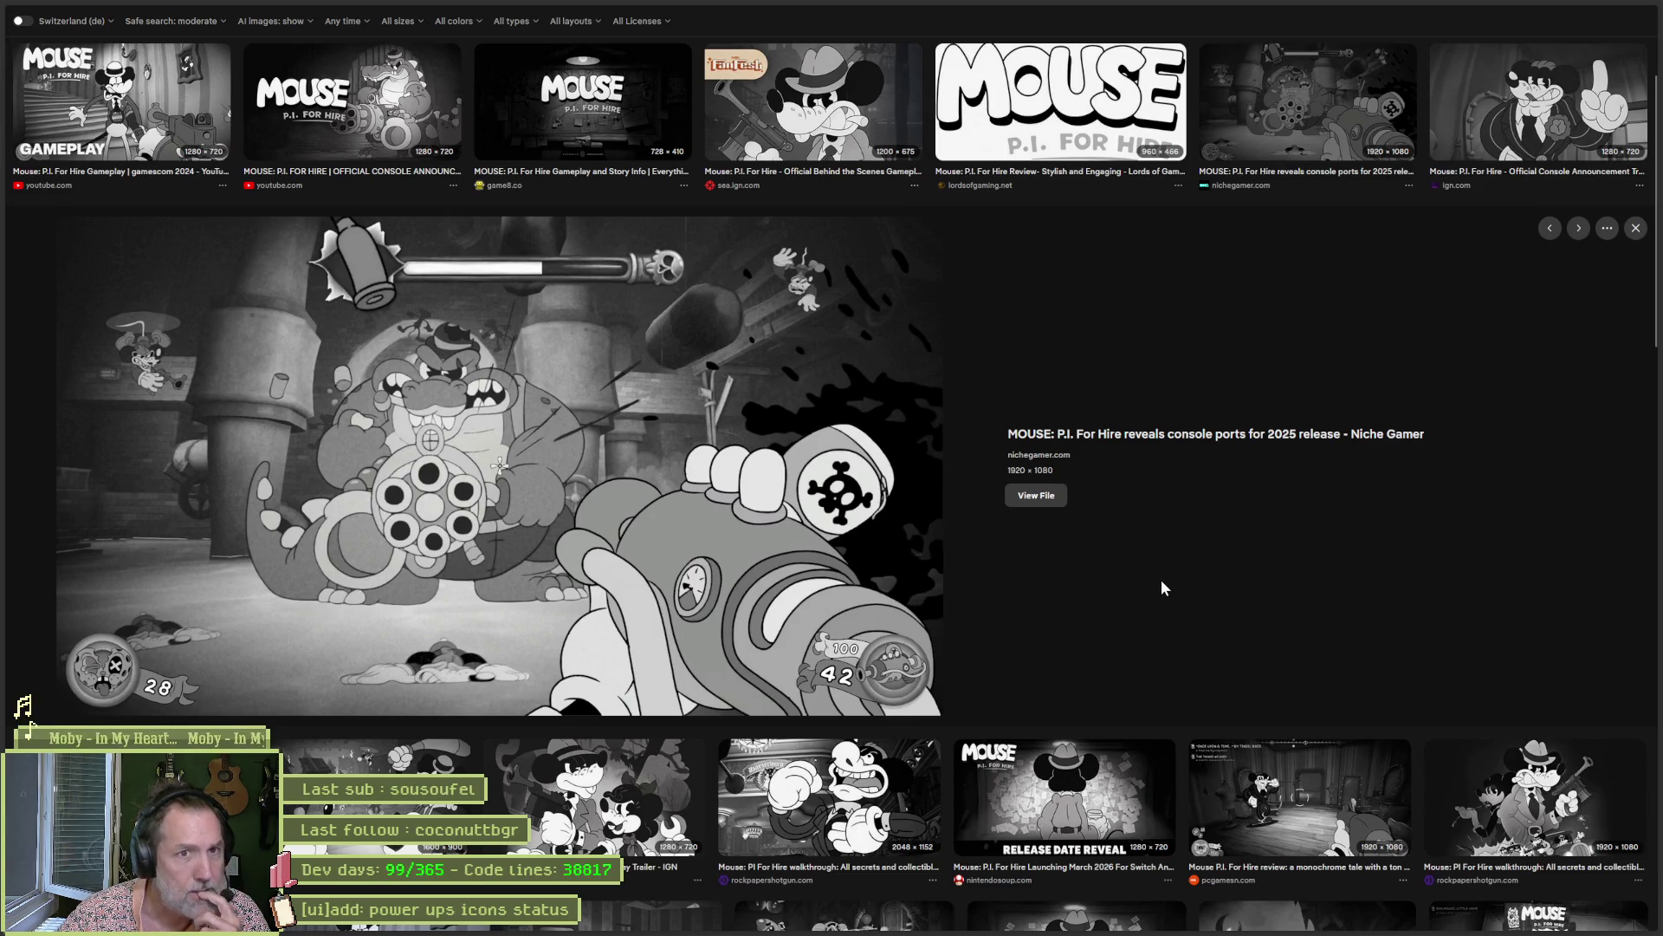
pyautogui.scroll(-4, 1148, 587)
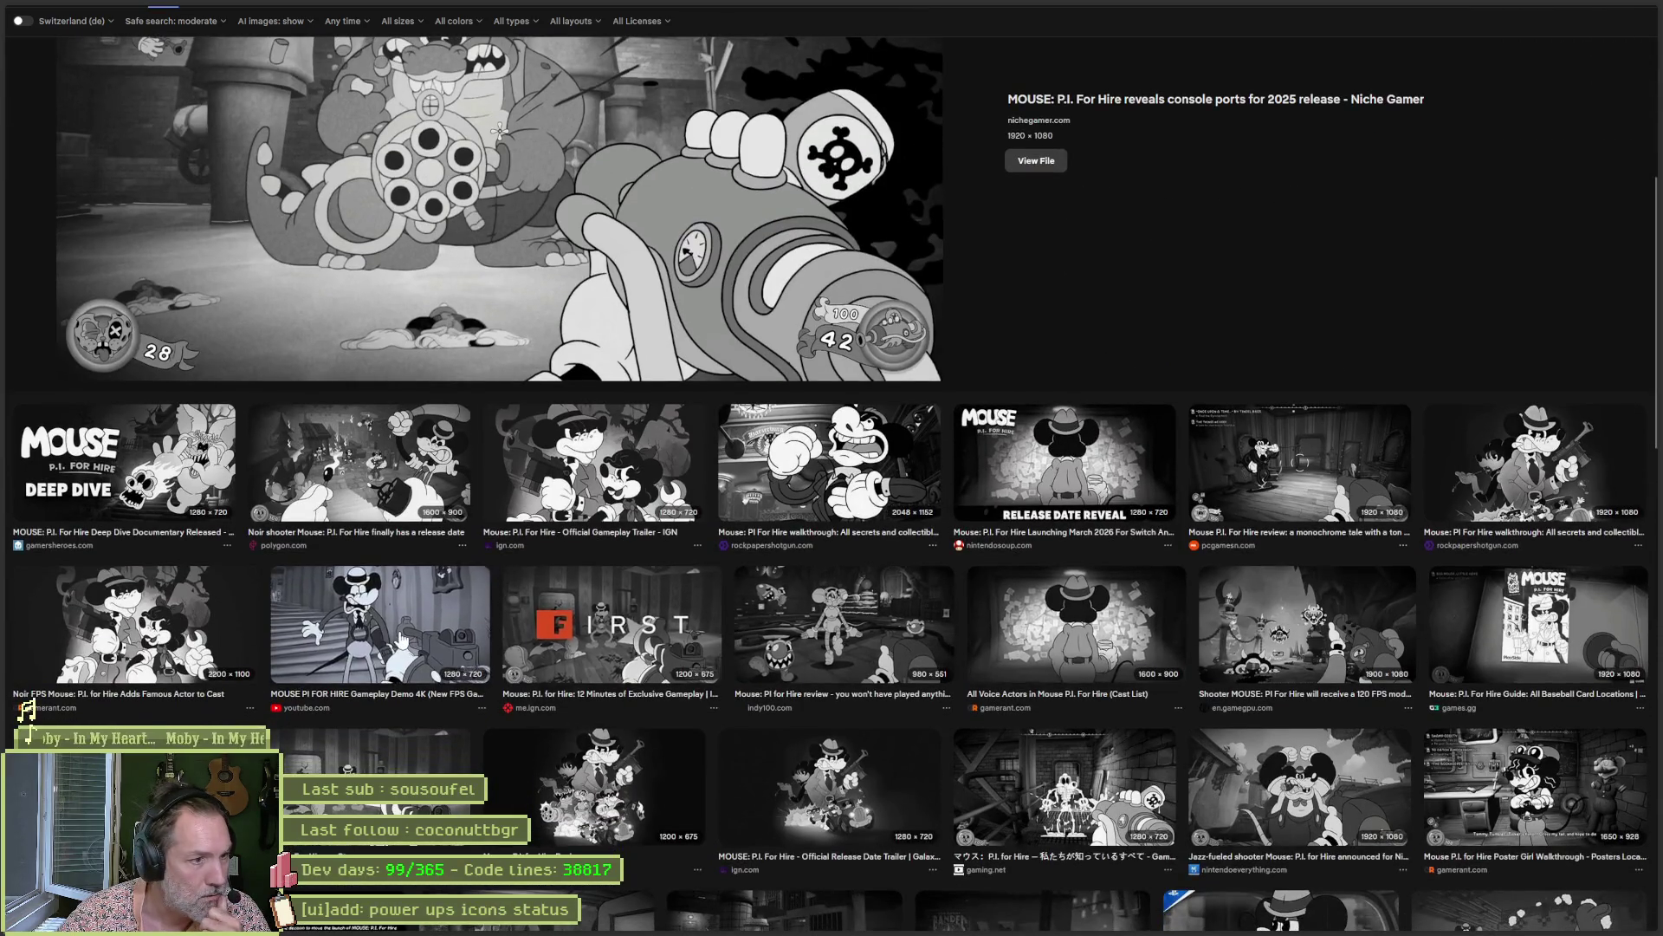
pyautogui.click(399, 638)
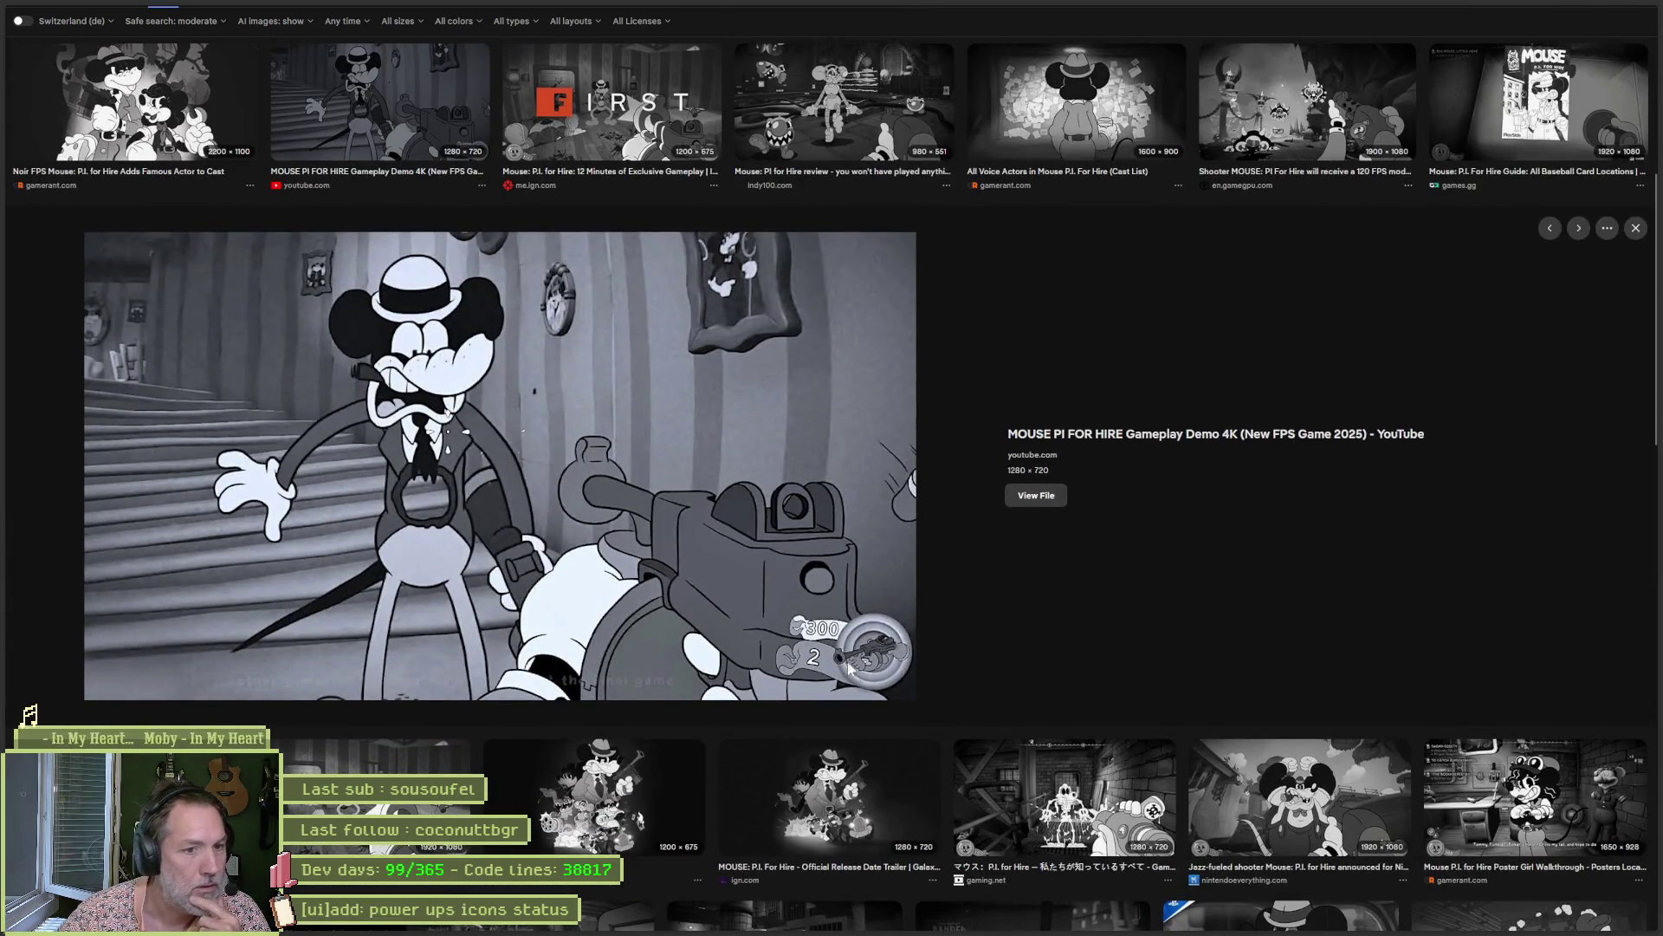
pyautogui.scroll(5, 875, 638)
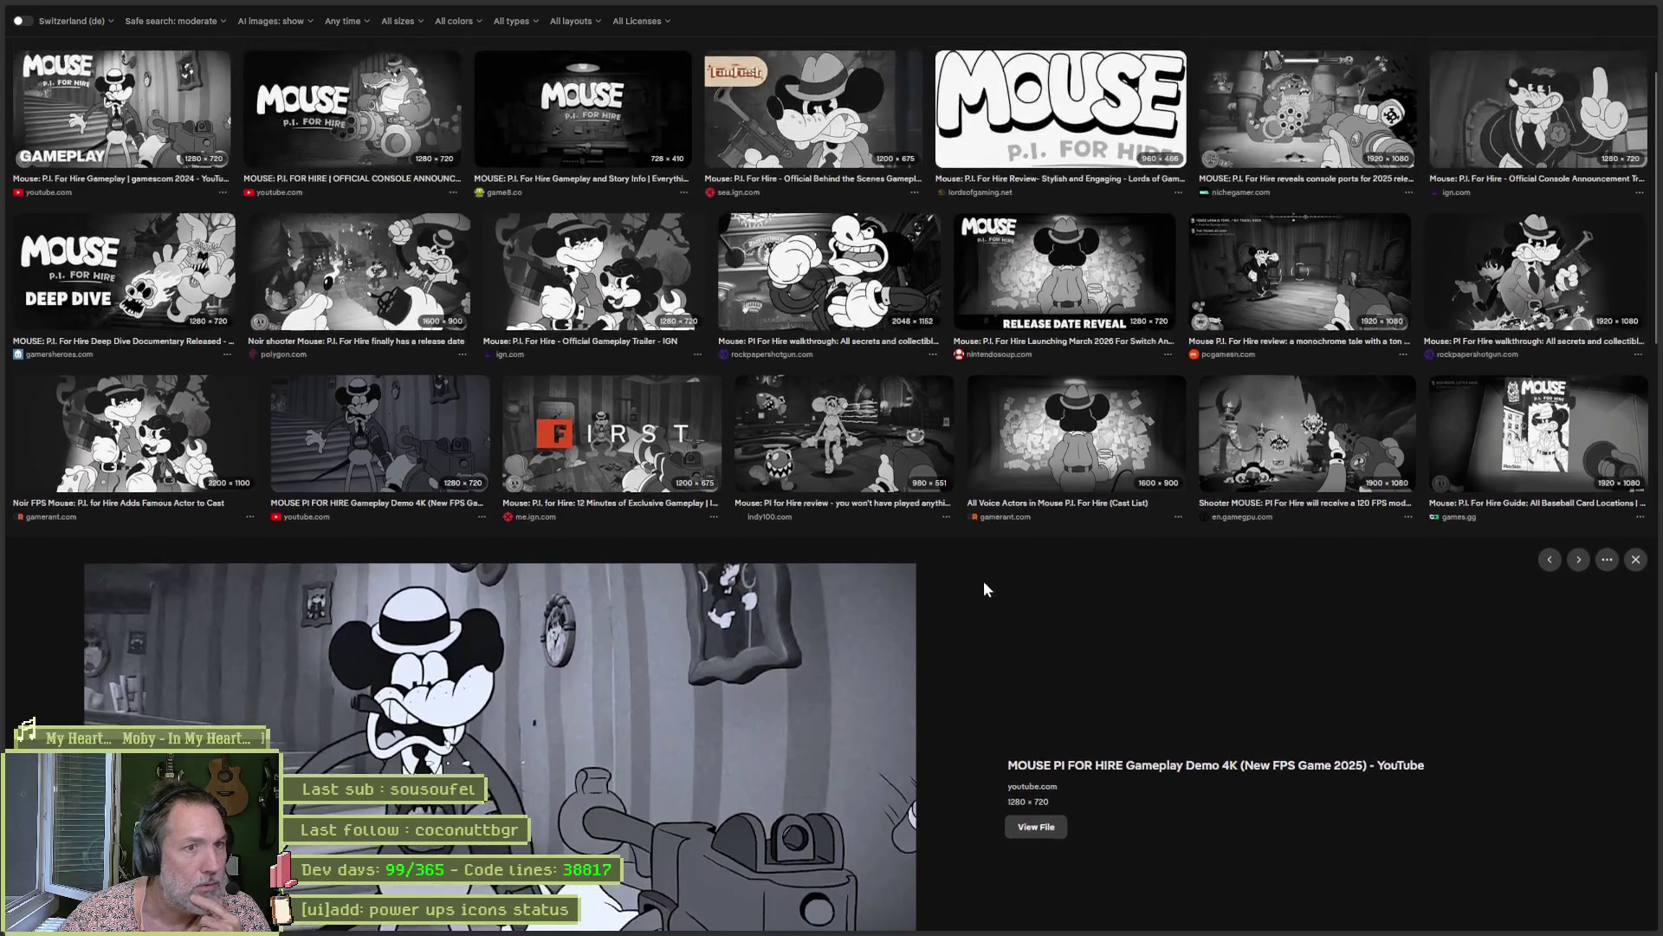
# Preview the 4K official trailer image, then reopen the Niche Gamer screenshot showing the HUD.
pyautogui.scroll(1, 995, 599)
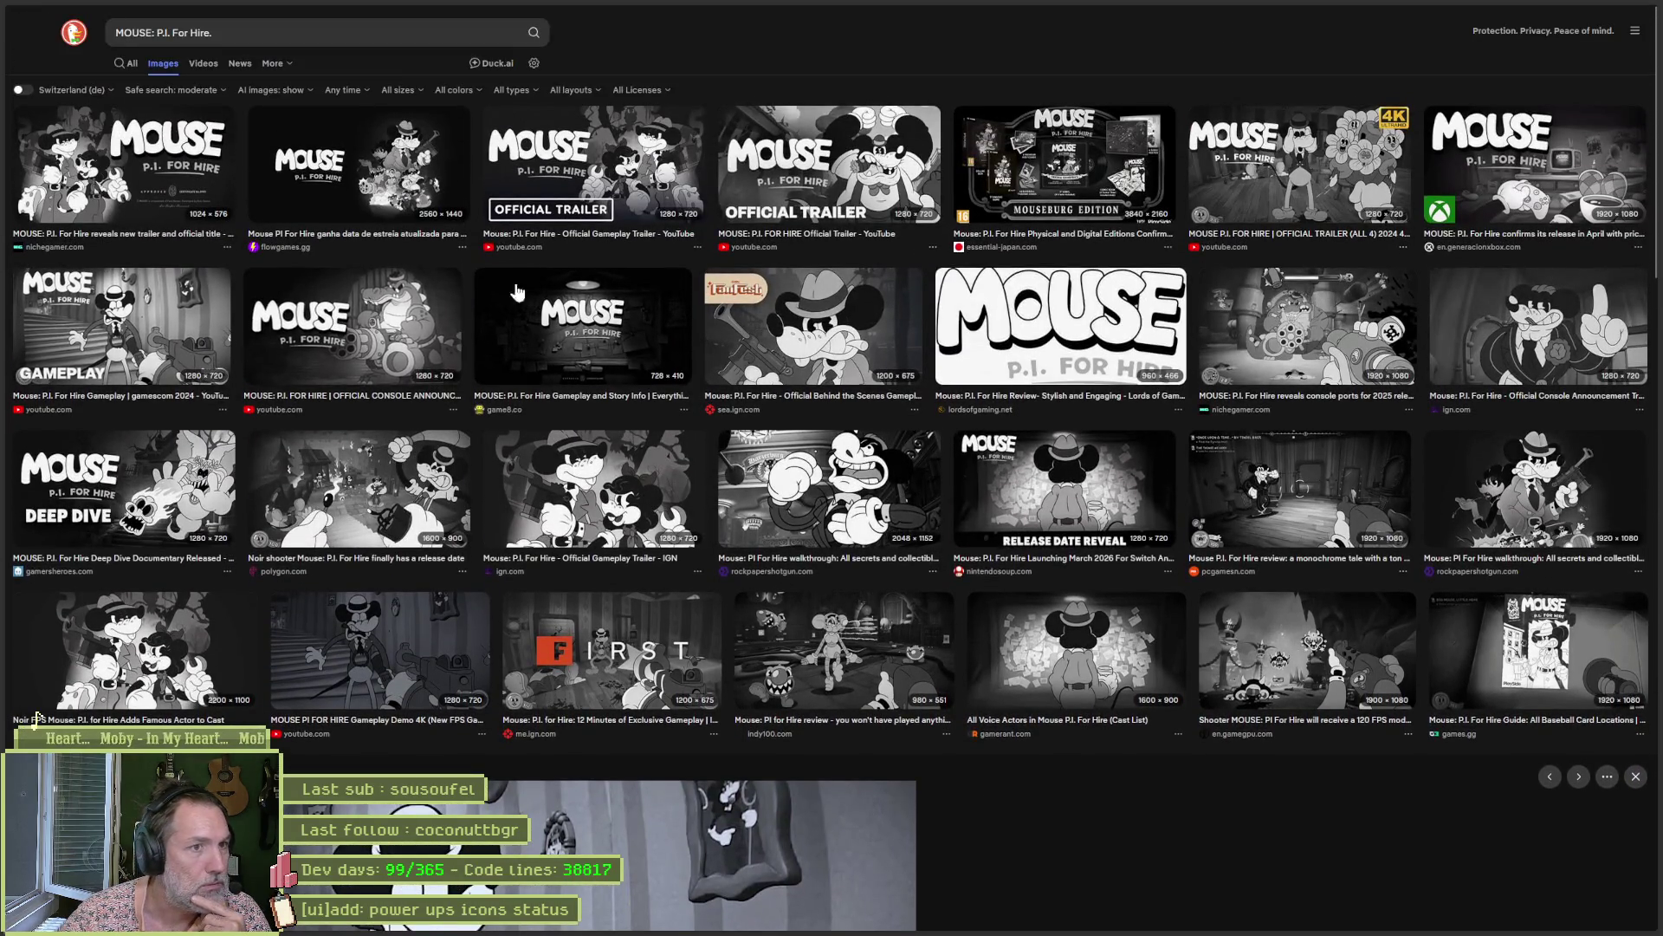
pyautogui.click(1252, 195)
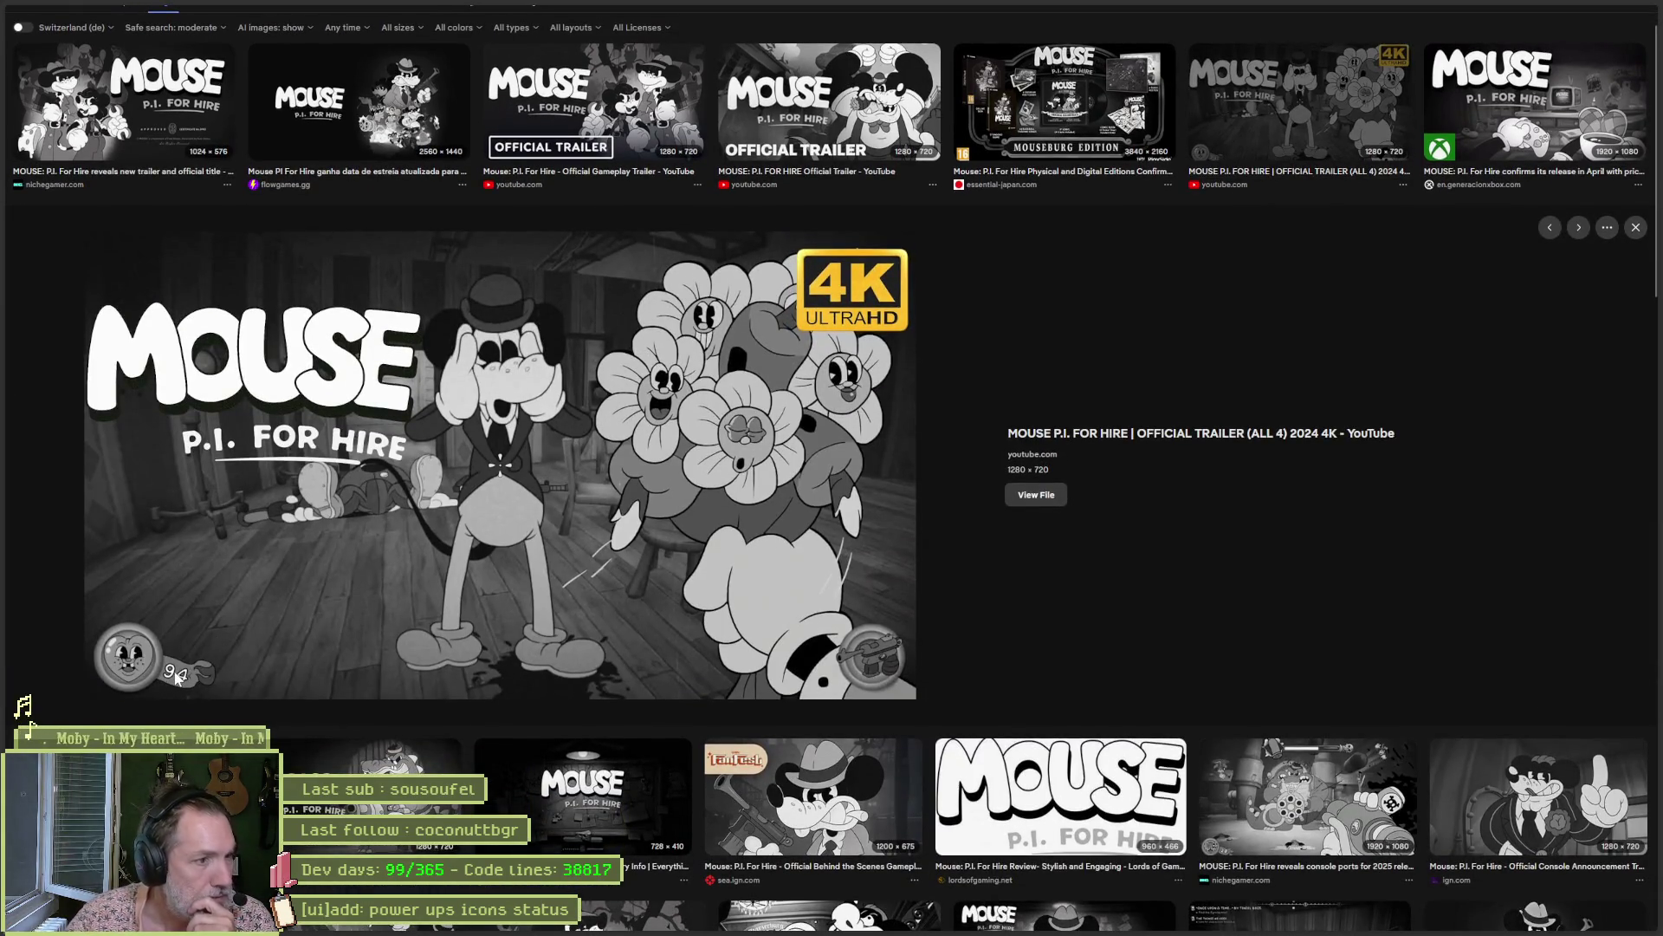
pyautogui.scroll(-4, 1266, 563)
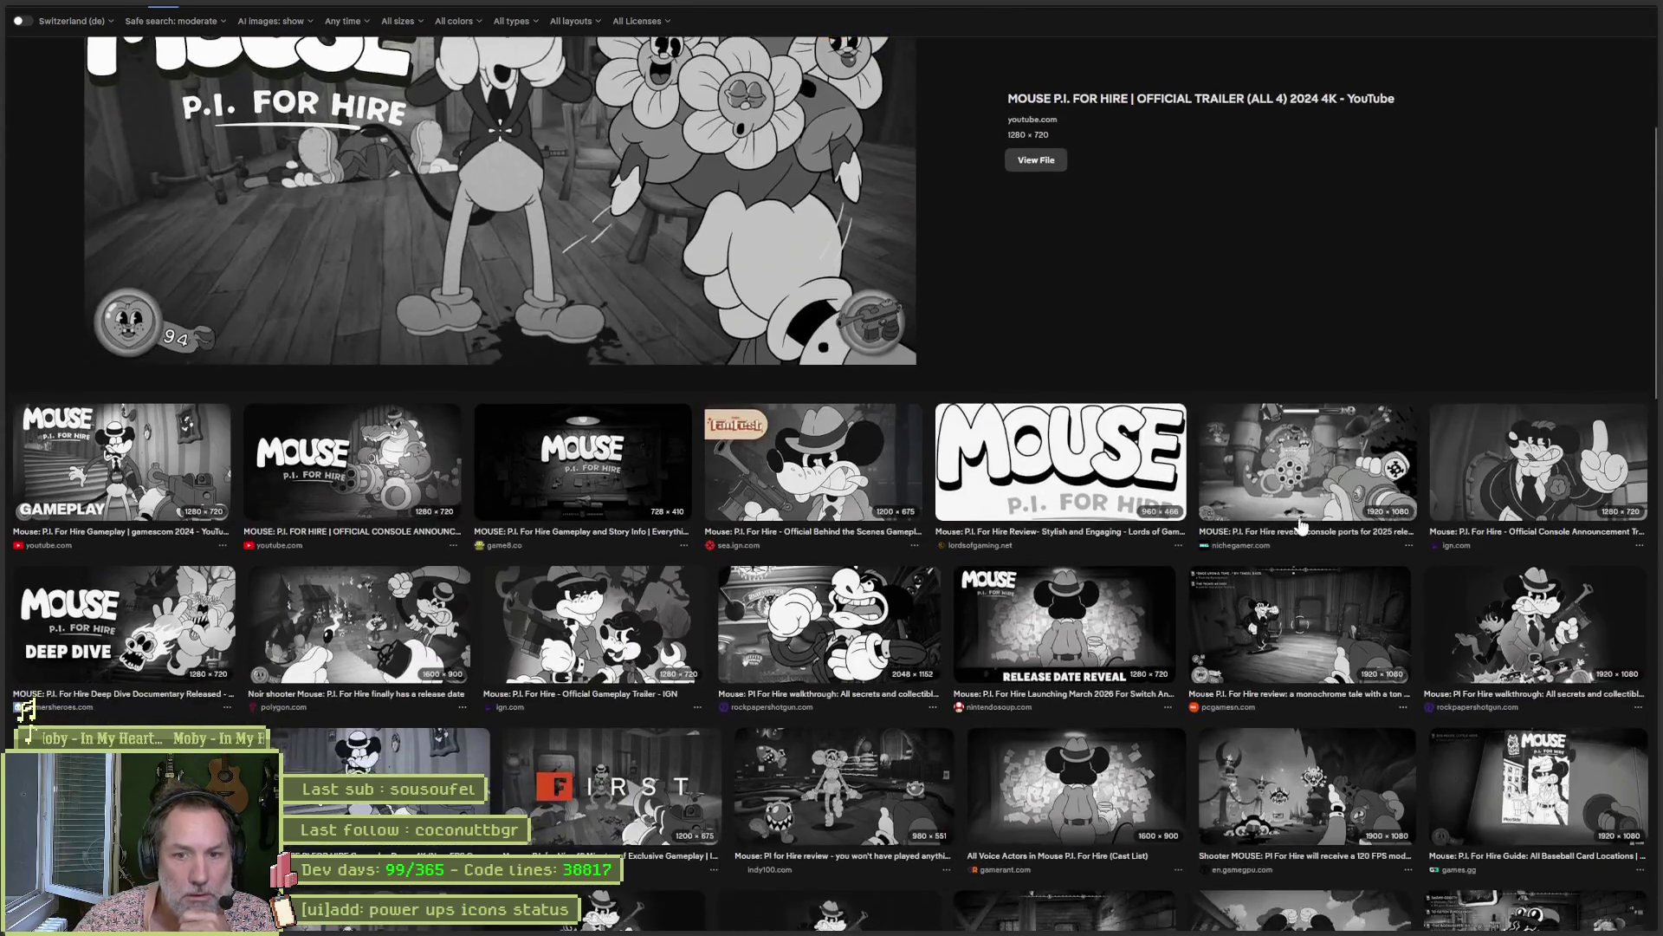
pyautogui.click(1291, 489)
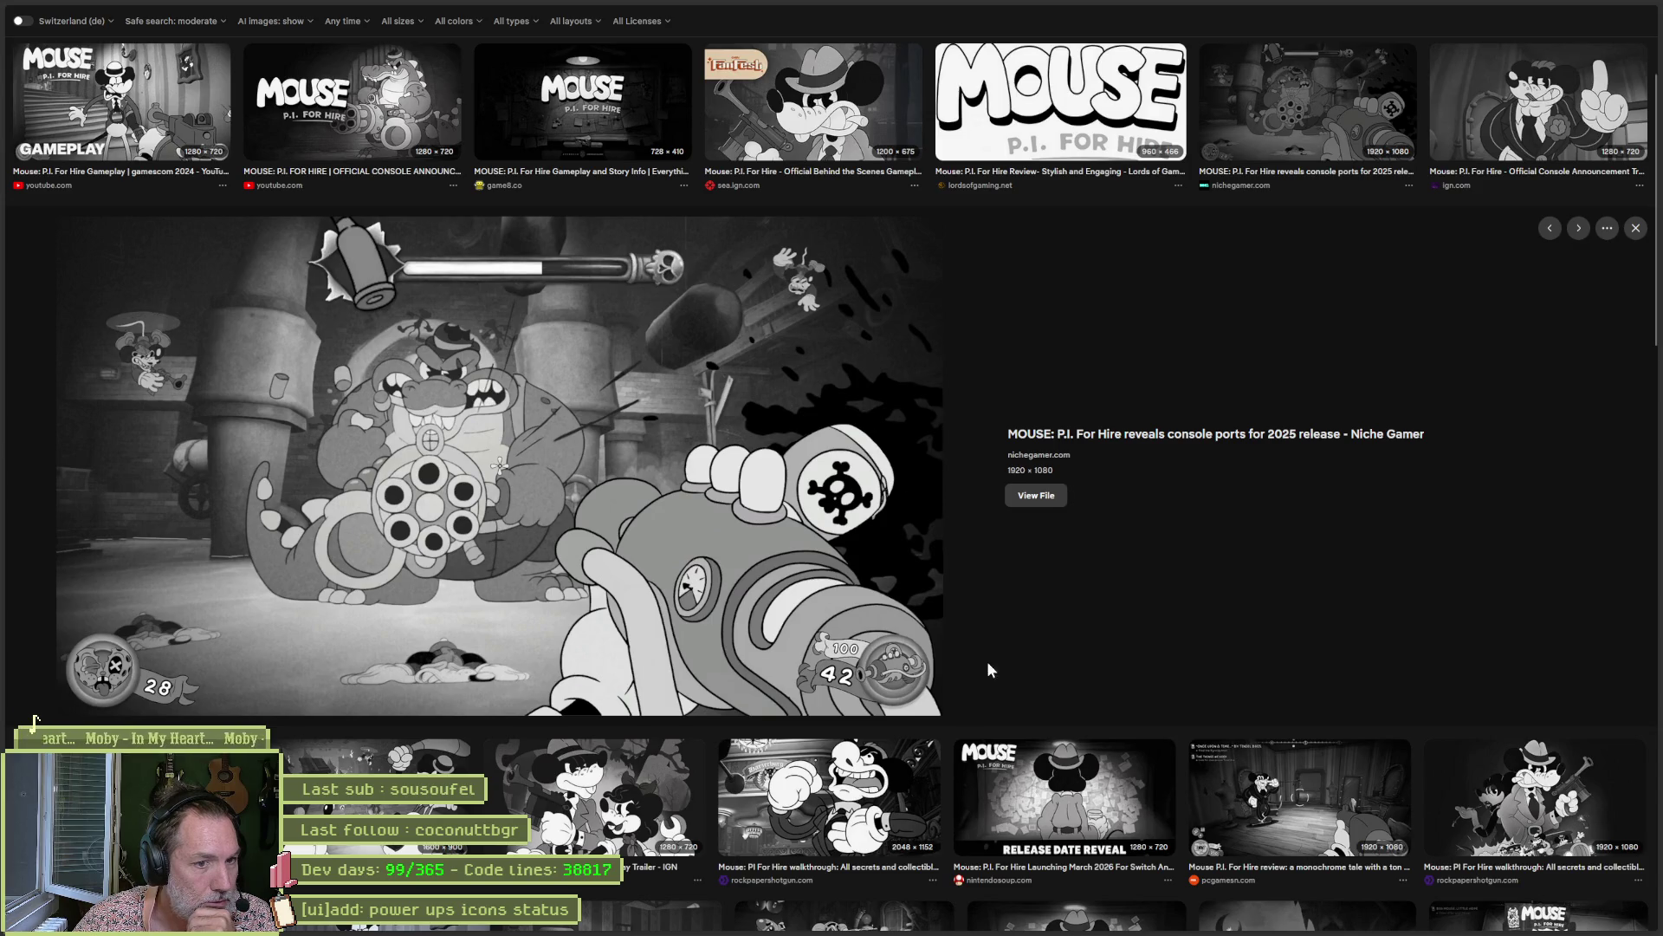
pyautogui.scroll(-1, 986, 662)
pyautogui.scroll(-5, 1142, 587)
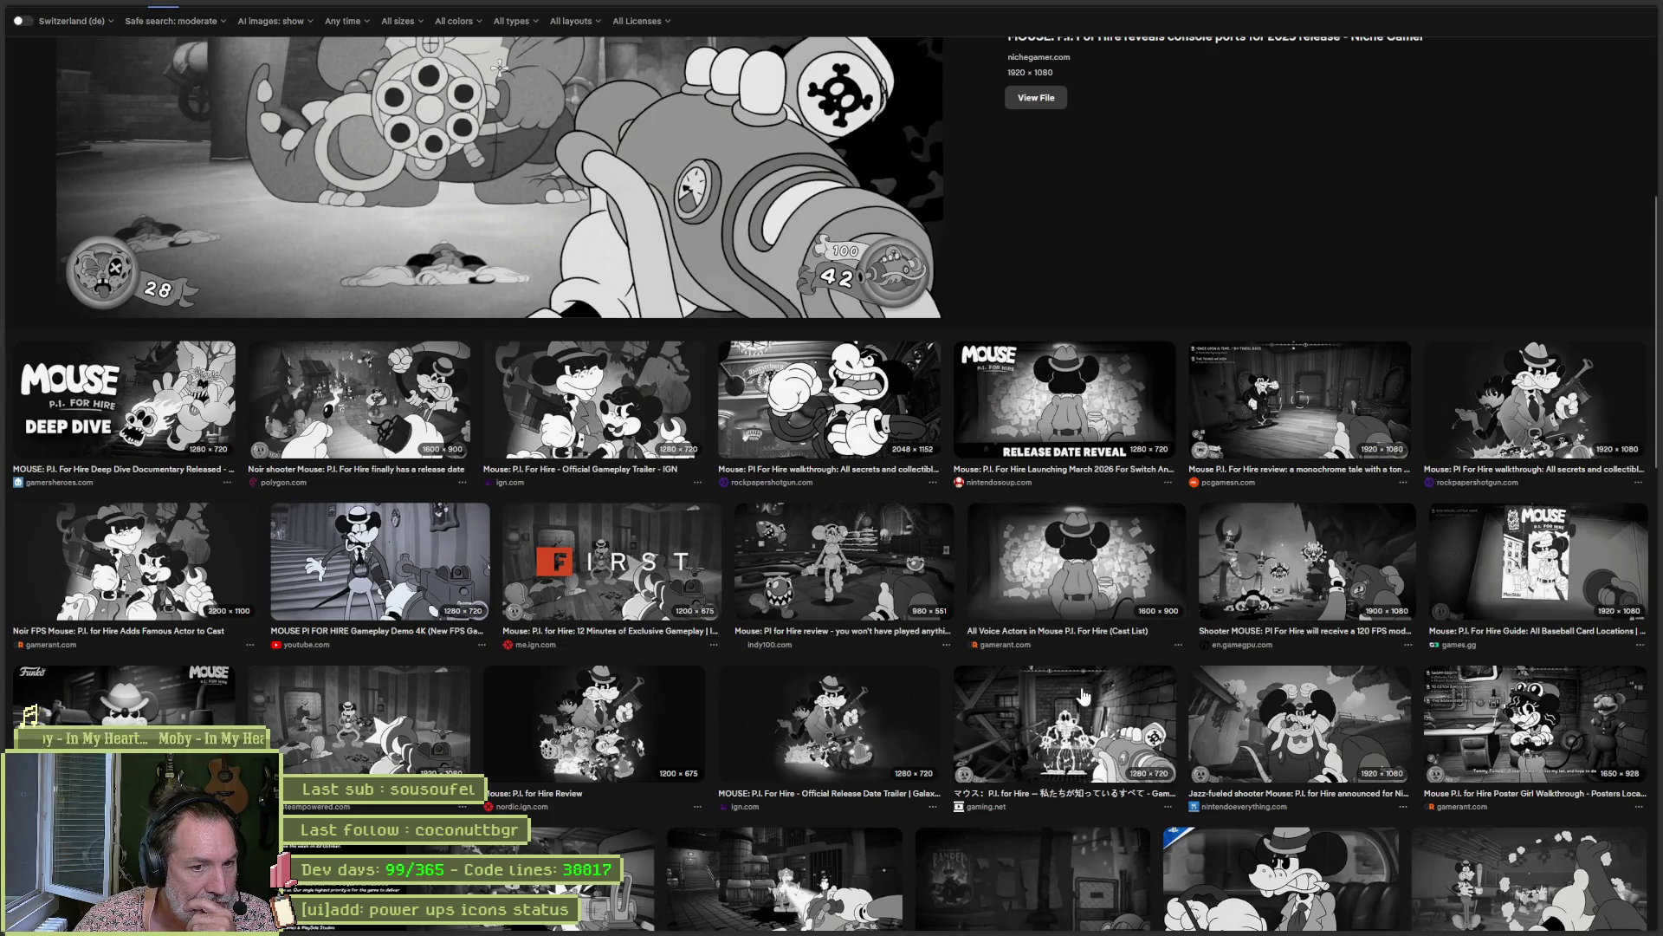
# Preview the gaming.net result, then the jeuxactu MOUSE: P.I. For Hire screenshot with health gauges.
pyautogui.click(1161, 669)
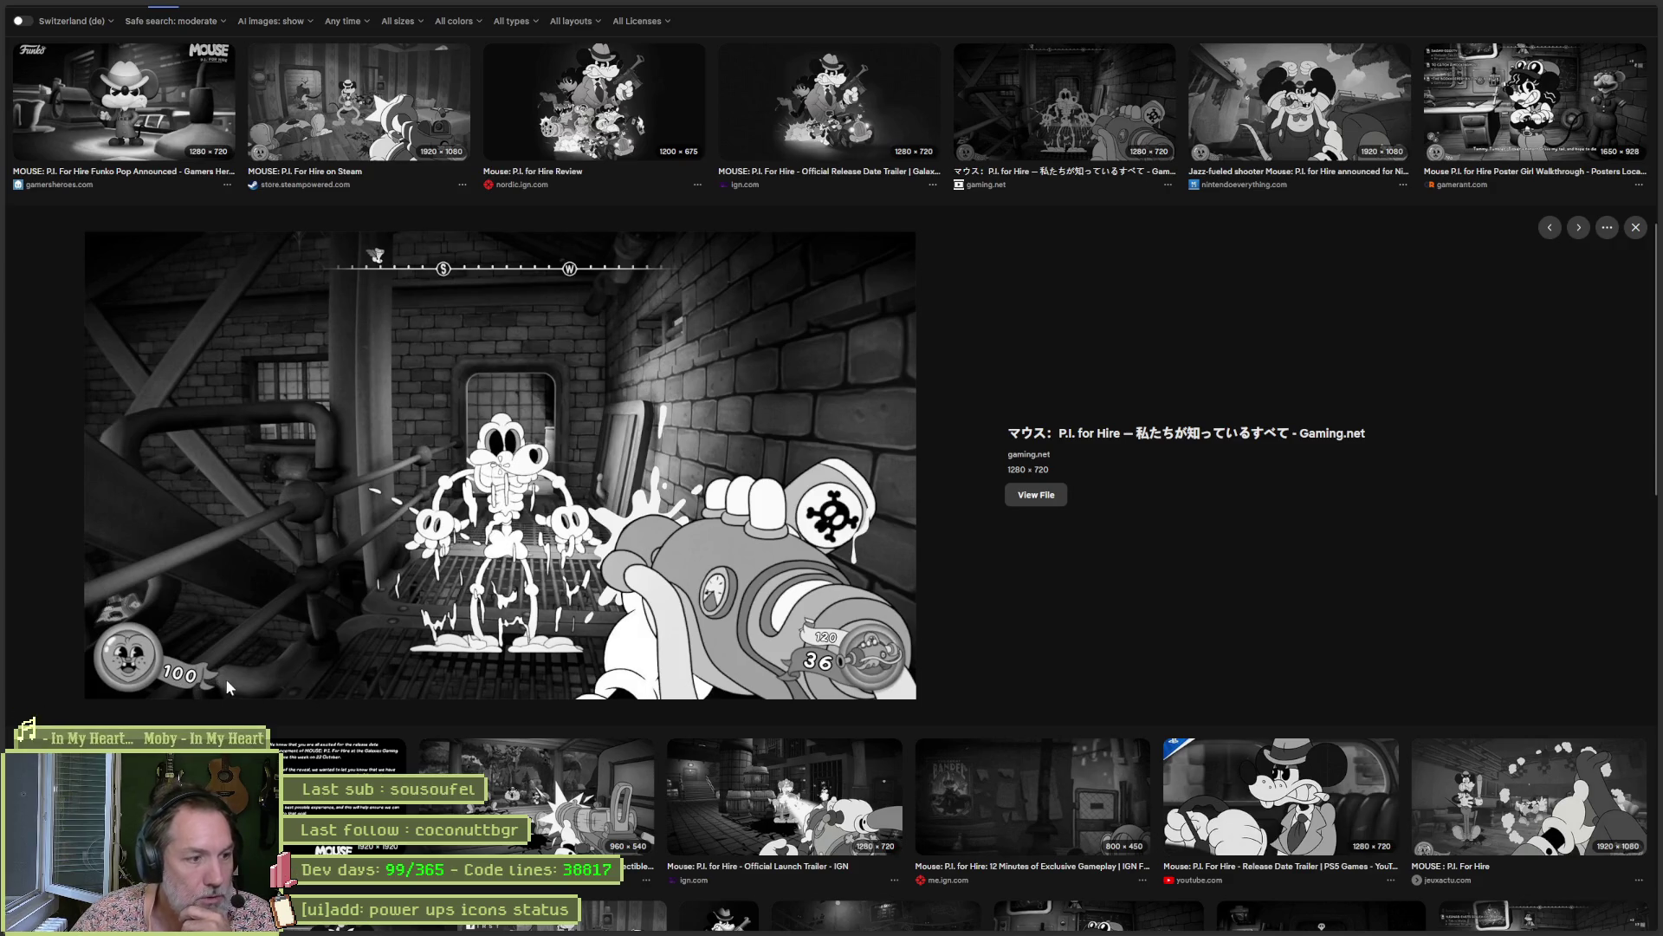
pyautogui.scroll(-2, 1161, 616)
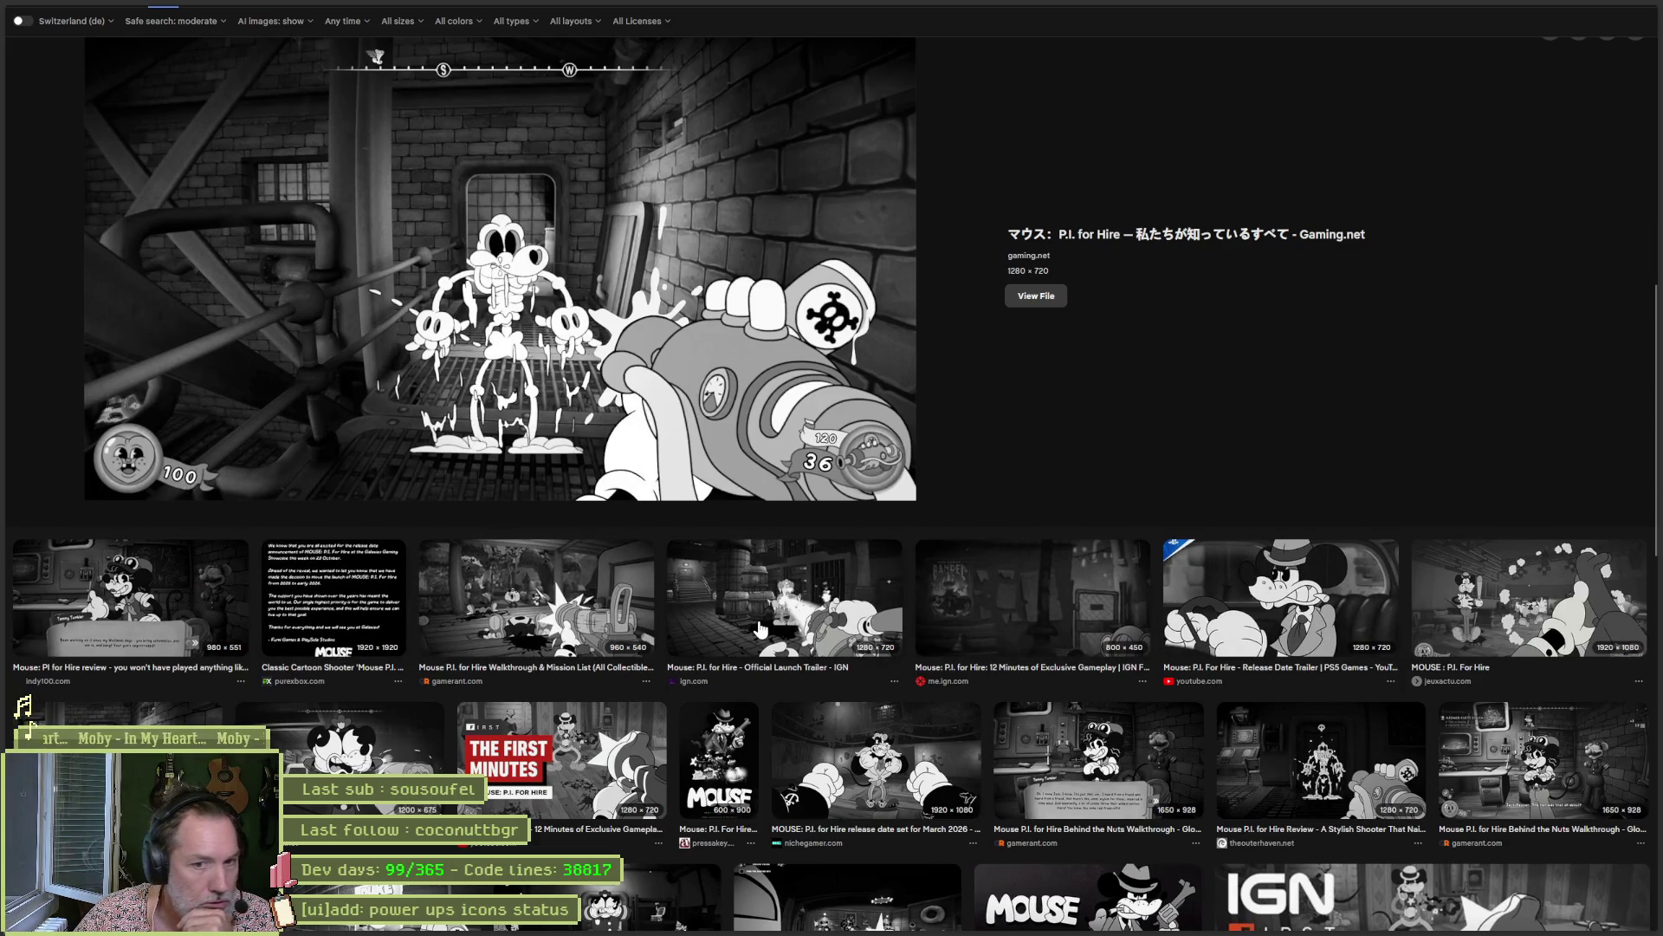
pyautogui.click(1479, 610)
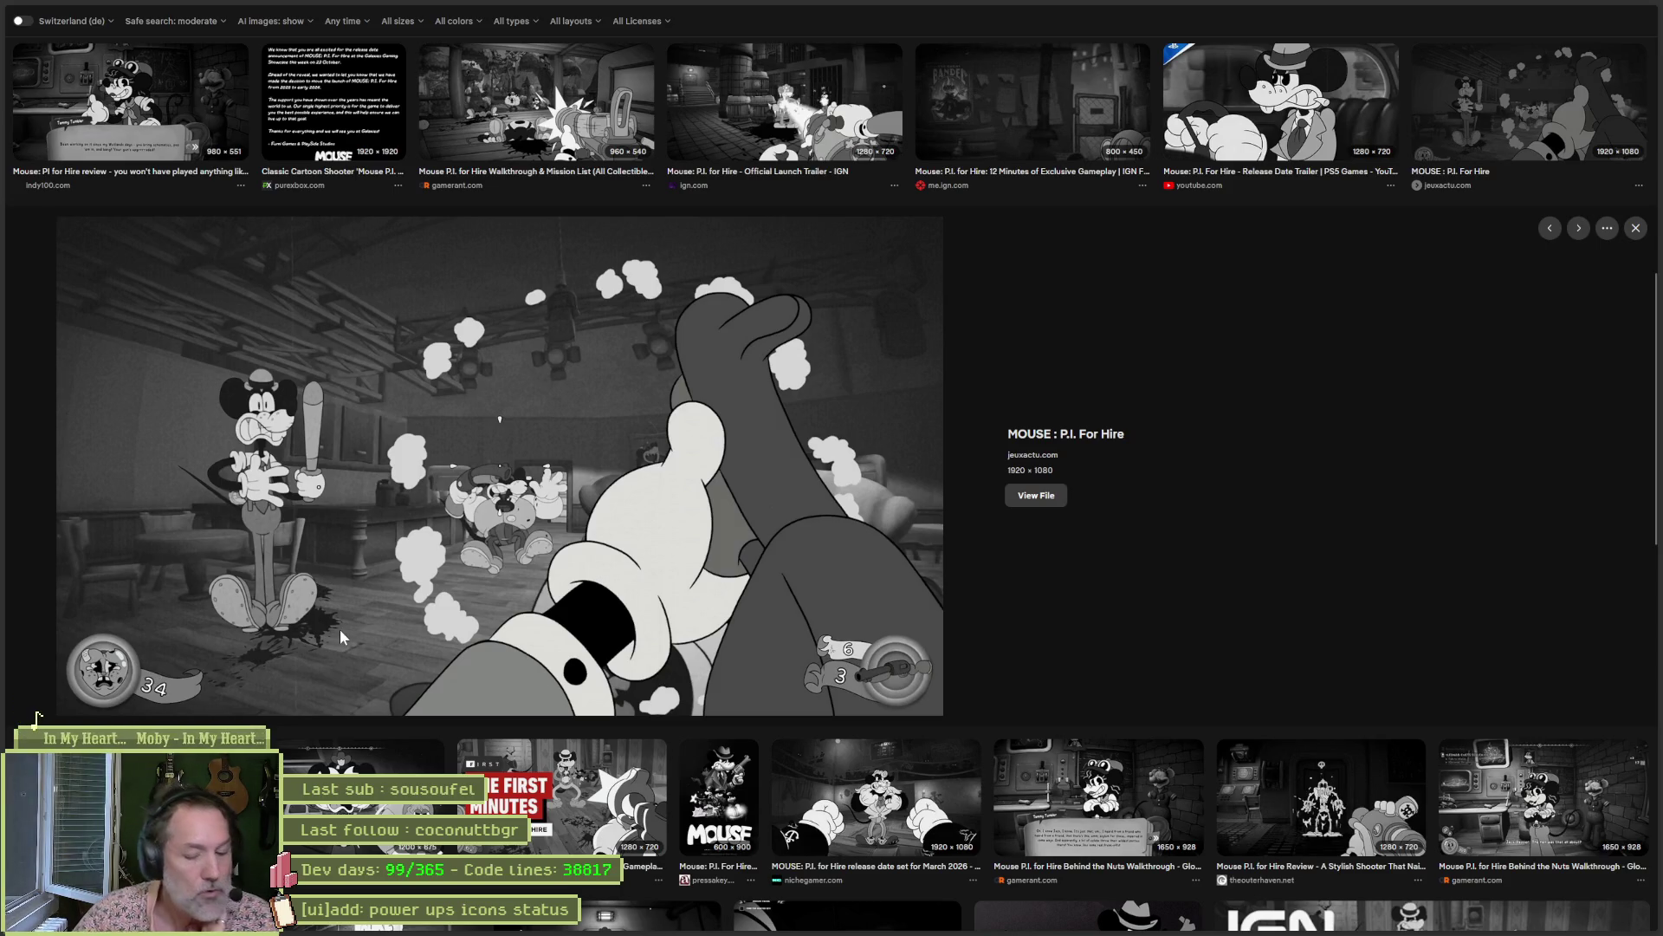
pyautogui.hotkey('ctrl', 't')
# Image-search 'doom ui', preview the classic DOOM status-bar screenshot, then reopen the FPS noir et blanc chat.
pyautogui.write('doom ')
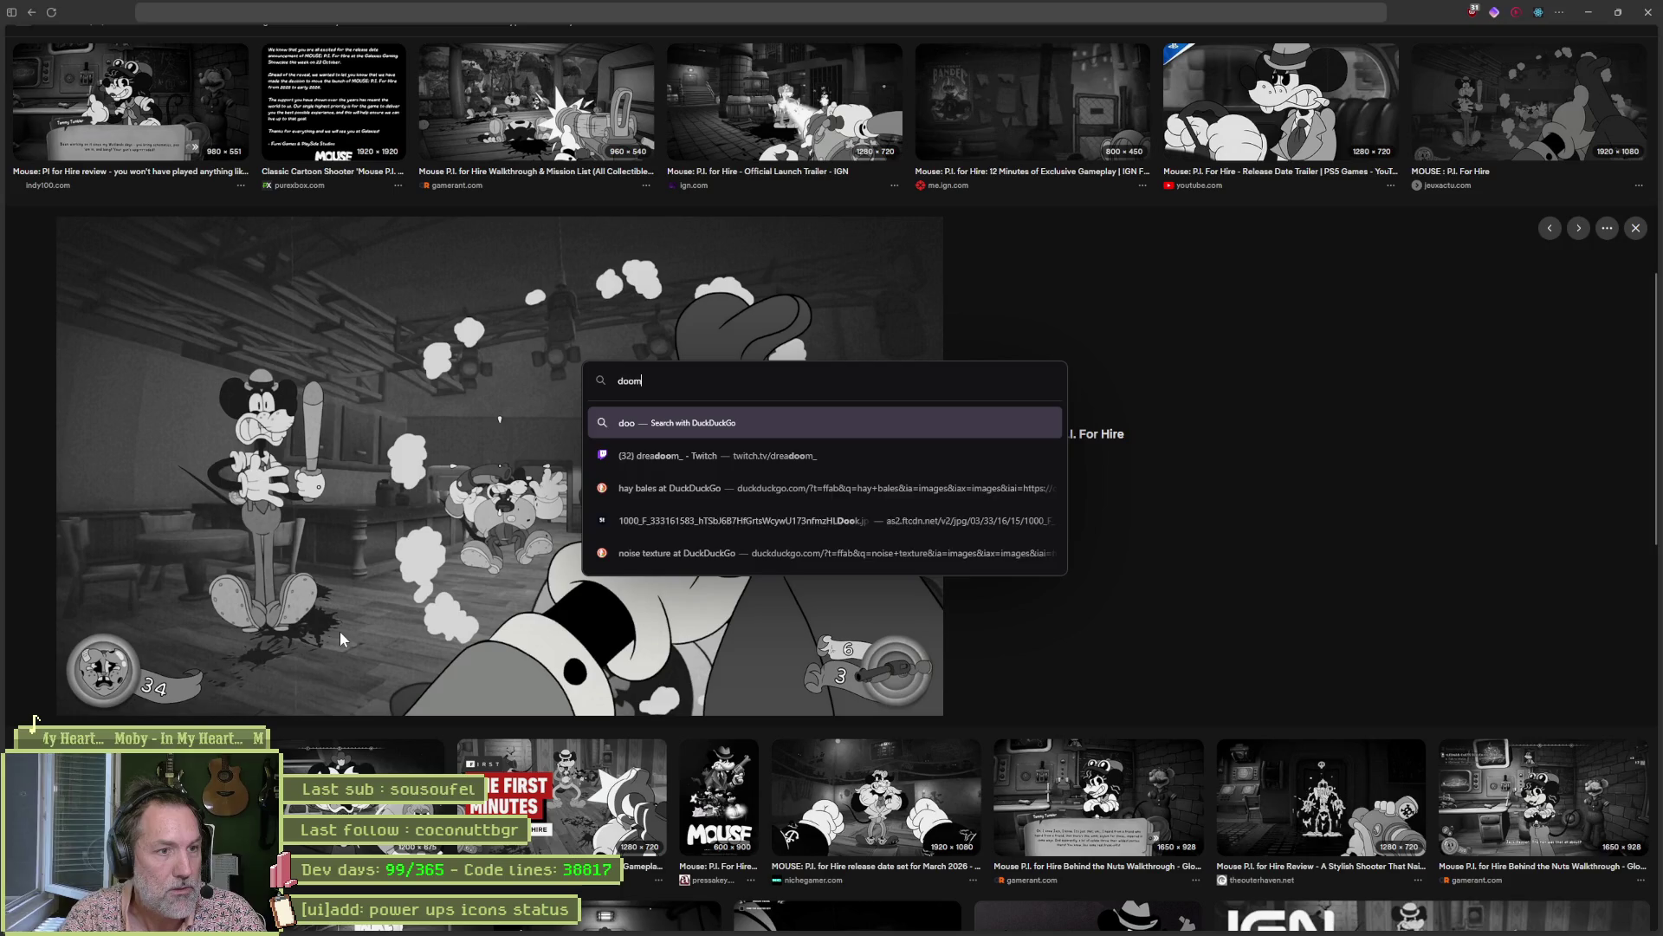
pyautogui.write('ui')
pyautogui.press('Return')
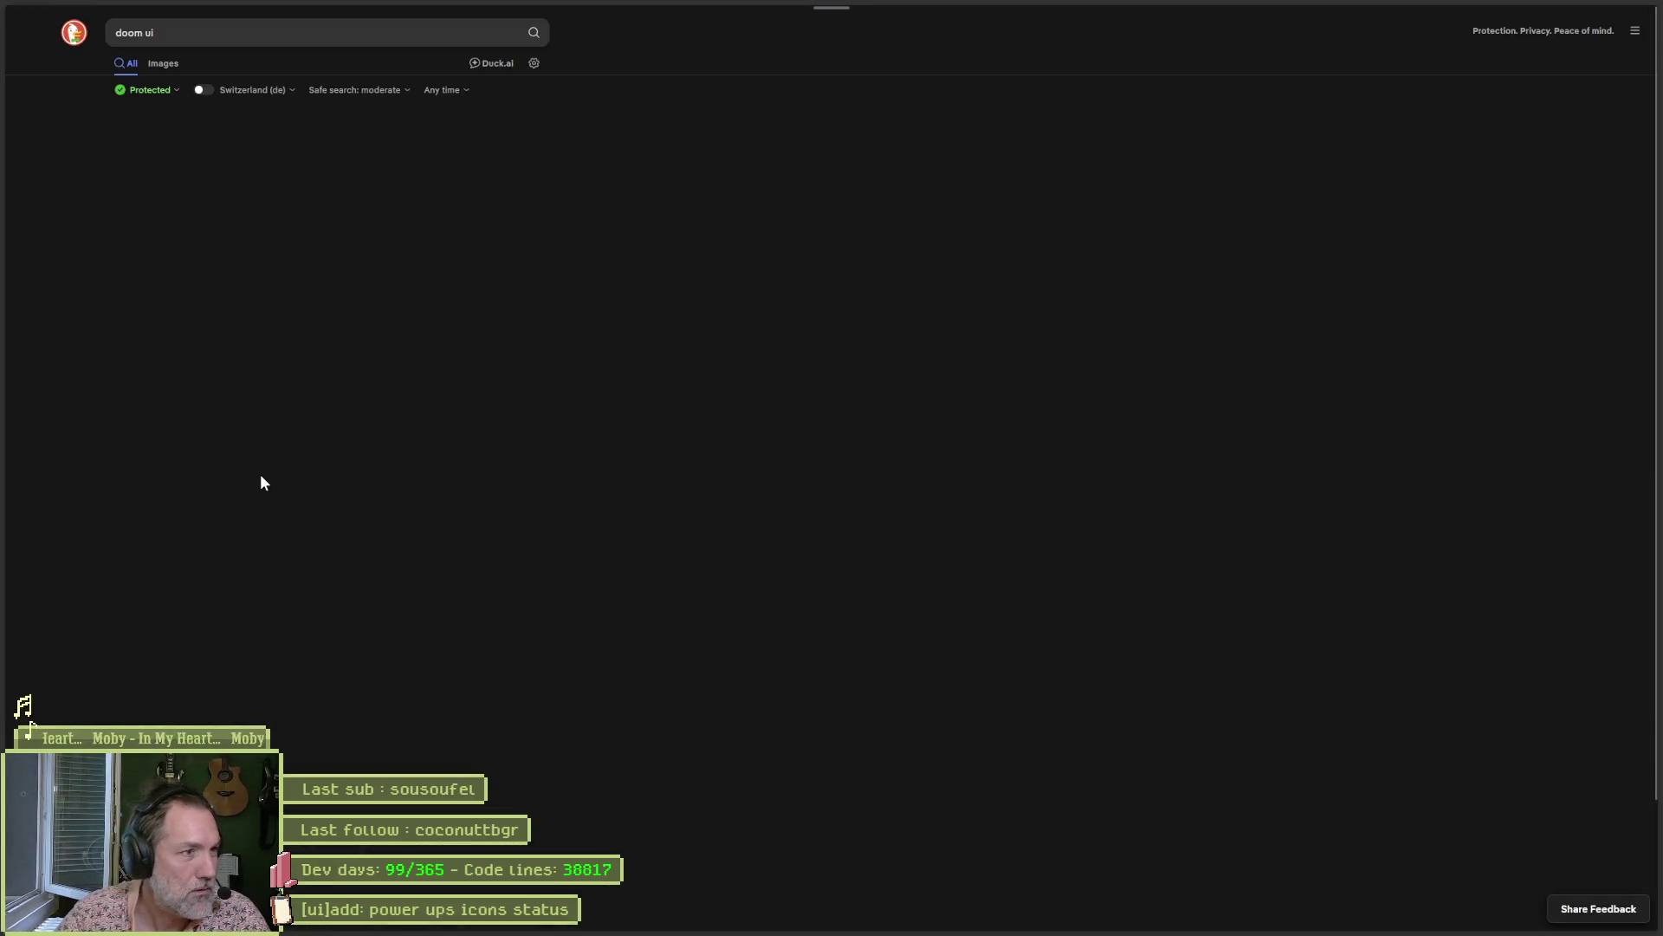
pyautogui.click(161, 68)
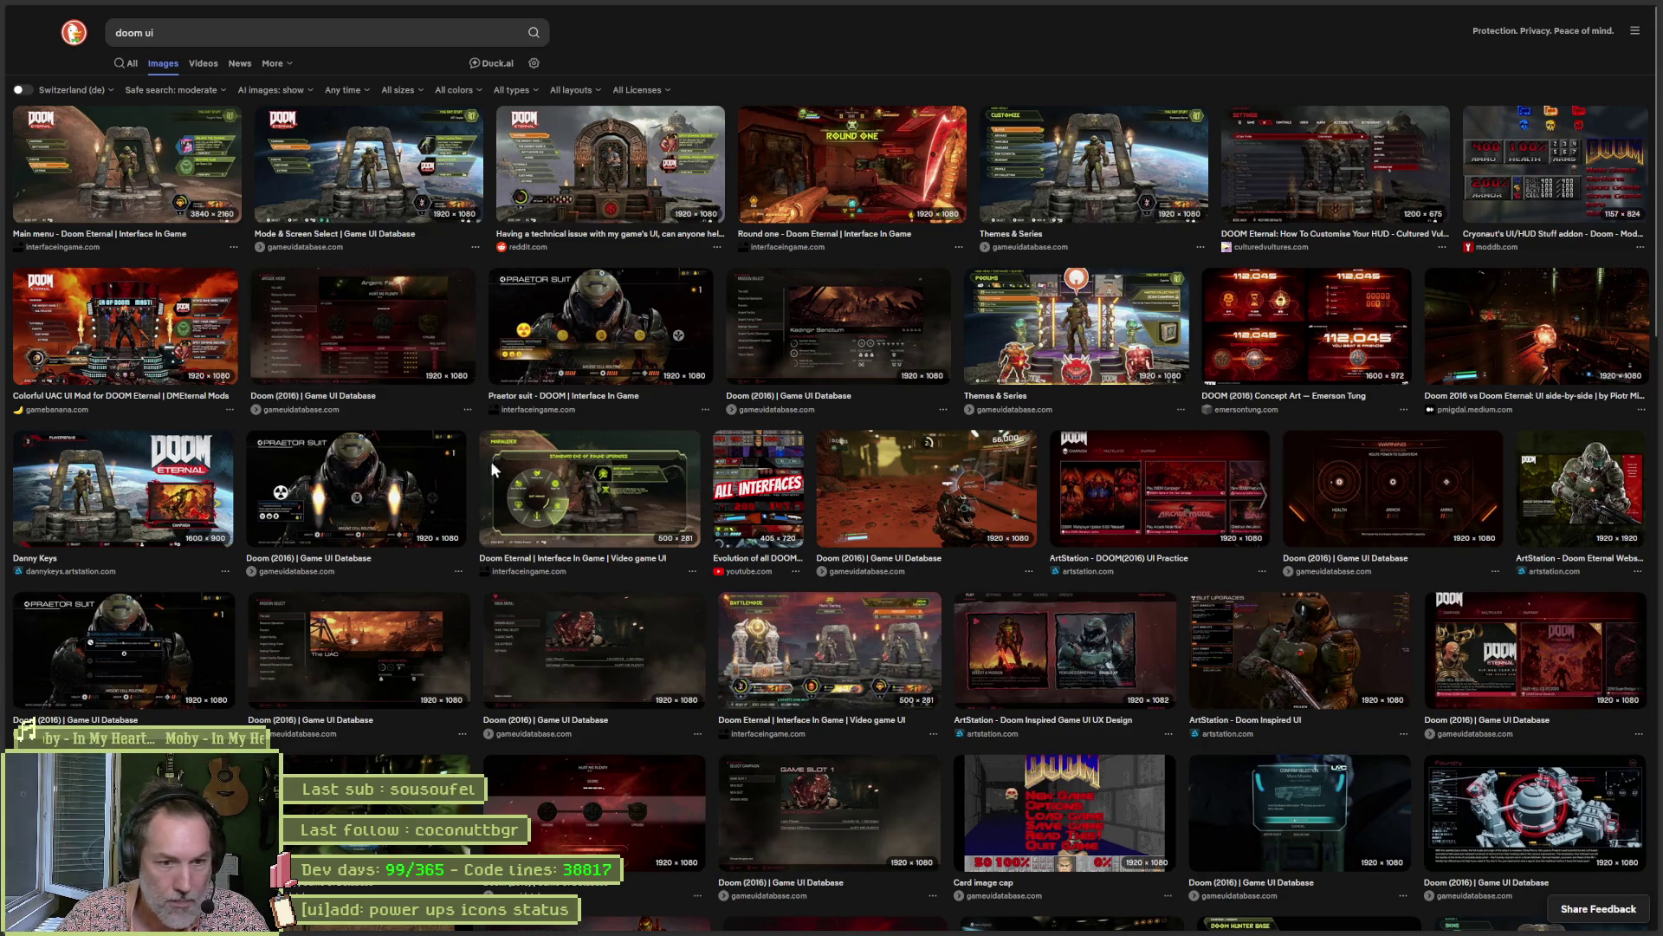
pyautogui.click(1012, 779)
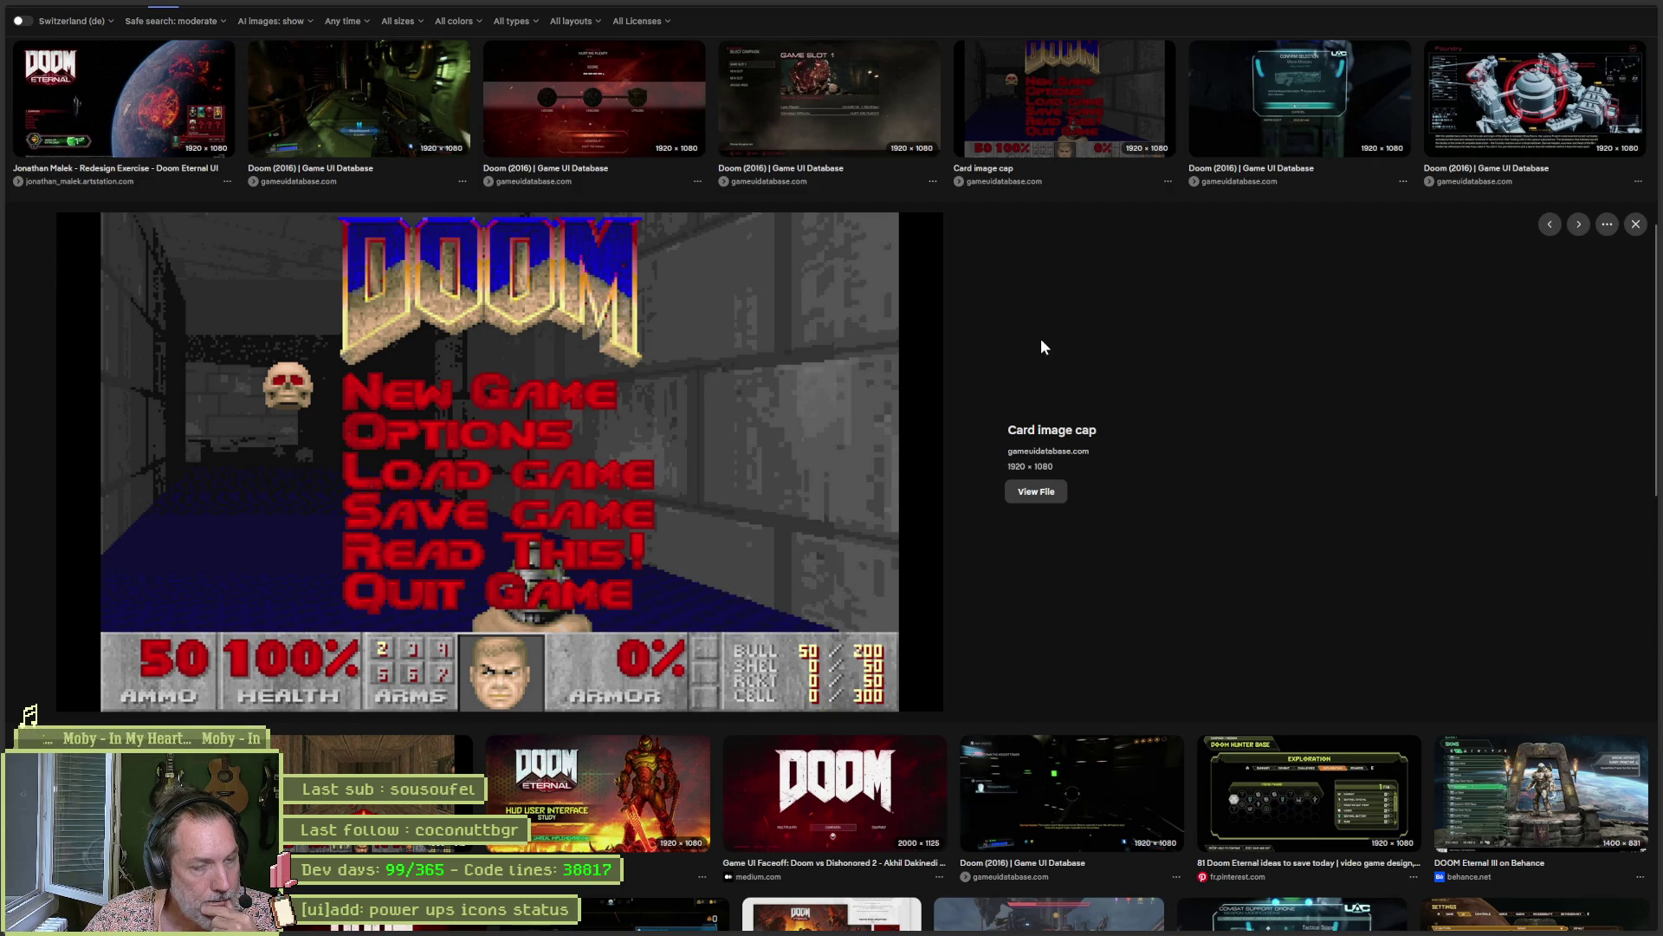
pyautogui.moveTo(2, 224)
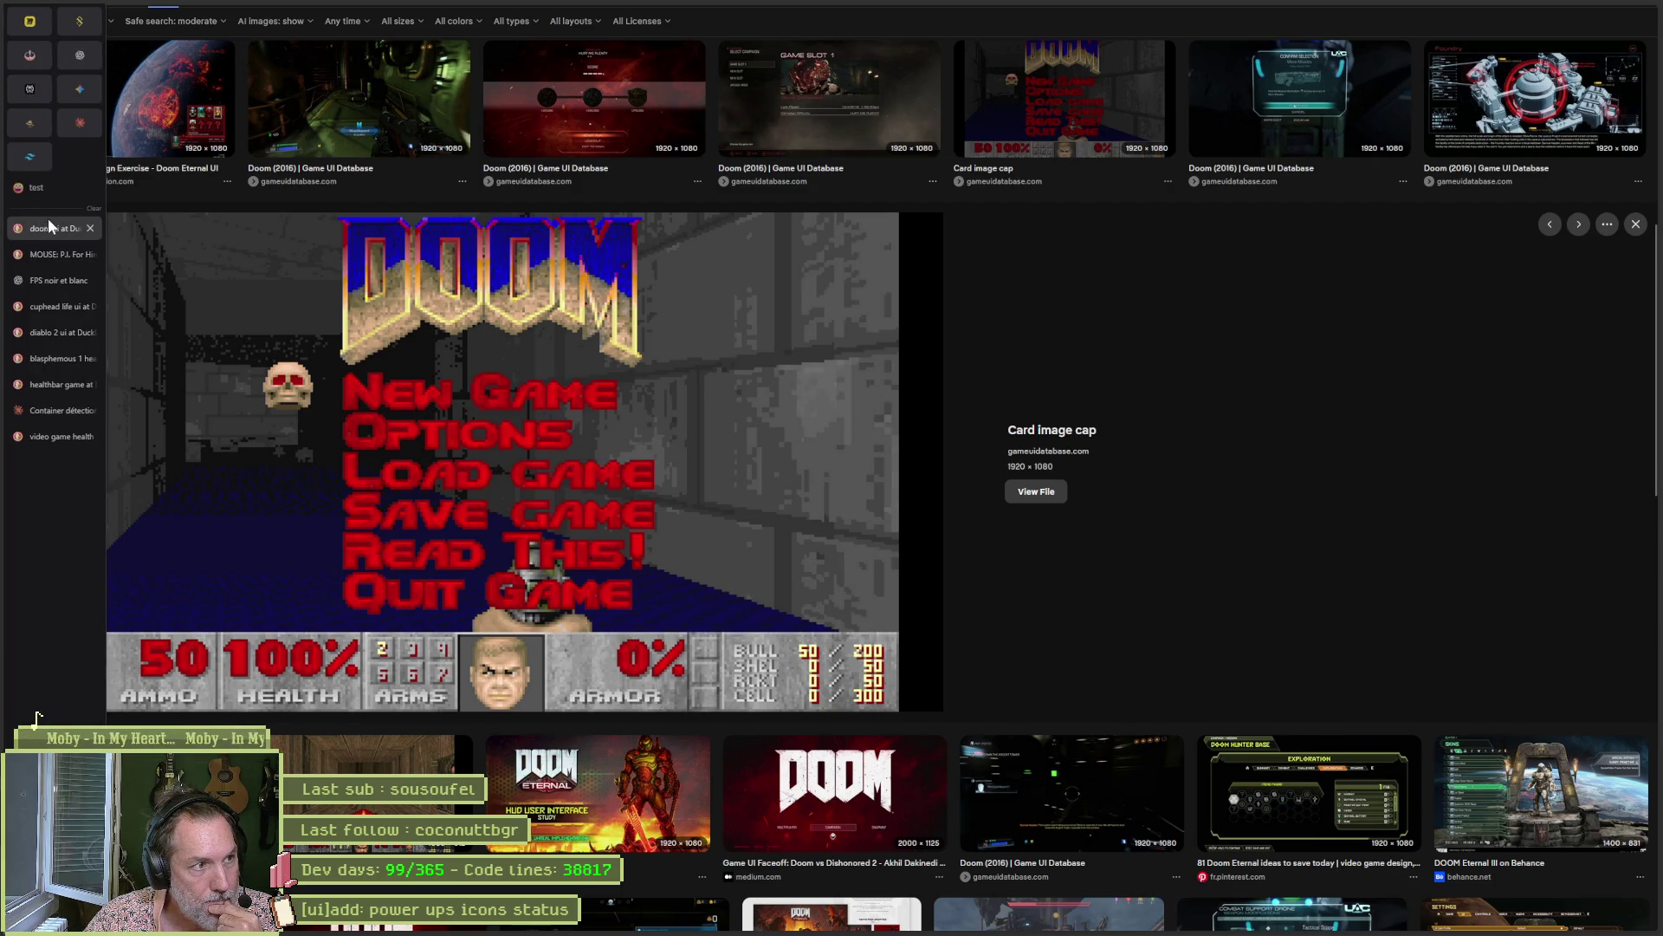
pyautogui.click(53, 282)
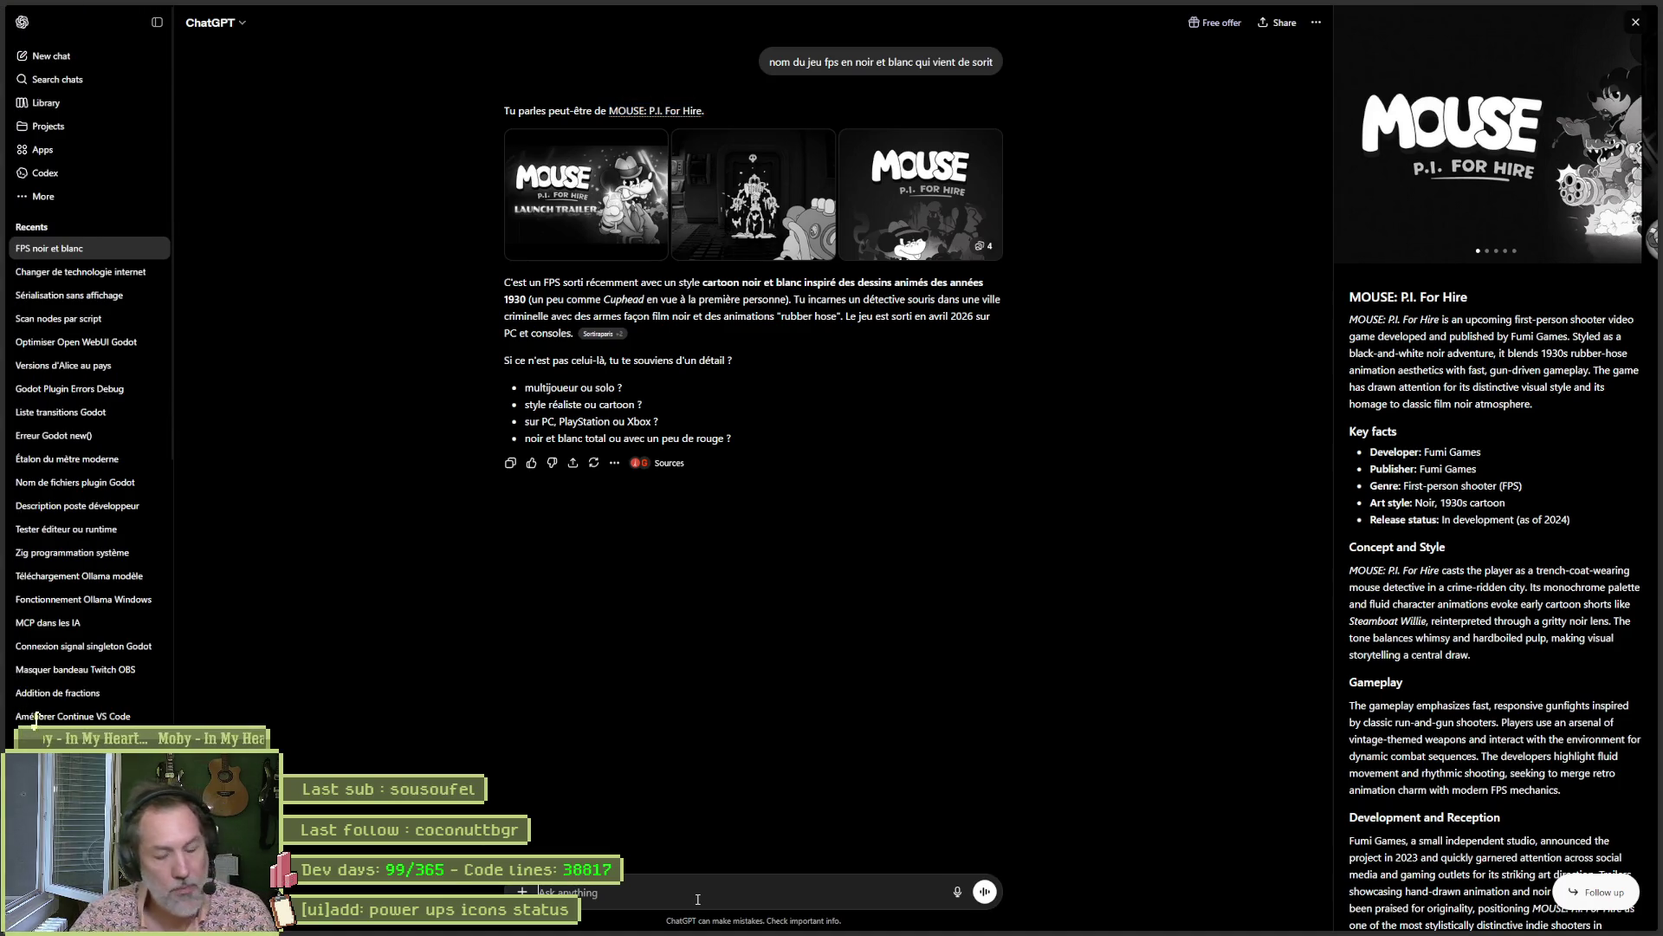
# Ask ChatGPT which games have remarkable health interfaces and read through the answer.
pyautogui.write('exemples de ui de jeux video qui represenent la vie du perso etc. l')
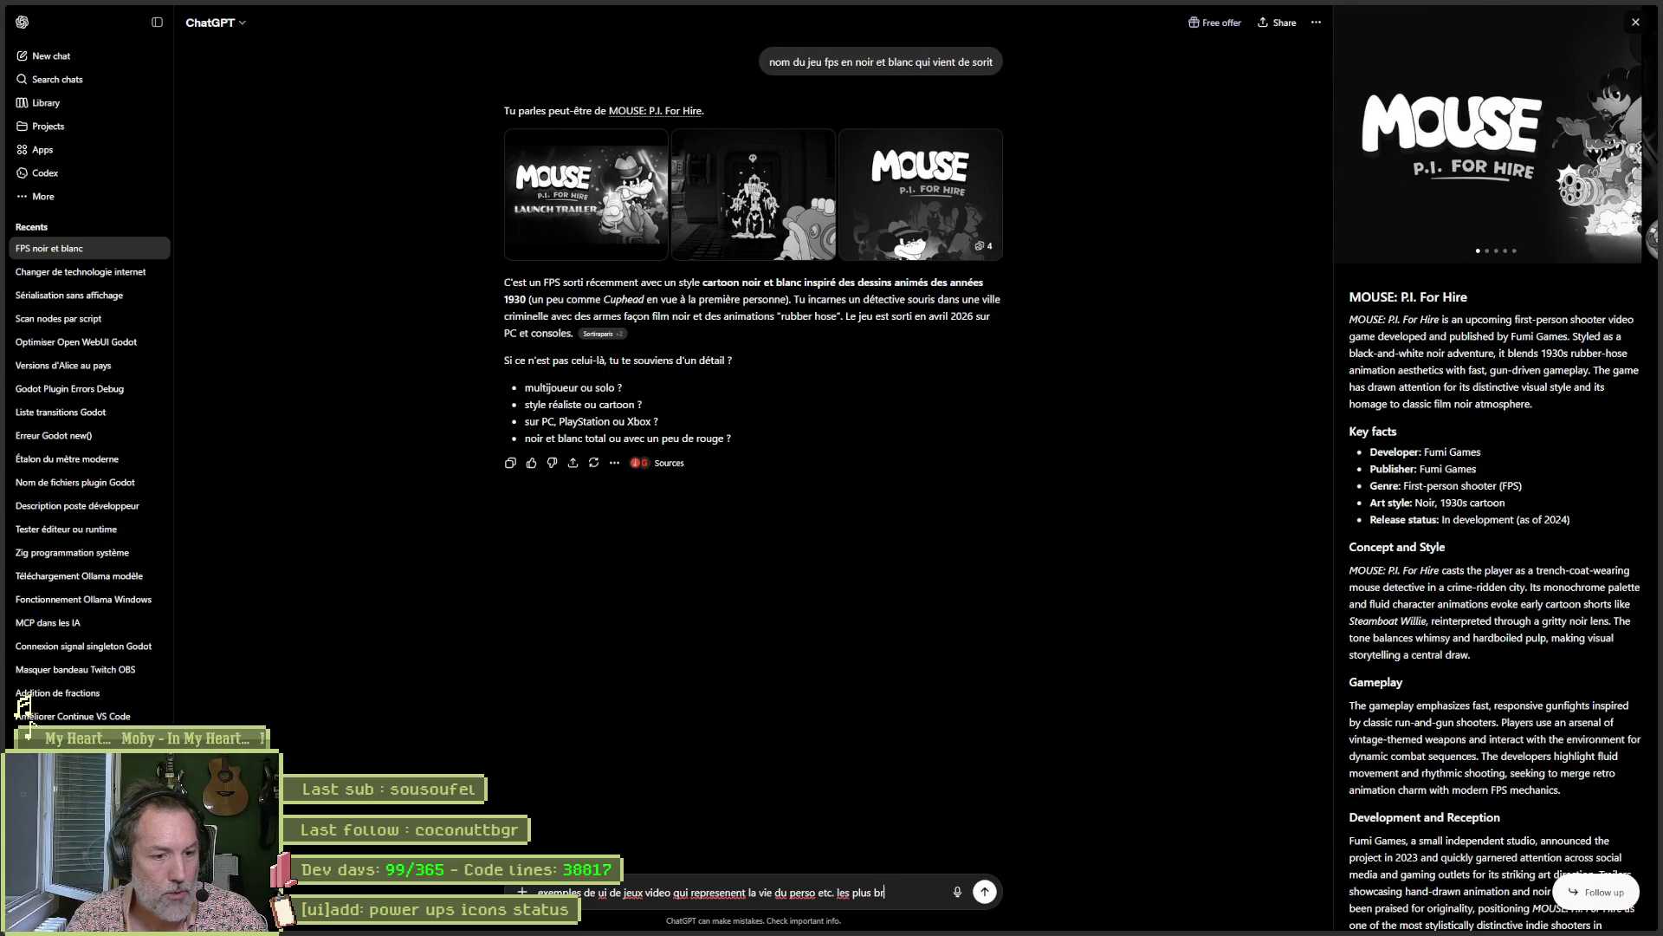
pyautogui.write('es')
pyautogui.press('Return')
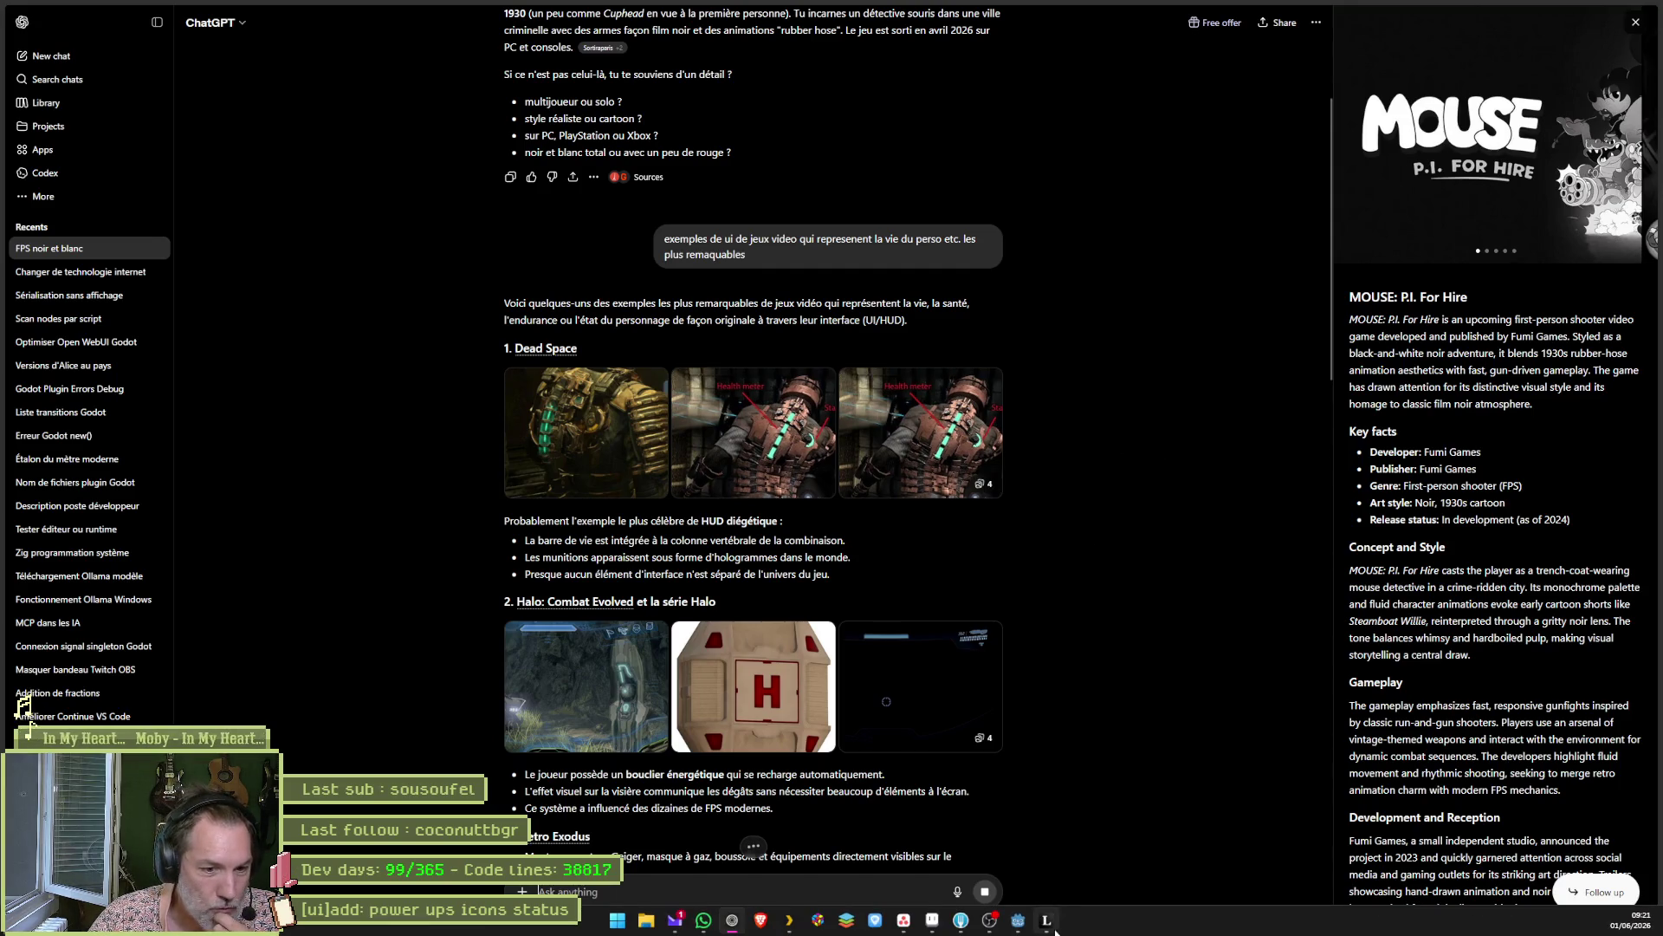
pyautogui.moveTo(933, 923)
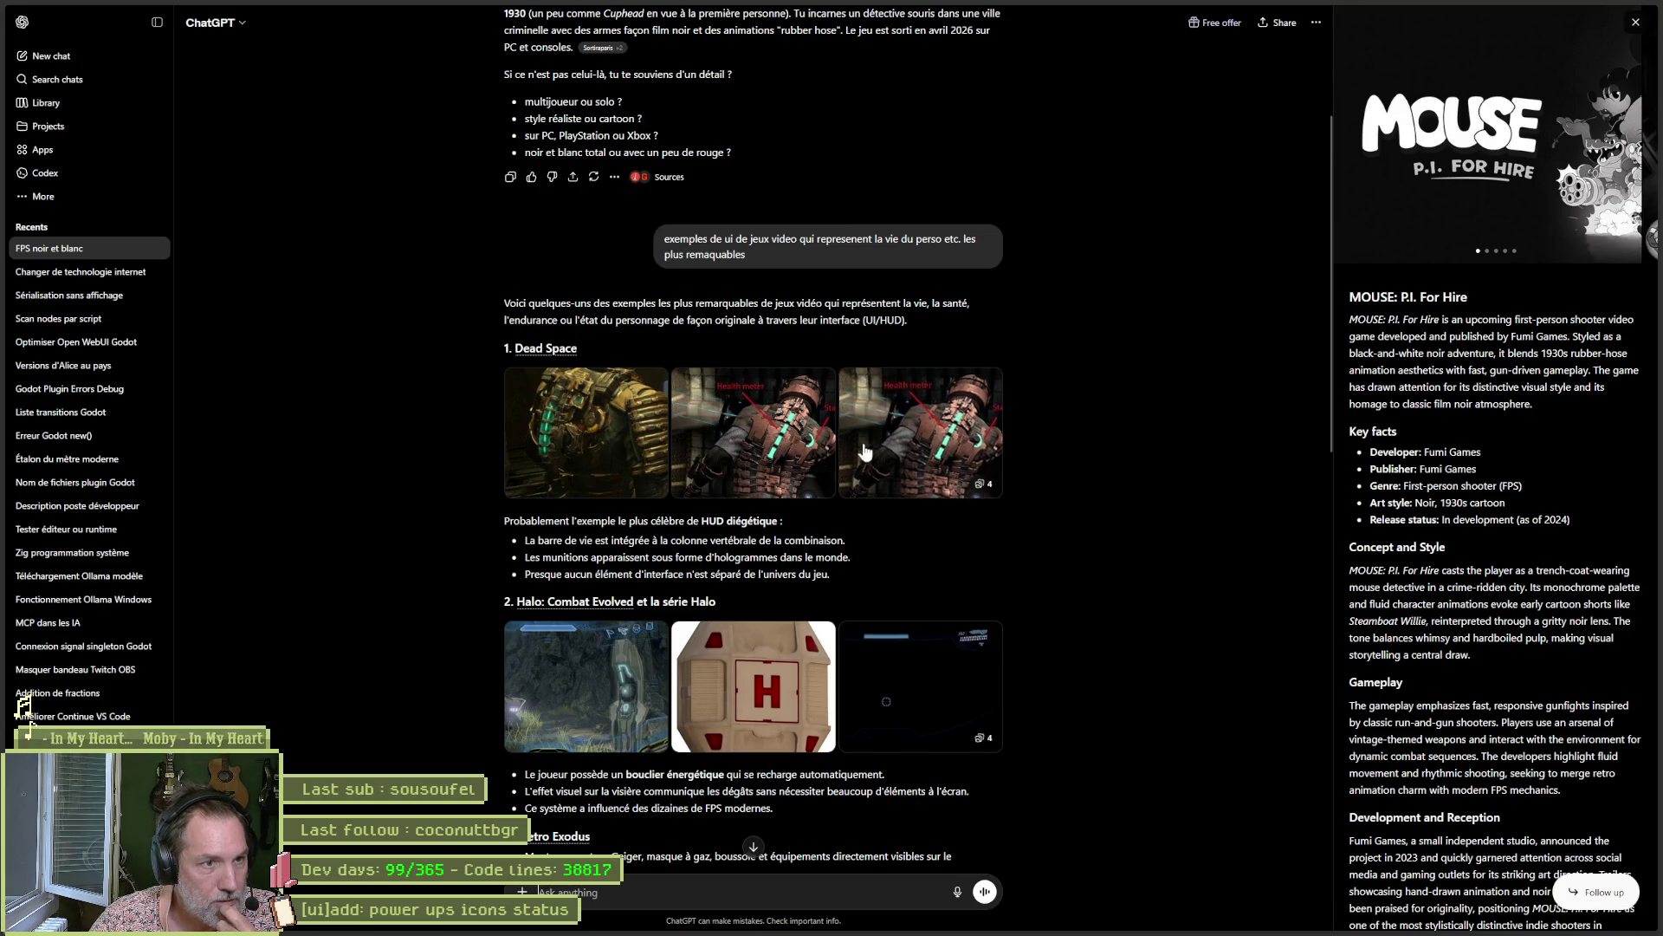
pyautogui.scroll(-3, 1118, 428)
pyautogui.scroll(-4, 1117, 433)
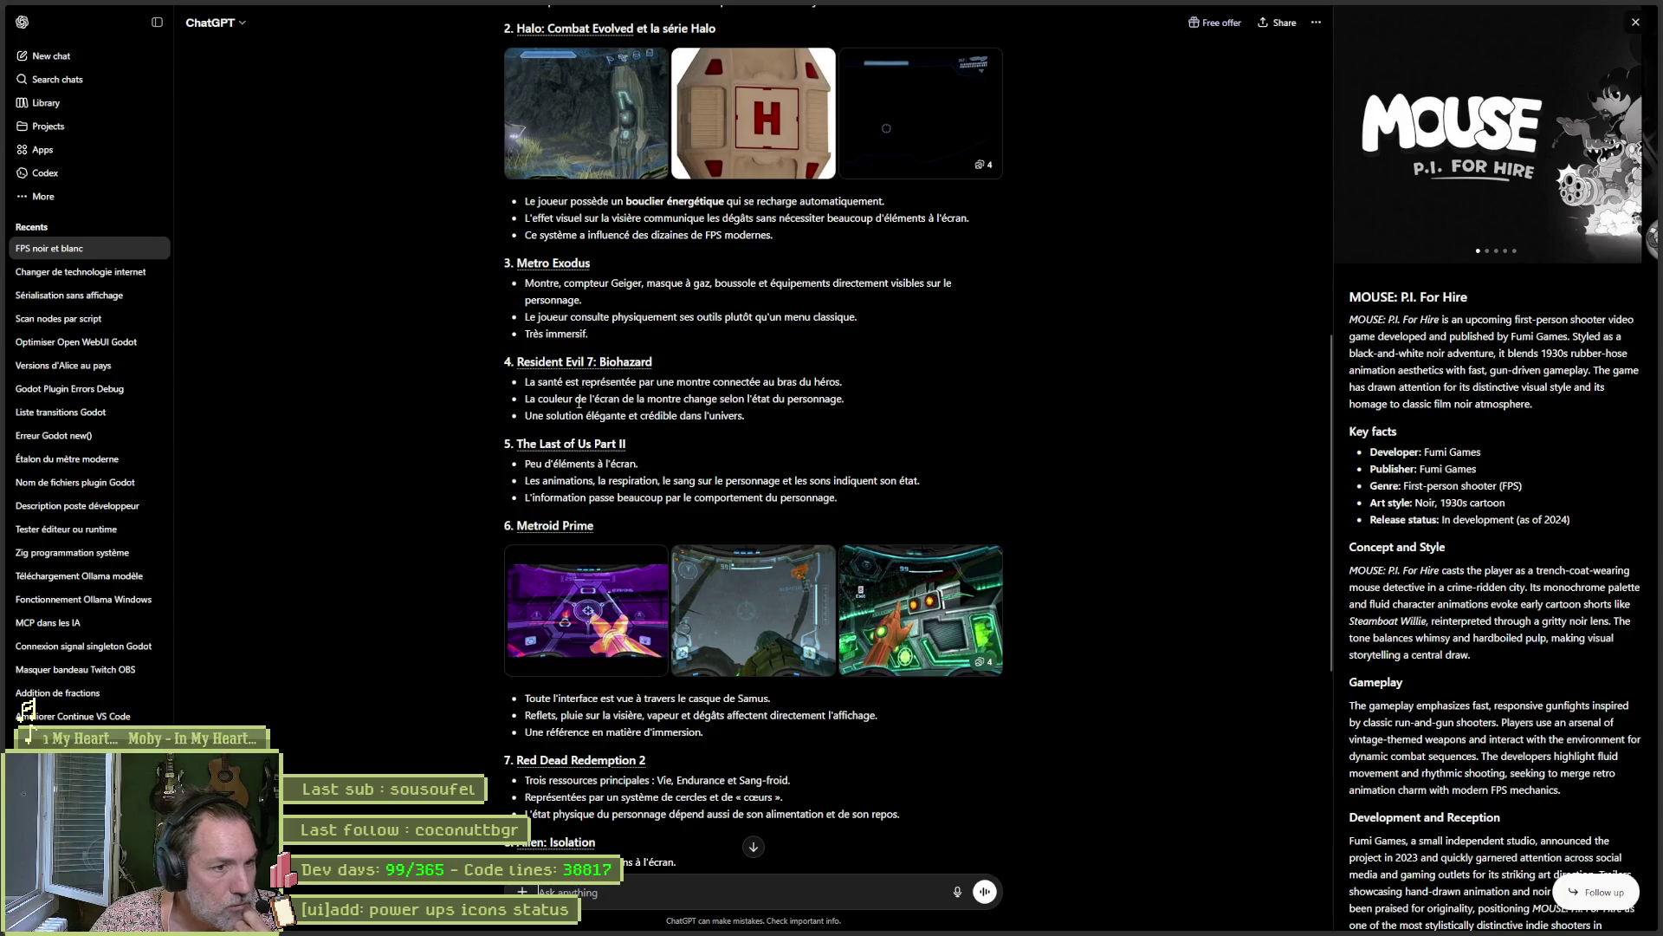
pyautogui.scroll(-5, 1113, 635)
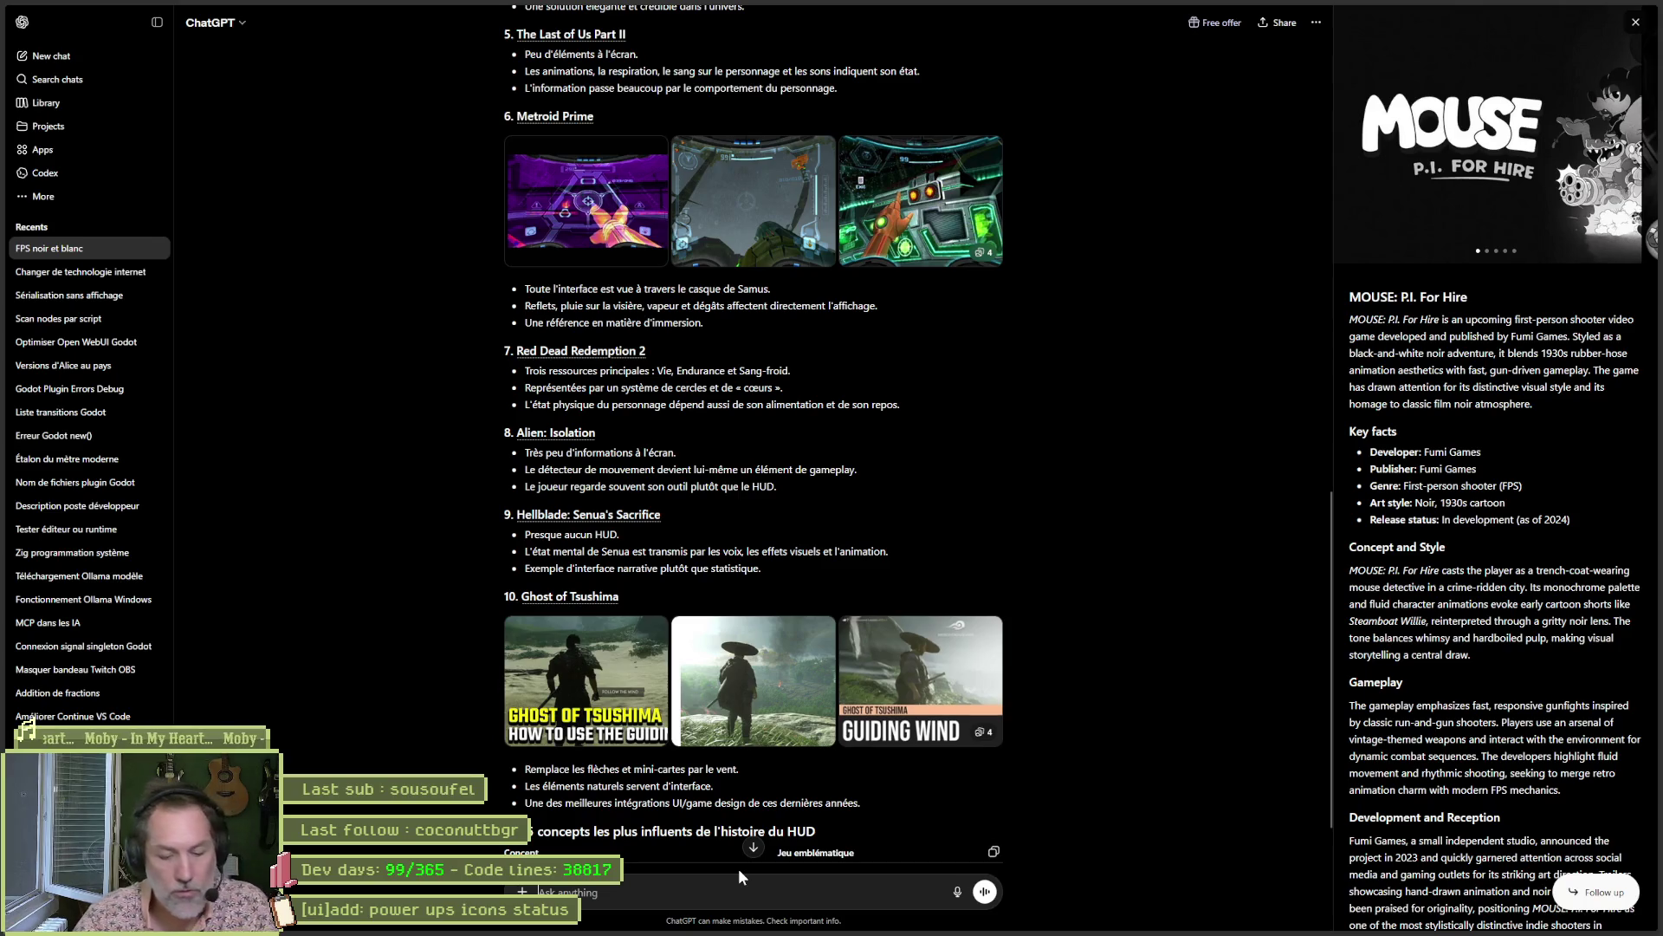
# Send the follow-up 'en 2d platformer' and enlarge the second Ori image.
pyautogui.write('en 2d p')
pyautogui.press('BackSpace')
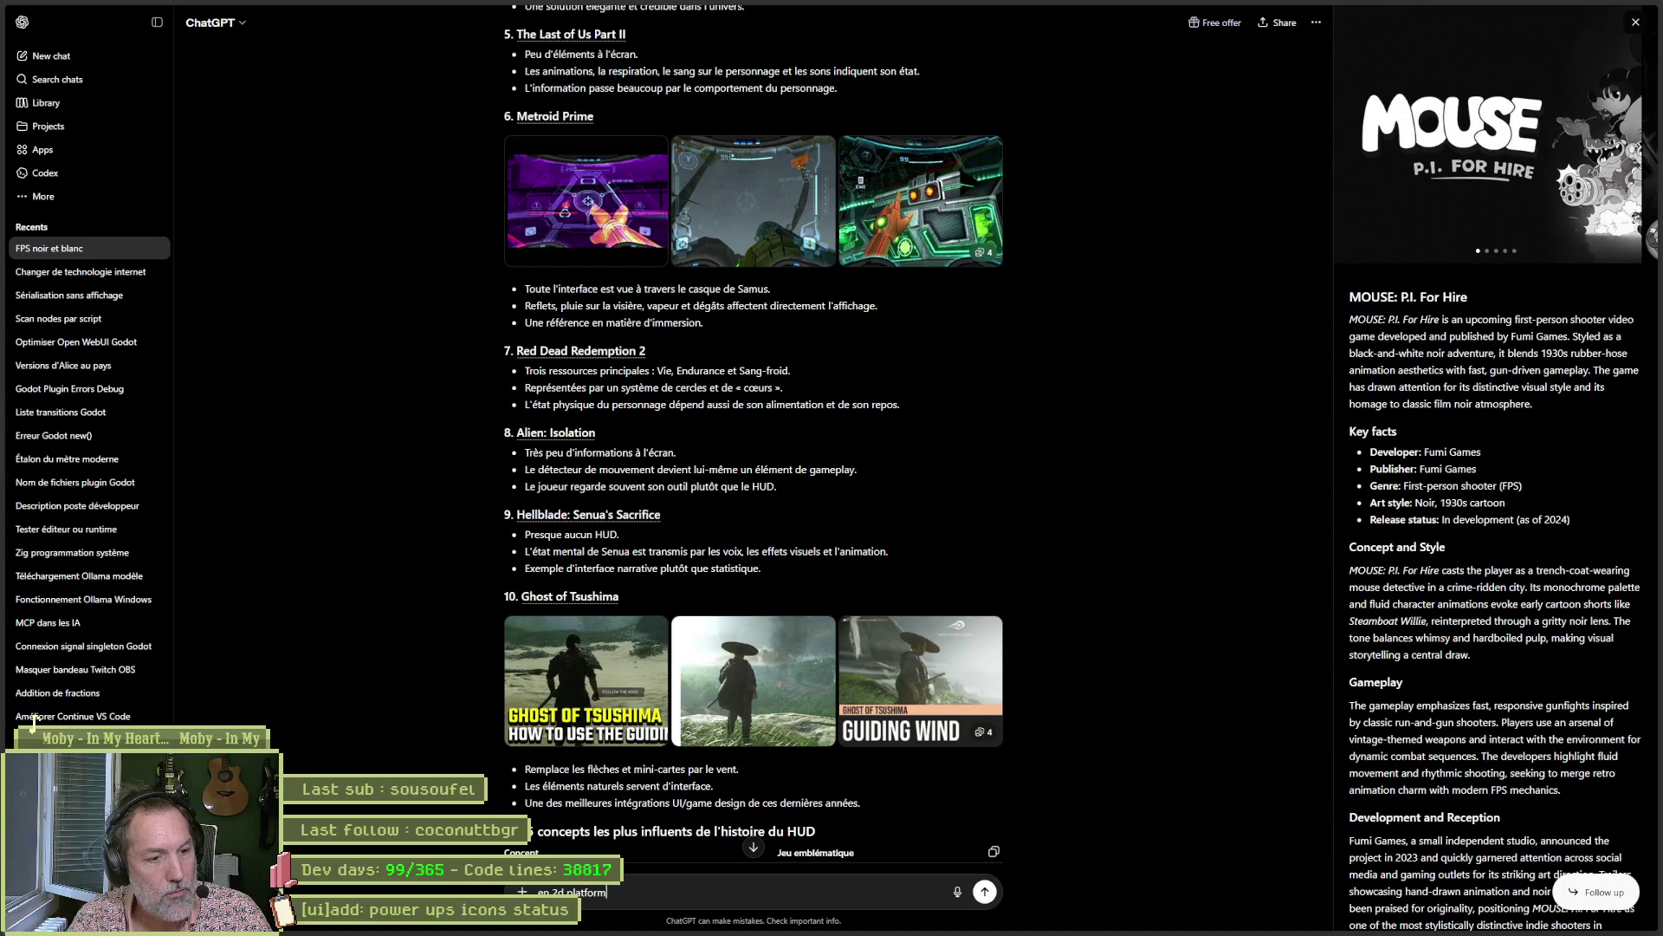
pyautogui.press('Return')
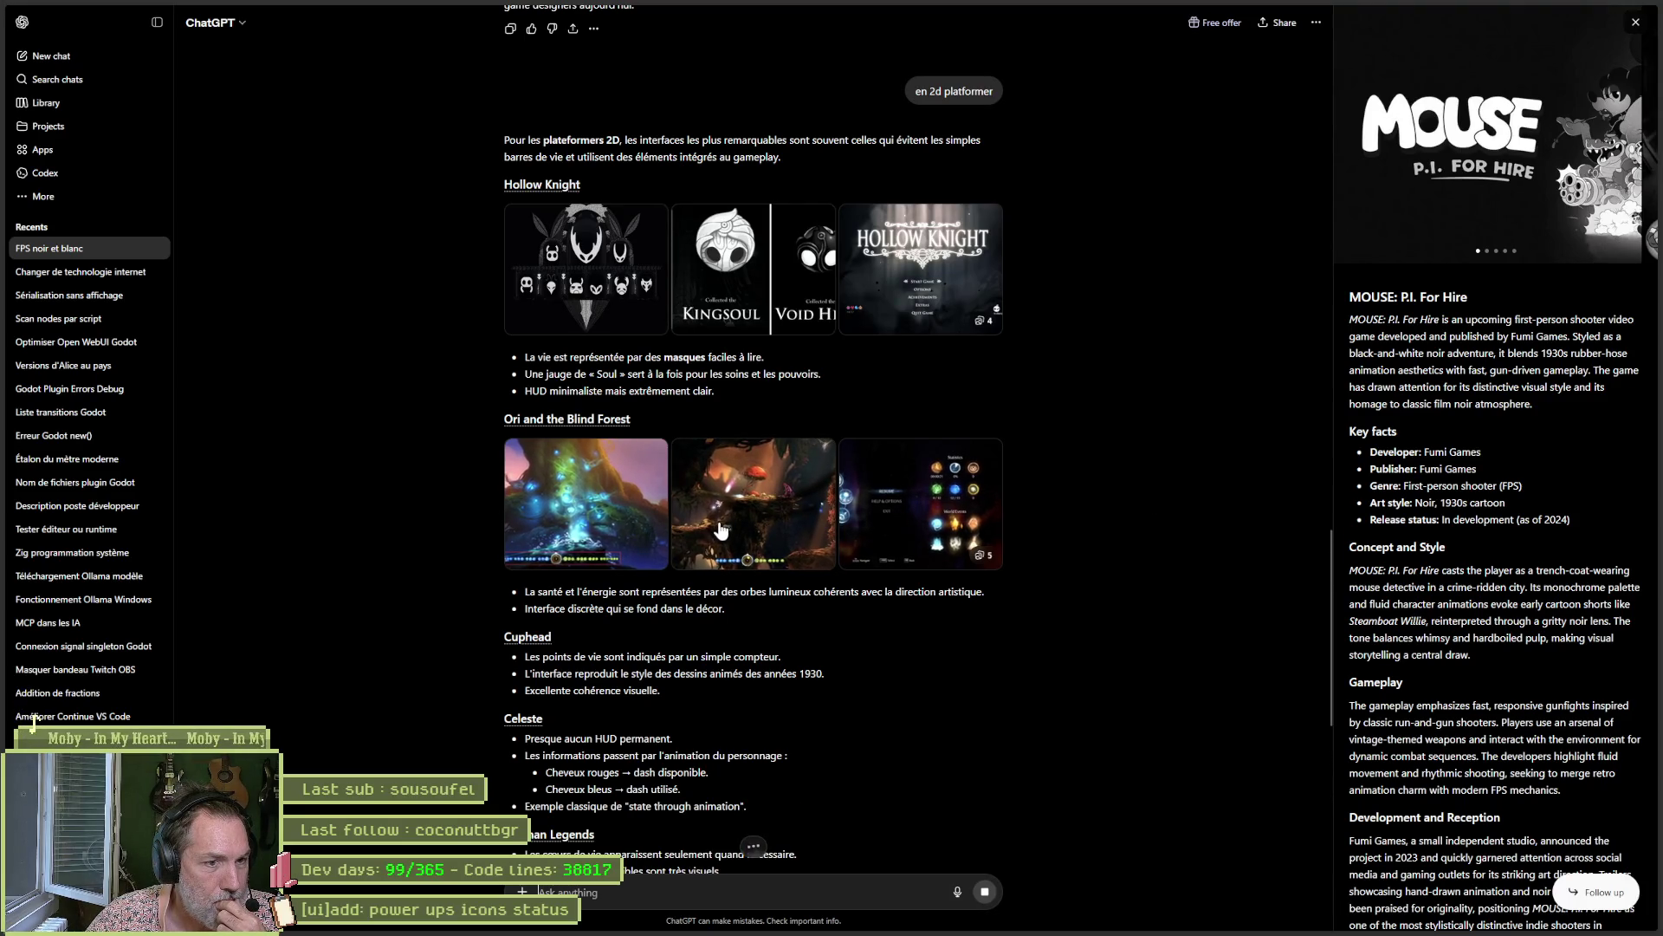
pyautogui.click(760, 568)
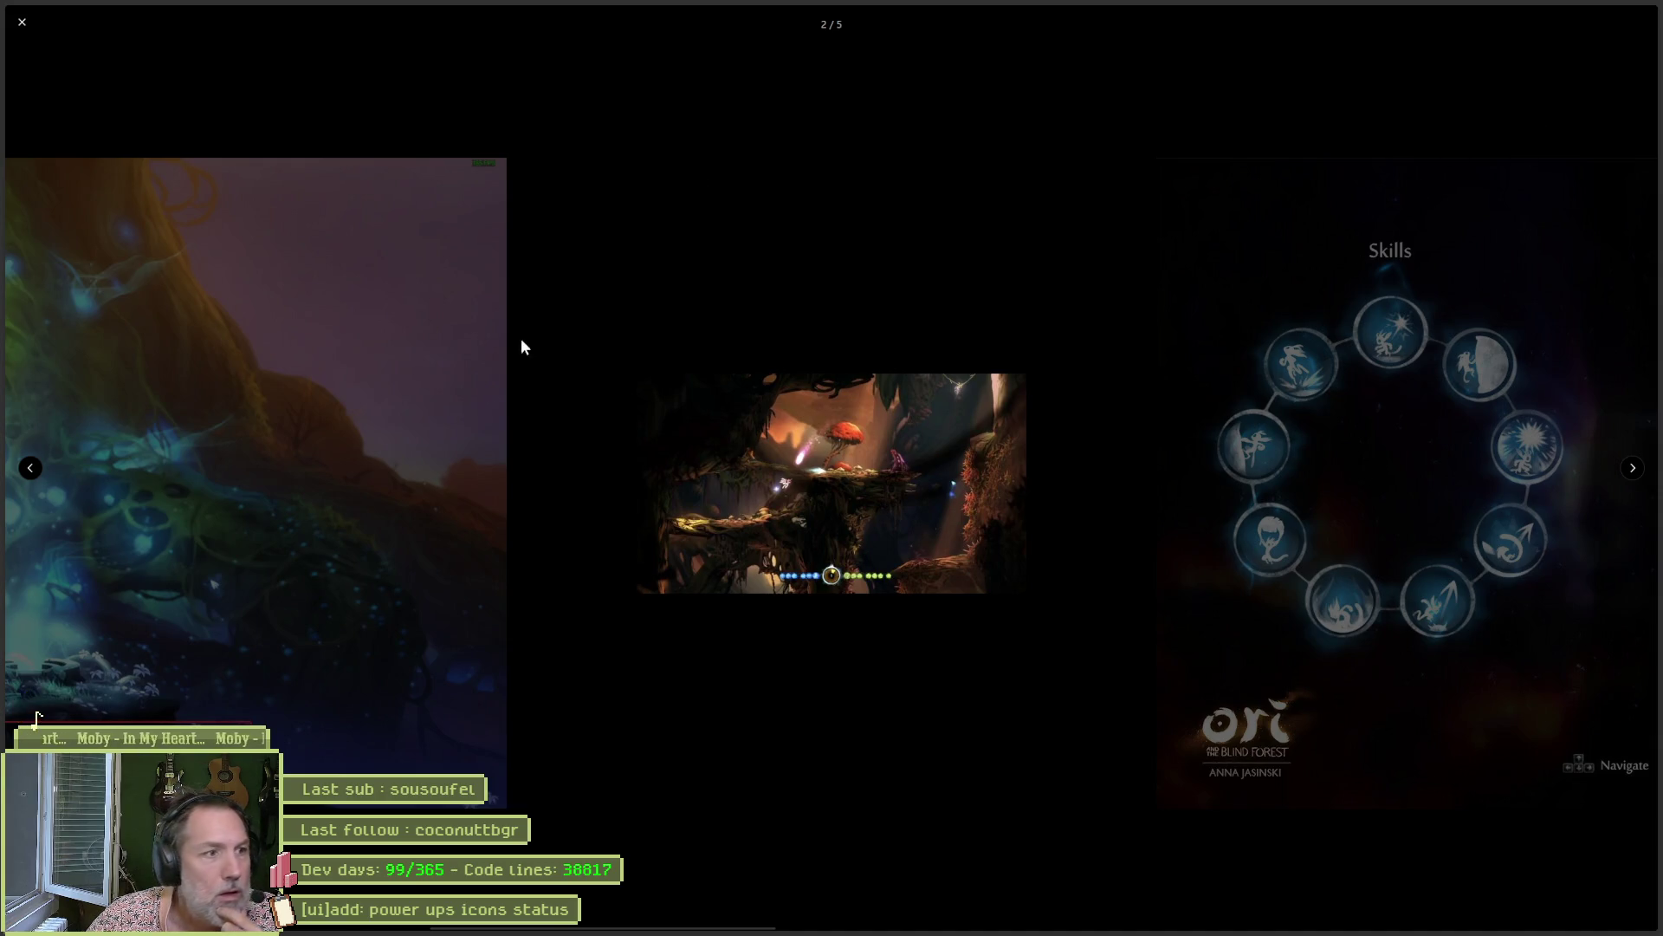
pyautogui.press('Left')
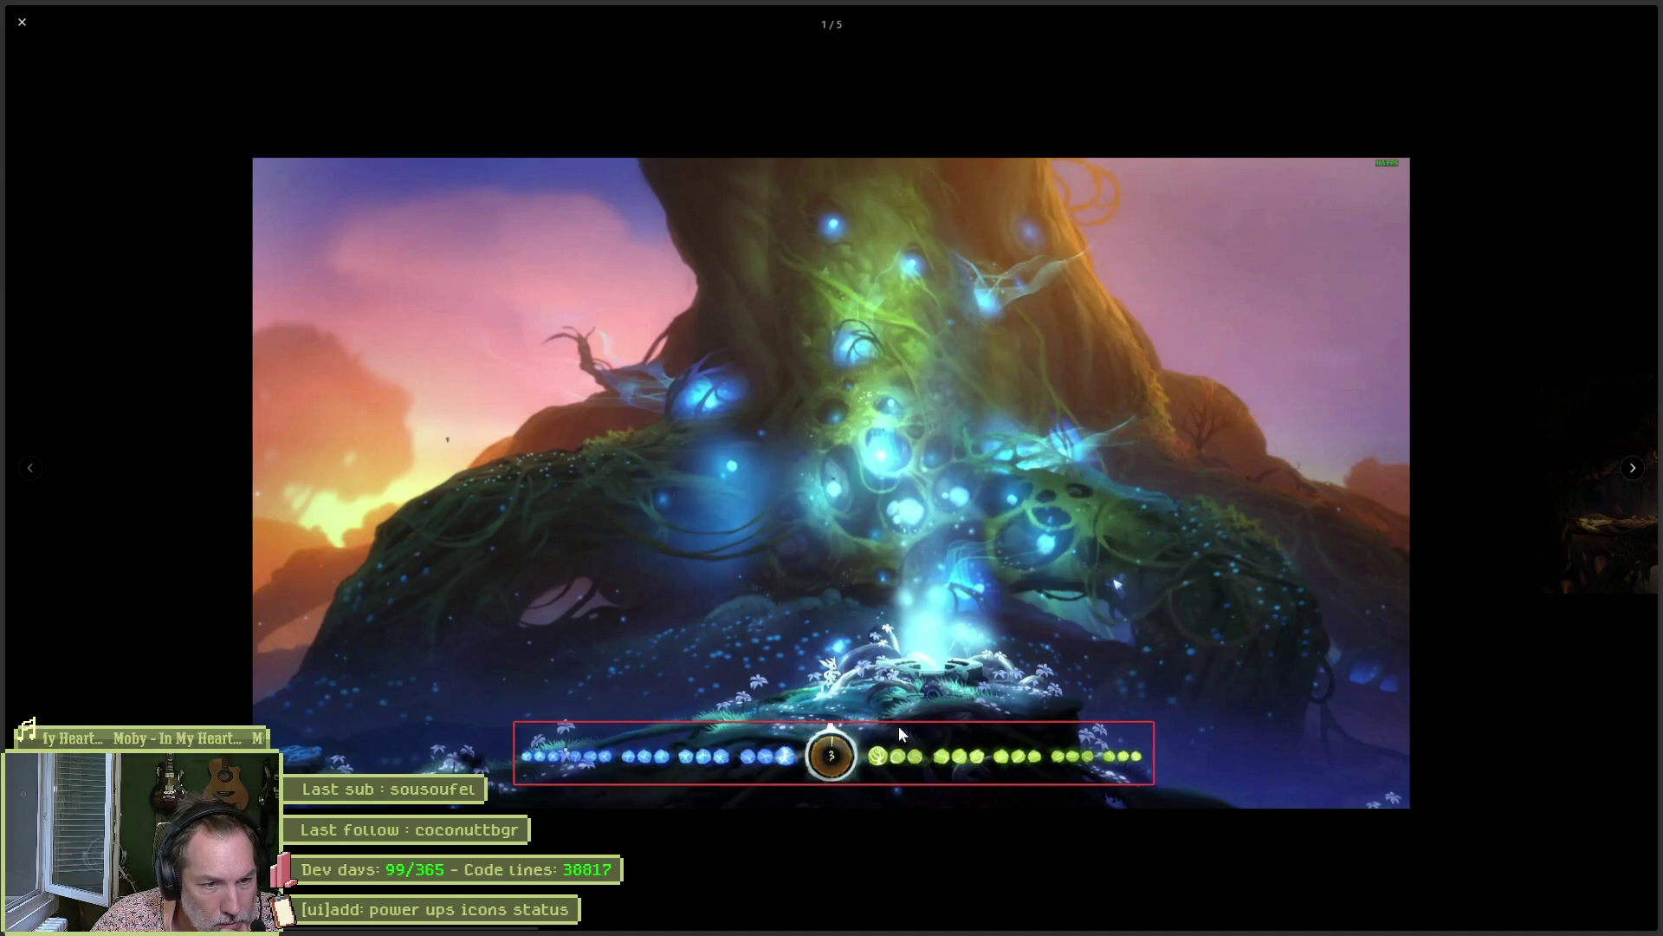
pyautogui.press('Right')
pyautogui.press('Right')
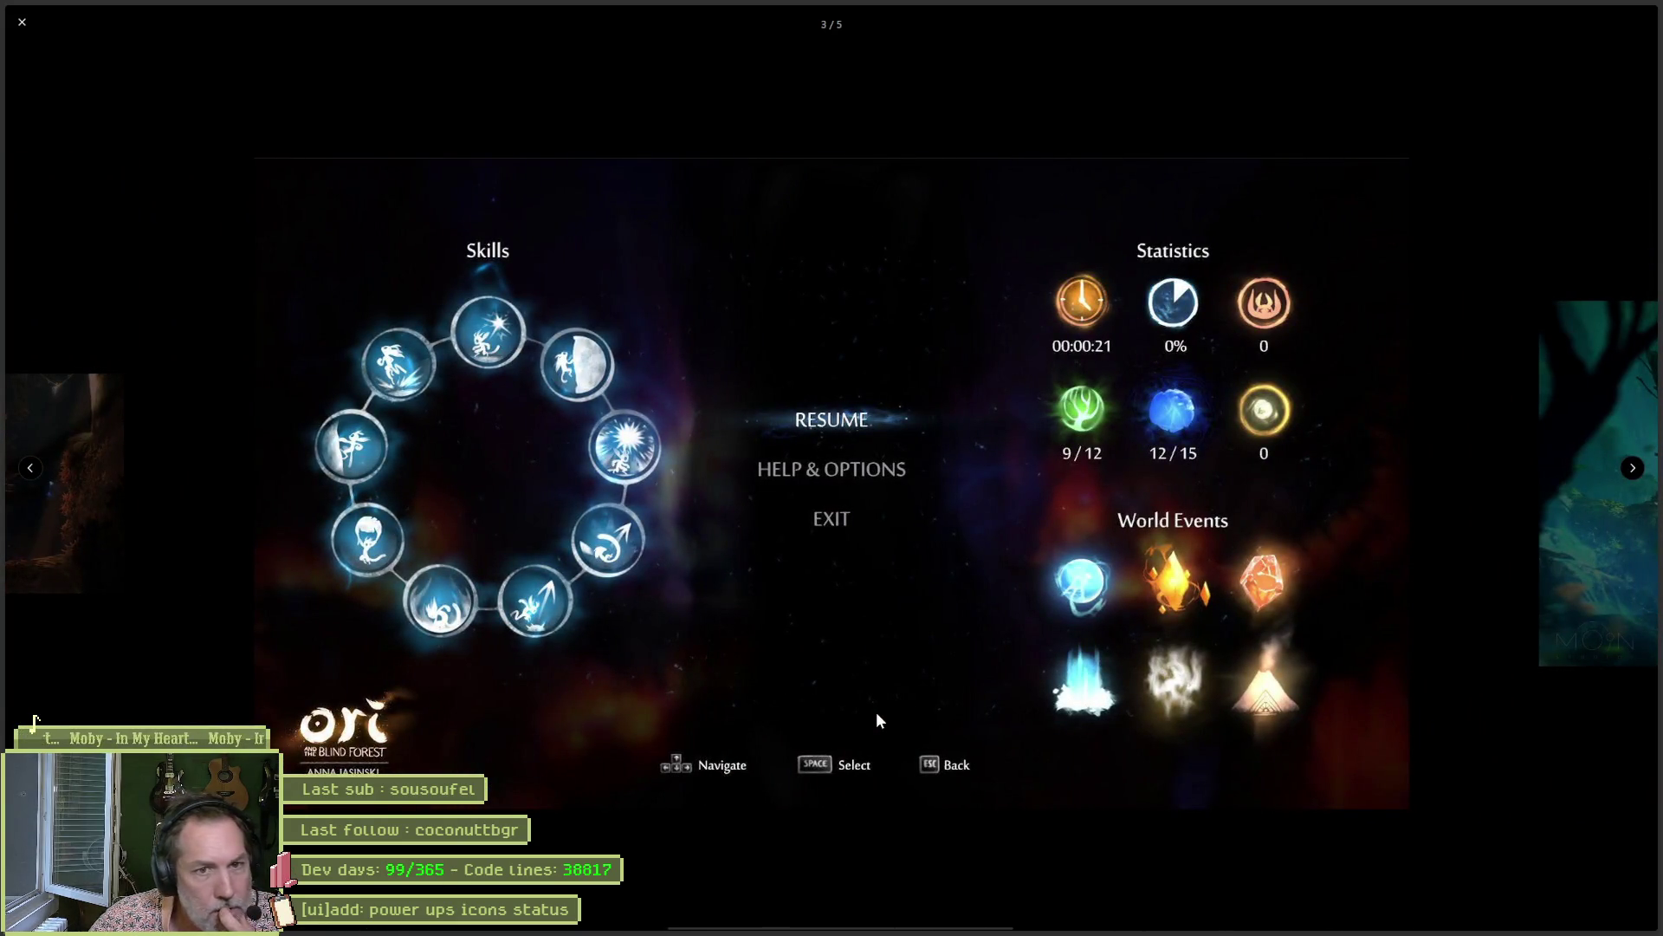
pyautogui.press('Right')
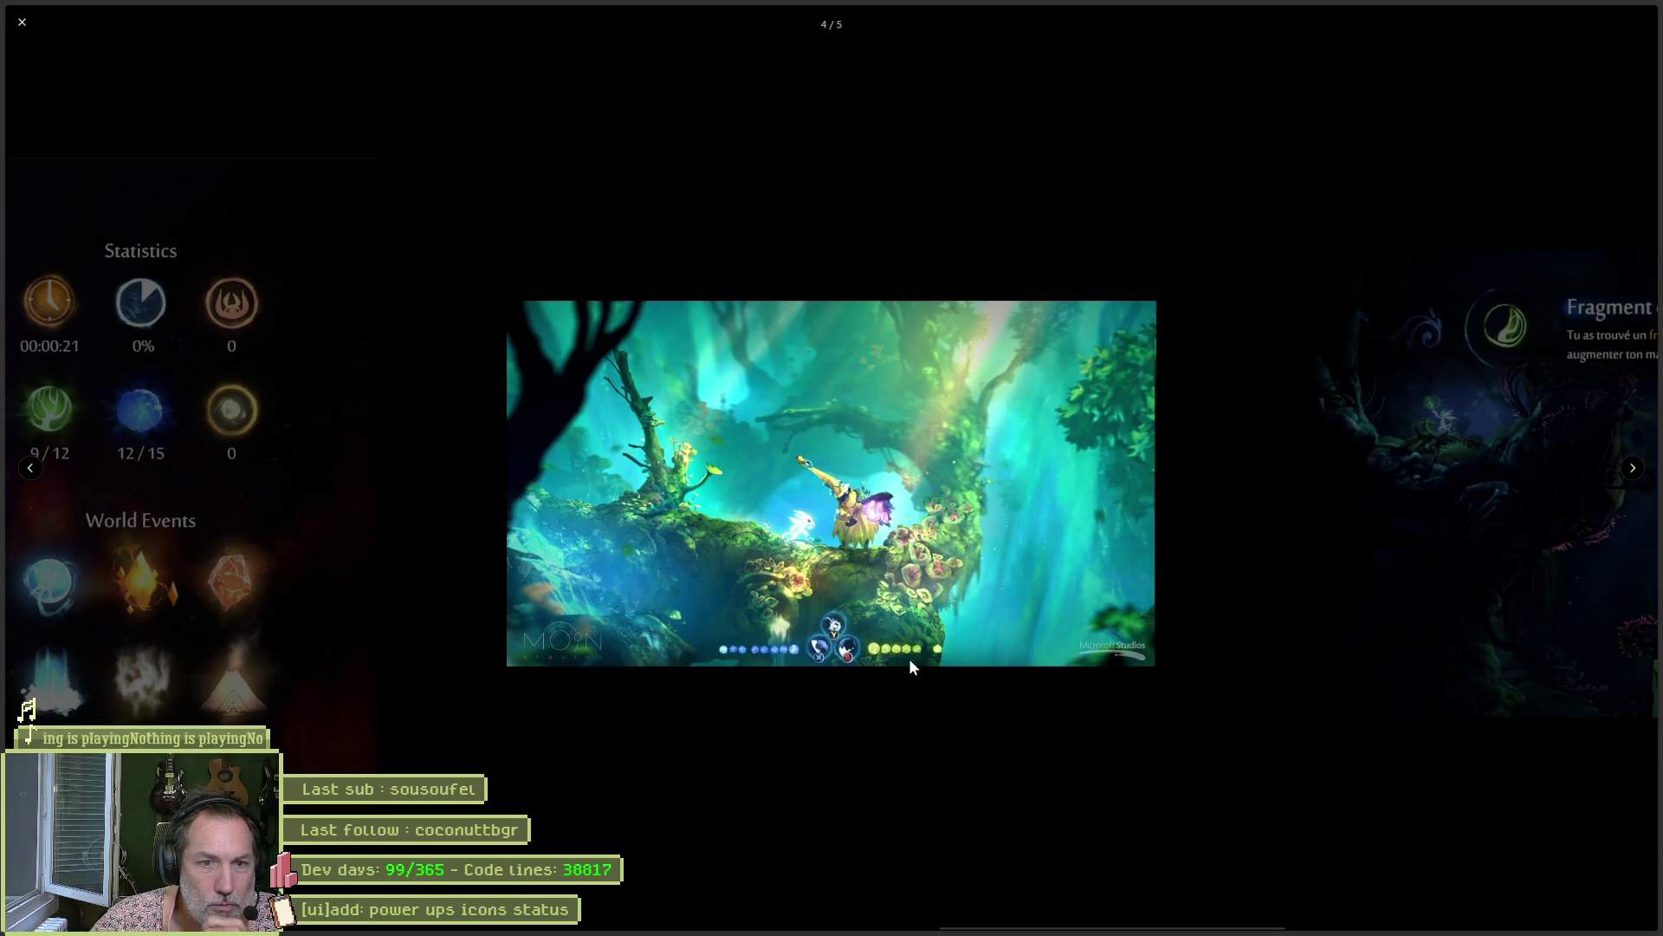
pyautogui.press('Right')
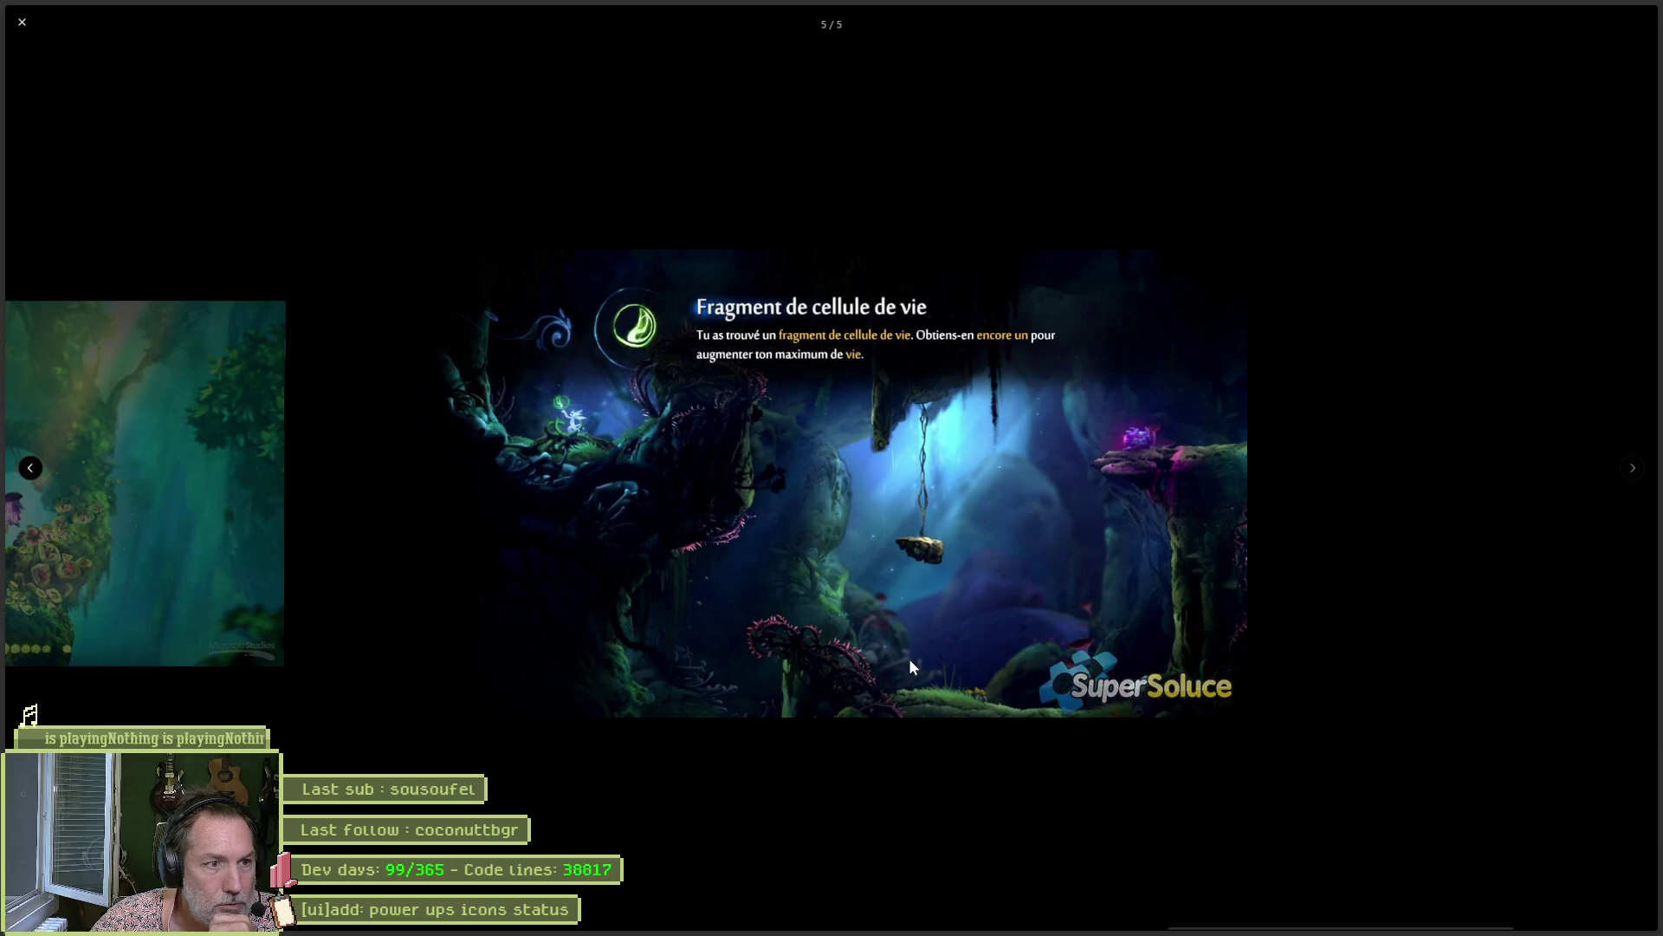
pyautogui.press('Escape')
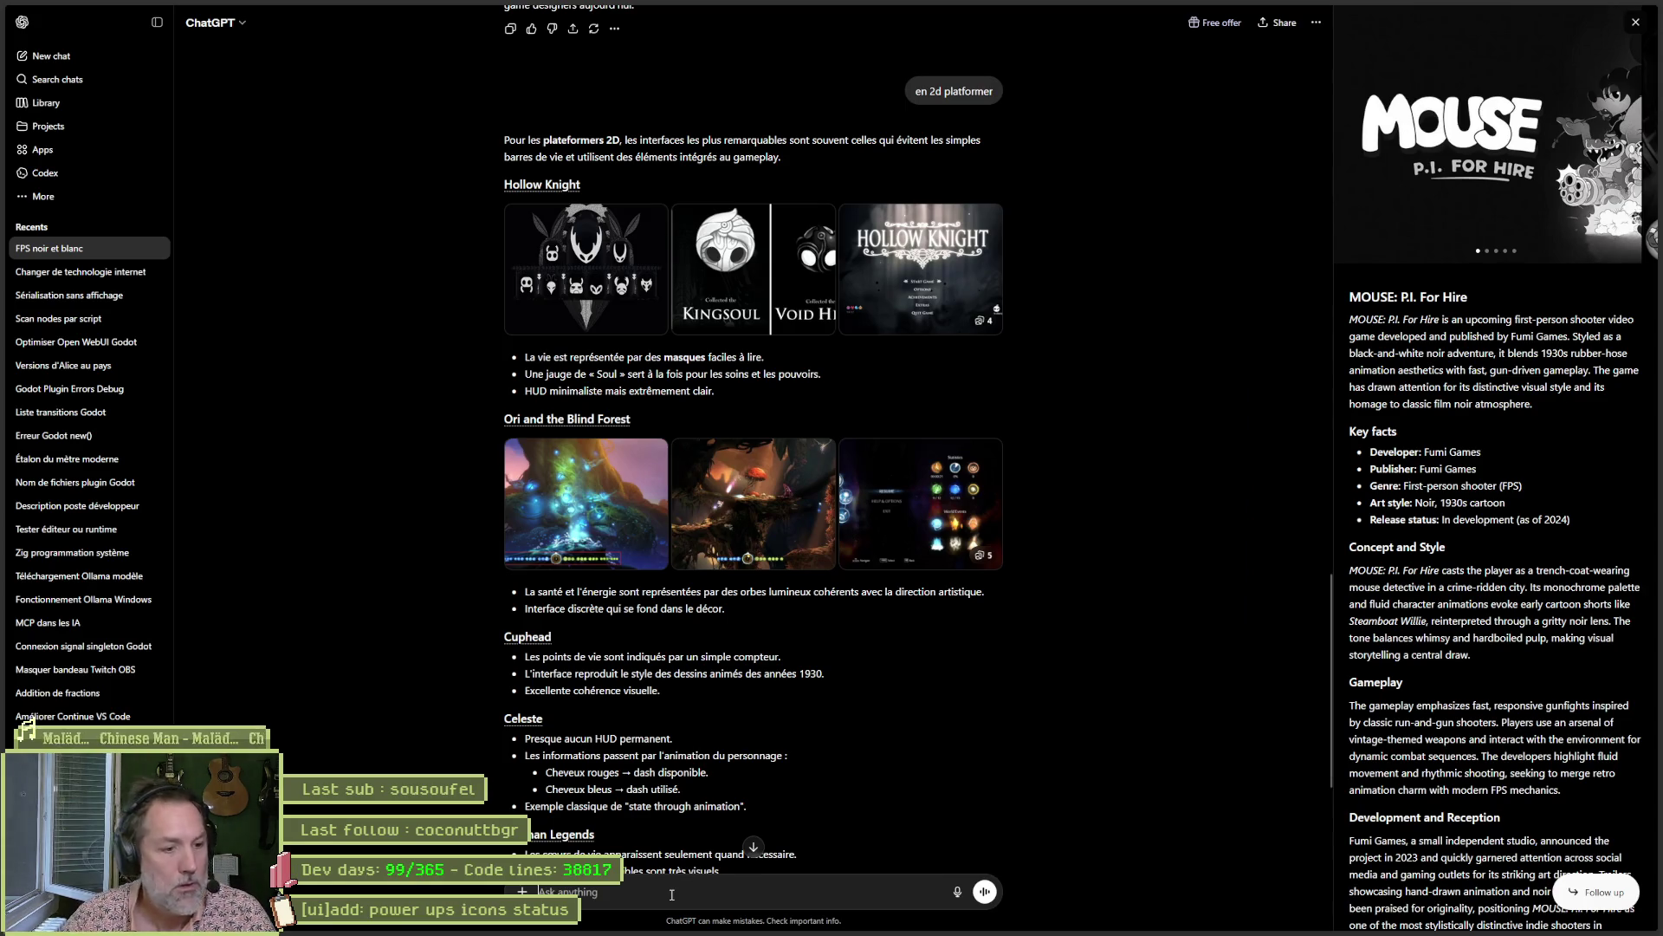
# Ask whether Ori had a boss health bar, then view the Will of the Wisps screenshots full-screen.
pyautogui.write("est/ce qu'")
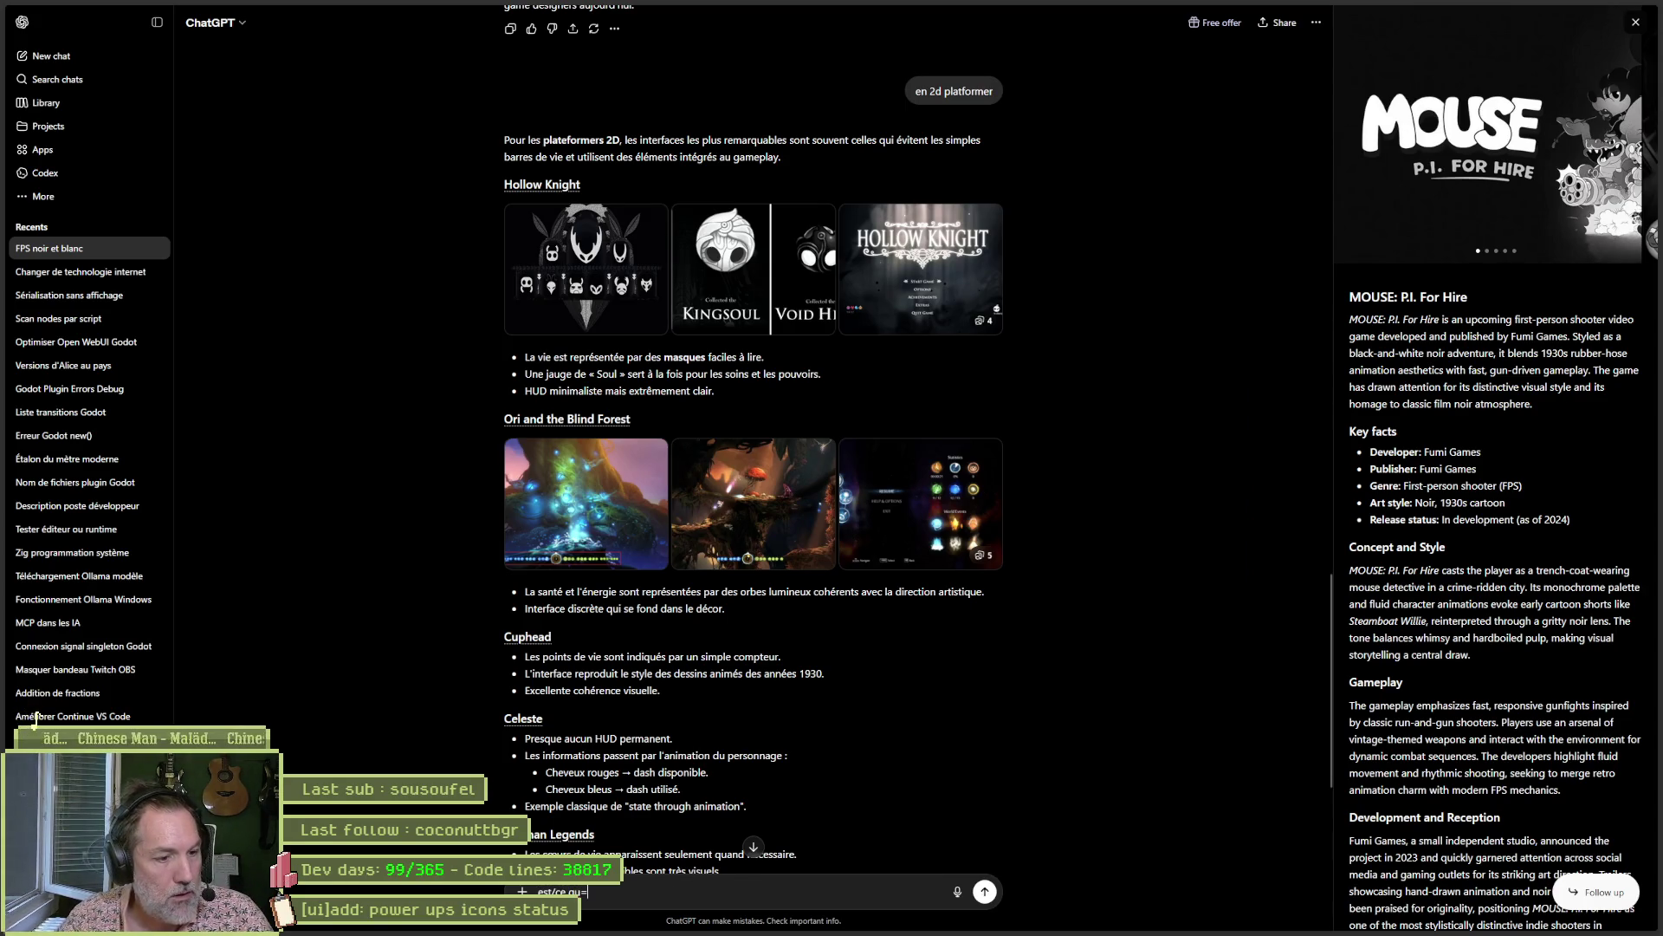
pyautogui.write('il y avait une')
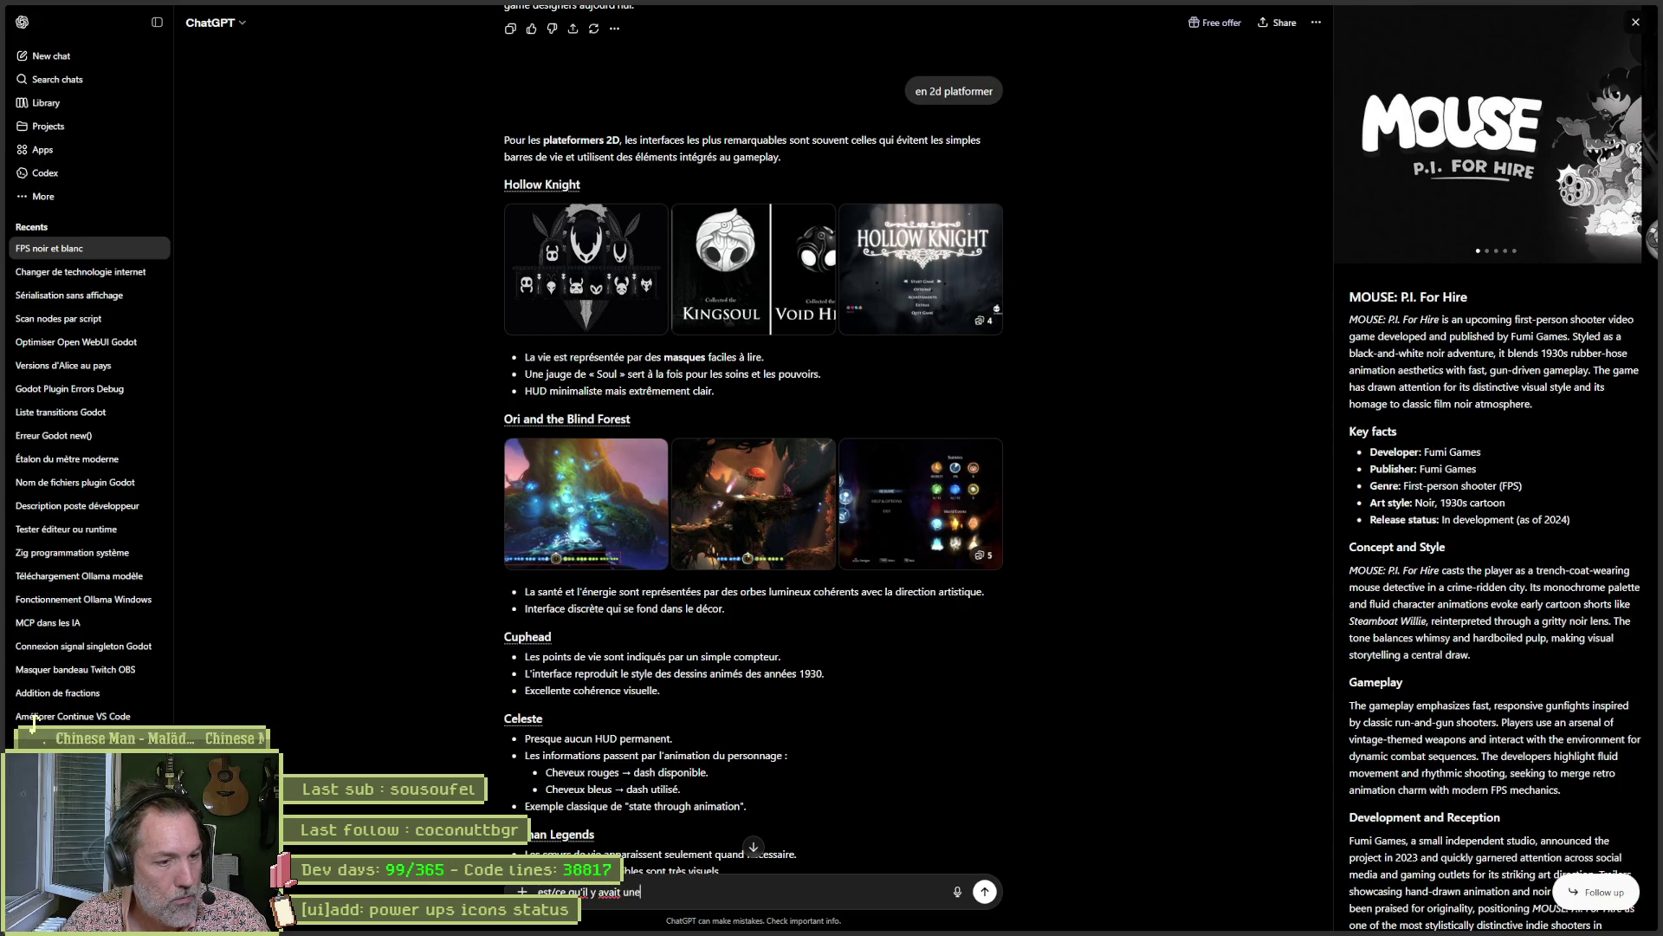
pyautogui.write(' barre de vie quand on a')
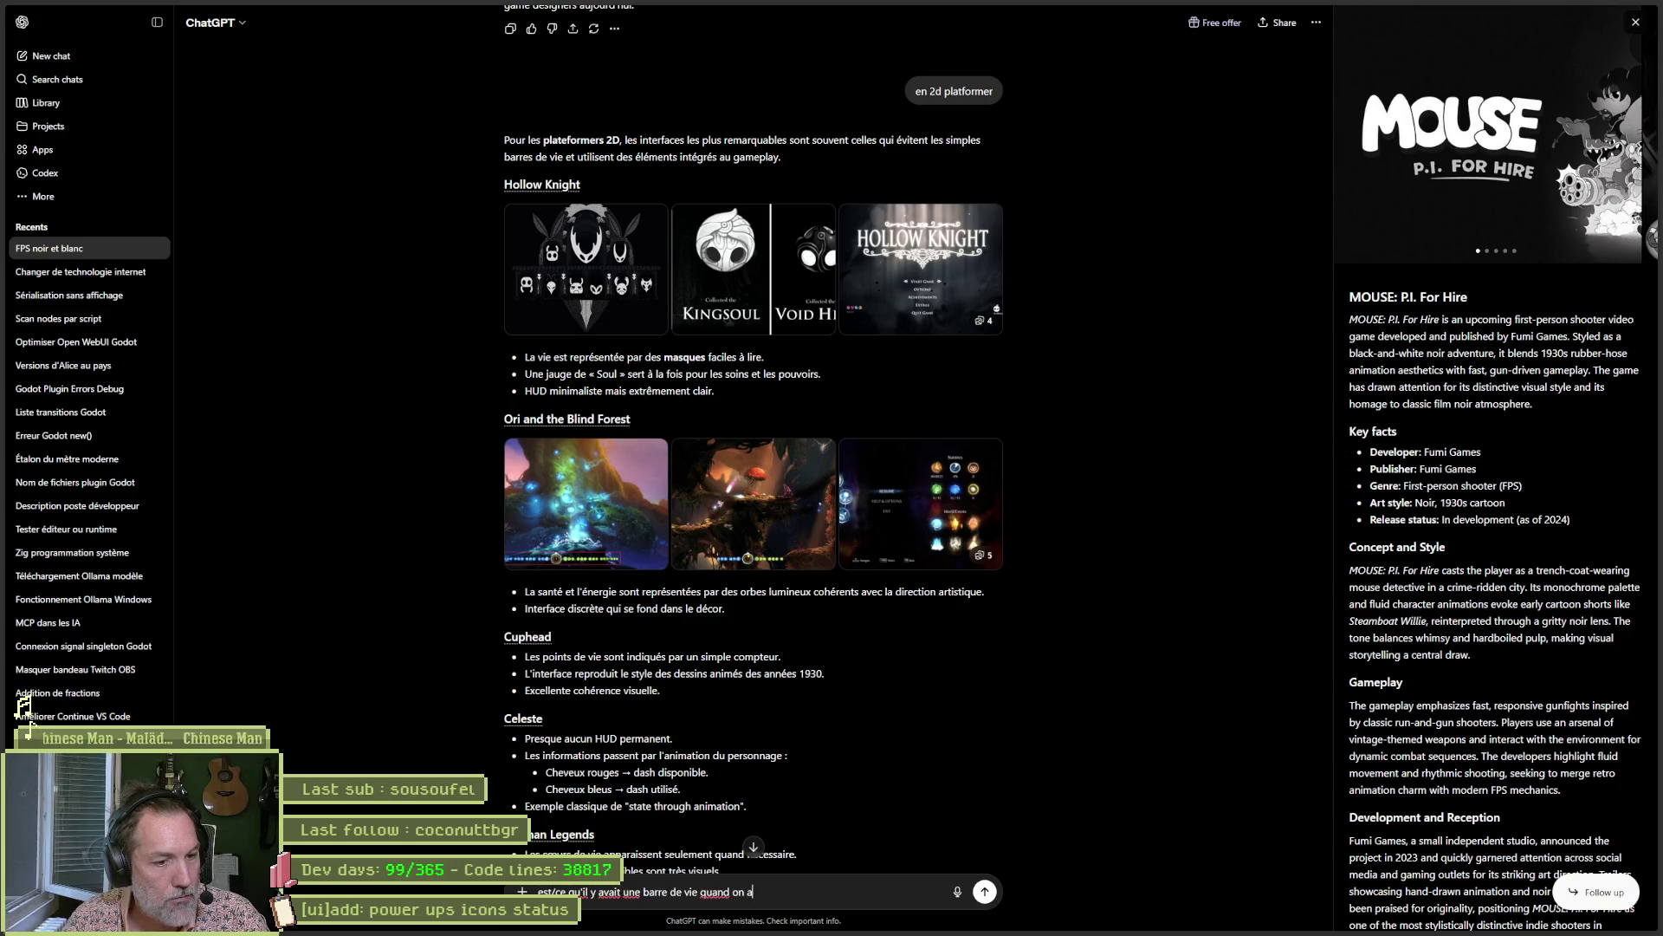
pyautogui.write('ffronte un boss dans ')
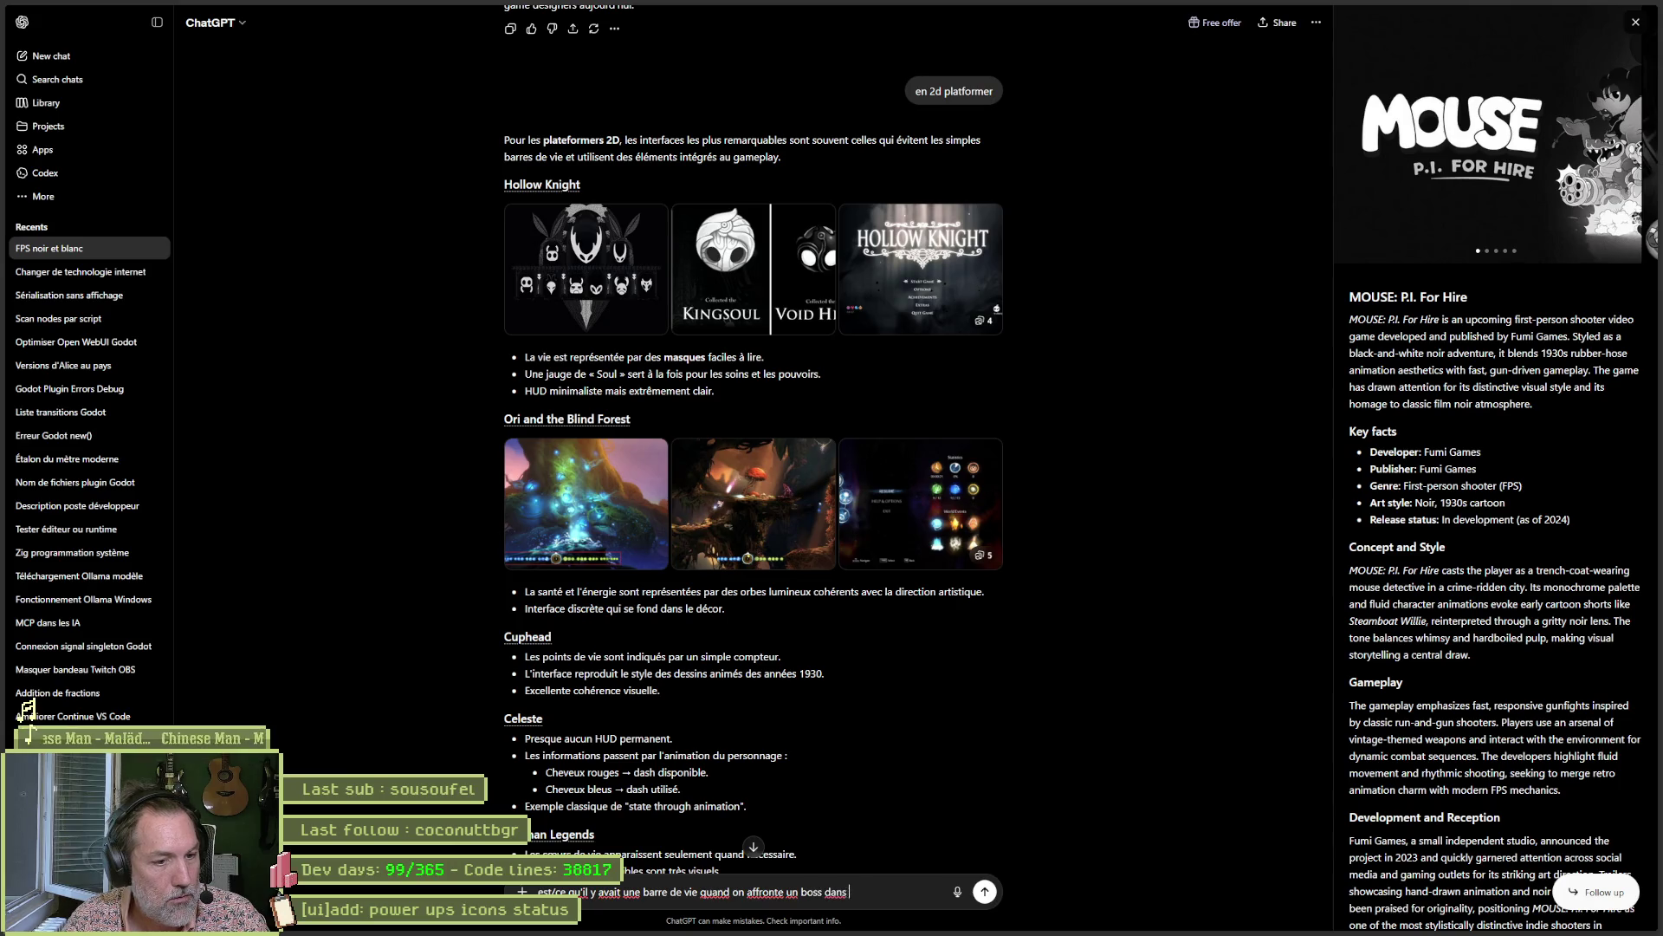
pyautogui.write('ori ?')
pyautogui.press('Return')
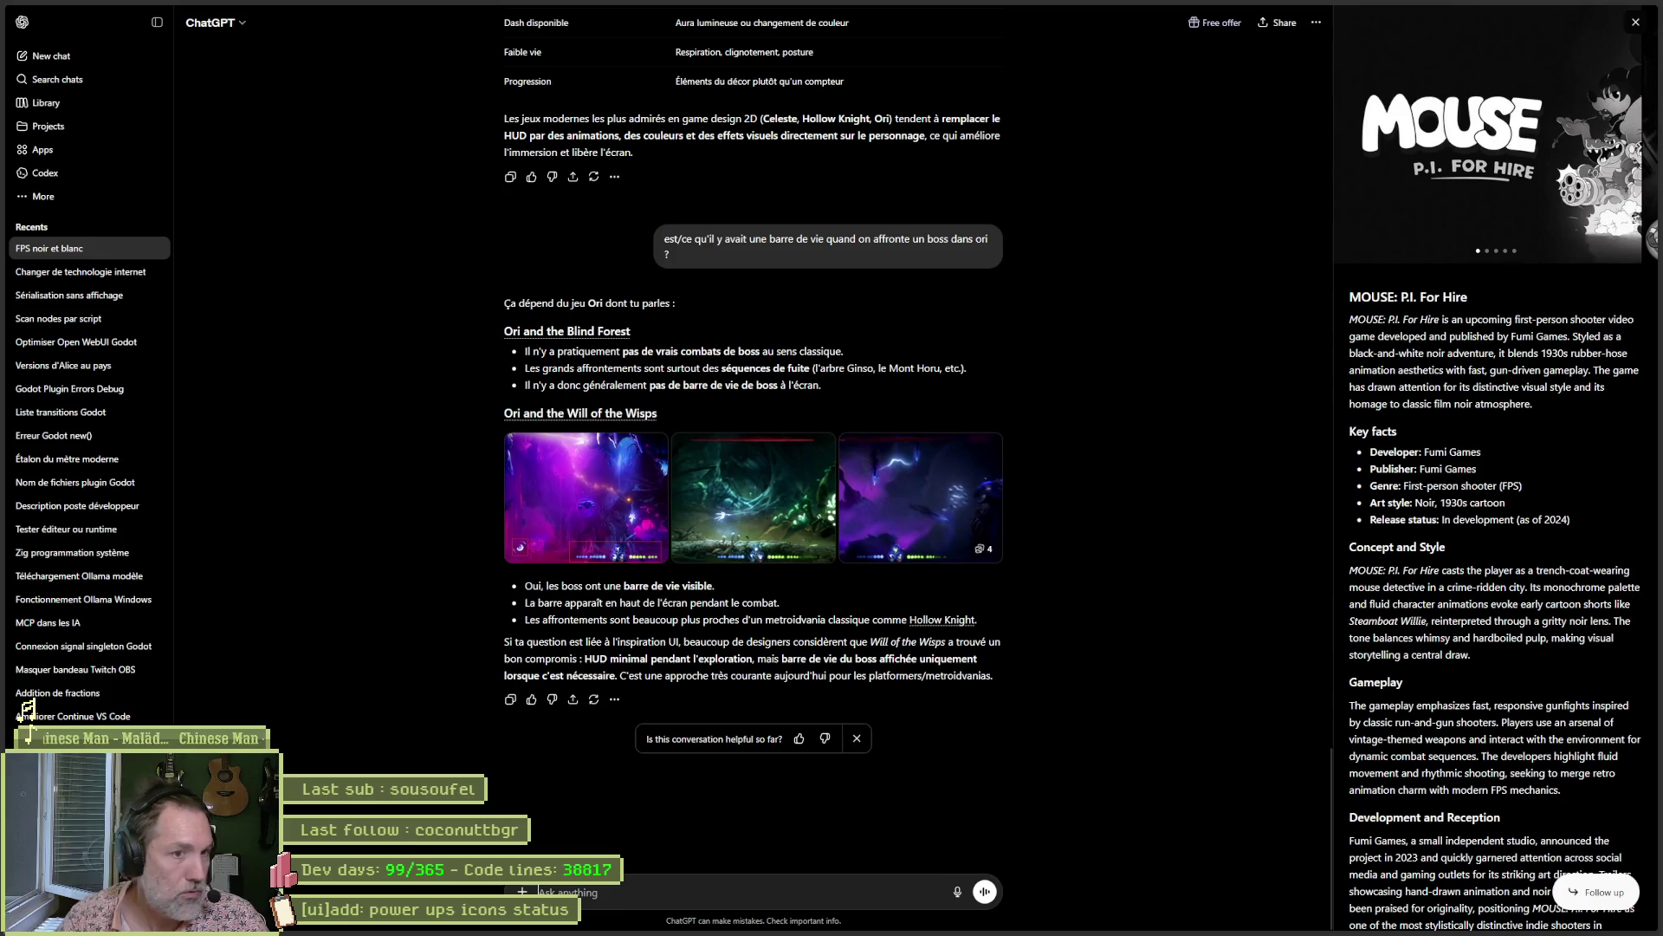
pyautogui.click(737, 467)
pyautogui.press('Right')
pyautogui.press('Right')
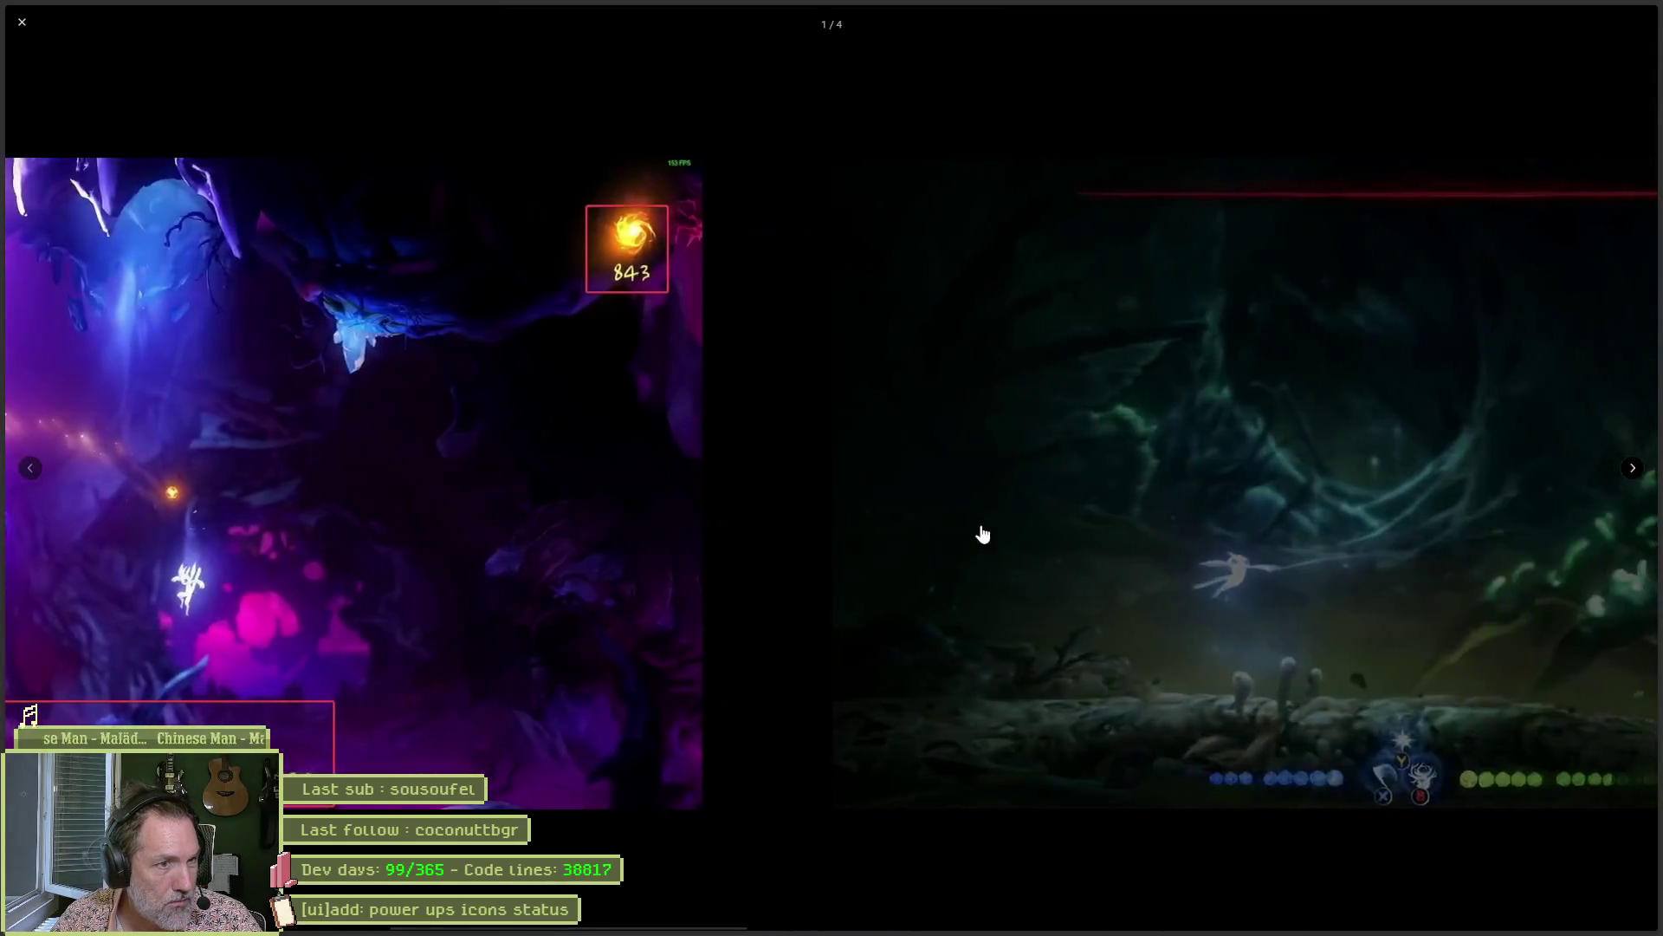
# Go back to the spider-boss screenshot with its red health bar, then close the viewer.
pyautogui.press('Left')
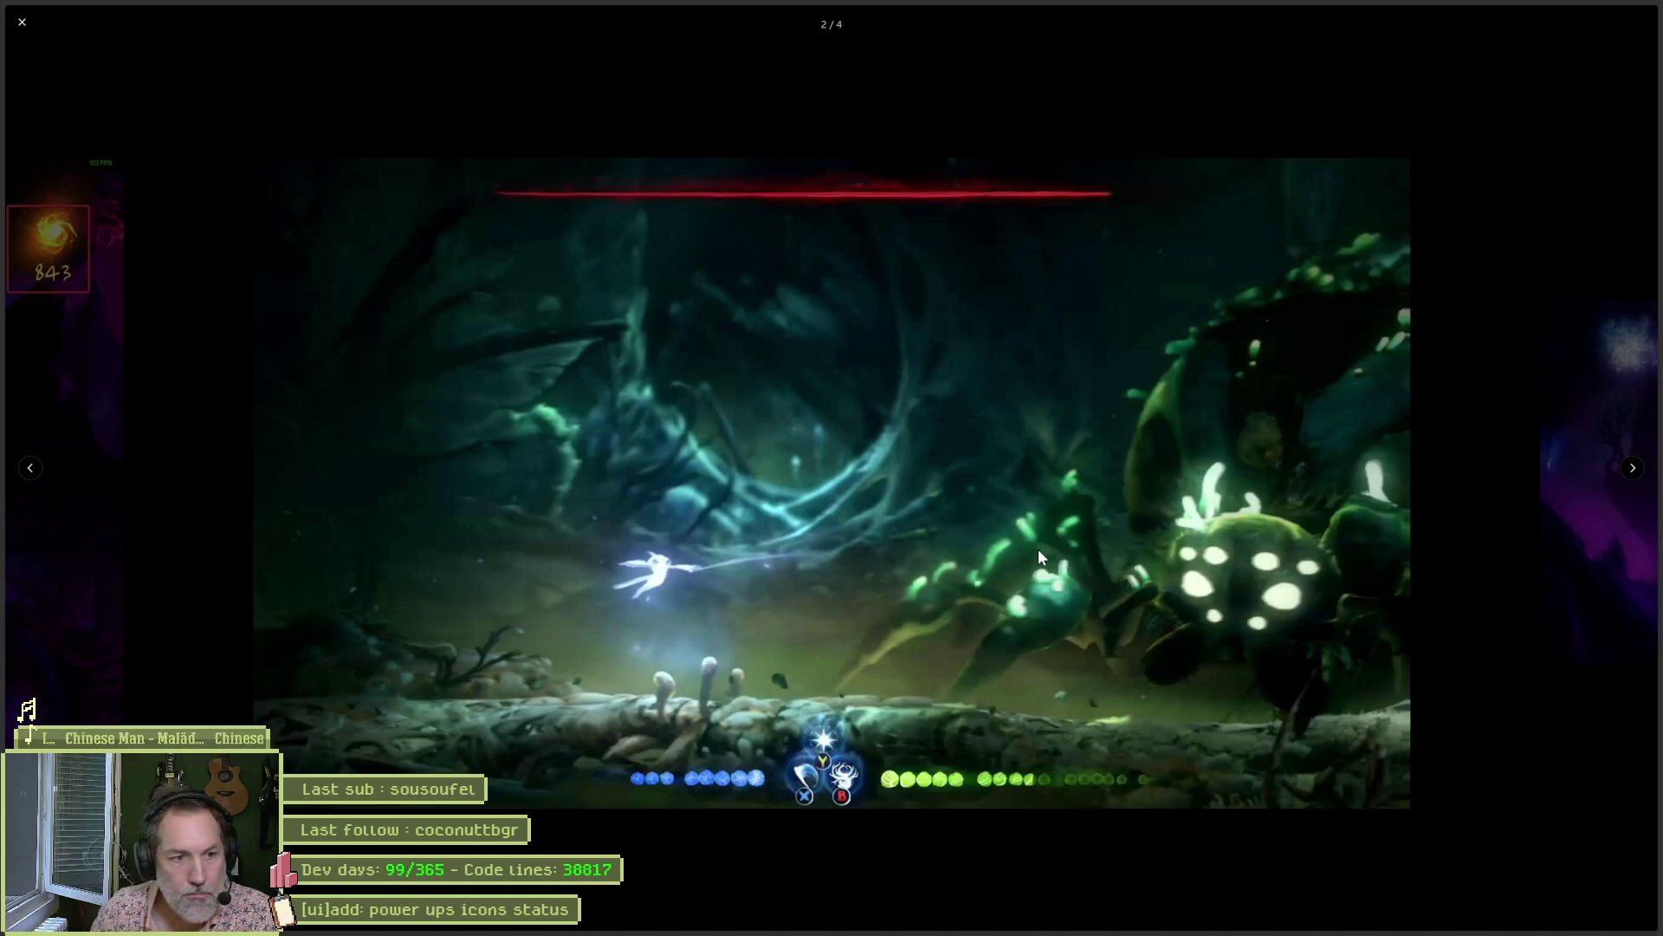
pyautogui.press('Escape')
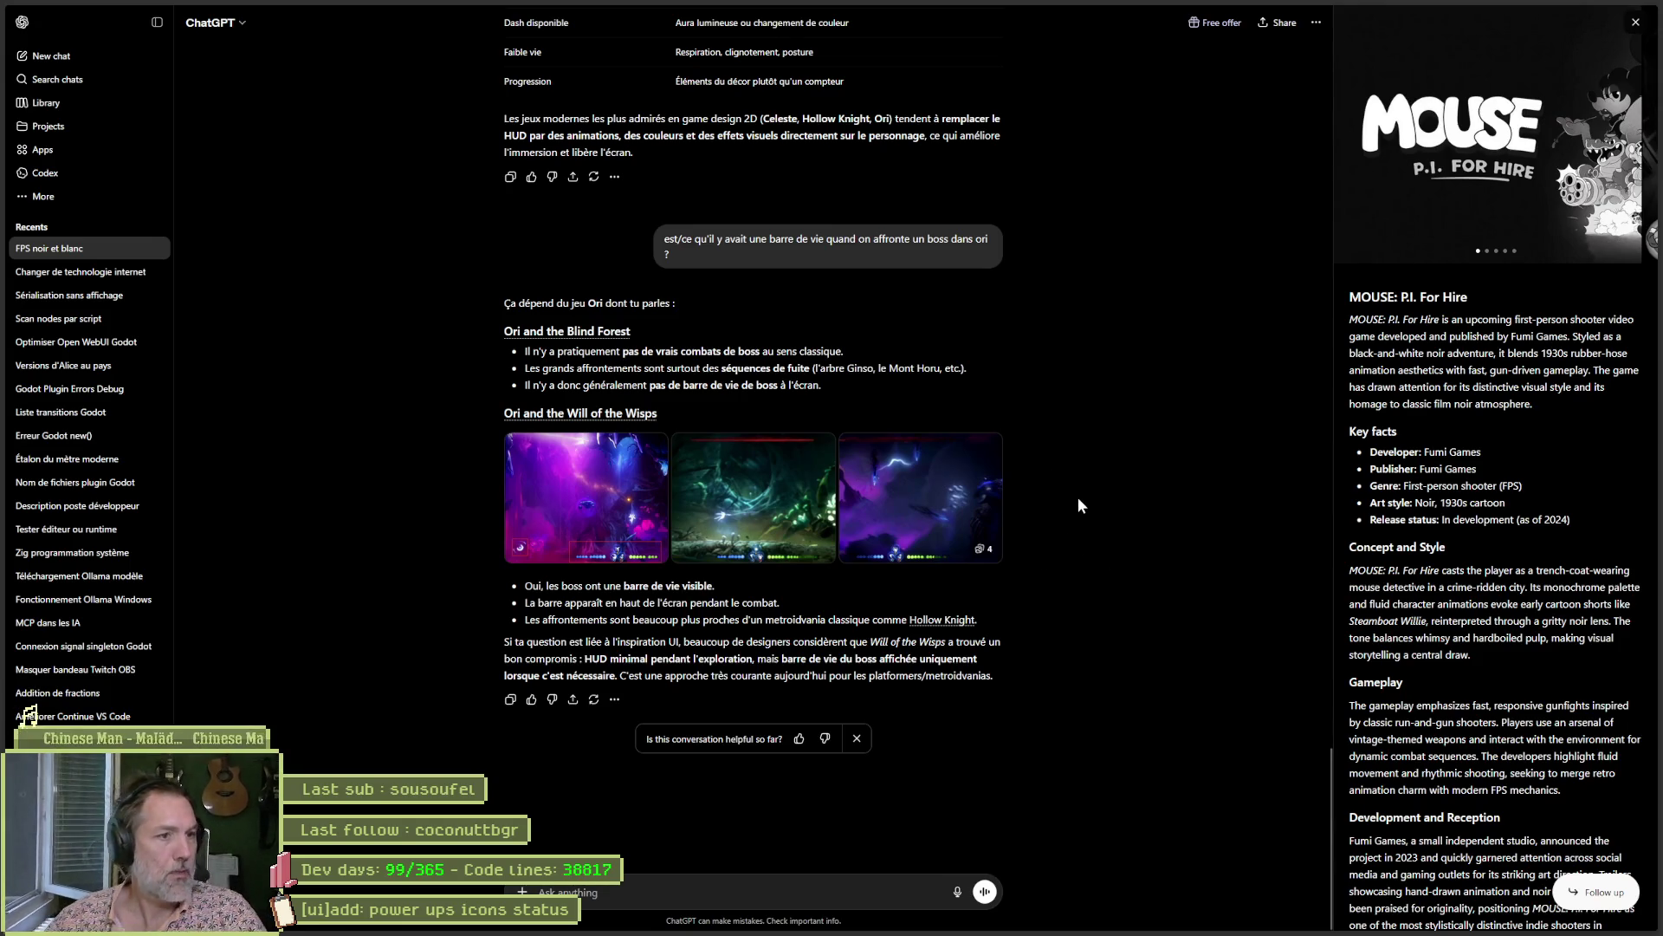
pyautogui.scroll(6, 1079, 500)
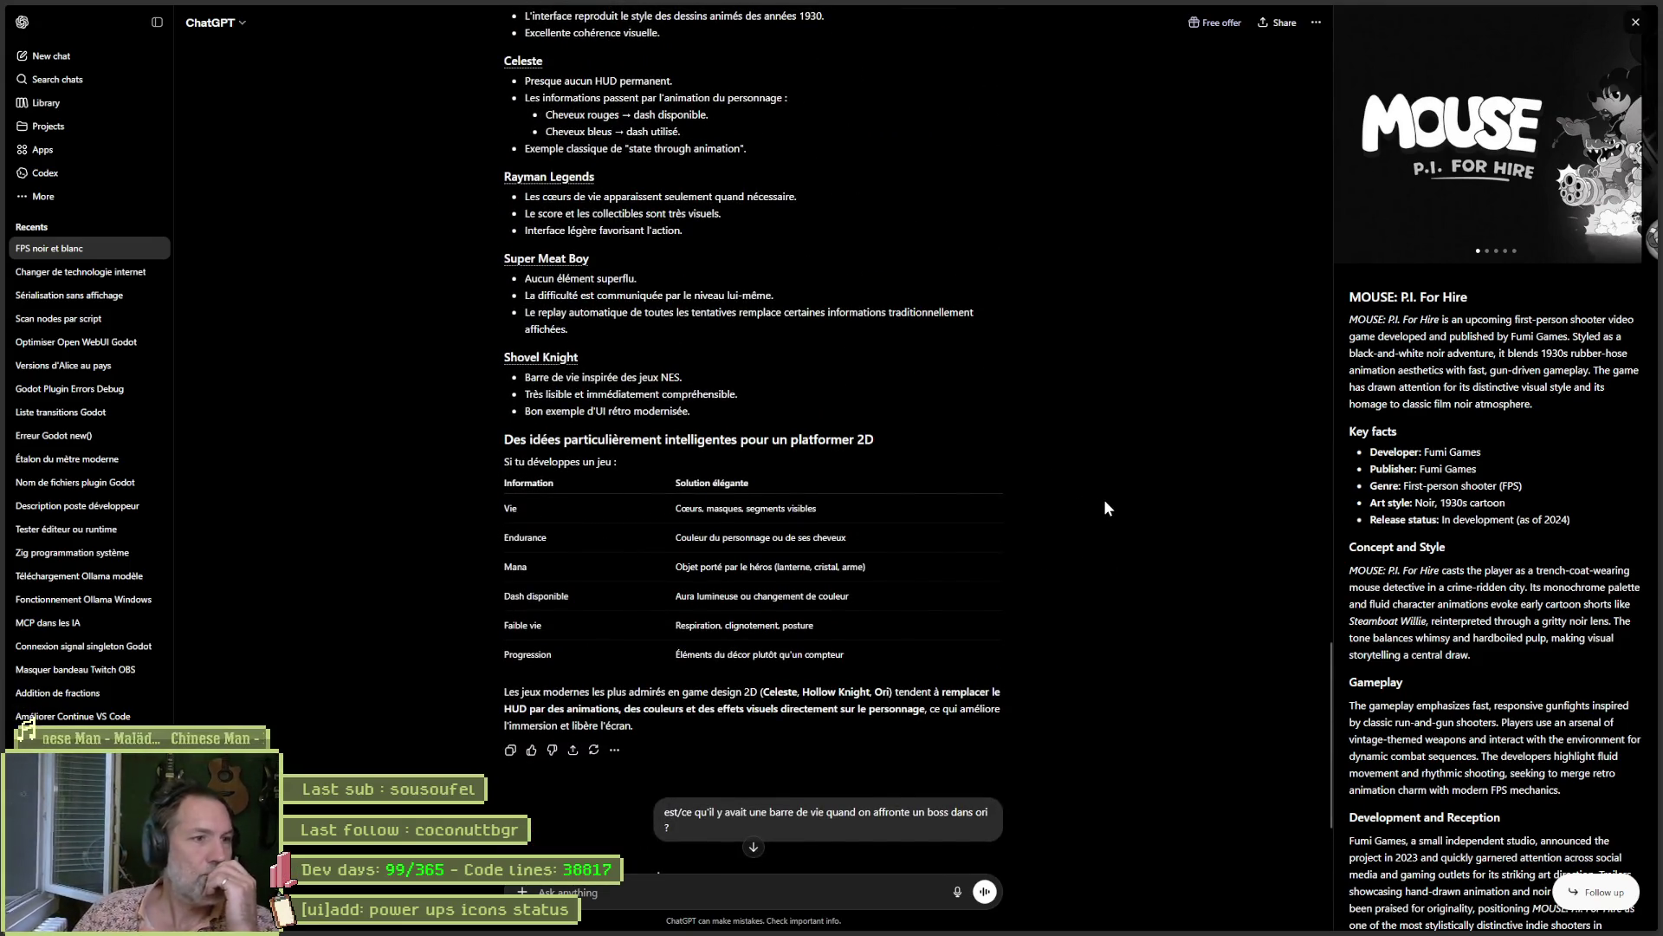
pyautogui.scroll(2, 1098, 424)
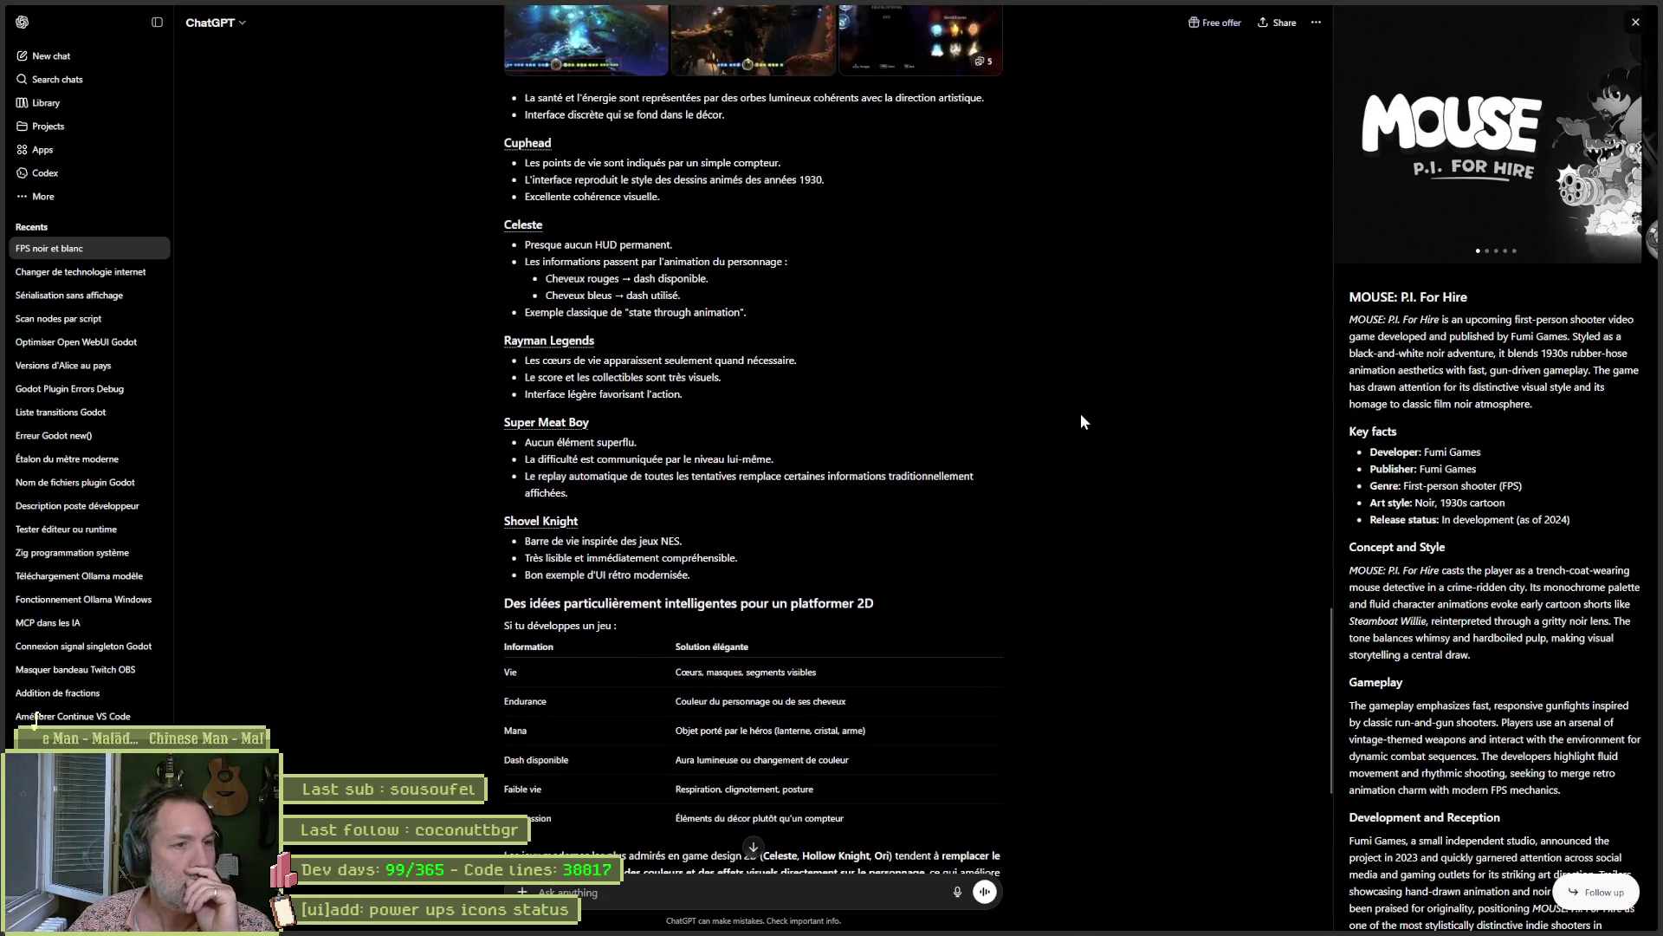
pyautogui.scroll(2, 1061, 415)
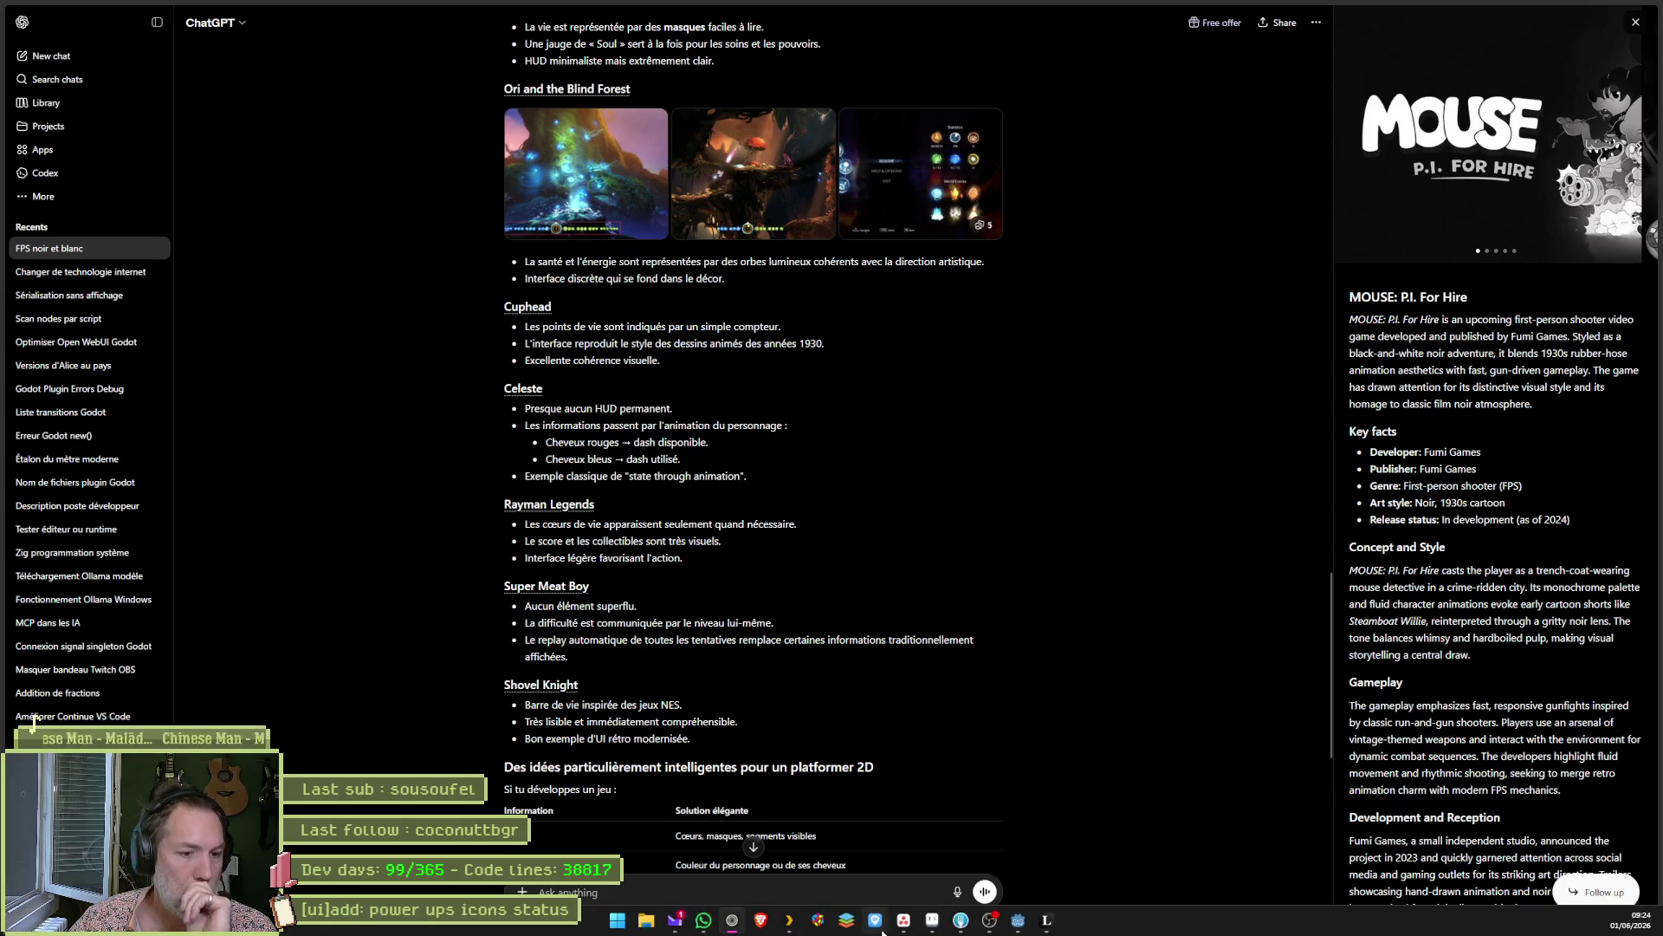
pyautogui.click(932, 920)
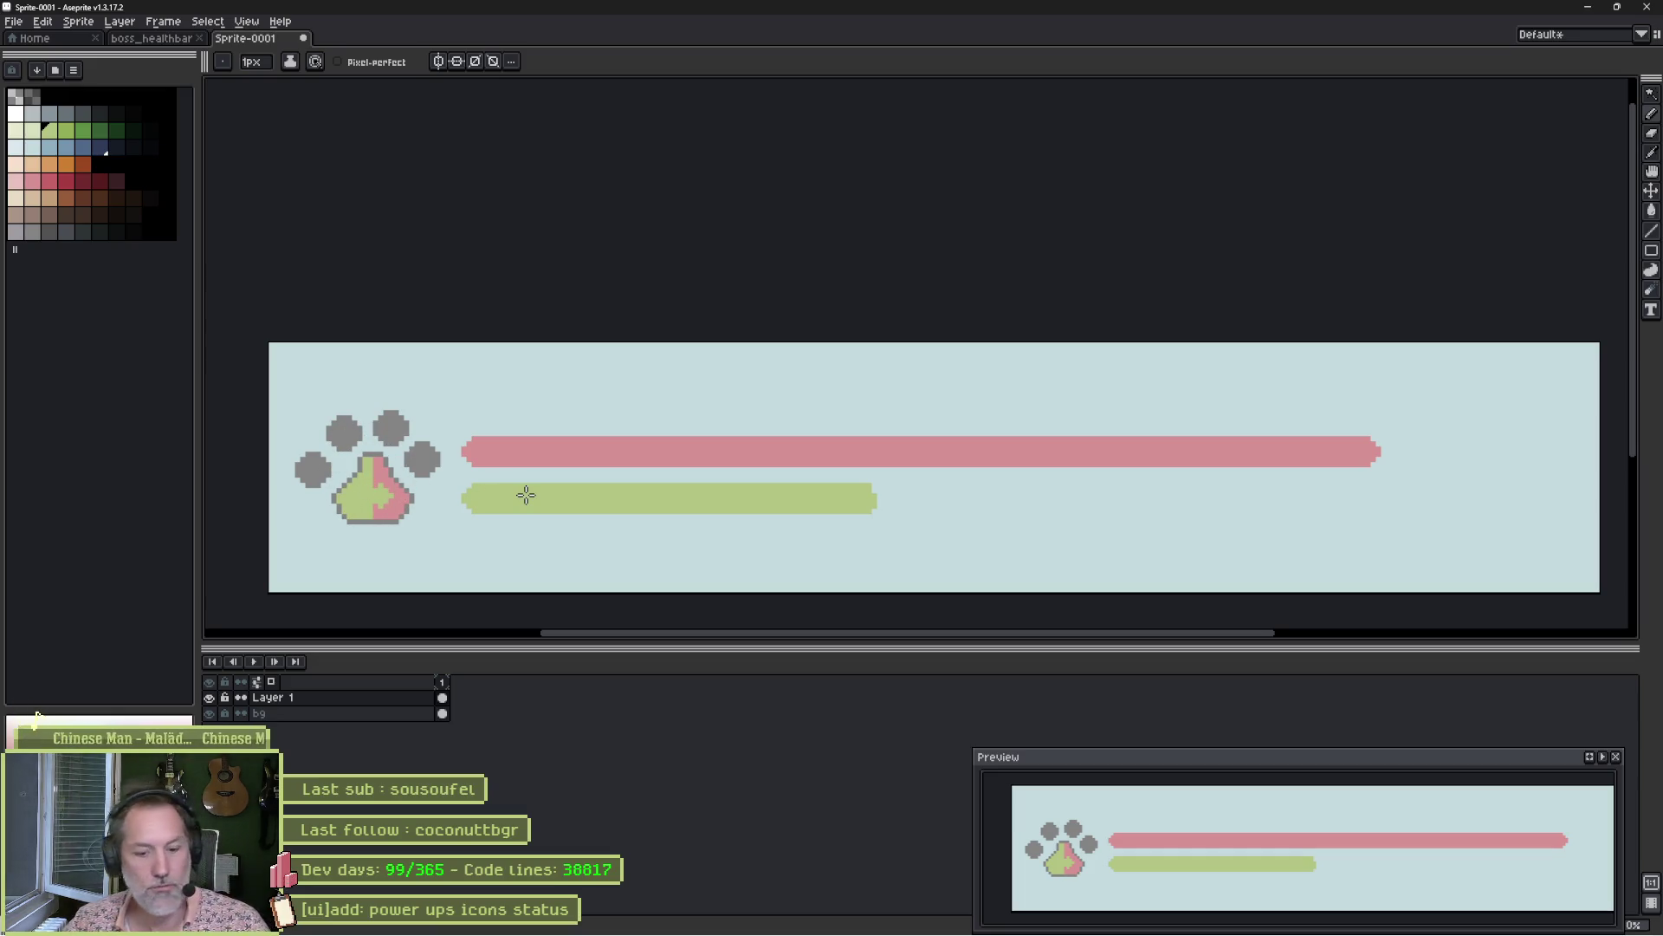
# Magic-wand select the green bar, undoing an accidental black fill.
pyautogui.press('w')
pyautogui.click(567, 500)
pyautogui.press('f')
pyautogui.hotkey('ctrl', 'z')
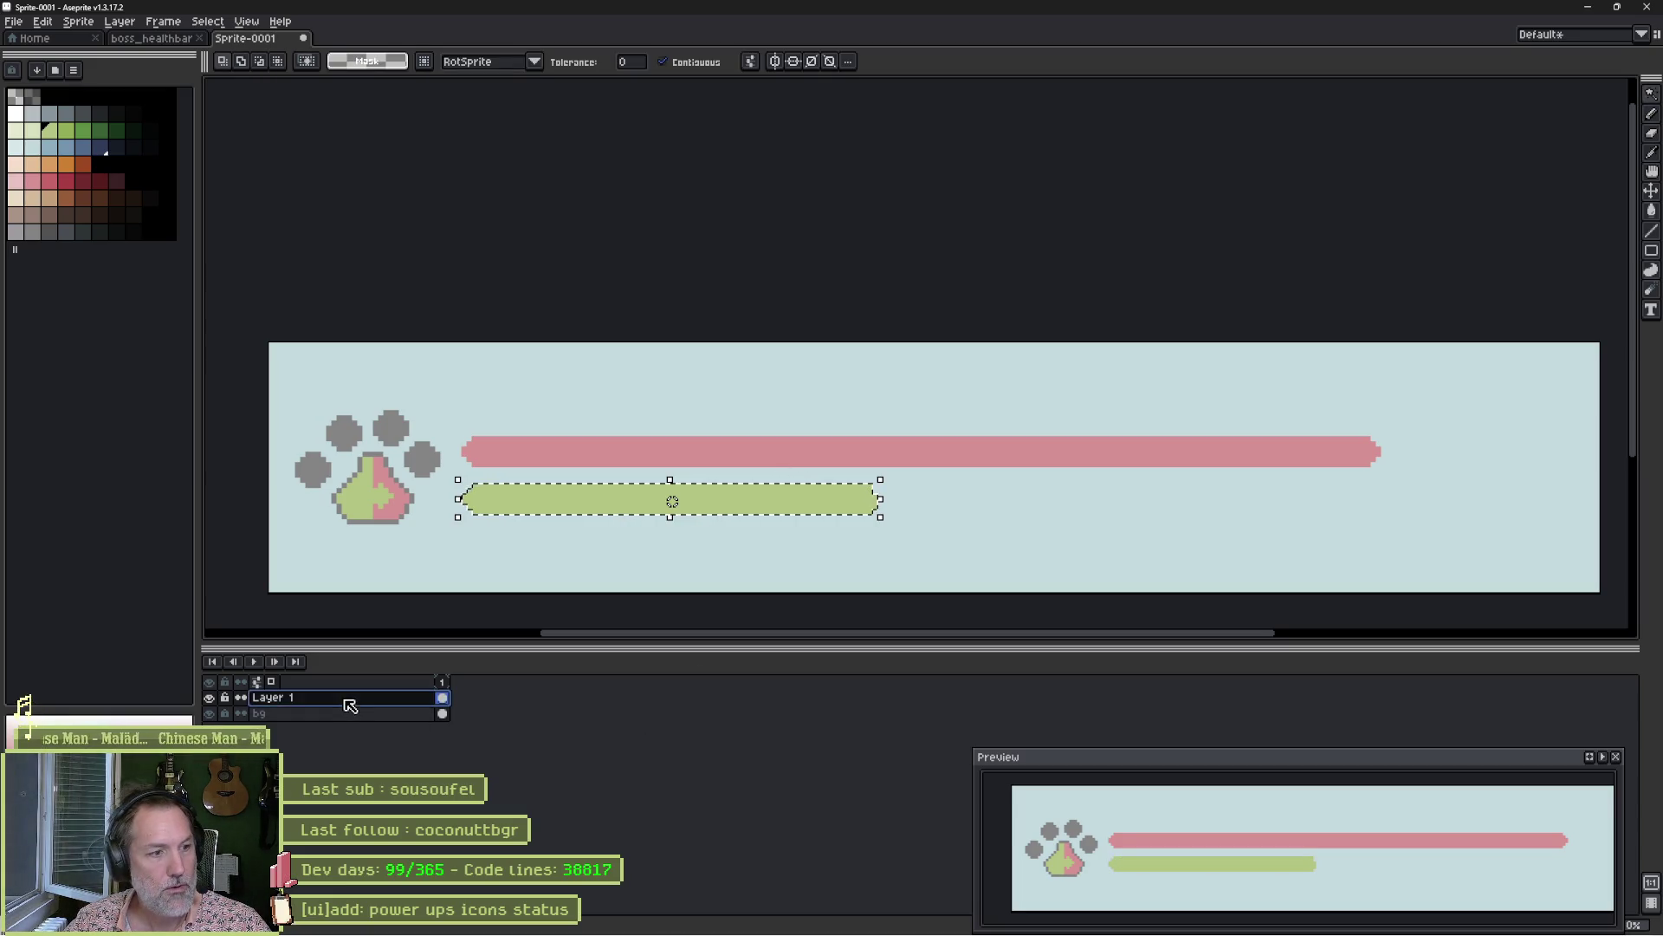
# Duplicate the artwork layer and rename the original layer v1.
pyautogui.rightClick(350, 706)
pyautogui.click(372, 743)
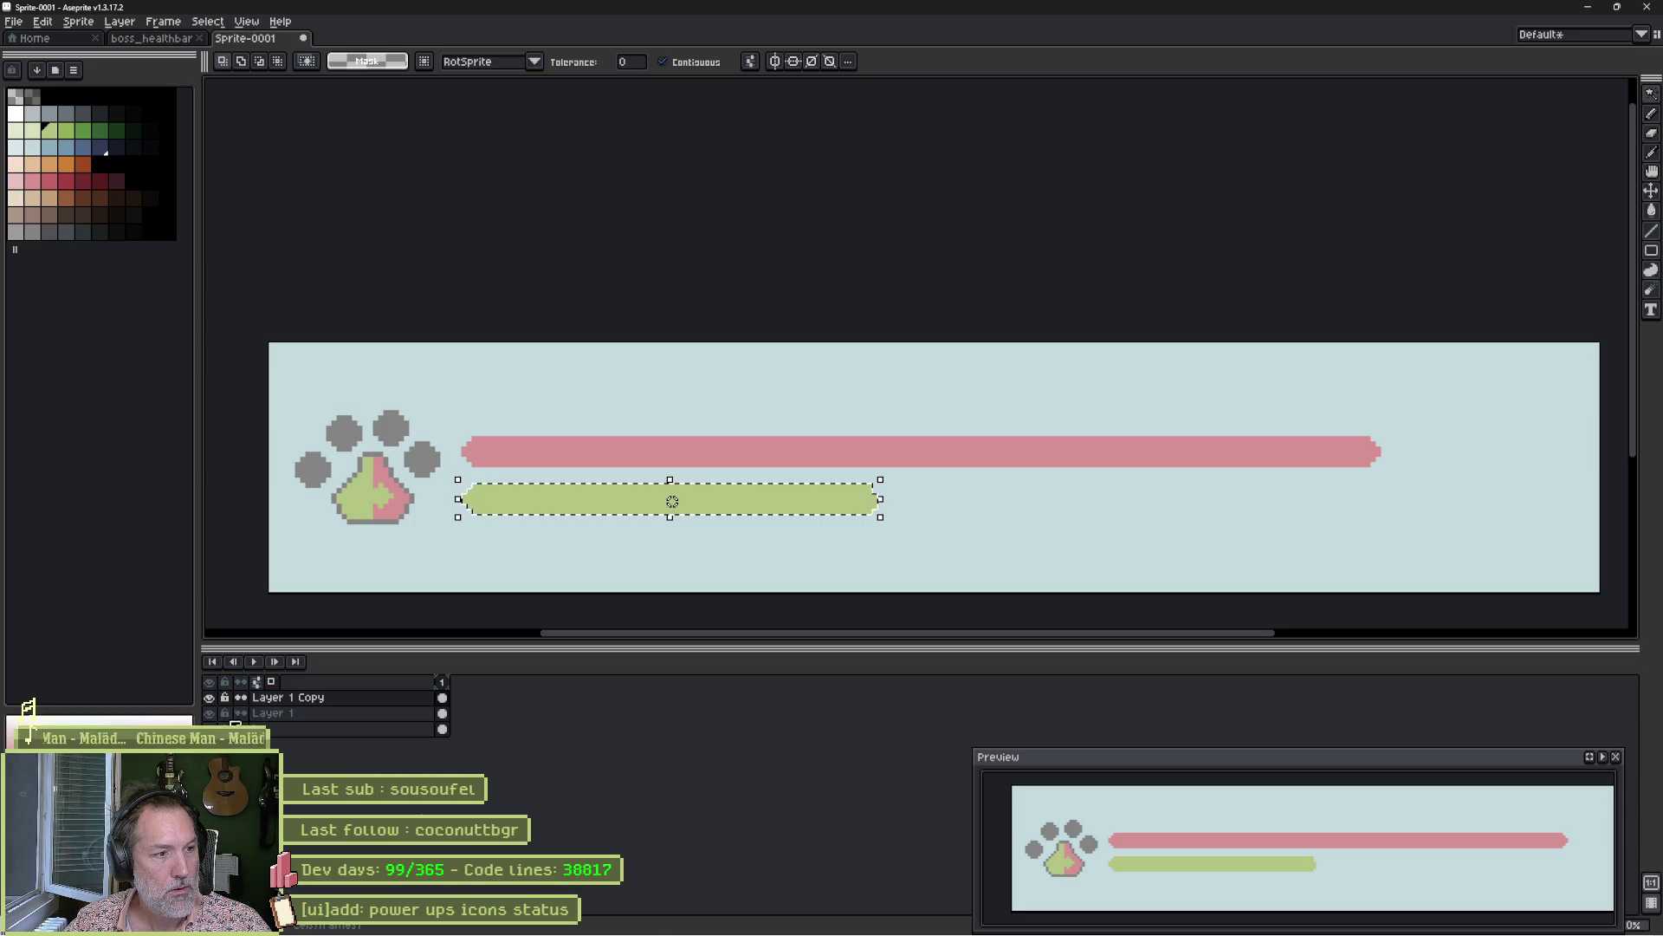
pyautogui.doubleClick(270, 713)
pyautogui.write('v1')
pyautogui.press('Return')
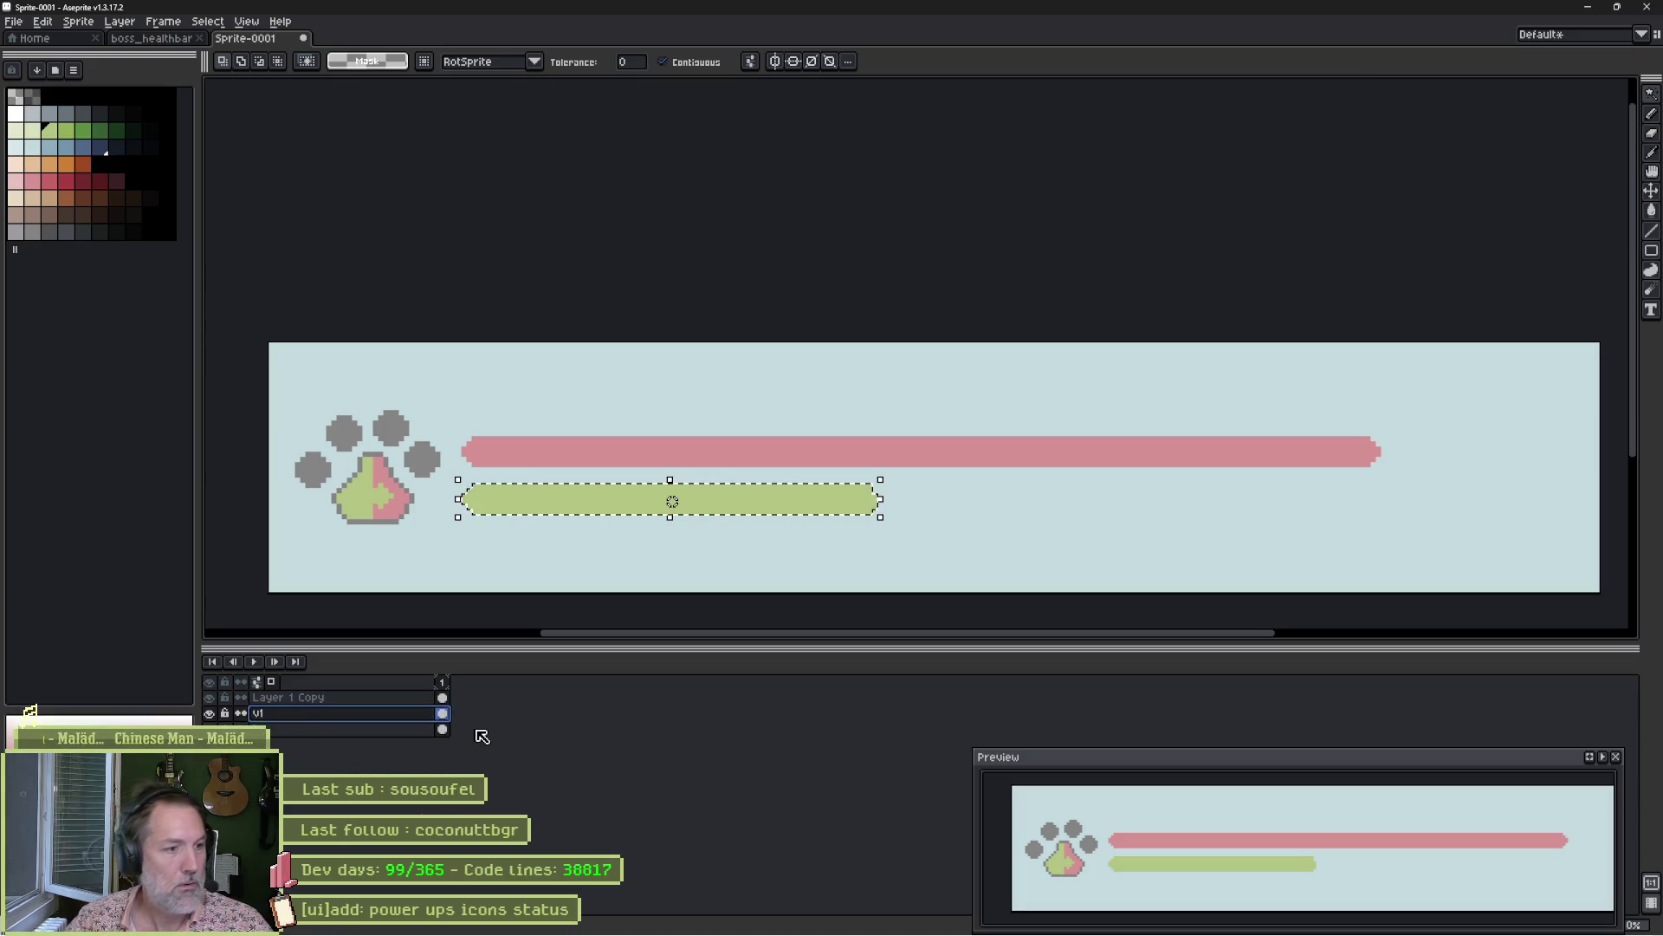
# Rename the copied layer v2 and delete the selected green bar from it.
pyautogui.doubleClick(351, 698)
pyautogui.write('v12')
pyautogui.press('BackSpace')
pyautogui.press('BackSpace')
pyautogui.write('2')
pyautogui.press('Return')
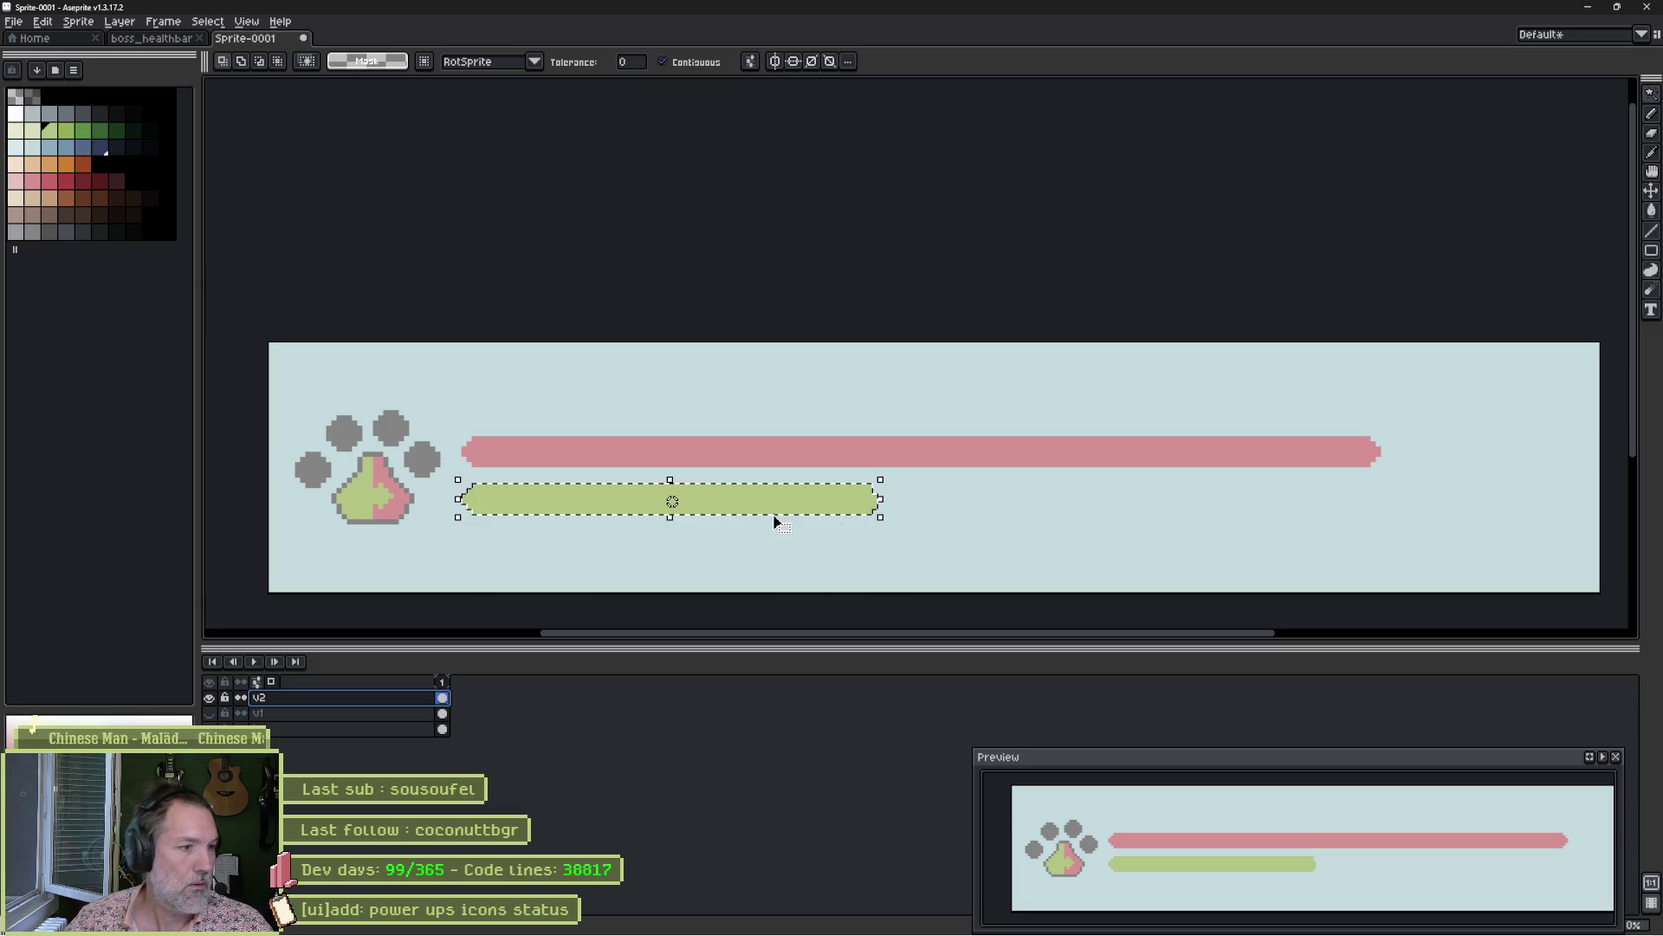
pyautogui.press('Delete')
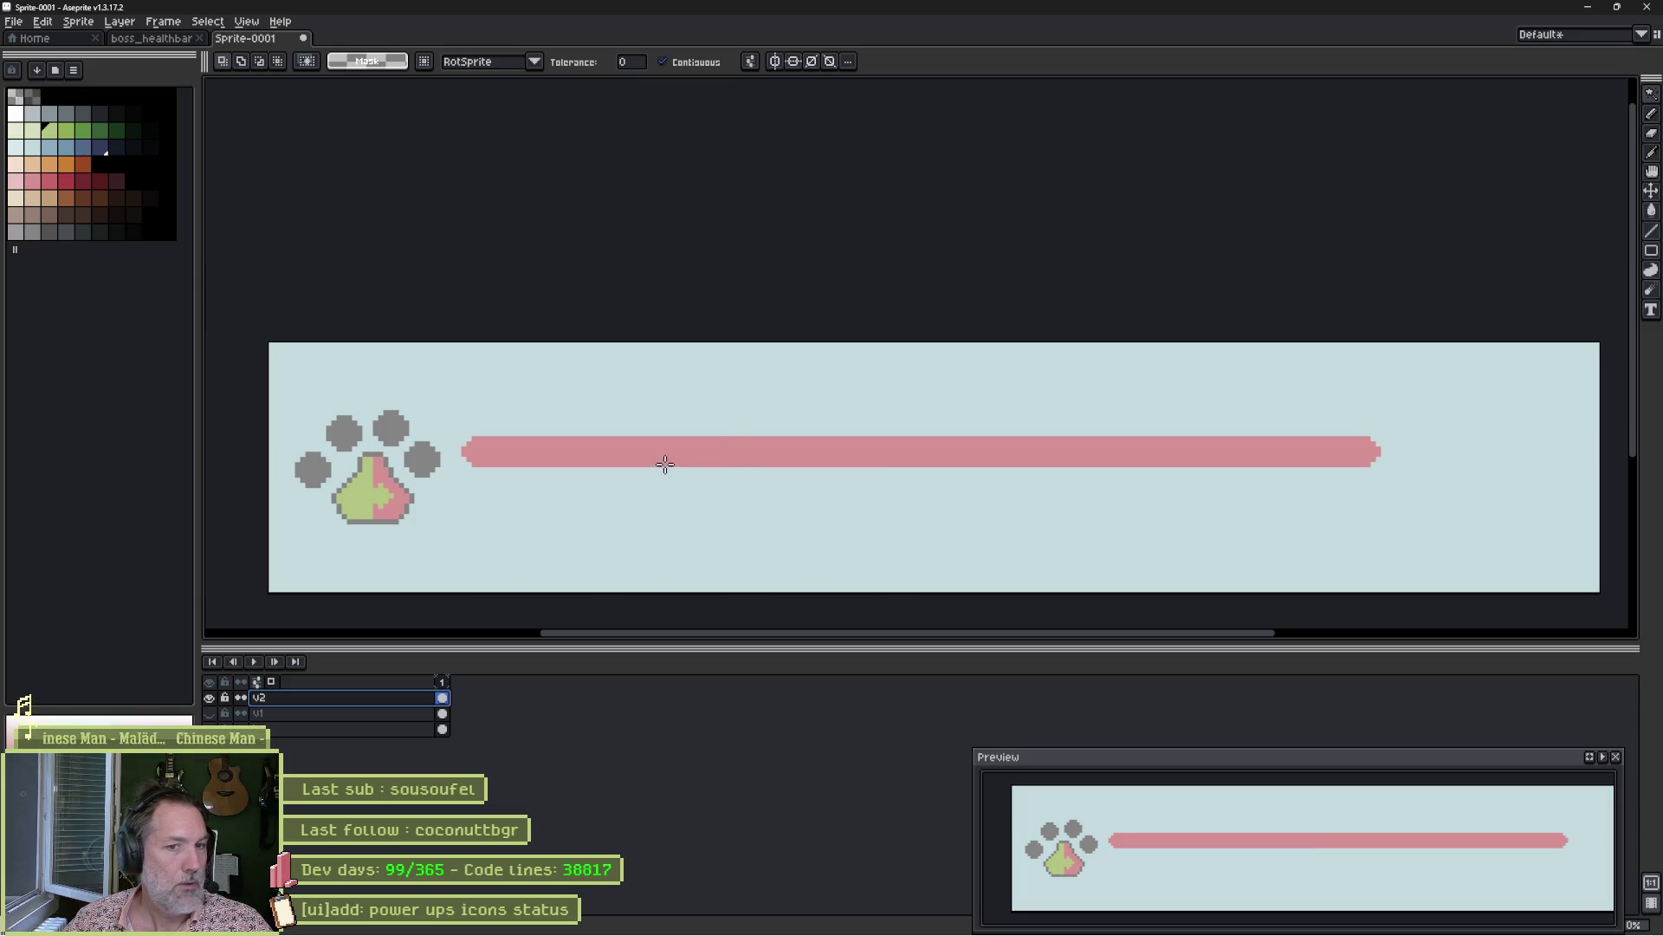
pyautogui.click(679, 450)
# Stretch the selected pink bar taller to thicken it, then recentre the sprite in view.
pyautogui.moveTo(922, 471); pyautogui.dragTo(924, 511)
pyautogui.hotkey('ctrl', 'd')
pyautogui.moveTo(466, 473); pyautogui.dragTo(553, 480)
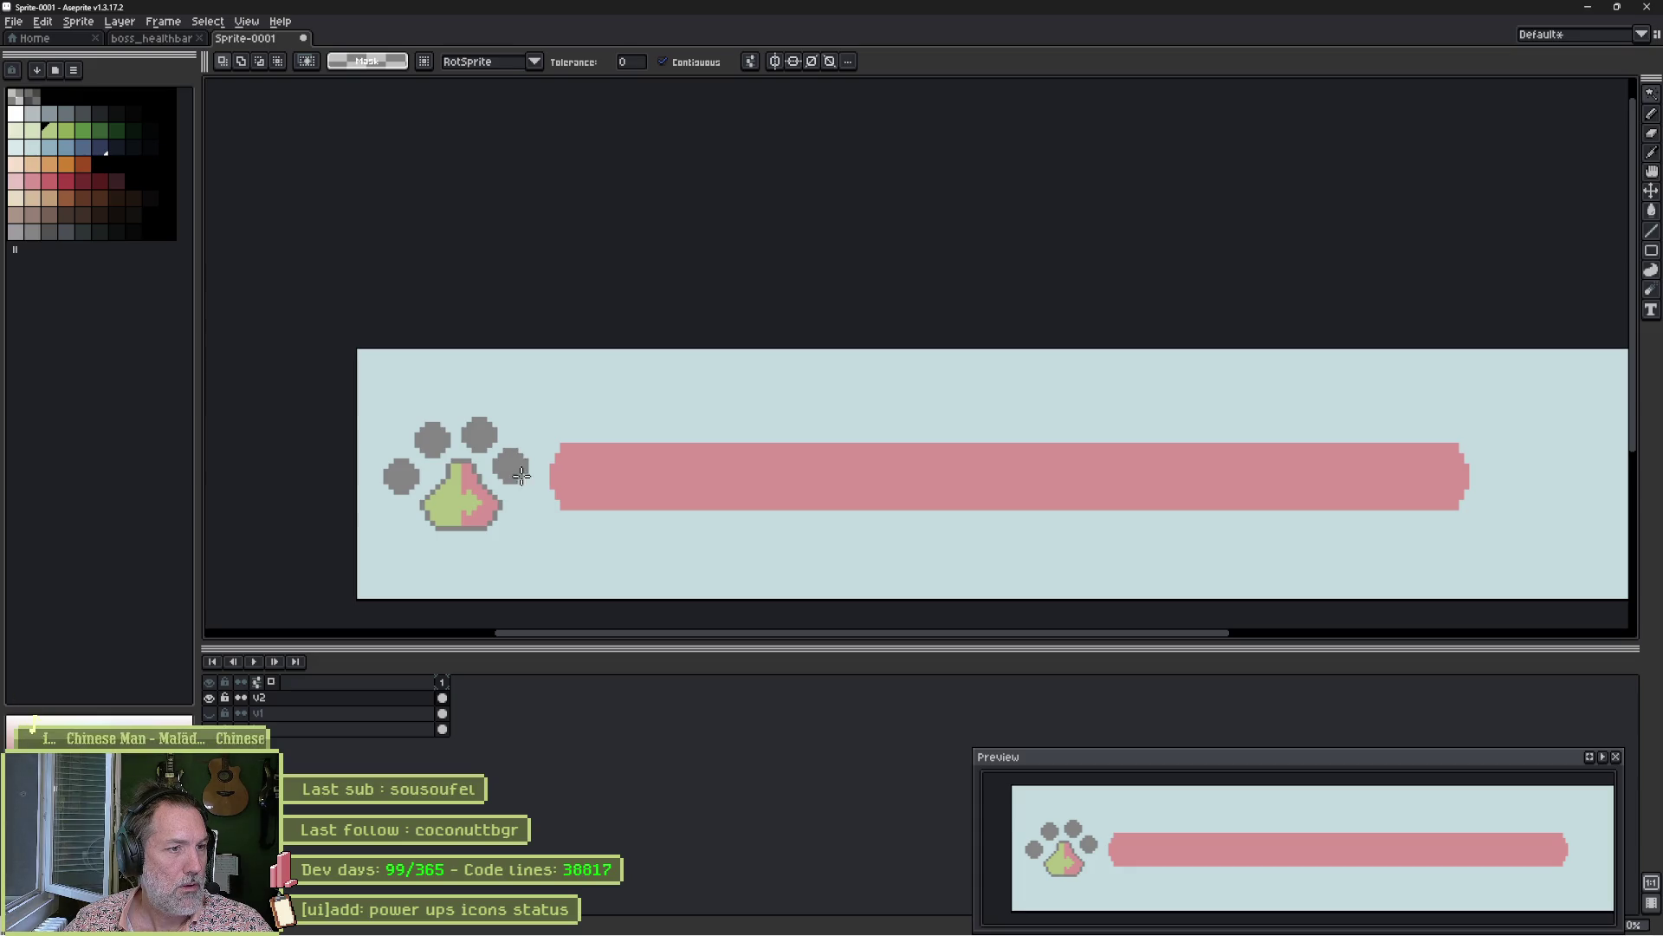
pyautogui.press('b')
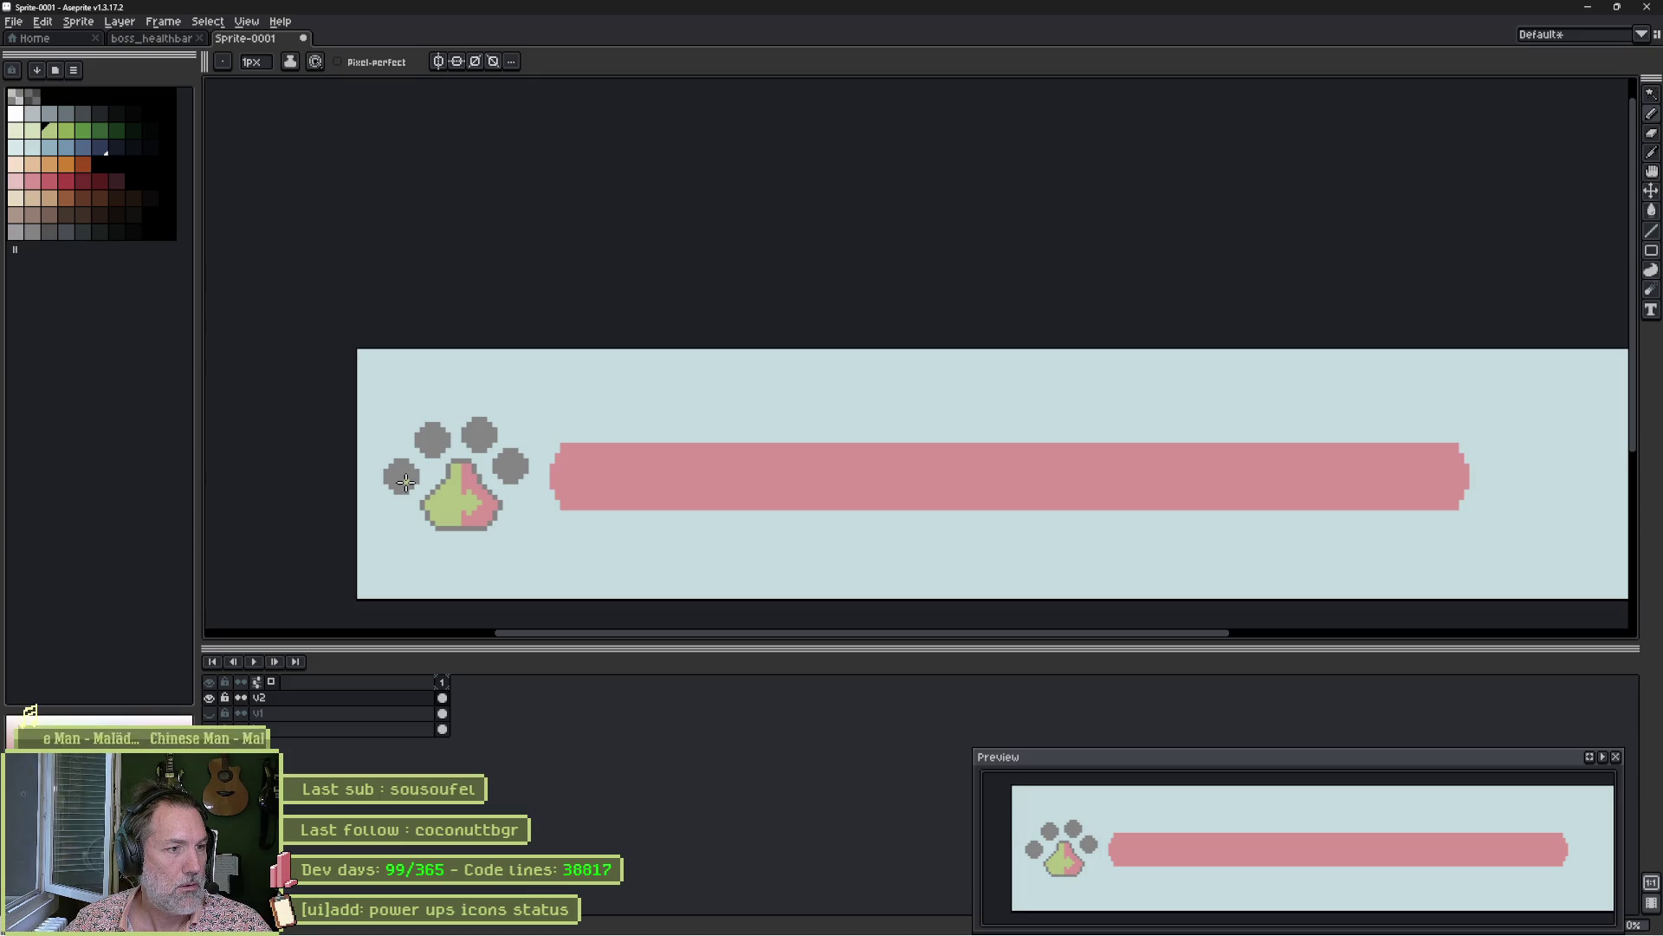
pyautogui.scroll(3, 406, 482)
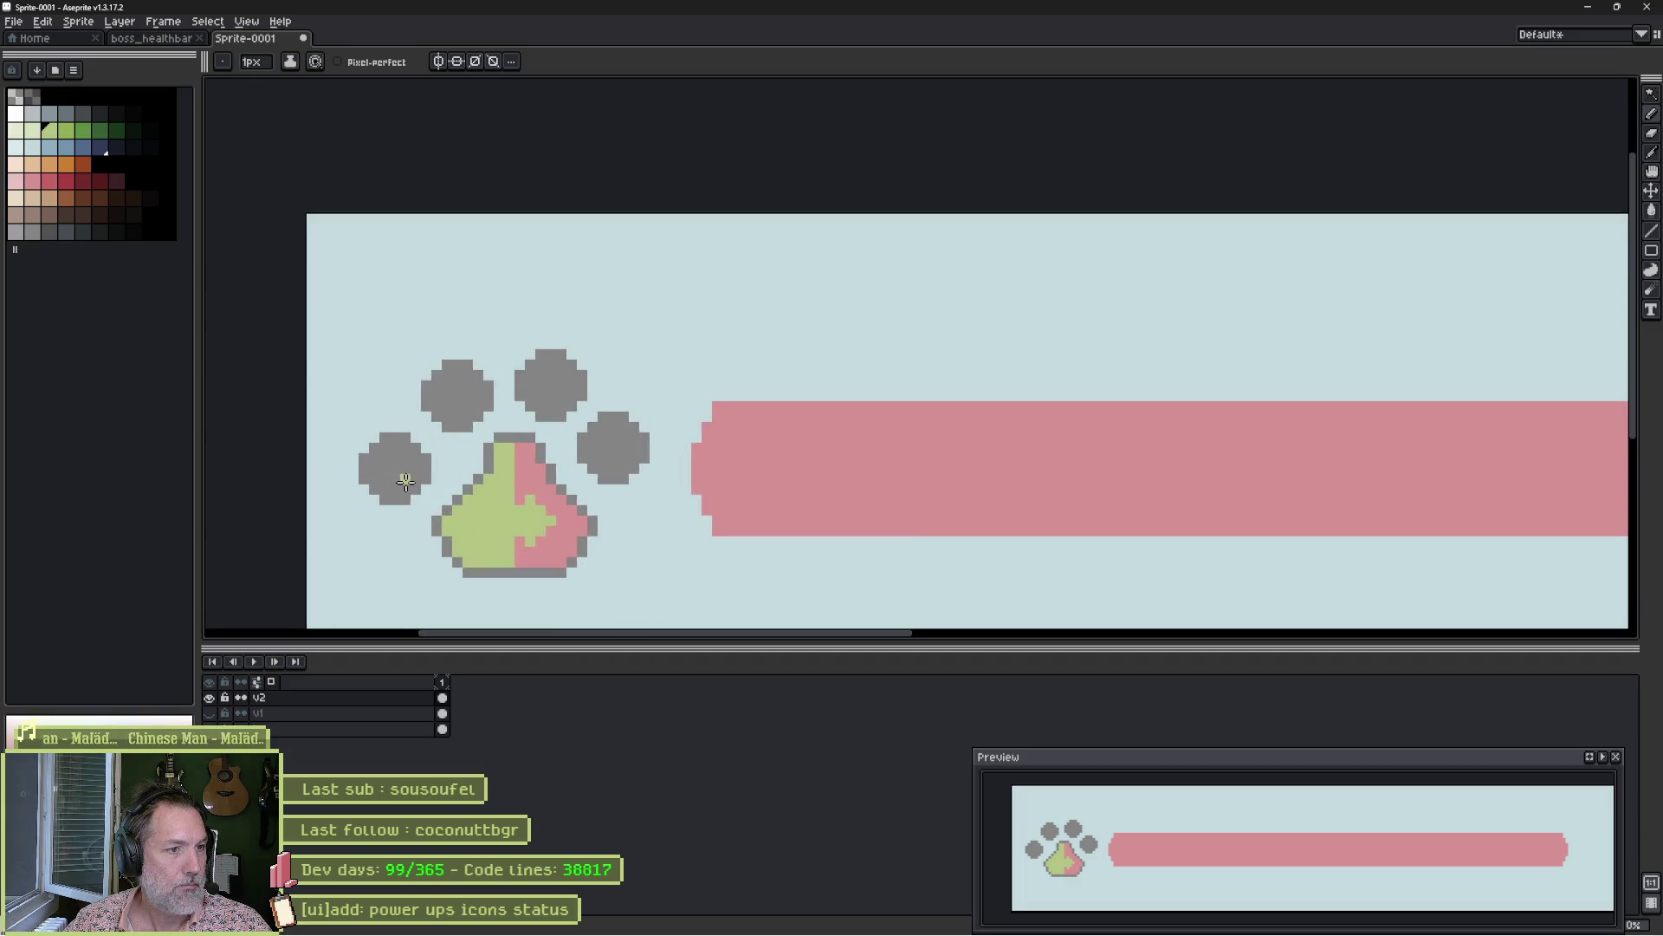
# Paint the toe pads green with a 5px brush, then pick grey and reset the brush to 1px.
pyautogui.press('+')
pyautogui.press('+')
pyautogui.press('+')
pyautogui.click(390, 460)
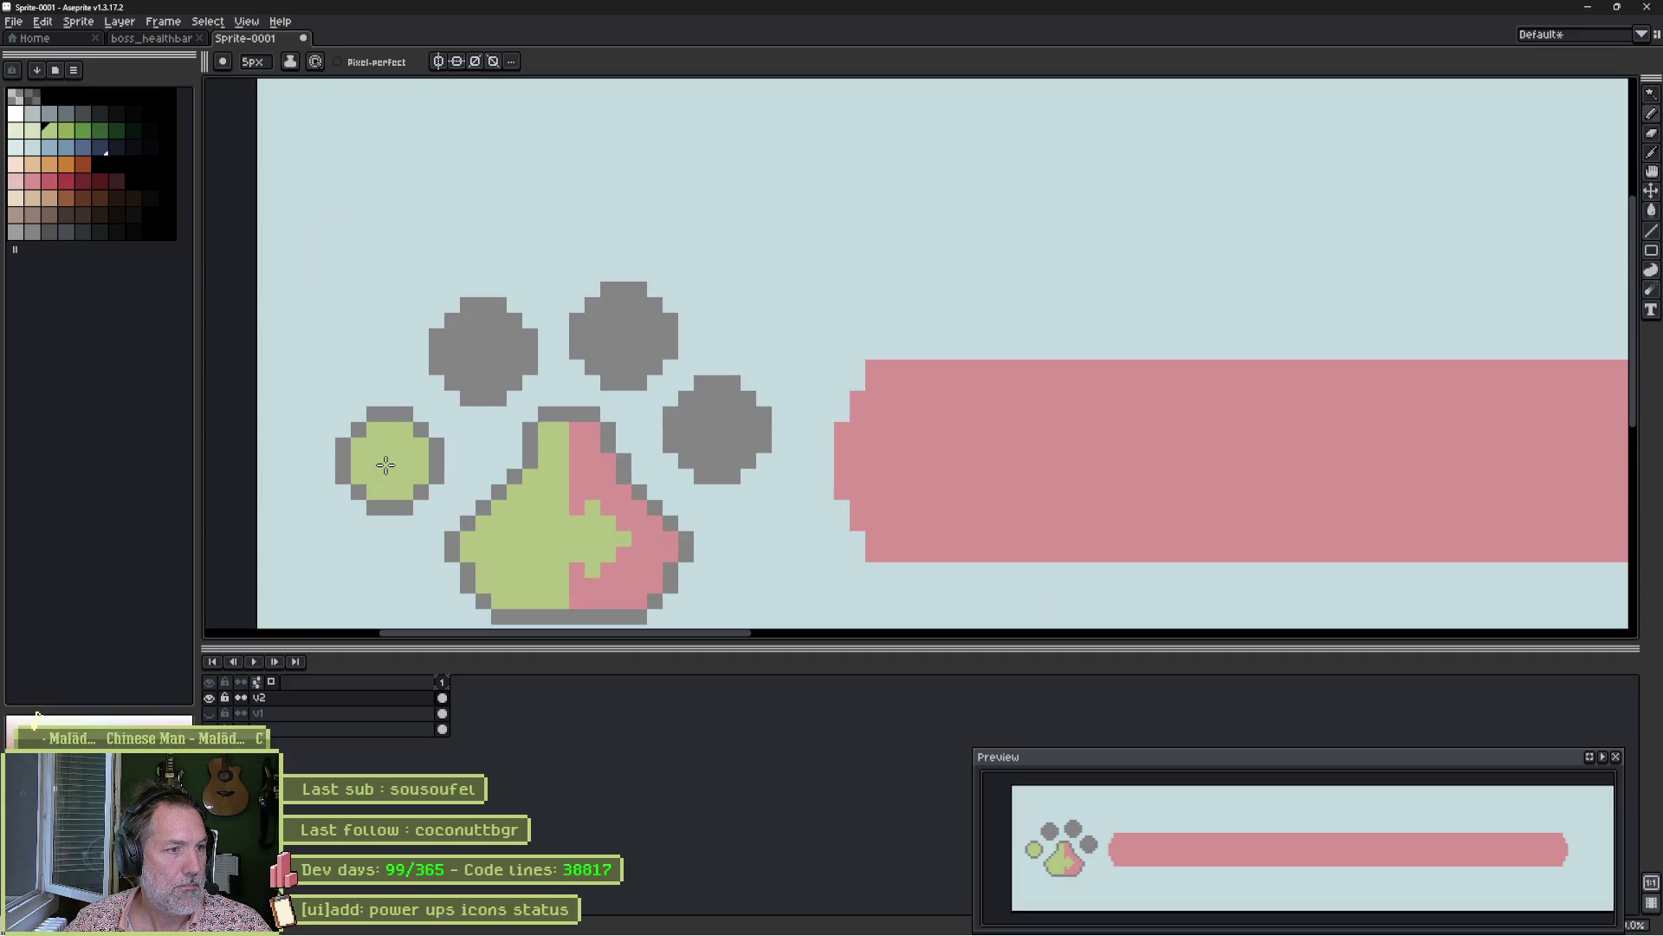
pyautogui.click(478, 353)
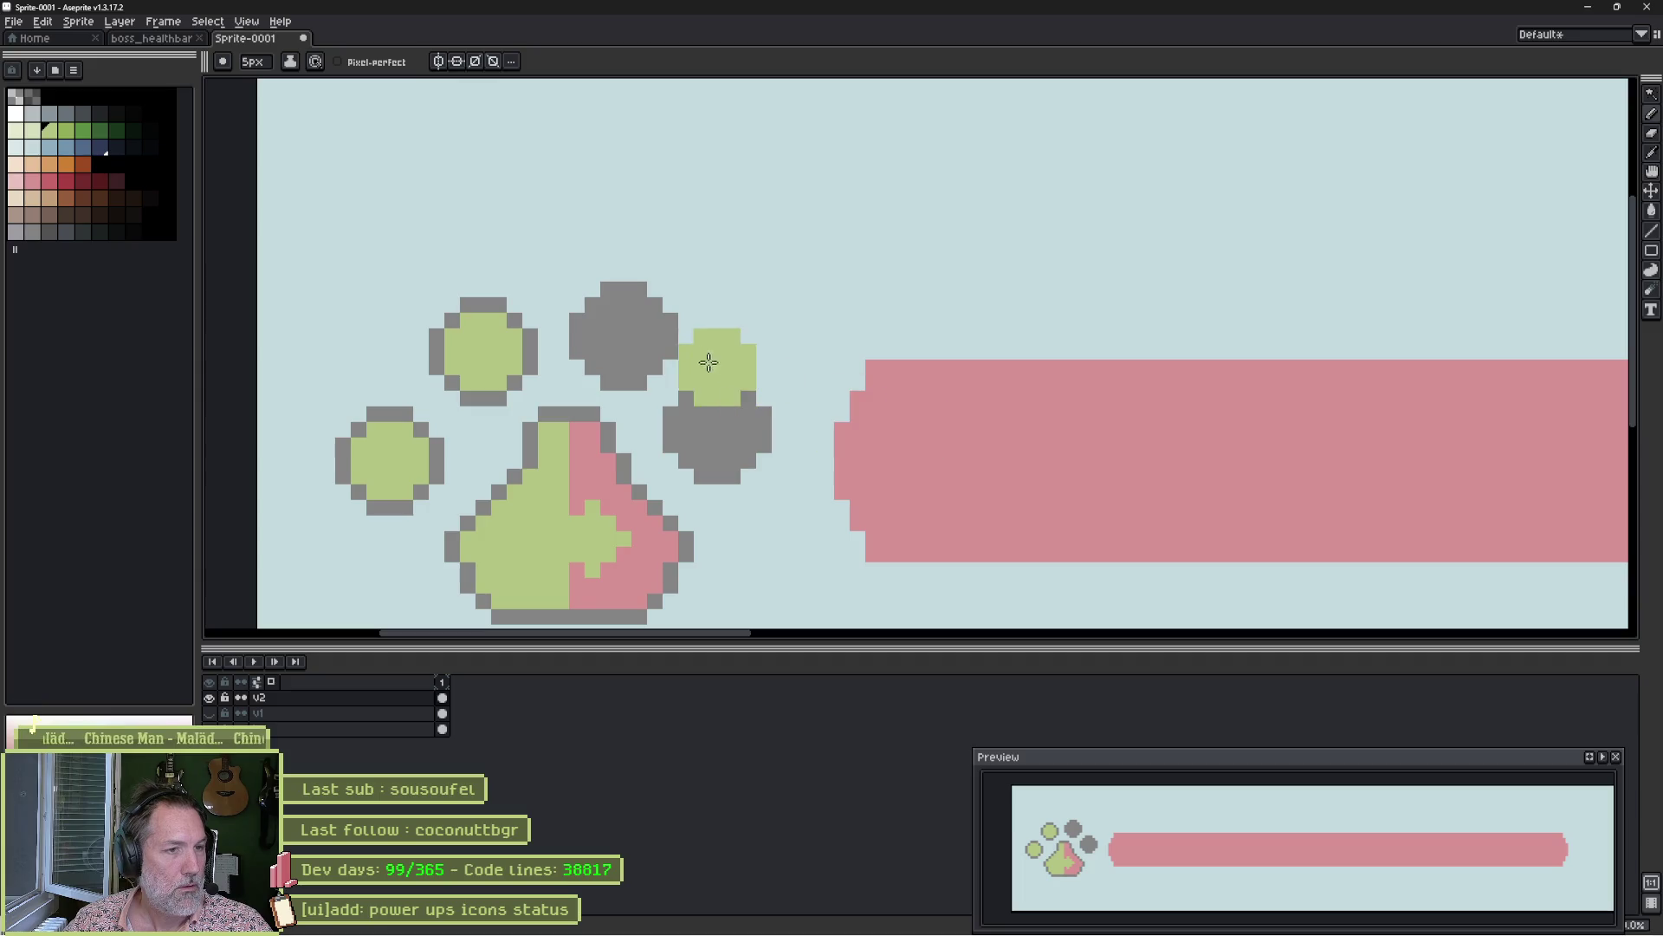
pyautogui.keyDown('alt'); pyautogui.click(741, 420); pyautogui.keyUp('alt')
pyautogui.press('-')
pyautogui.press('-')
pyautogui.press('-')
pyautogui.scroll(-3, 639, 329)
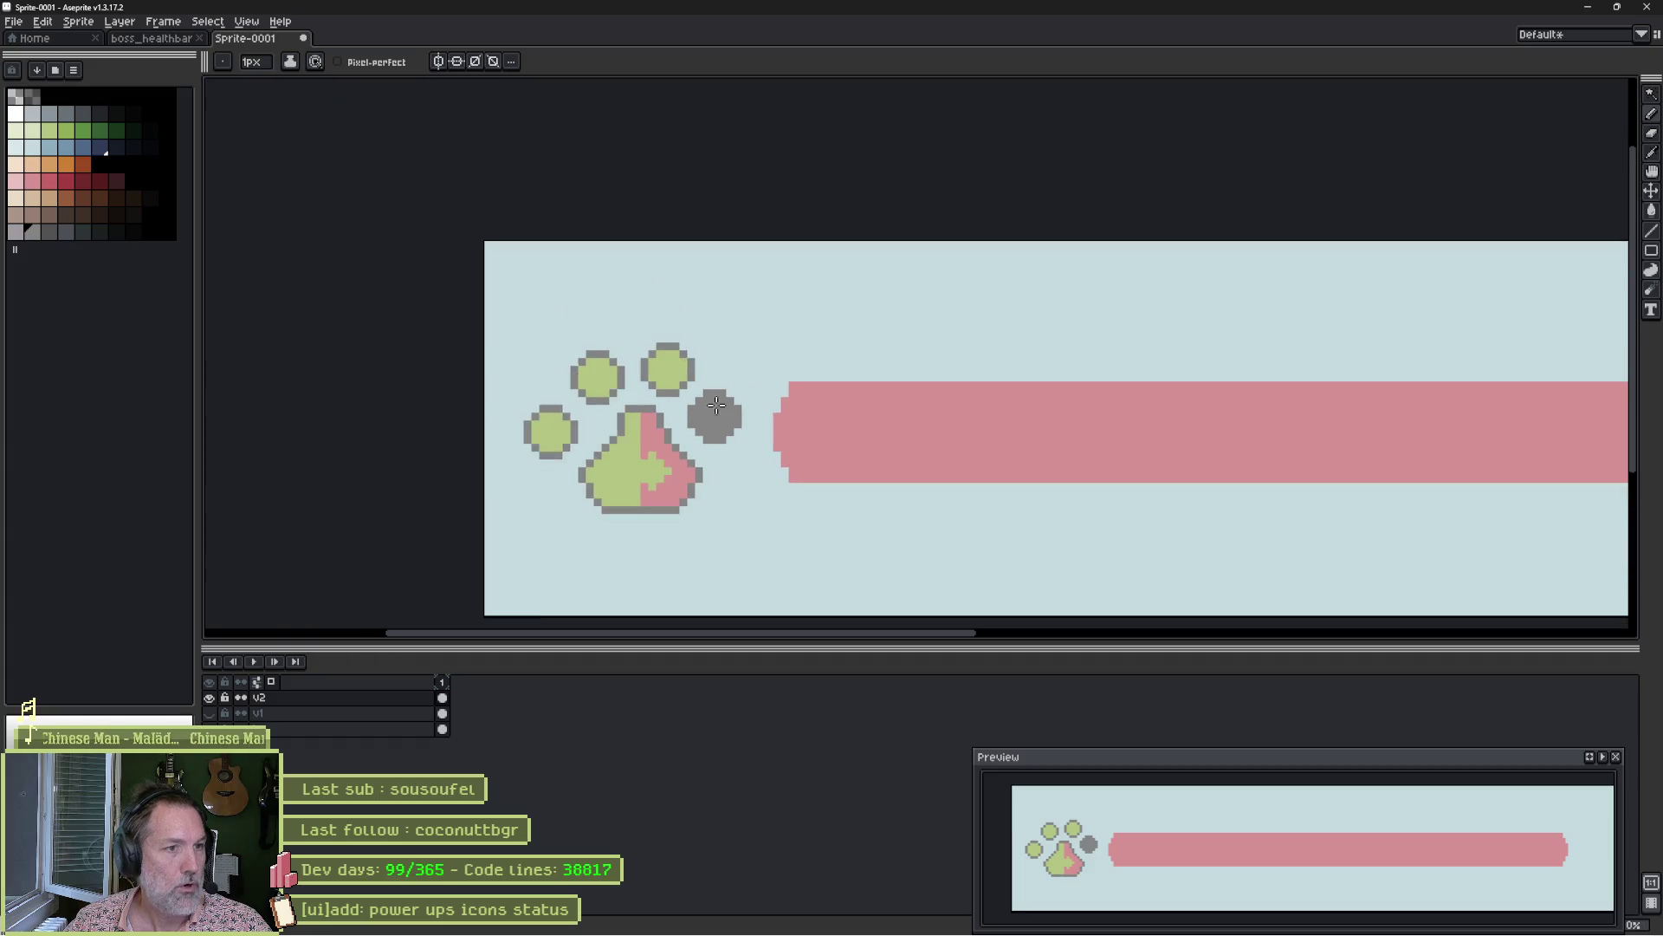
pyautogui.moveTo(892, 438); pyautogui.dragTo(632, 375)
pyautogui.scroll(-1, 904, 383)
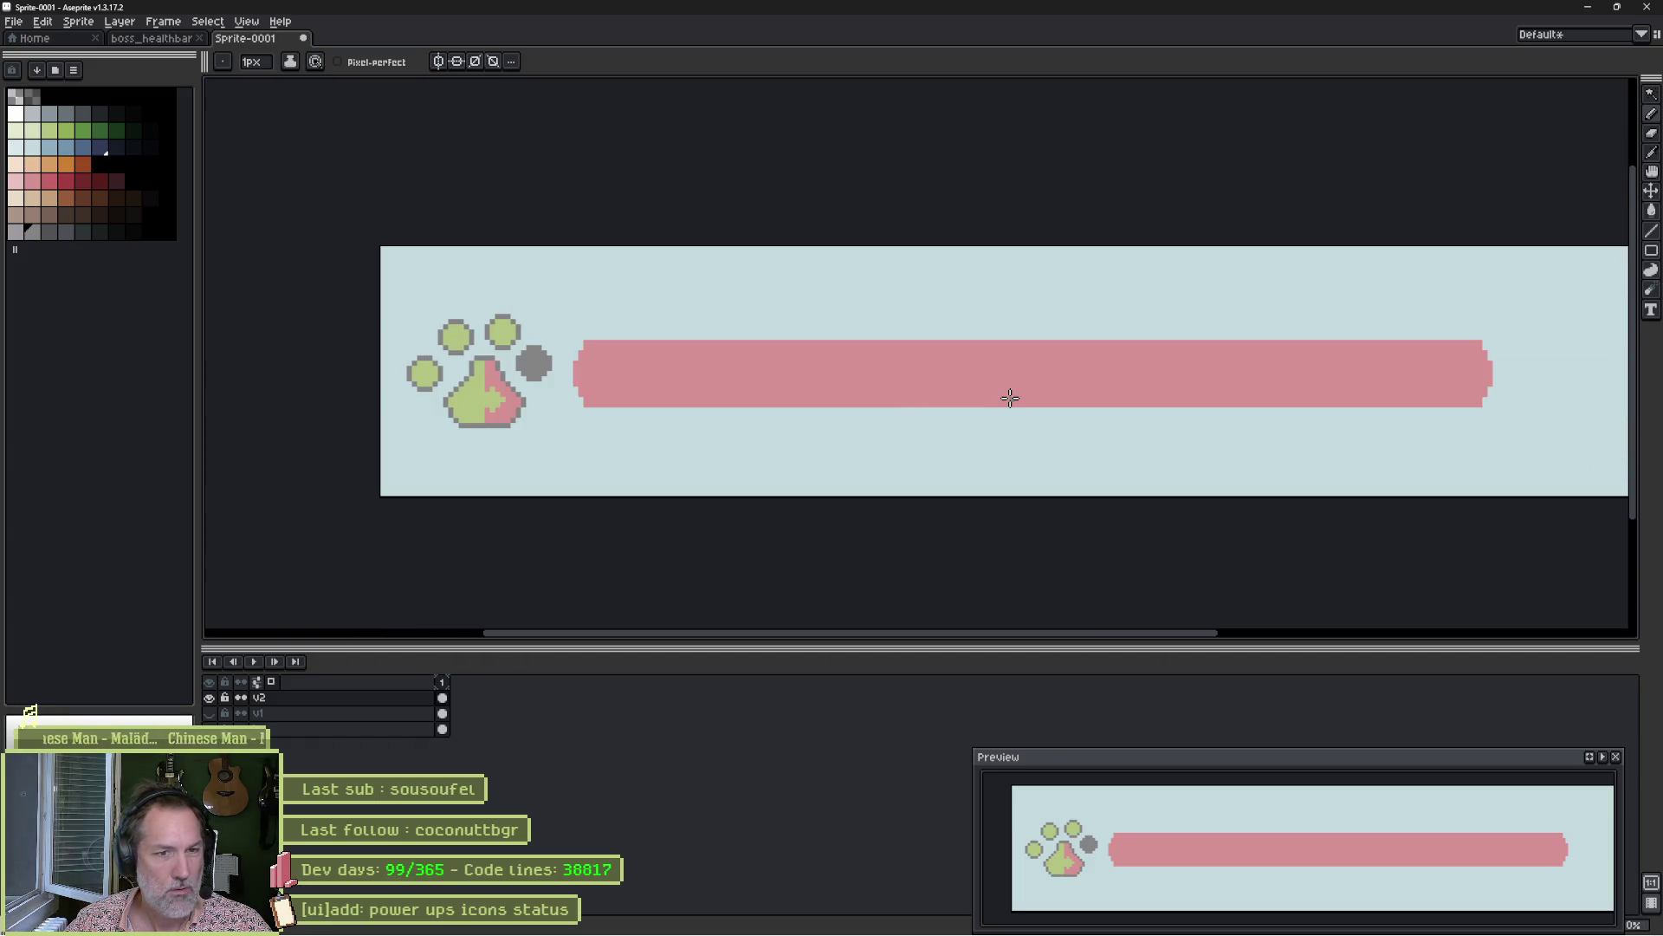
pyautogui.moveTo(1022, 456); pyautogui.dragTo(1006, 508)
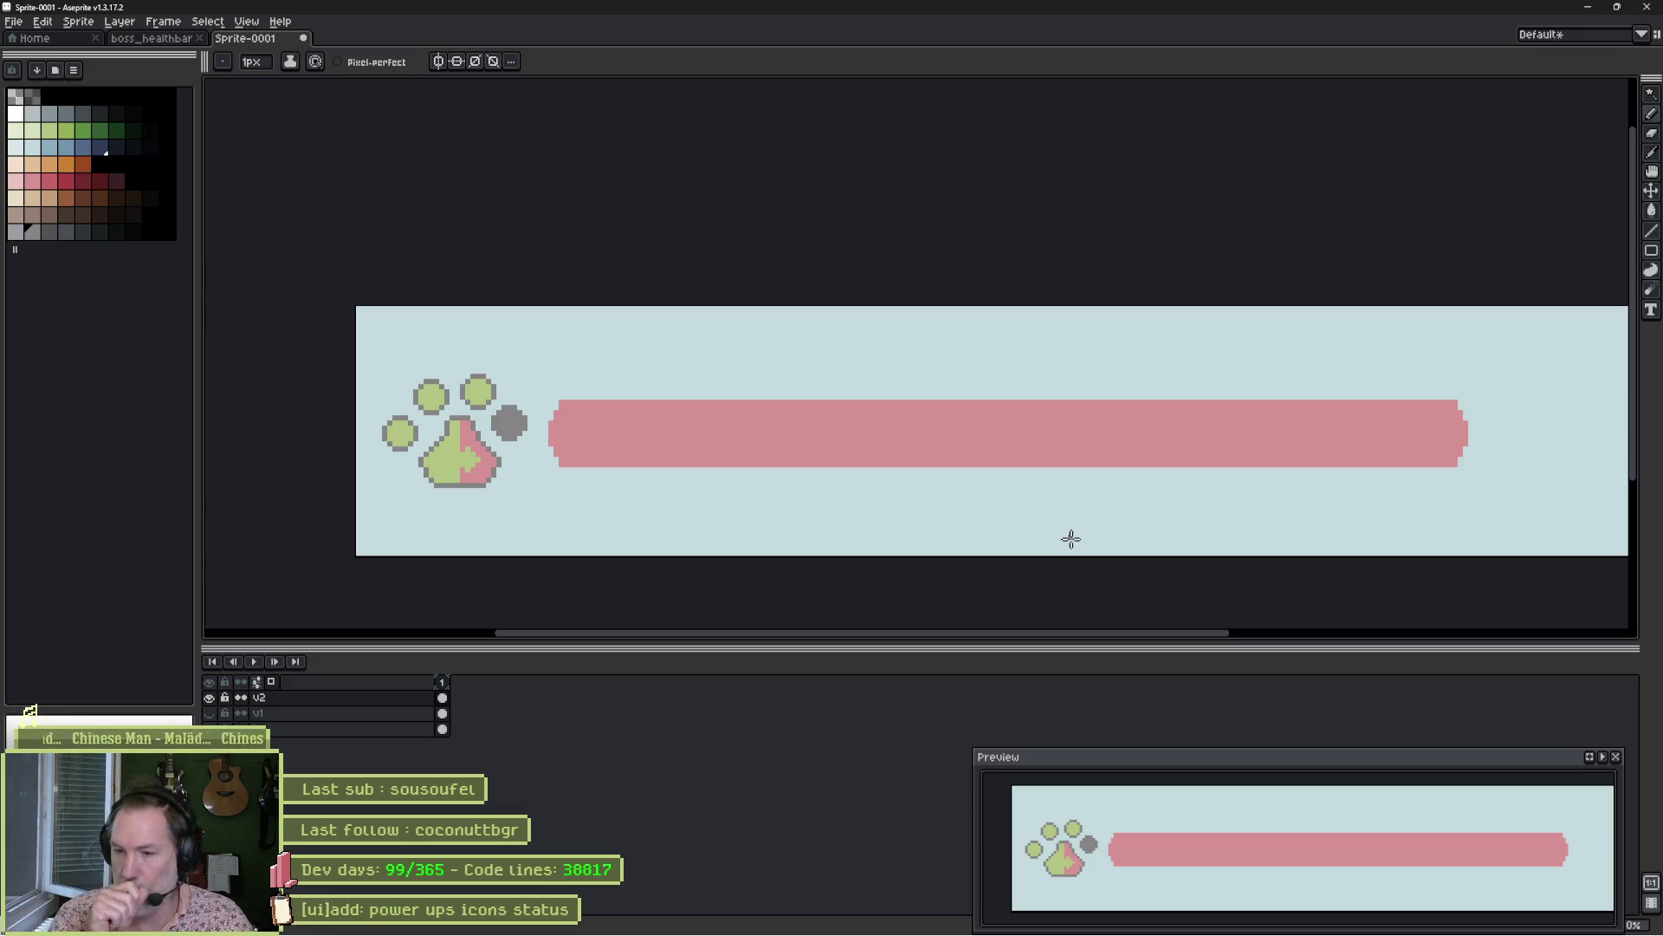
# Lasso the left toe pad and nudge it up and to the right.
pyautogui.scroll(-1, 1008, 377)
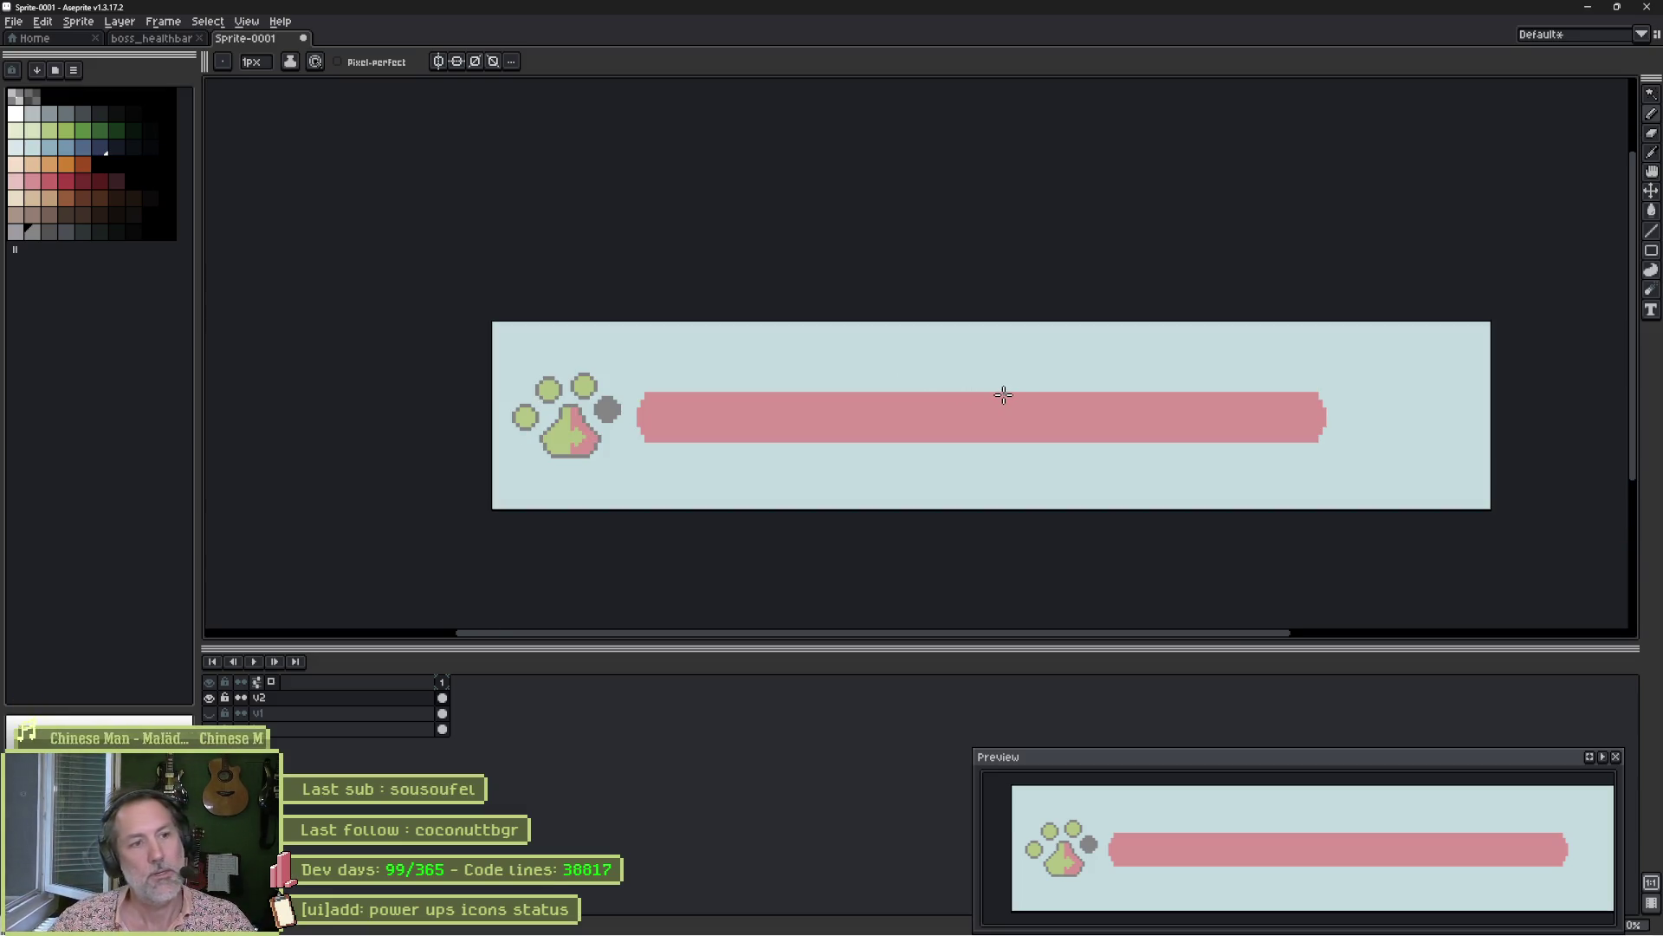
pyautogui.scroll(1, 559, 382)
pyautogui.scroll(1, 549, 416)
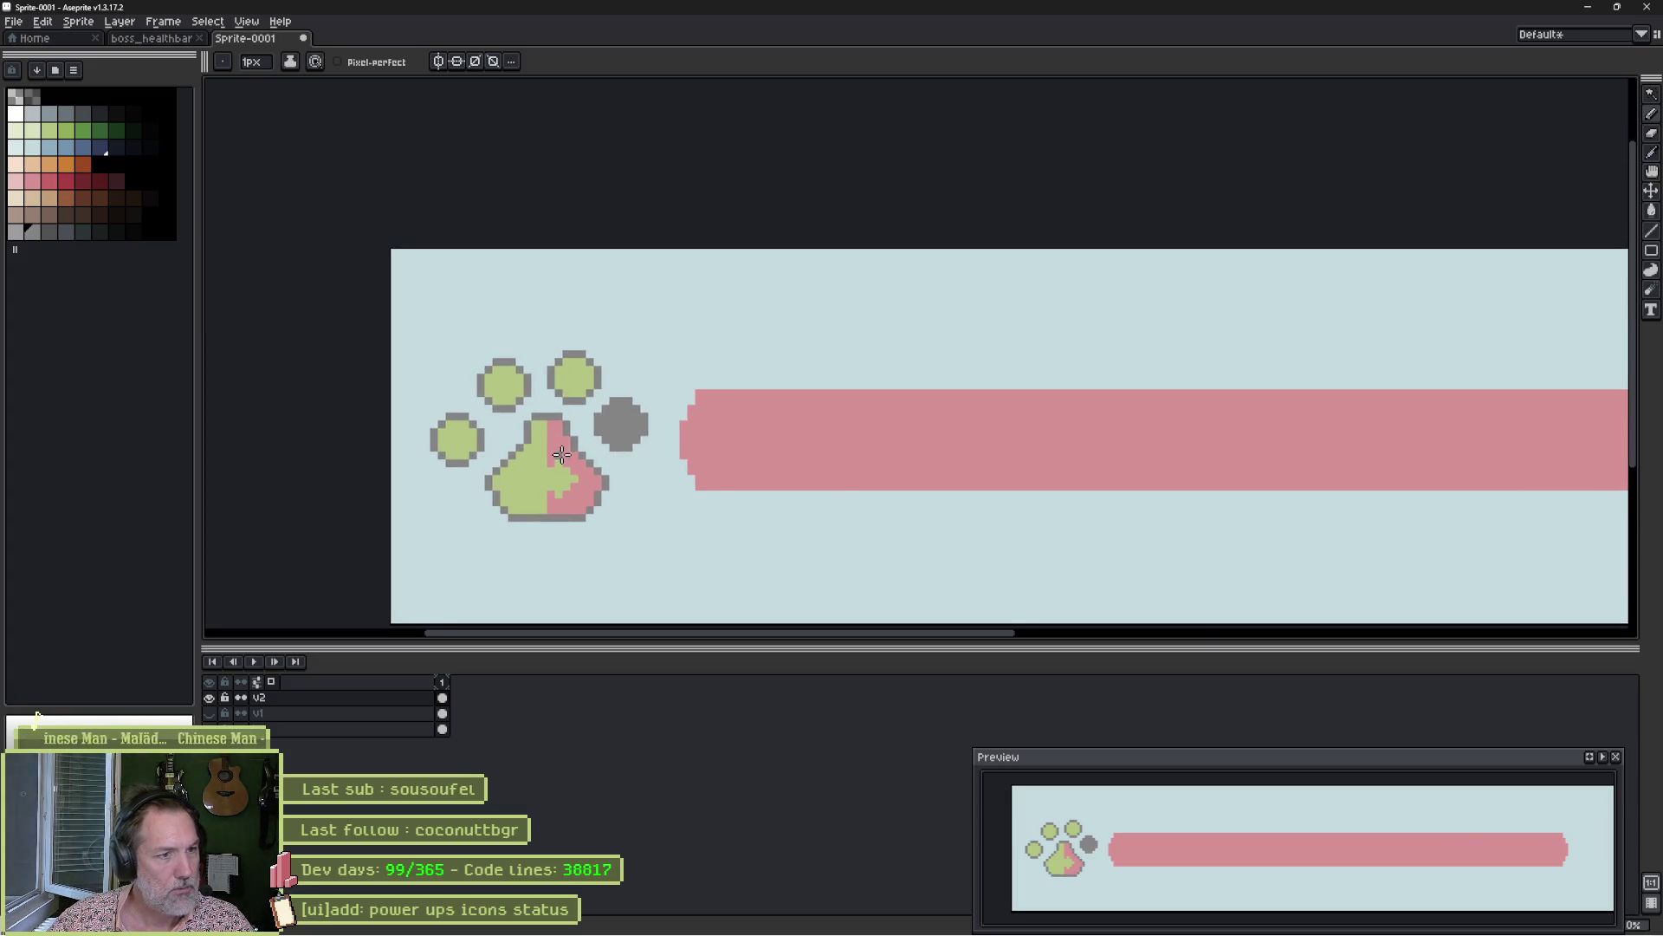
pyautogui.scroll(2, 559, 455)
pyautogui.press('m')
pyautogui.moveTo(377, 341)
pyautogui.mouseDown()
pyautogui.moveTo(453, 387)
pyautogui.moveTo(297, 471)
pyautogui.moveTo(394, 342)
pyautogui.mouseUp()
pyautogui.click(386, 469)
pyautogui.moveTo(386, 469); pyautogui.dragTo(396, 456)
pyautogui.press('Return')
pyautogui.hotkey('ctrl', 'd')
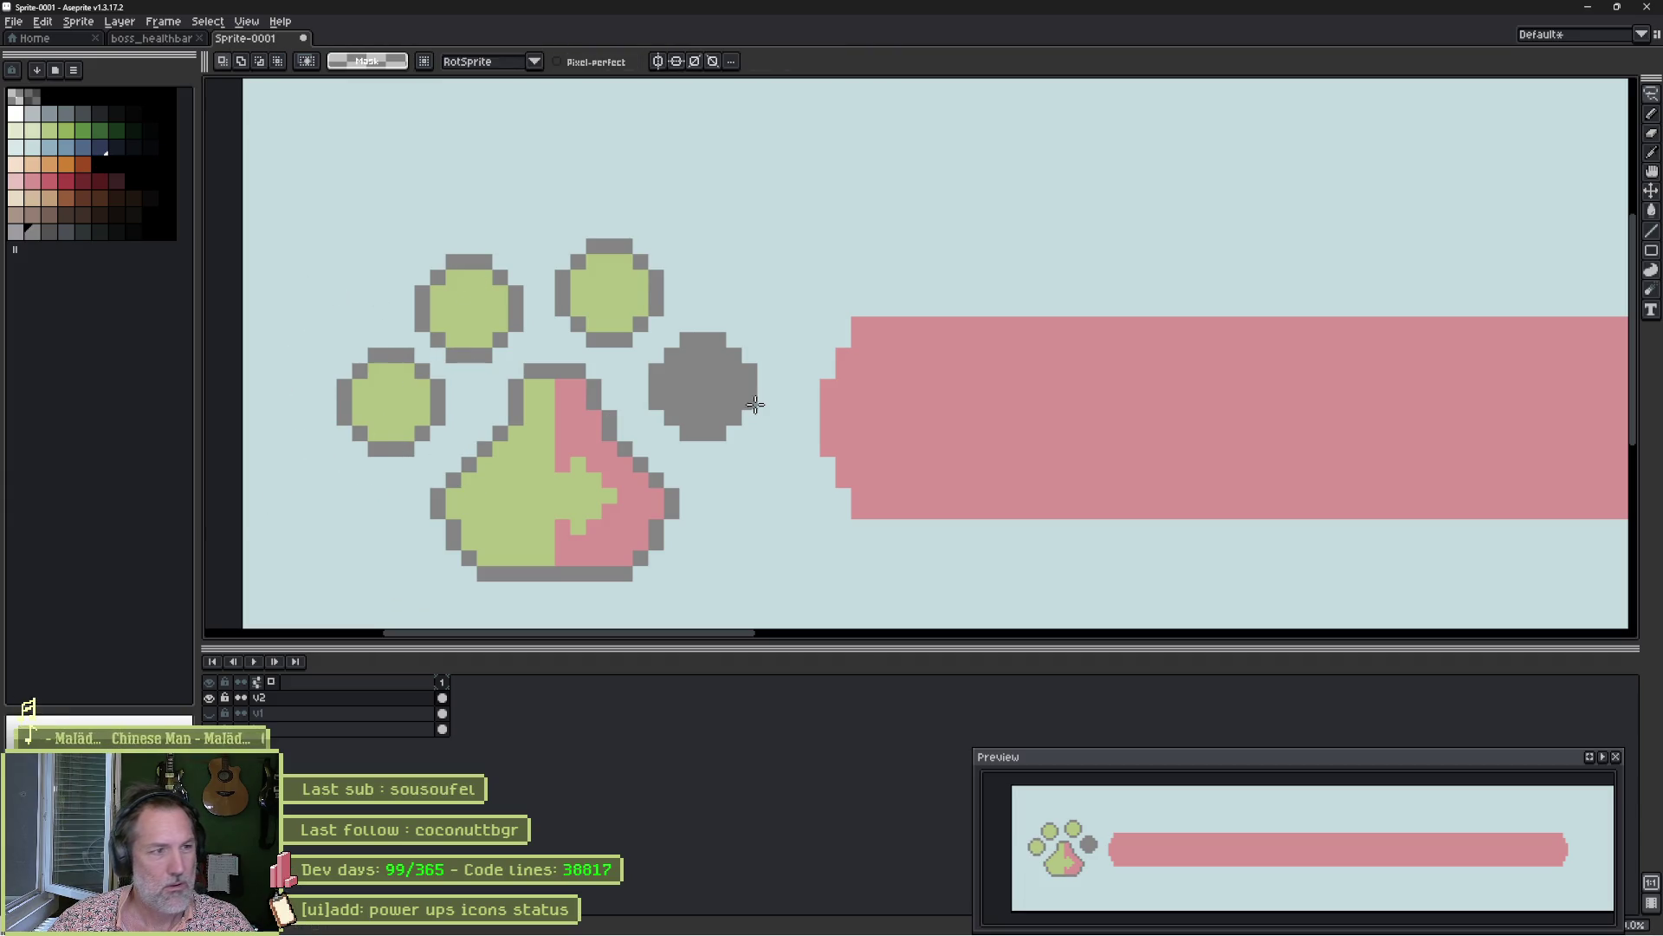
# Lower the two right toes by one pixel.
pyautogui.moveTo(592, 215)
pyautogui.mouseDown()
pyautogui.moveTo(689, 289)
pyautogui.moveTo(557, 336)
pyautogui.mouseUp()
pyautogui.moveTo(641, 296); pyautogui.dragTo(643, 318)
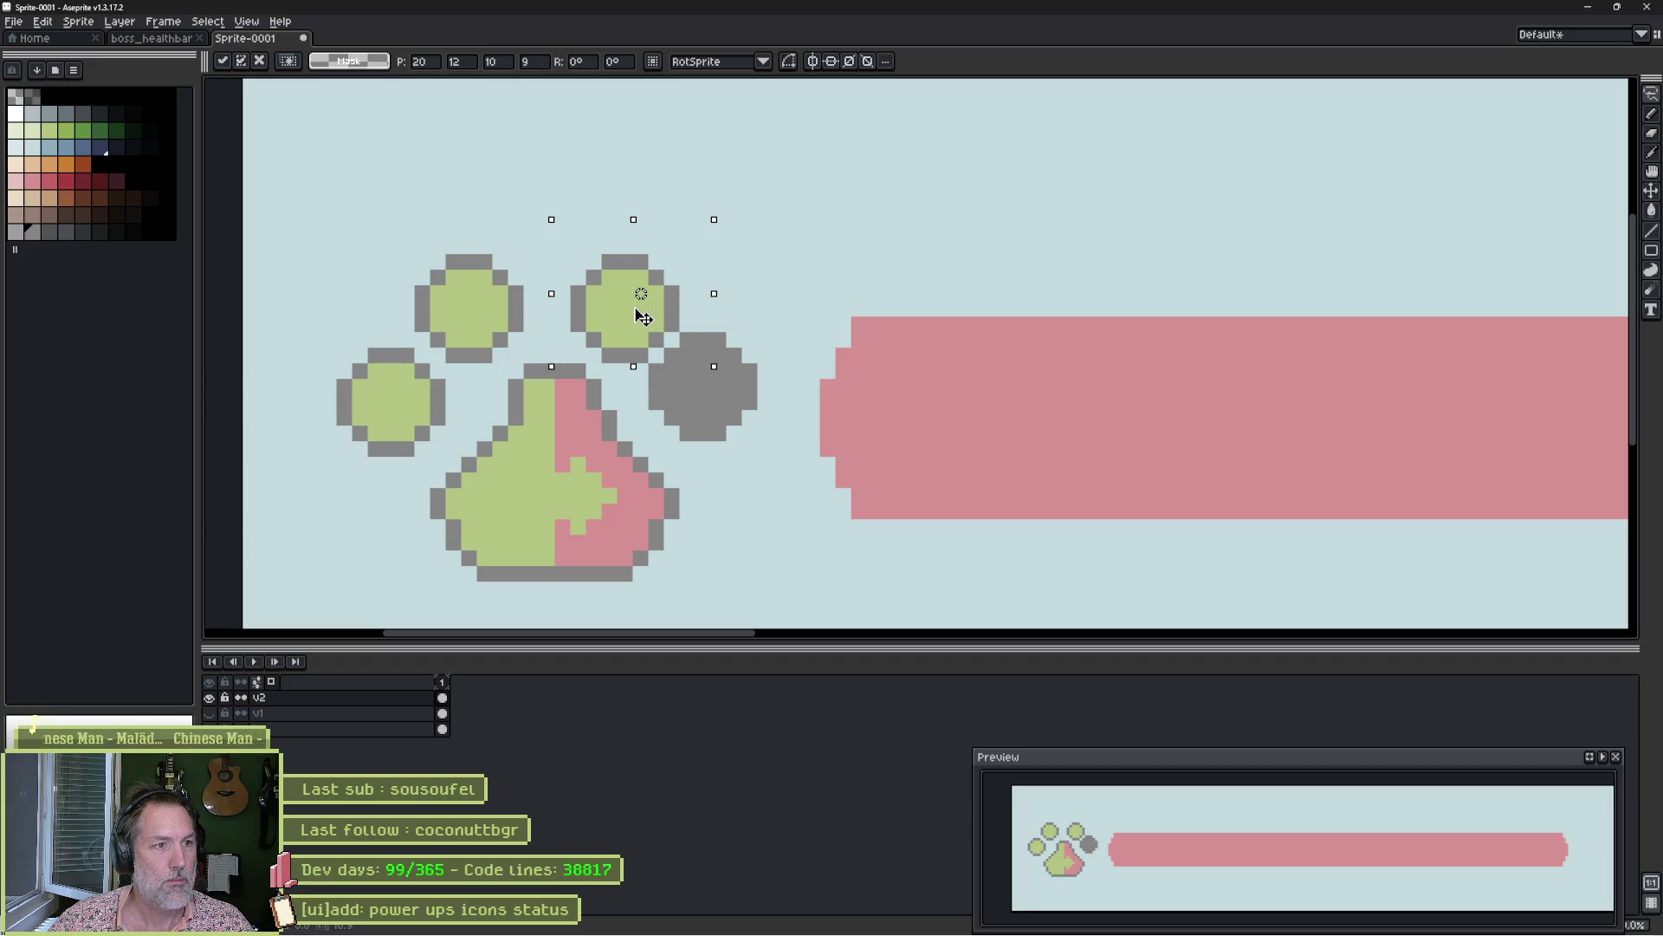
pyautogui.moveTo(636, 301); pyautogui.dragTo(635, 296)
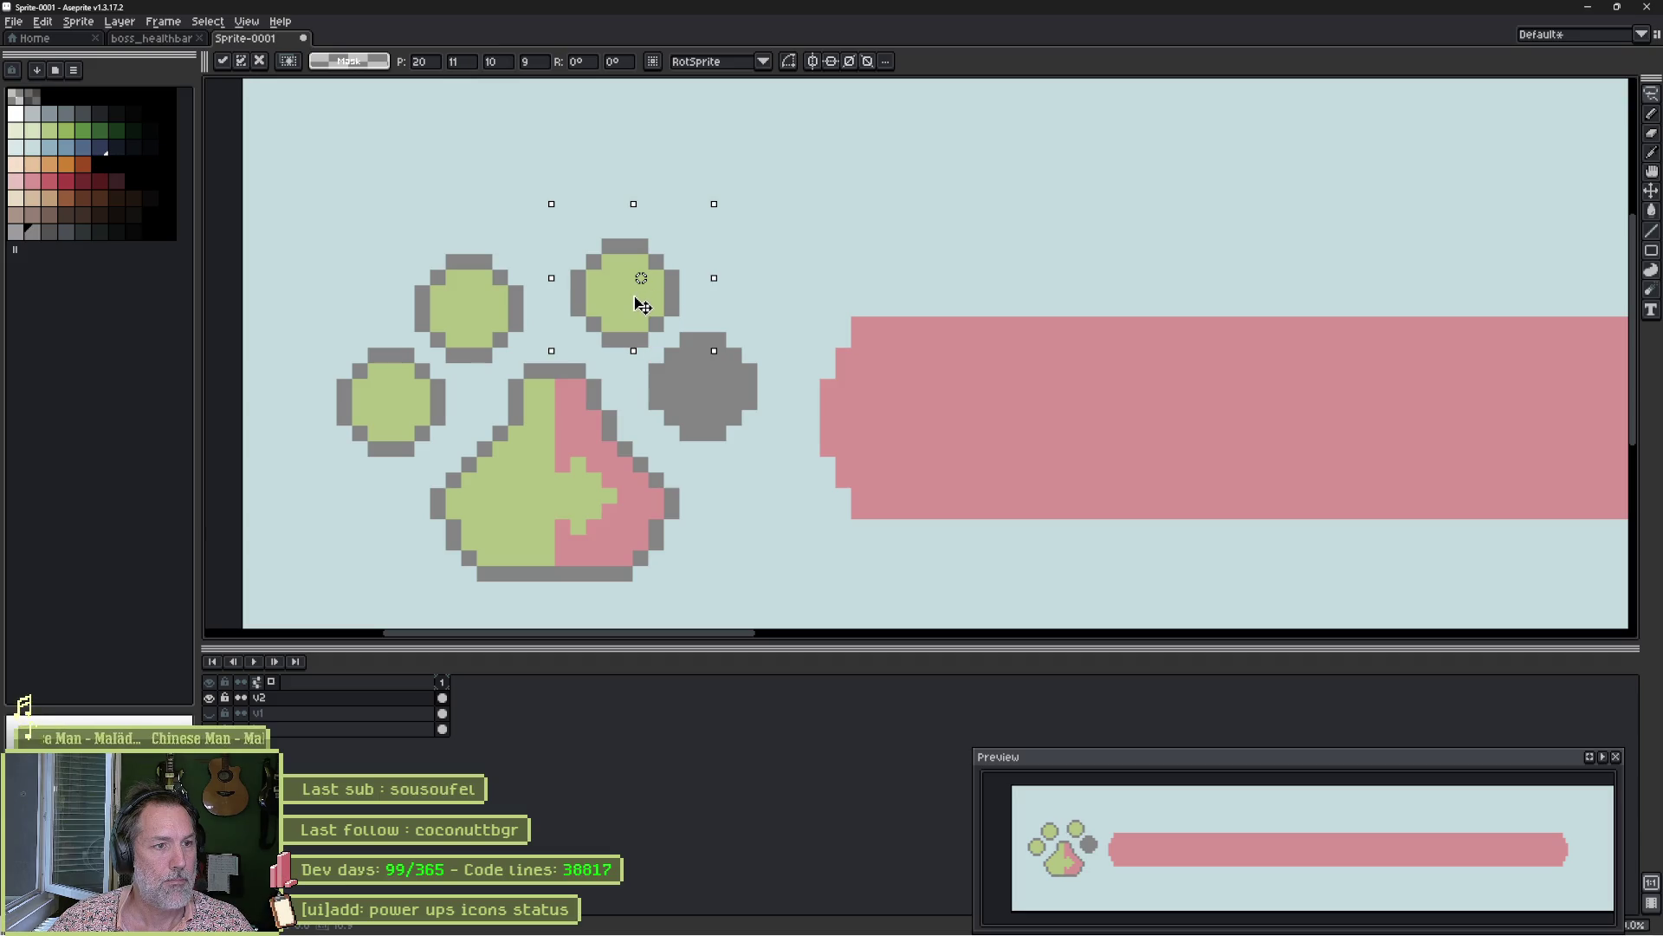
pyautogui.press('b')
pyautogui.moveTo(756, 305)
pyautogui.mouseDown()
pyautogui.moveTo(728, 446)
pyautogui.moveTo(602, 340)
pyautogui.mouseUp()
pyautogui.moveTo(728, 386); pyautogui.dragTo(733, 406)
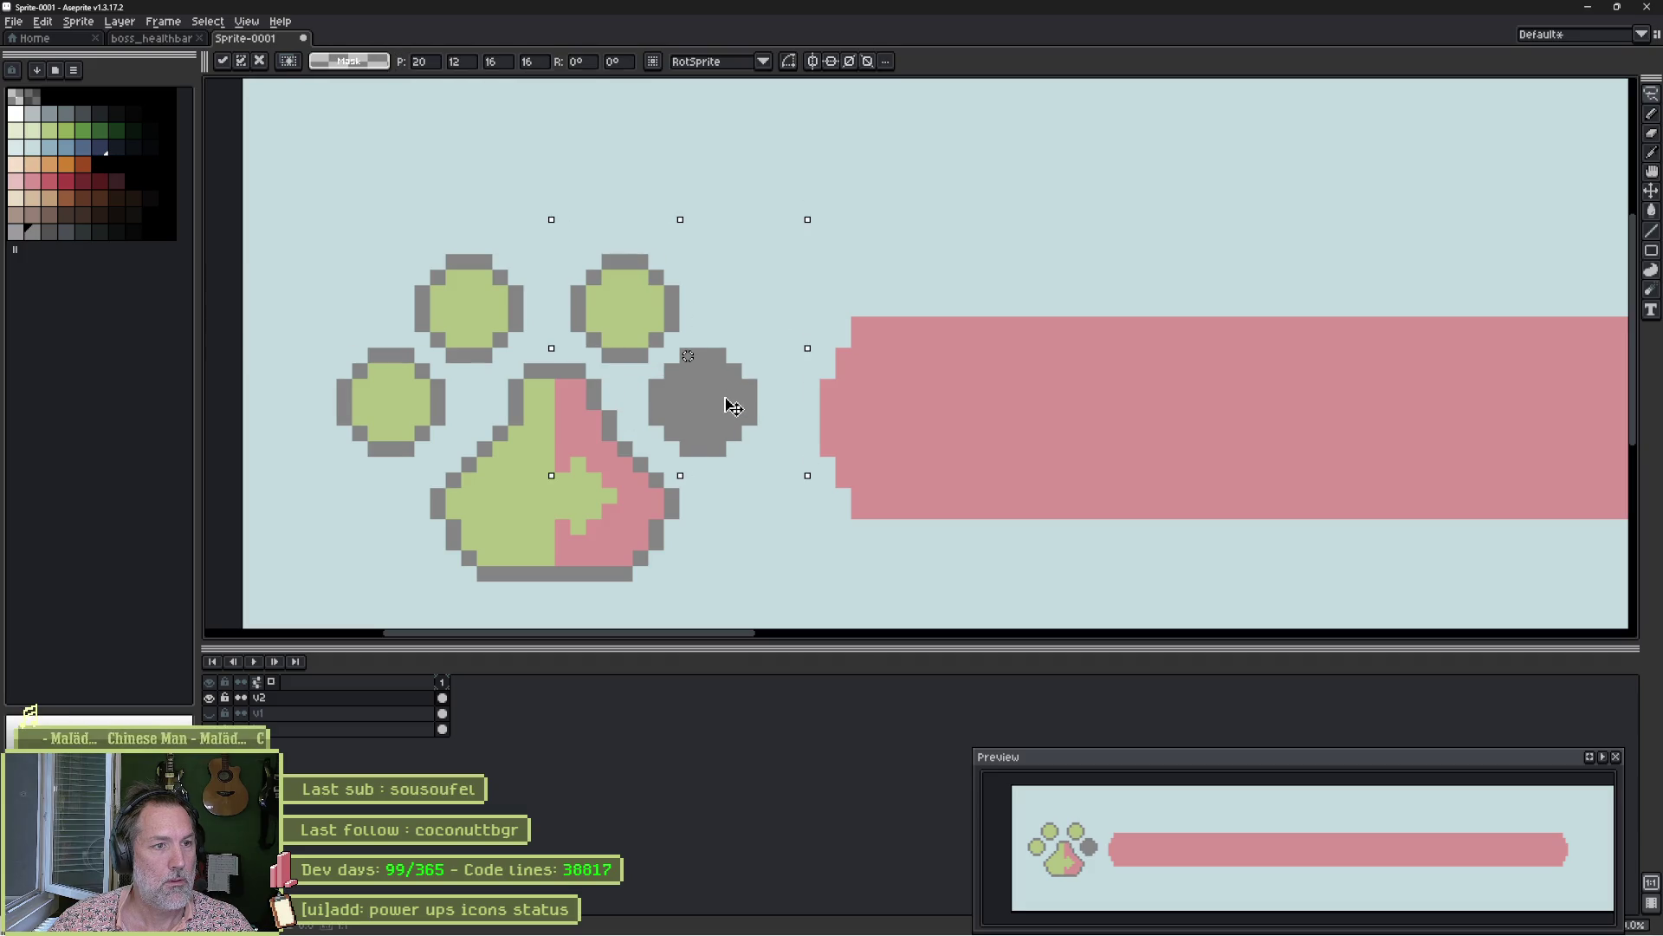
pyautogui.press('Return')
pyautogui.hotkey('ctrl', 'd')
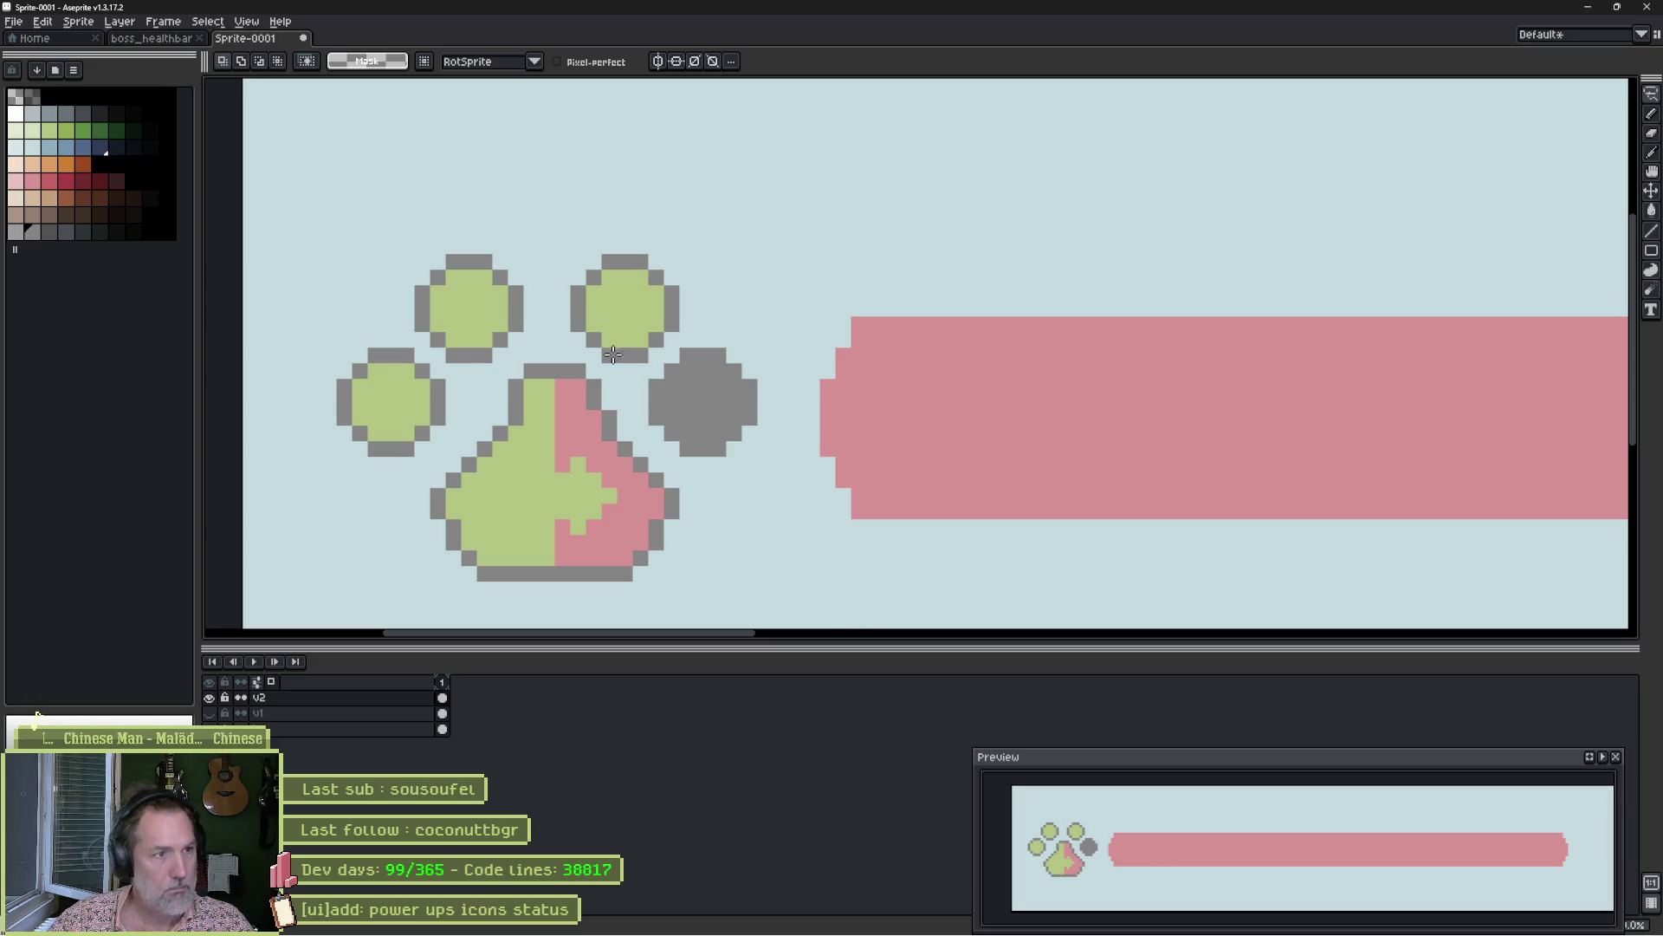
# Shift the top-left and left toes one pixel to the right.
pyautogui.moveTo(498, 228)
pyautogui.mouseDown()
pyautogui.moveTo(544, 303)
pyautogui.moveTo(446, 357)
pyautogui.moveTo(414, 233)
pyautogui.moveTo(485, 222)
pyautogui.mouseUp()
pyautogui.moveTo(513, 358); pyautogui.dragTo(529, 358)
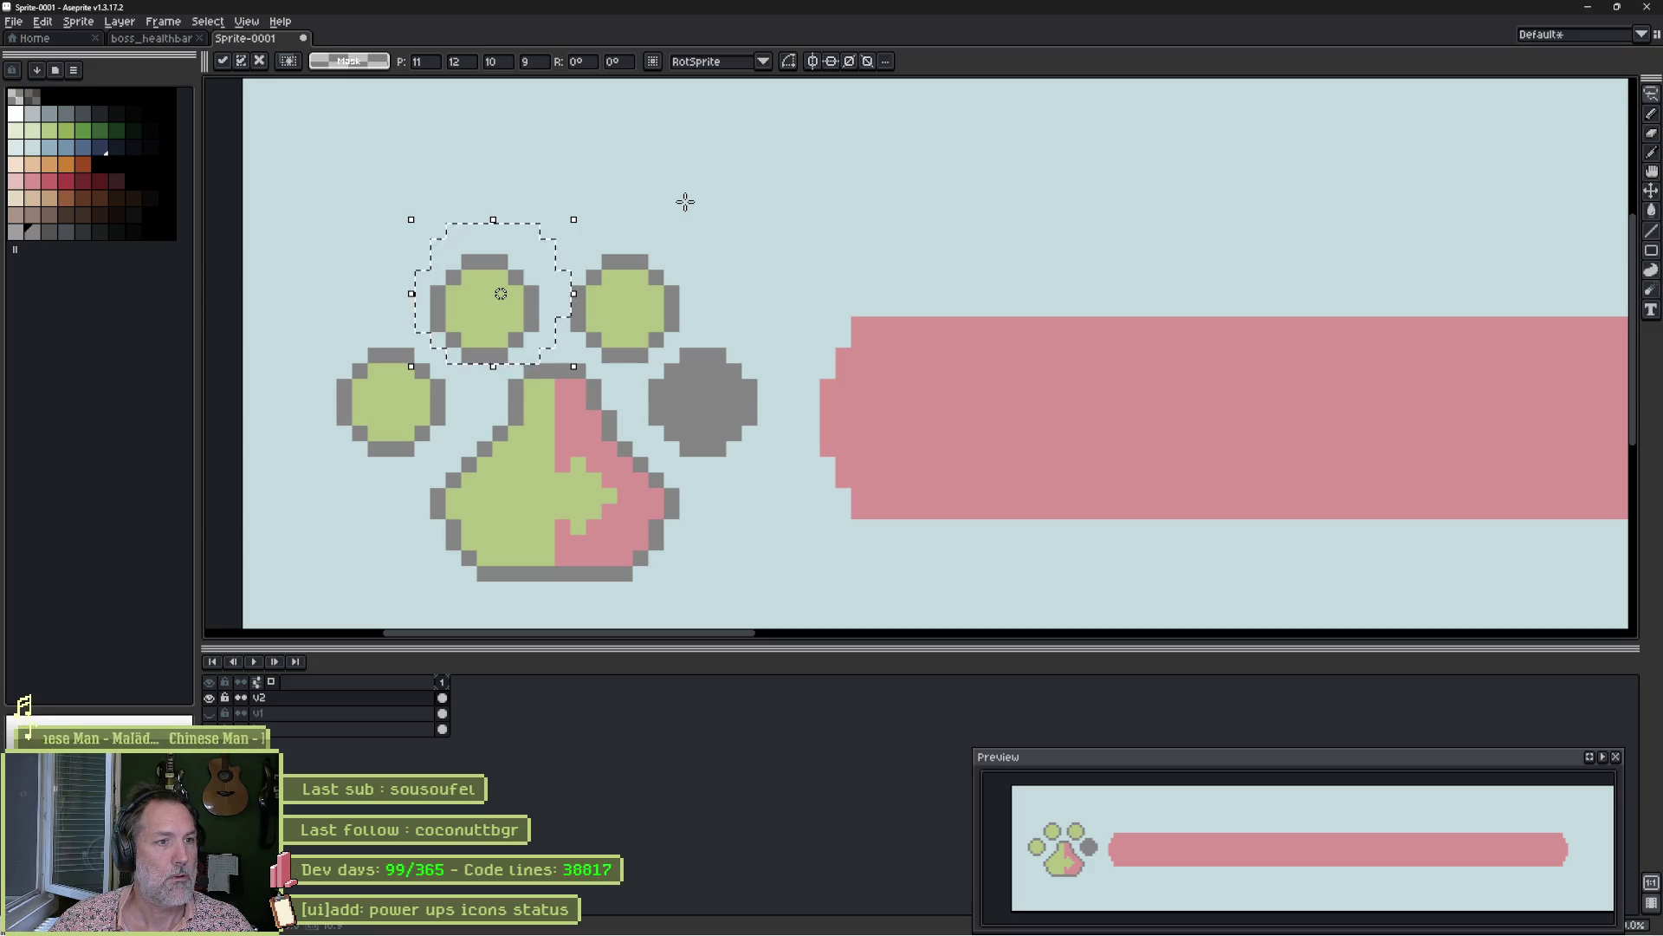
pyautogui.press('Return')
pyautogui.hotkey('ctrl', 'd')
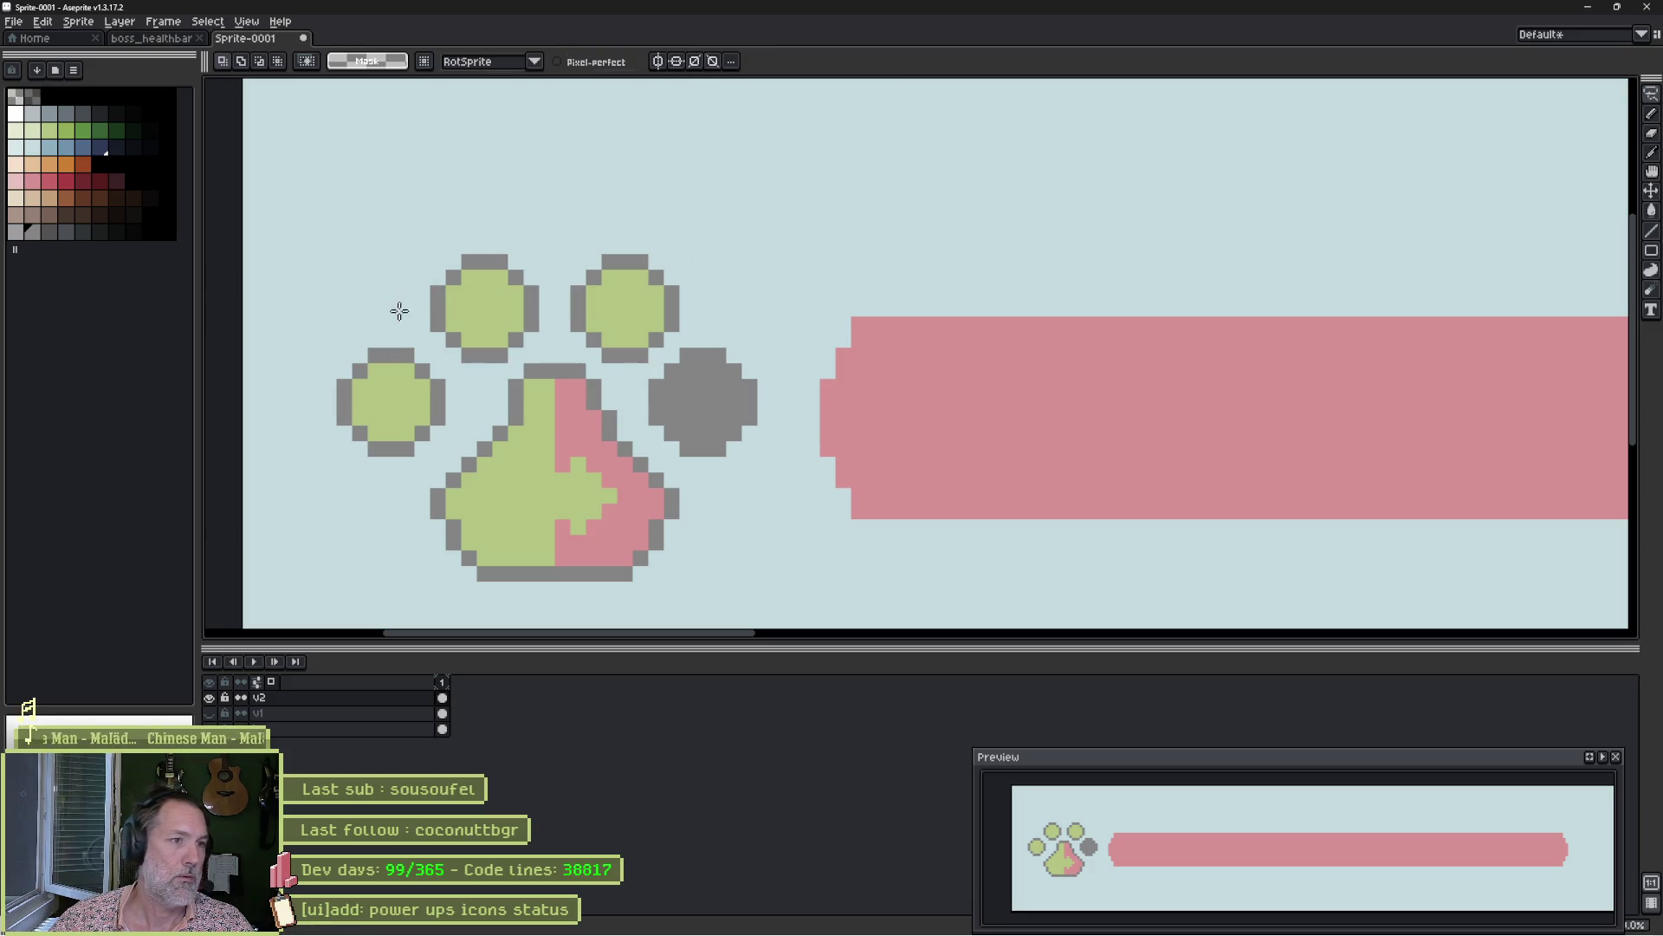
pyautogui.moveTo(384, 336)
pyautogui.mouseDown()
pyautogui.moveTo(459, 438)
pyautogui.moveTo(355, 346)
pyautogui.moveTo(398, 362)
pyautogui.mouseUp()
pyautogui.press('Return')
pyautogui.hotkey('ctrl', 'd')
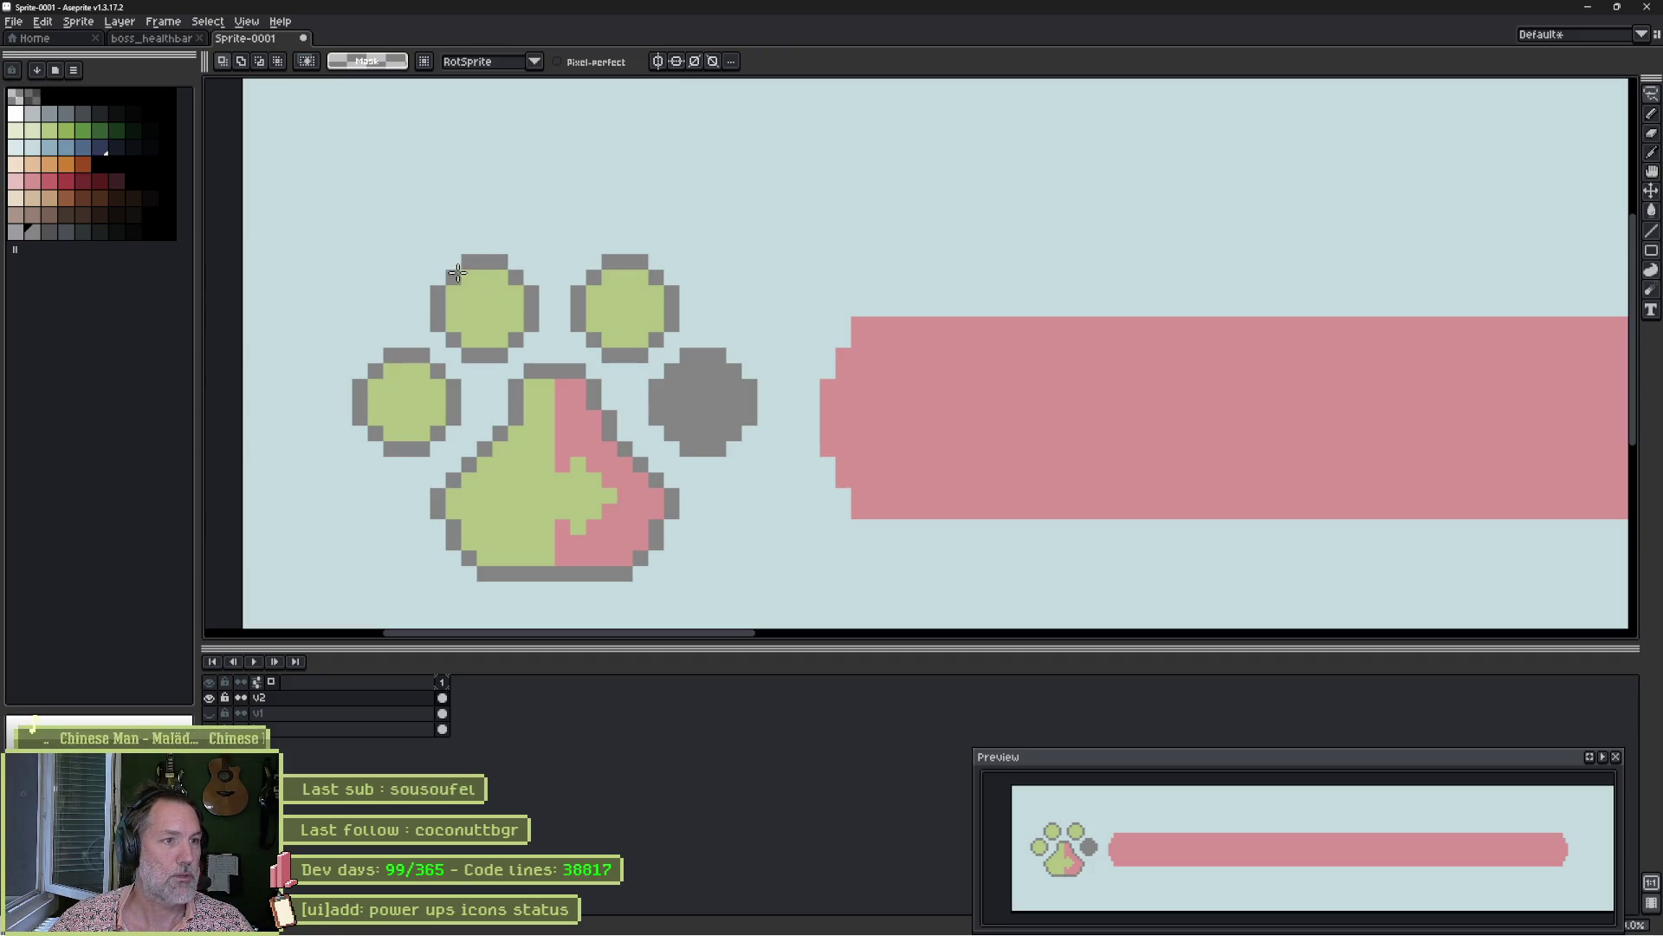
# Raise the tops of the two upper toes by one pixel.
pyautogui.moveTo(591, 215)
pyautogui.mouseDown()
pyautogui.moveTo(648, 310)
pyautogui.moveTo(400, 295)
pyautogui.moveTo(420, 192)
pyautogui.mouseUp()
pyautogui.moveTo(611, 319); pyautogui.dragTo(611, 303)
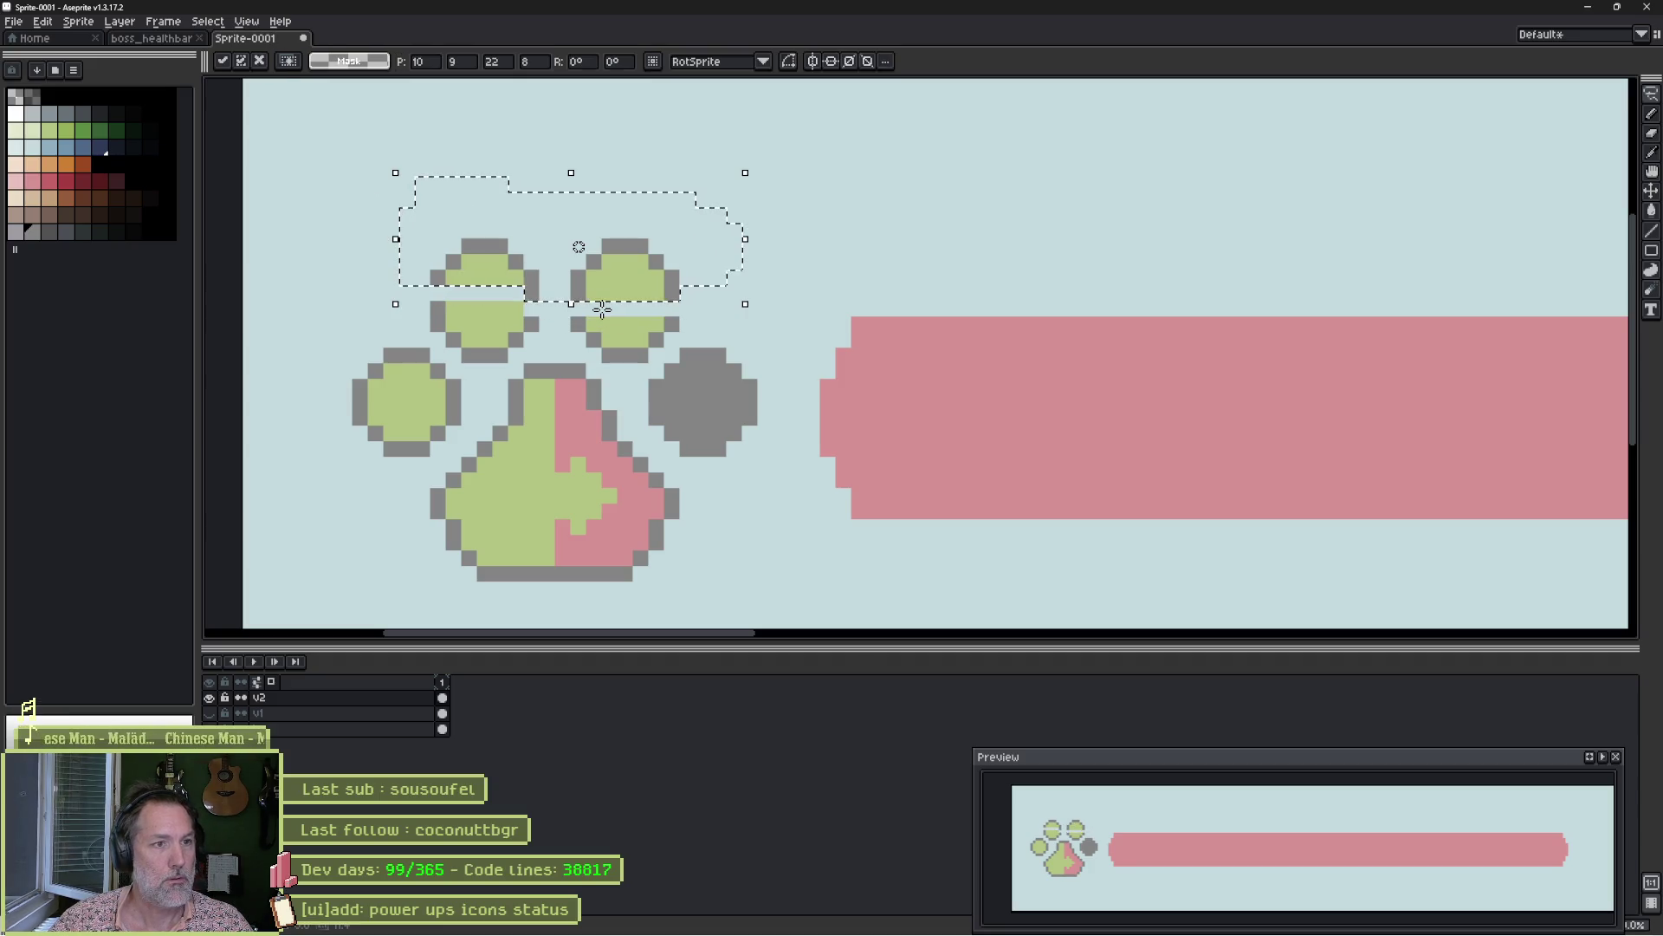
pyautogui.press('Return')
pyautogui.hotkey('ctrl', 'd')
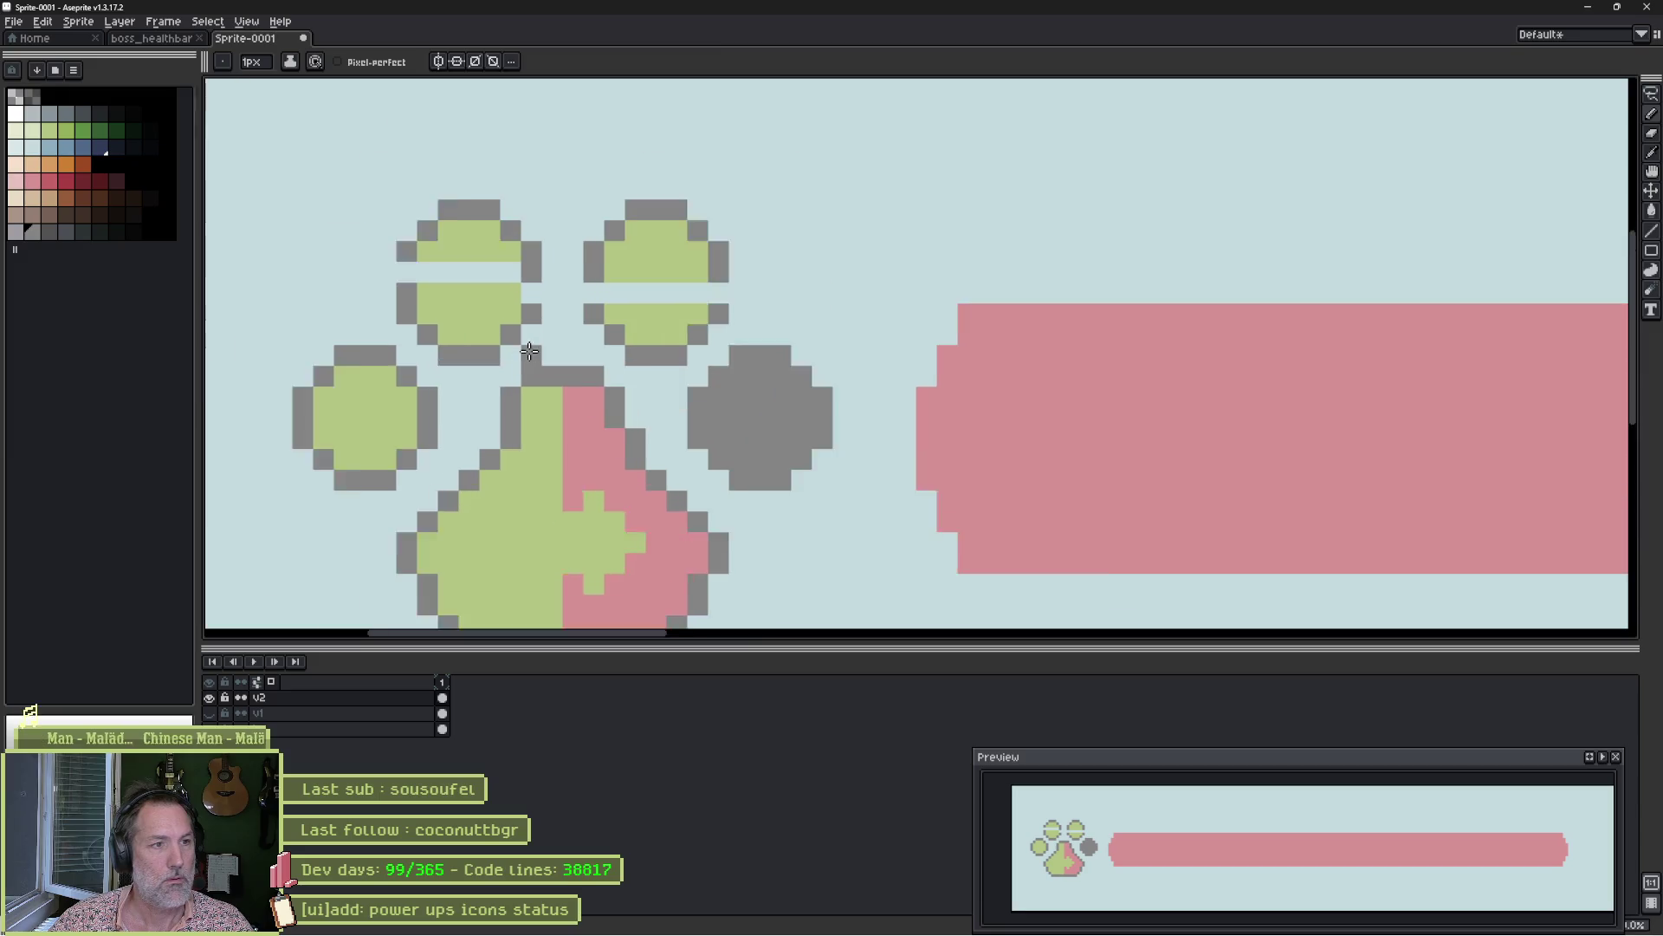
pyautogui.scroll(3, 530, 353)
# Touch up the toe outlines with grey pixels and erase stray ones.
pyautogui.press('b')
pyautogui.click(346, 231)
pyautogui.rightClick(363, 234)
pyautogui.click(595, 262)
pyautogui.click(614, 264)
pyautogui.click(813, 263)
pyautogui.press('e')
pyautogui.click(595, 263)
pyautogui.press('b')
# Fill the gap rows of the left and right toes with green.
pyautogui.click(470, 231)
pyautogui.keyDown('alt'); pyautogui.click(460, 204); pyautogui.keyUp('alt')
pyautogui.moveTo(434, 230)
pyautogui.mouseDown()
pyautogui.moveTo(416, 228)
pyautogui.moveTo(511, 232)
pyautogui.mouseUp()
pyautogui.click(668, 272)
pyautogui.moveTo(669, 271); pyautogui.dragTo(788, 270)
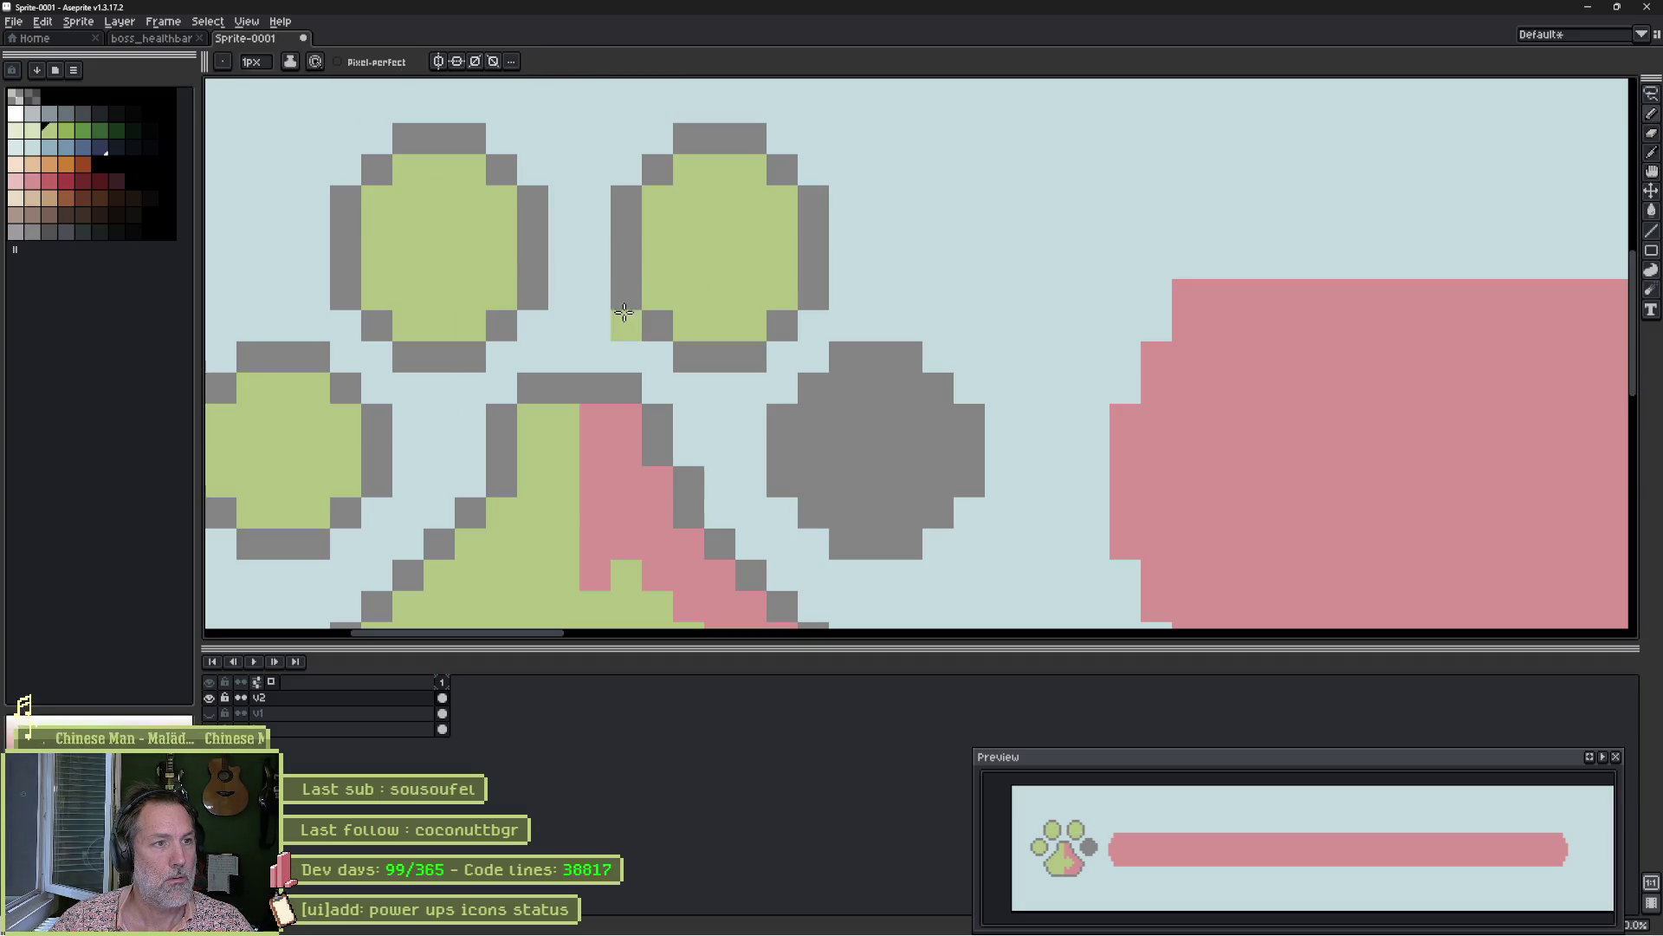
# Select the lower halves of the left and grey toes and move them down one pixel.
pyautogui.moveTo(494, 381)
pyautogui.mouseDown()
pyautogui.moveTo(783, 301)
pyautogui.moveTo(679, 319)
pyautogui.mouseUp()
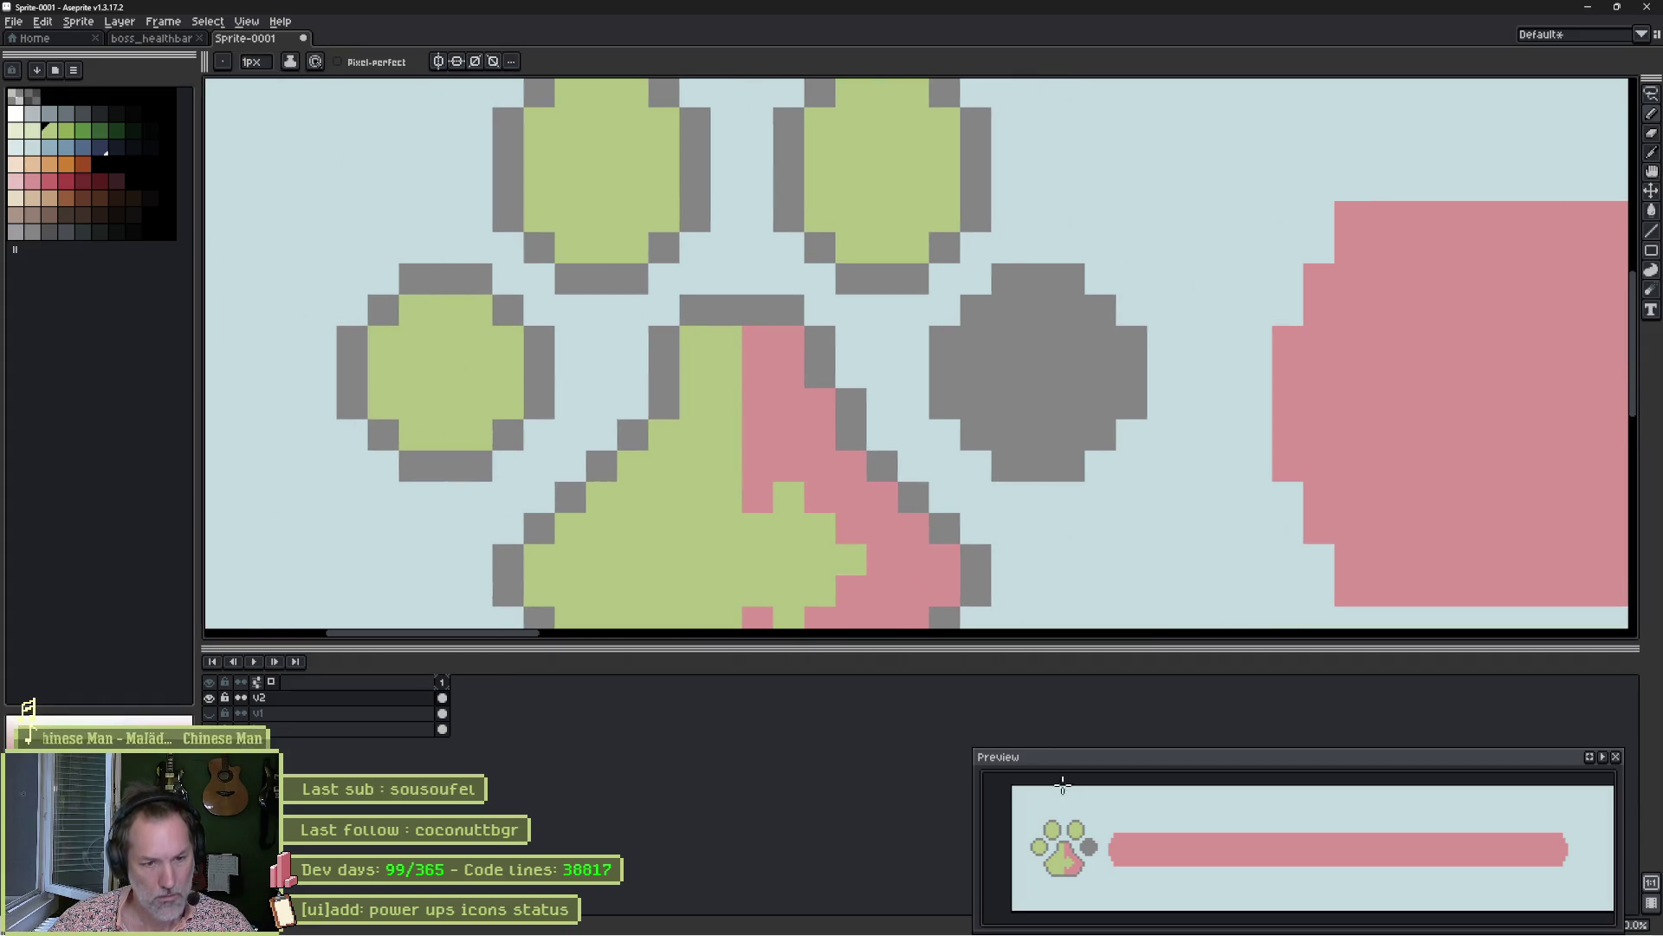
pyautogui.moveTo(682, 384)
pyautogui.mouseDown()
pyautogui.moveTo(471, 297)
pyautogui.moveTo(550, 375)
pyautogui.moveTo(544, 232)
pyautogui.mouseUp()
pyautogui.moveTo(429, 262)
pyautogui.mouseDown()
pyautogui.moveTo(664, 291)
pyautogui.moveTo(469, 334)
pyautogui.mouseUp()
pyautogui.hotkey('ctrl', 'x')
pyautogui.moveTo(1026, 260)
pyautogui.mouseDown()
pyautogui.moveTo(1226, 294)
pyautogui.moveTo(1028, 339)
pyautogui.moveTo(1043, 304)
pyautogui.mouseUp()
pyautogui.press('Down')
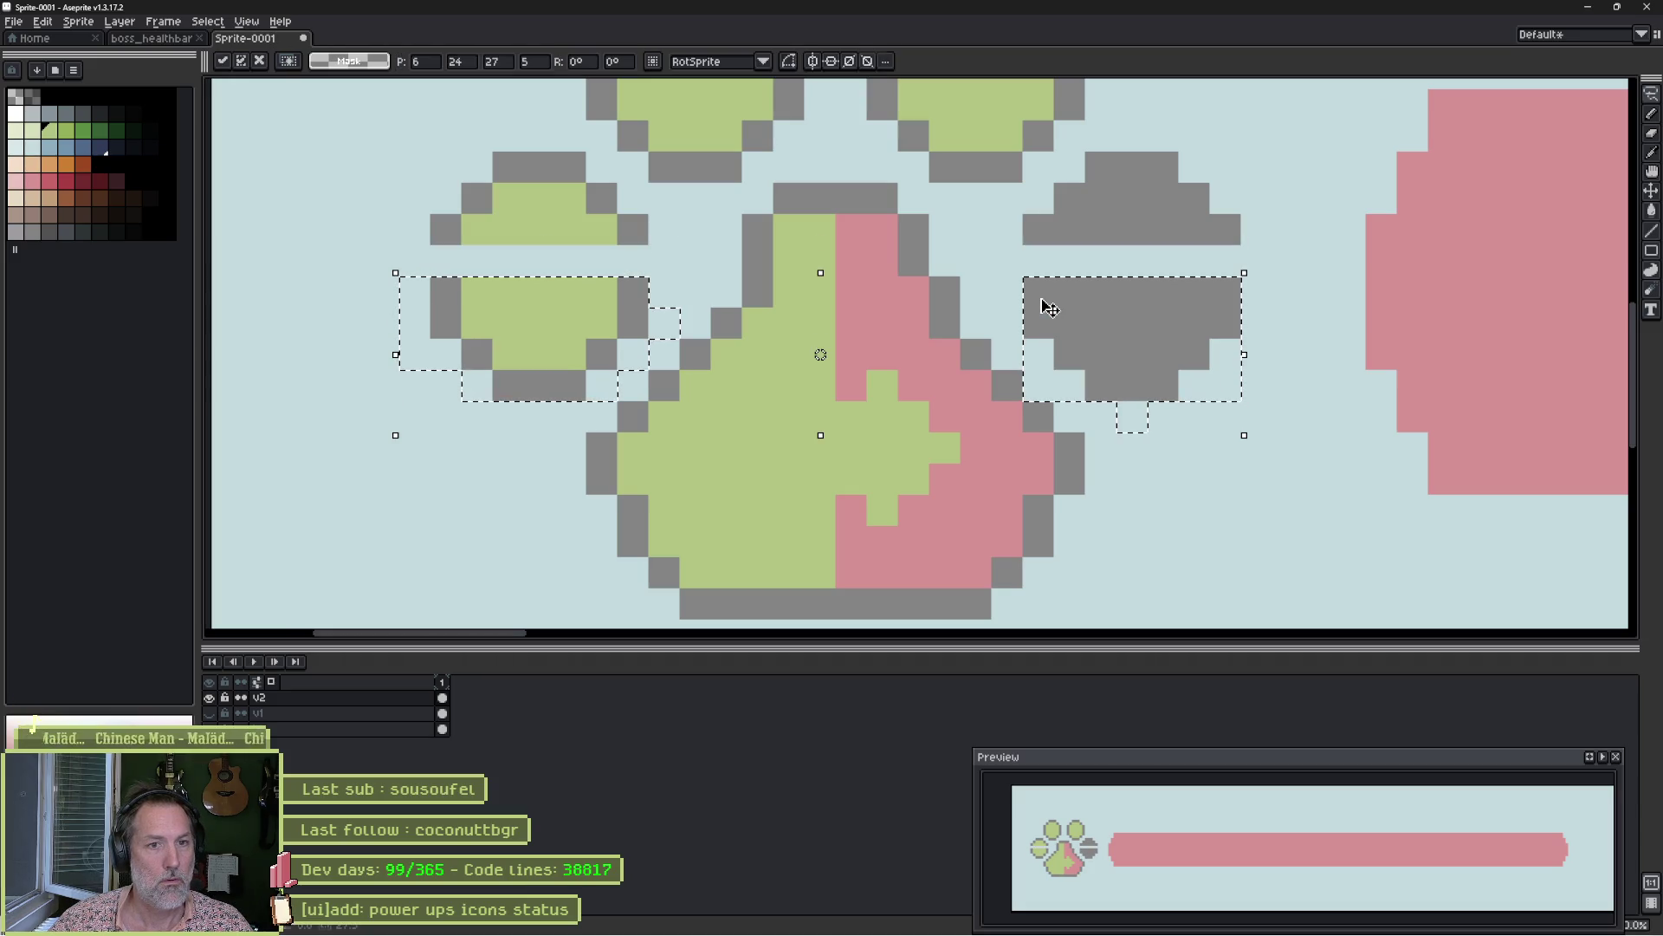
pyautogui.hotkey('ctrl', 'd')
# Fill the newly opened gap row in the left toe, and the grey toe's with grey.
pyautogui.press('b')
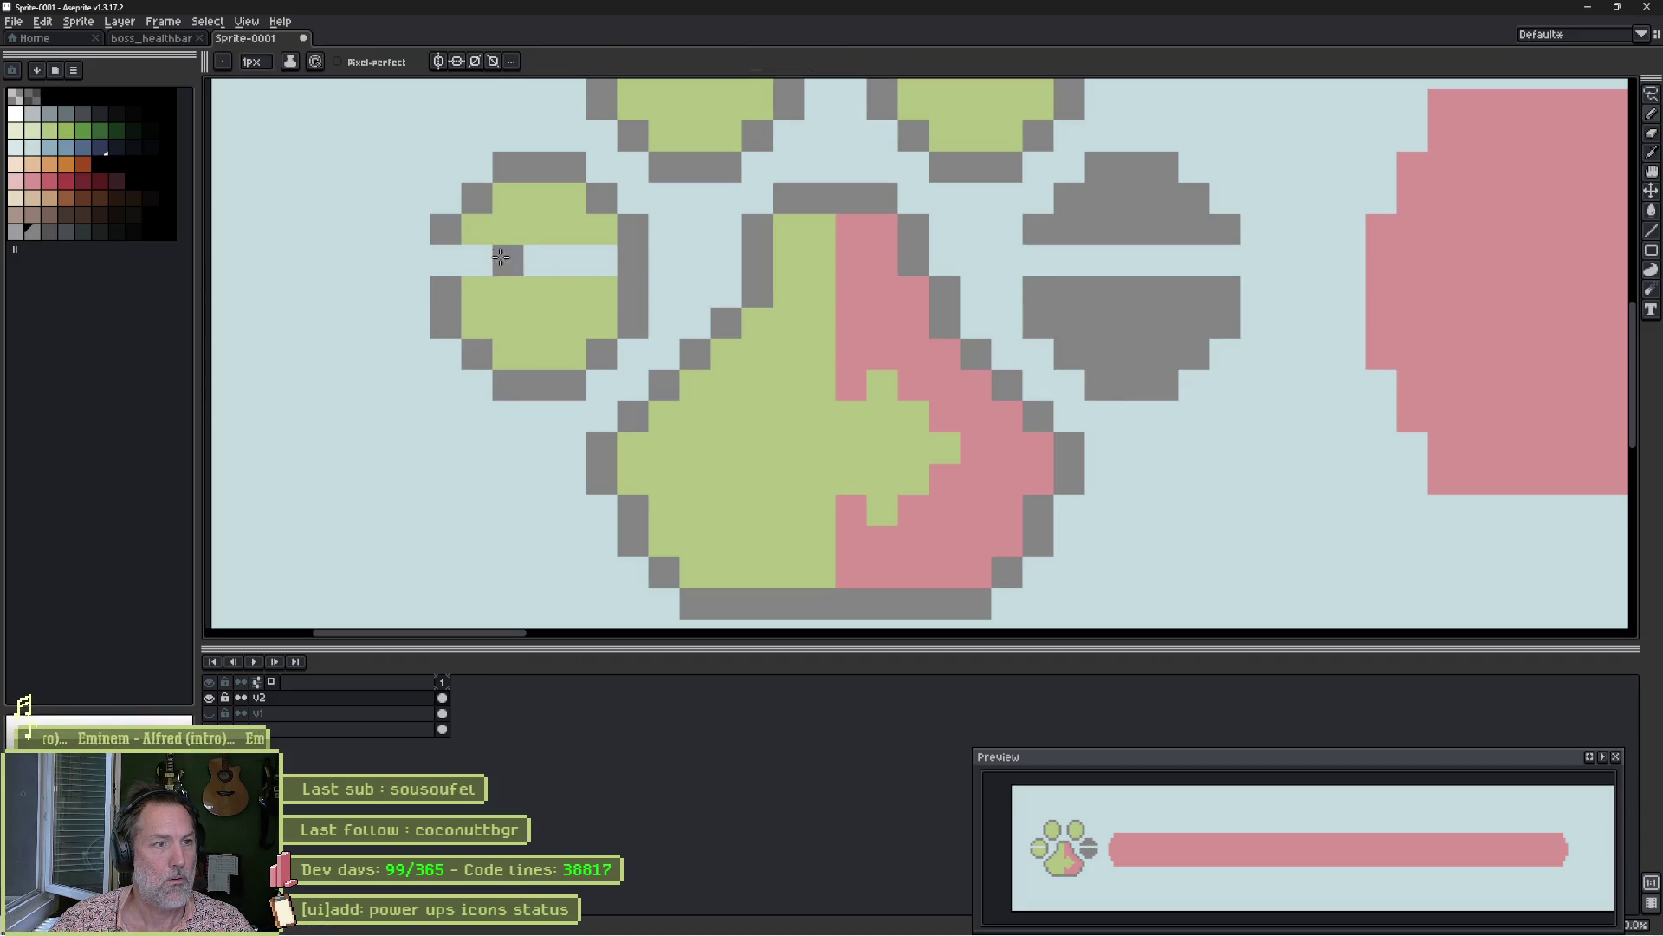
pyautogui.rightClick(445, 260)
pyautogui.moveTo(477, 260); pyautogui.dragTo(607, 264)
pyautogui.keyDown('alt'); pyautogui.click(1039, 234); pyautogui.keyUp('alt')
pyautogui.moveTo(1035, 262); pyautogui.dragTo(1223, 262)
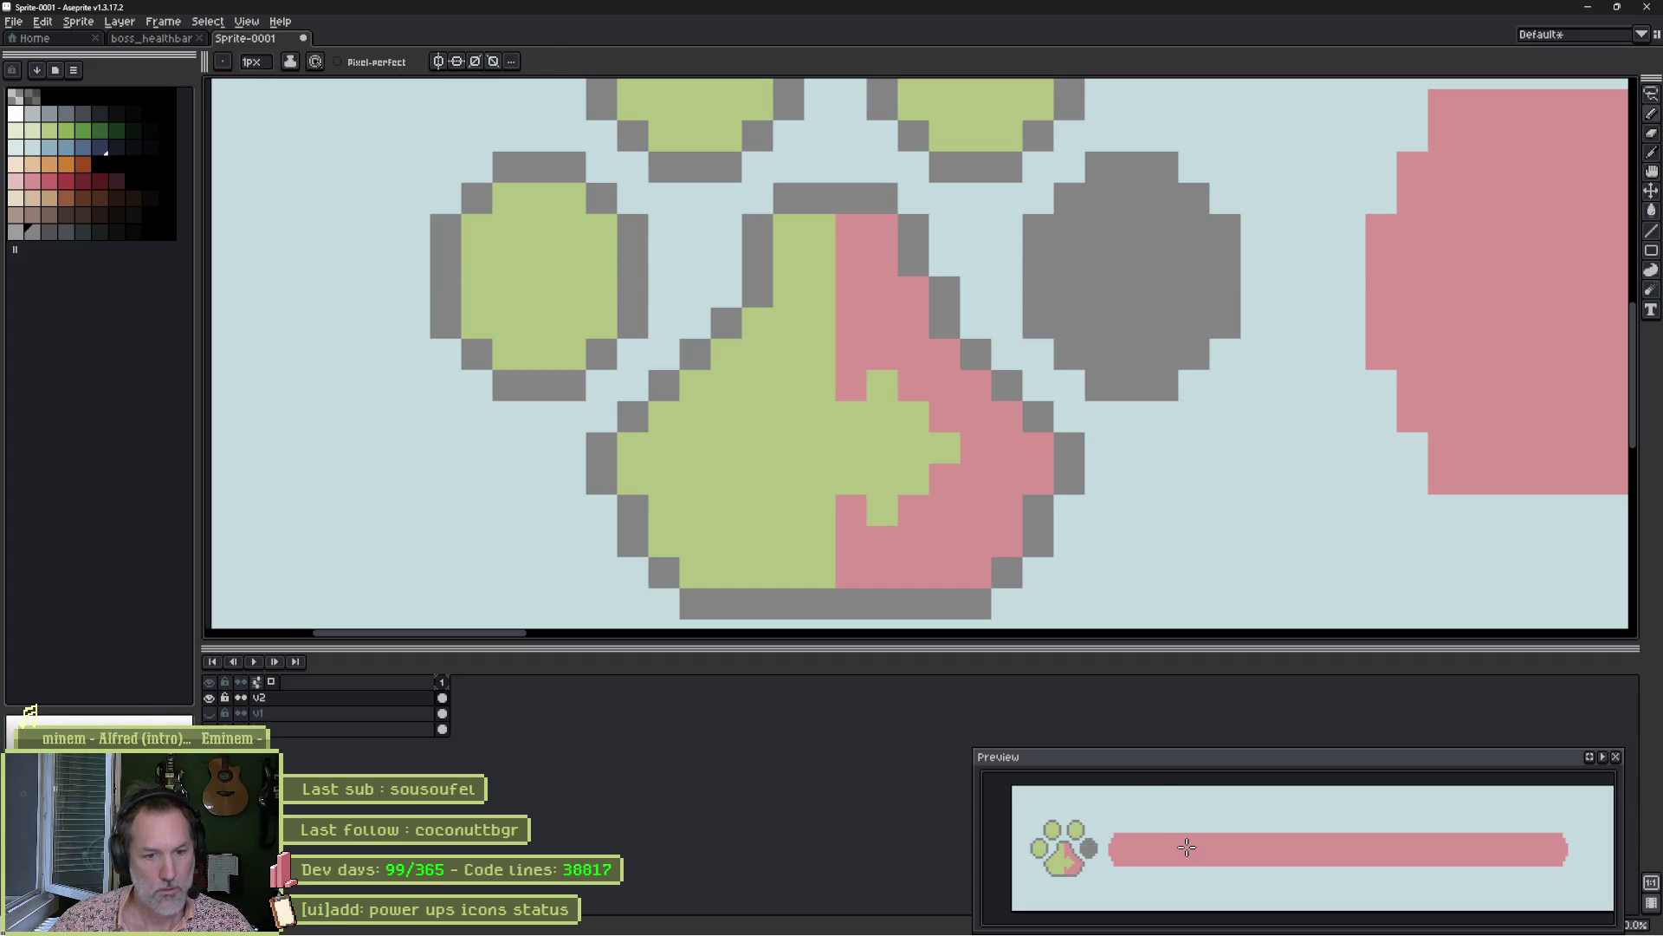
# Lasso around both upper toes, then zoom out to show the whole paw and bar.
pyautogui.scroll(5, 972, 557)
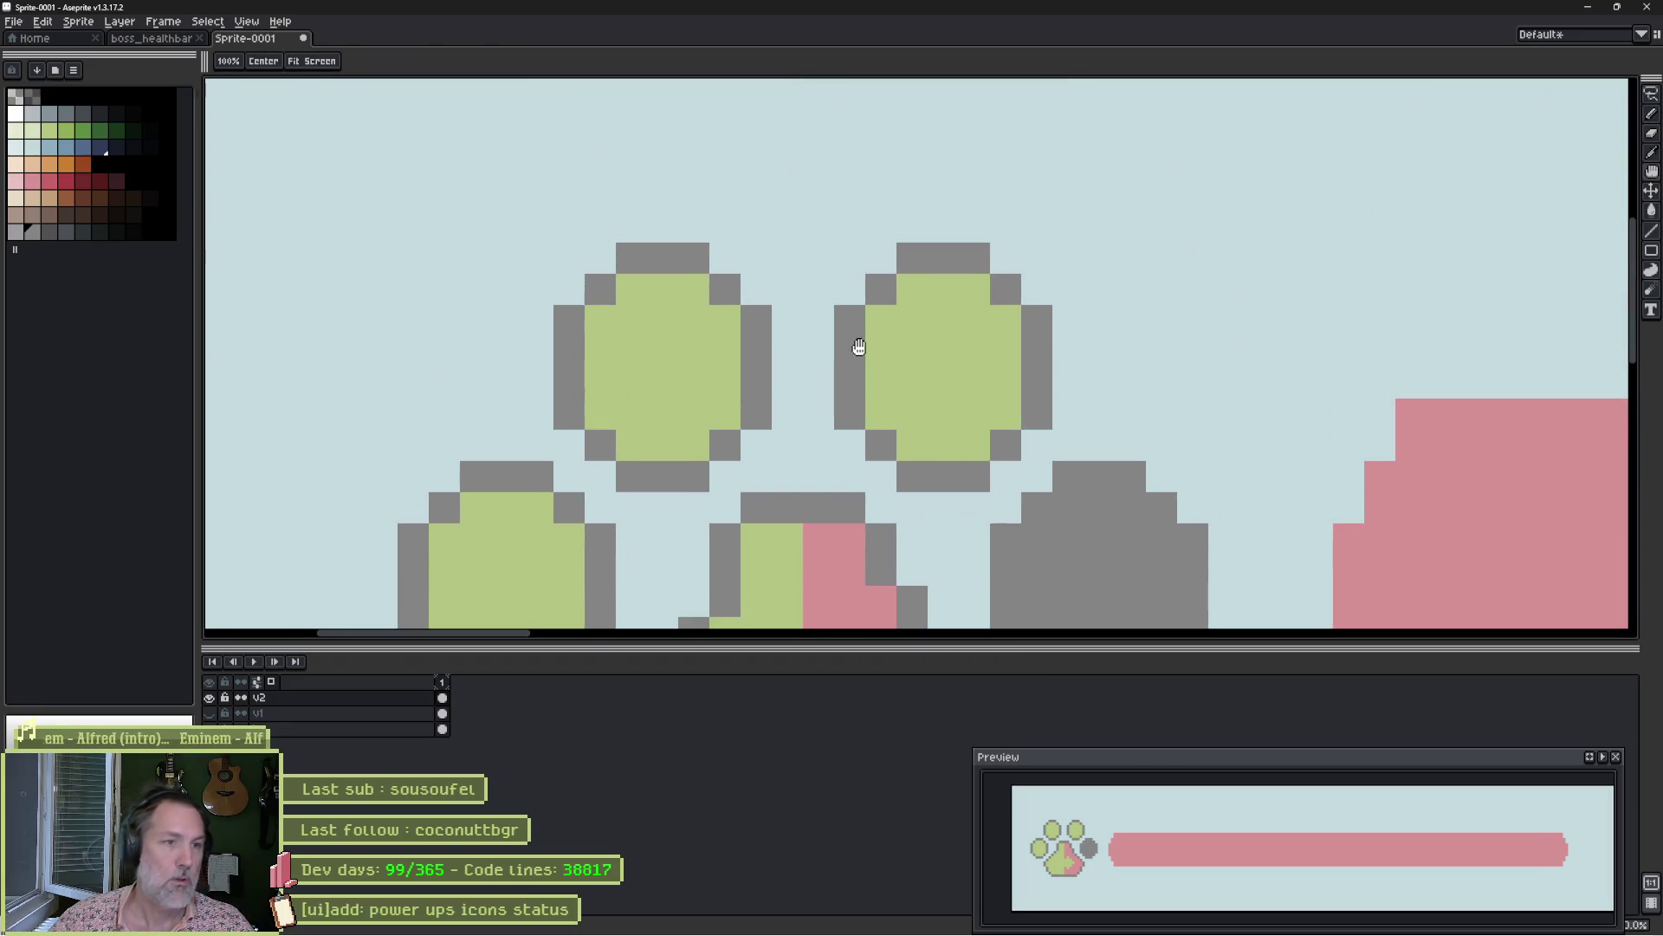
pyautogui.press('q')
pyautogui.moveTo(726, 275)
pyautogui.mouseDown()
pyautogui.moveTo(746, 226)
pyautogui.moveTo(797, 252)
pyautogui.mouseUp()
pyautogui.moveTo(901, 181)
pyautogui.mouseDown()
pyautogui.moveTo(1057, 402)
pyautogui.moveTo(918, 476)
pyautogui.moveTo(742, 476)
pyautogui.moveTo(538, 408)
pyautogui.moveTo(732, 180)
pyautogui.mouseUp()
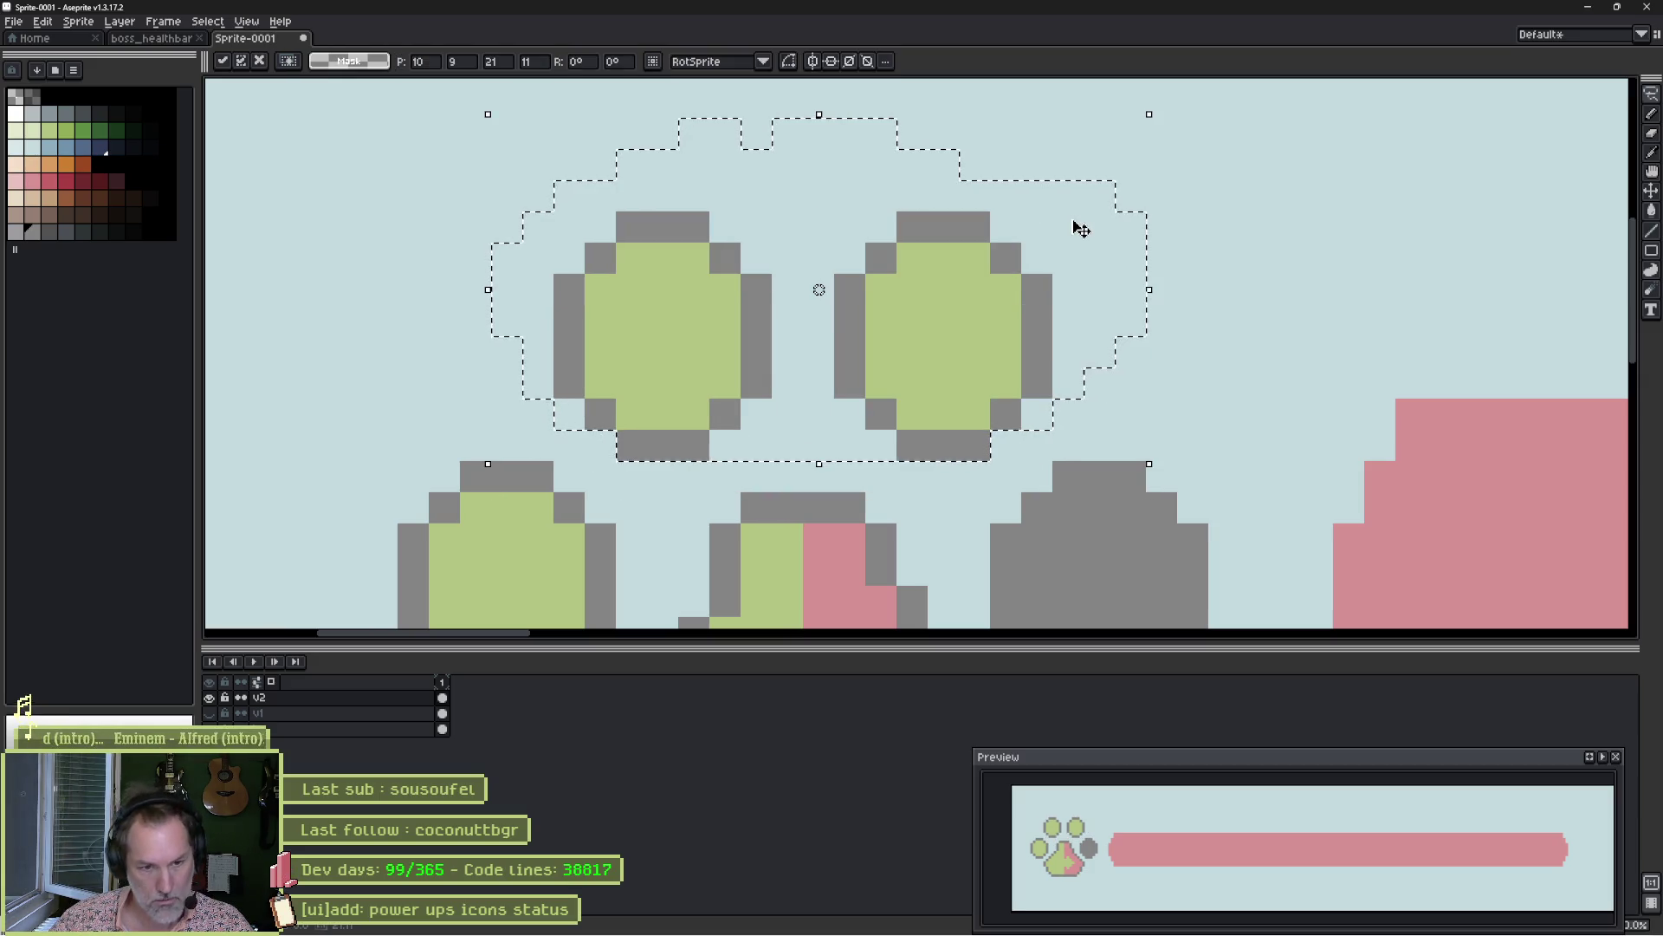
pyautogui.hotkey('ctrl', 'd')
pyautogui.scroll(-5, 1289, 301)
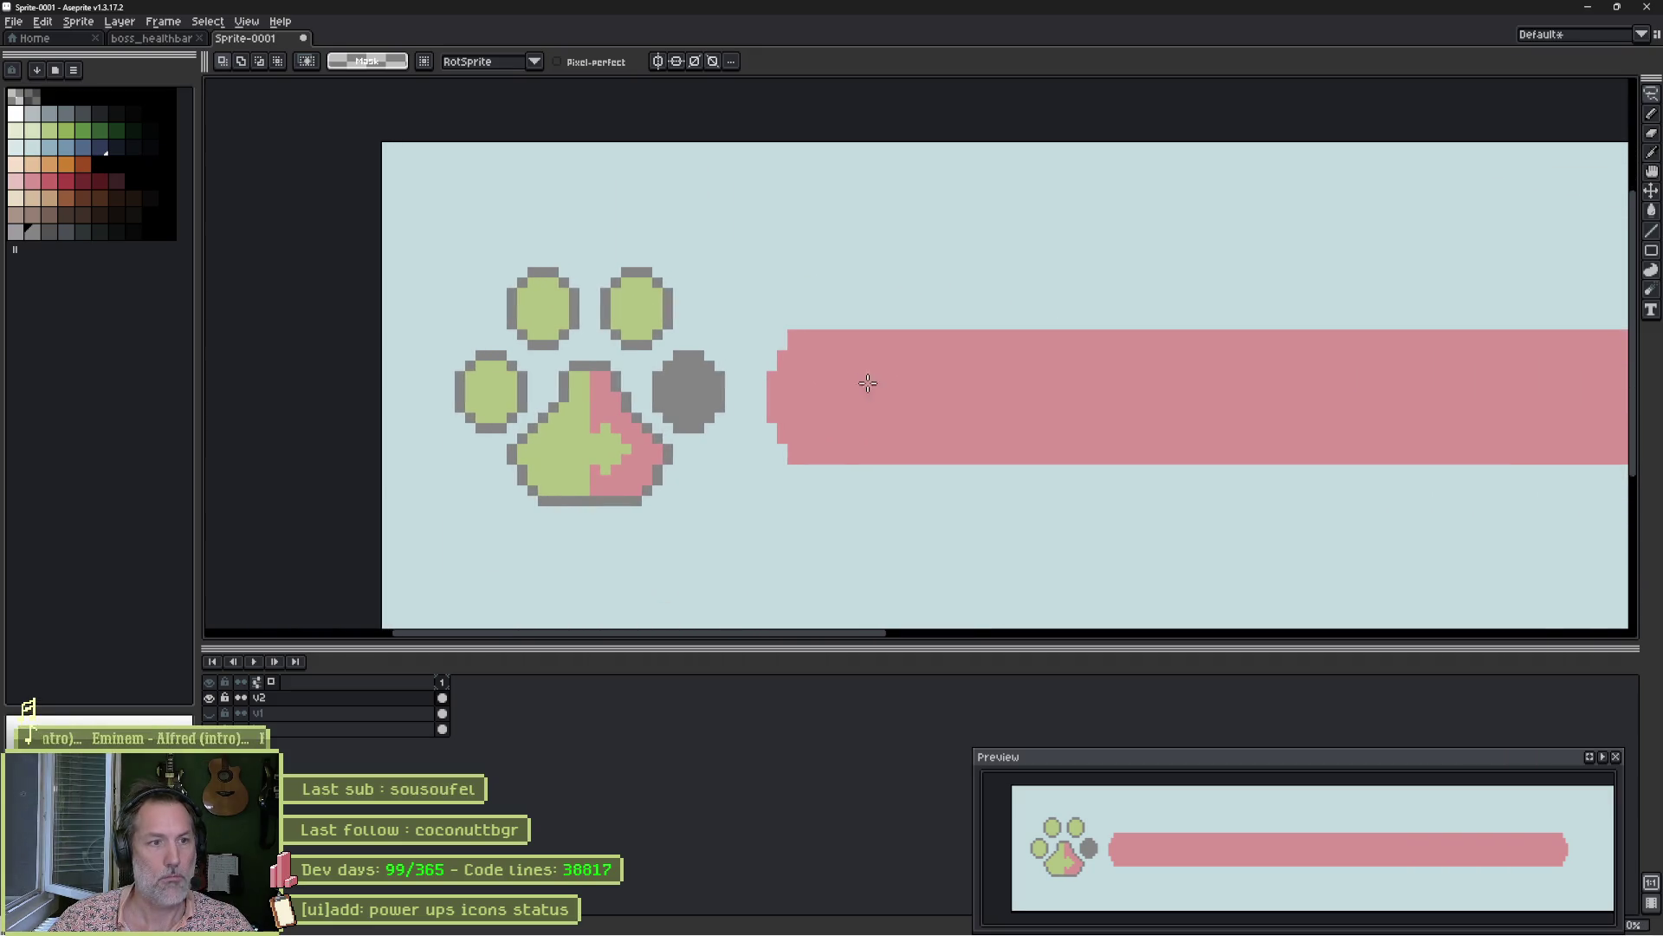
pyautogui.moveTo(985, 368); pyautogui.dragTo(707, 364)
pyautogui.scroll(-1, 774, 361)
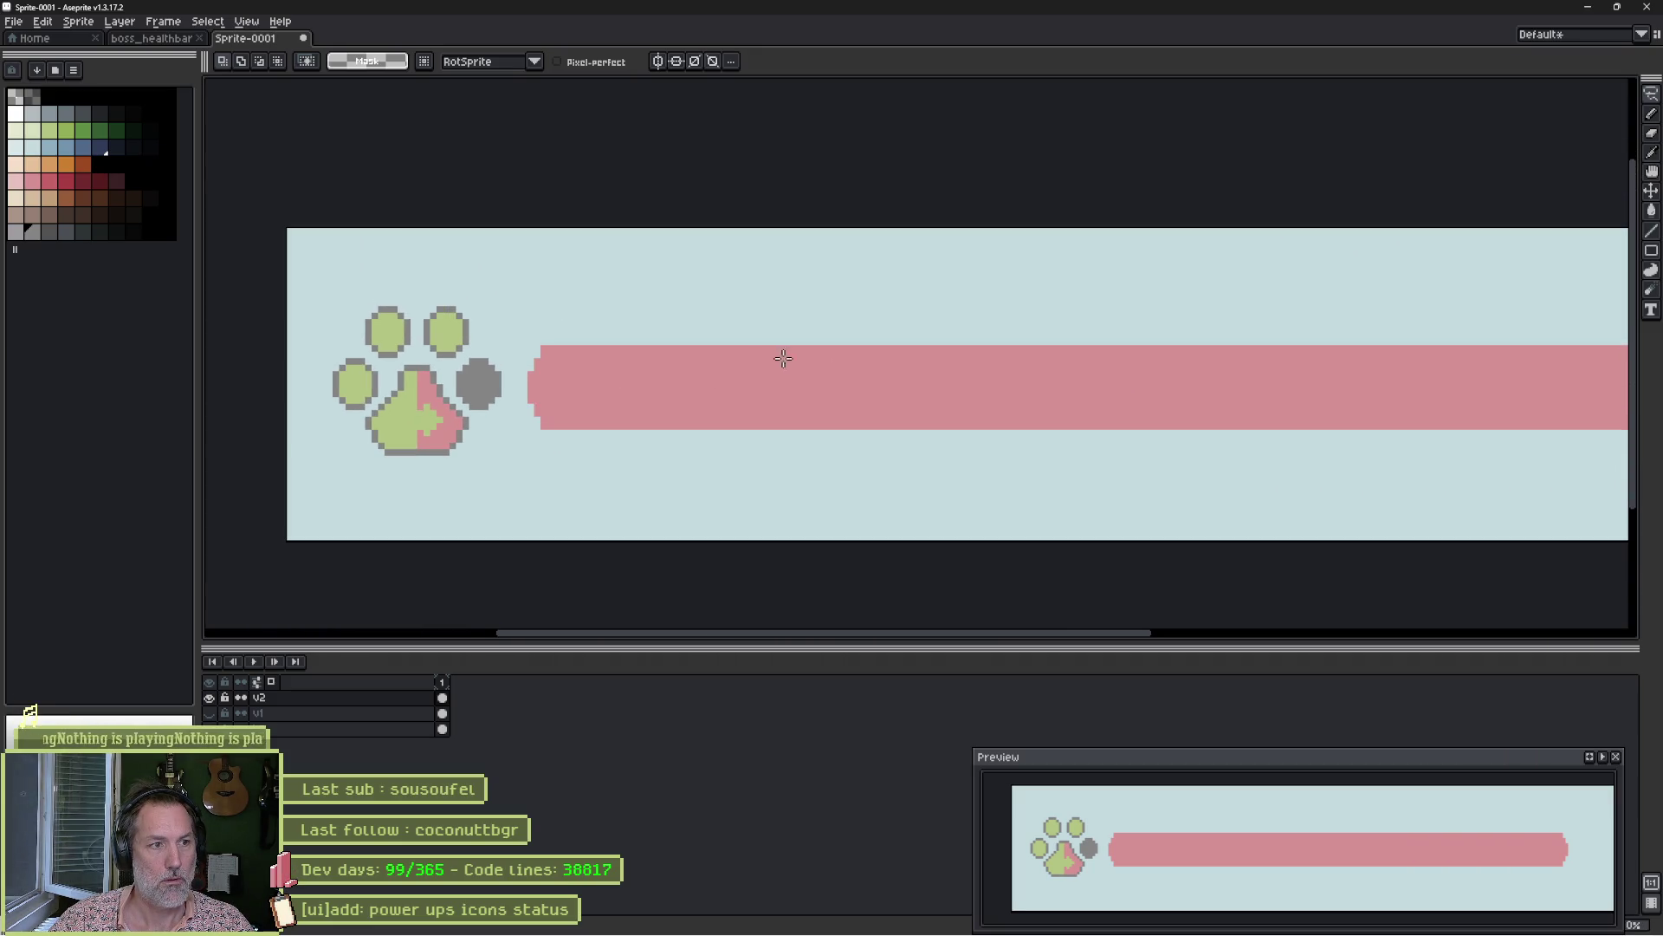
pyautogui.scroll(-1, 786, 355)
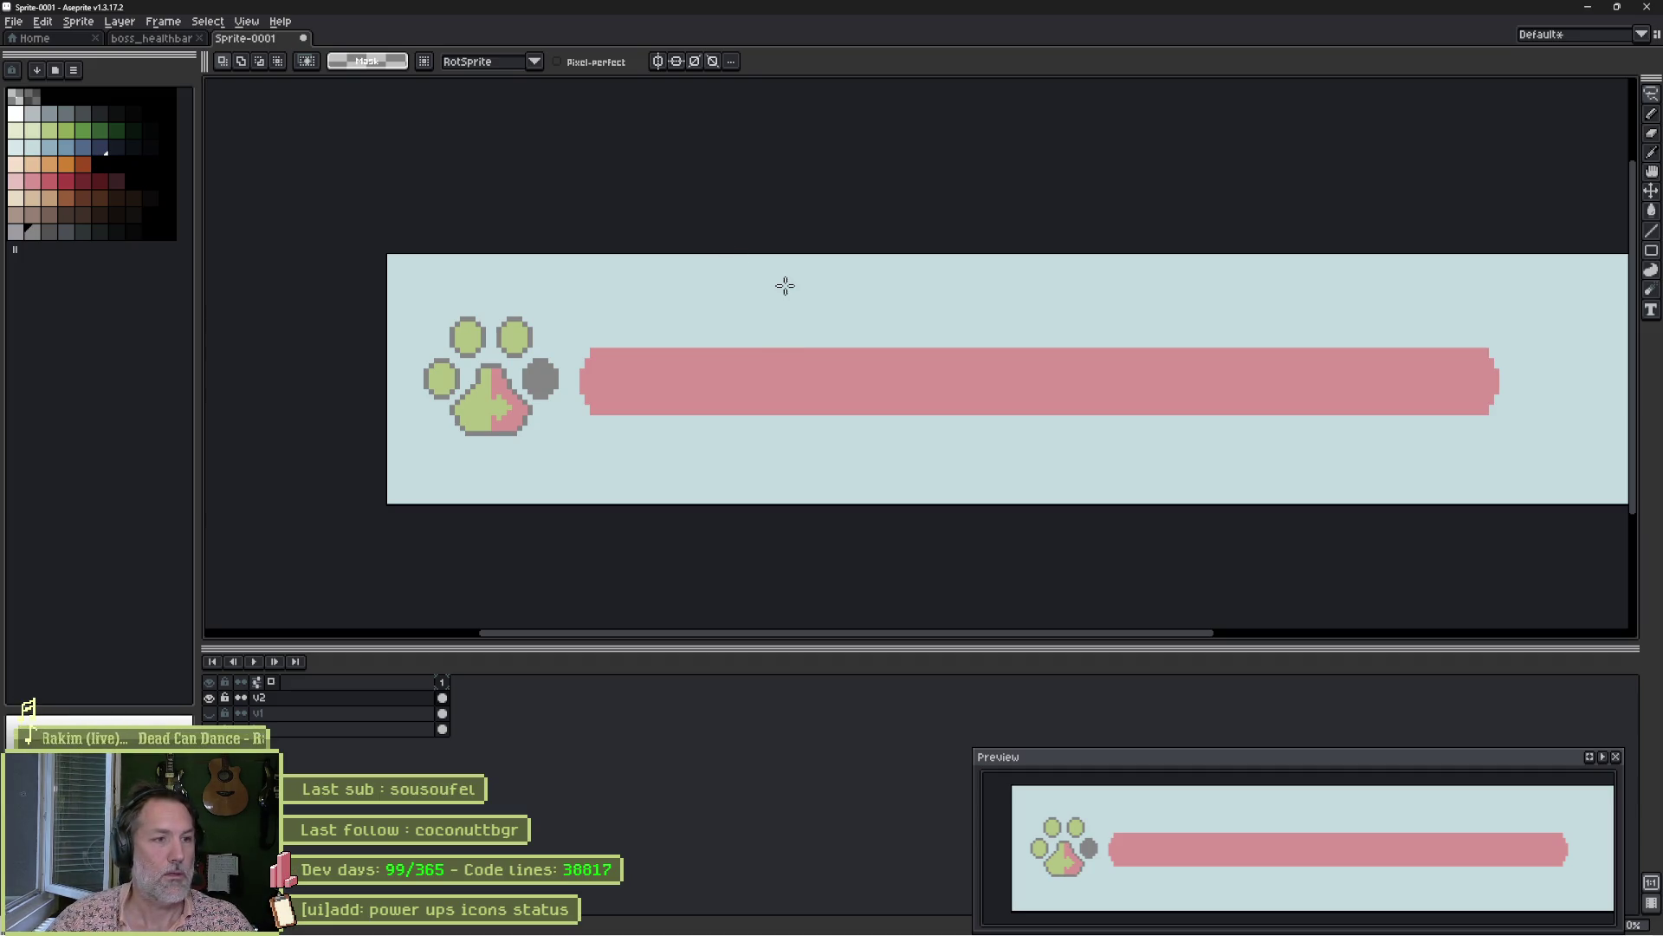
pyautogui.press('b')
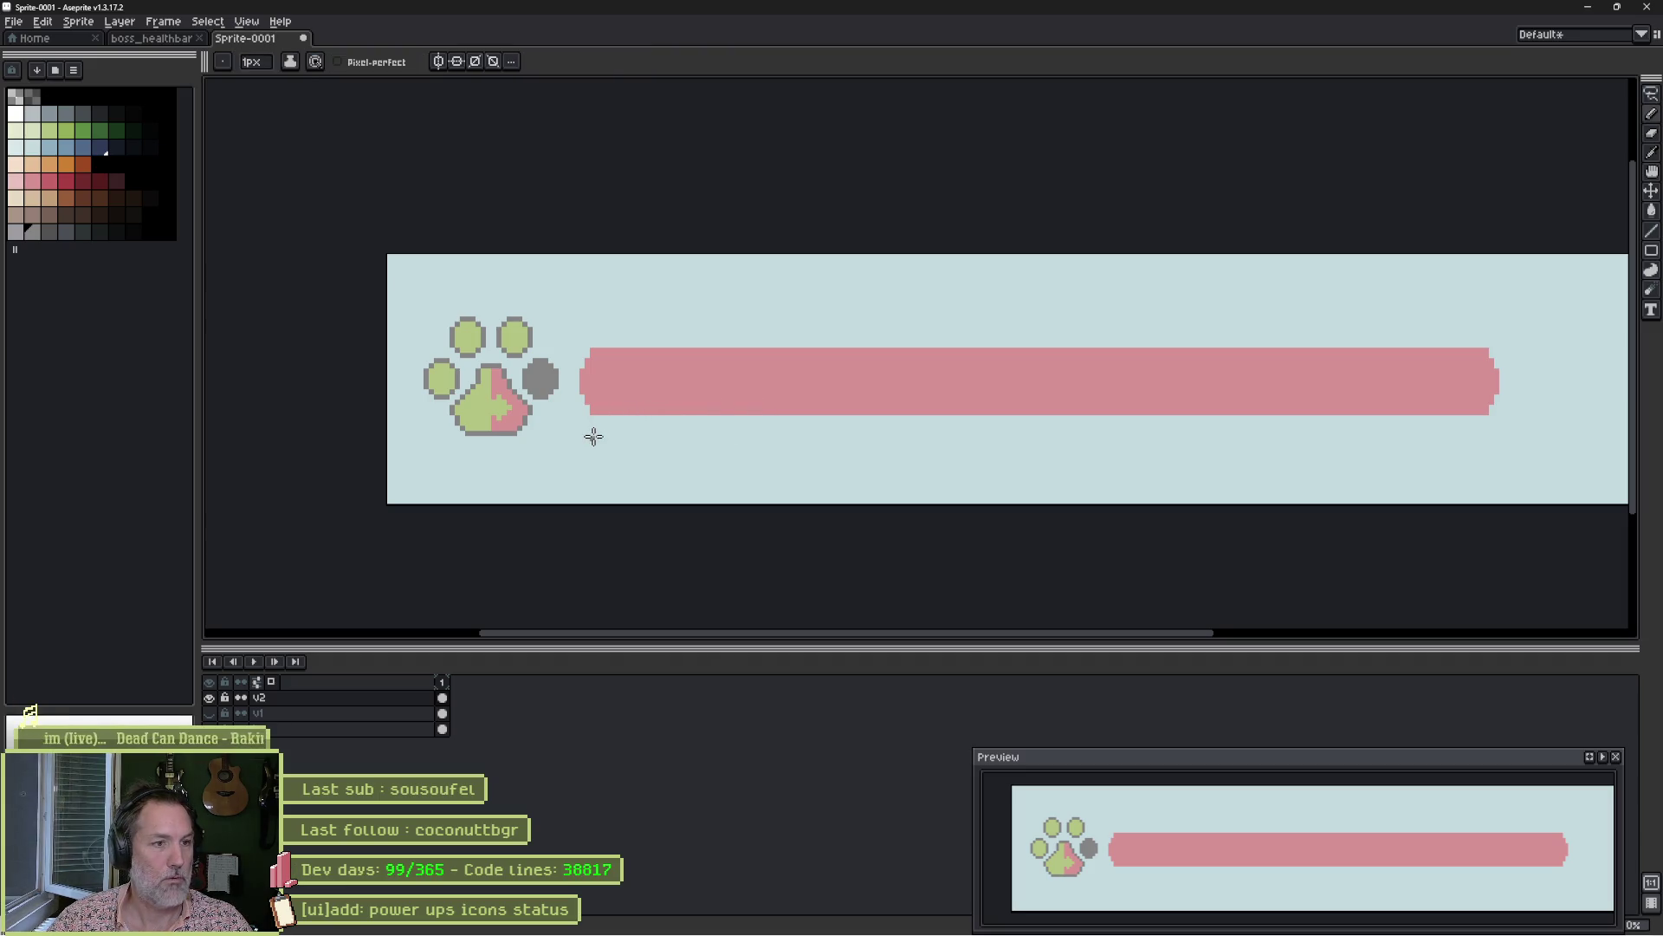
# Pick dark grey and draw two short speed lines below the bar, erasing stray pixels.
pyautogui.scroll(2, 593, 435)
pyautogui.click(82, 114)
pyautogui.scroll(4, 624, 425)
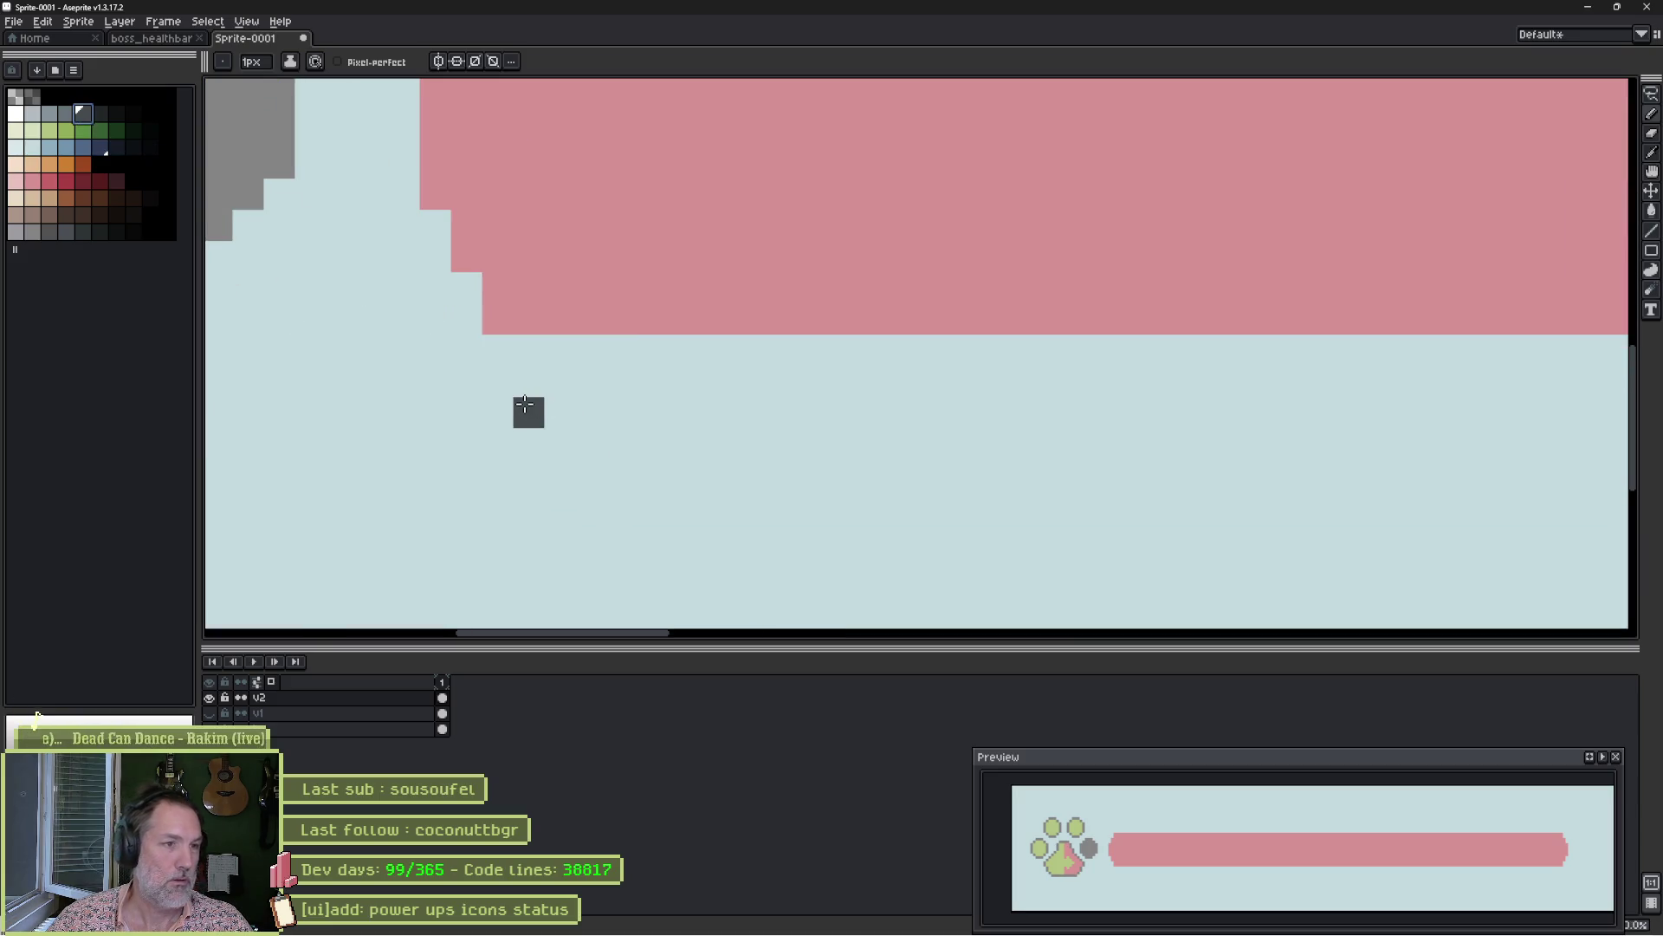
pyautogui.click(524, 391)
pyautogui.moveTo(524, 392); pyautogui.dragTo(435, 386)
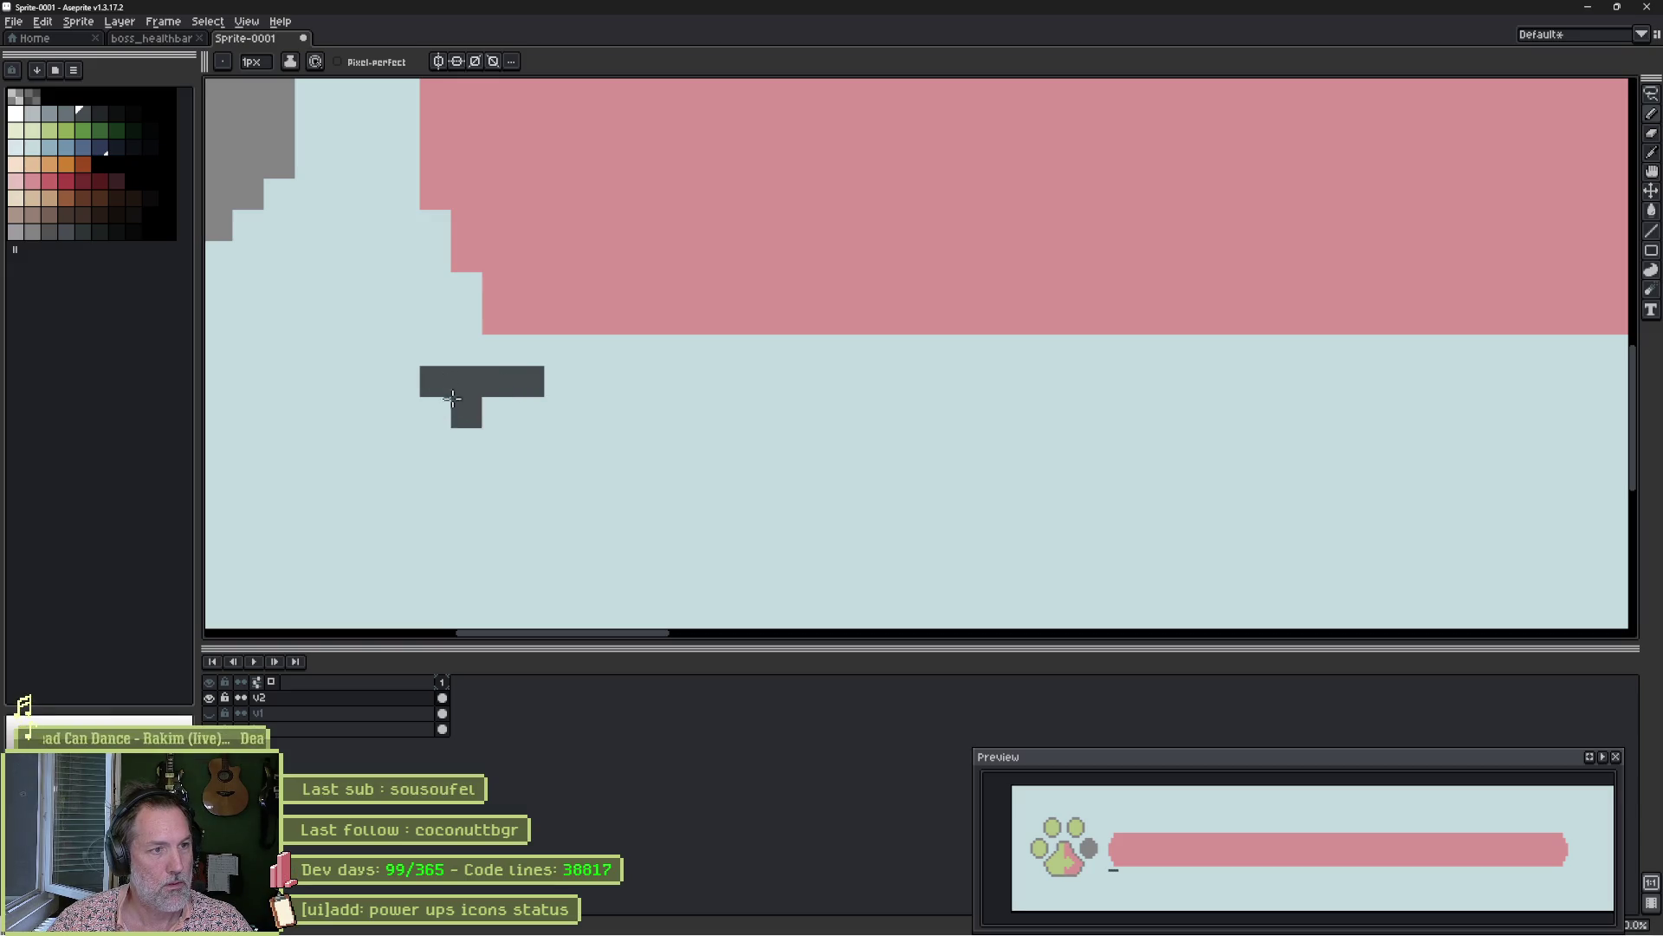
pyautogui.moveTo(404, 443)
pyautogui.mouseDown()
pyautogui.moveTo(373, 444)
pyautogui.moveTo(526, 432)
pyautogui.moveTo(392, 412)
pyautogui.mouseUp()
pyautogui.press('e')
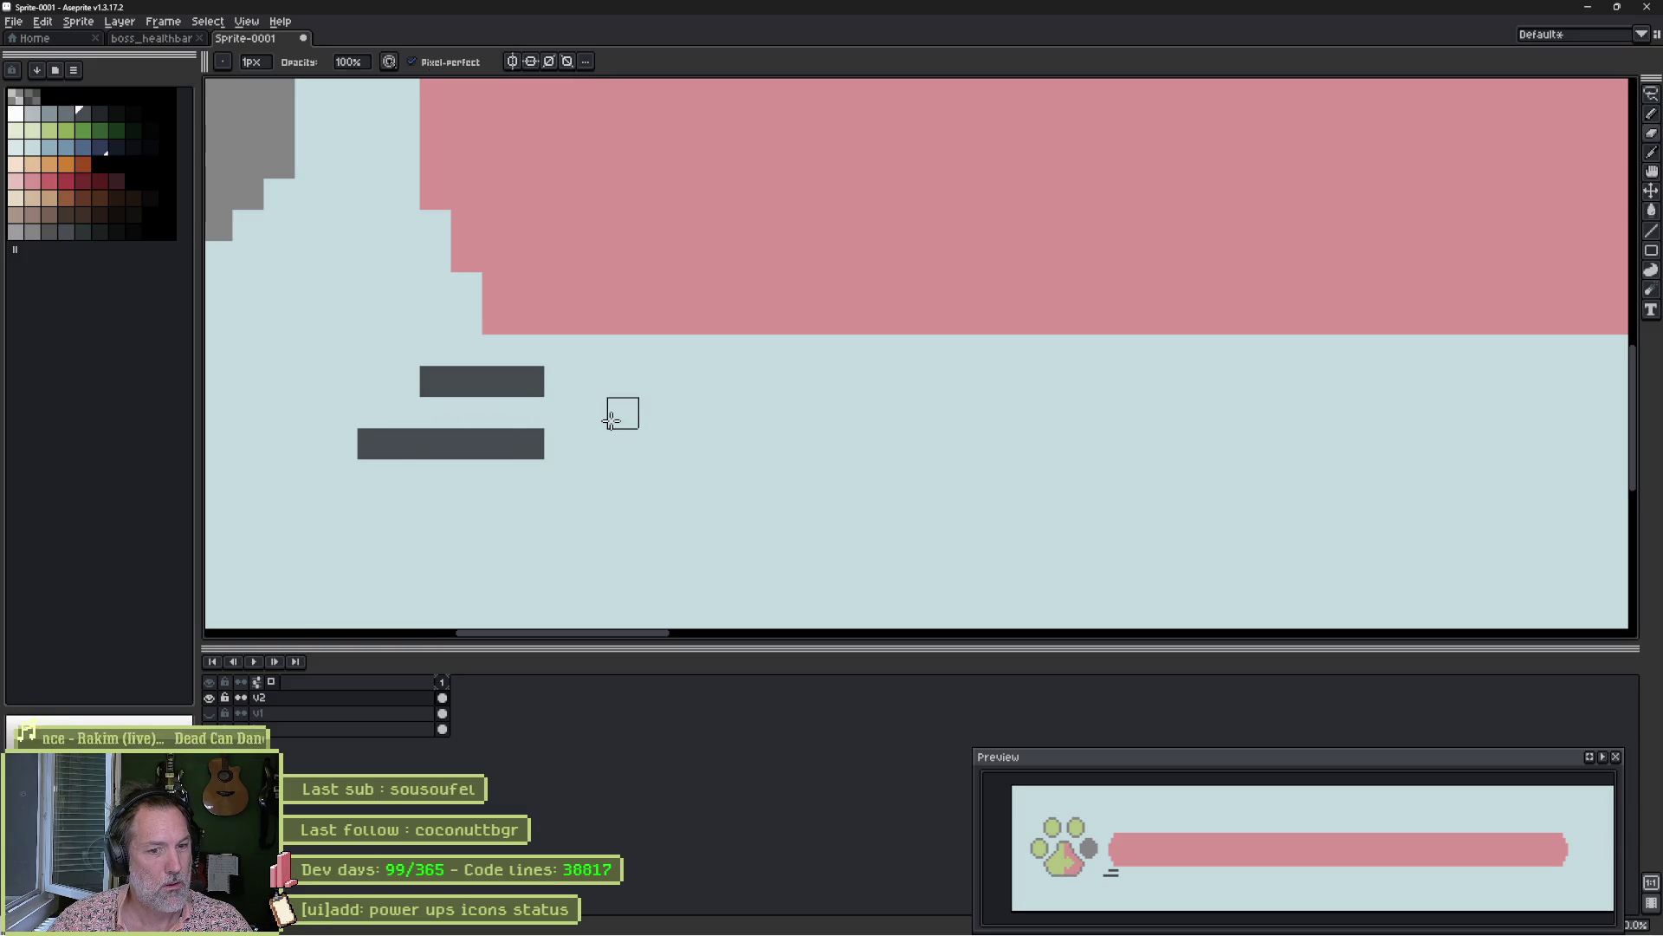
pyautogui.press('b')
# Draw the longest bottom speed line and lengthen the top and middle lines.
pyautogui.click(517, 487)
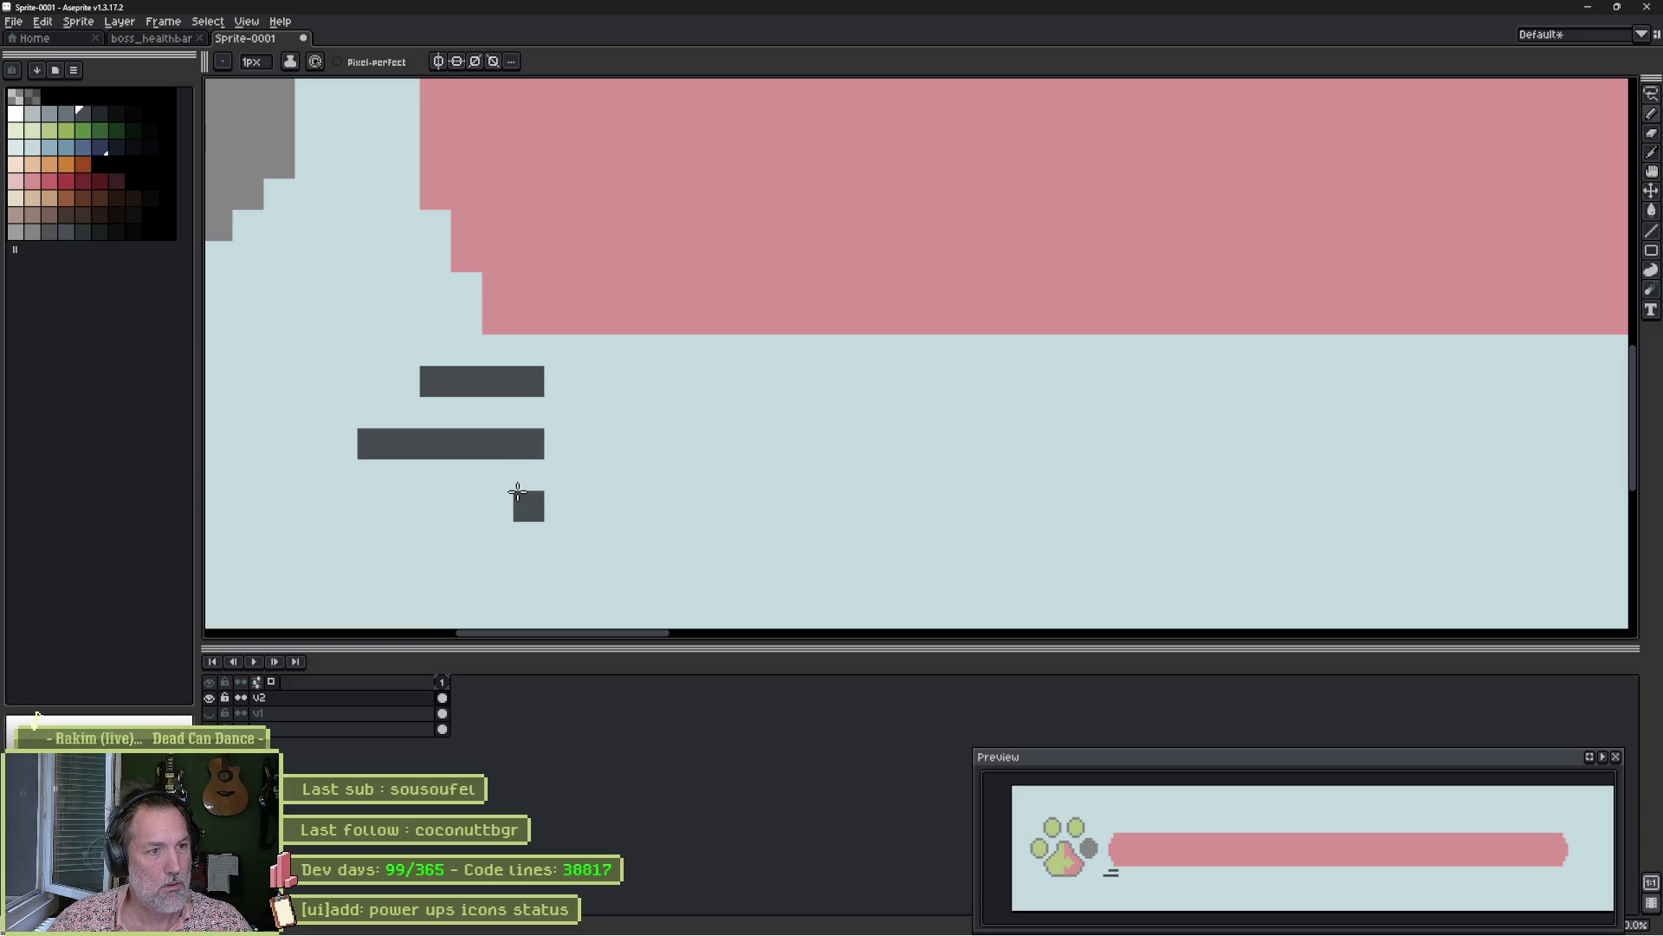
pyautogui.moveTo(517, 492); pyautogui.dragTo(308, 506)
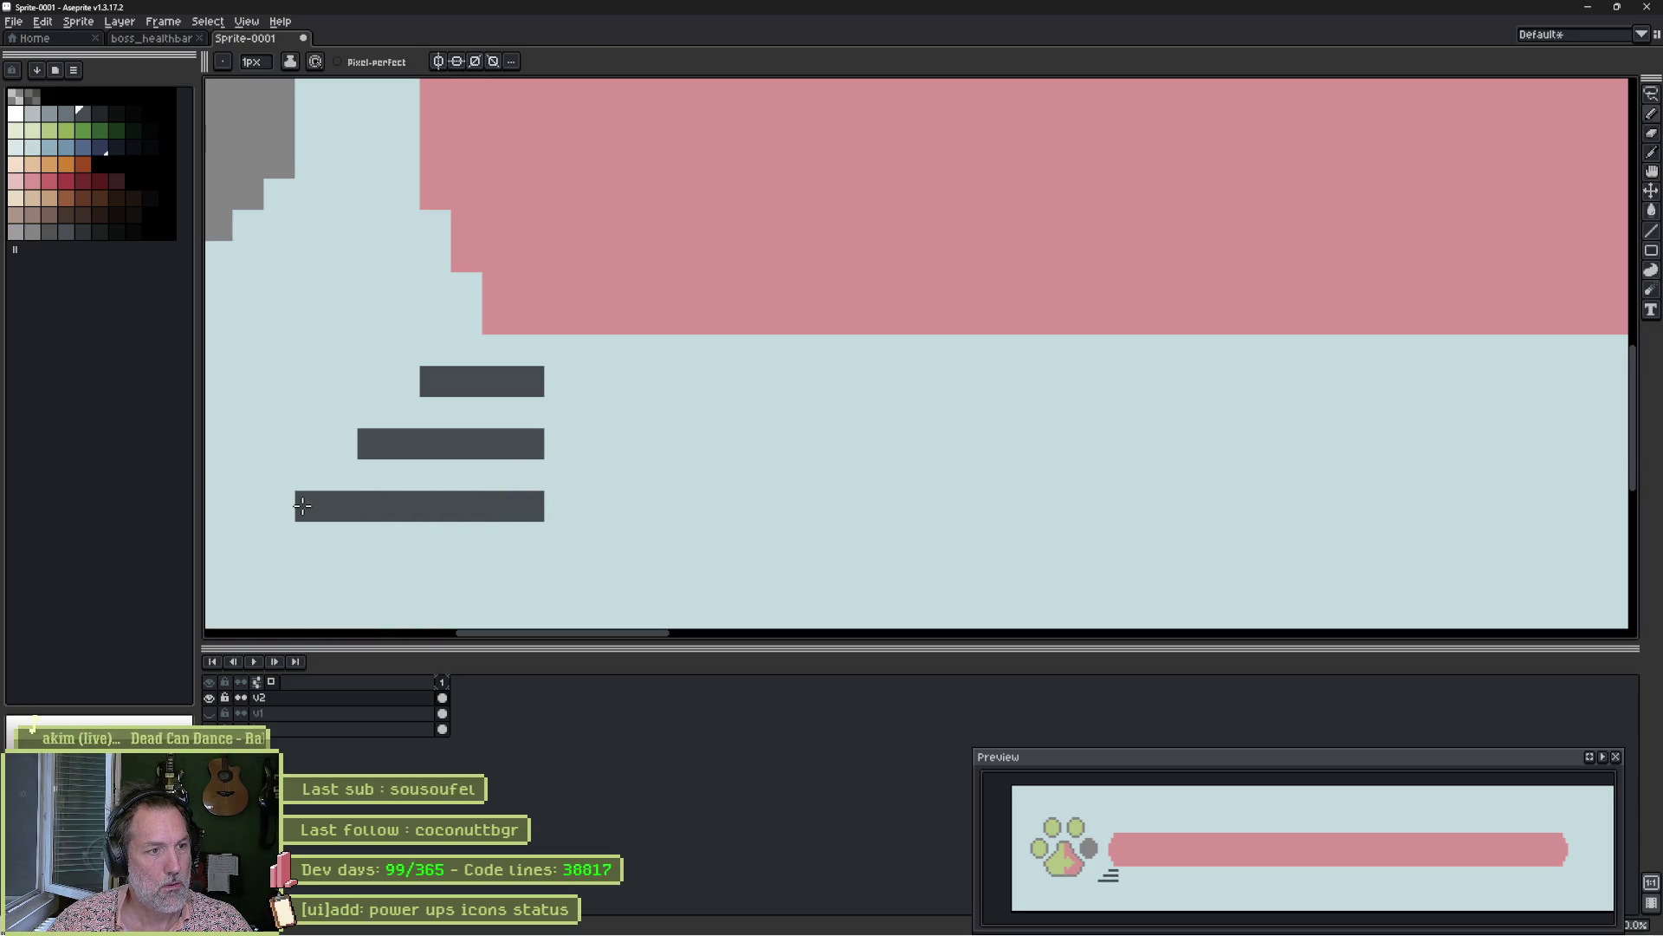
pyautogui.click(564, 390)
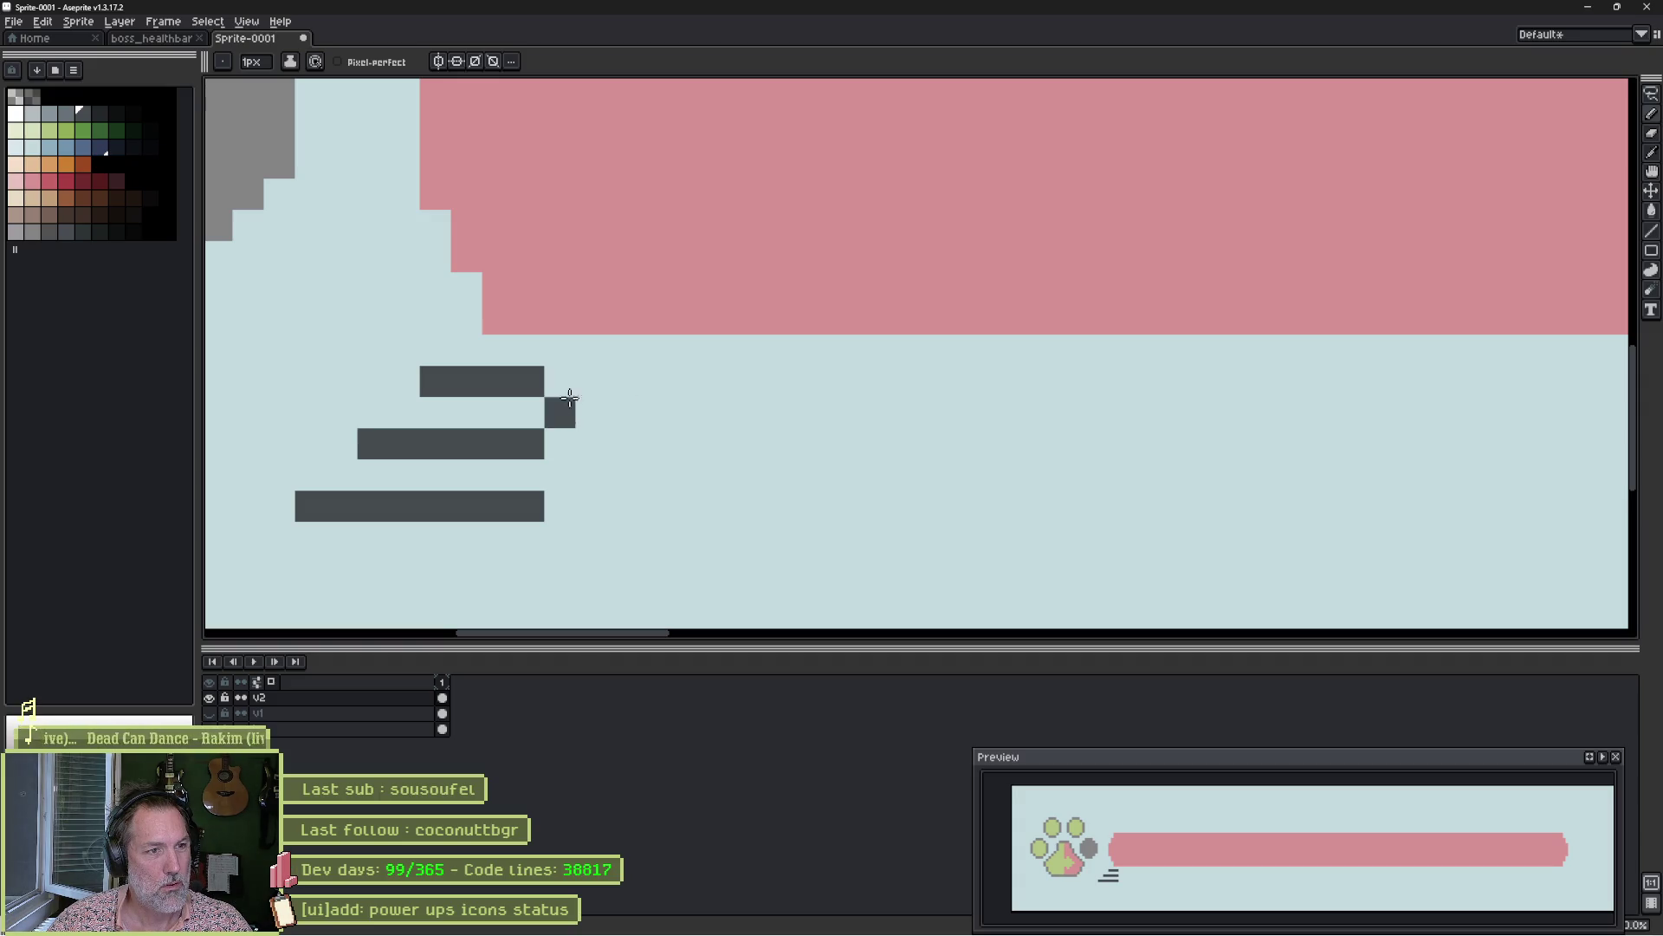
pyautogui.moveTo(565, 440); pyautogui.dragTo(616, 442)
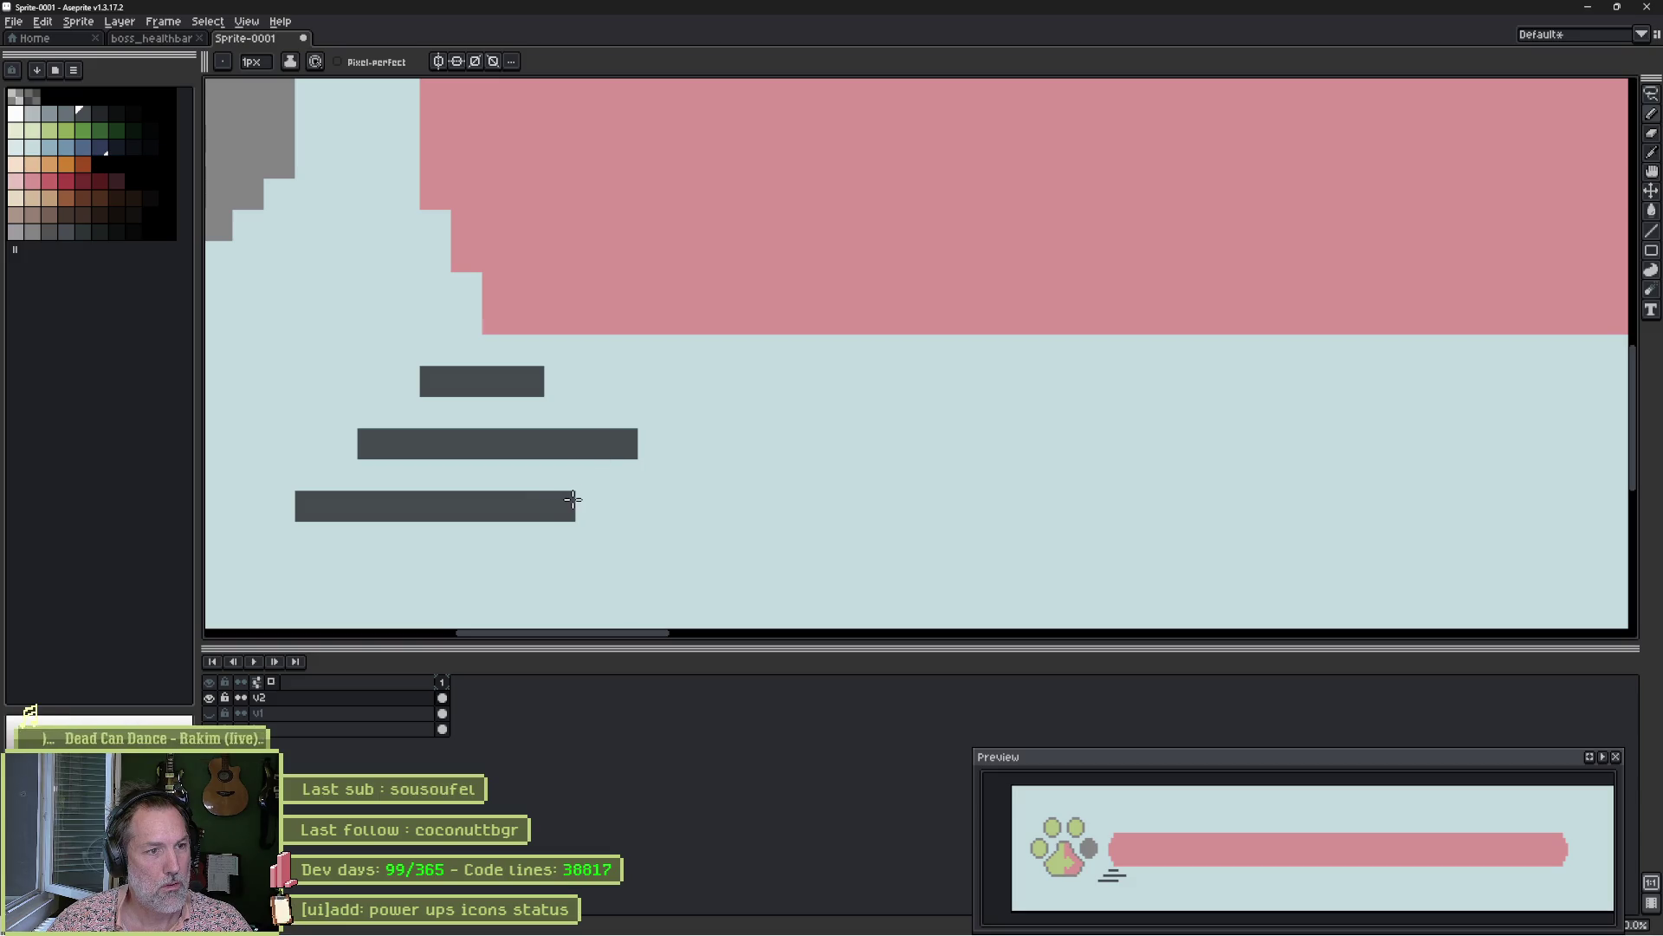
# Draw a '>' chevron arrowhead to the right of the three speed lines.
pyautogui.click(653, 381)
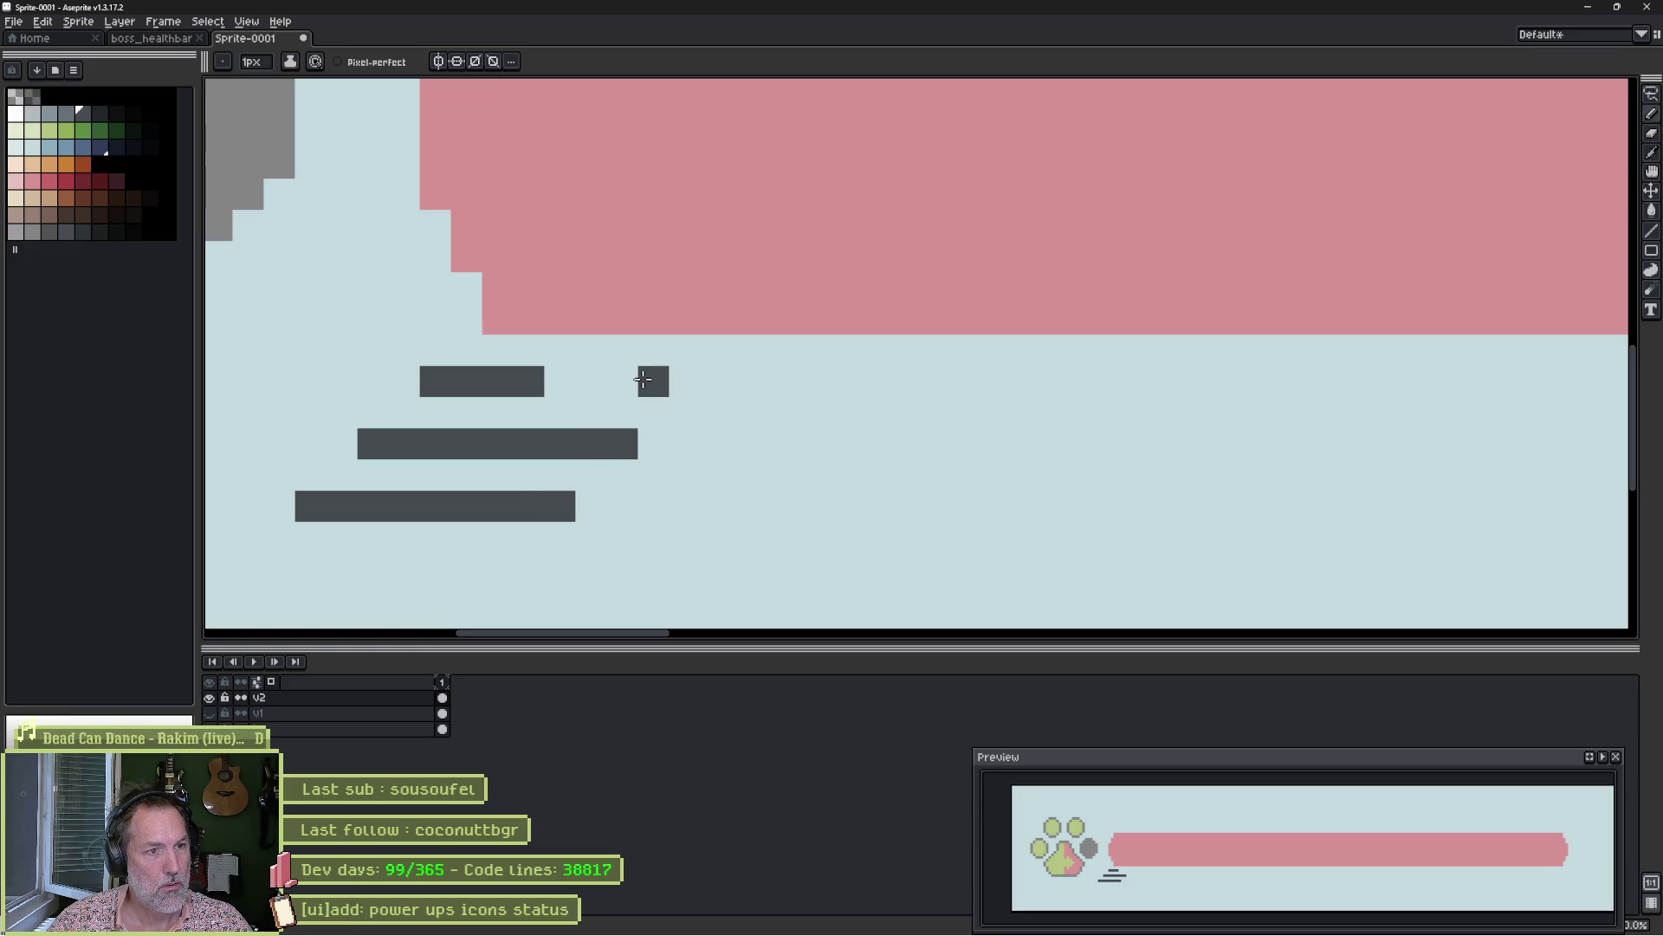
pyautogui.click(691, 410)
pyautogui.click(716, 442)
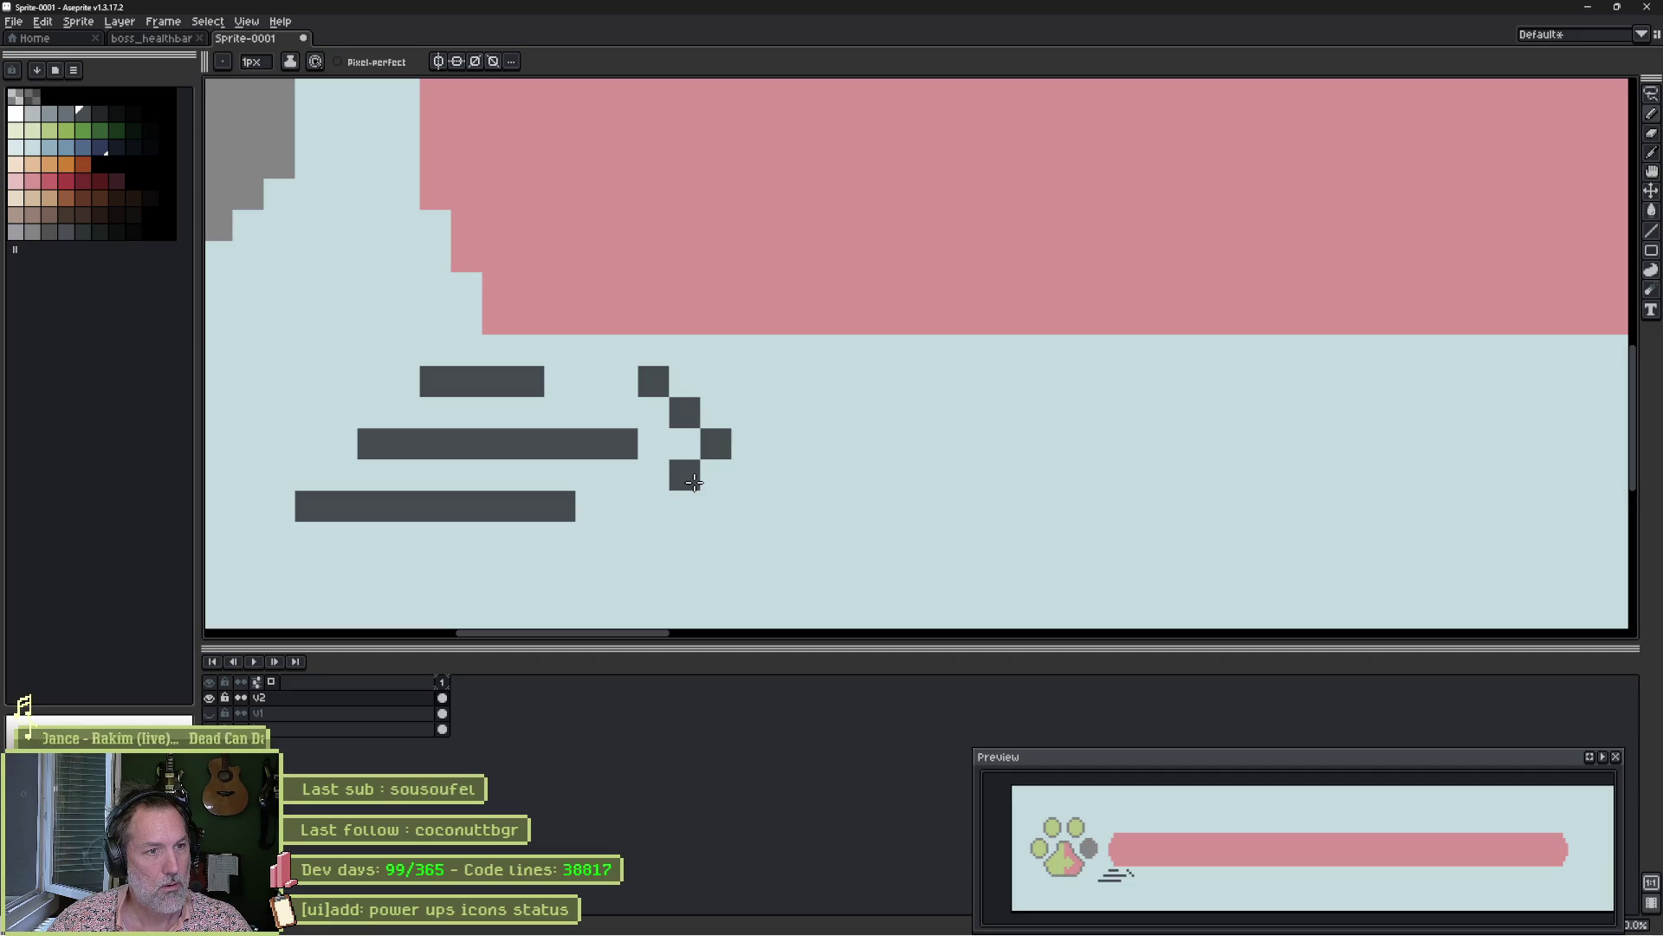
pyautogui.click(715, 475)
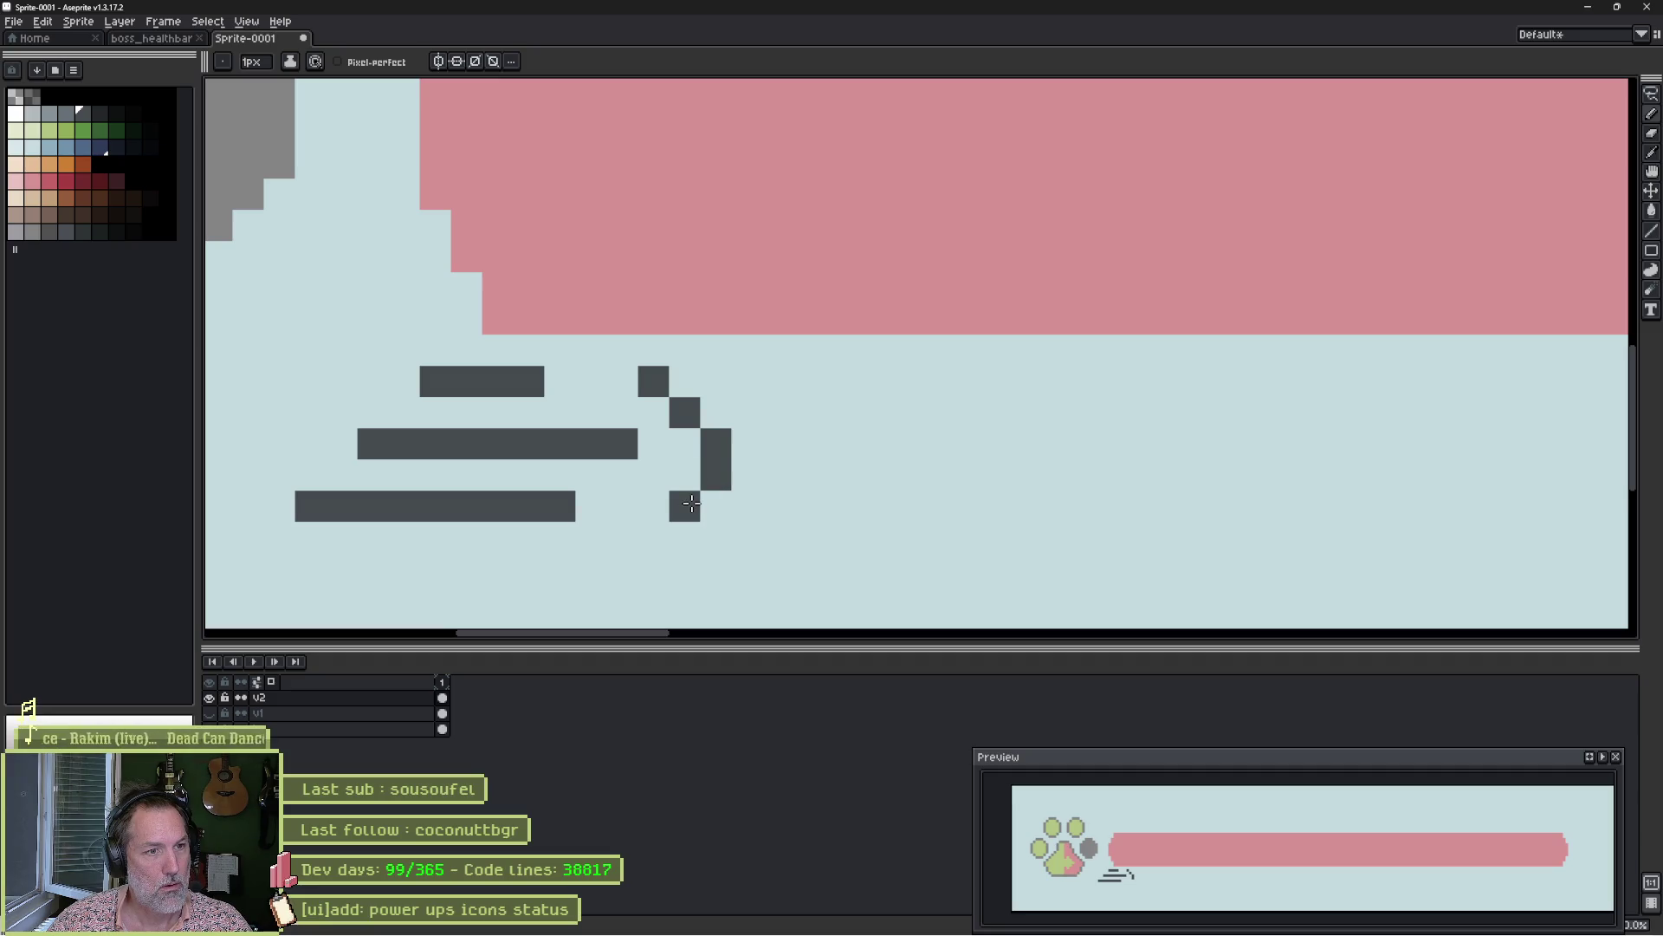
pyautogui.hotkey('ctrl', 'z')
pyautogui.click(685, 475)
pyautogui.click(653, 506)
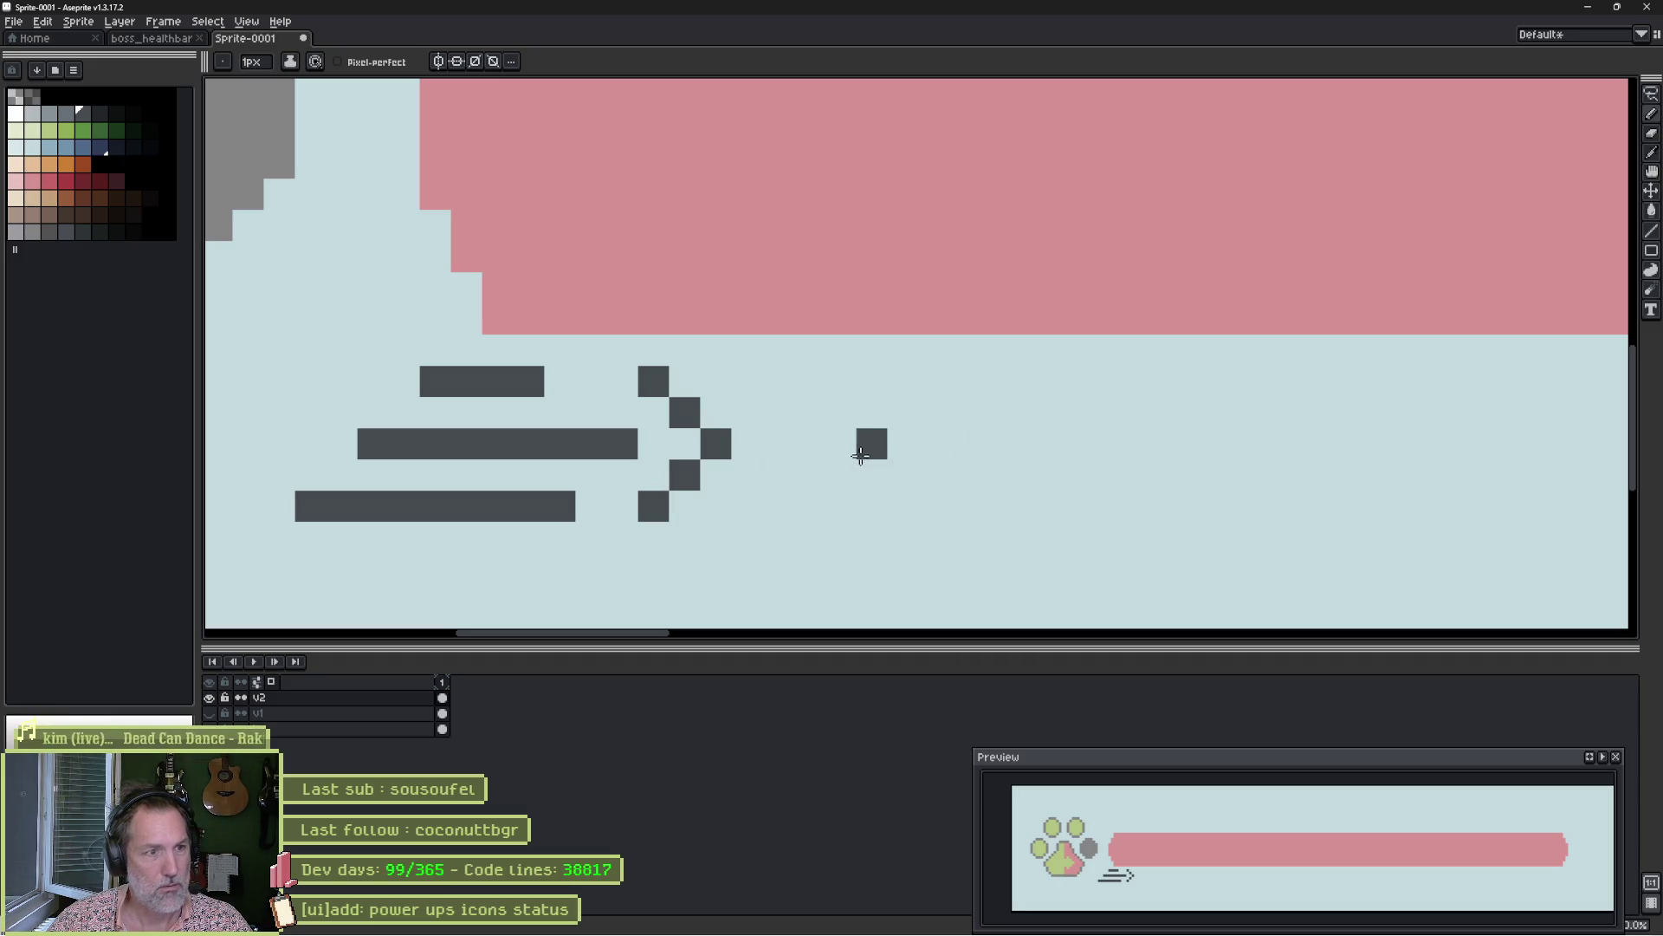
# Trim the middle line's right end and erase gaps into the speed lines.
pyautogui.press('e')
pyautogui.moveTo(658, 452); pyautogui.dragTo(592, 445)
pyautogui.click(498, 381)
pyautogui.click(530, 443)
pyautogui.click(498, 443)
pyautogui.click(560, 443)
pyautogui.click(559, 506)
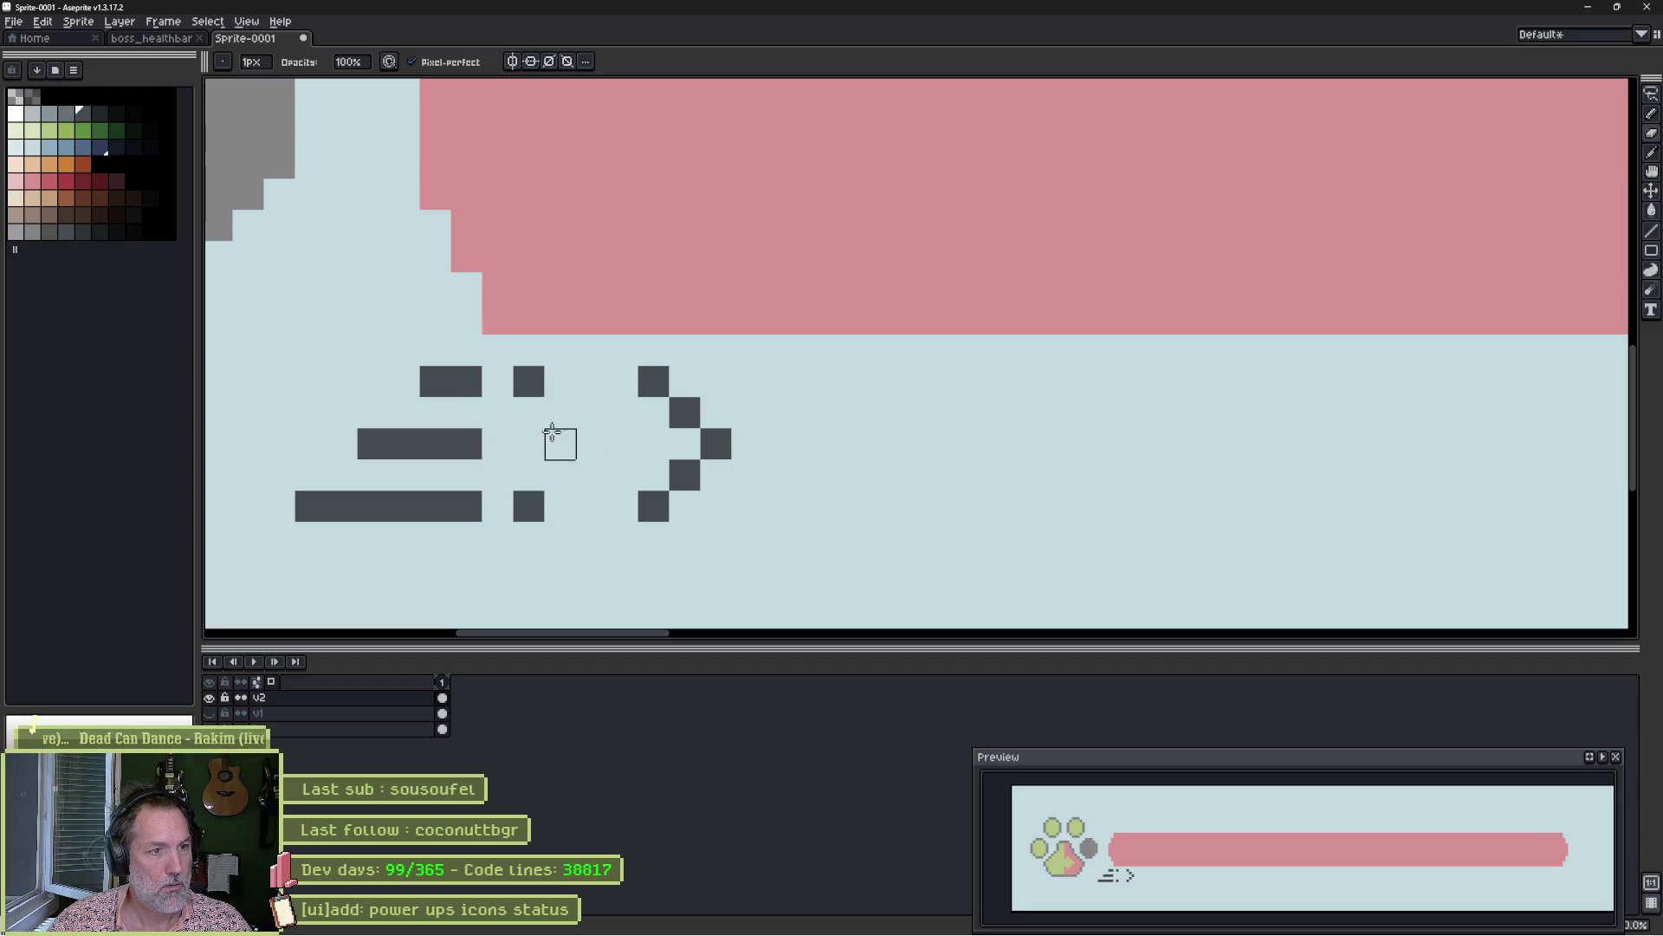
# Try a second chevron and erase it, zoom out to the paw, and pick darker pink-red.
pyautogui.press('b')
pyautogui.click(560, 412)
pyautogui.click(590, 444)
pyautogui.click(559, 474)
pyautogui.press('e')
pyautogui.moveTo(653, 381)
pyautogui.mouseDown()
pyautogui.moveTo(684, 438)
pyautogui.moveTo(653, 506)
pyautogui.mouseUp()
pyautogui.moveTo(746, 442); pyautogui.dragTo(946, 465)
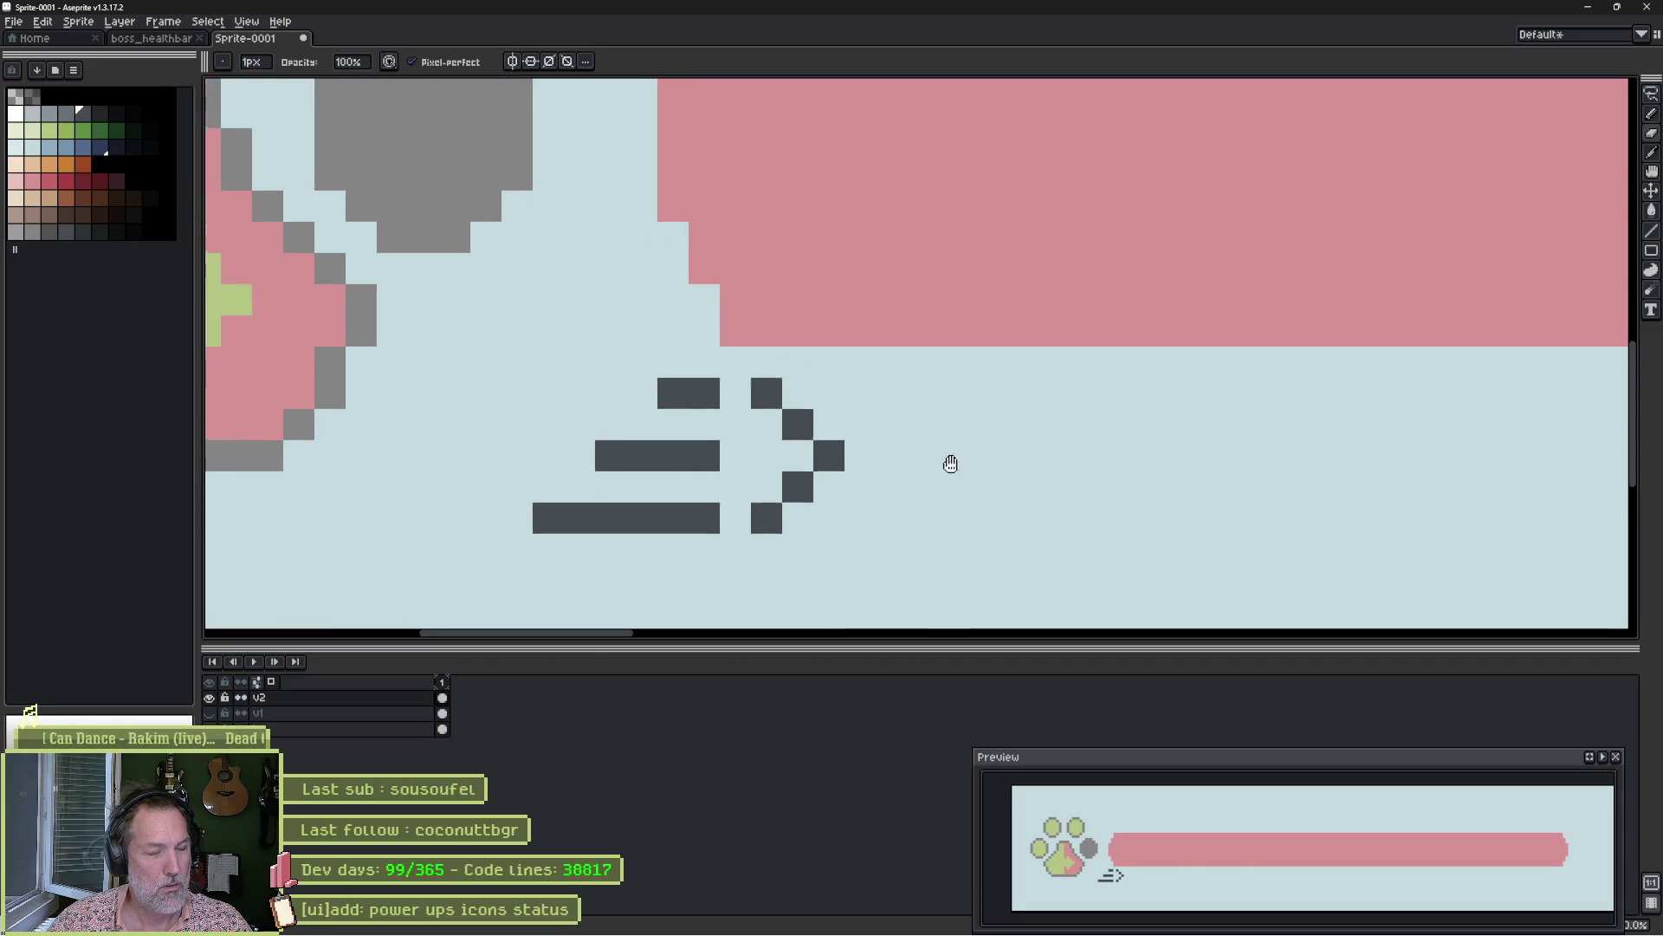
pyautogui.press('b')
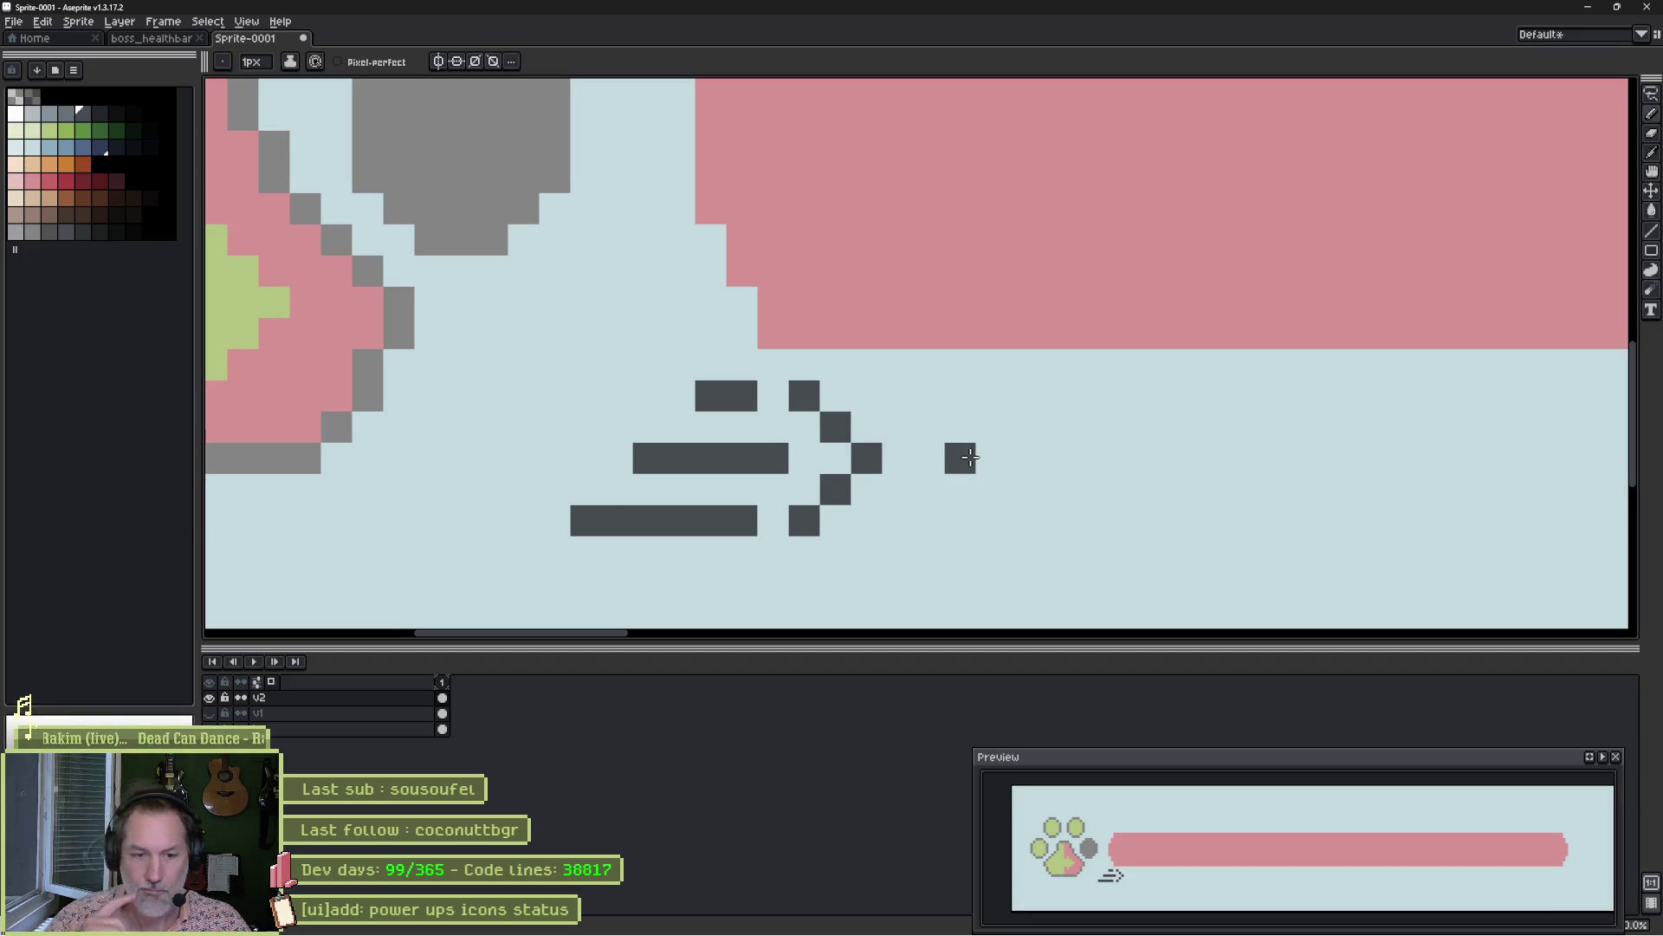
pyautogui.scroll(-3, 969, 457)
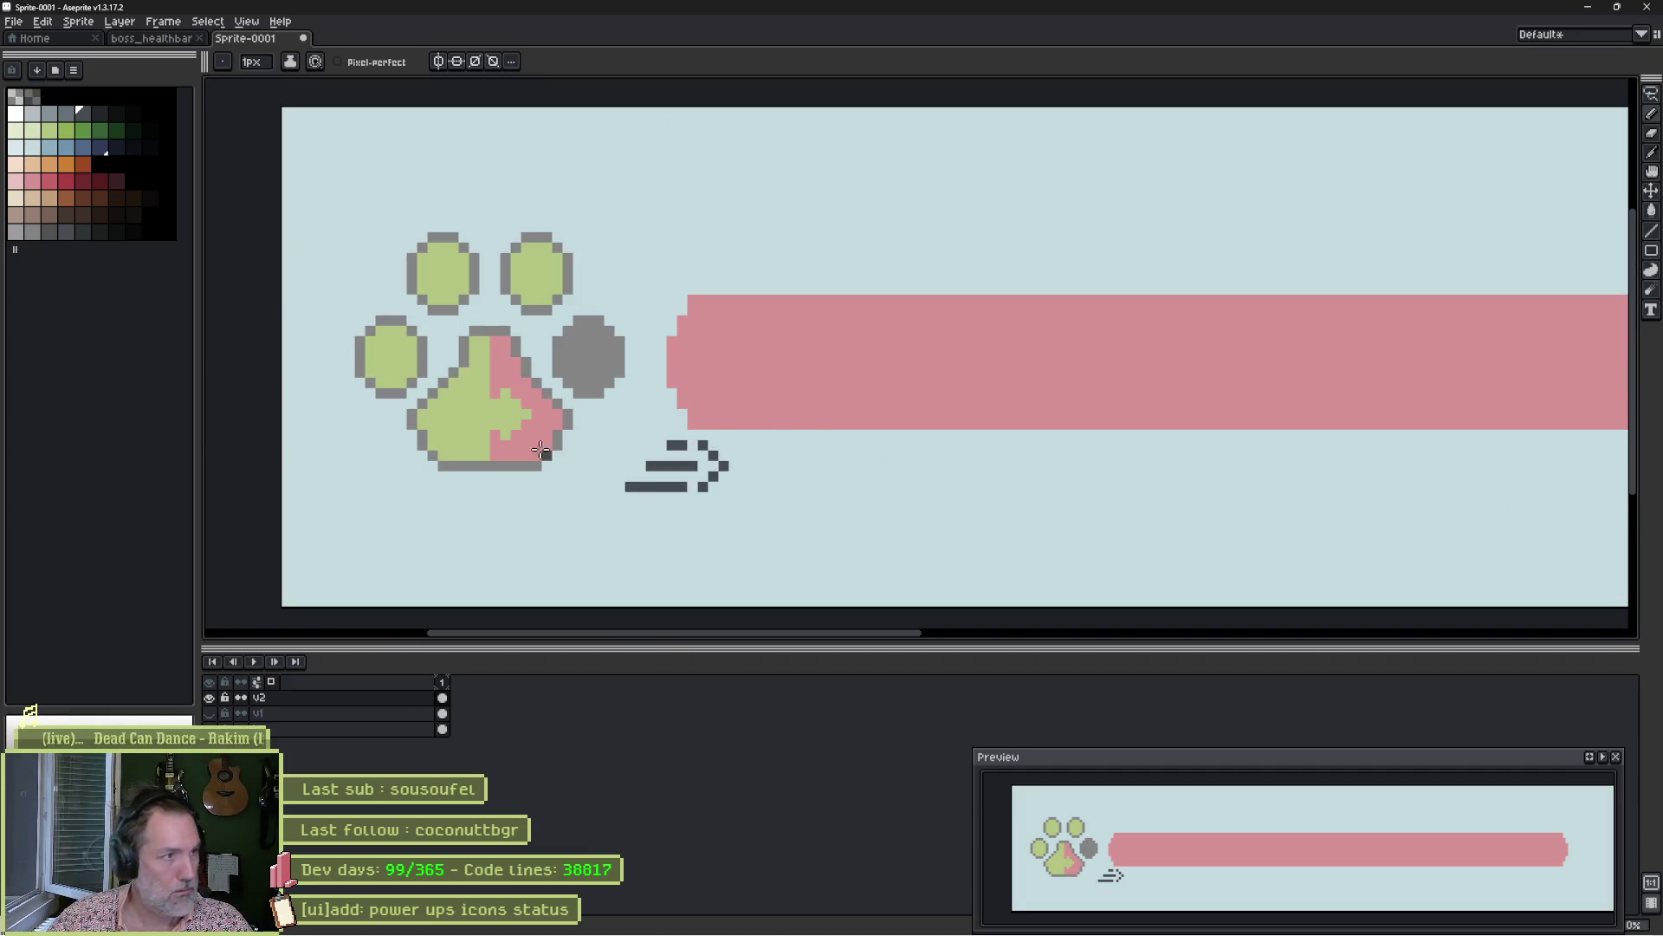
pyautogui.click(52, 185)
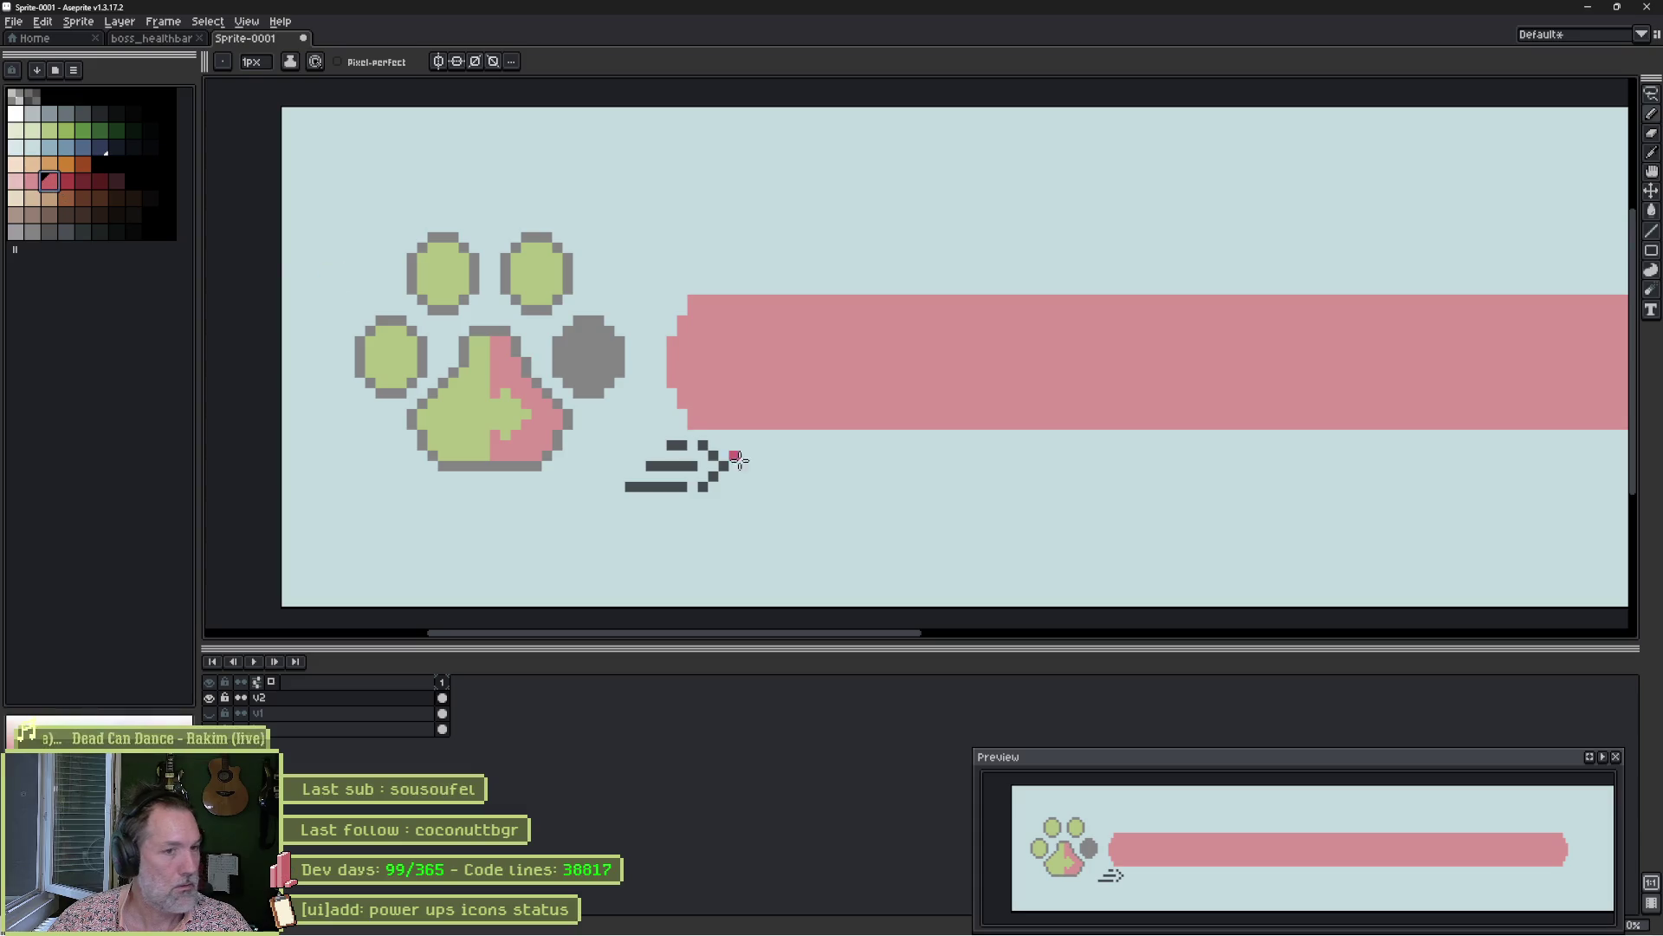
# Enlarge the brush and nudge the pink health bar one pixel up and one left.
pyautogui.press('+')
pyautogui.press('+')
pyautogui.press('+')
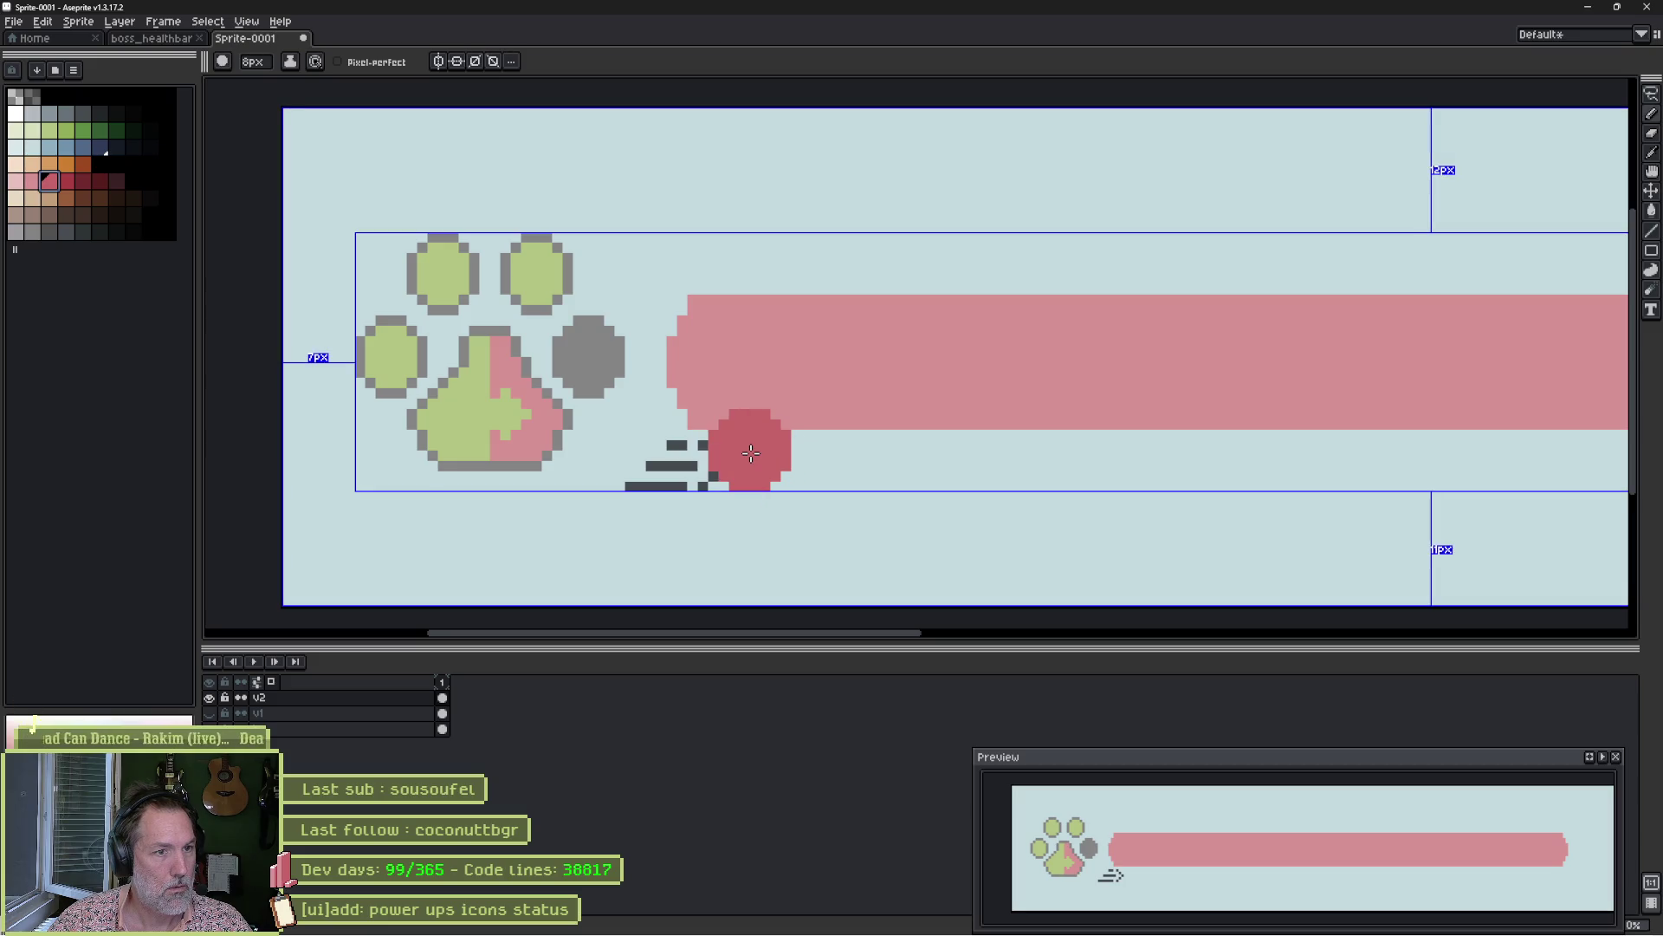
pyautogui.press('w')
pyautogui.click(848, 392)
pyautogui.press('Up')
pyautogui.press('Up')
pyautogui.press('Up')
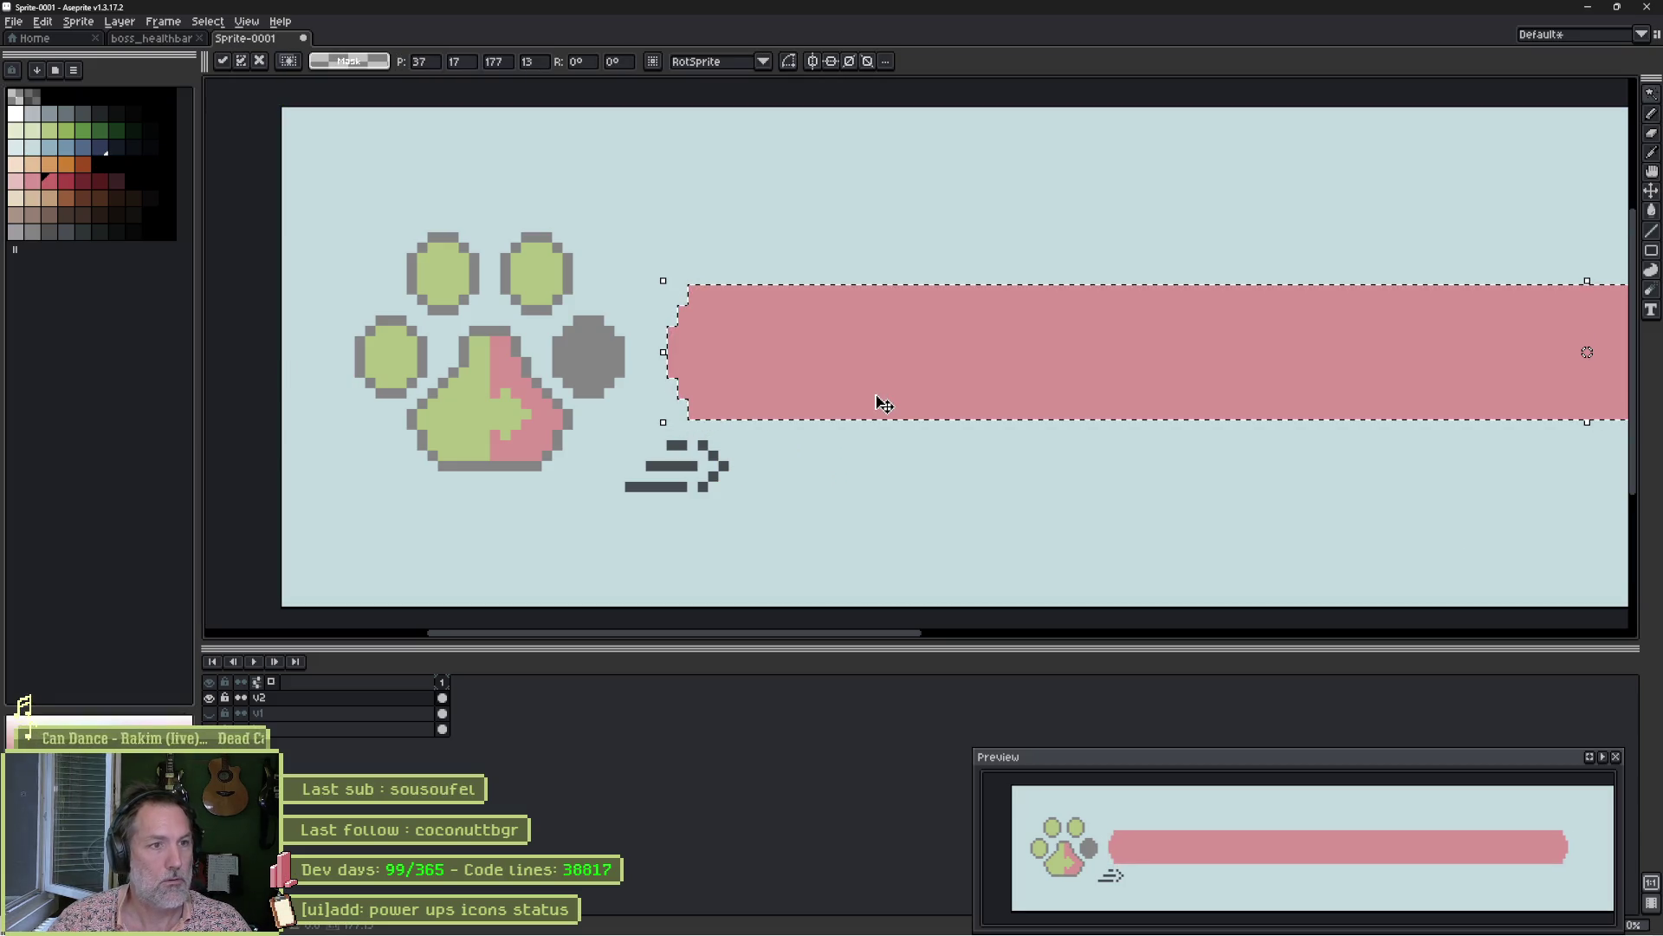
pyautogui.press('Left')
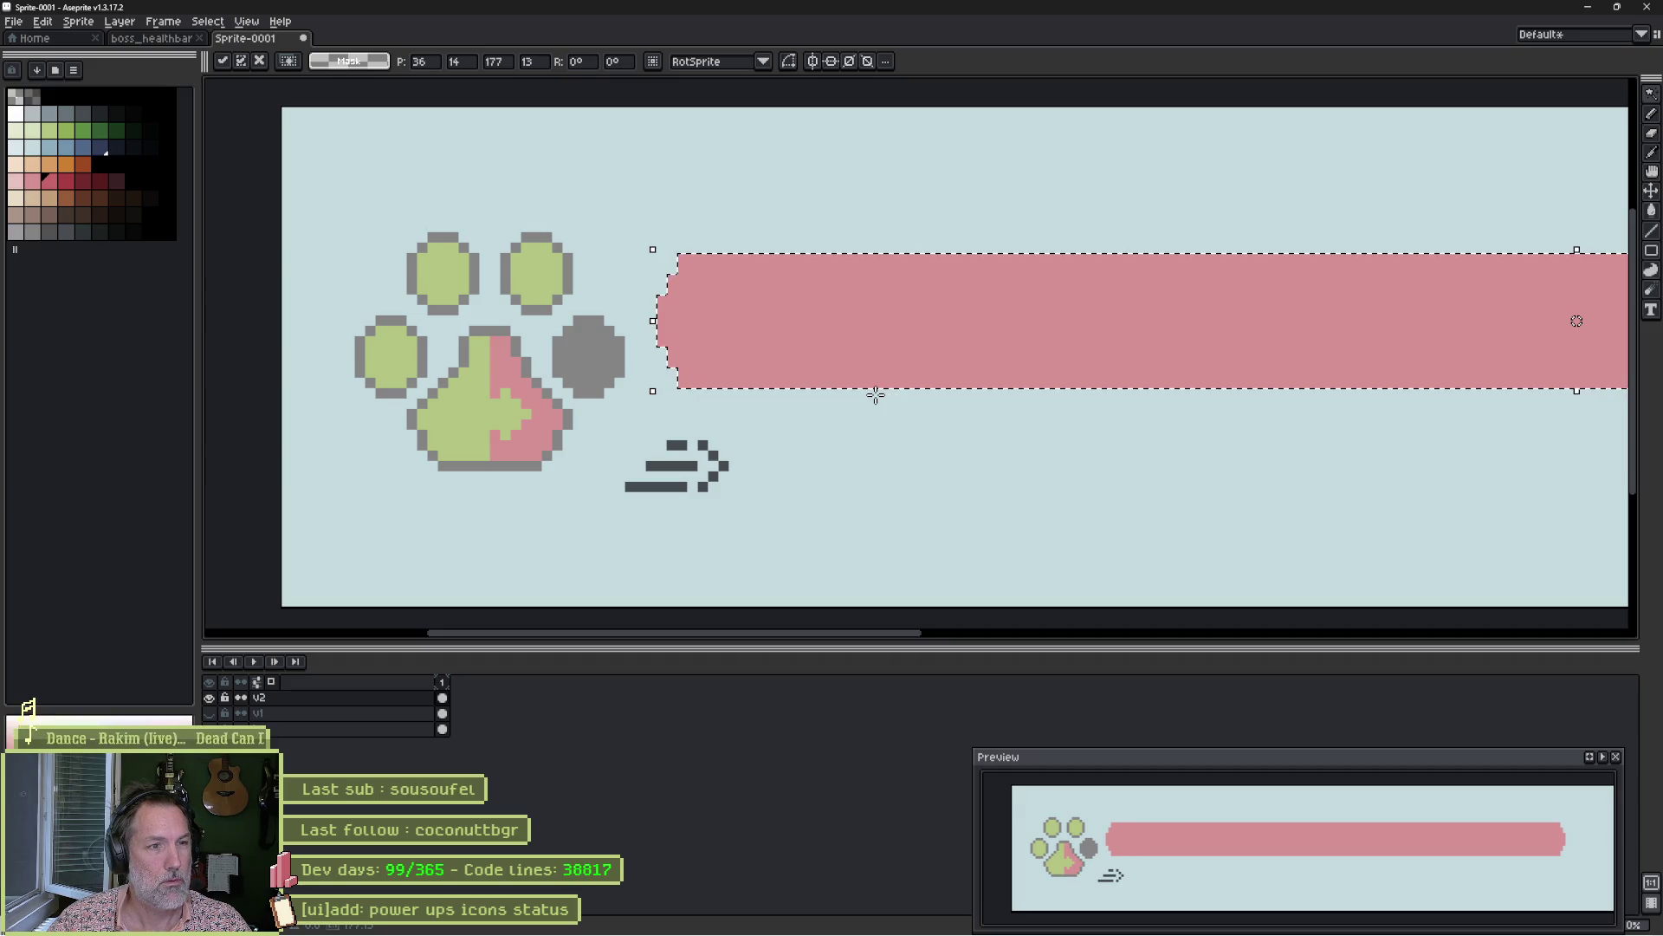
pyautogui.hotkey('ctrl', 'd')
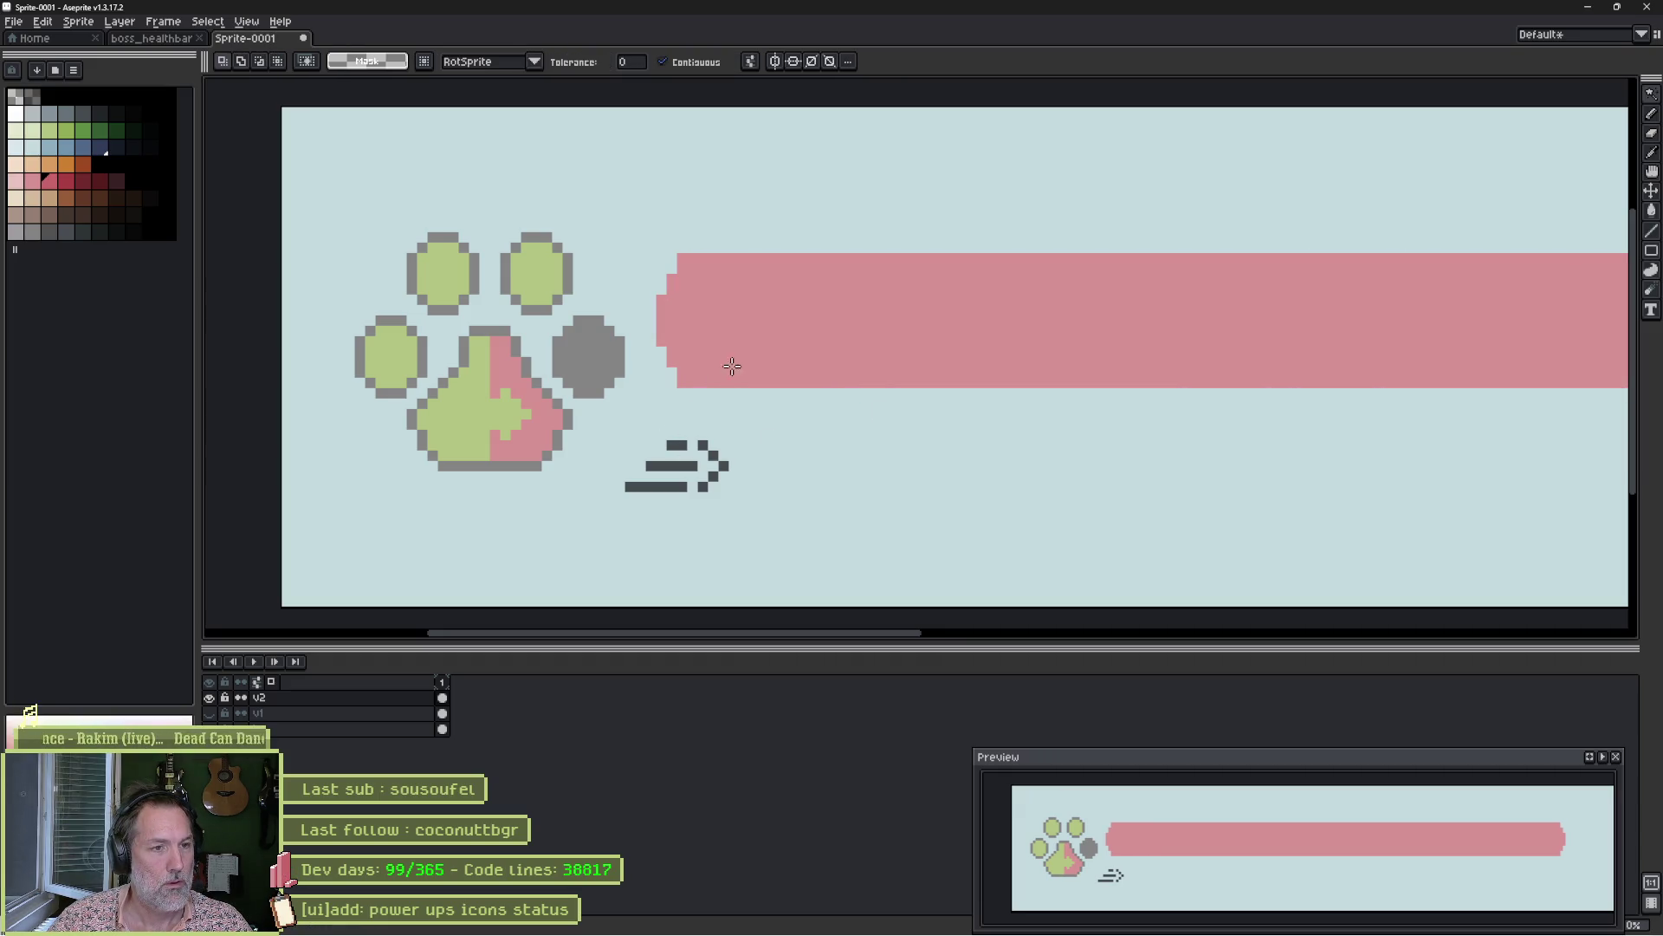
# Stamp three round dark-red dots in a row beneath the bar's left end.
pyautogui.press('b')
pyautogui.click(741, 429)
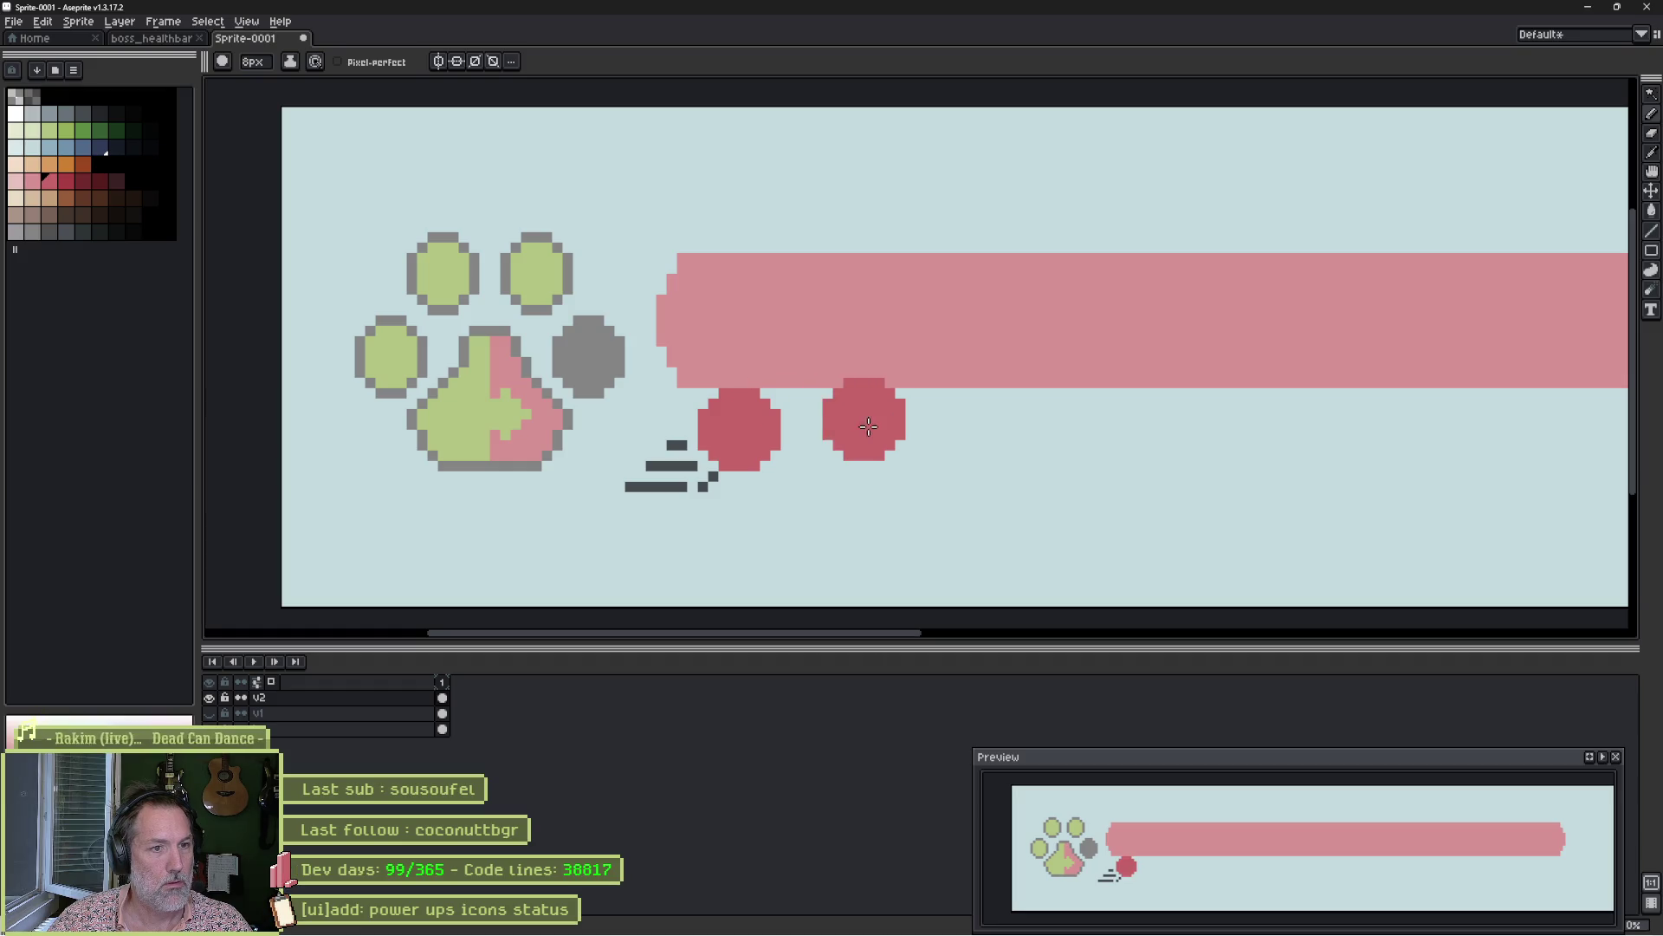
pyautogui.click(850, 435)
pyautogui.click(958, 429)
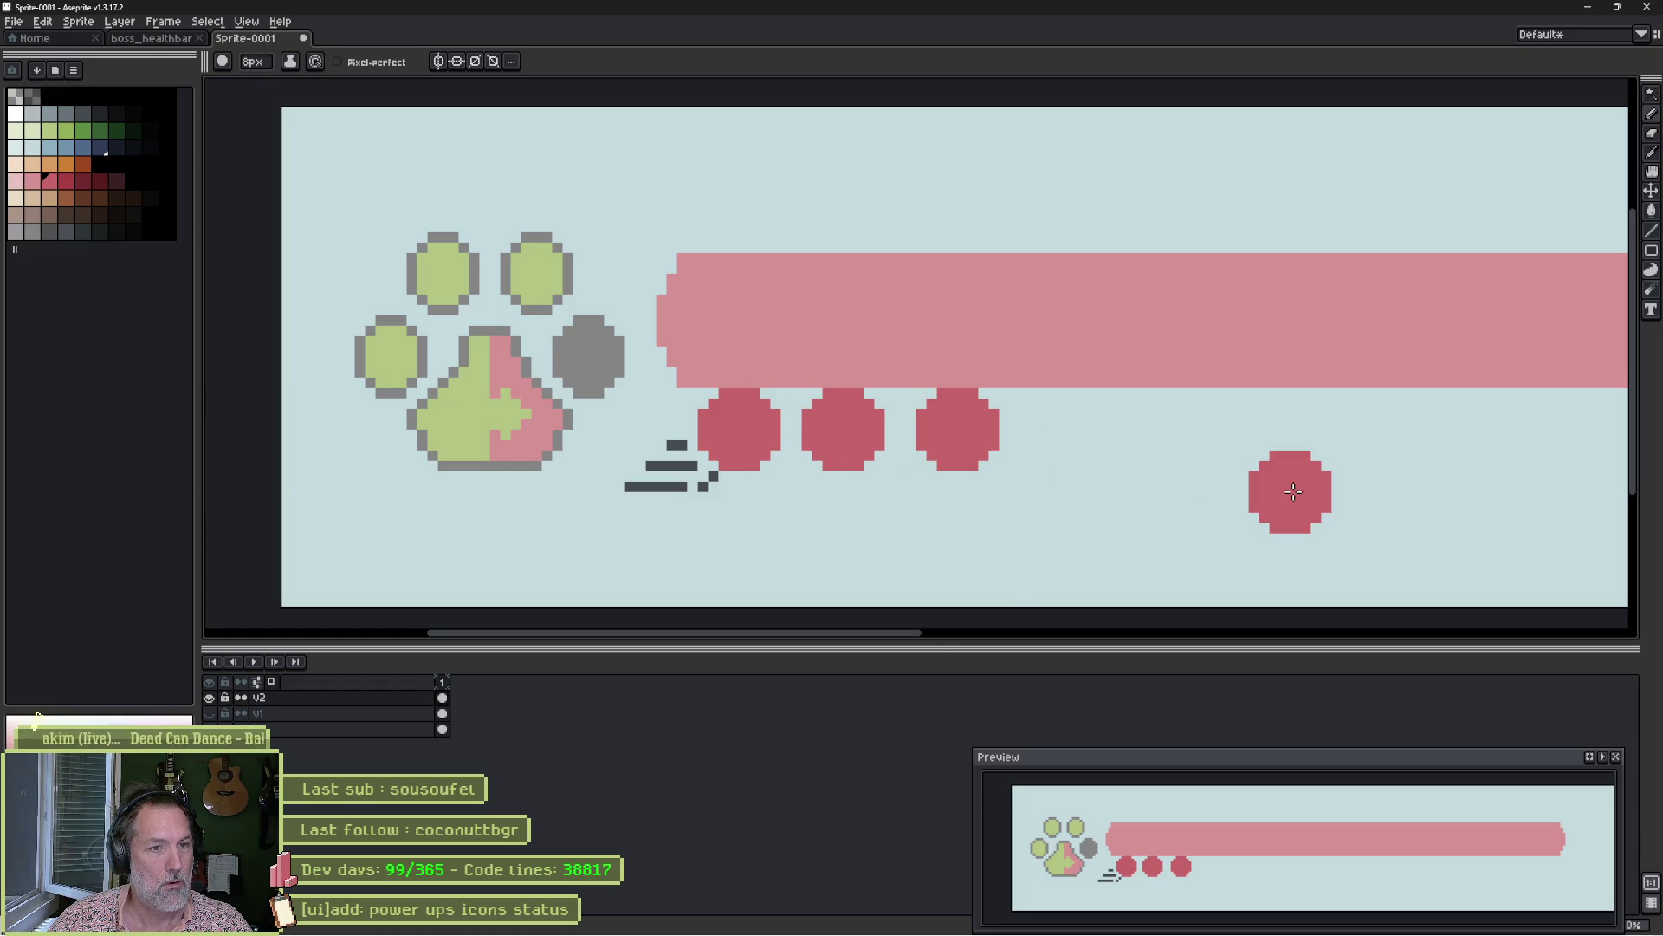
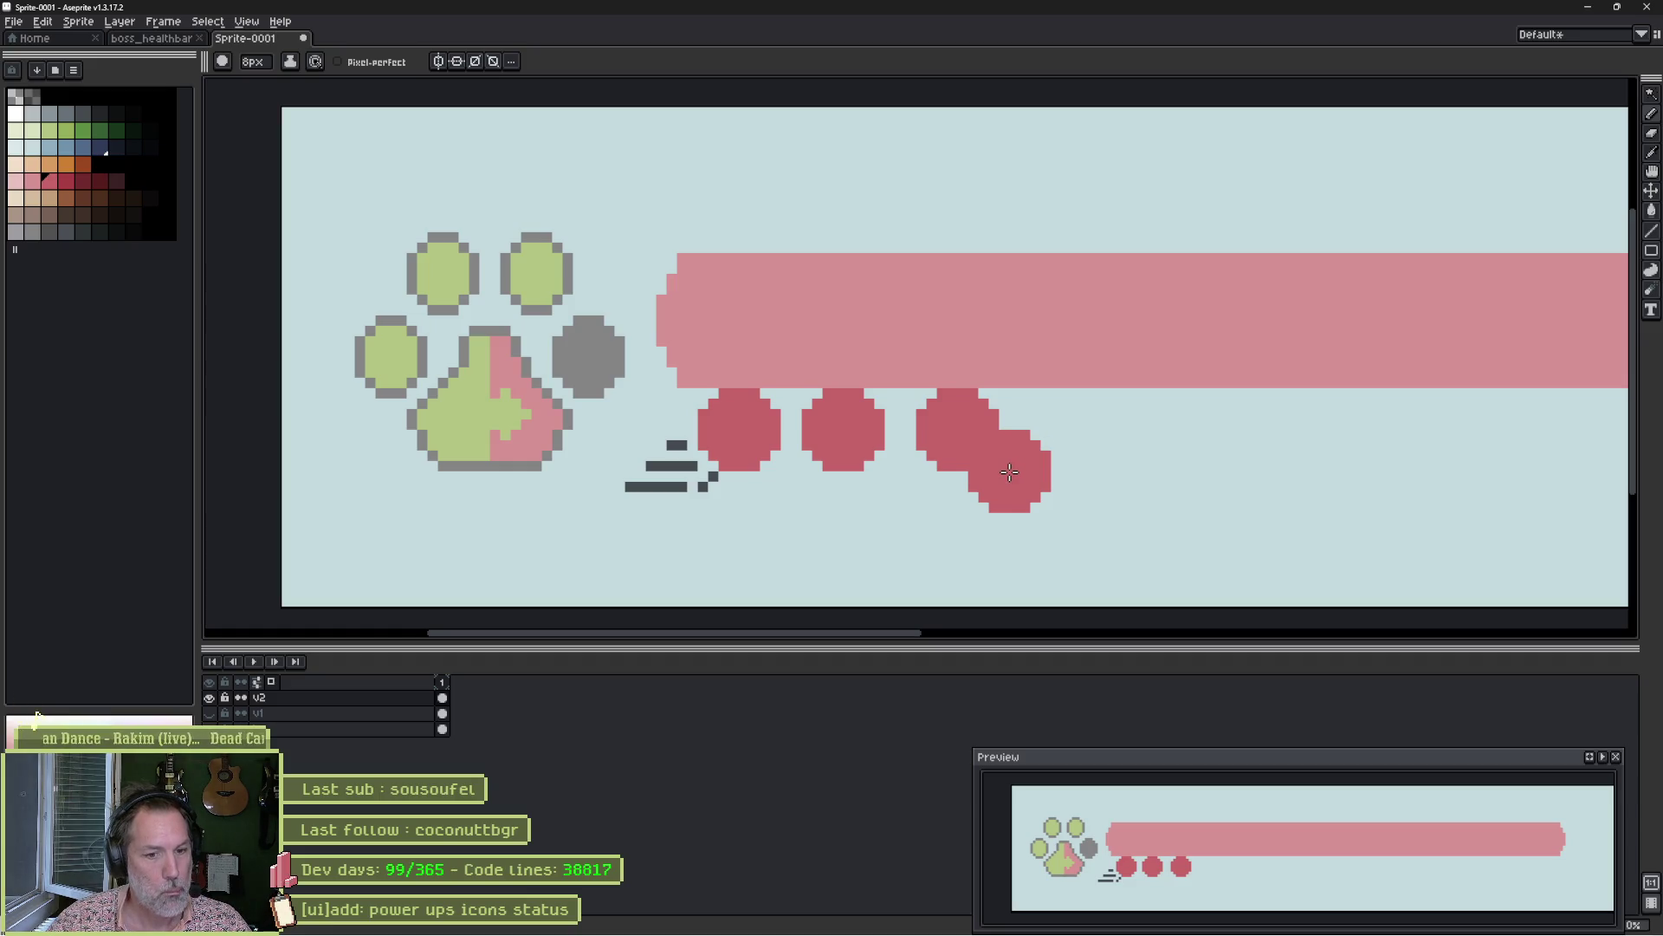
# Undo the red pencil dots and lasso-move the speed-lines arrow icon right, under the pink bar's start.
pyautogui.hotkey('ctrl', 'z')
pyautogui.hotkey('ctrl', 'z')
pyautogui.hotkey('ctrl', 'z')
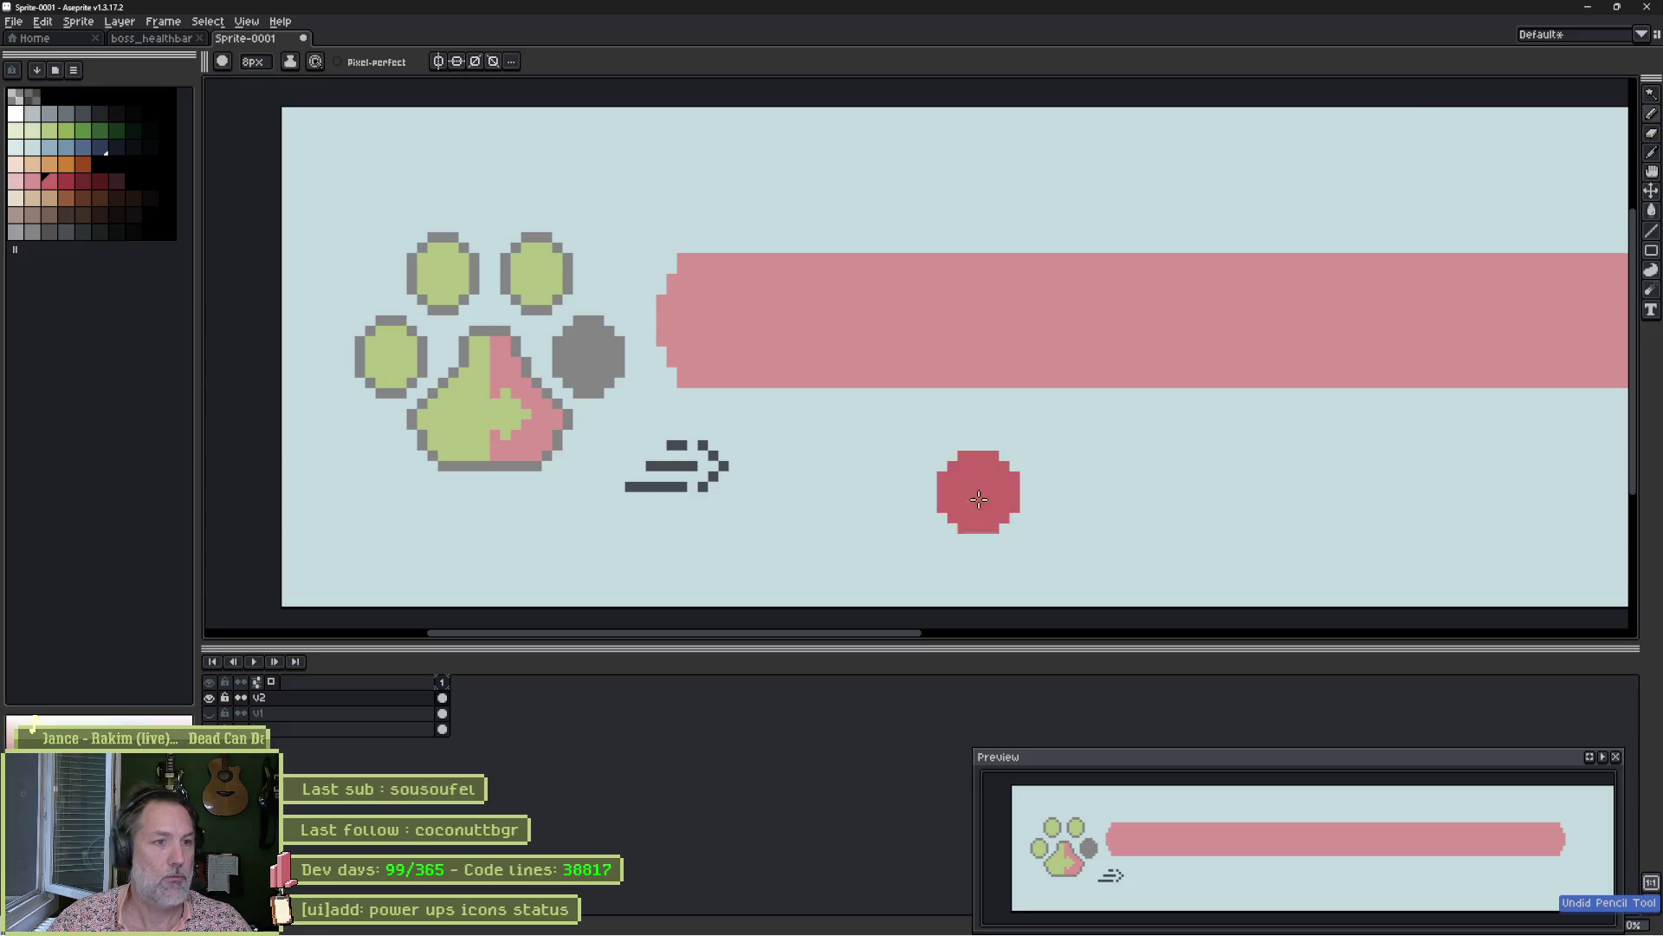
pyautogui.press('q')
pyautogui.moveTo(762, 424)
pyautogui.mouseDown()
pyautogui.moveTo(650, 520)
pyautogui.moveTo(628, 433)
pyautogui.mouseUp()
pyautogui.click(830, 473)
pyautogui.scroll(-2, 809, 483)
pyautogui.scroll(1, 884, 472)
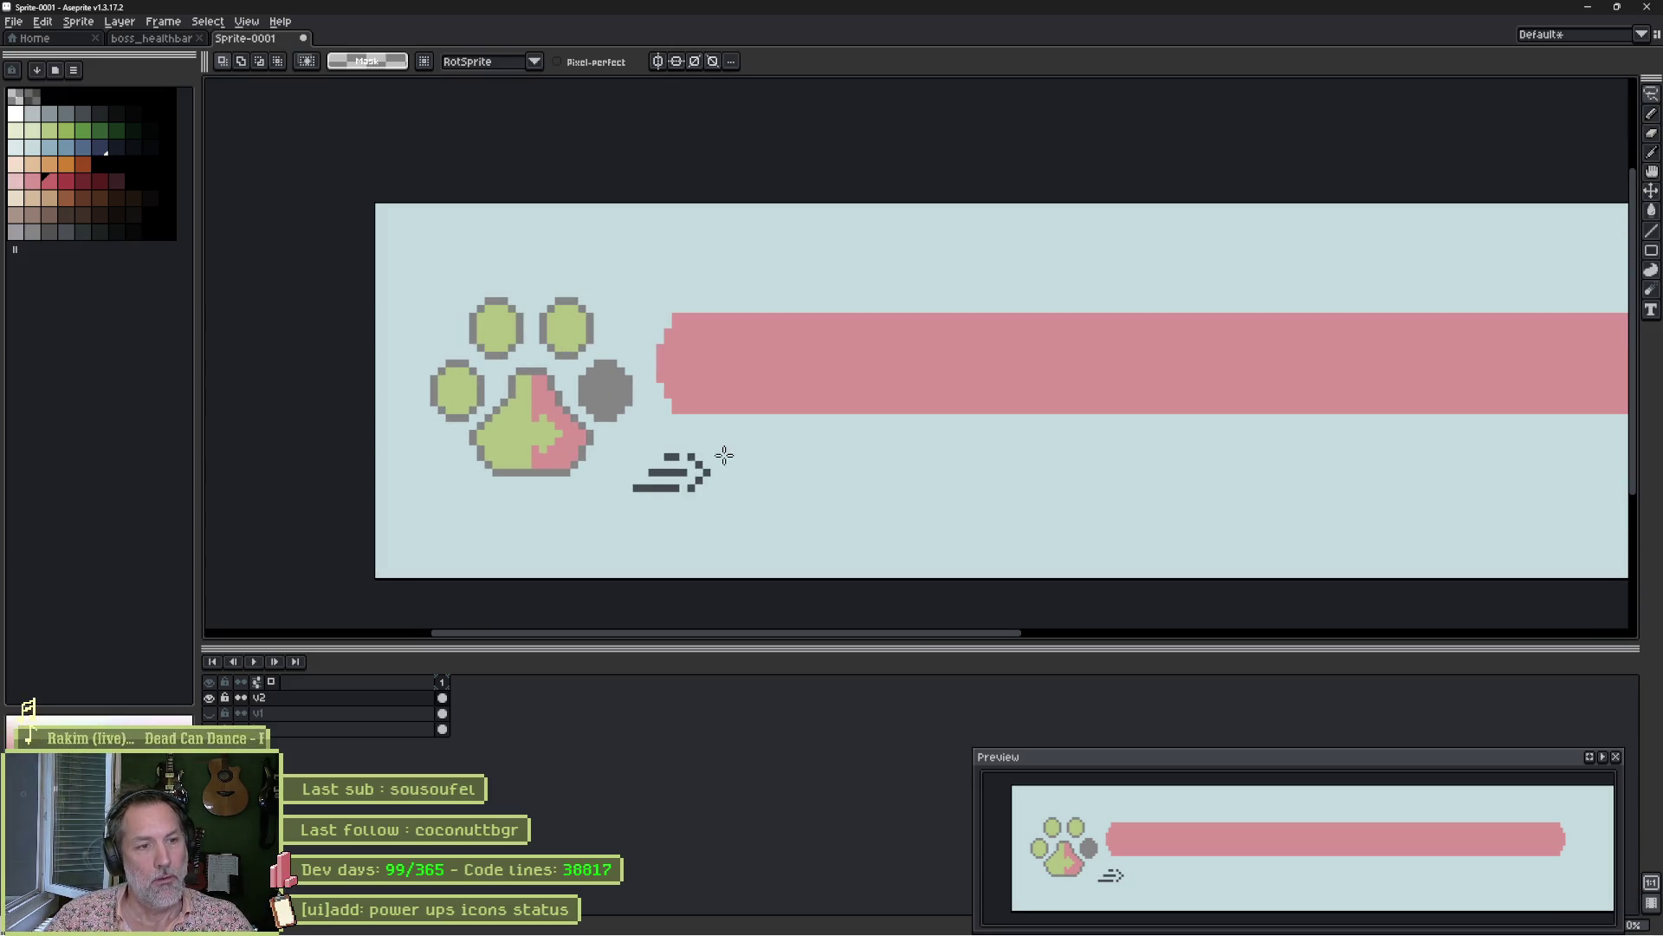
pyautogui.scroll(1, 724, 456)
pyautogui.moveTo(836, 430)
pyautogui.mouseDown()
pyautogui.moveTo(801, 545)
pyautogui.moveTo(831, 430)
pyautogui.moveTo(873, 472)
pyautogui.moveTo(901, 454)
pyautogui.mouseUp()
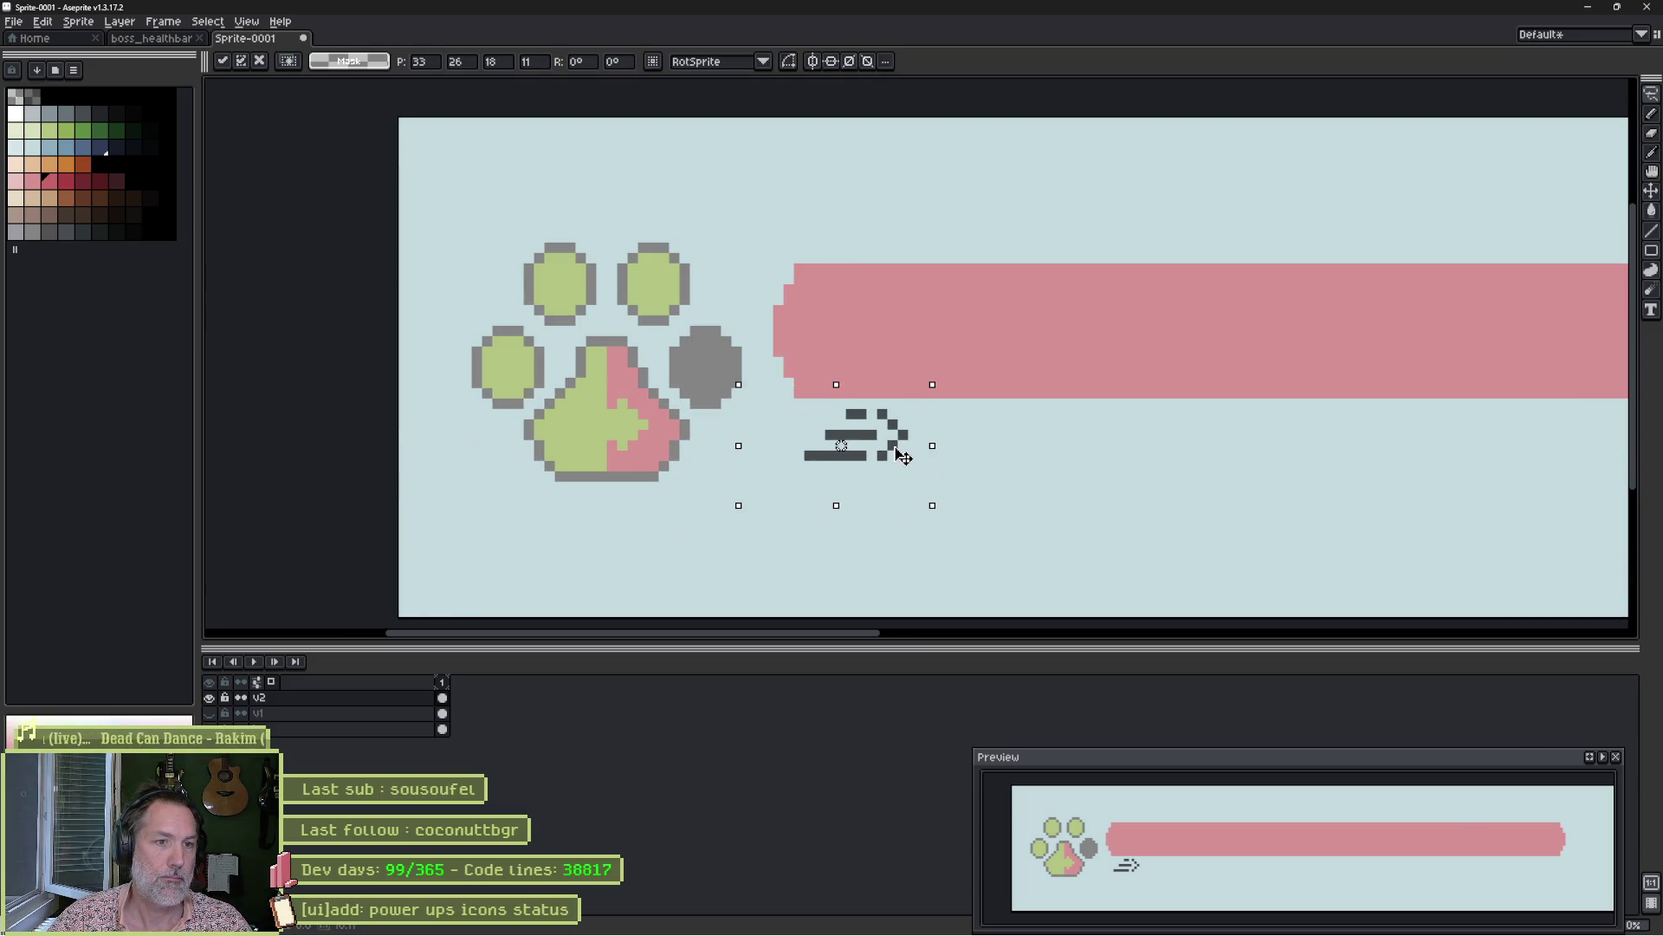
pyautogui.hotkey('ctrl', 'd')
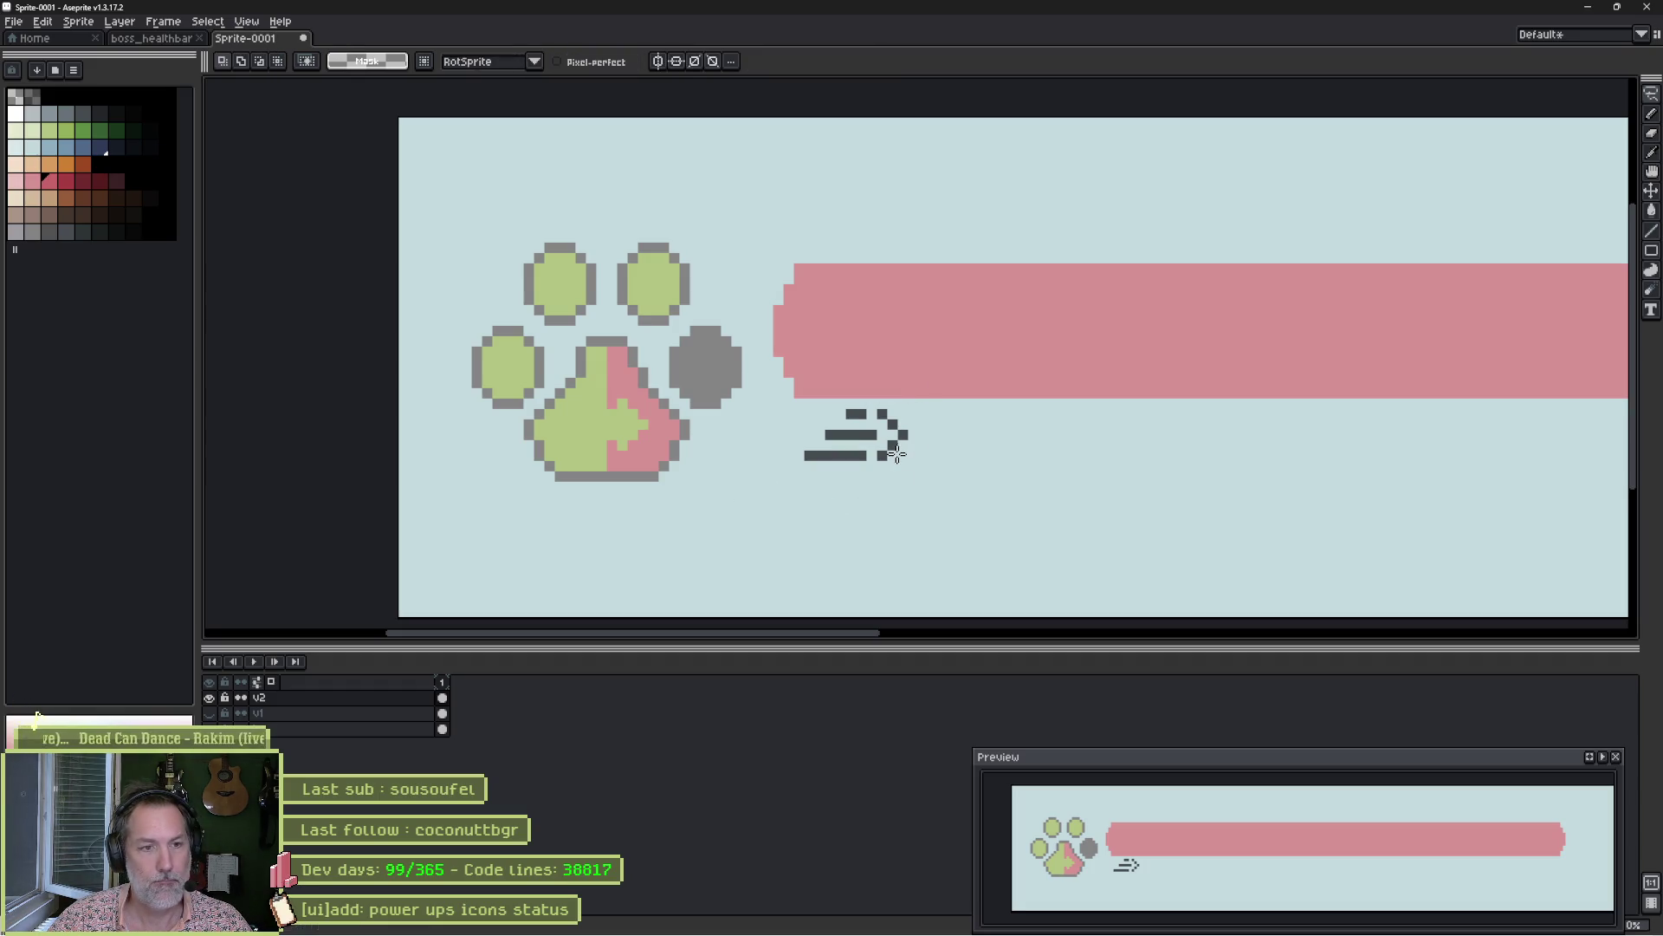
pyautogui.scroll(2, 897, 465)
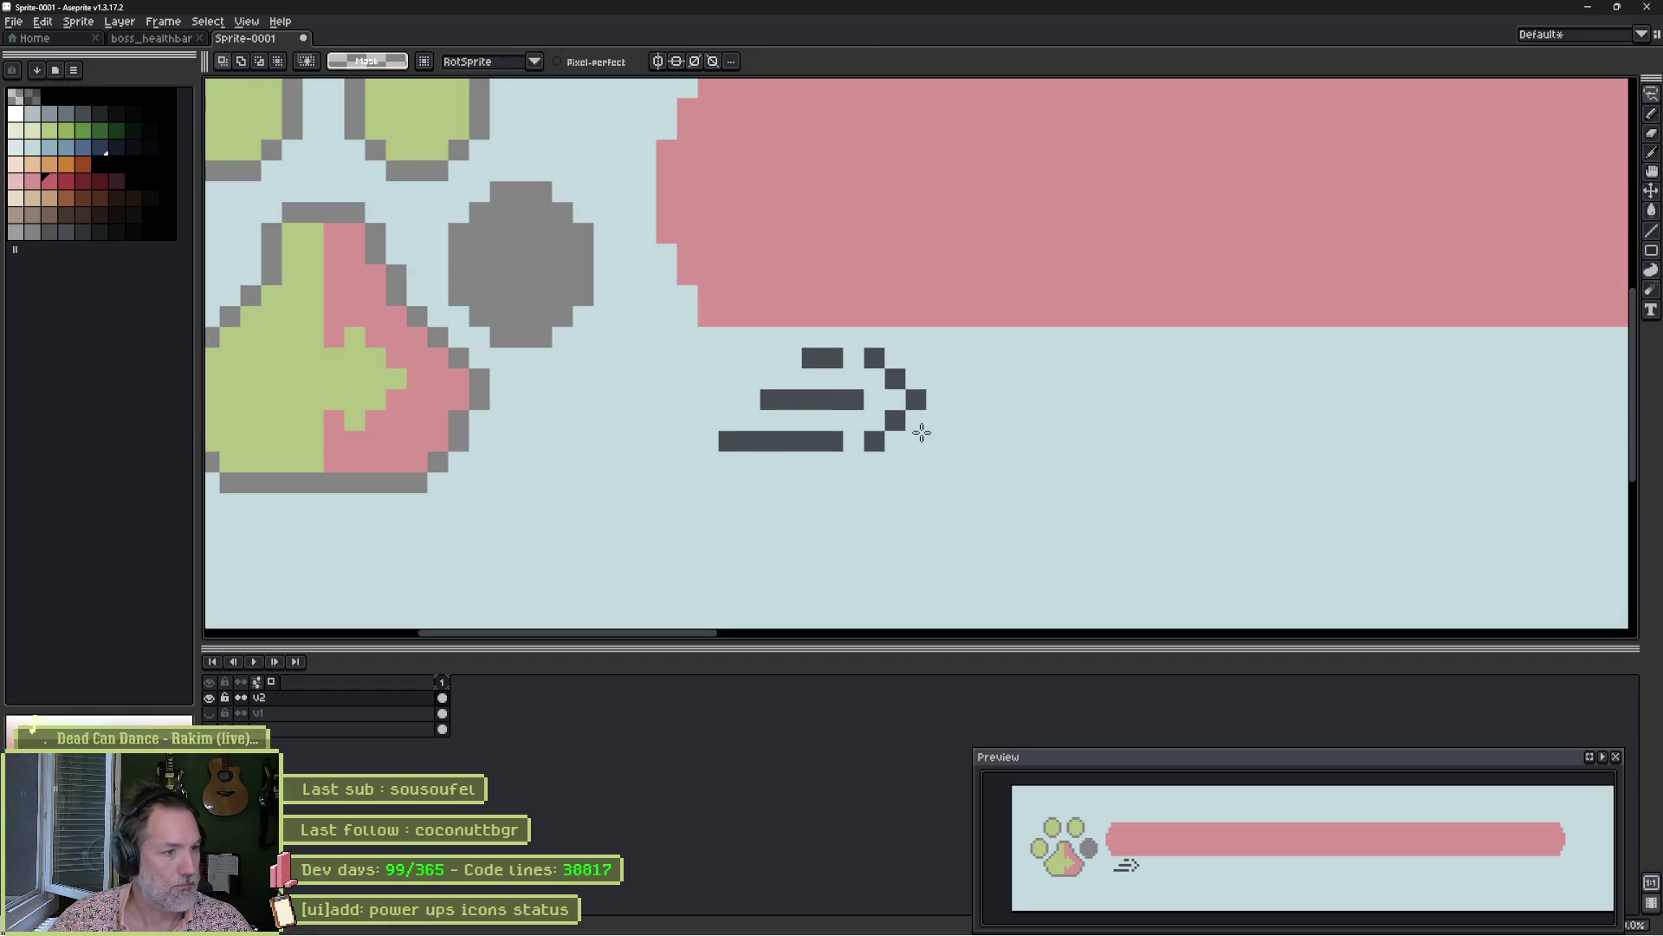
# Sample the chevron's dark grey and pencil a second chevron with a one-pixel brush.
pyautogui.press('b')
pyautogui.press('-')
pyautogui.press('-')
pyautogui.press('-')
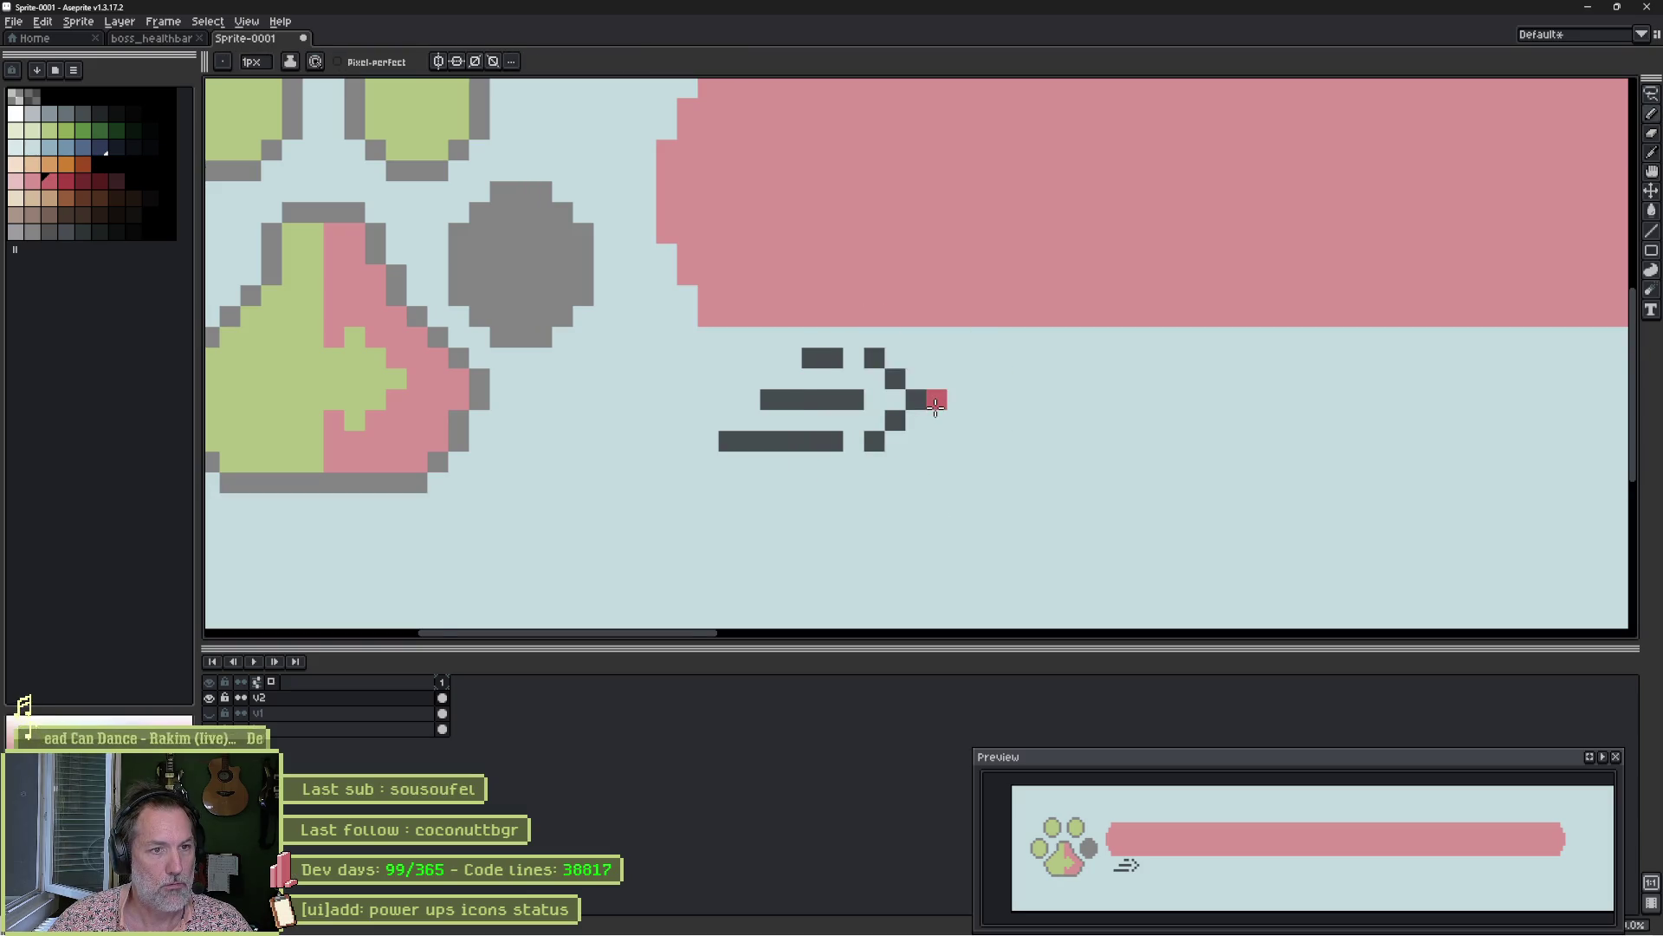
pyautogui.scroll(1, 918, 394)
pyautogui.press('i')
pyautogui.click(915, 389)
pyautogui.press('b')
pyautogui.click(891, 330)
pyautogui.moveTo(914, 310)
pyautogui.mouseDown()
pyautogui.moveTo(977, 350)
pyautogui.moveTo(977, 392)
pyautogui.moveTo(1018, 391)
pyautogui.moveTo(986, 436)
pyautogui.mouseUp()
pyautogui.click(935, 475)
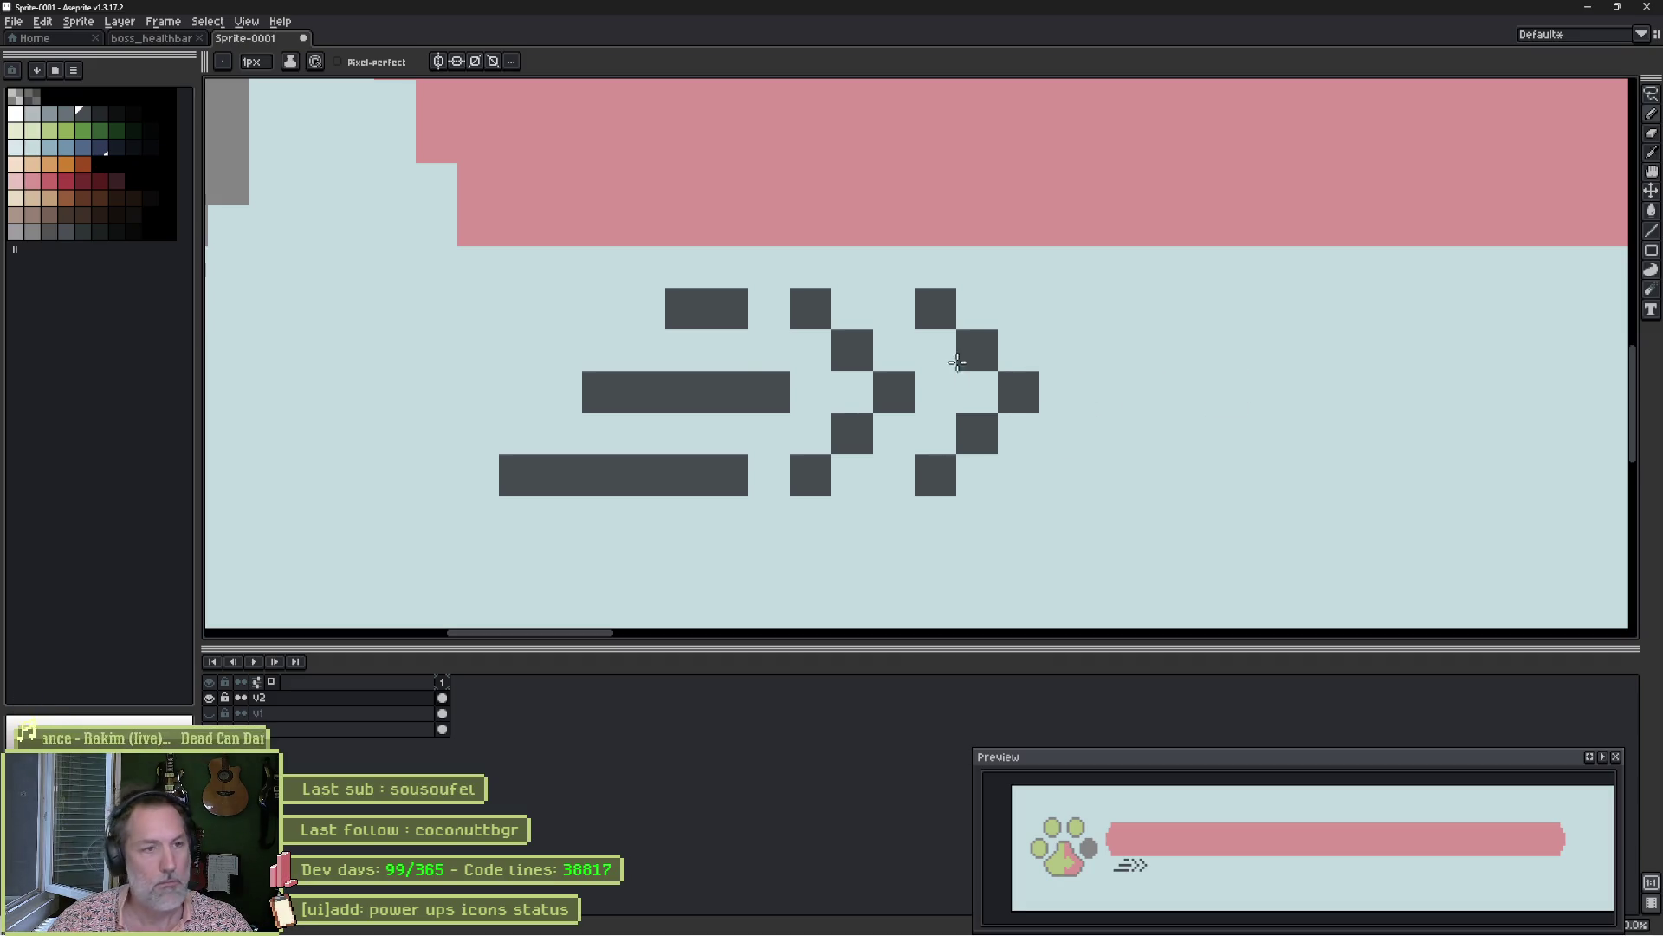
# Erase the ends of the middle and bottom speed lines to shorten them.
pyautogui.press('e')
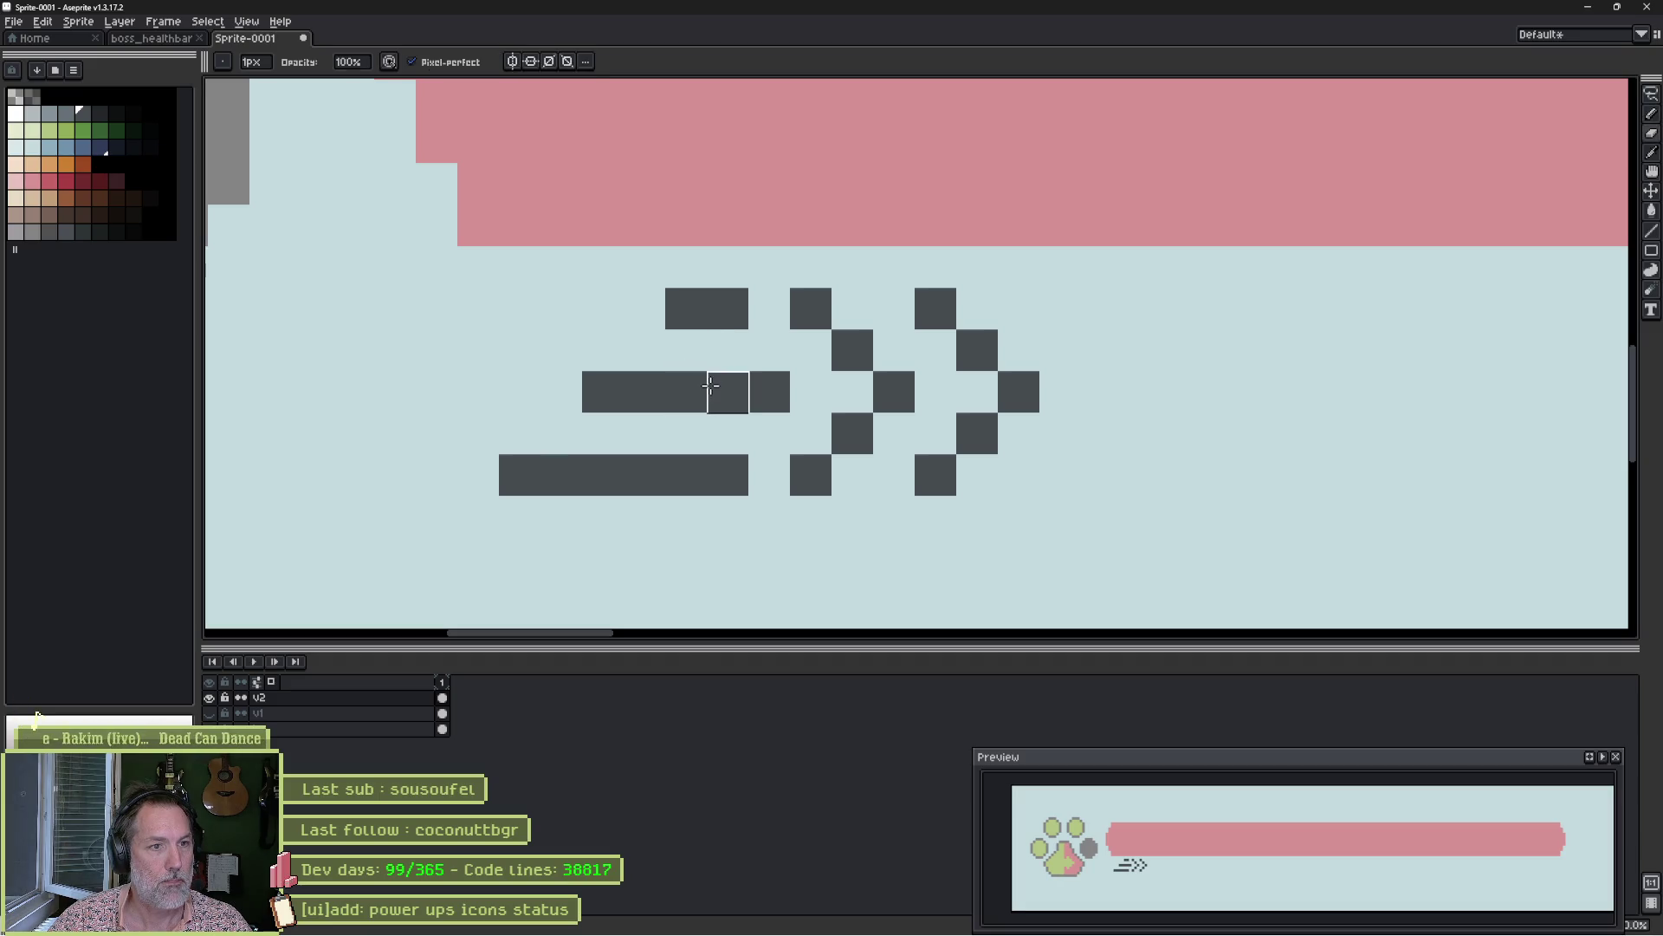
pyautogui.moveTo(688, 392); pyautogui.dragTo(605, 389)
pyautogui.moveTo(650, 475); pyautogui.dragTo(520, 475)
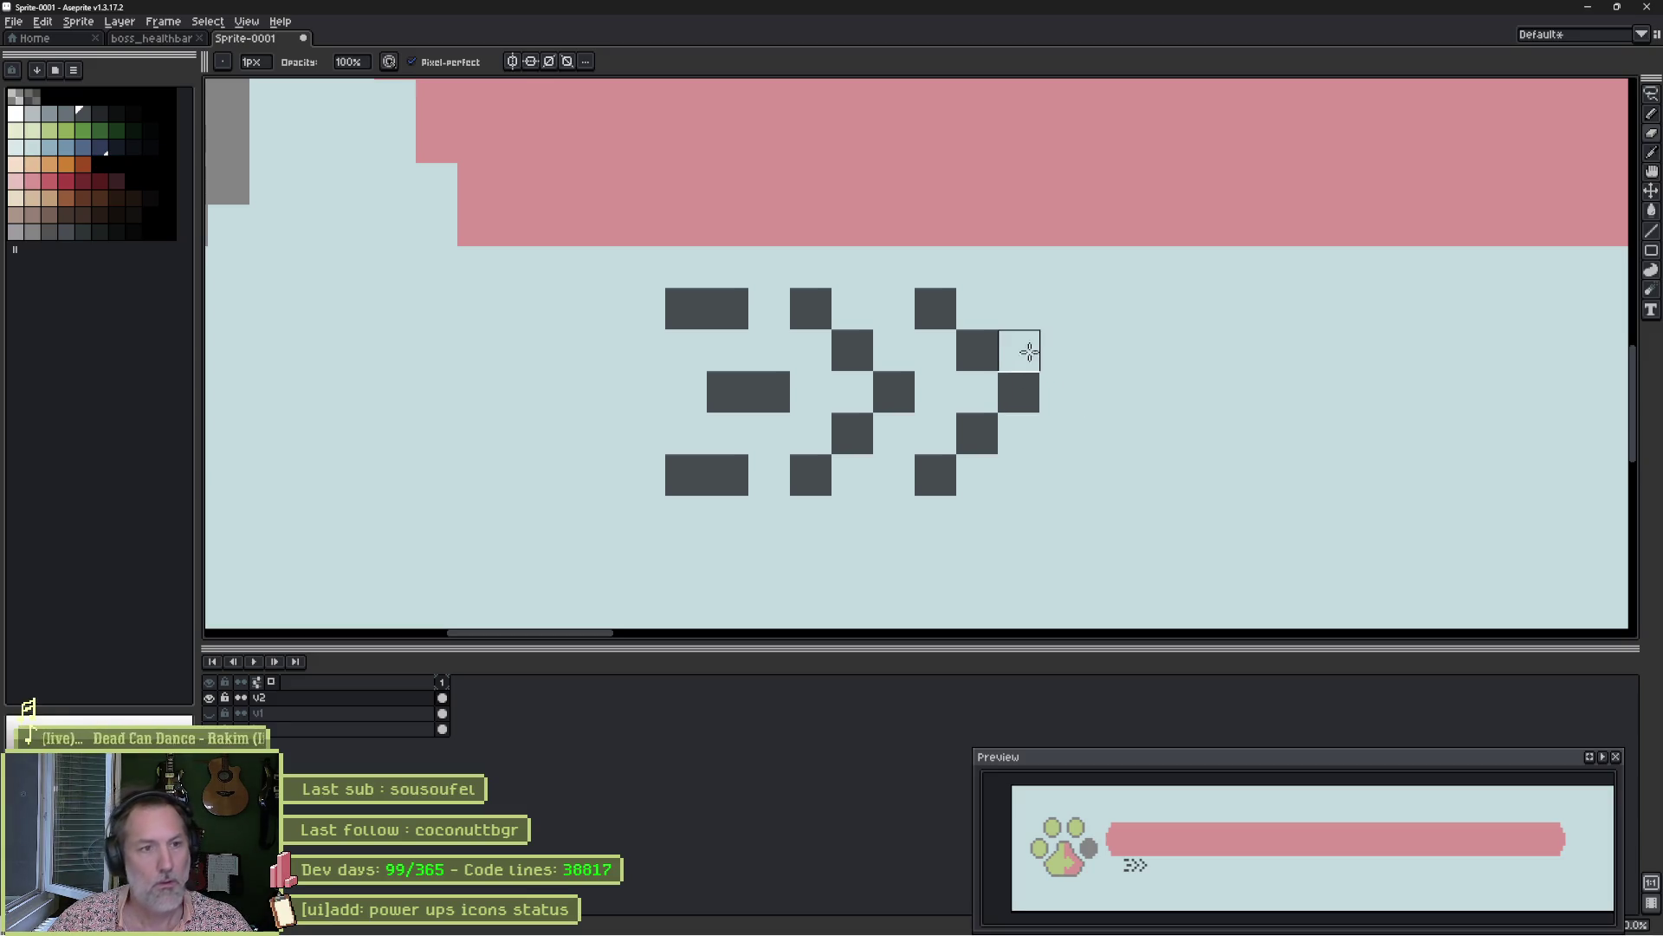
# Choose white as the drawing colour and lasso-move the dash icon slightly lower.
pyautogui.click(17, 115)
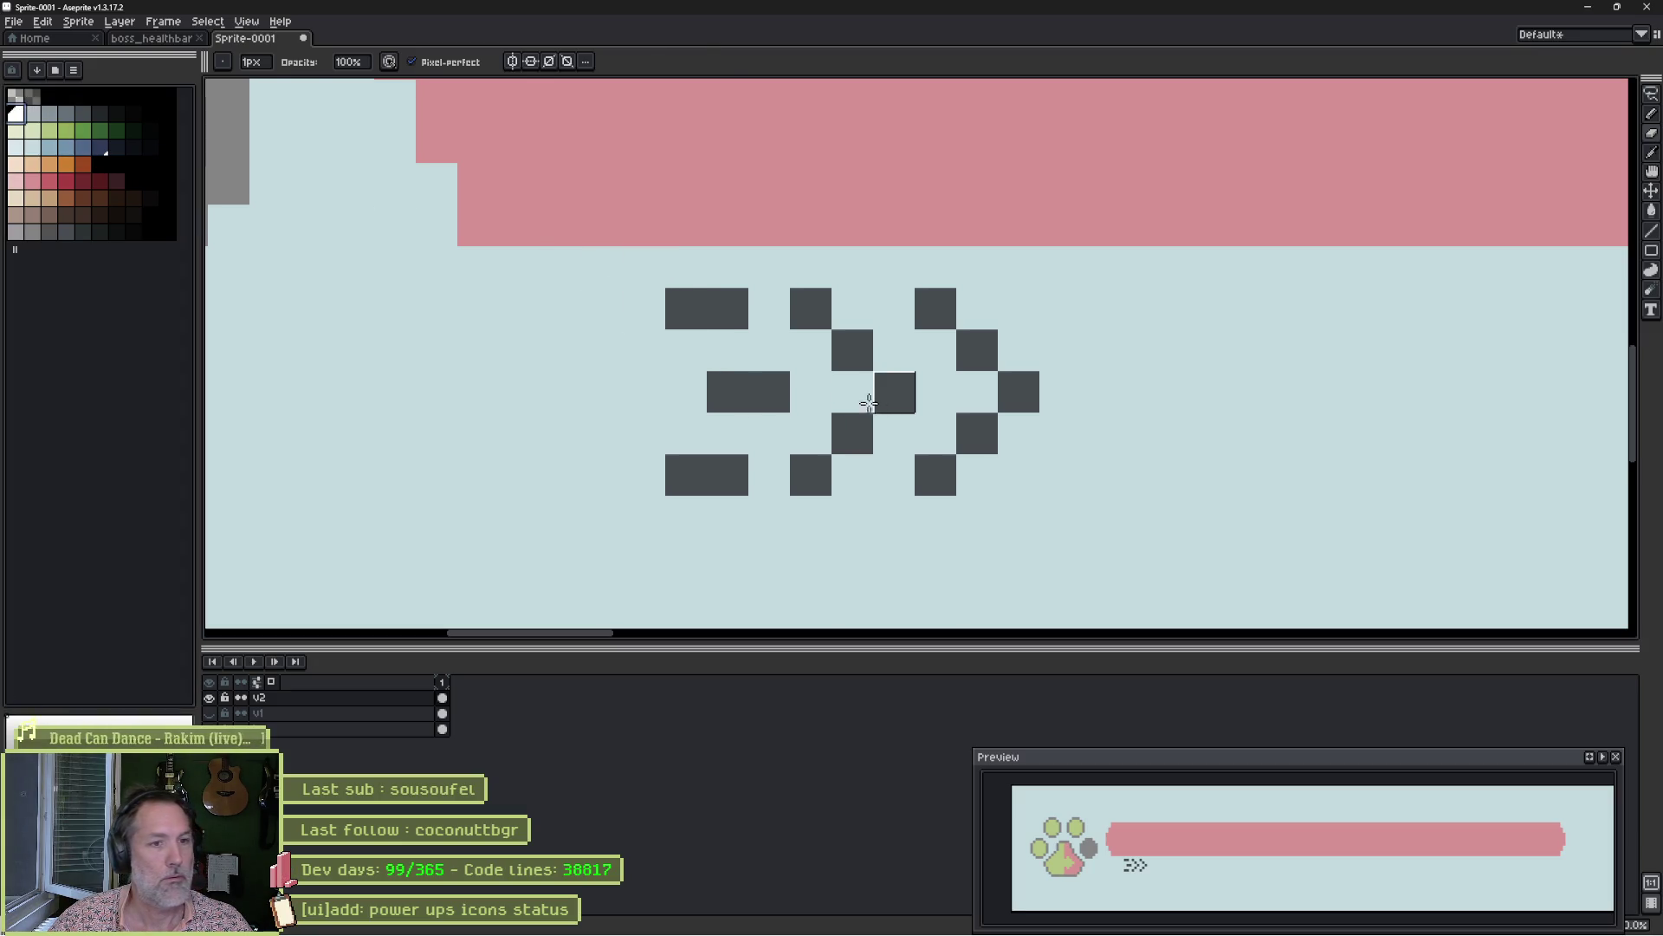
pyautogui.press('q')
pyautogui.moveTo(625, 252)
pyautogui.mouseDown()
pyautogui.moveTo(820, 549)
pyautogui.moveTo(625, 260)
pyautogui.mouseUp()
pyautogui.moveTo(867, 394); pyautogui.dragTo(861, 482)
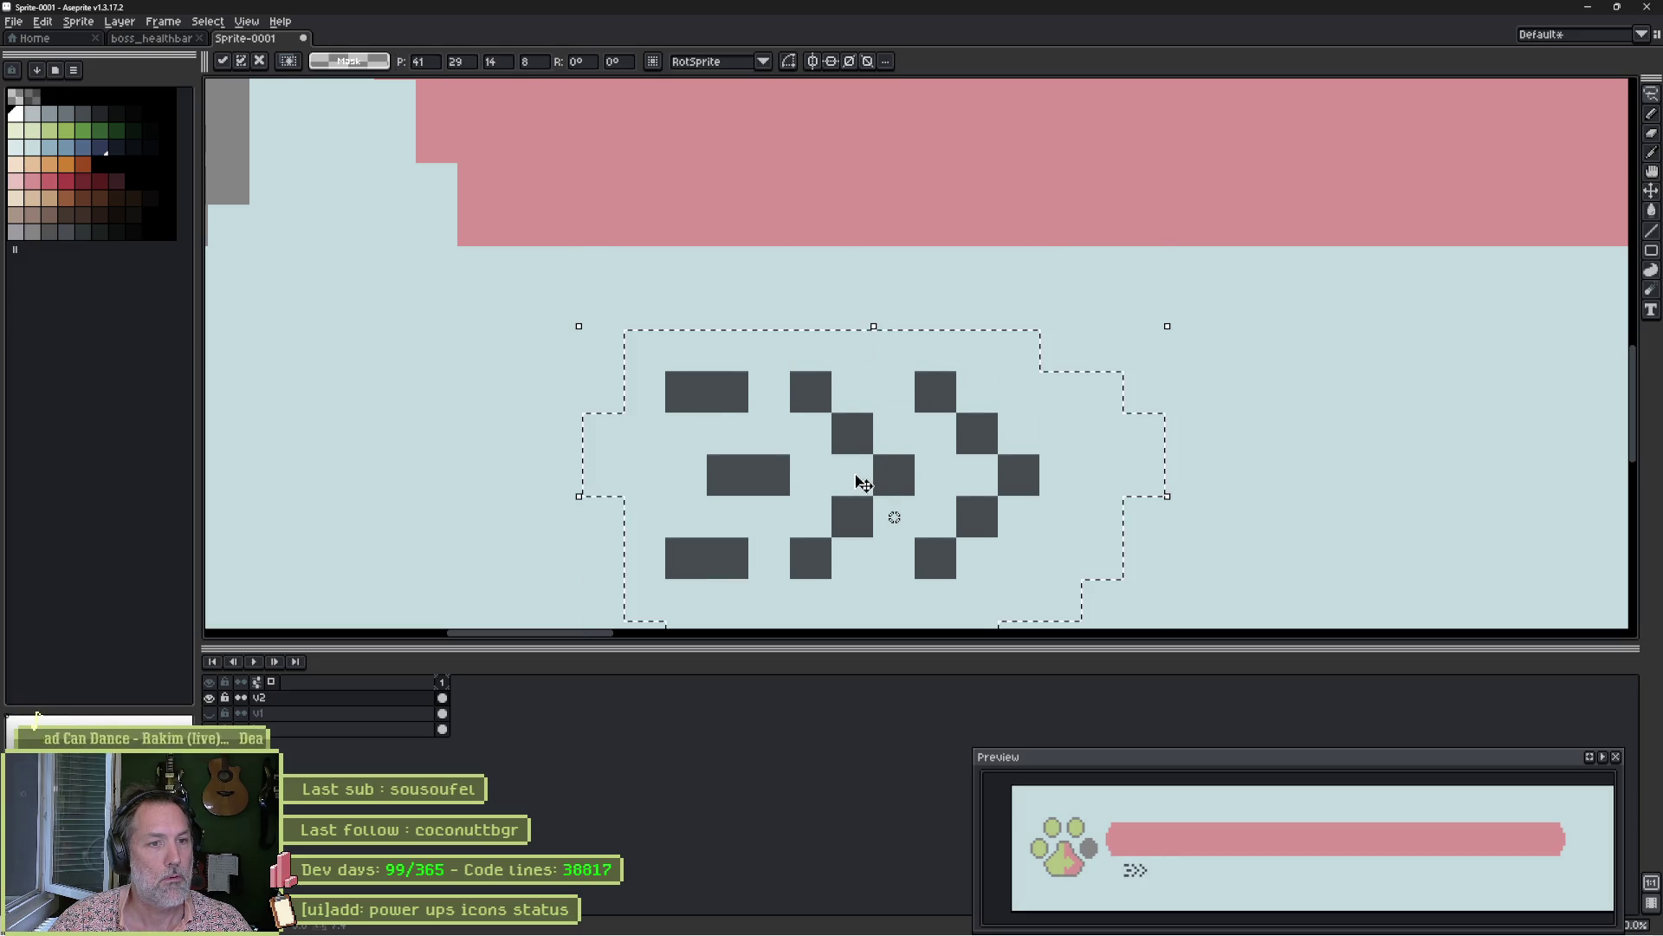
pyautogui.scroll(-2, 881, 327)
pyautogui.hotkey('ctrl', 'd')
pyautogui.press('b')
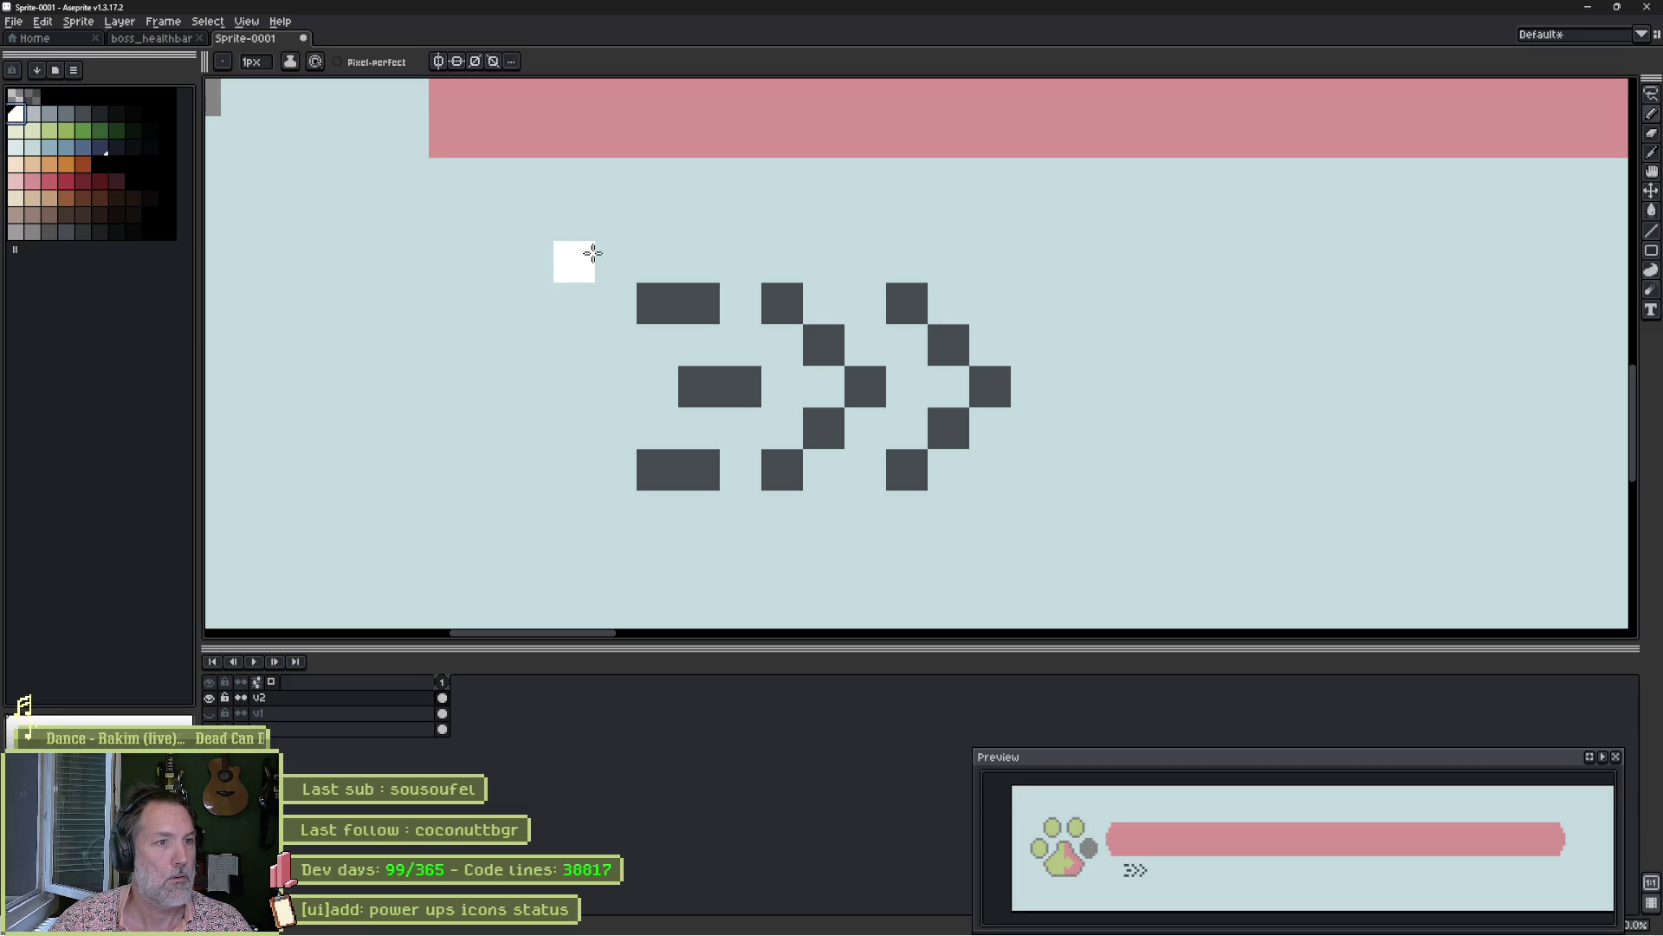
# Pencil a white outline around the double-chevron icon.
pyautogui.moveTo(607, 260)
pyautogui.mouseDown()
pyautogui.moveTo(1013, 273)
pyautogui.moveTo(1033, 364)
pyautogui.moveTo(1021, 482)
pyautogui.moveTo(932, 535)
pyautogui.moveTo(594, 508)
pyautogui.moveTo(590, 272)
pyautogui.mouseUp()
pyautogui.moveTo(581, 489)
pyautogui.mouseDown()
pyautogui.moveTo(706, 528)
pyautogui.moveTo(995, 523)
pyautogui.moveTo(783, 551)
pyautogui.mouseUp()
pyautogui.press('e')
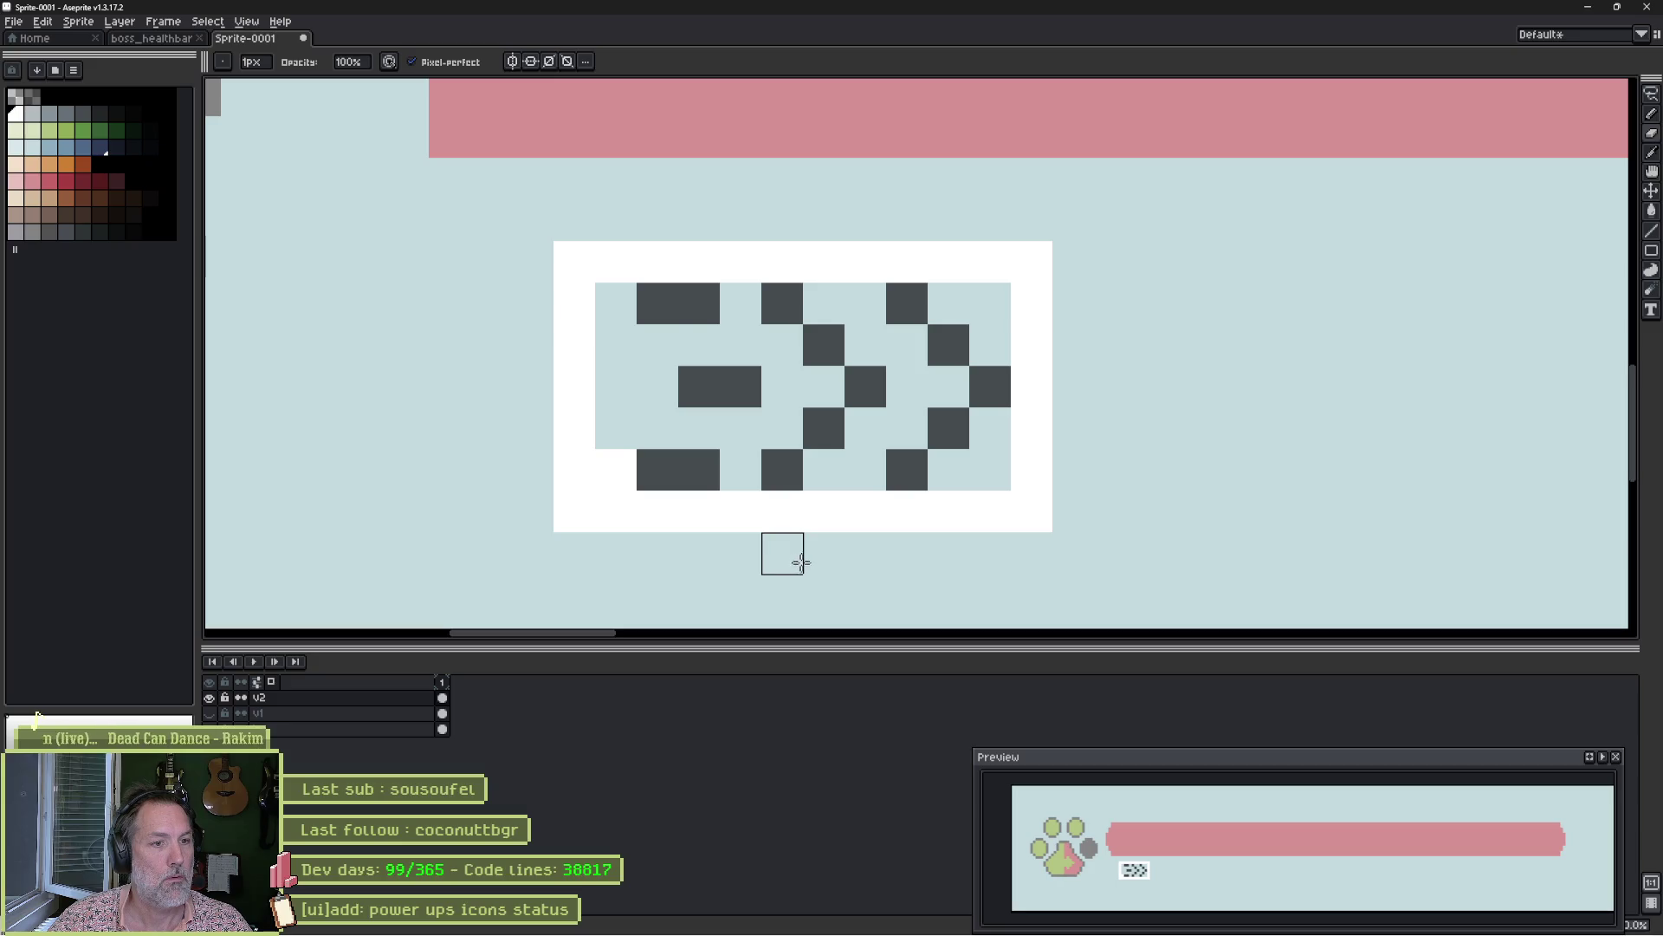
pyautogui.press('b')
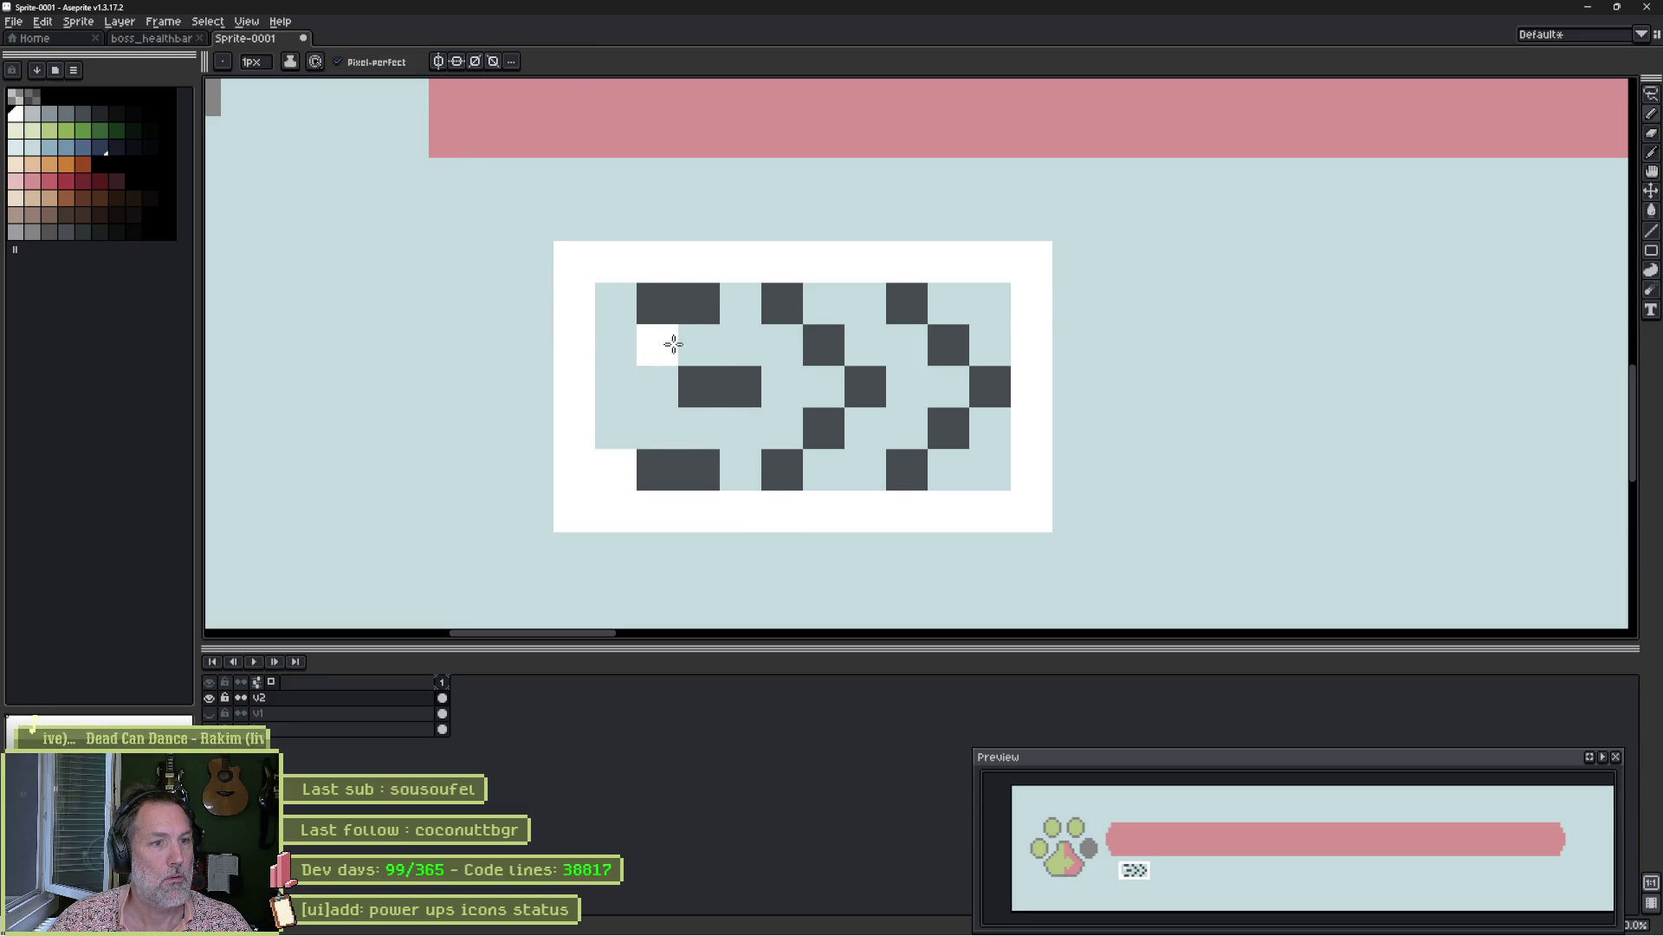
# Bucket-fill the outline's interior white with Contiguous enabled, filling each light-blue gap.
pyautogui.press('g')
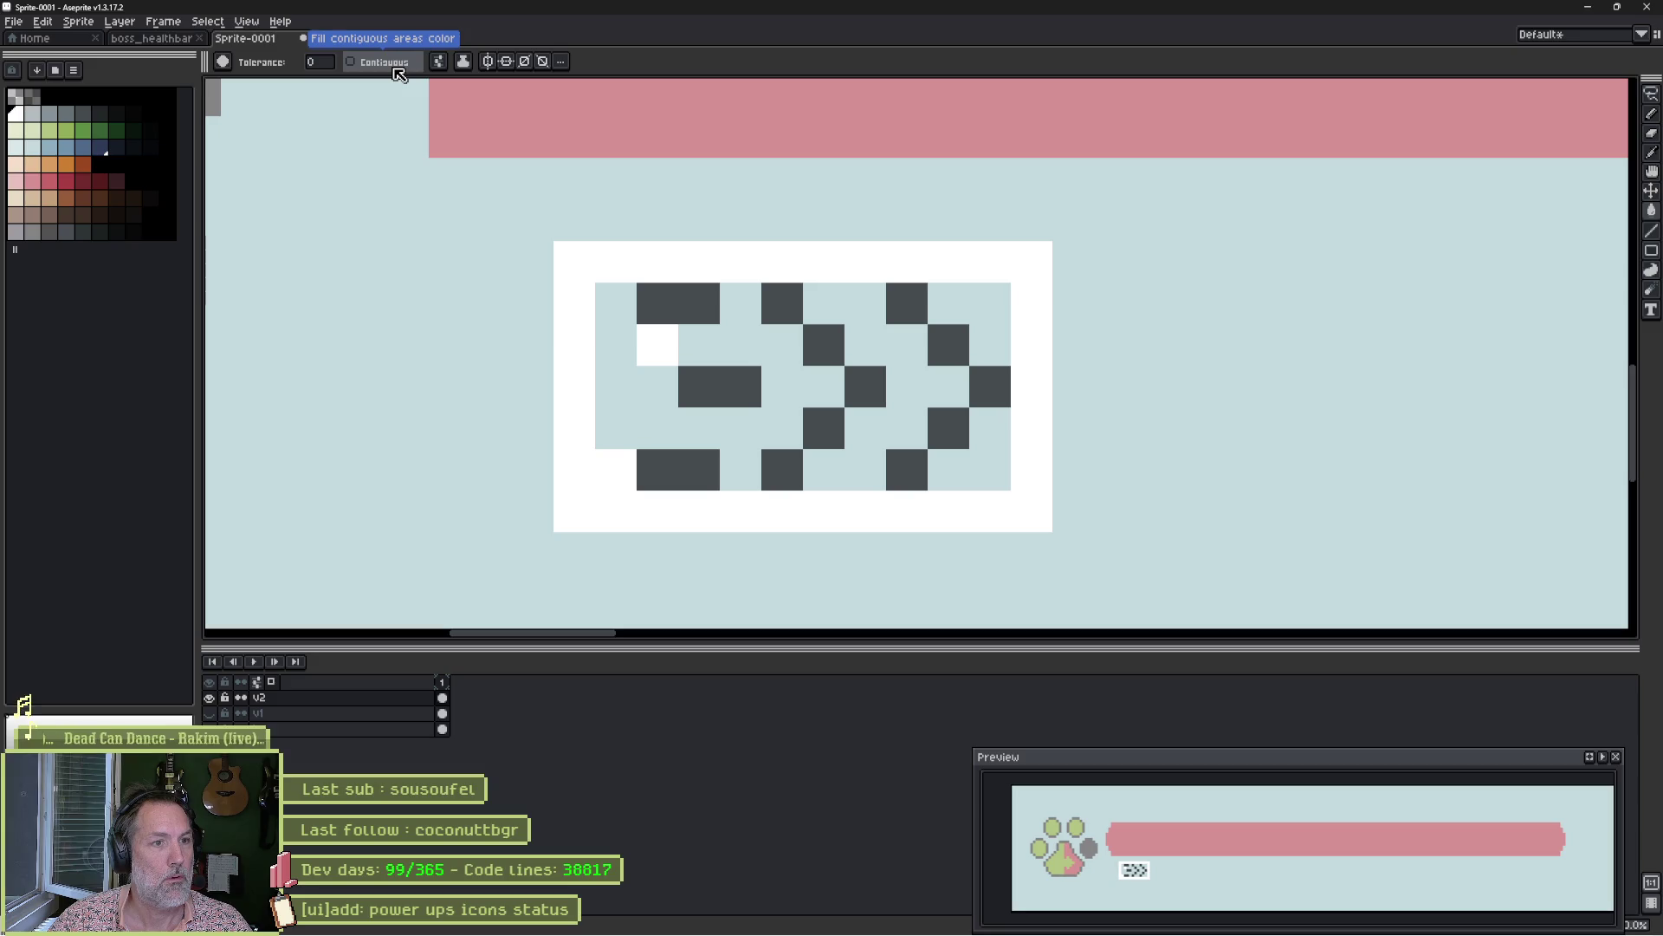
pyautogui.click(731, 340)
pyautogui.hotkey('ctrl', 'z')
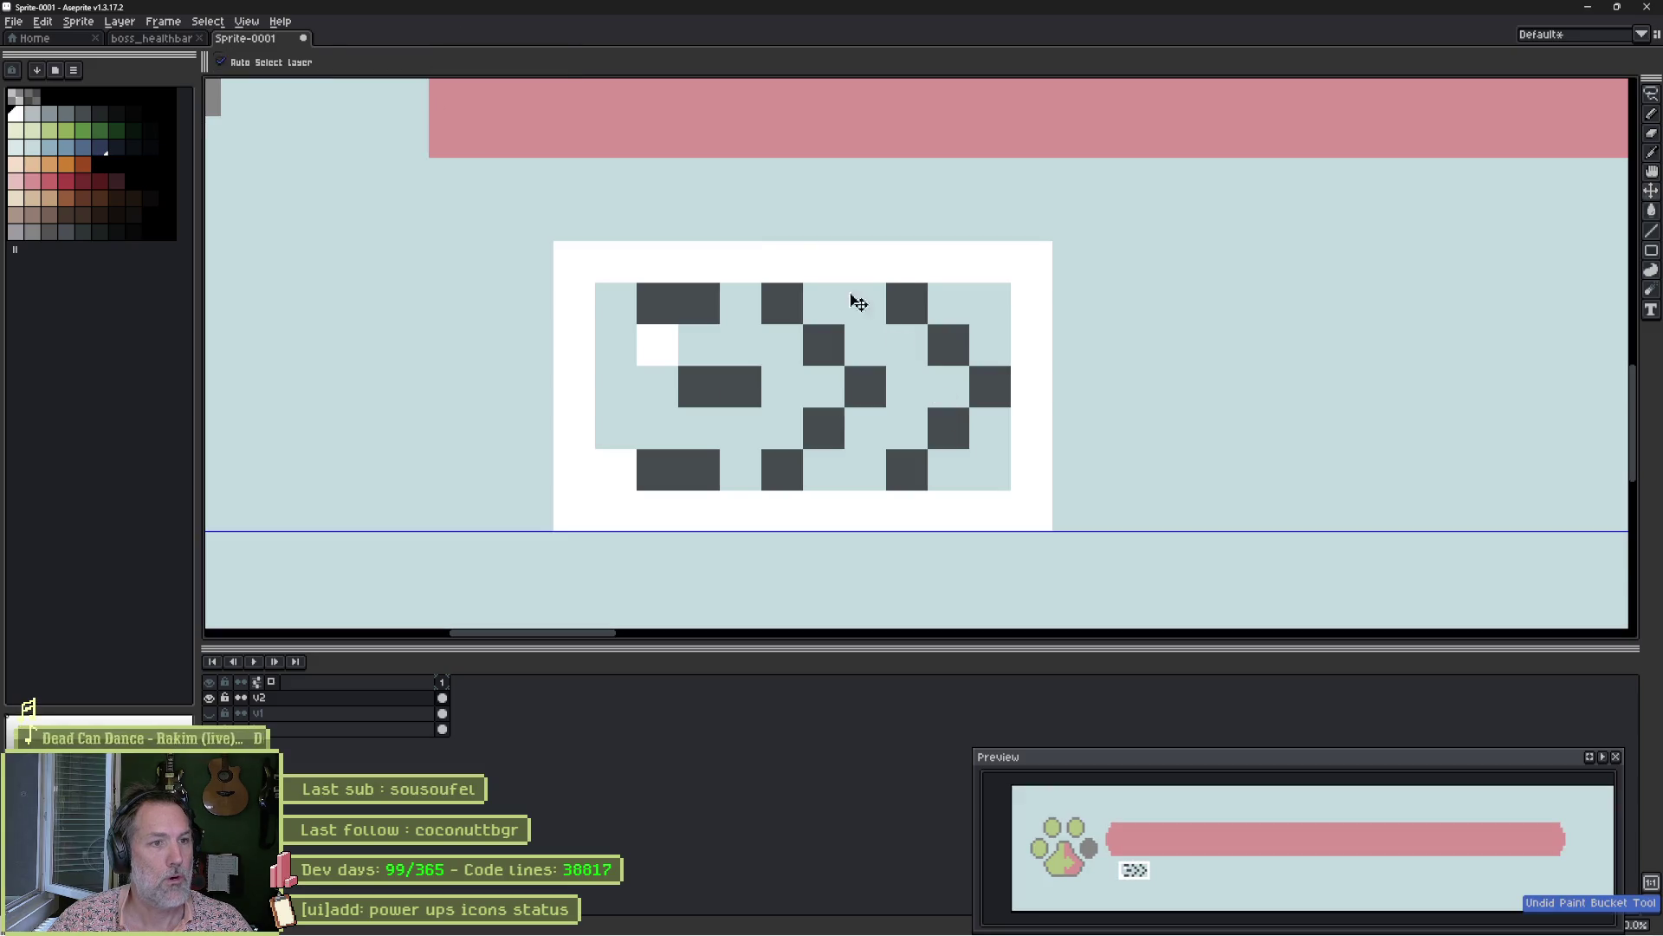
pyautogui.click(368, 63)
pyautogui.click(713, 306)
pyautogui.hotkey('ctrl', 'z')
pyautogui.click(772, 361)
pyautogui.click(865, 387)
pyautogui.hotkey('ctrl', 'z')
pyautogui.click(965, 309)
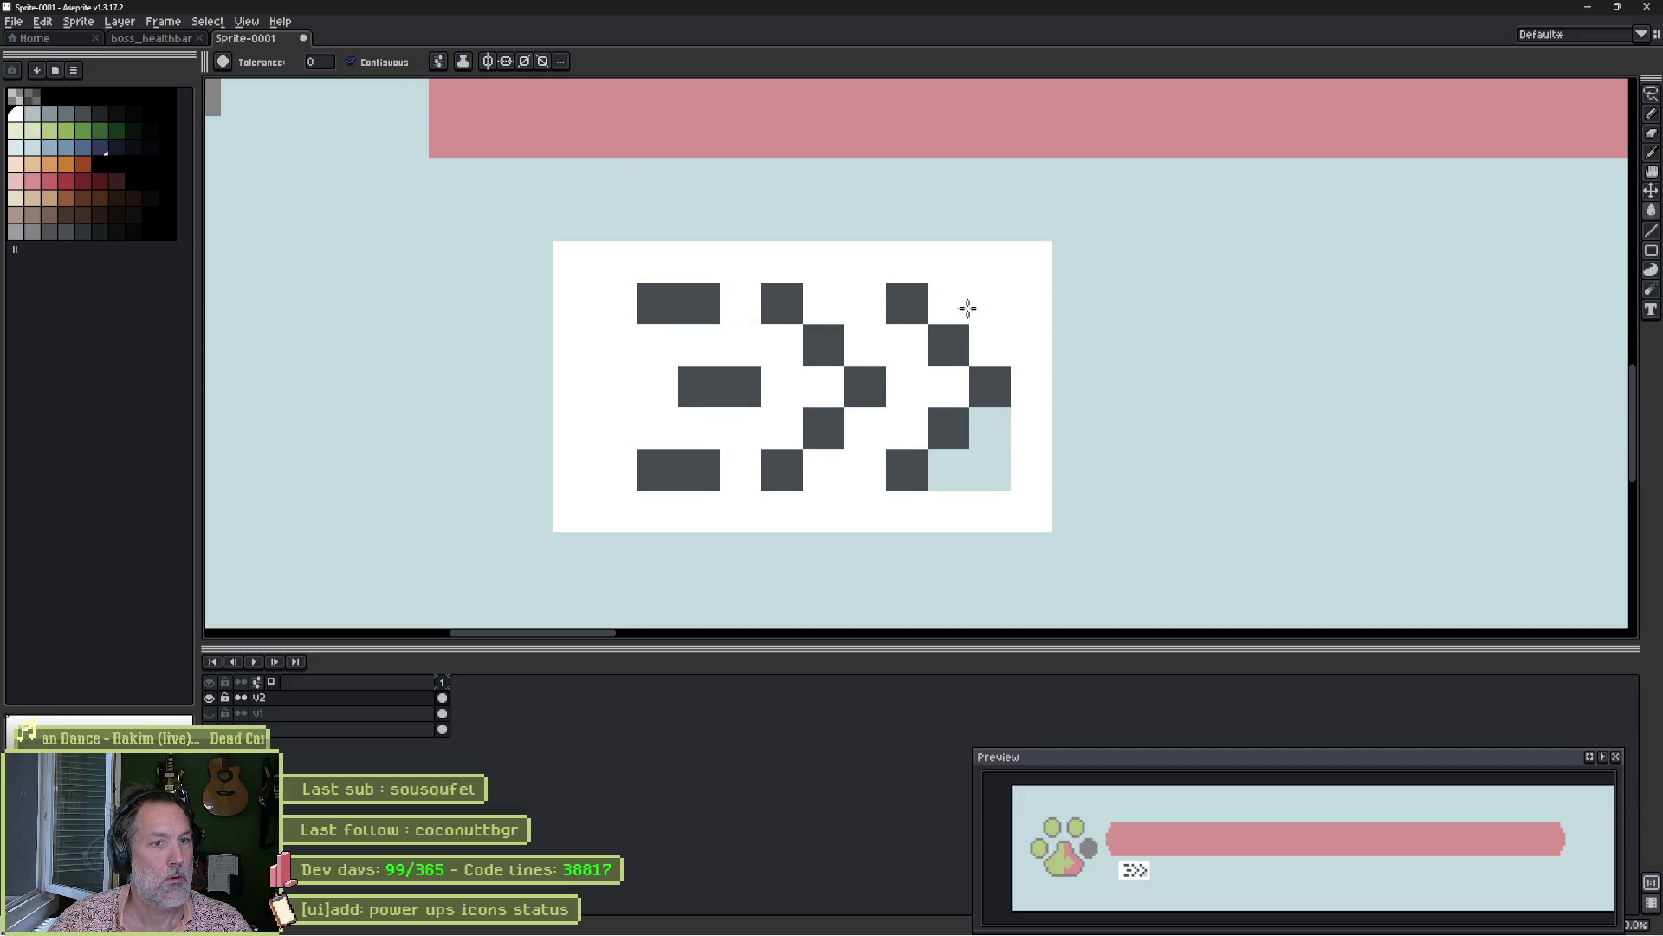
pyautogui.click(1005, 462)
# Paint the badge's four corner pixels background blue to clip its corners.
pyautogui.press('b')
pyautogui.click(1032, 262)
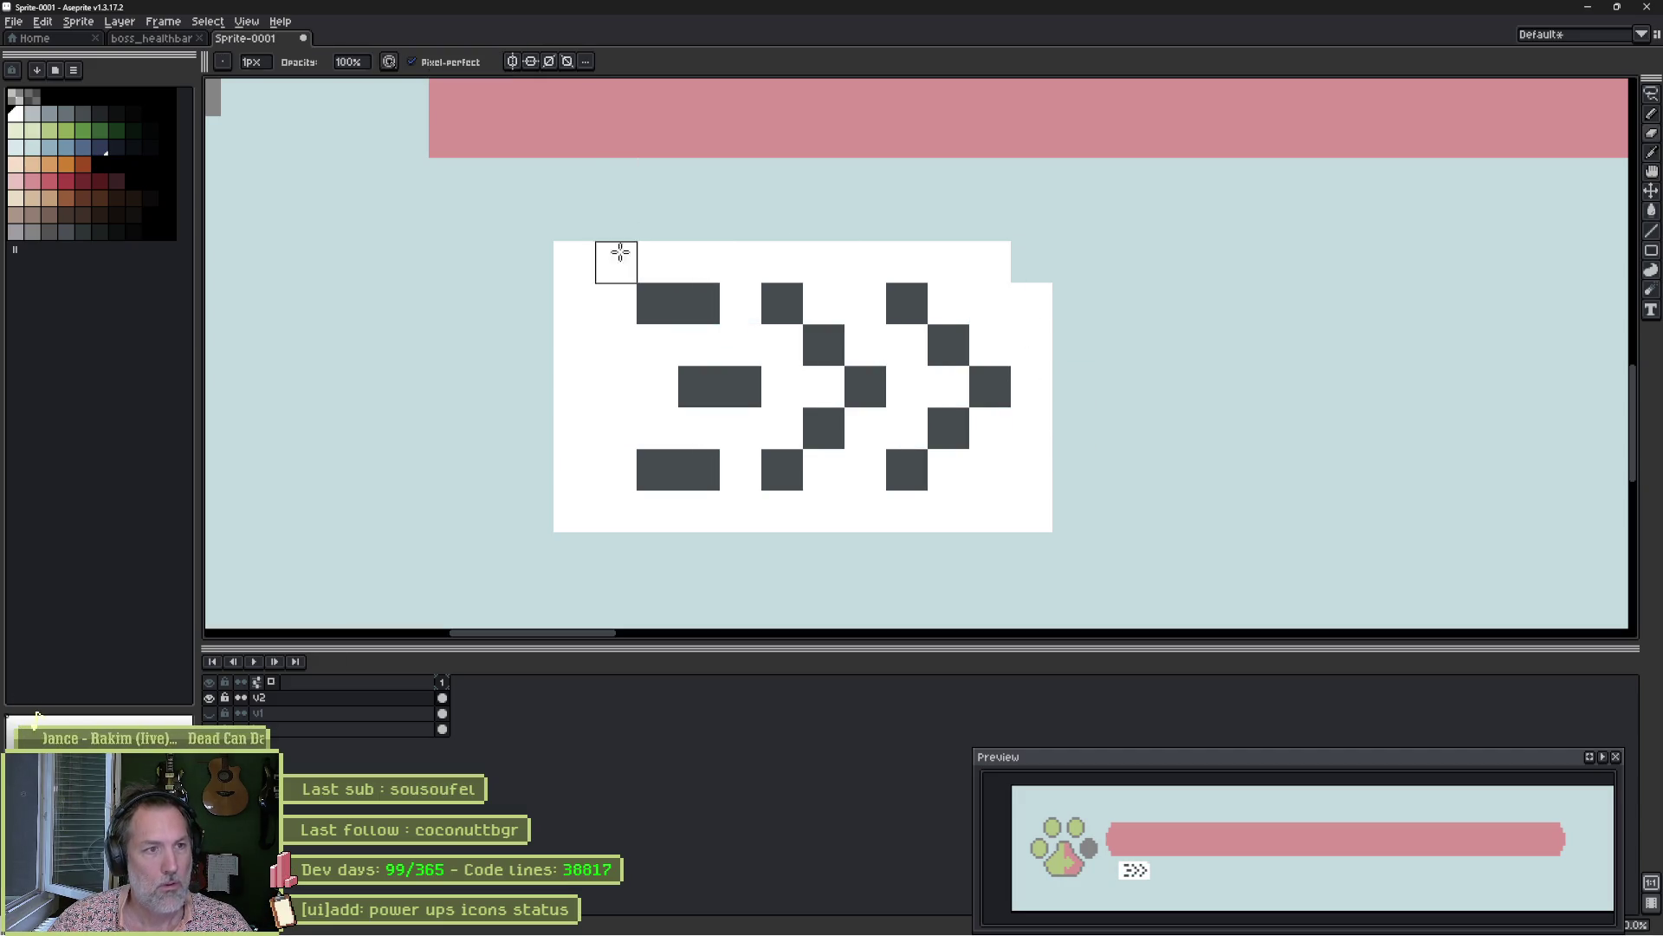
pyautogui.click(575, 263)
pyautogui.click(574, 511)
pyautogui.click(1032, 511)
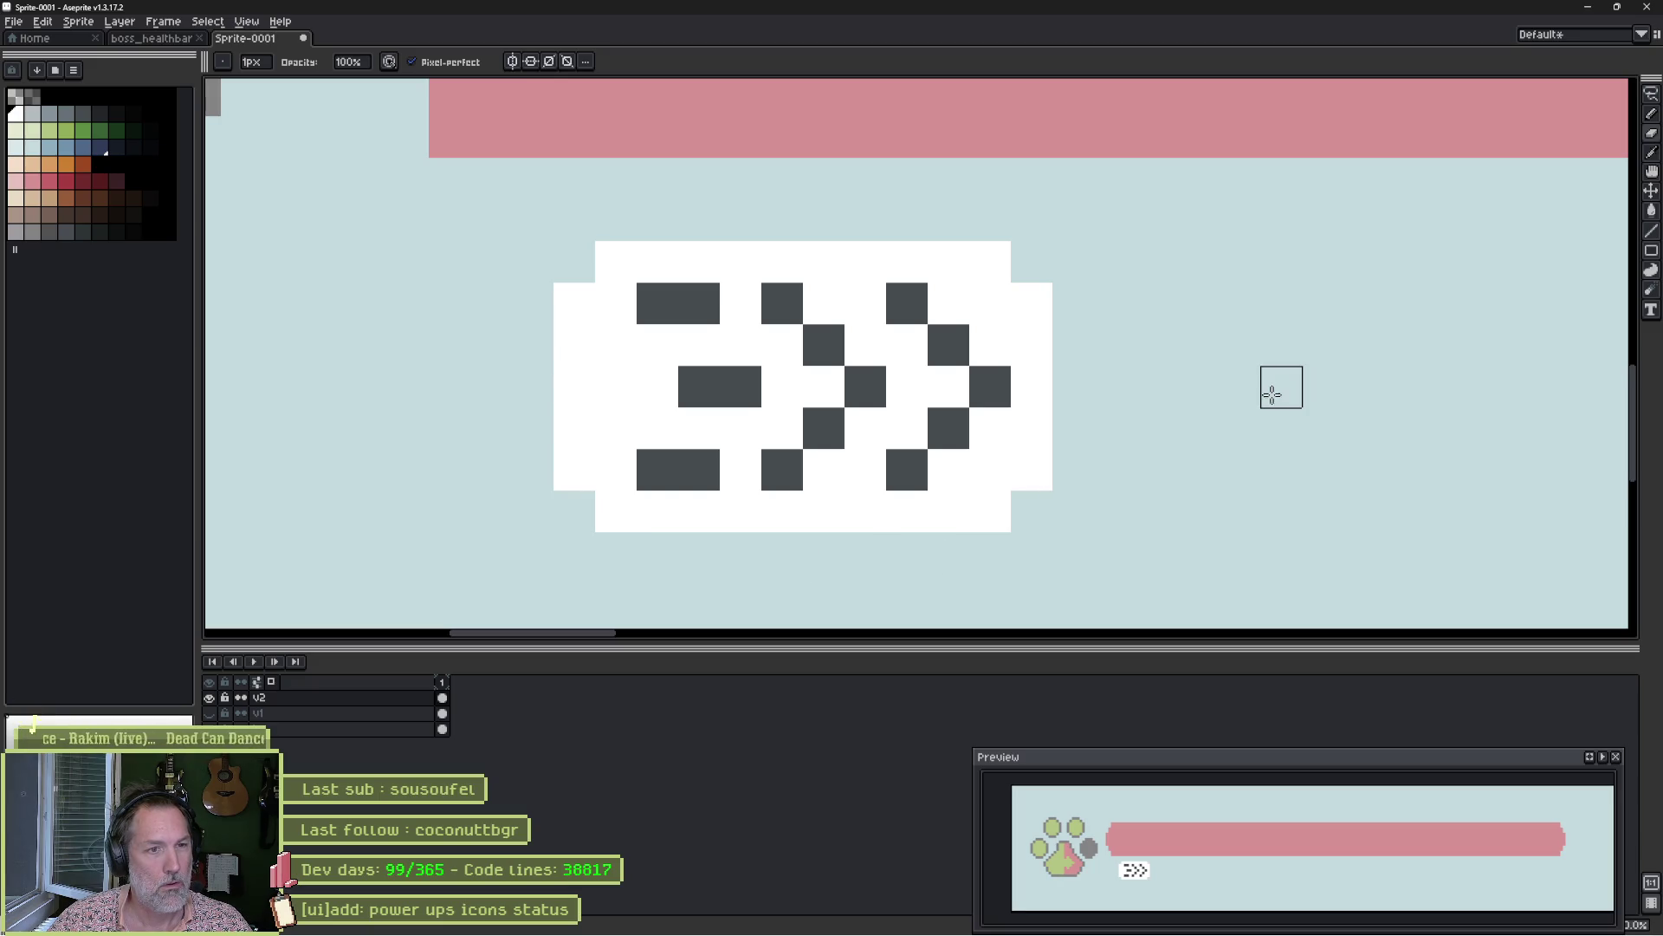
pyautogui.scroll(-4, 1236, 382)
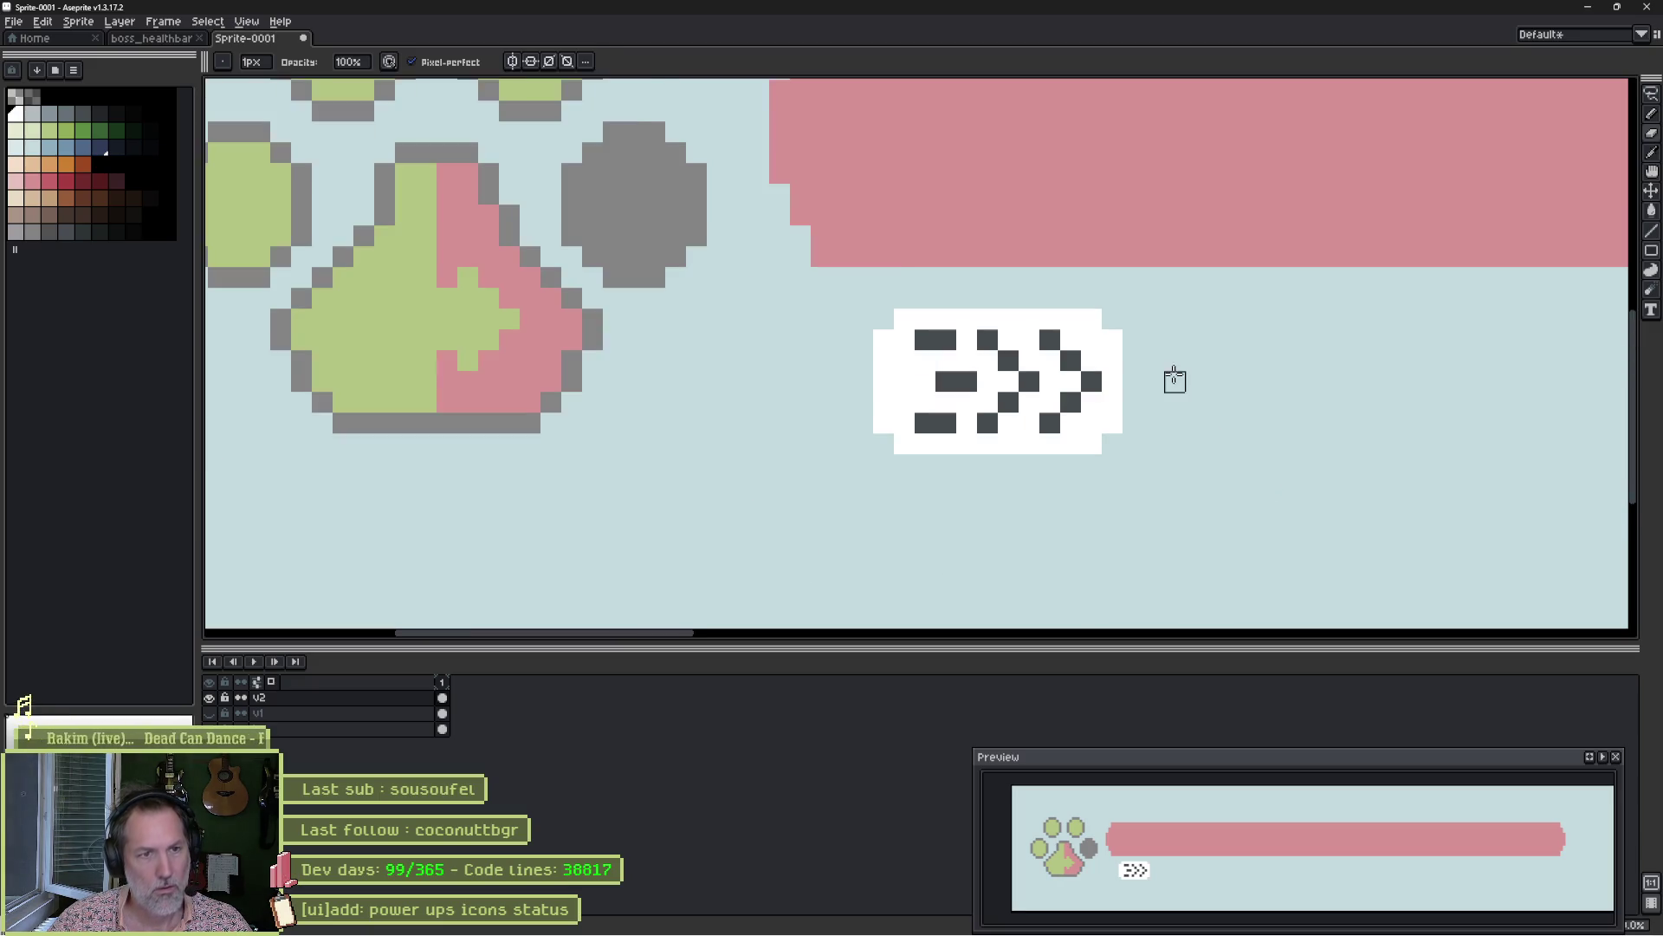
# Marquee-move the white dash badge left under the paw's edge, then start saving with Ctrl+S.
pyautogui.moveTo(1087, 433); pyautogui.dragTo(786, 501)
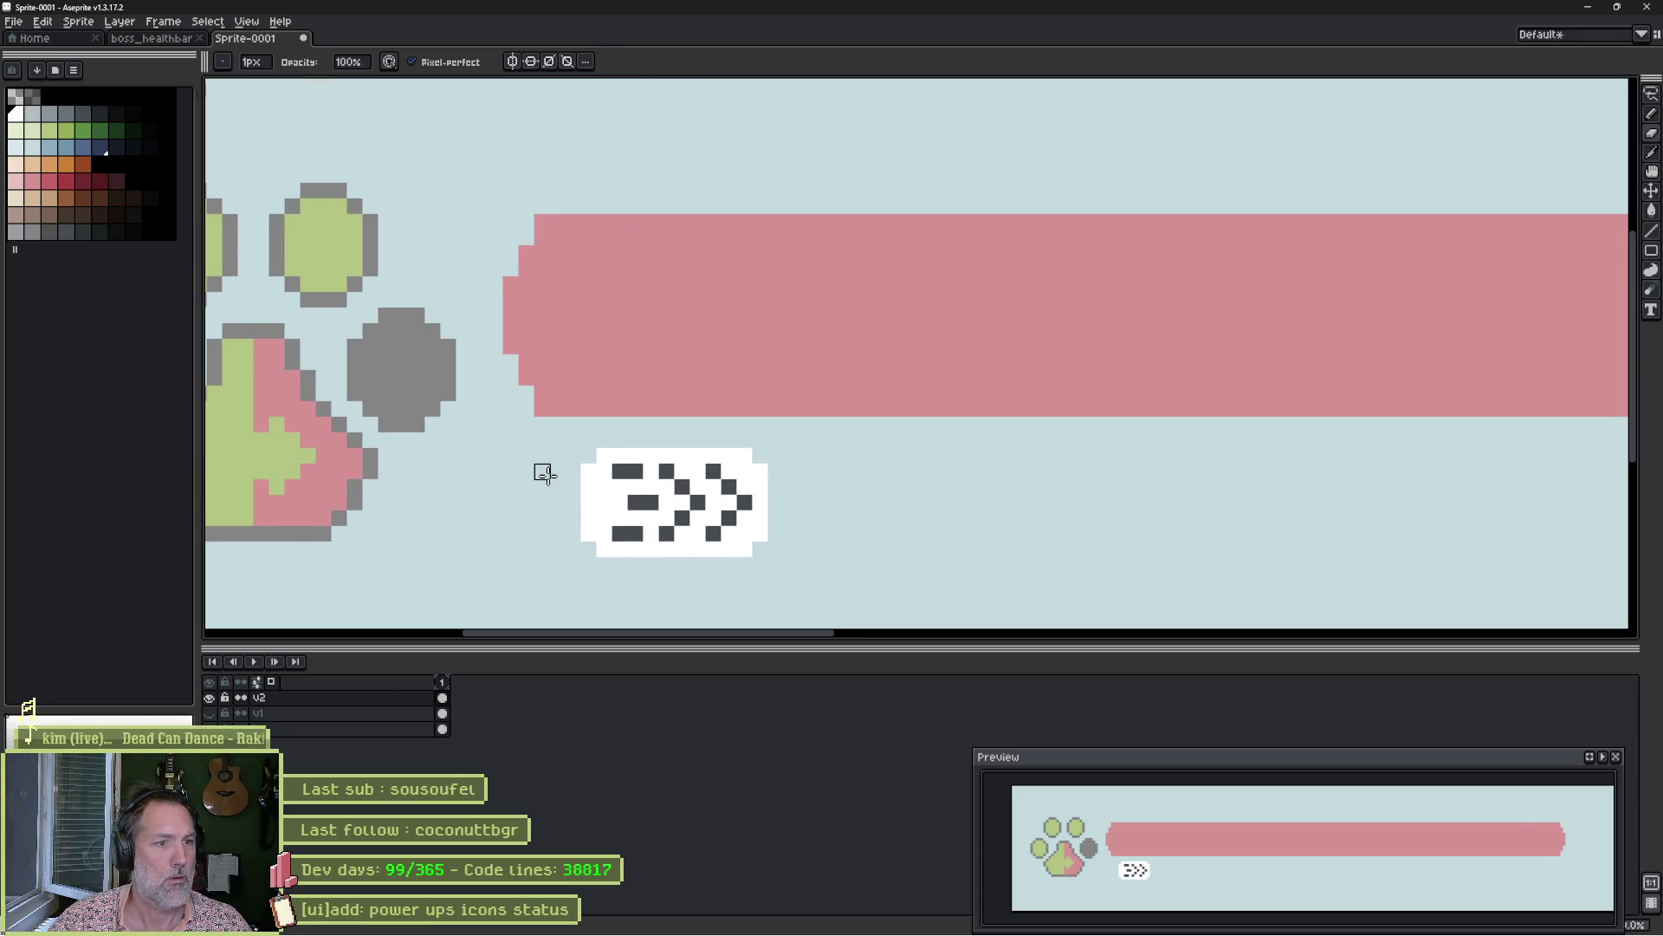
pyautogui.moveTo(527, 488)
pyautogui.mouseDown()
pyautogui.moveTo(687, 412)
pyautogui.moveTo(646, 434)
pyautogui.moveTo(949, 554)
pyautogui.mouseUp()
pyautogui.press('m')
pyautogui.moveTo(850, 481); pyautogui.dragTo(803, 482)
pyautogui.press('Return')
pyautogui.hotkey('ctrl', 'd')
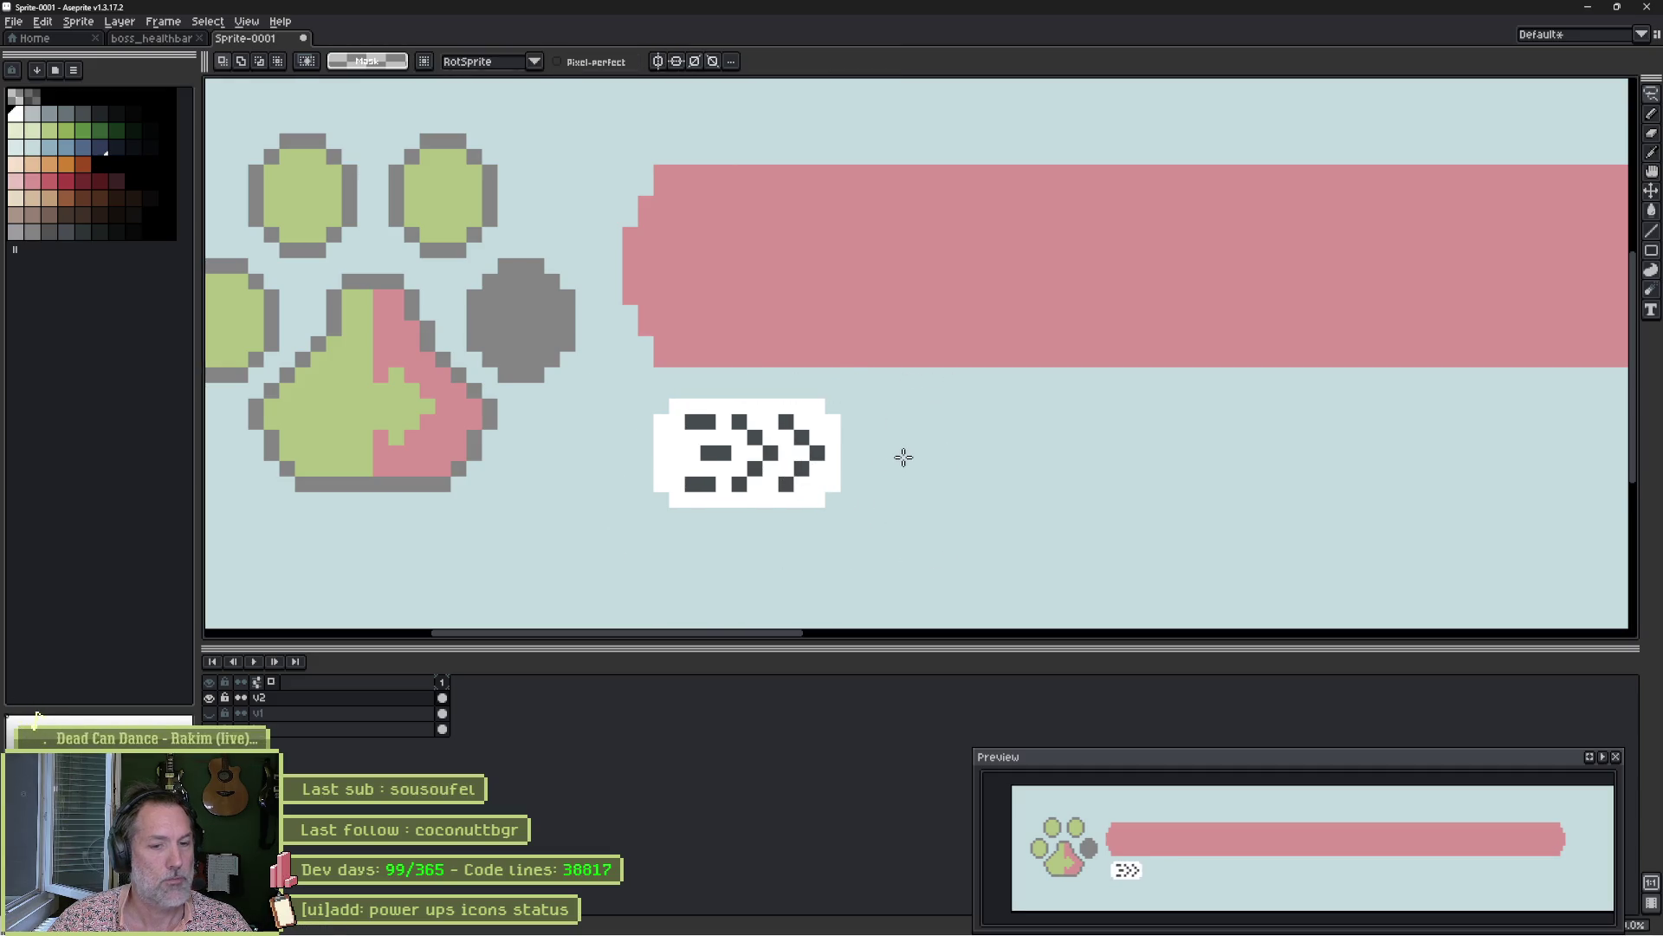
pyautogui.scroll(-2, 902, 456)
pyautogui.scroll(-1, 982, 456)
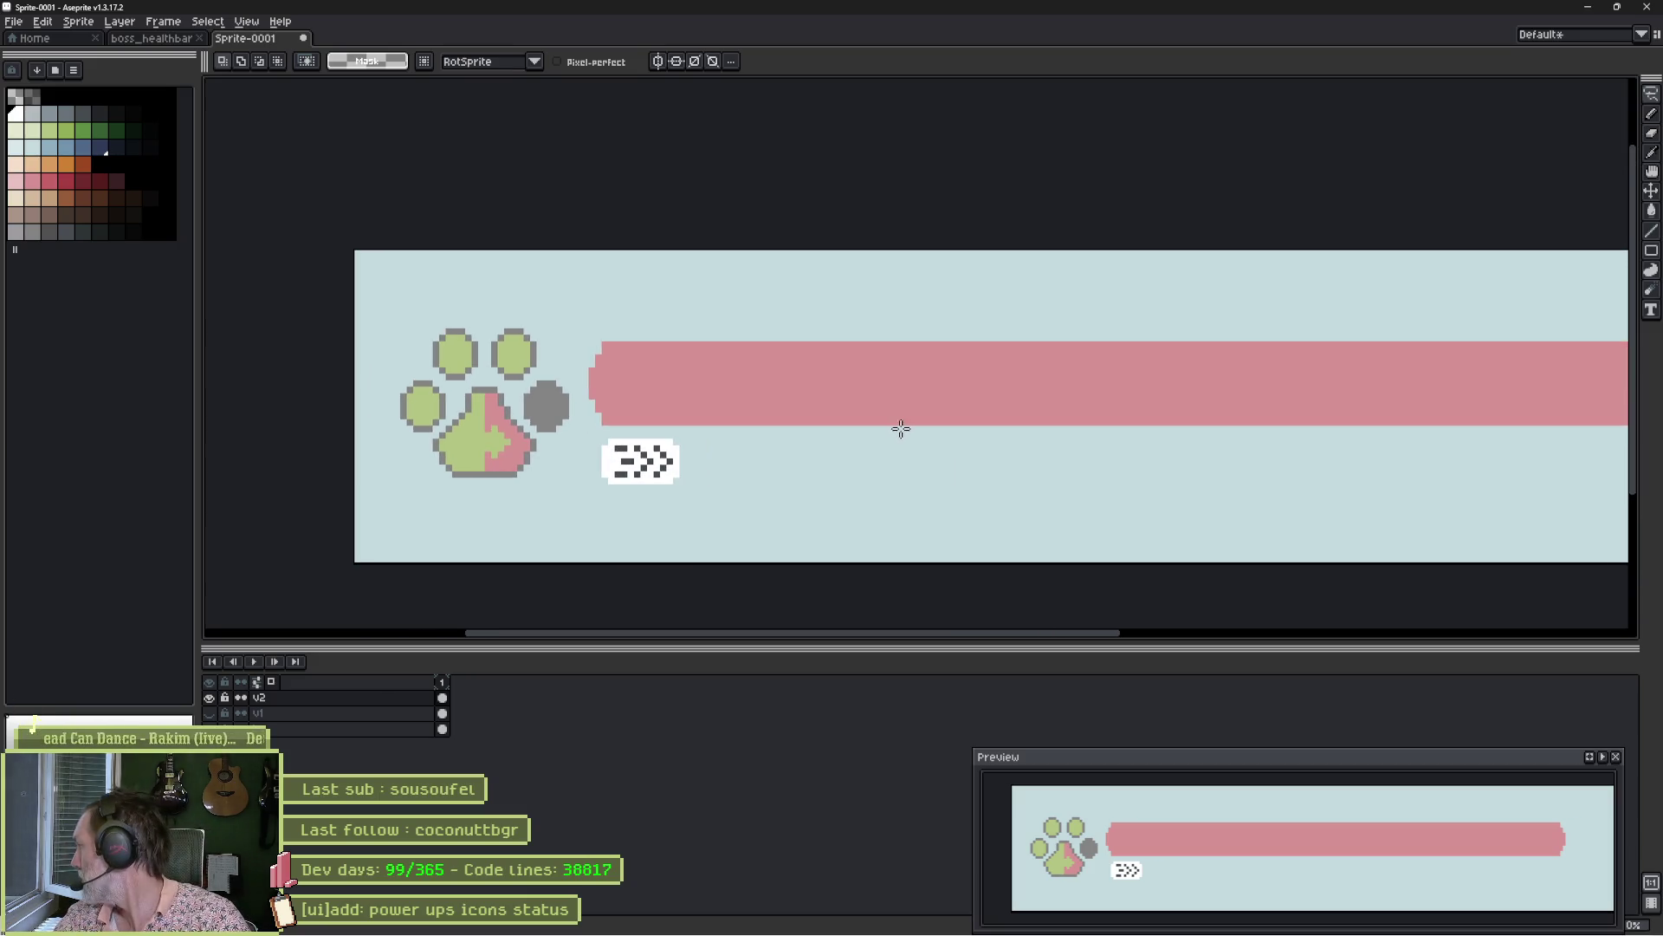
pyautogui.hotkey('ctrl', 's')
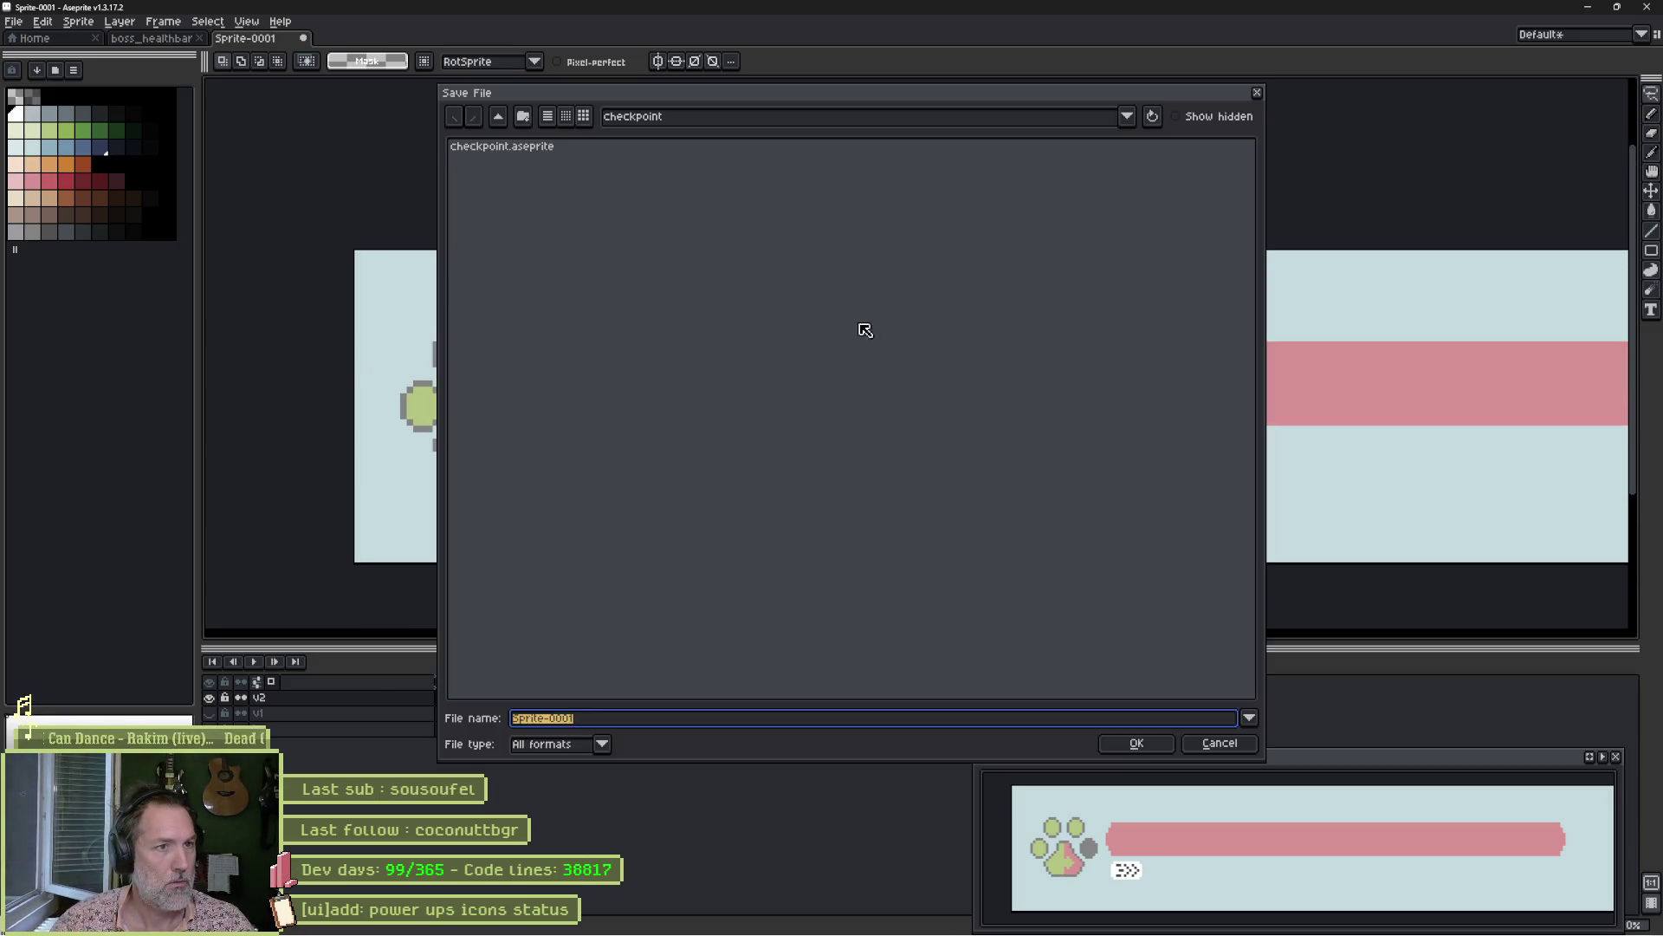
# Browse the Save File location up to the project root and into uis, then switch to ChatGPT.
pyautogui.click(500, 120)
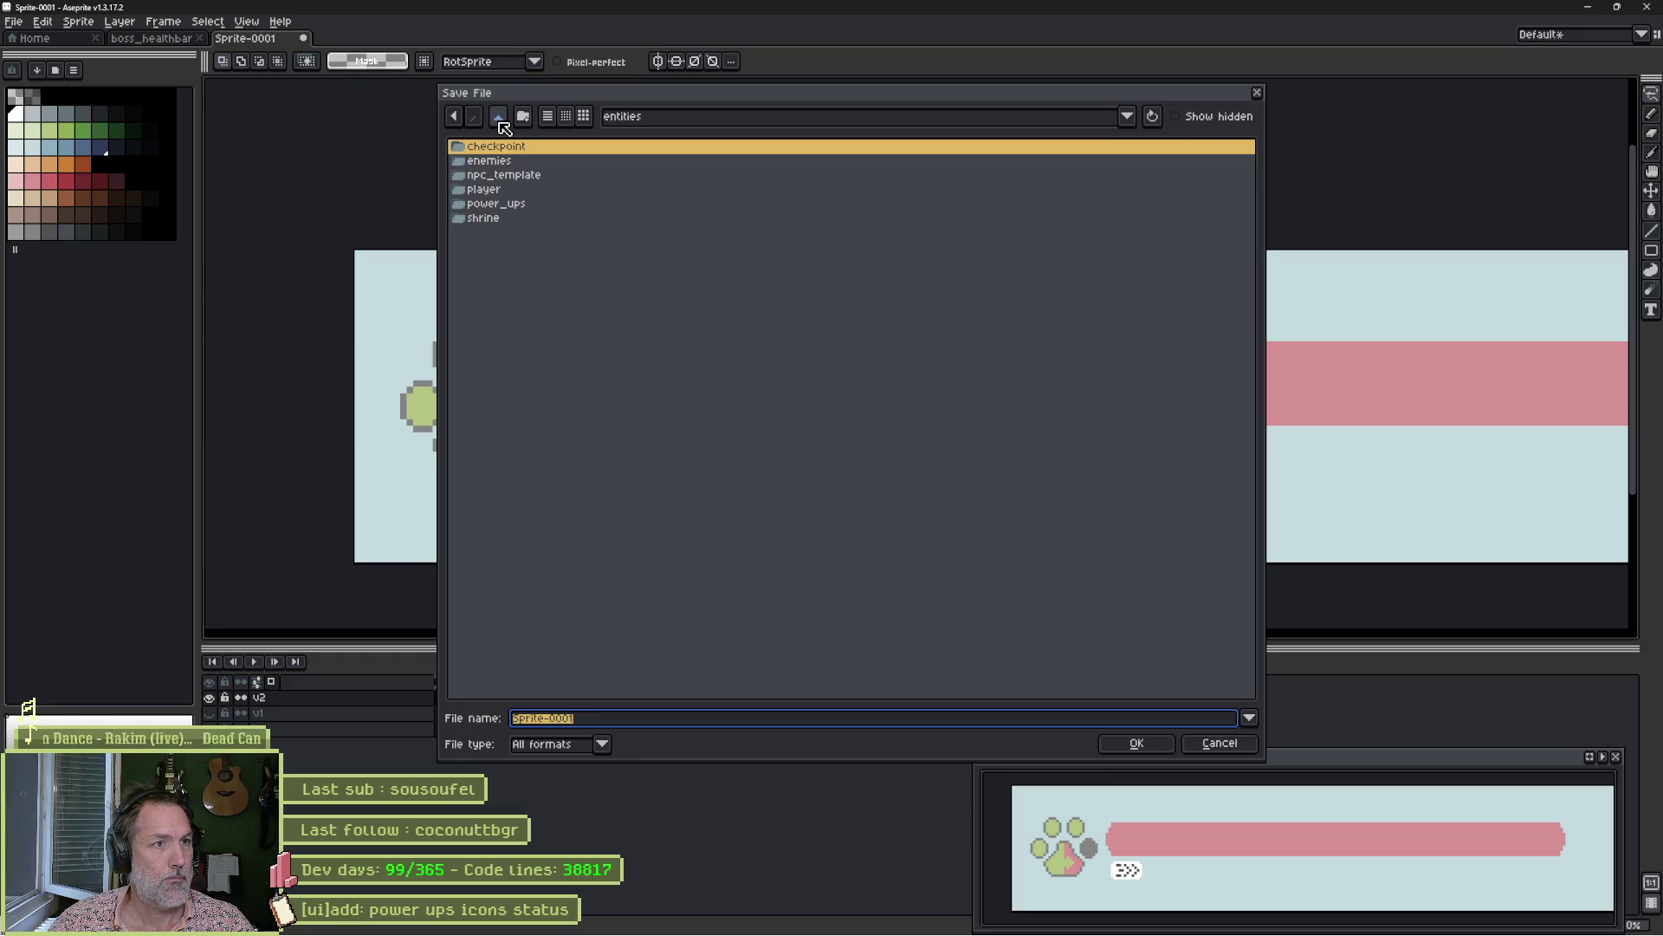
pyautogui.click(500, 119)
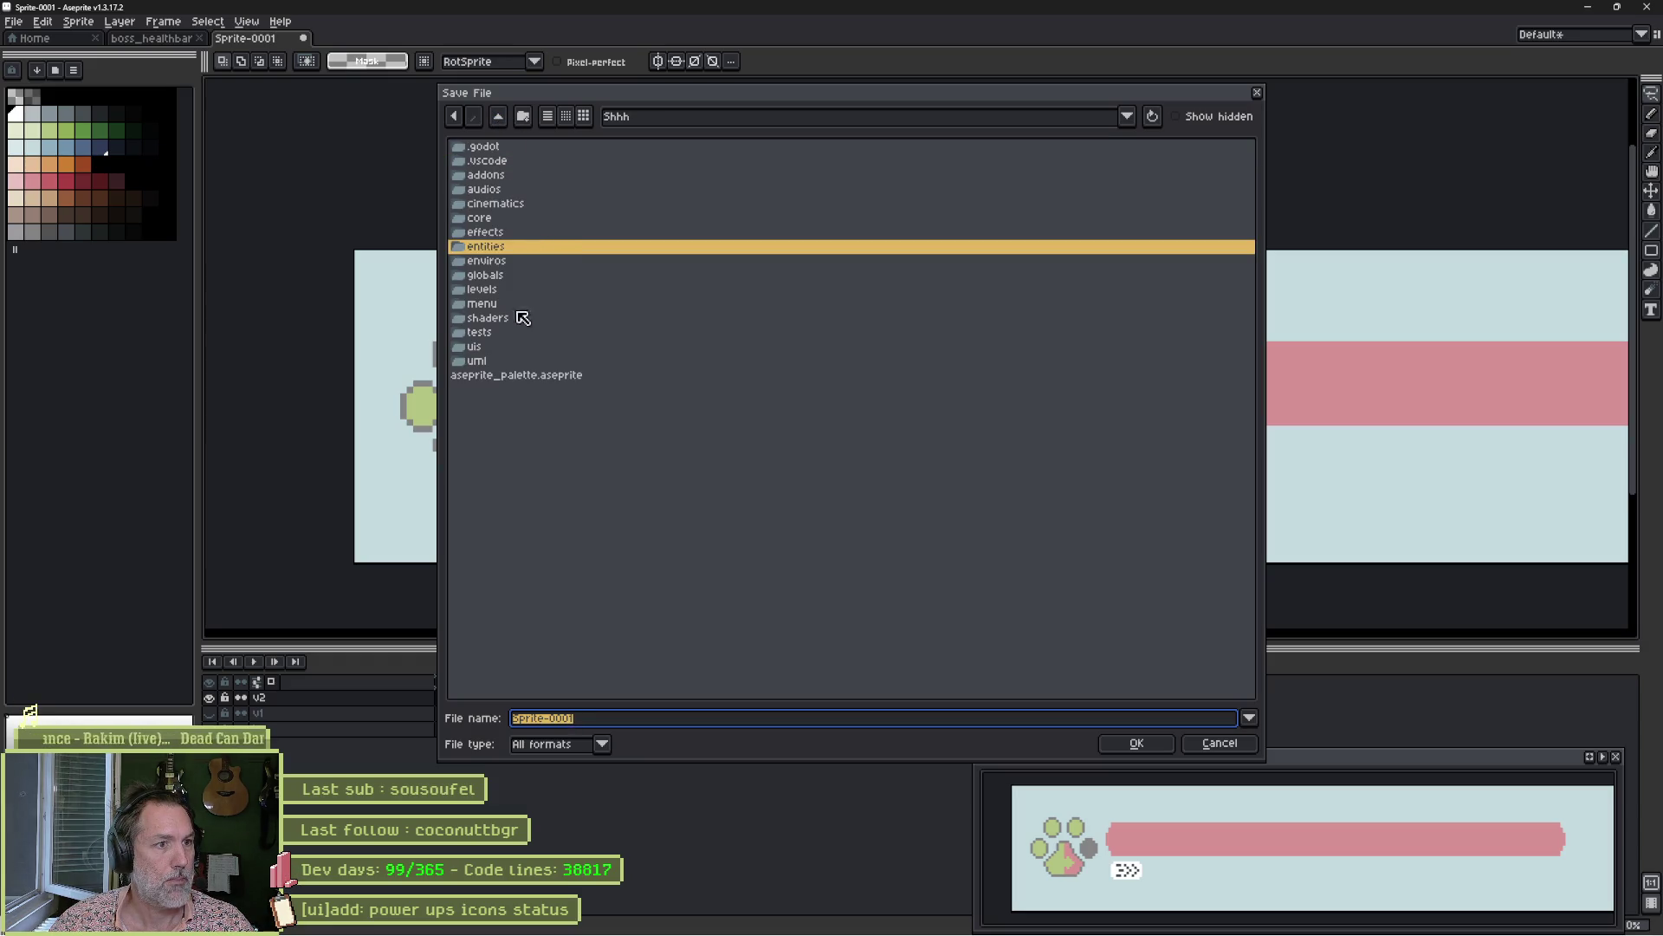
pyautogui.doubleClick(475, 347)
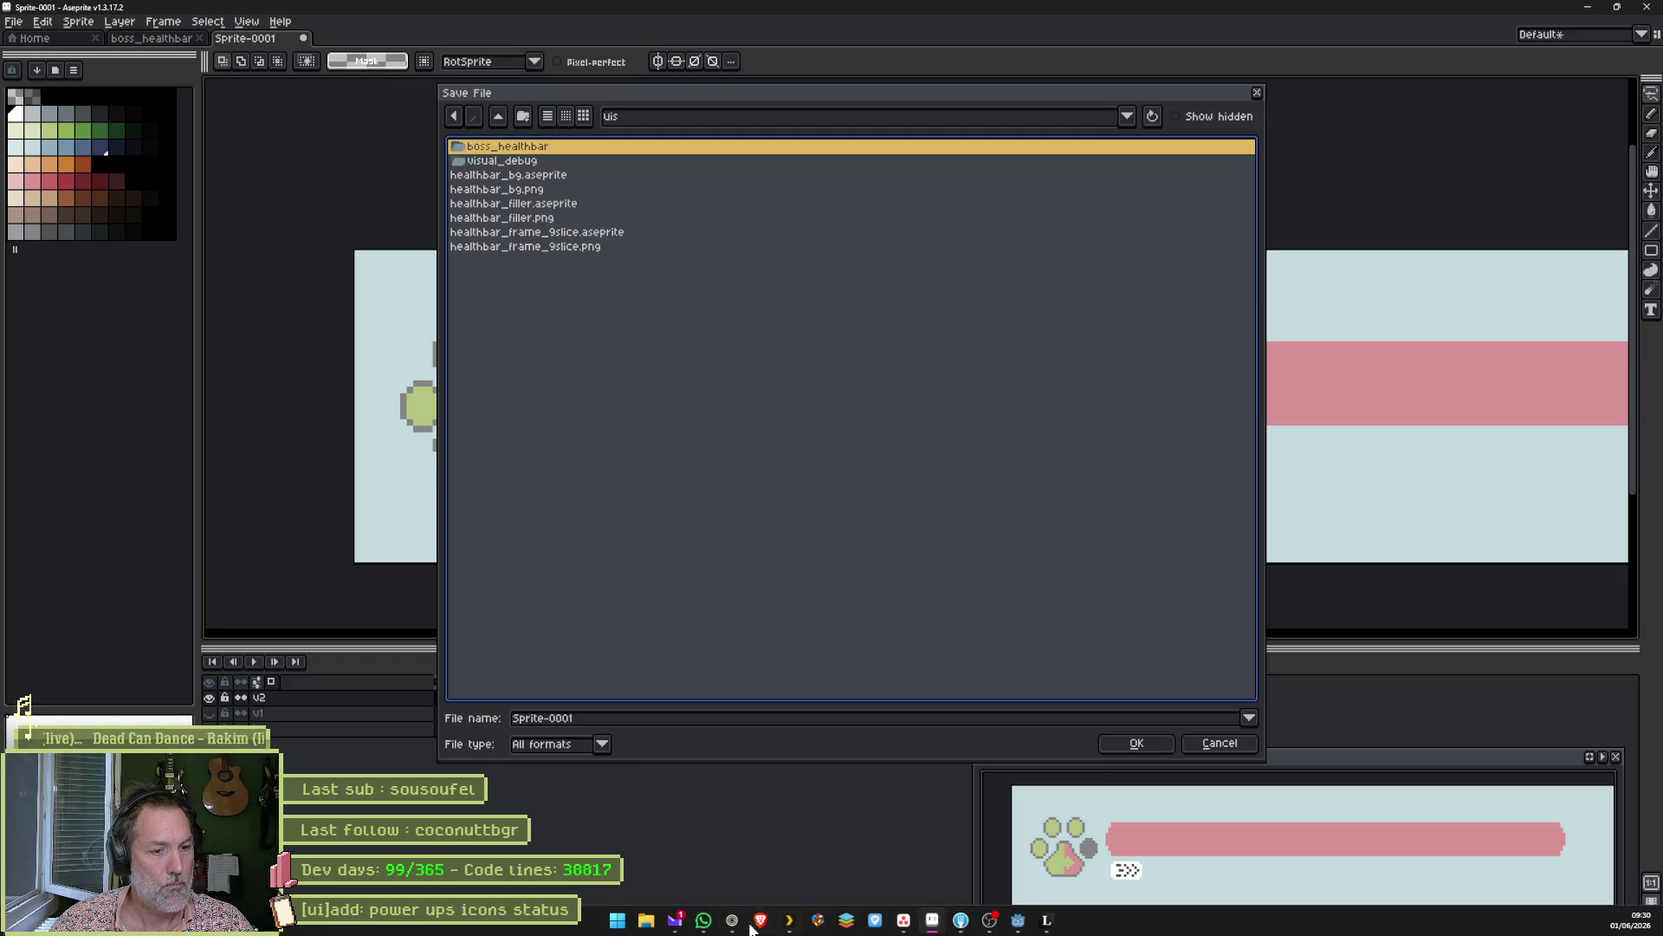
pyautogui.click(732, 920)
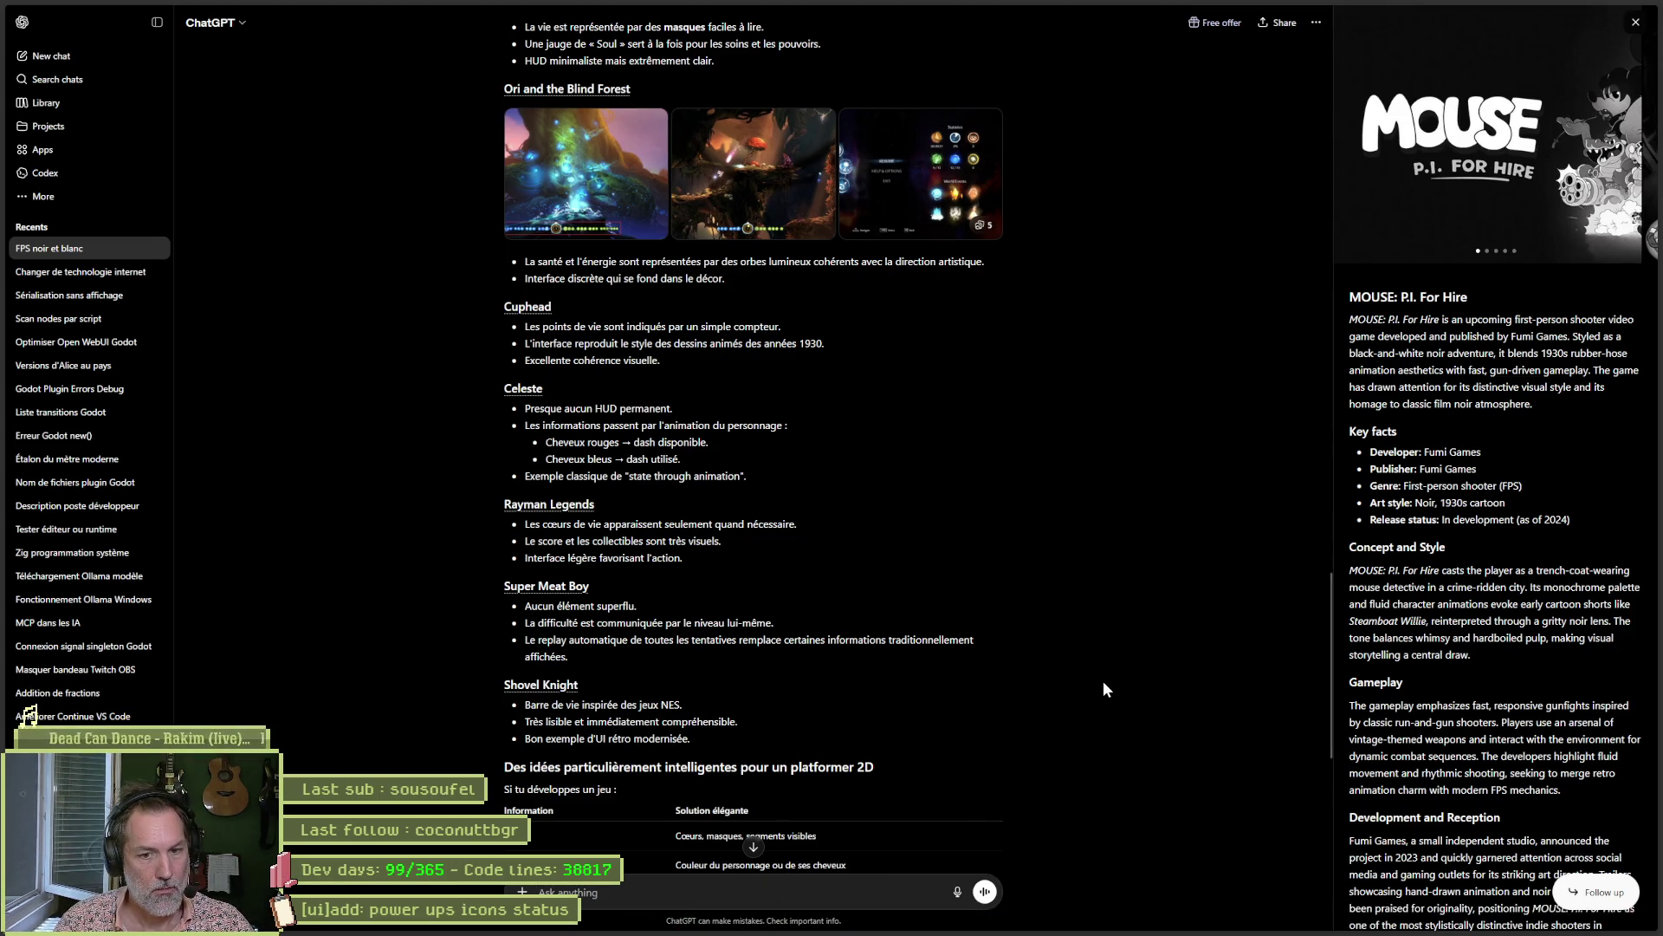
# Ask ChatGPT what to call the life/mana/powers bar, then return to Aseprite.
pyautogui.write('quel nom pour cette barre qui montre la vie, la mana, les pouvoirs etc')
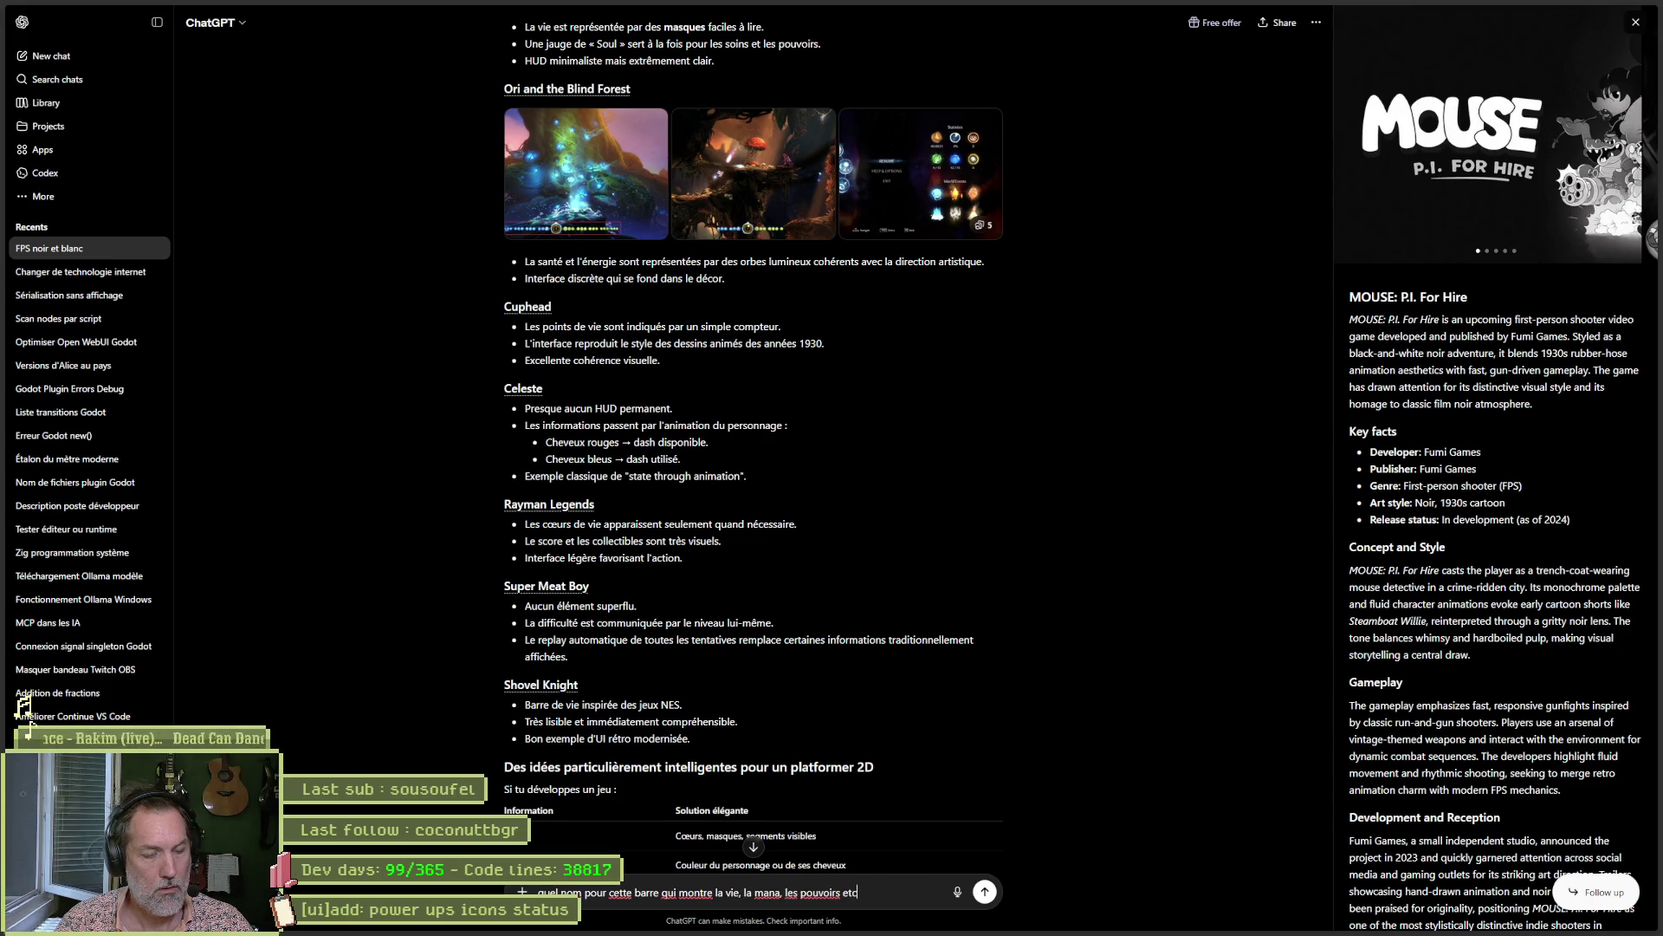
pyautogui.press('Return')
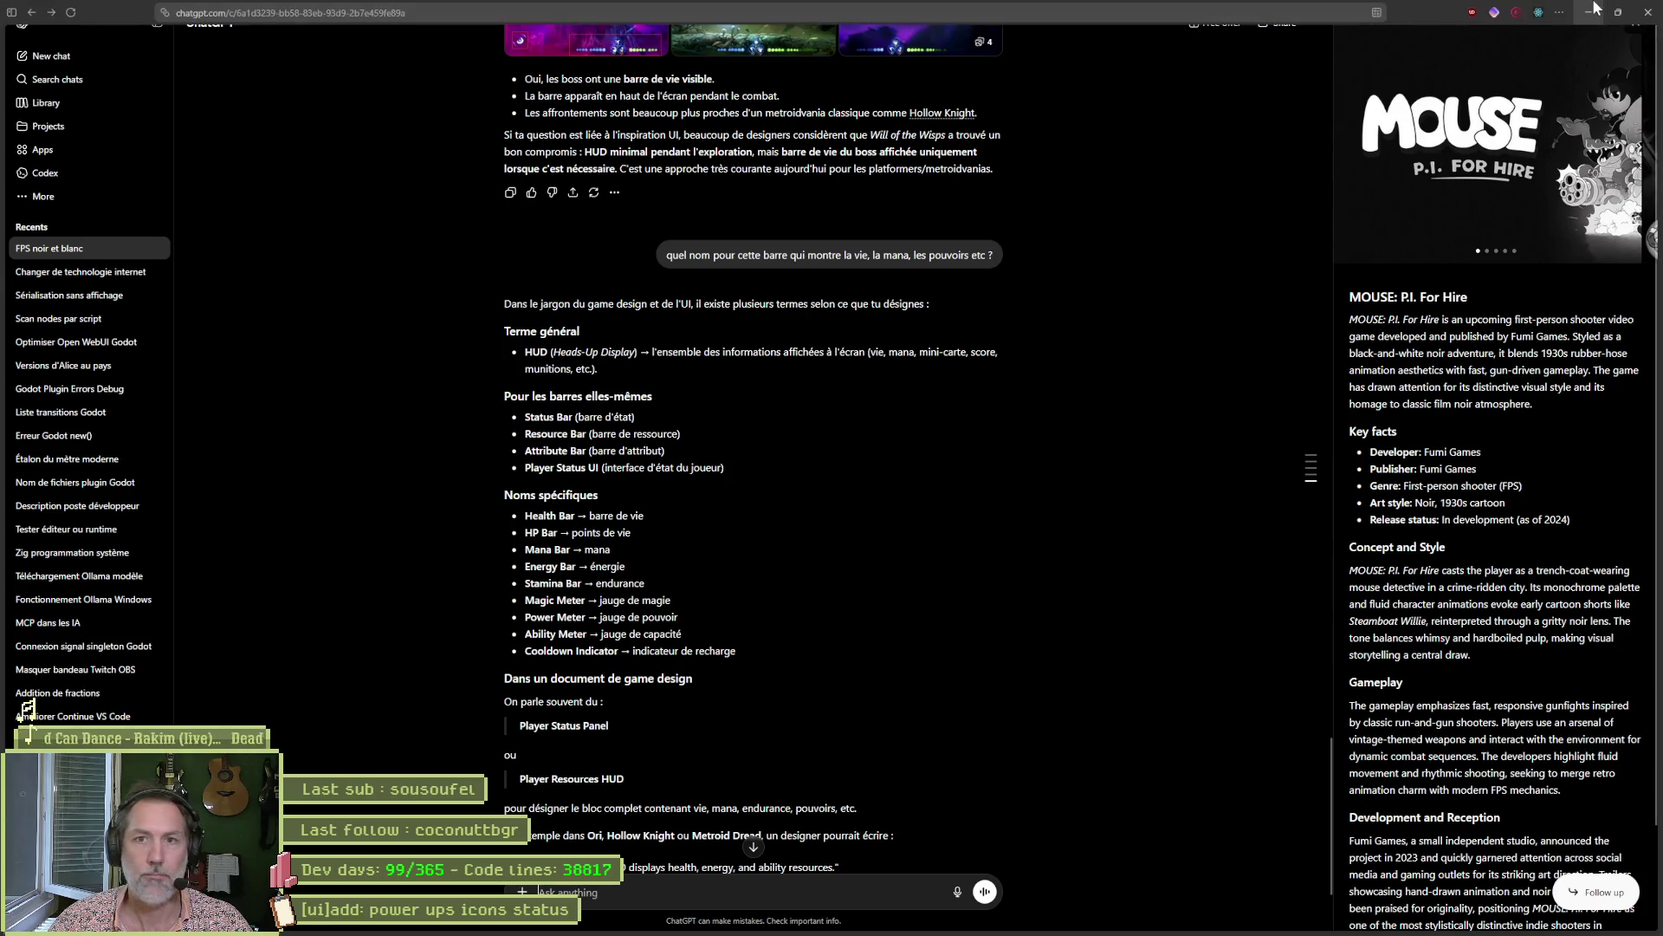
pyautogui.hotkey('alt', 'Tab')
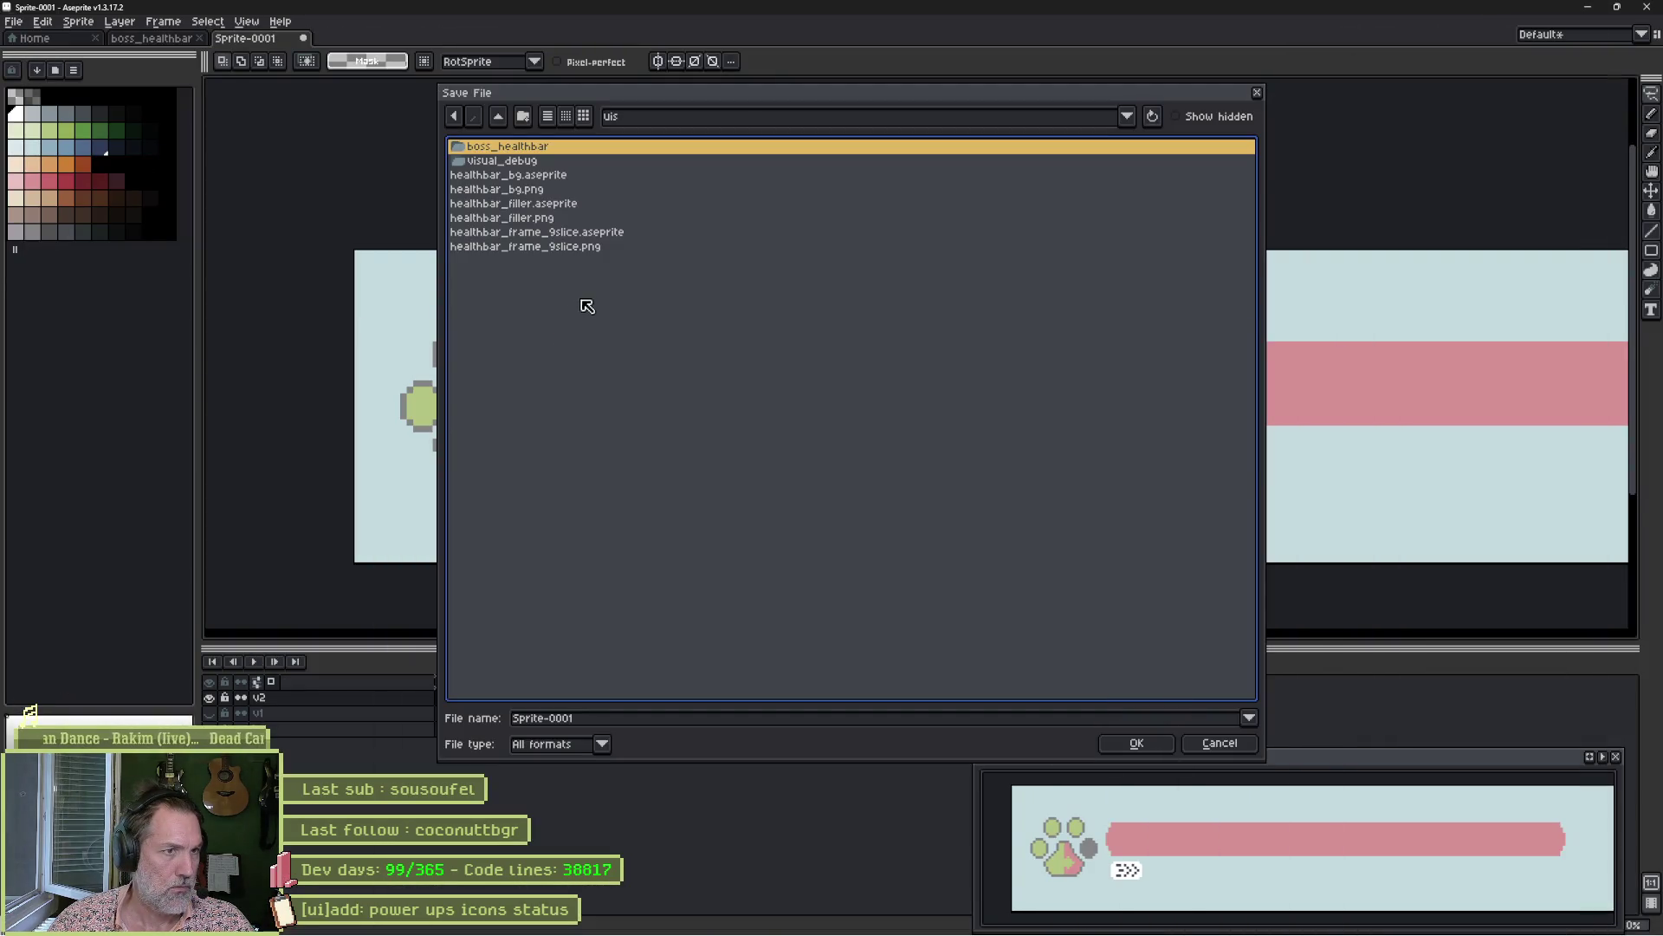
# Save the sprite as hud.aseprite in the uis folder.
pyautogui.click(606, 718)
pyautogui.doubleClick(591, 719)
pyautogui.write('hud')
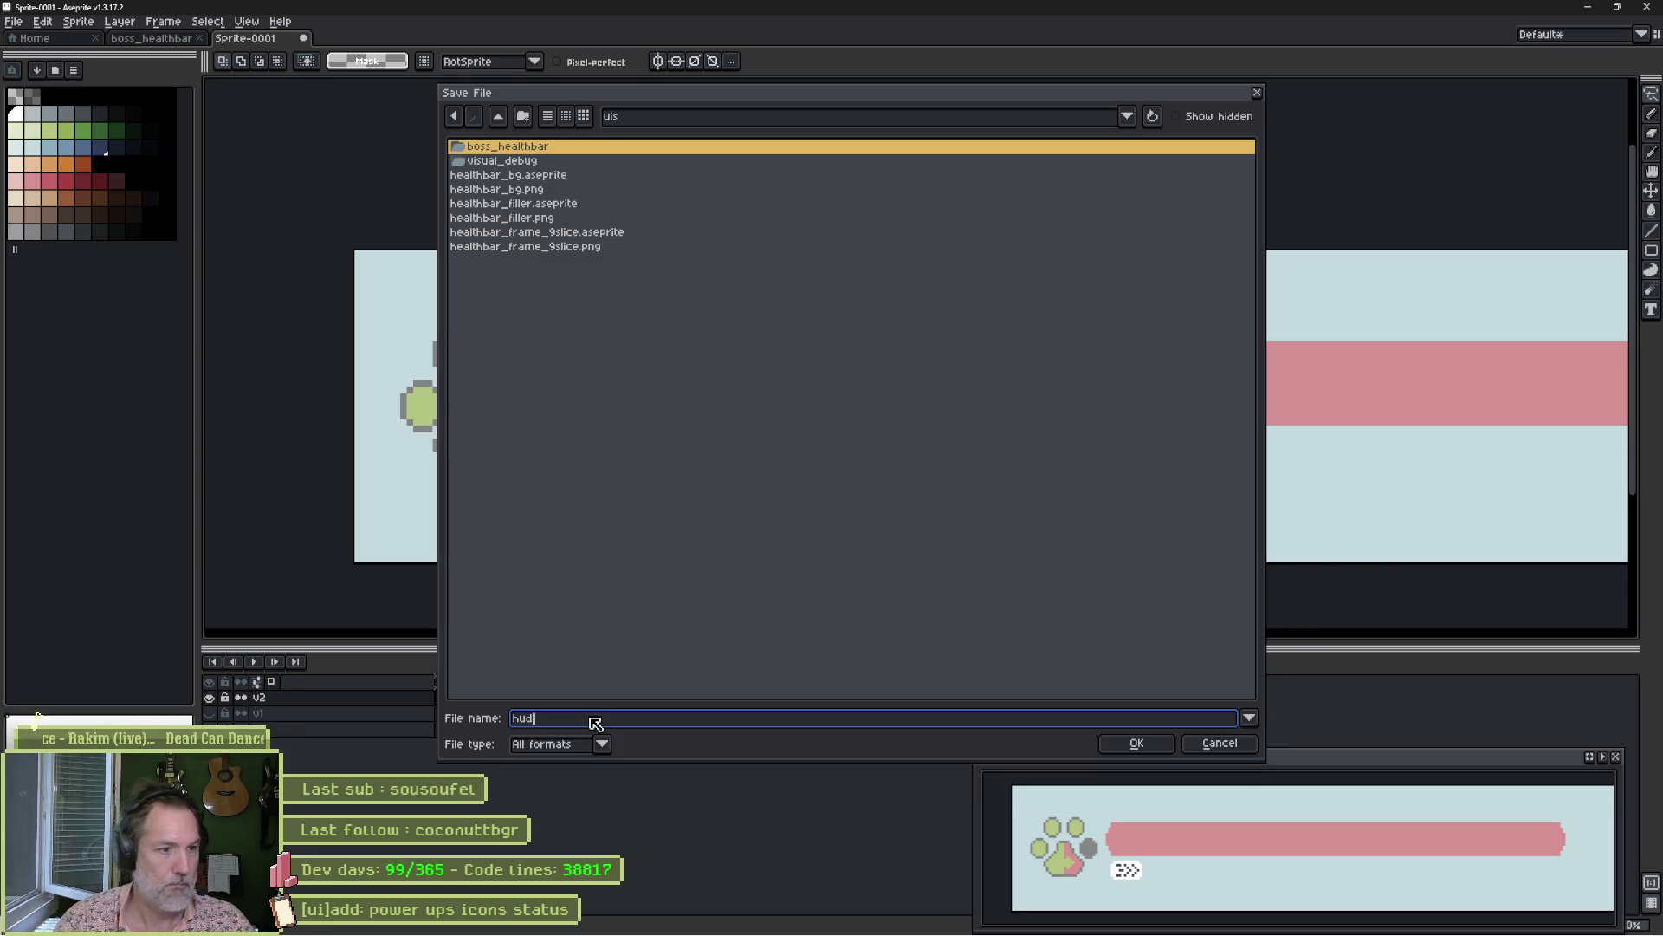
pyautogui.click(1136, 742)
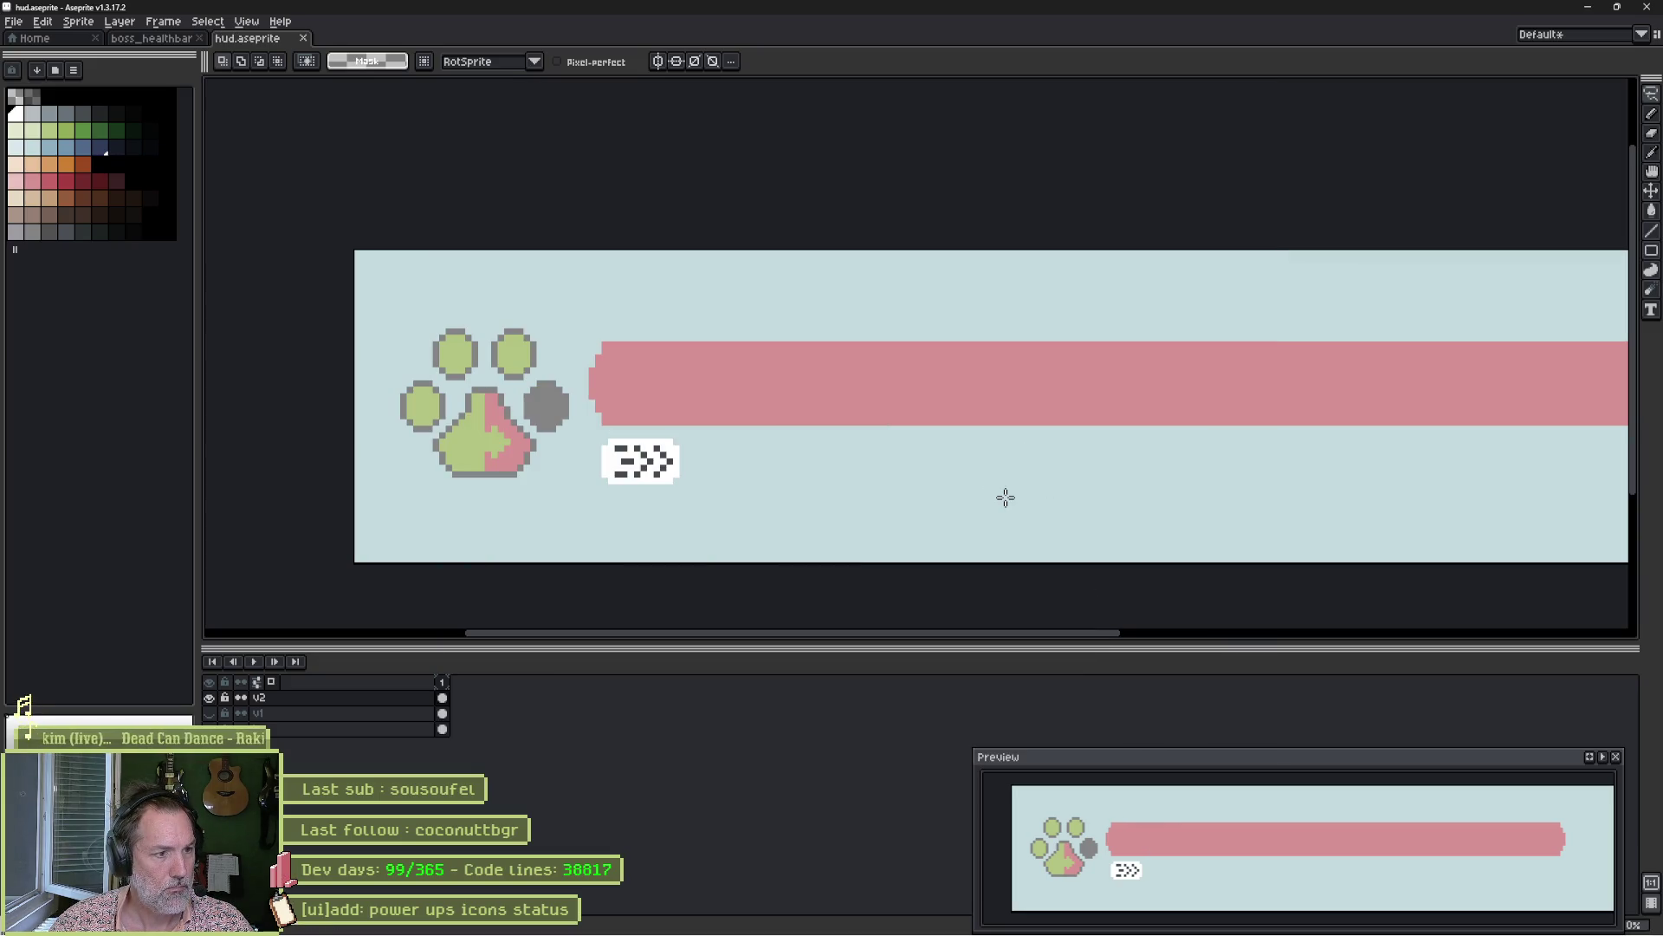
# Frame the whole sprite and Magic-Wand select the pink bar.
pyautogui.scroll(-1, 1001, 486)
pyautogui.moveTo(1233, 468); pyautogui.dragTo(1085, 487)
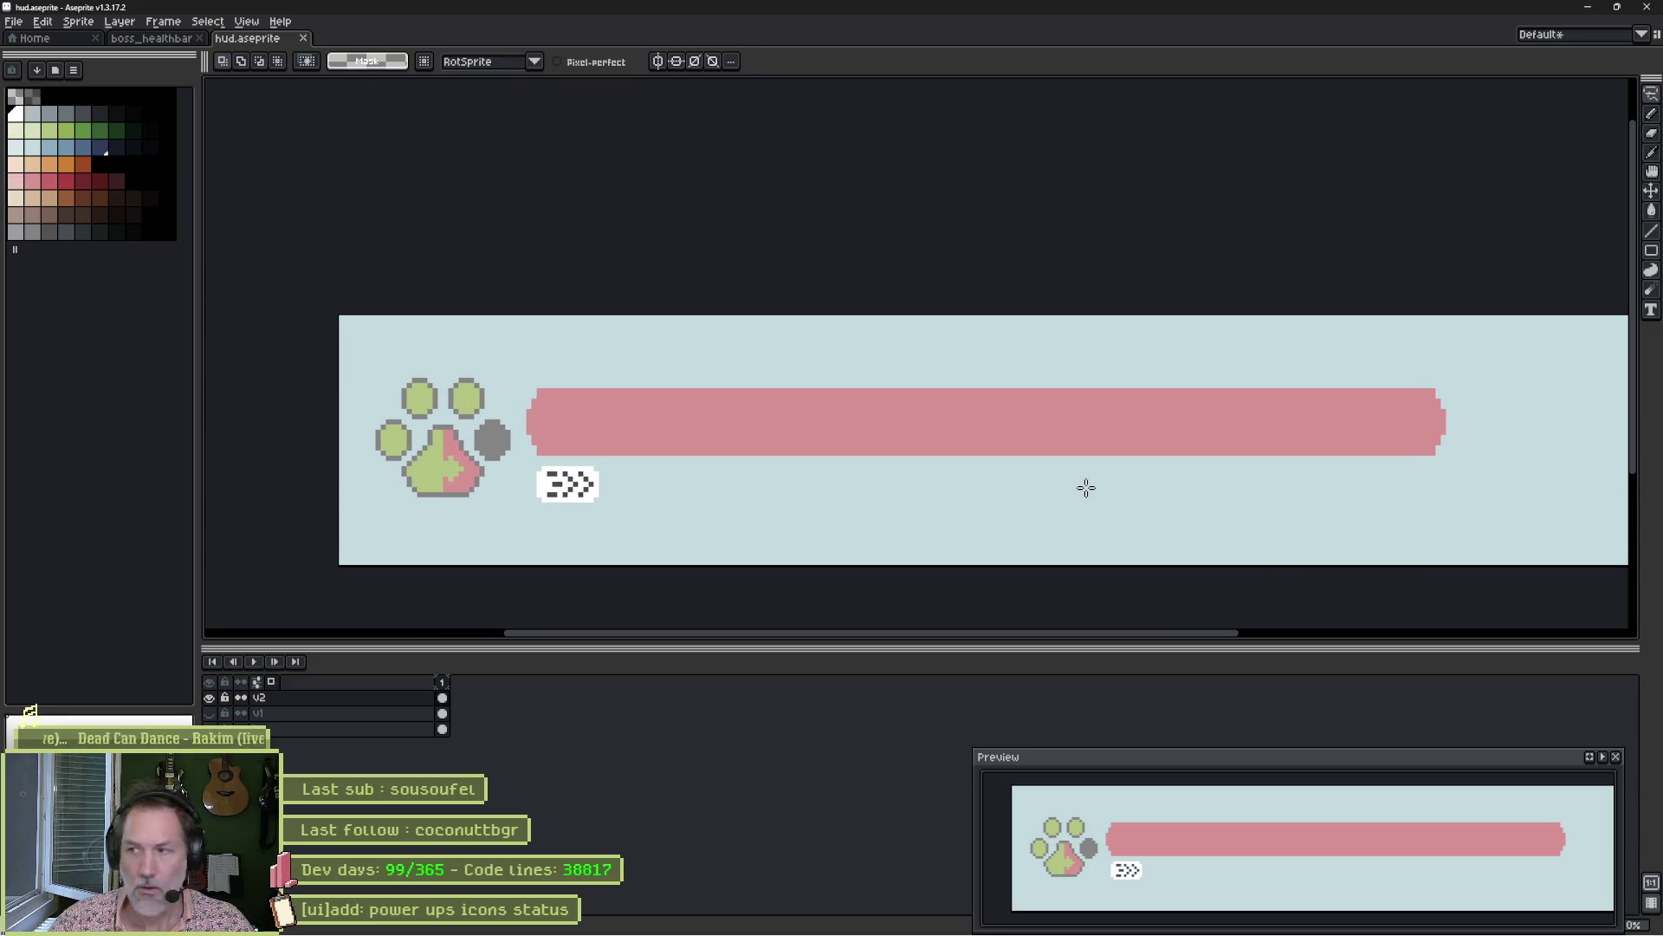
pyautogui.press('b')
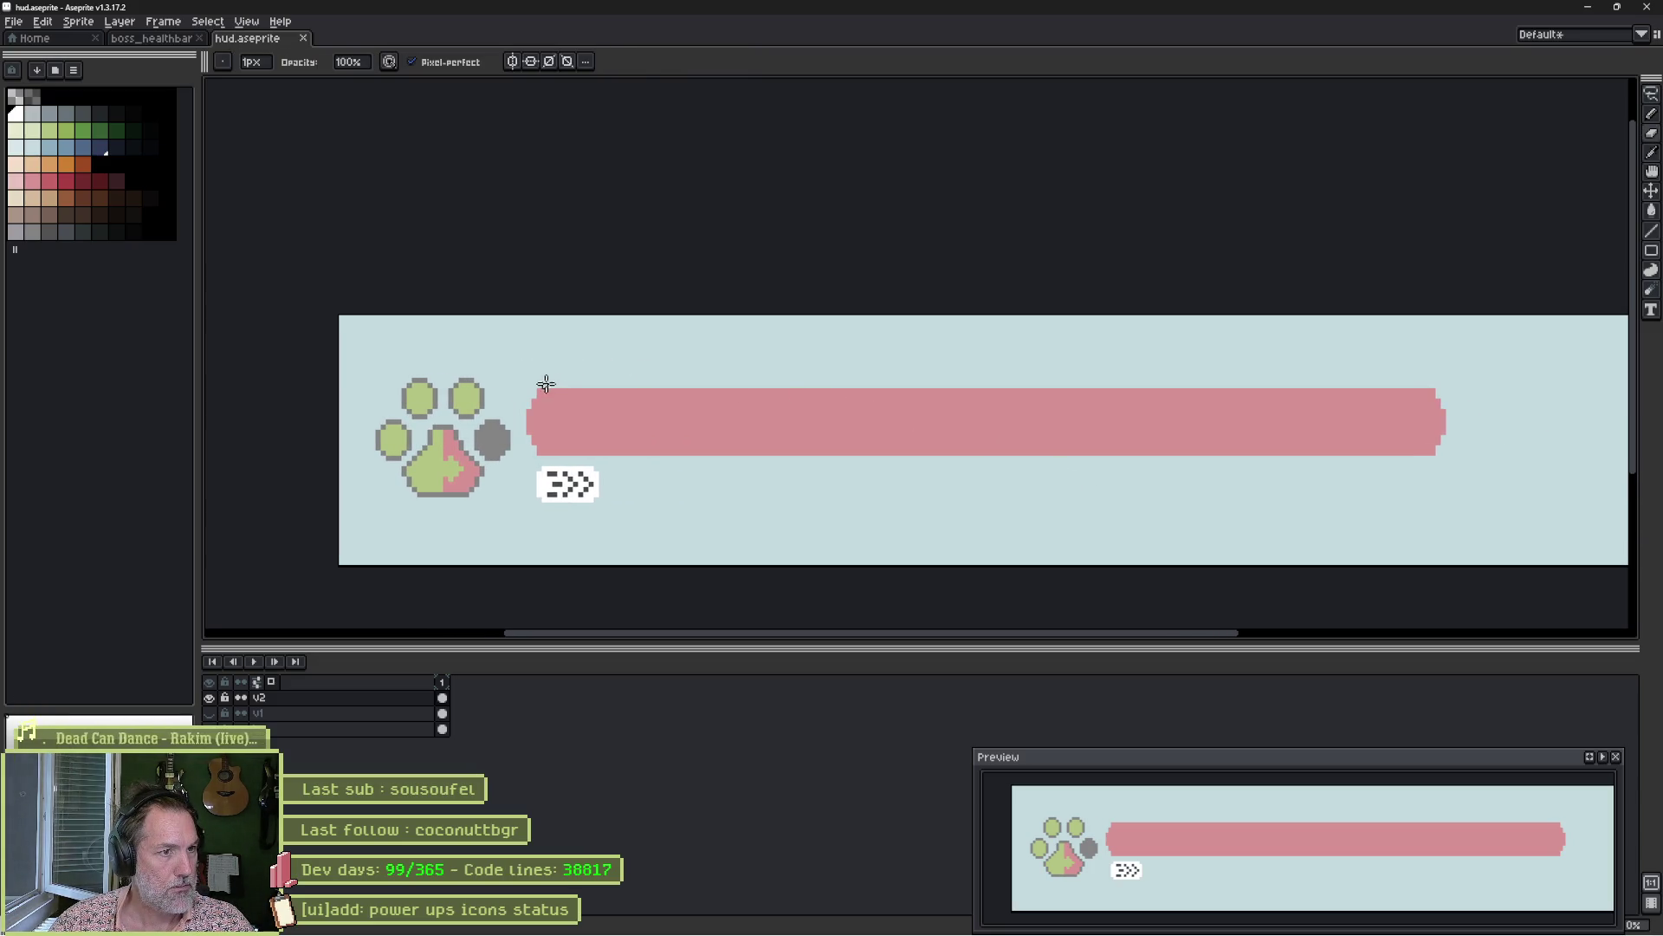
pyautogui.press('+')
pyautogui.press('+')
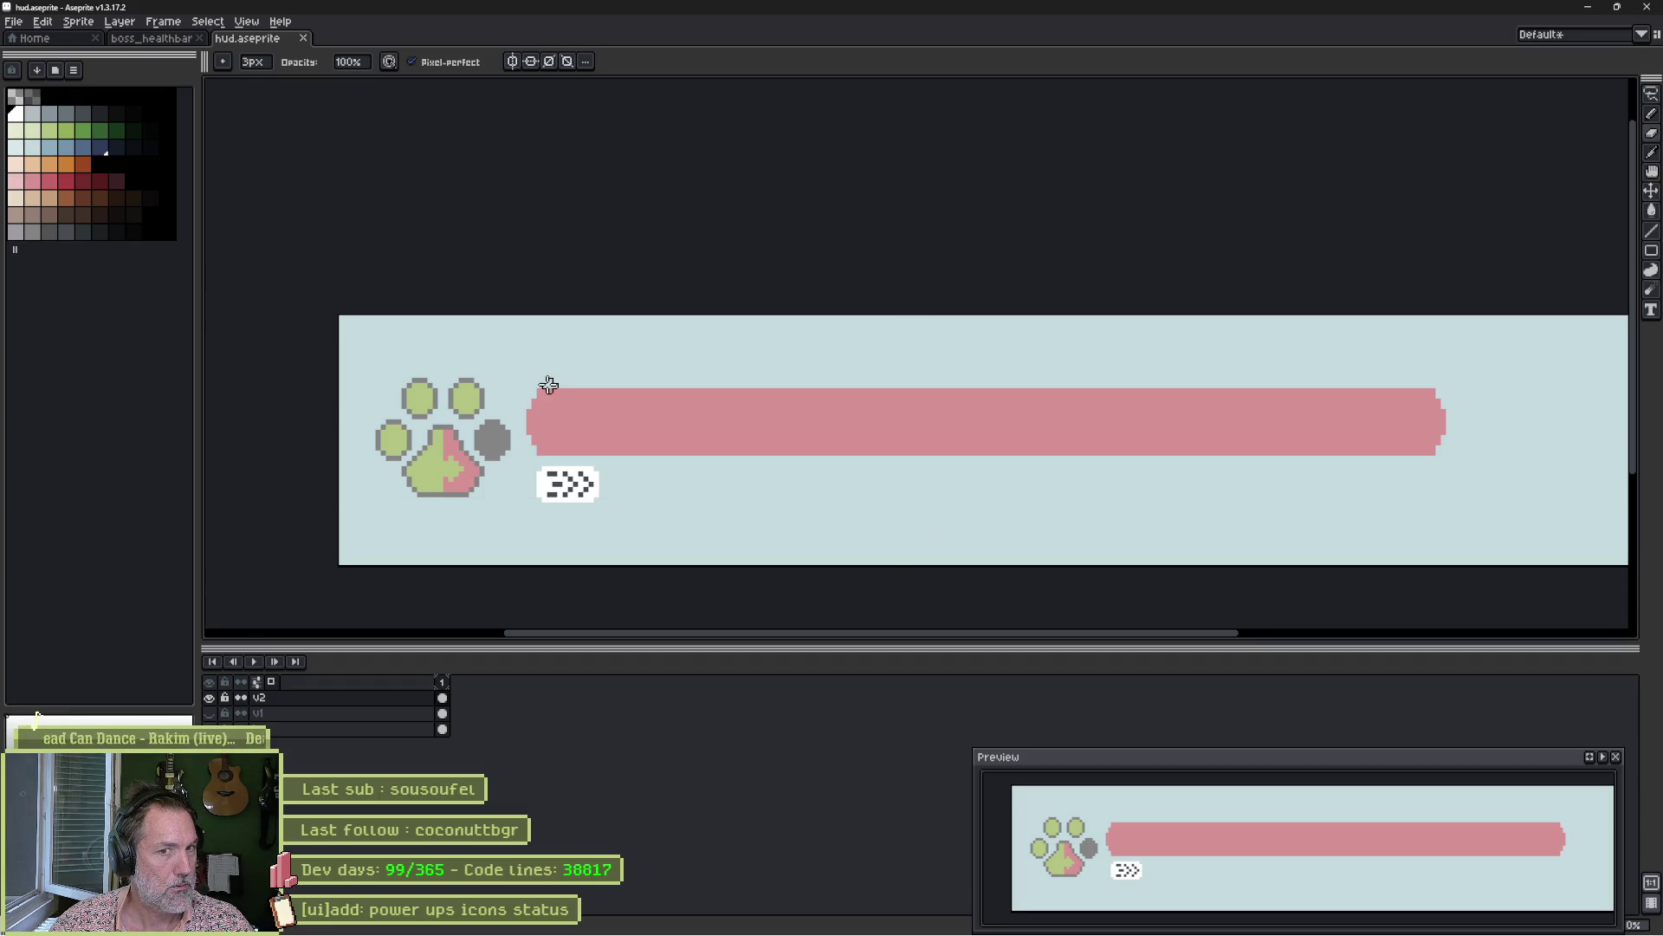
pyautogui.press('w')
pyautogui.click(622, 433)
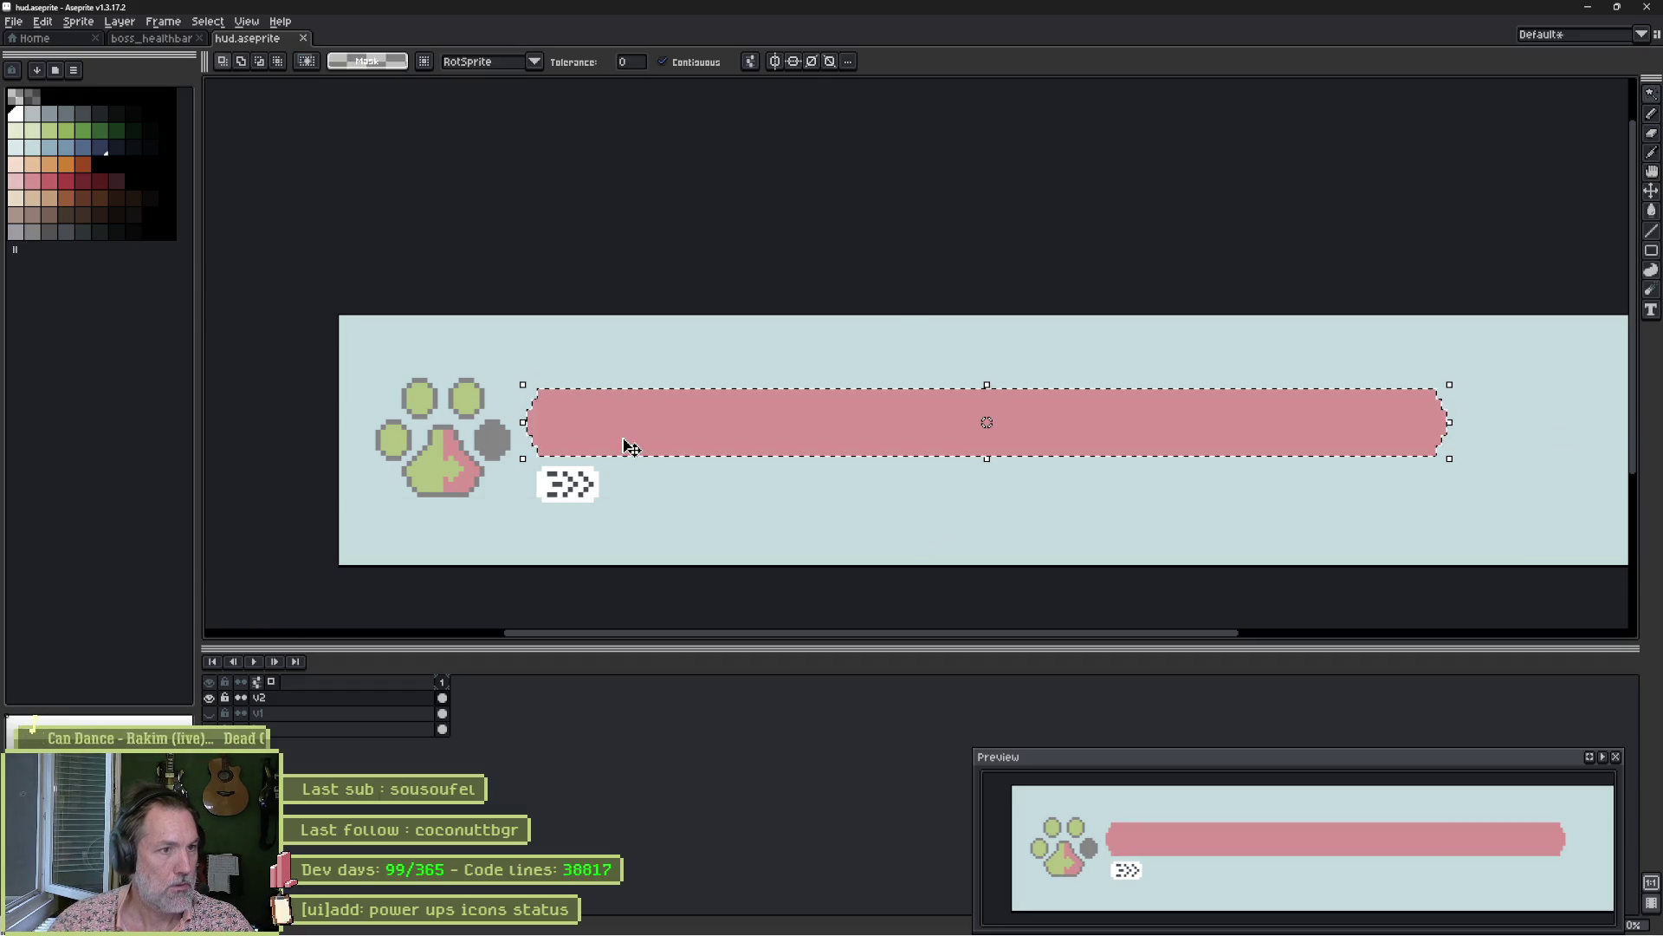
# Delete the old bar, repaint it with an 11-pixel brush in the paw's pink, and save.
pyautogui.press('Delete')
pyautogui.hotkey('ctrl', 'd')
pyautogui.keyDown('alt'); pyautogui.click(478, 473); pyautogui.keyUp('alt')
pyautogui.press('+')
pyautogui.press('+')
pyautogui.press('+')
pyautogui.moveTo(552, 422); pyautogui.dragTo(1473, 420)
pyautogui.hscroll(-2, 1144, 408)
pyautogui.scroll(-2, 1218, 428)
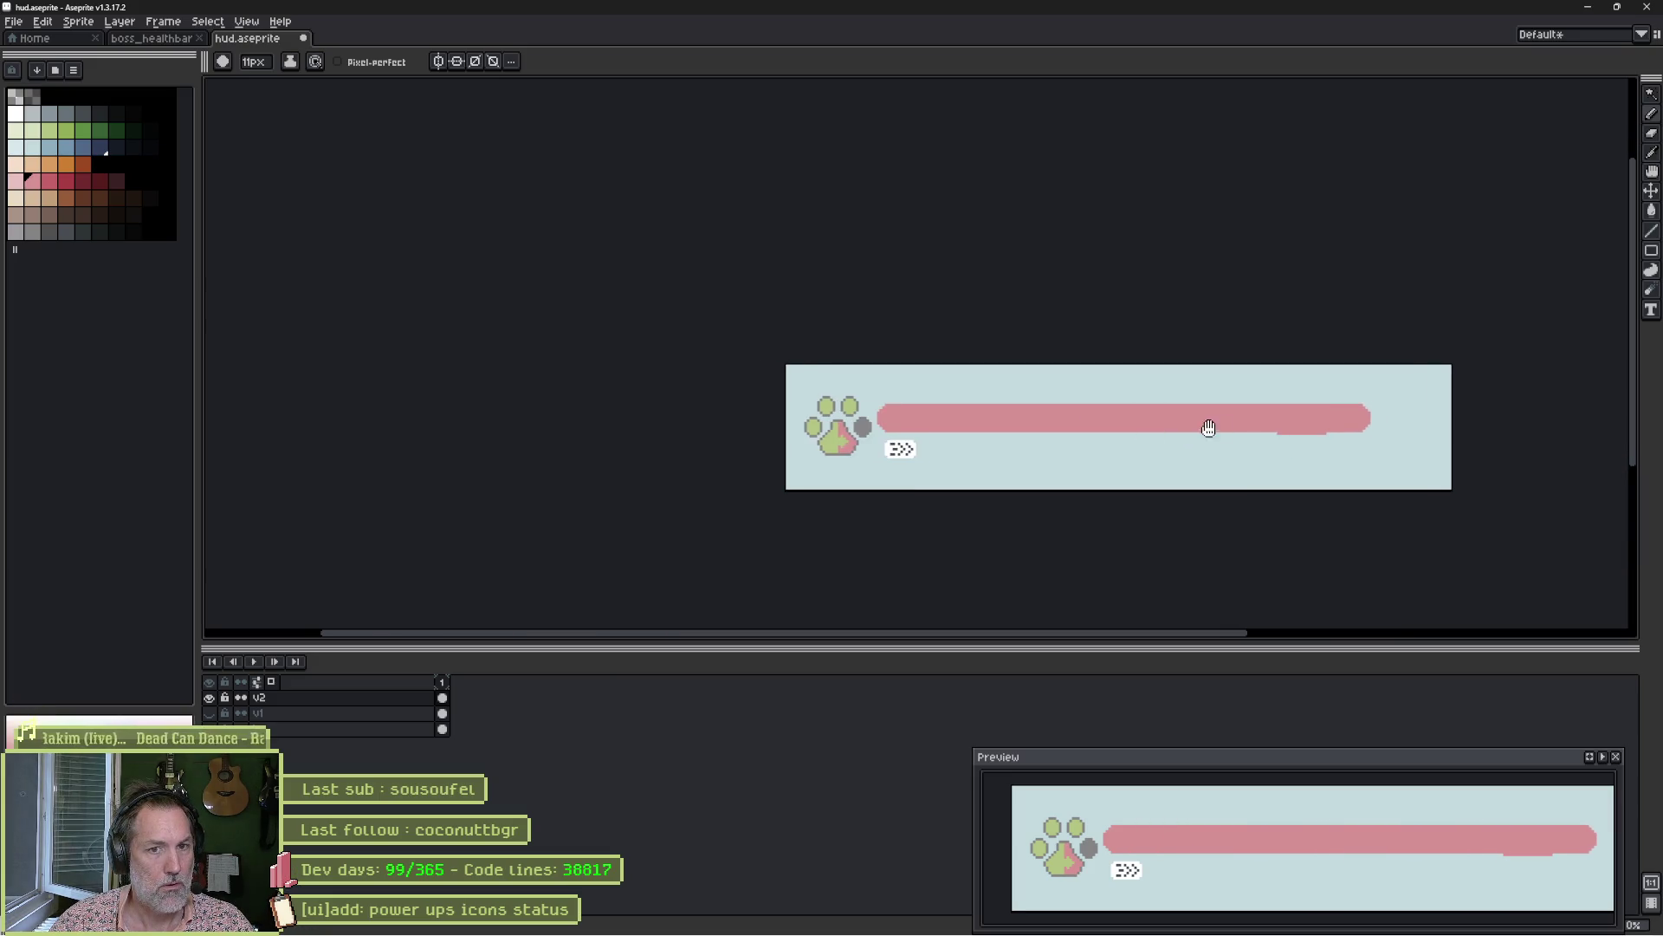
pyautogui.moveTo(1218, 428); pyautogui.dragTo(1069, 427)
pyautogui.hotkey('ctrl', 'z')
pyautogui.moveTo(759, 420); pyautogui.dragTo(1229, 418)
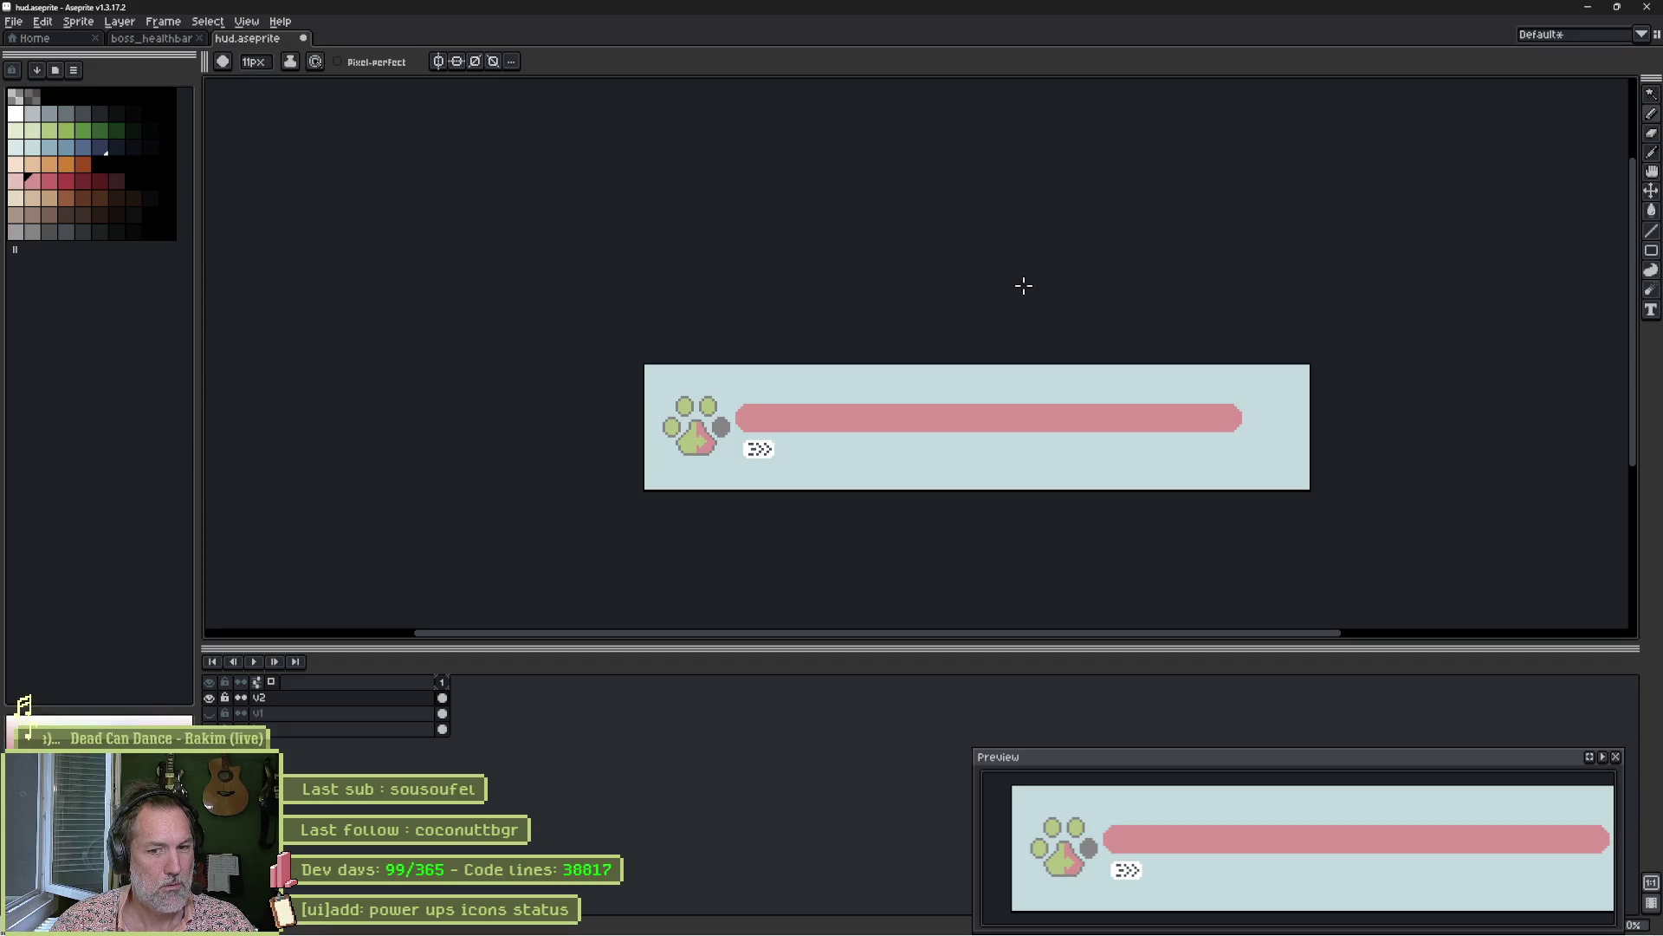
pyautogui.hotkey('ctrl', 's')
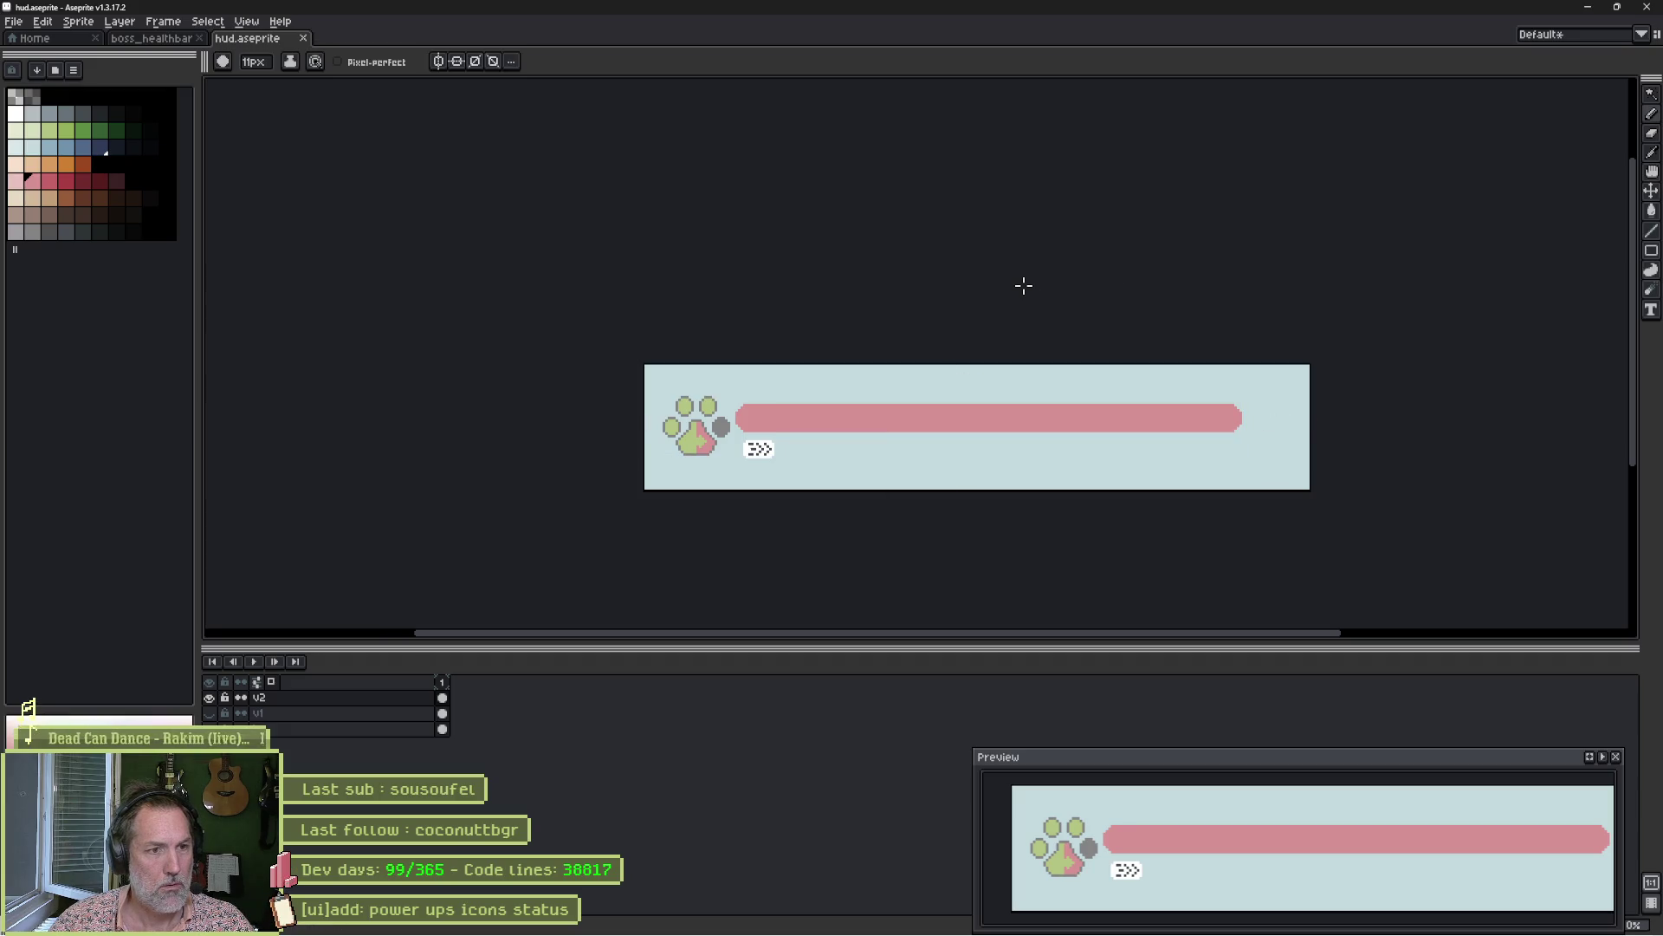
# Toggle the light-blue background layer off and on, then Magic-Wand select the new bar.
pyautogui.click(208, 729)
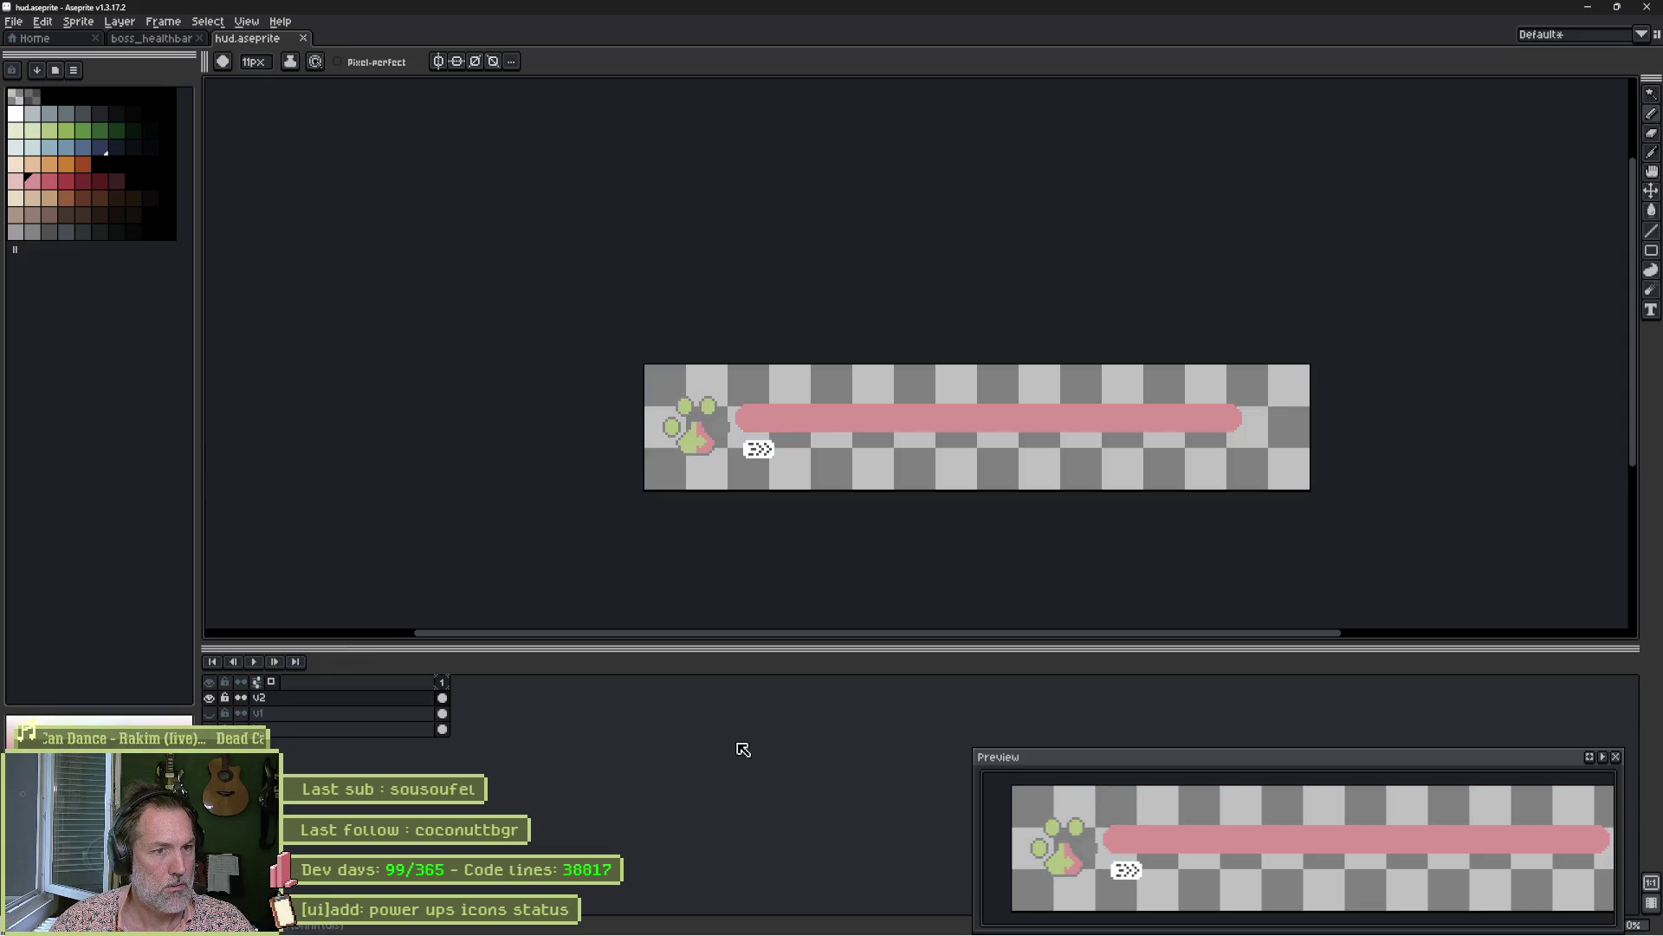
pyautogui.click(209, 729)
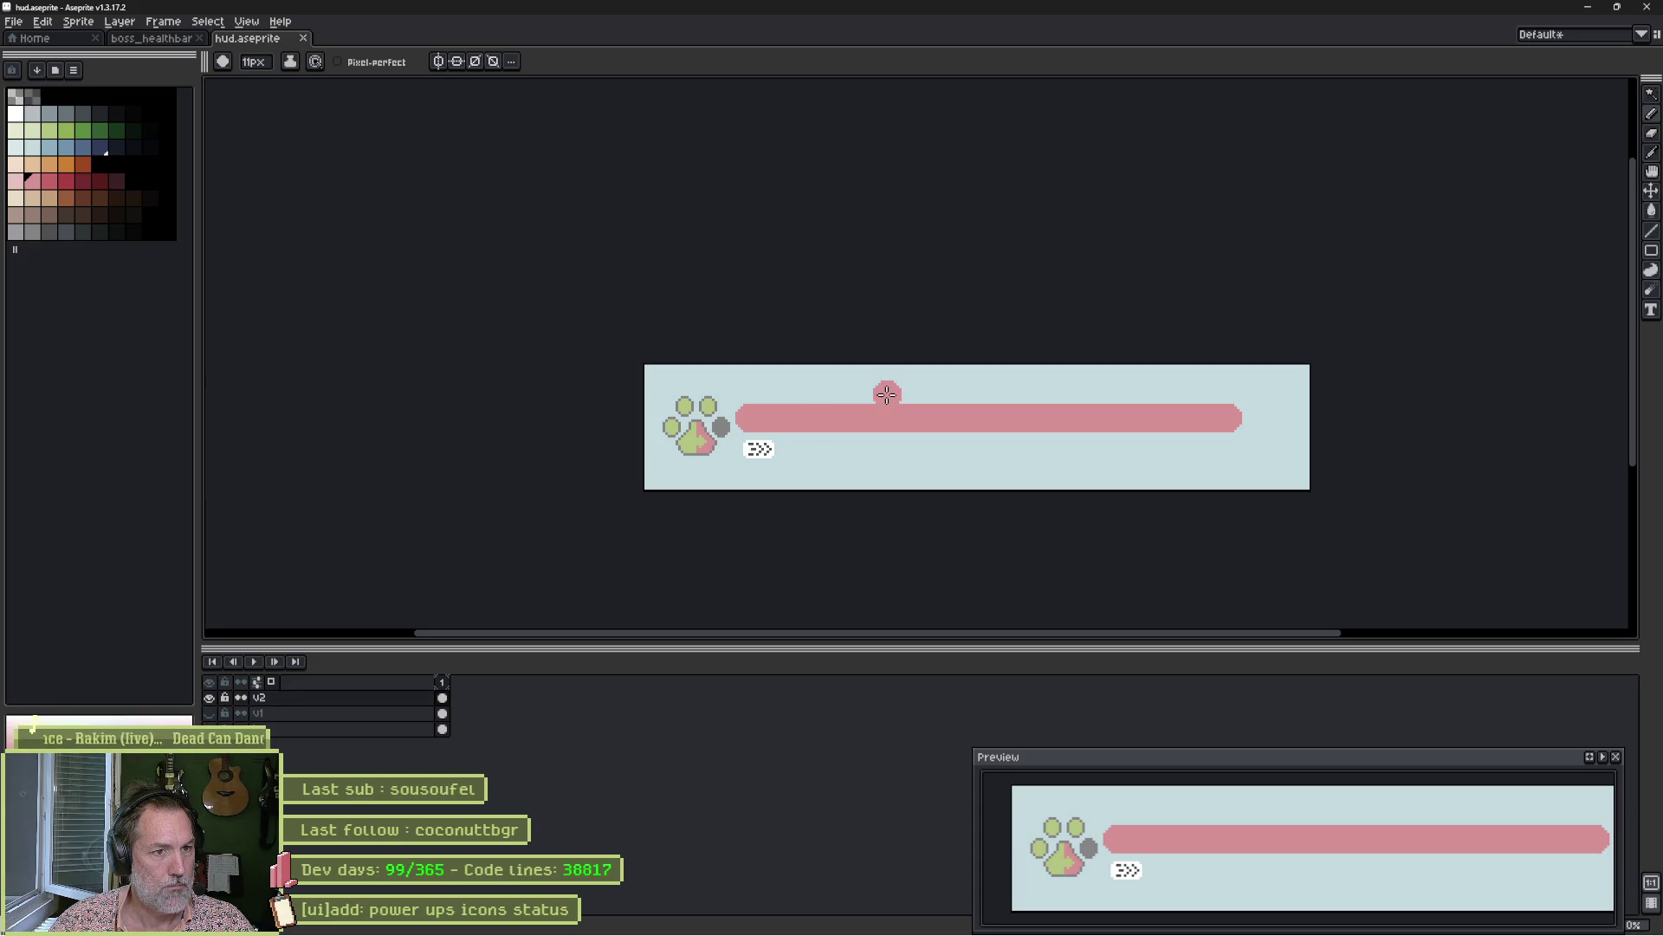
pyautogui.press('w')
pyautogui.click(882, 419)
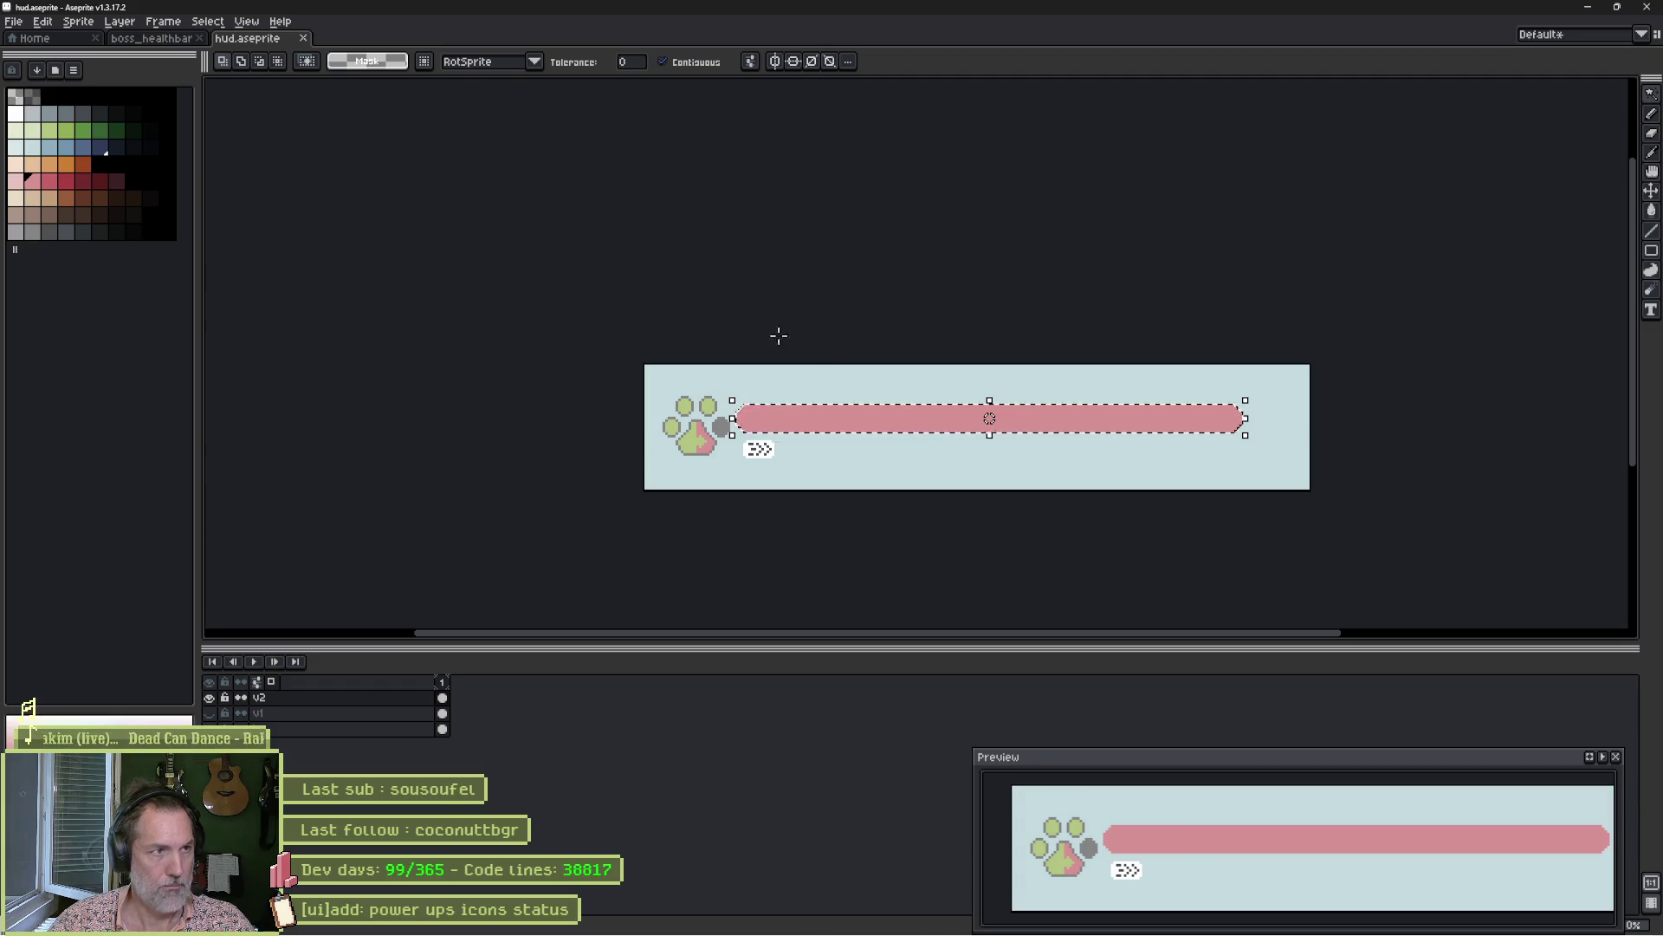
# Contract the bar selection via Select > Modify > Contract and pick the light pink swatch.
pyautogui.scroll(2, 797, 348)
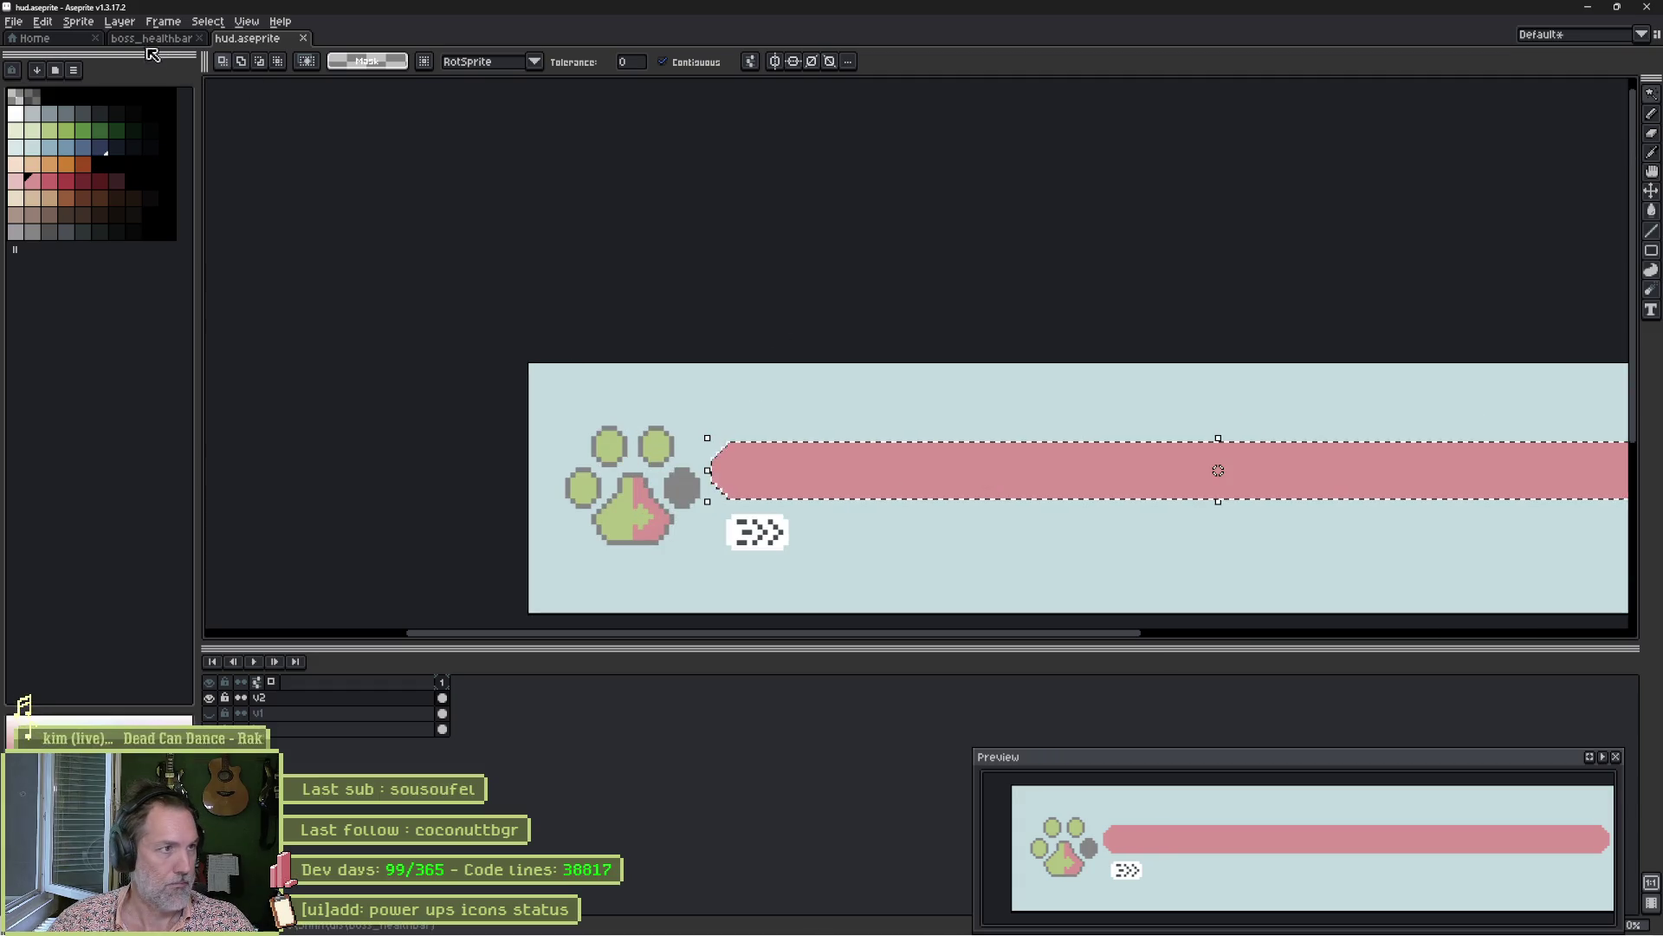
pyautogui.click(207, 20)
pyautogui.moveTo(278, 116)
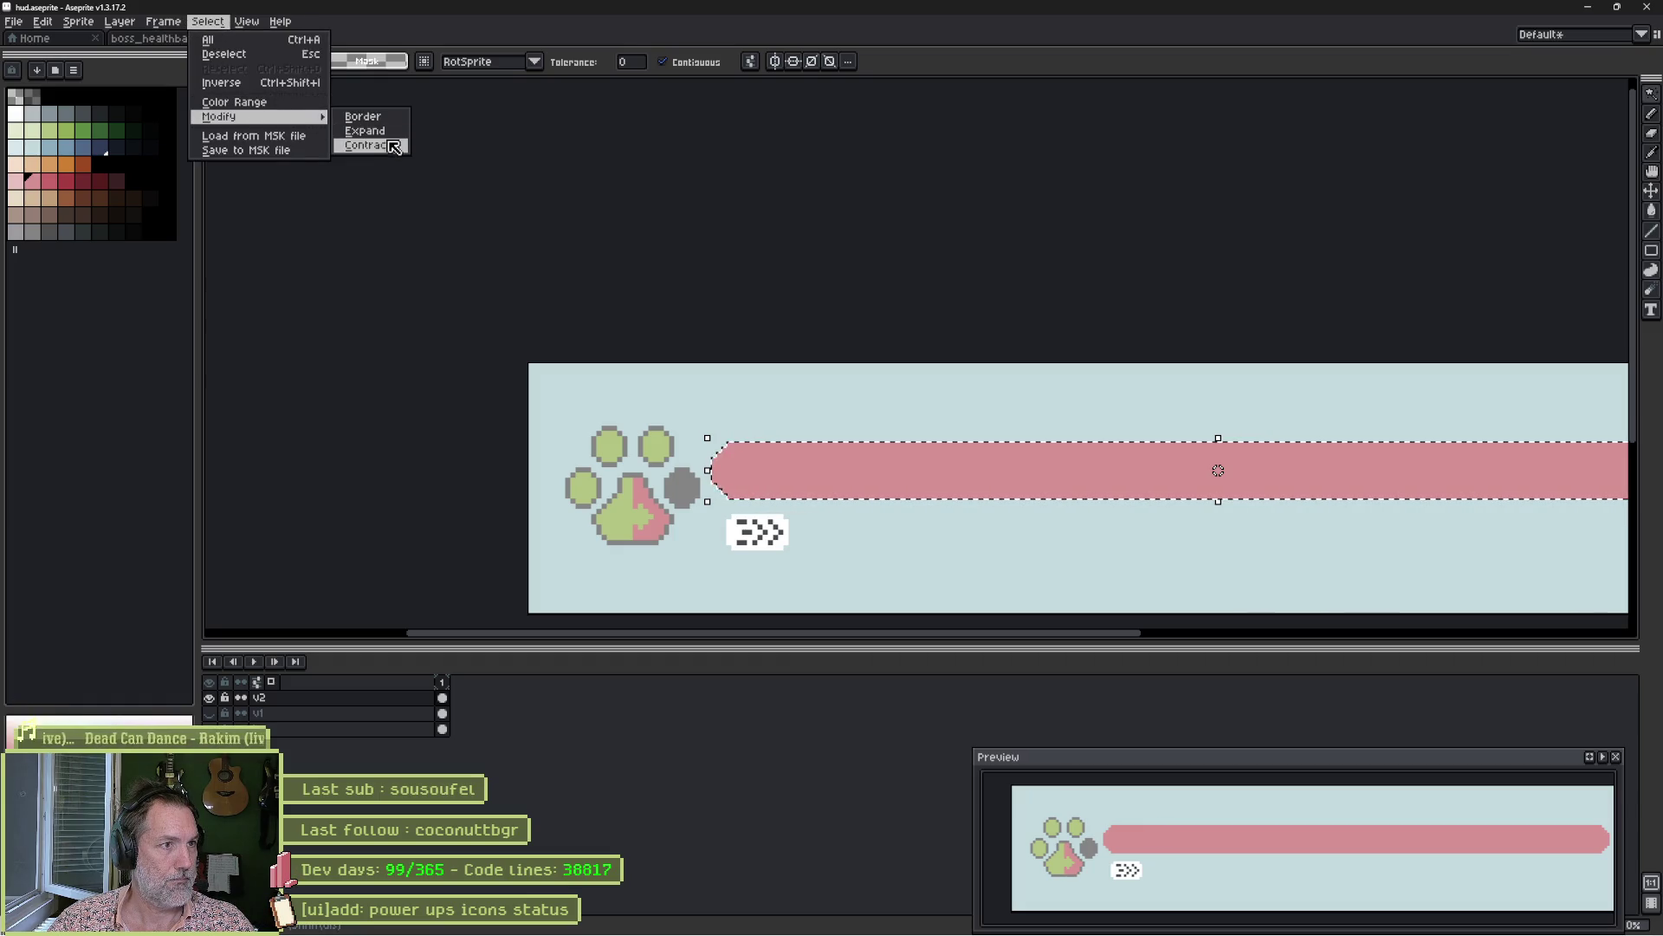
pyautogui.click(364, 130)
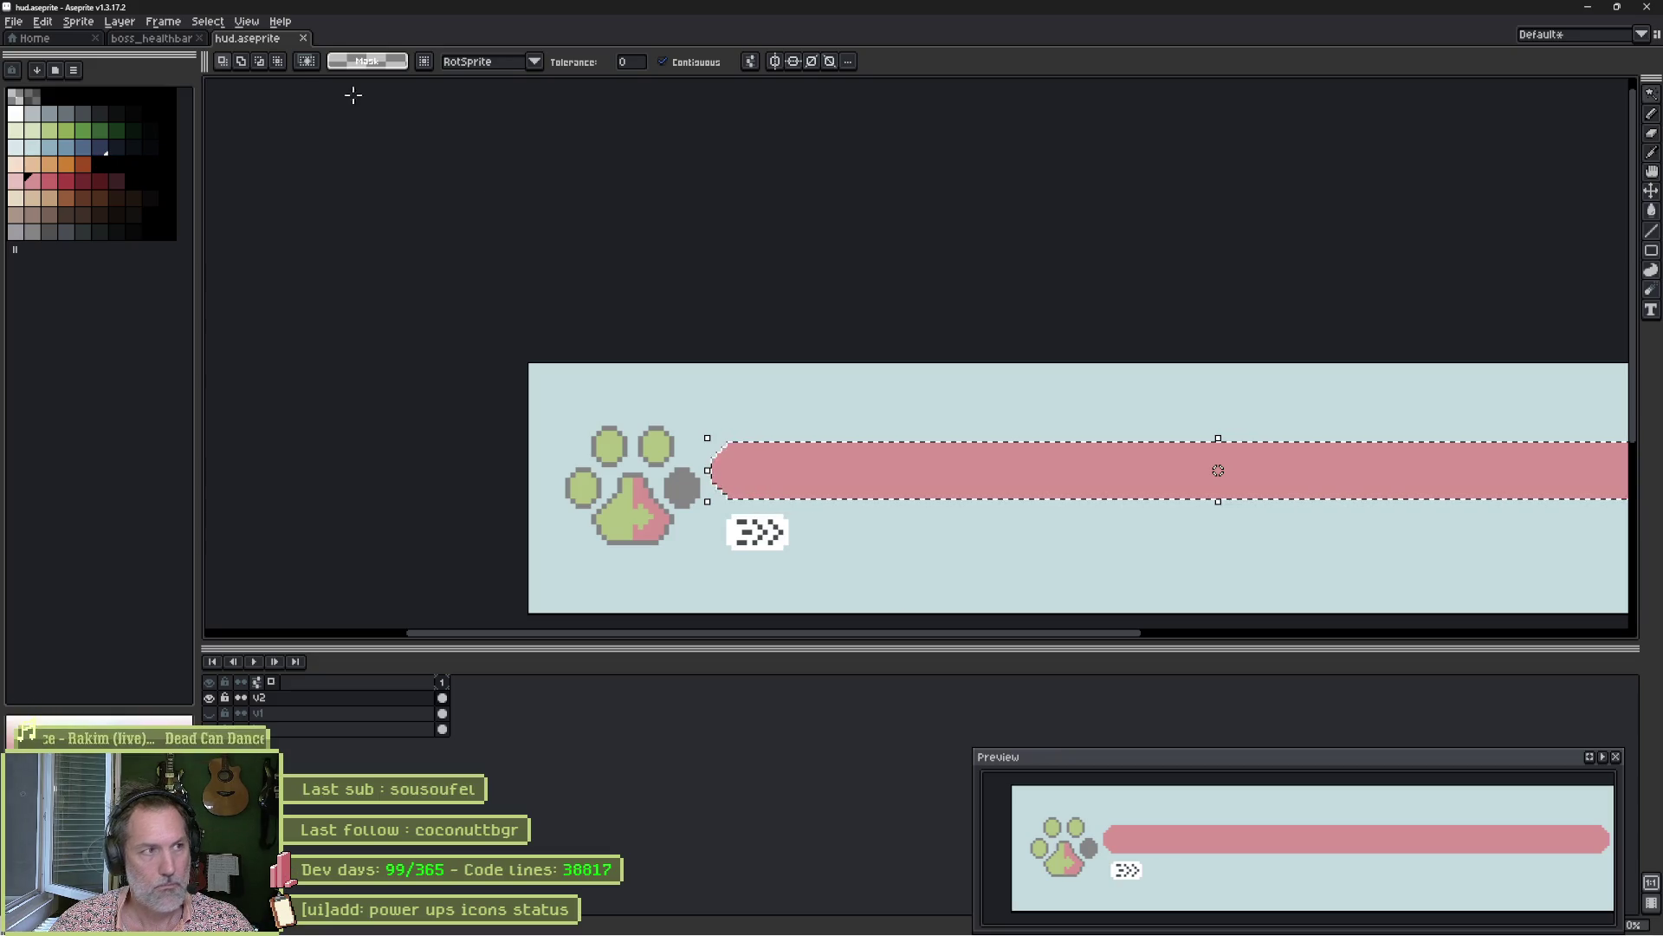
pyautogui.click(224, 26)
pyautogui.moveTo(286, 116)
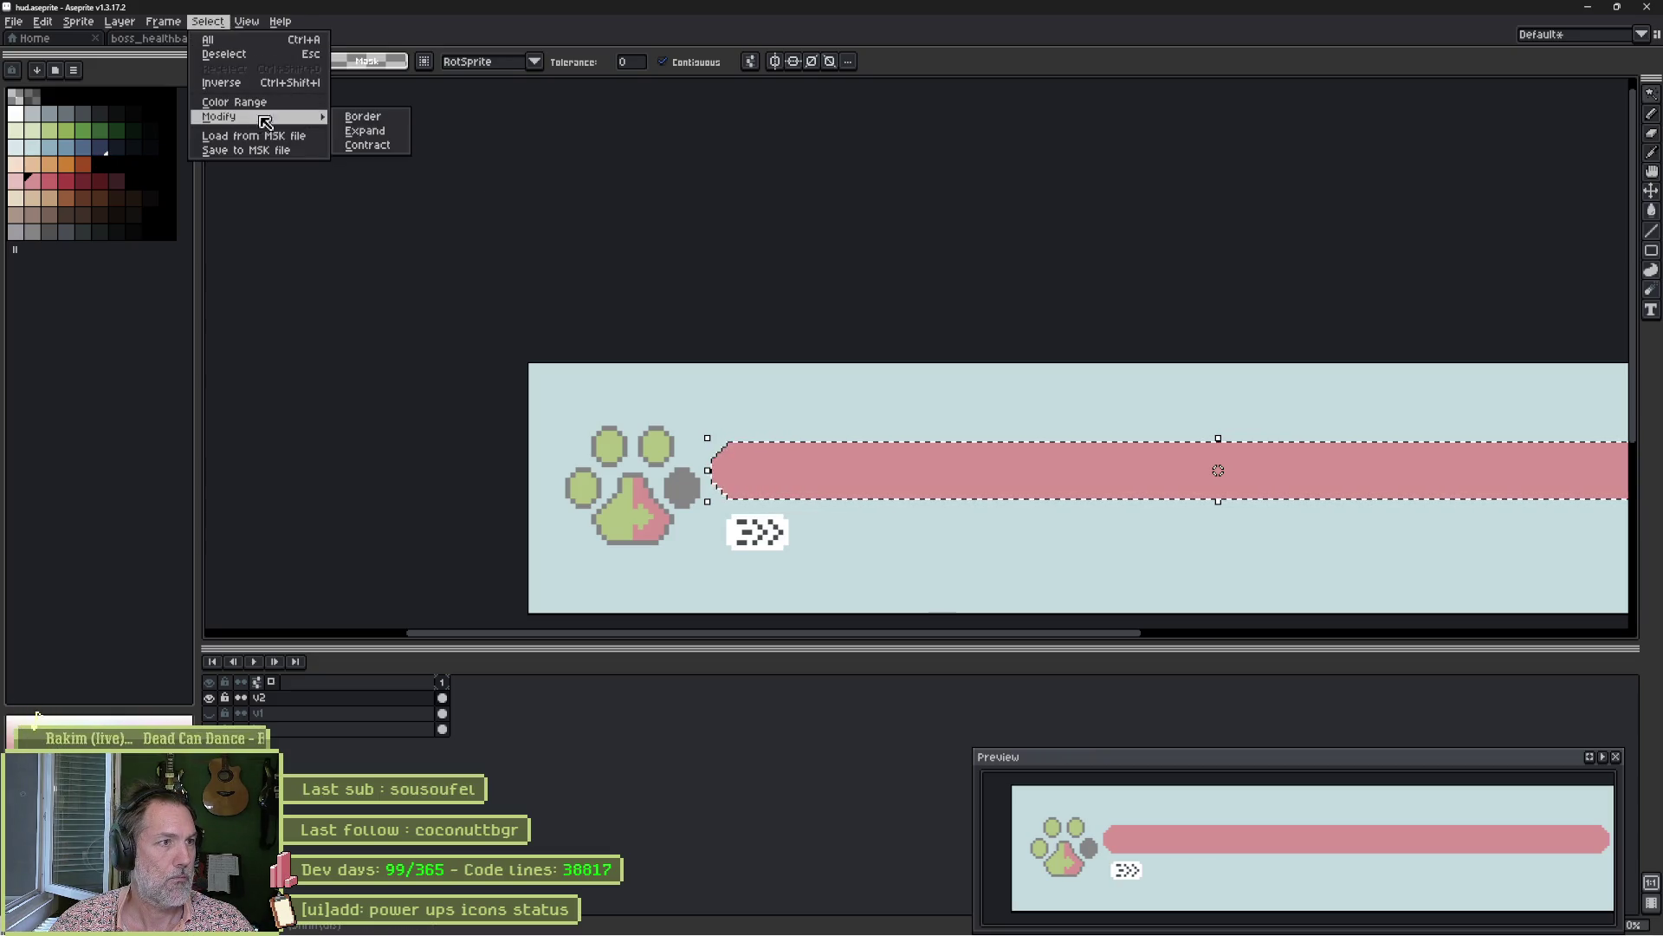
pyautogui.click(382, 148)
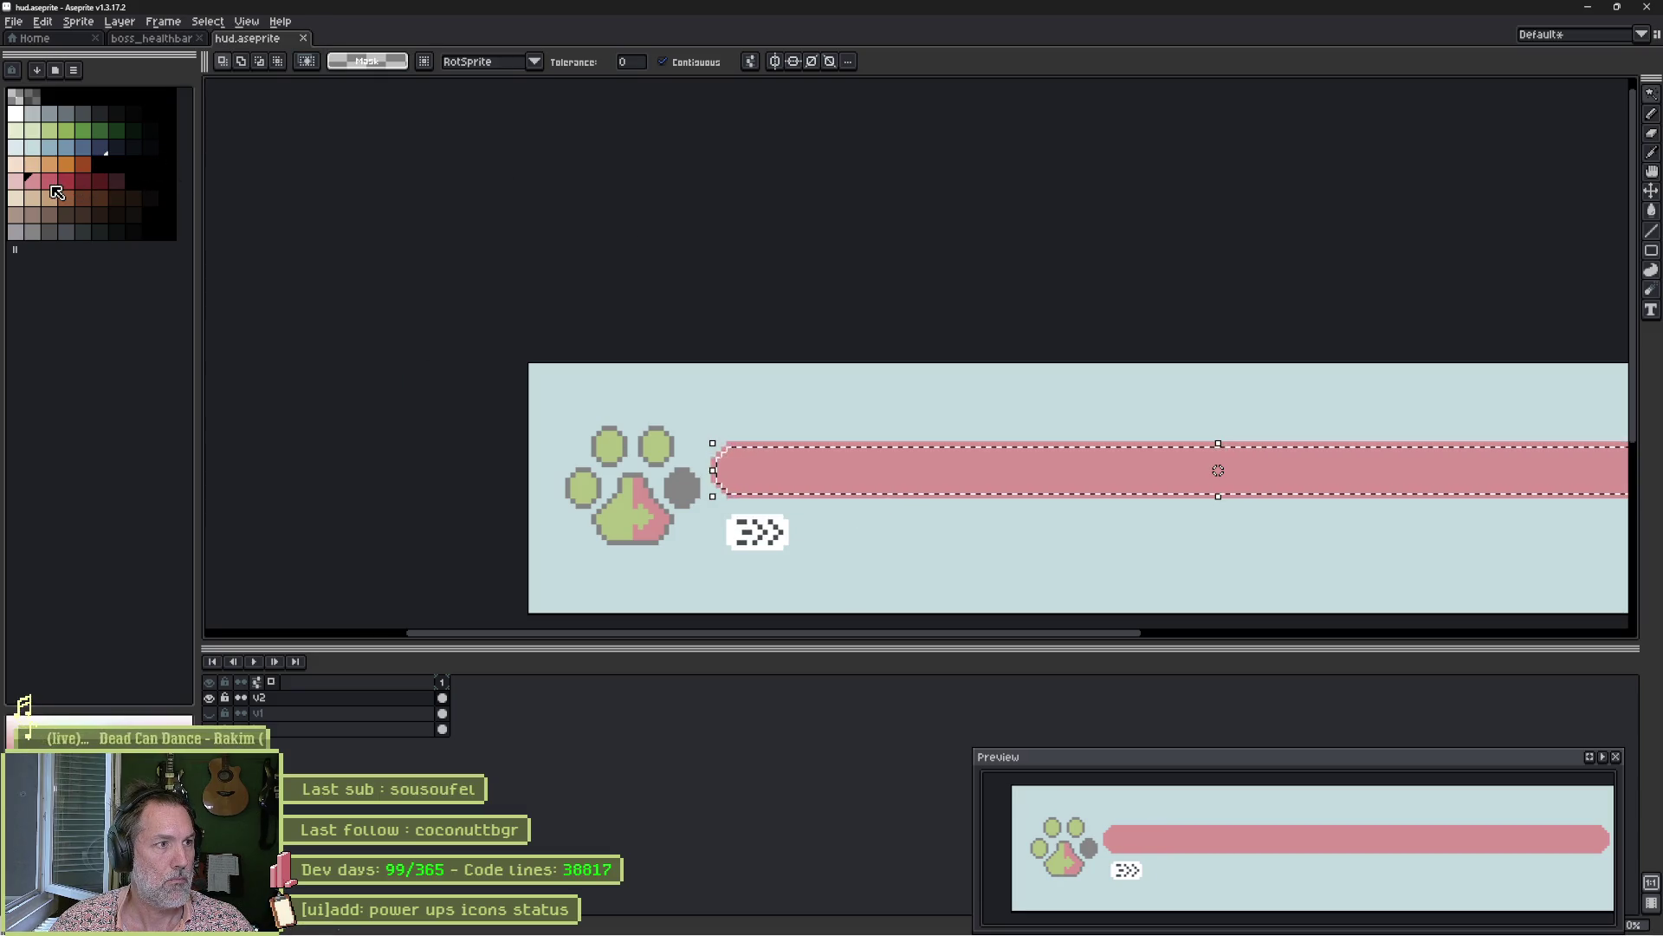
pyautogui.click(19, 182)
# Bucket-fill the contracted bar interior light pink, leaving a darker outline, and save.
pyautogui.press('g')
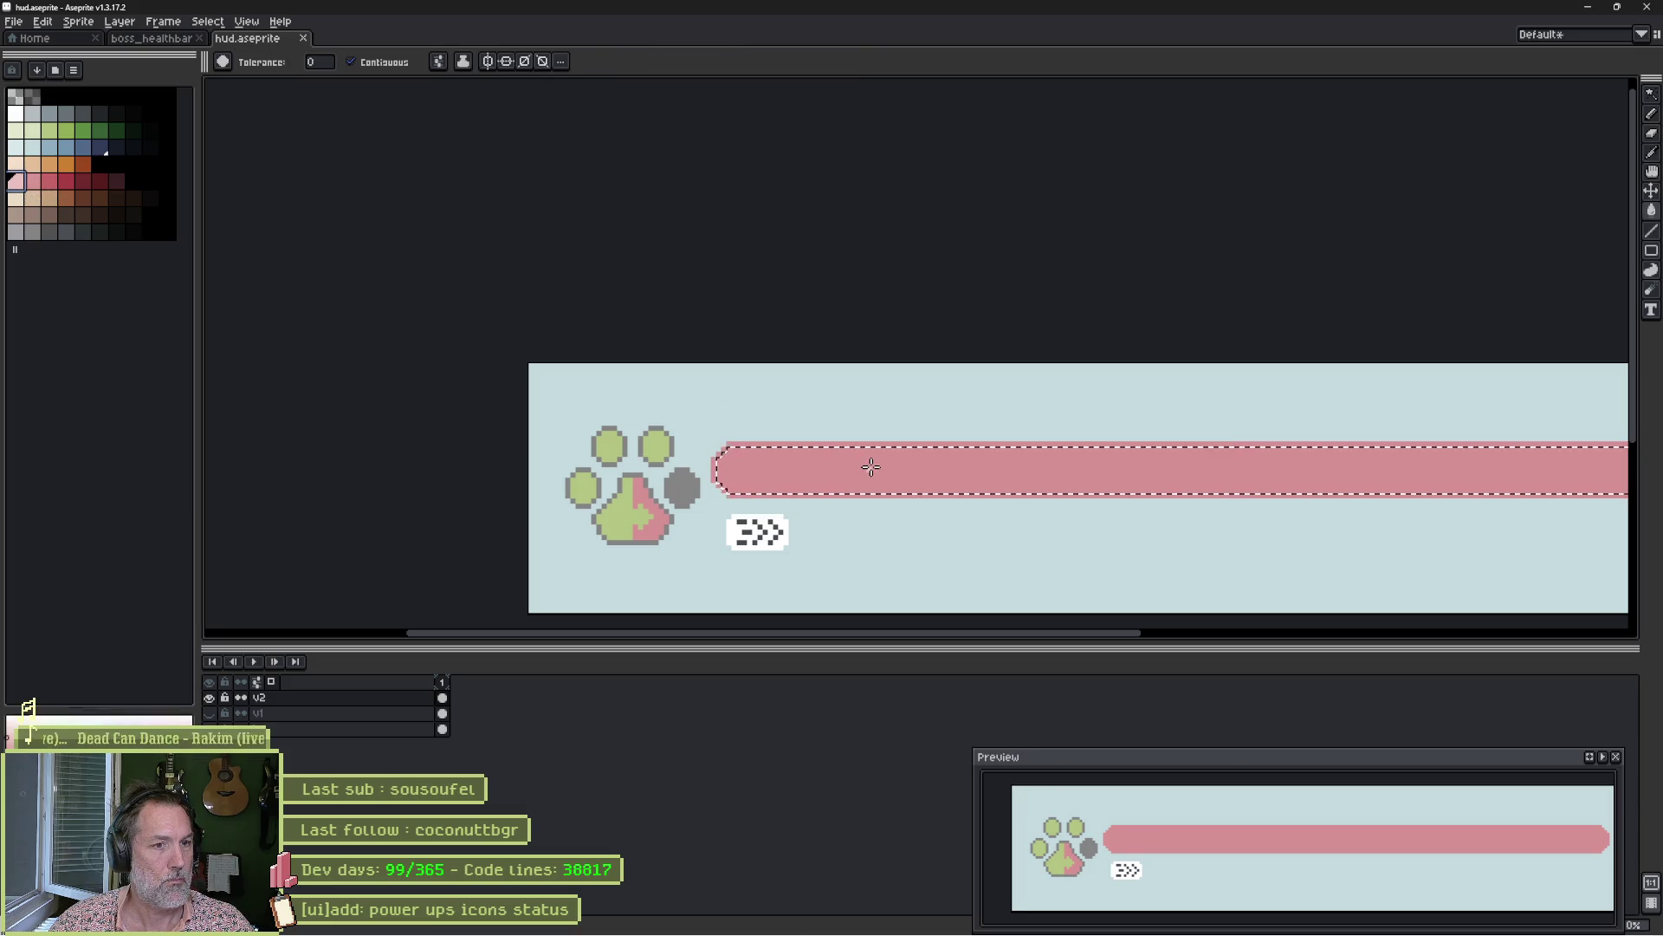
pyautogui.click(901, 472)
pyautogui.hotkey('ctrl', 'd')
pyautogui.scroll(-1, 1002, 496)
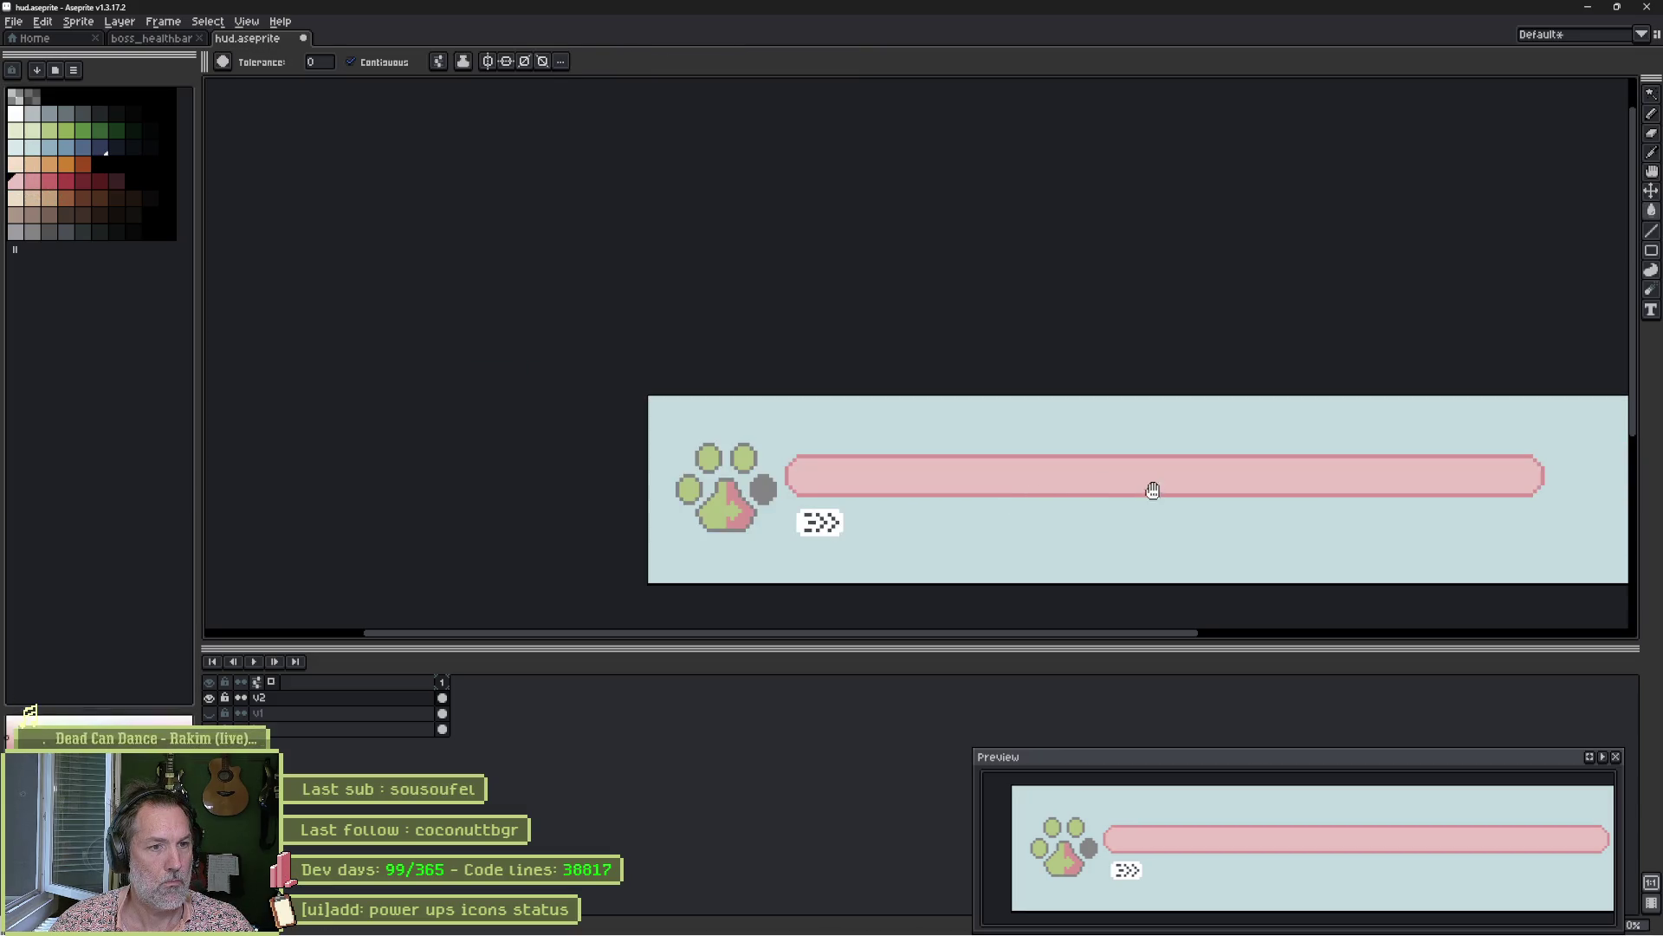
pyautogui.moveTo(1156, 487); pyautogui.dragTo(1013, 468)
pyautogui.hotkey('ctrl', 's')
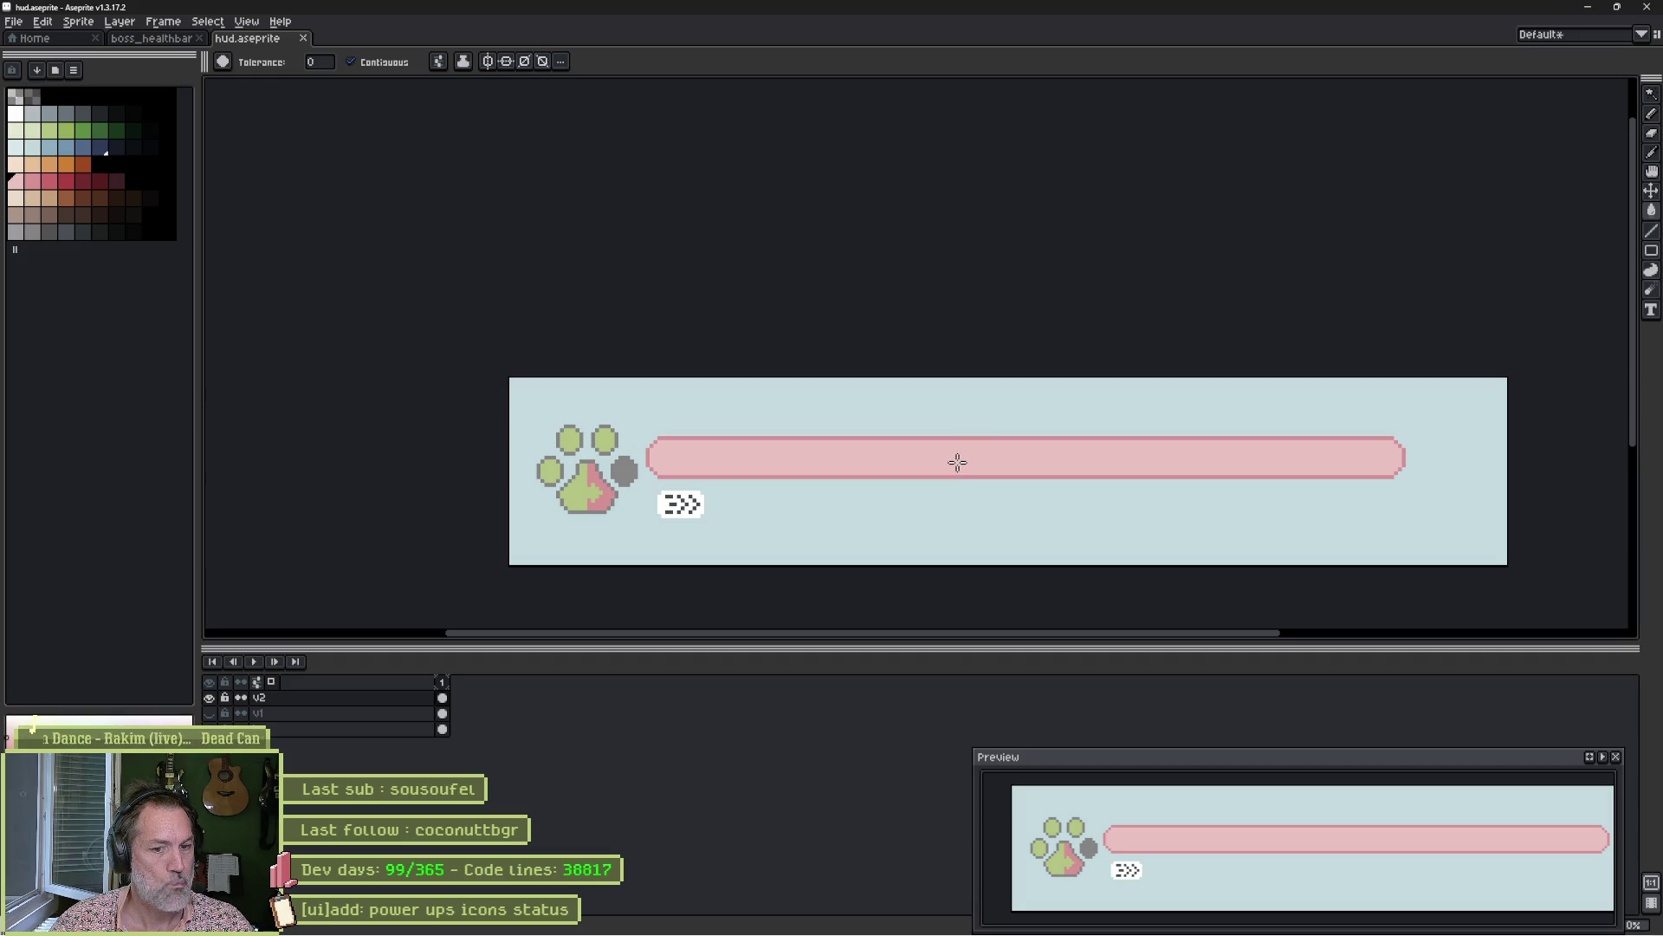
# Lasso the dash badge and nudge it slightly left toward the paw.
pyautogui.press('q')
pyautogui.moveTo(651, 478)
pyautogui.mouseDown()
pyautogui.moveTo(719, 532)
pyautogui.moveTo(641, 489)
pyautogui.moveTo(683, 518)
pyautogui.moveTo(676, 503)
pyautogui.mouseUp()
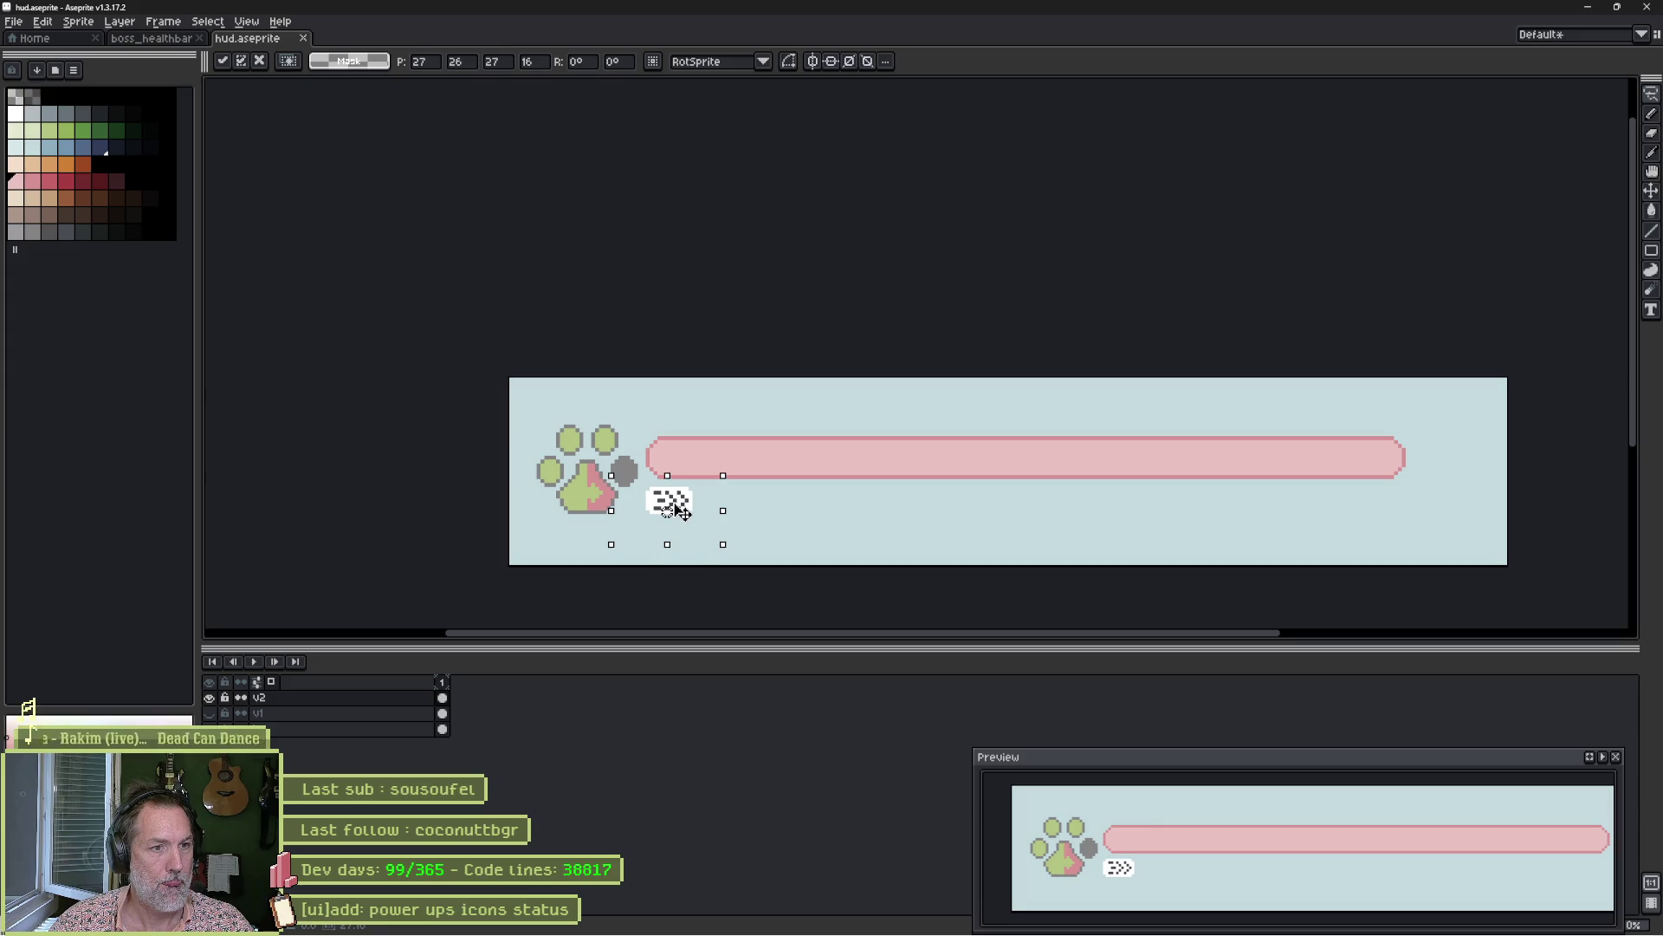
pyautogui.click(870, 507)
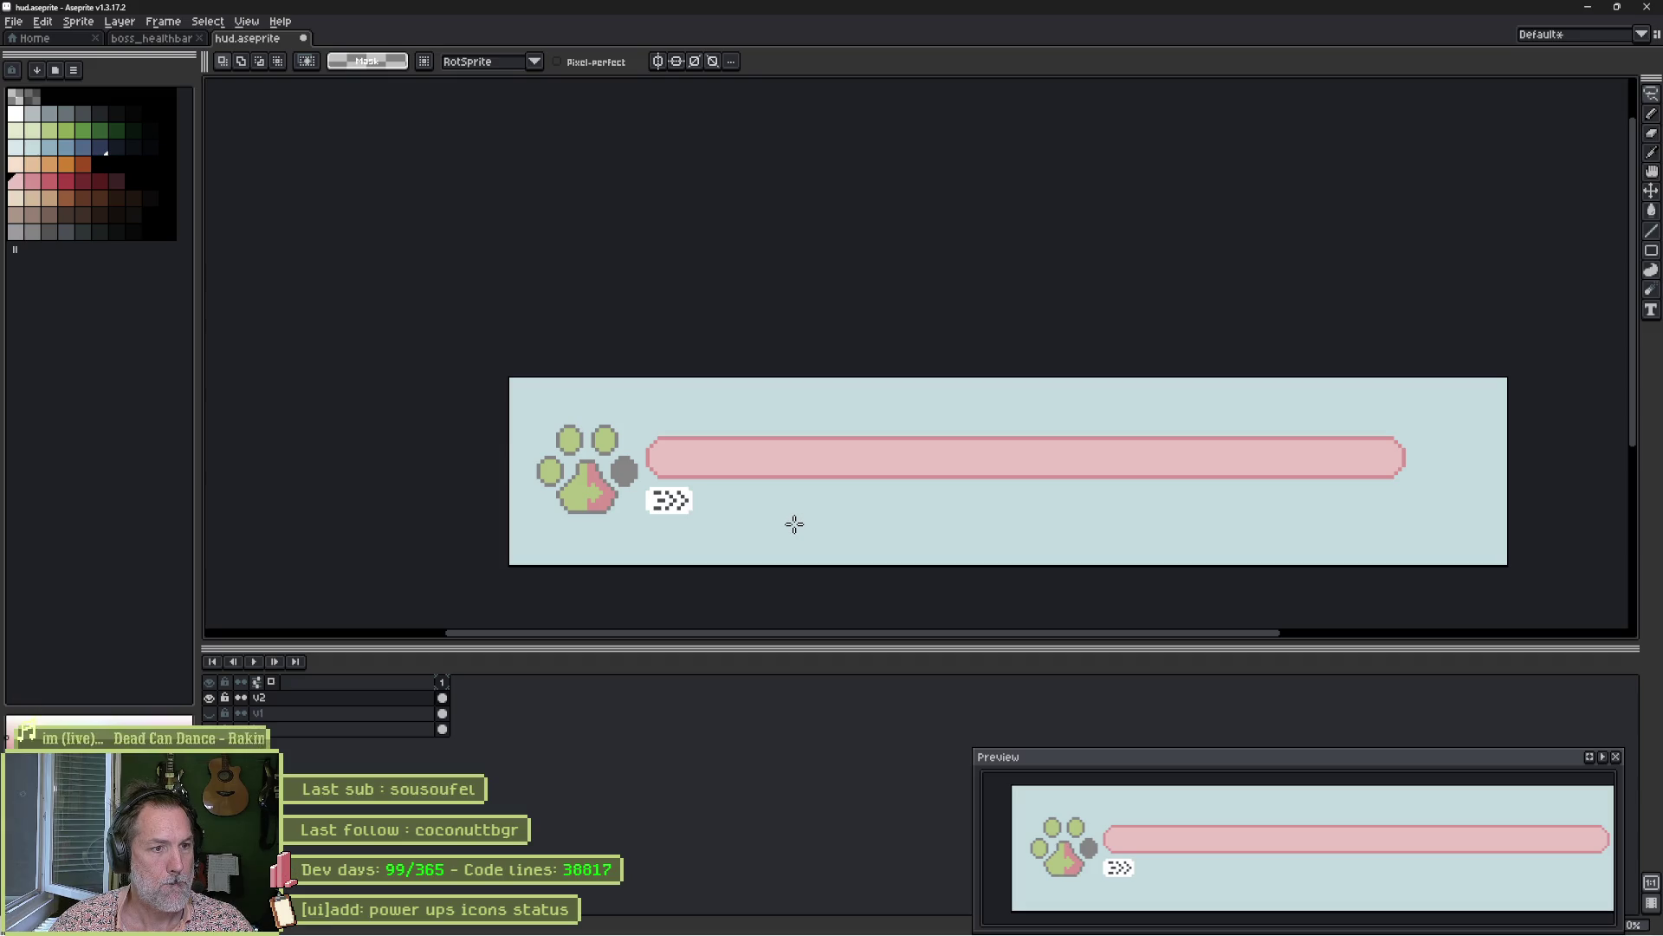
pyautogui.scroll(1, 672, 516)
pyautogui.scroll(-1, 703, 515)
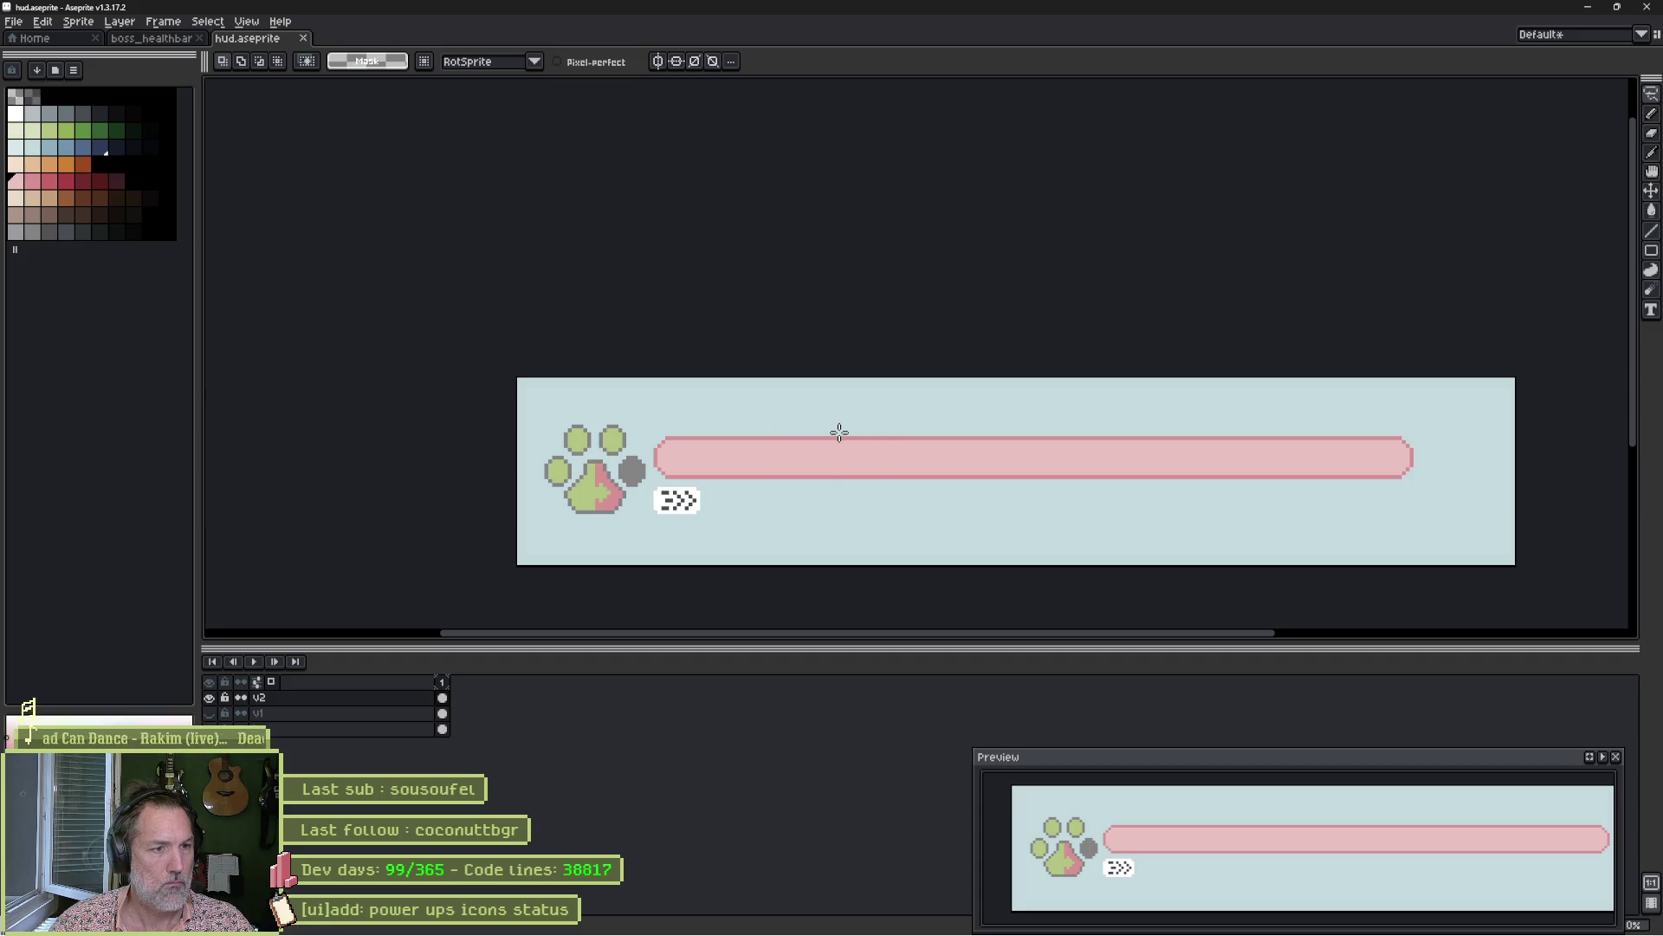
# Open the player_status_ui scene, then return to the valais_hills_p1 level scene.
pyautogui.moveTo(927, 929)
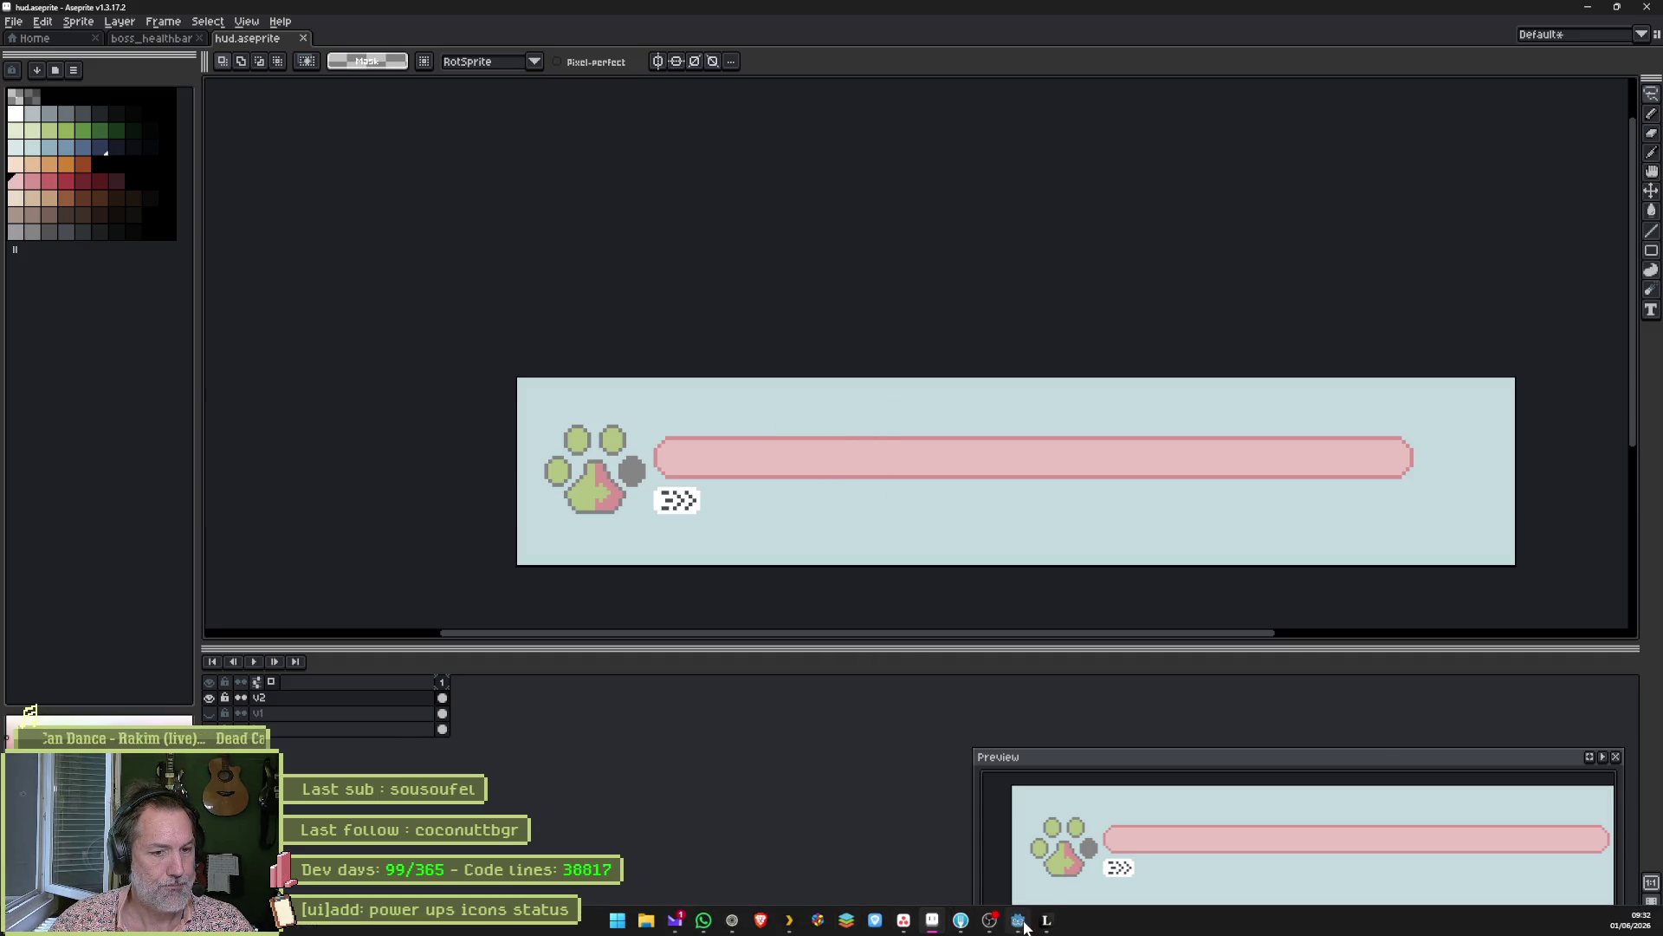
pyautogui.click(1018, 920)
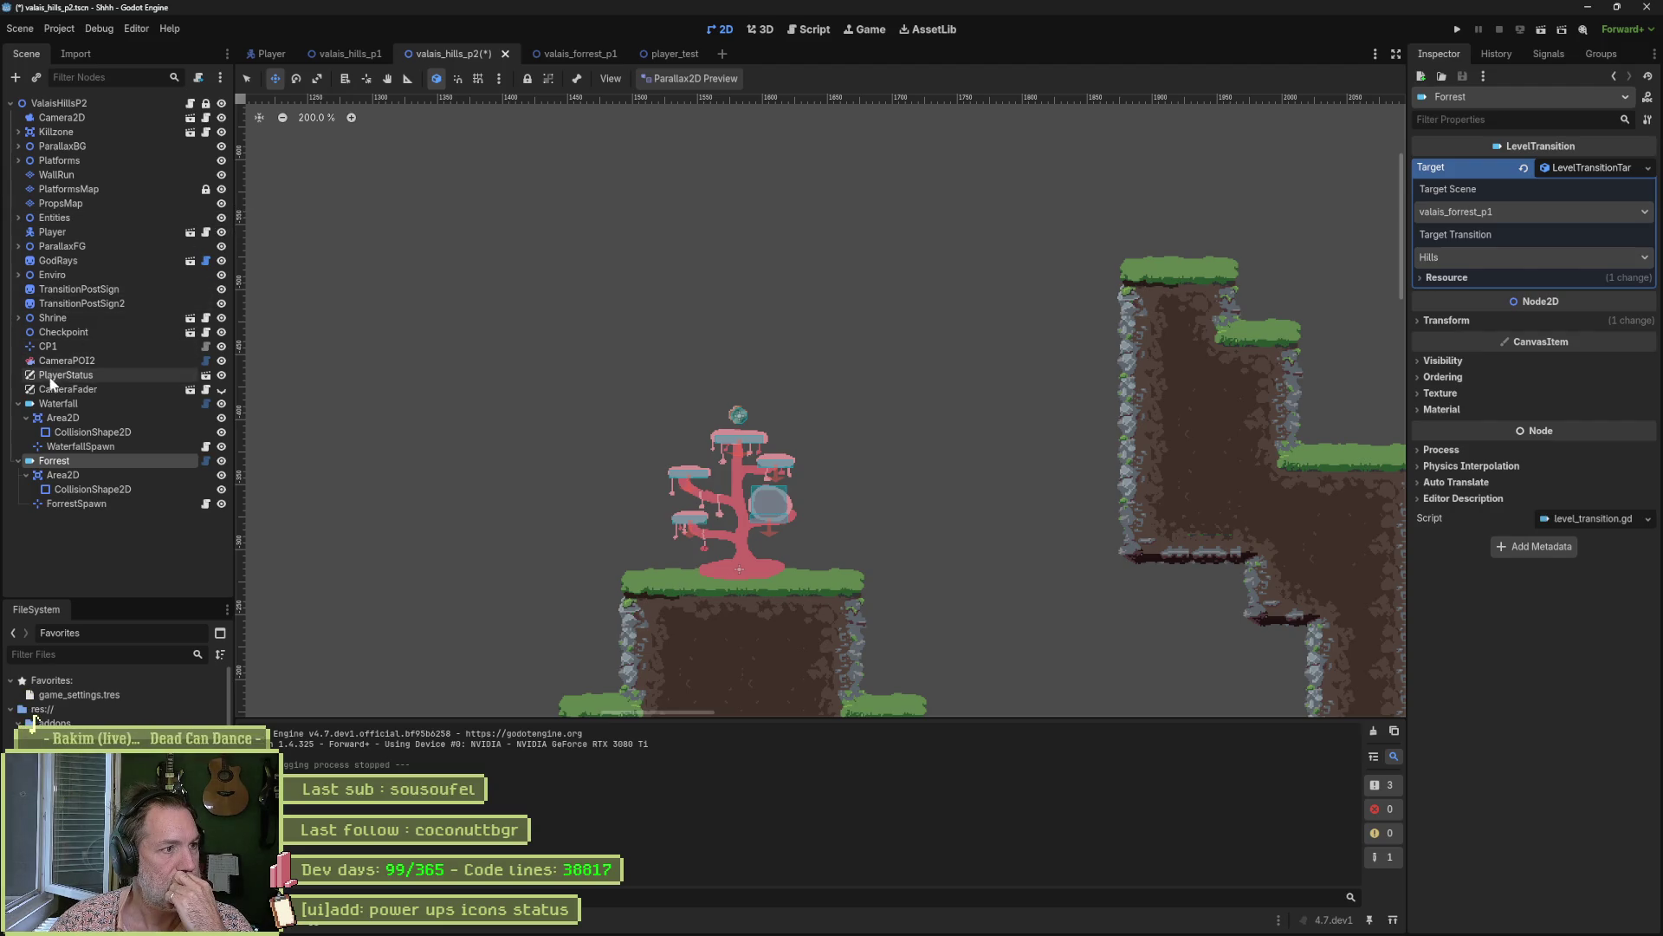
pyautogui.click(205, 375)
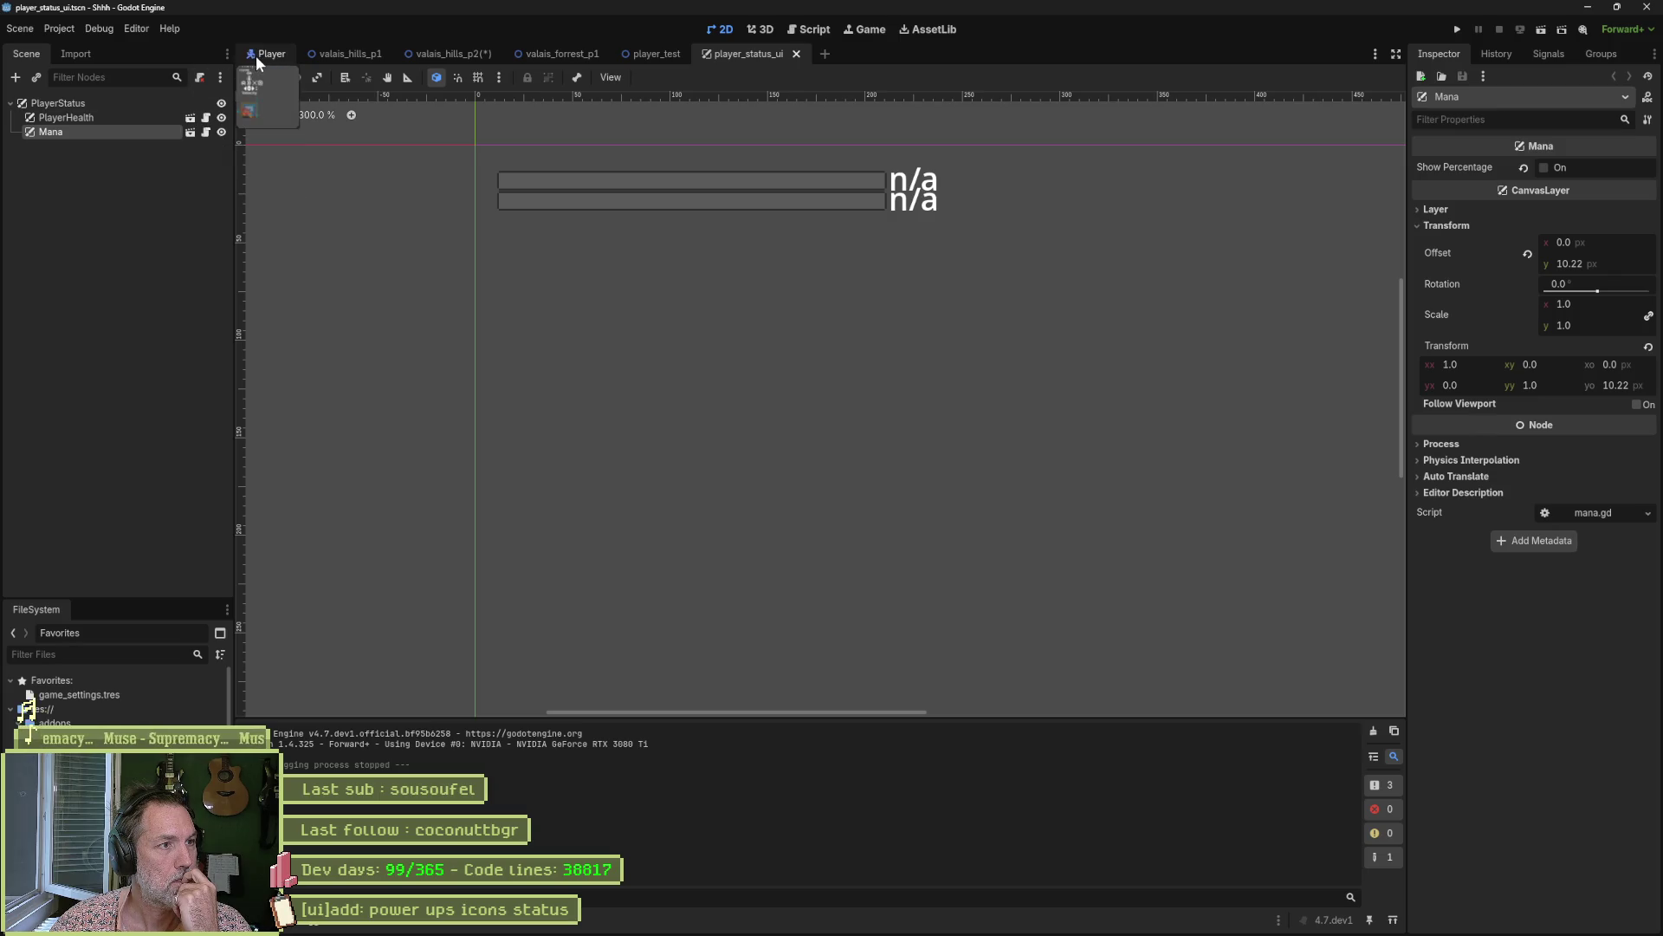
pyautogui.click(344, 55)
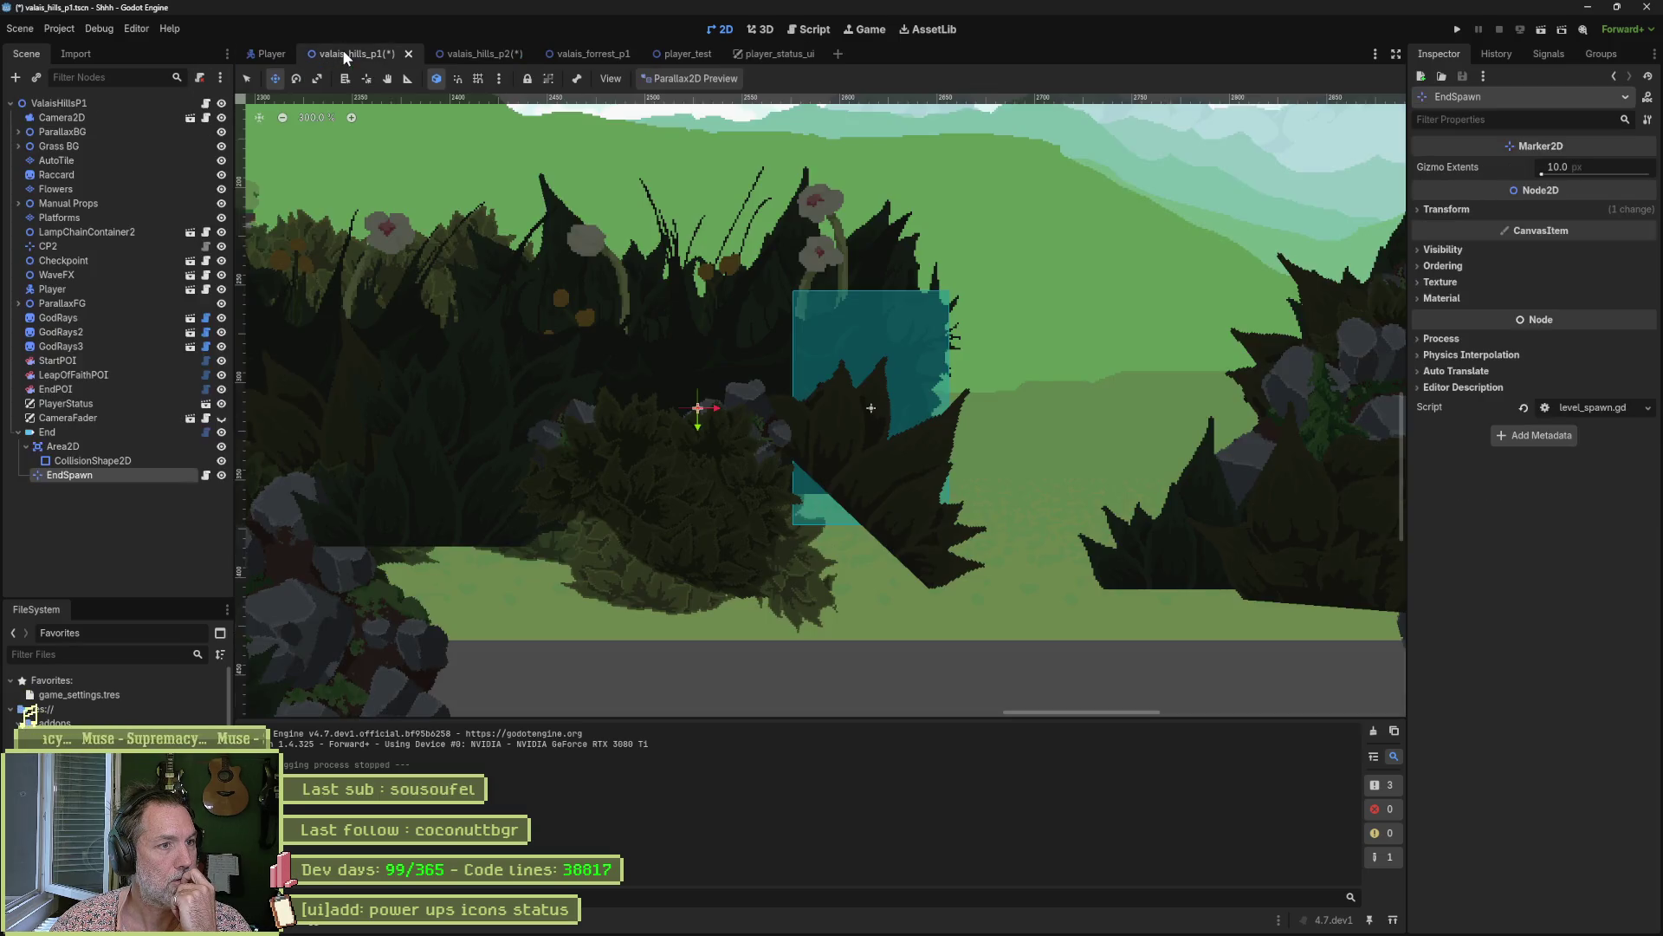
# Add a Sprite2D node to the level's scene tree by searching 'spr'.
pyautogui.hscroll(-15, 1078, 425)
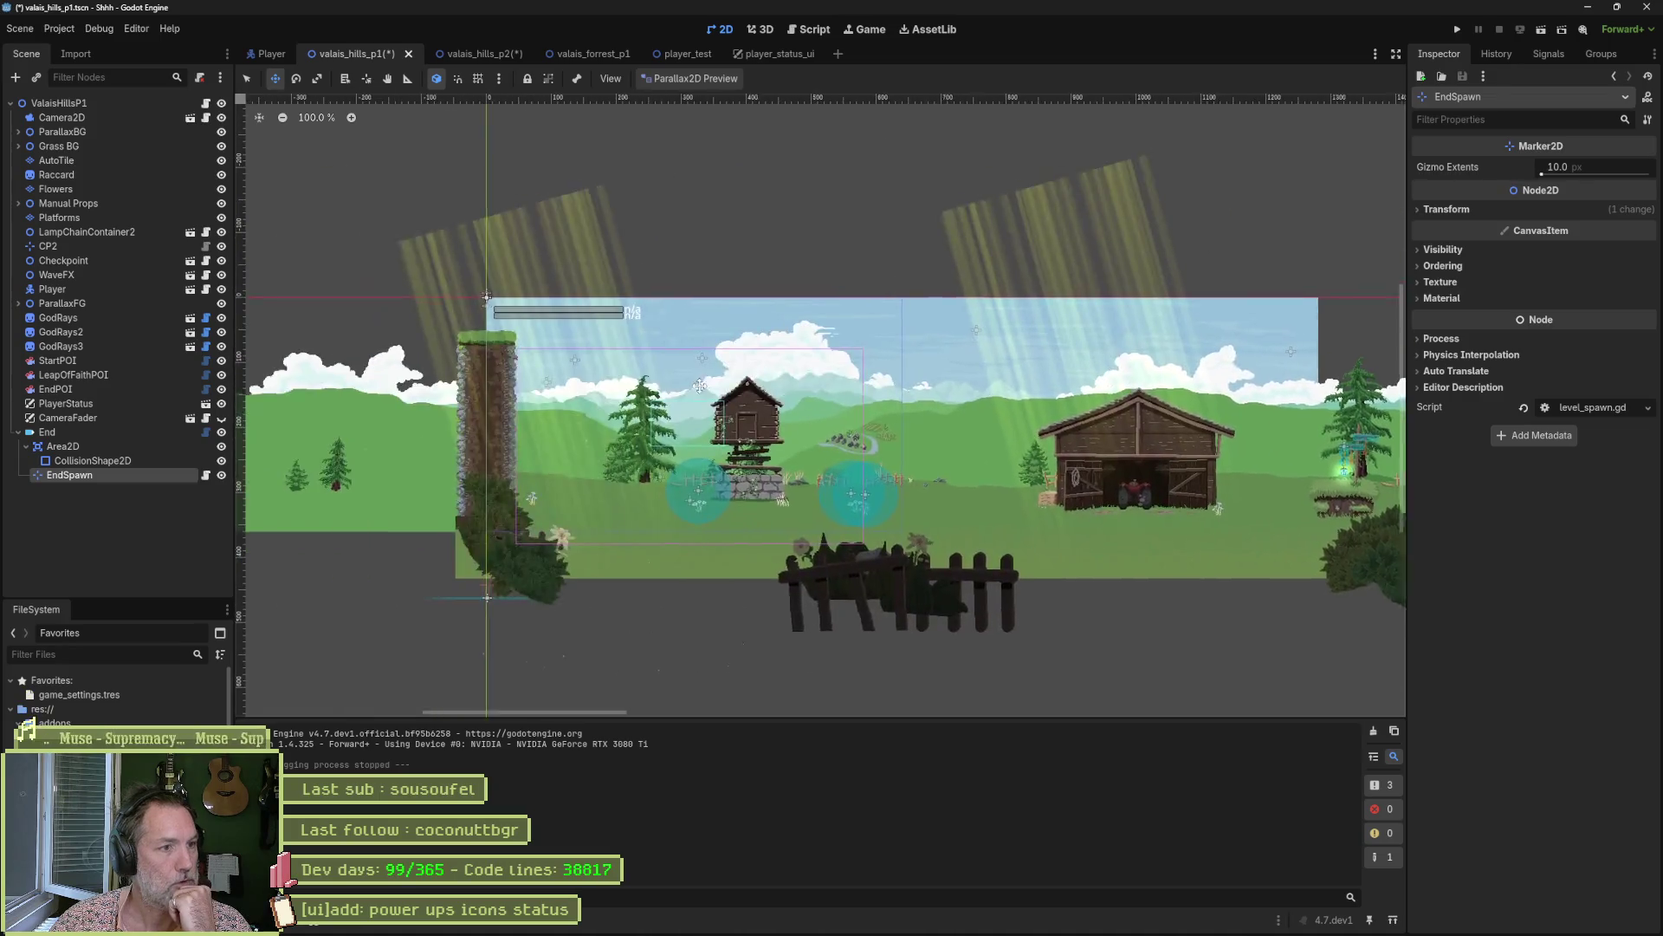
pyautogui.click(101, 462)
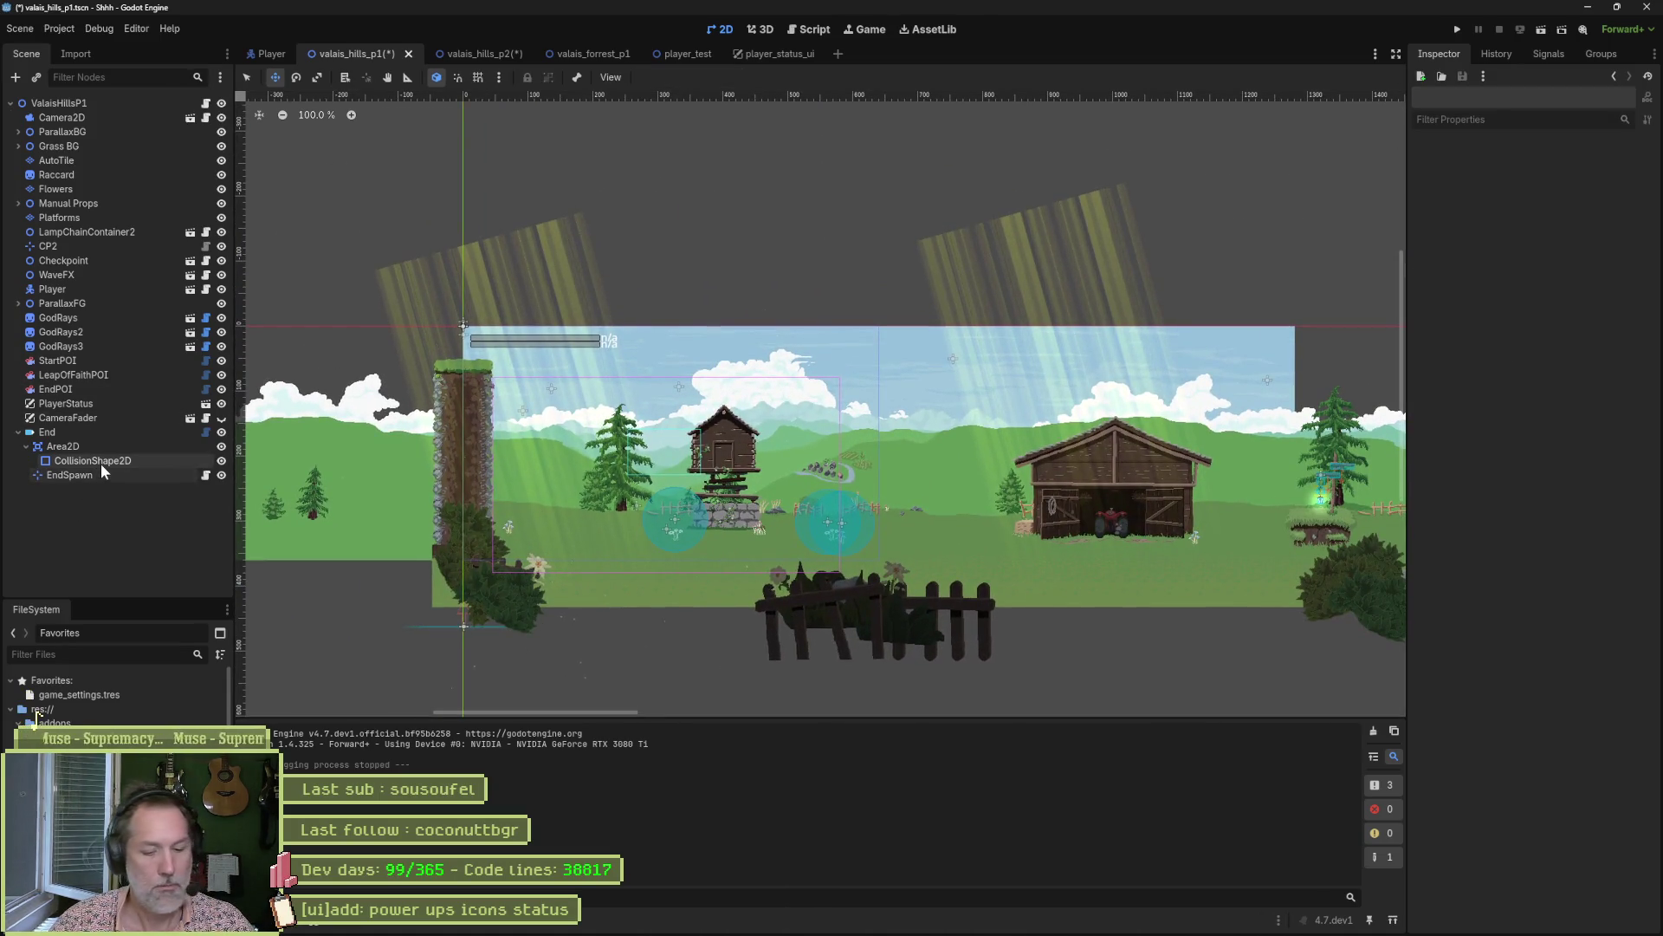
pyautogui.hotkey('ctrl', 'a')
pyautogui.write('spr')
pyautogui.press('Return')
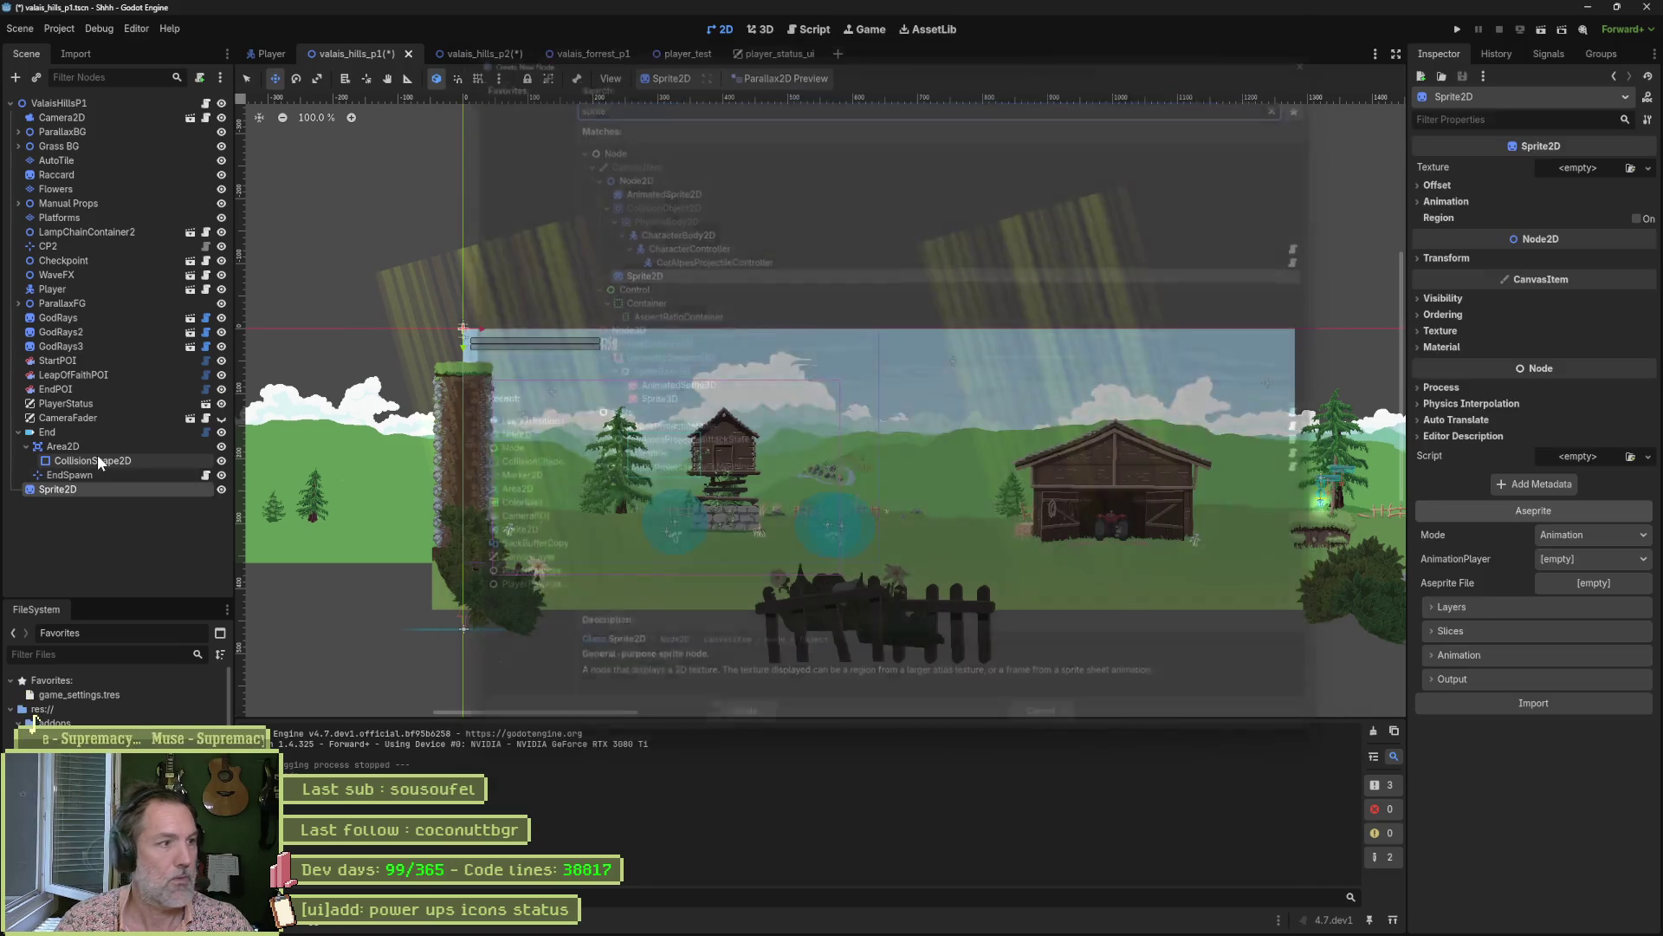
# Set the sprite's Aseprite Mode to Image and choose res://uis/hud.aseprite as the source.
pyautogui.click(1583, 533)
pyautogui.click(1592, 572)
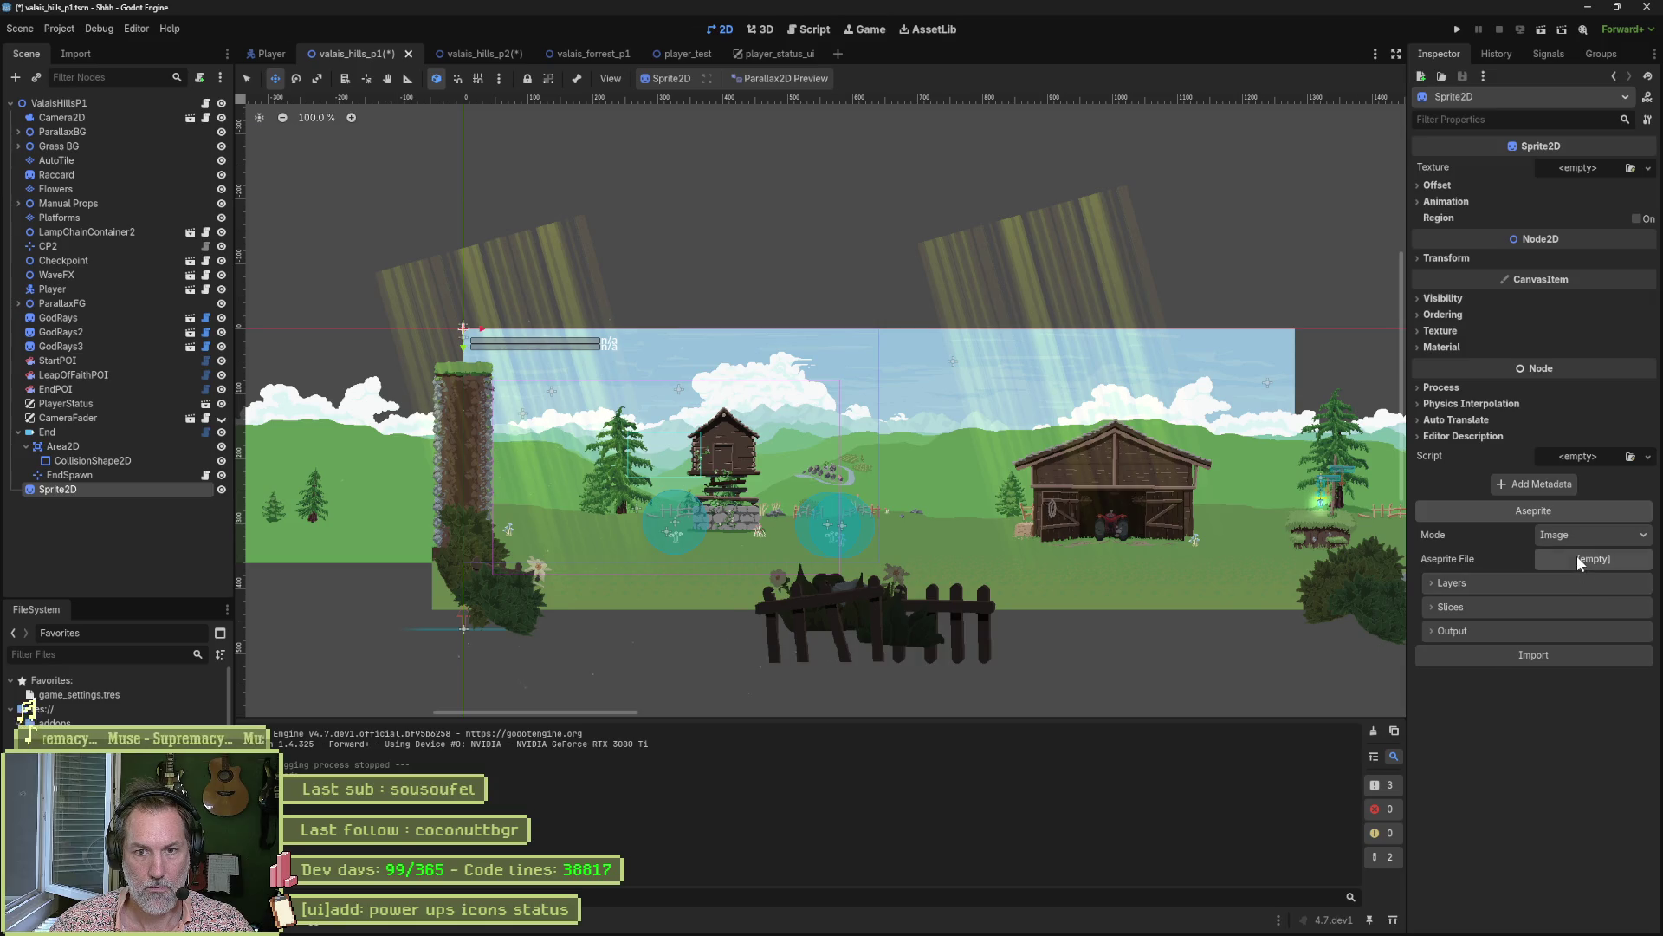
pyautogui.click(1576, 558)
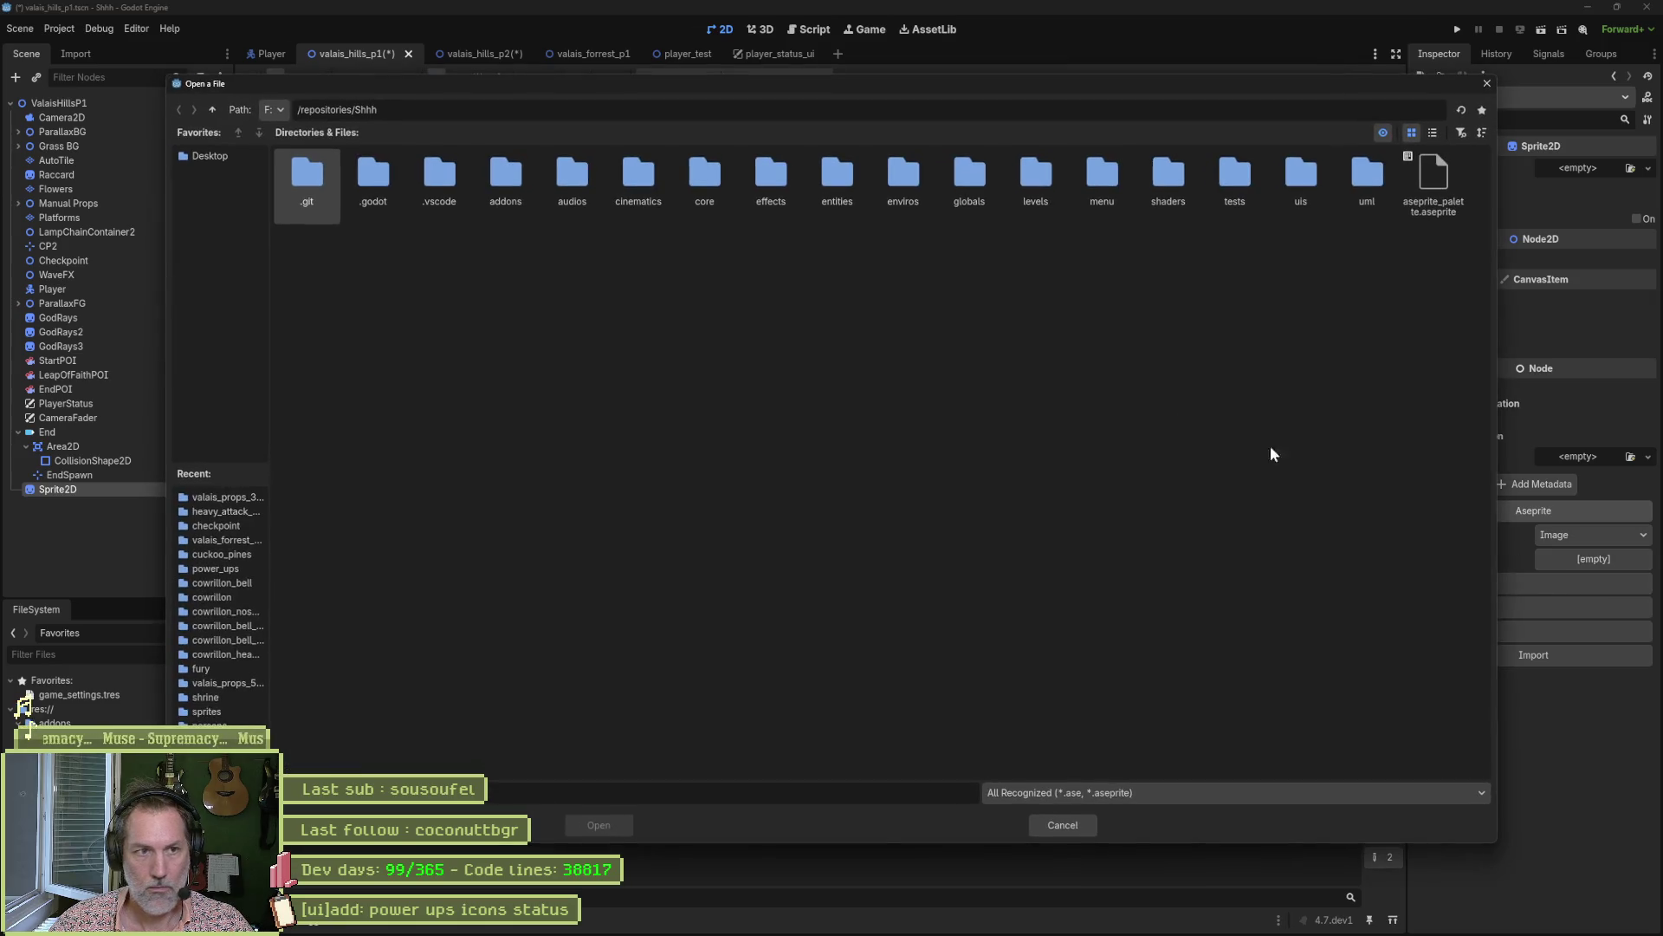
pyautogui.doubleClick(1320, 170)
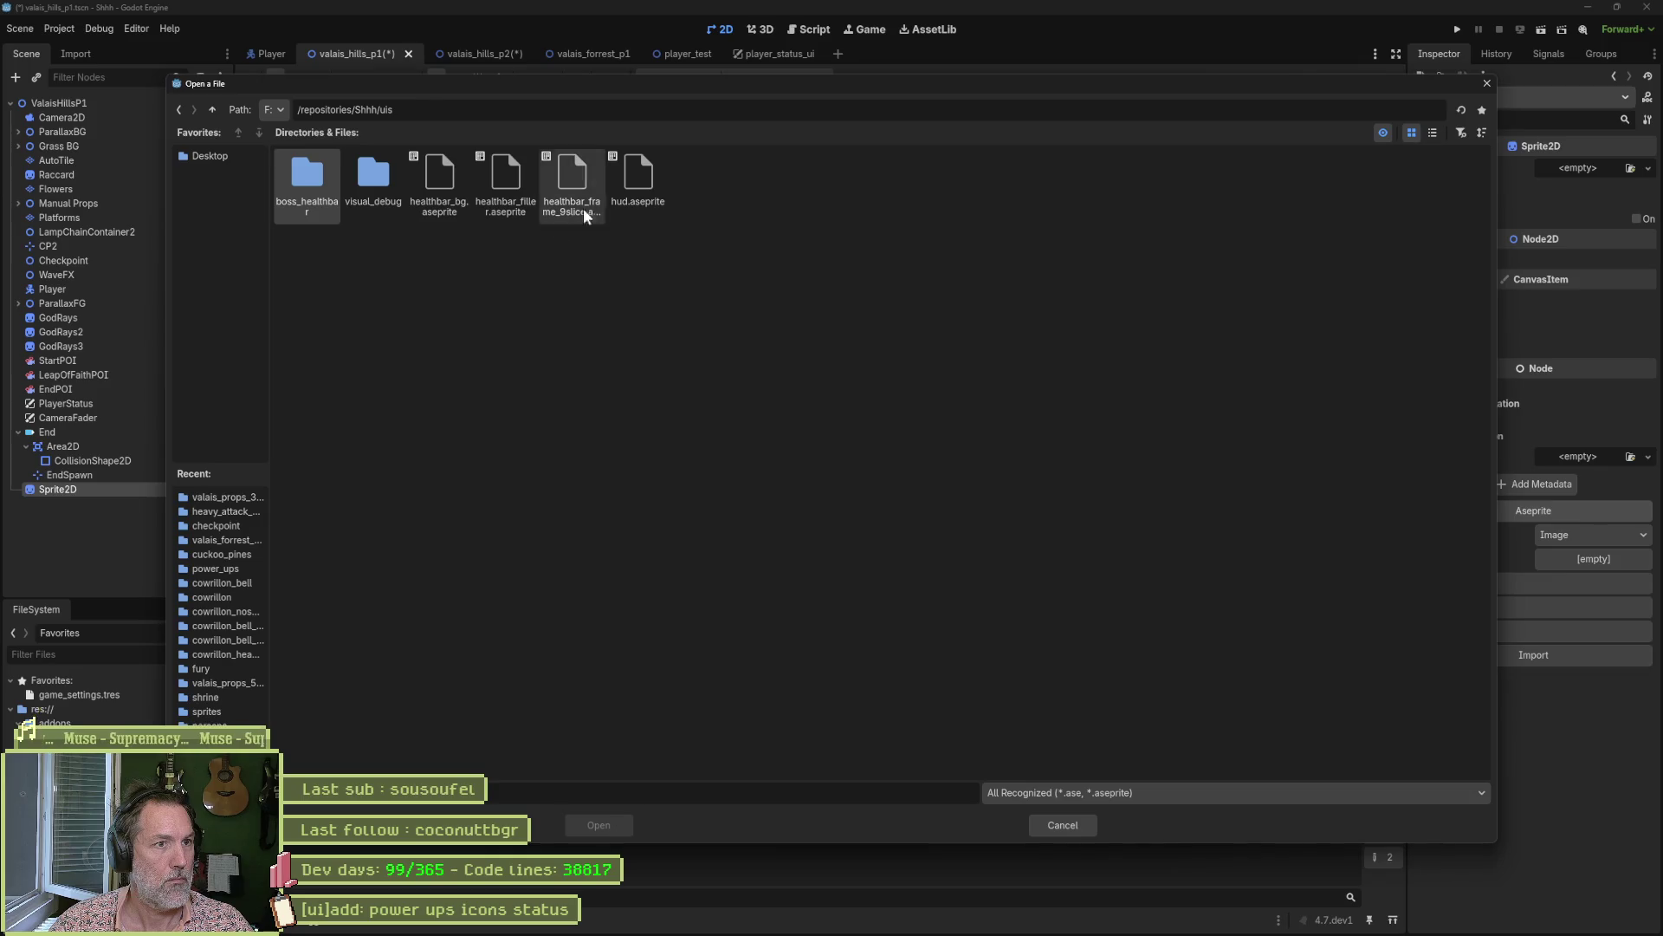
pyautogui.doubleClick(639, 178)
# Import the HUD art, move the sprite right and down, and save and run the game.
pyautogui.click(1528, 655)
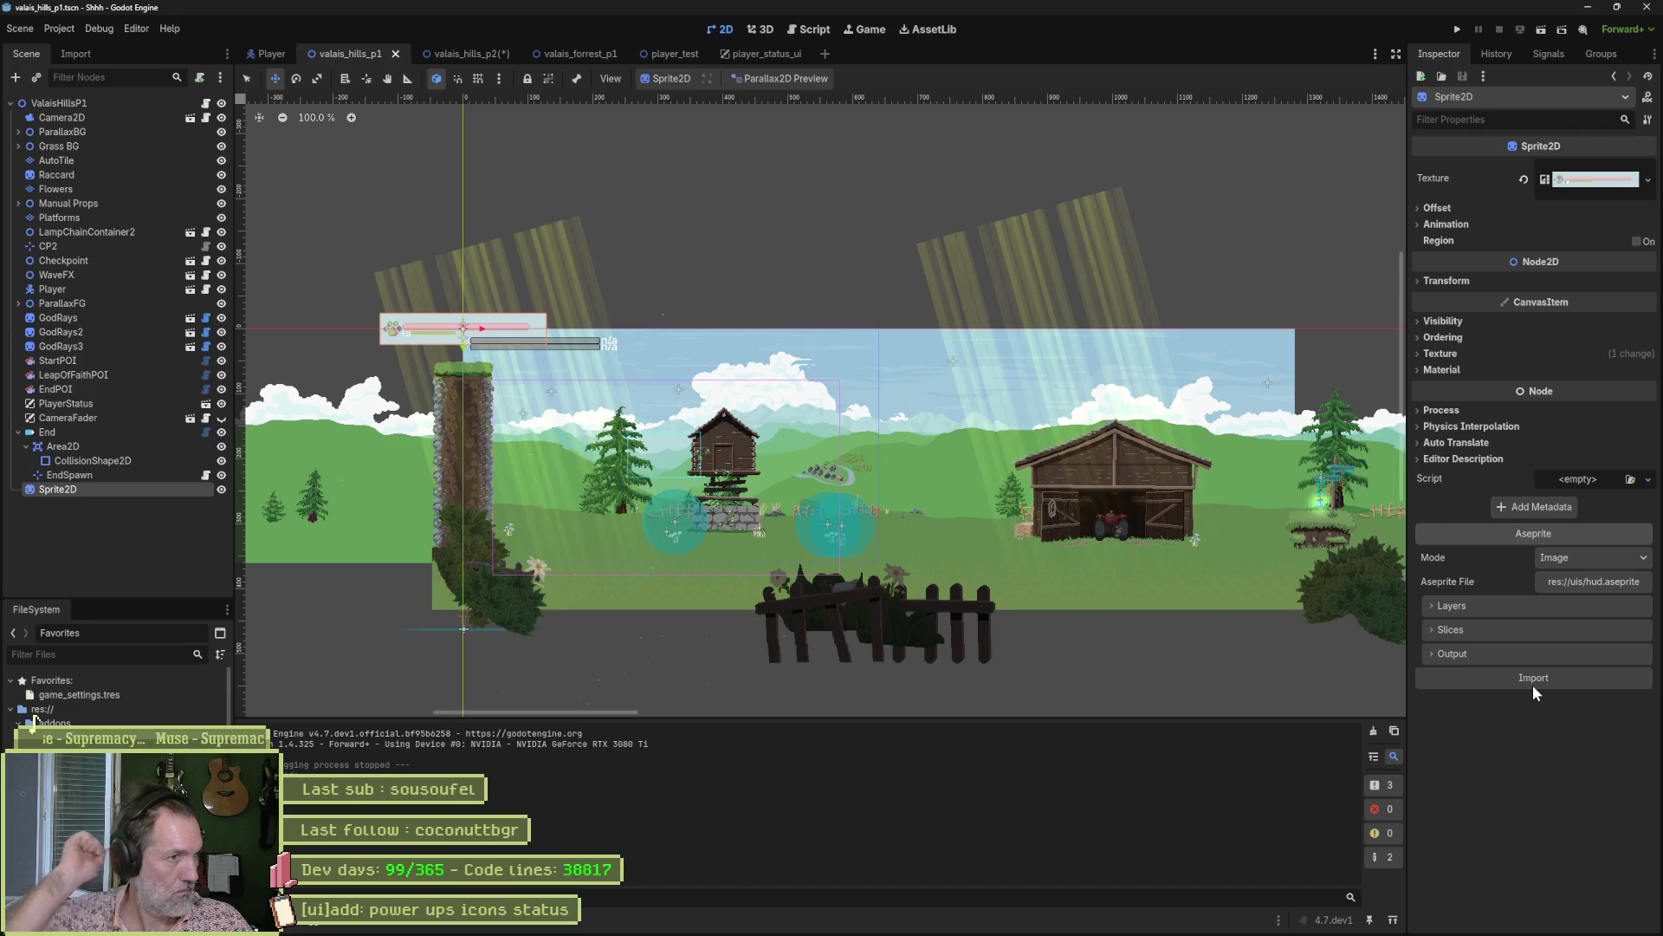
pyautogui.moveTo(576, 422)
pyautogui.mouseDown()
pyautogui.moveTo(661, 450)
pyautogui.moveTo(546, 499)
pyautogui.mouseUp()
pyautogui.press('F5')
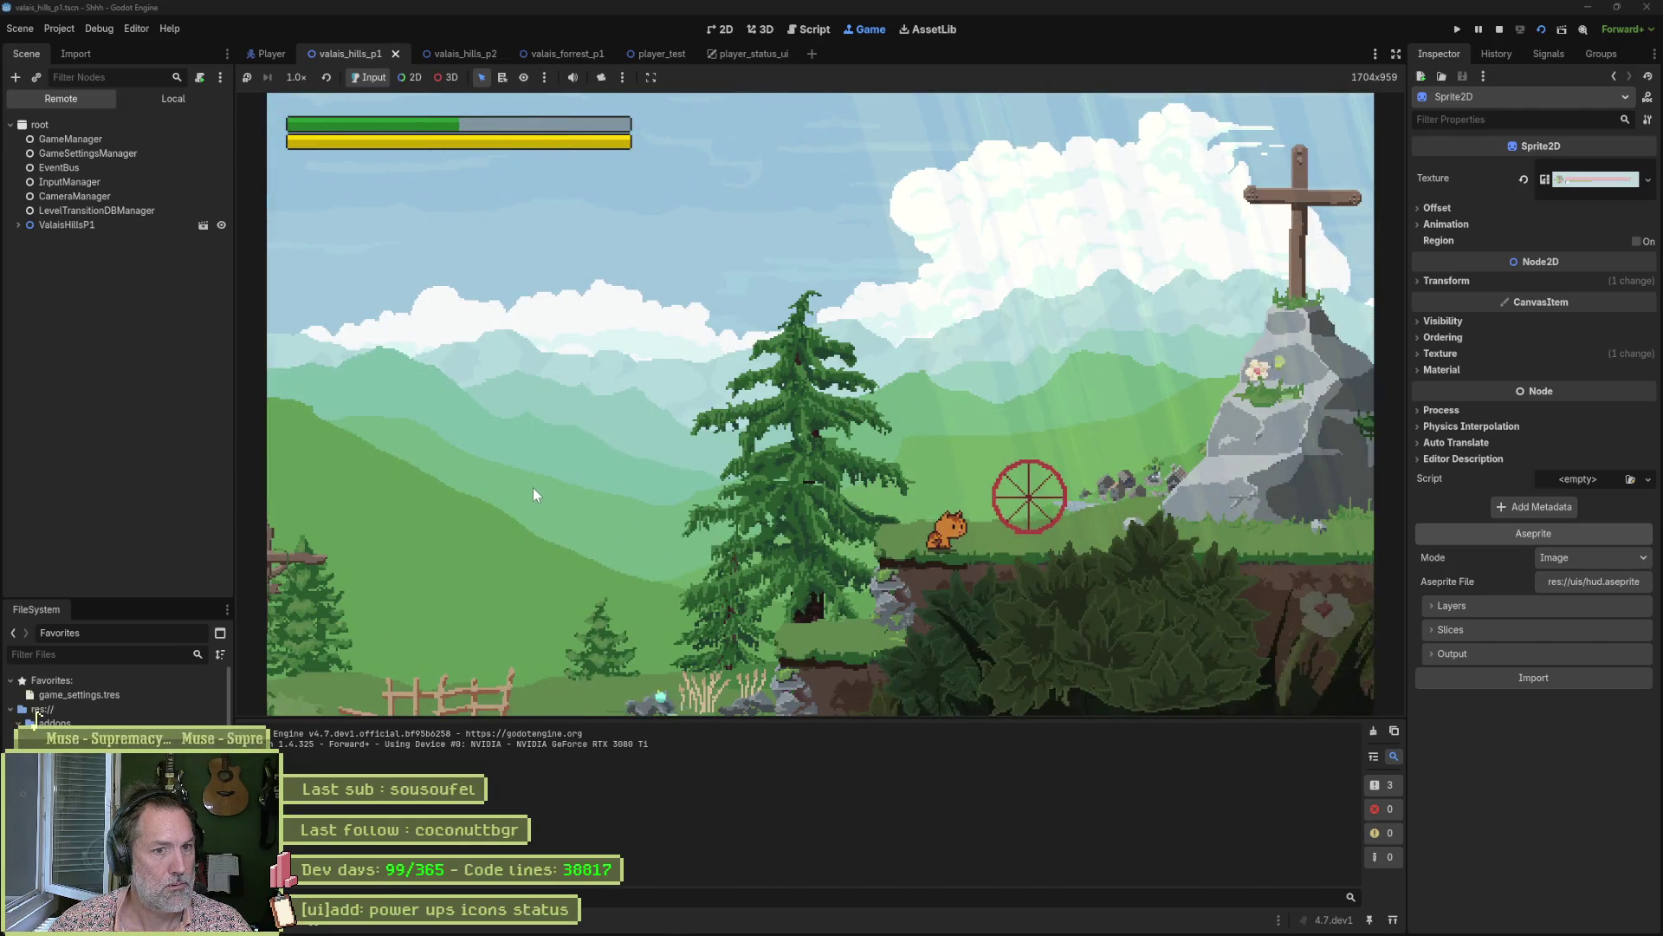
# Move the Player next to the tower, save, and test-run the level.
pyautogui.press('F8')
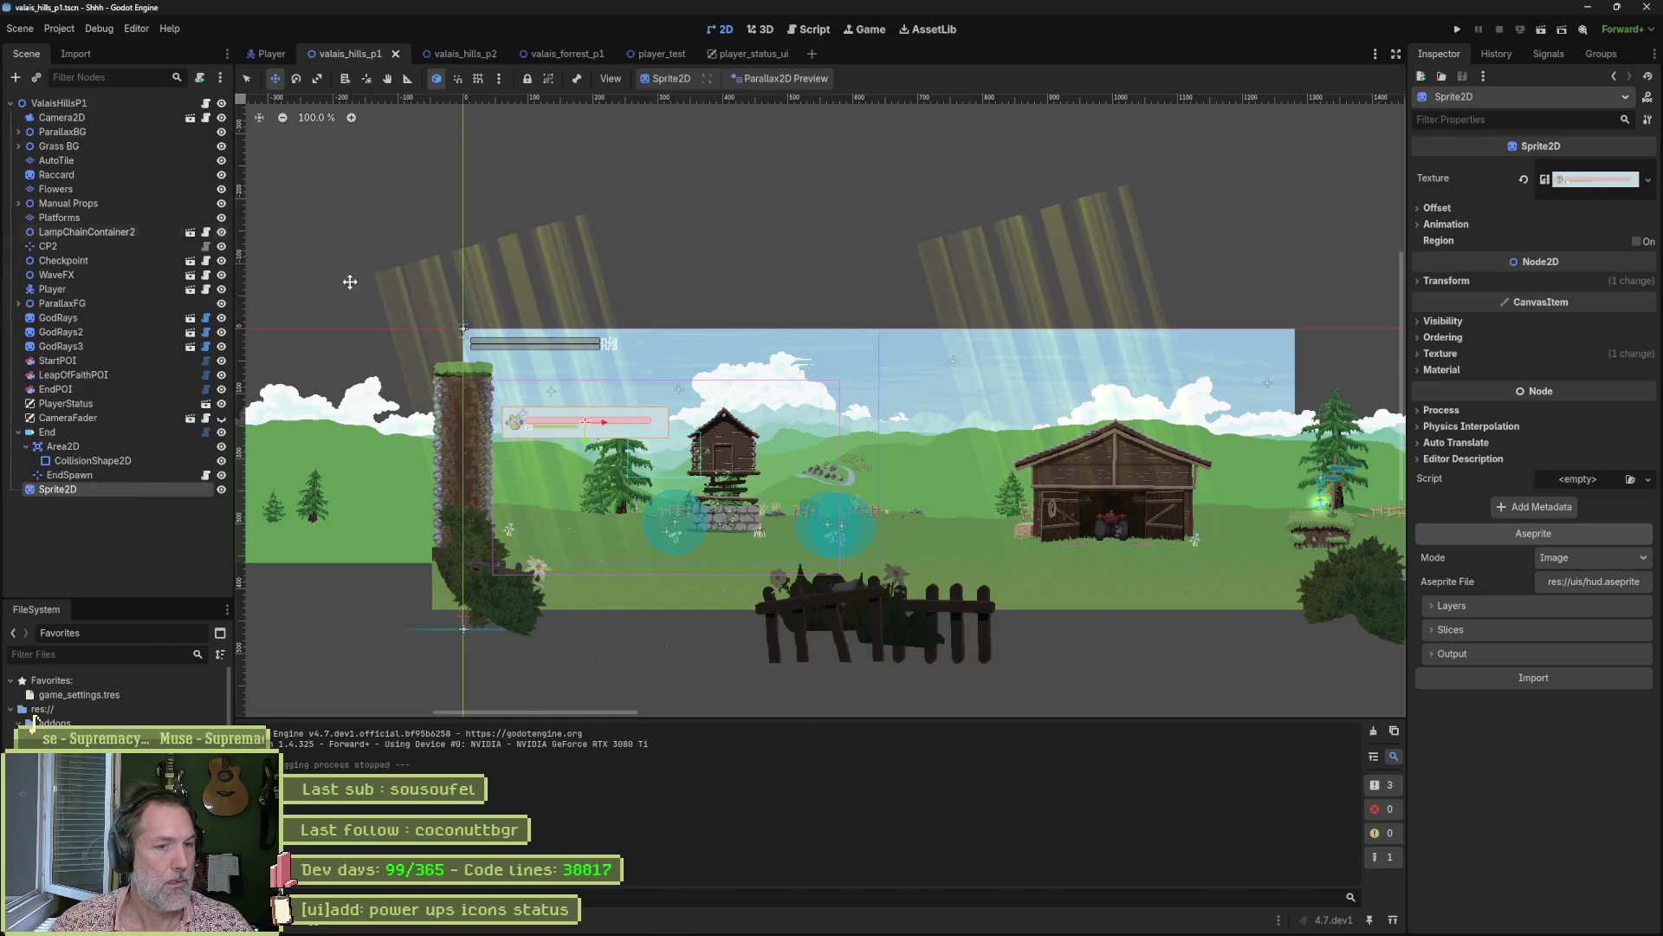
pyautogui.click(52, 289)
pyautogui.moveTo(1213, 472)
pyautogui.mouseDown()
pyautogui.moveTo(953, 422)
pyautogui.moveTo(557, 490)
pyautogui.mouseUp()
pyautogui.hotkey('ctrl', 's')
pyautogui.press('F6')
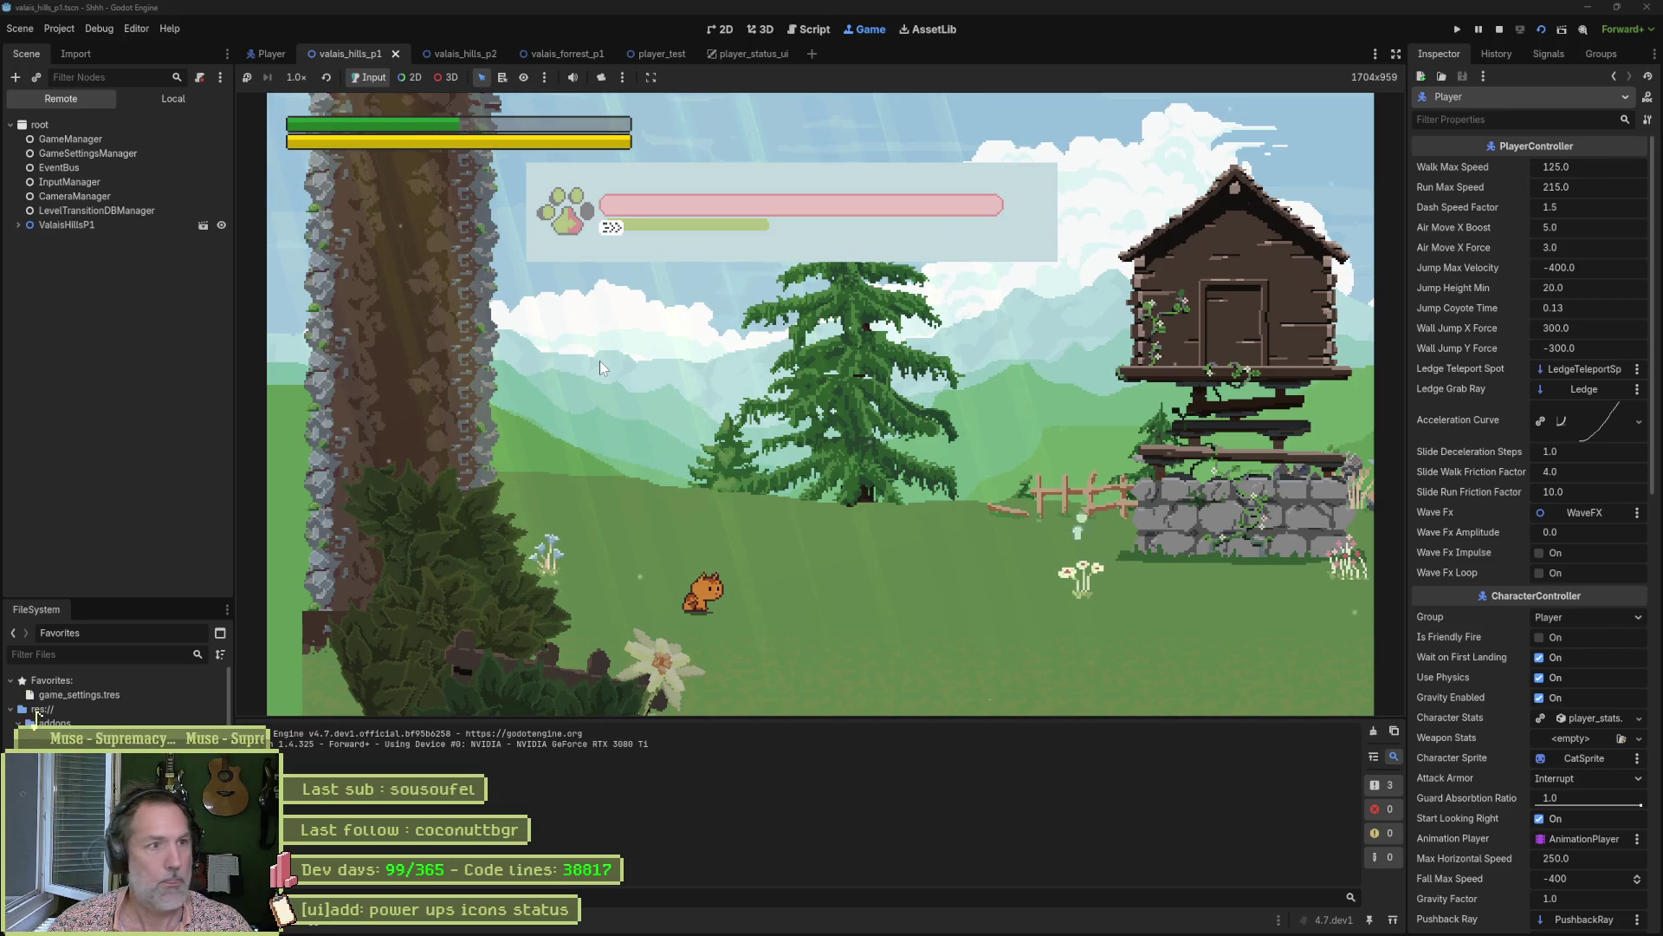
pyautogui.press('F8')
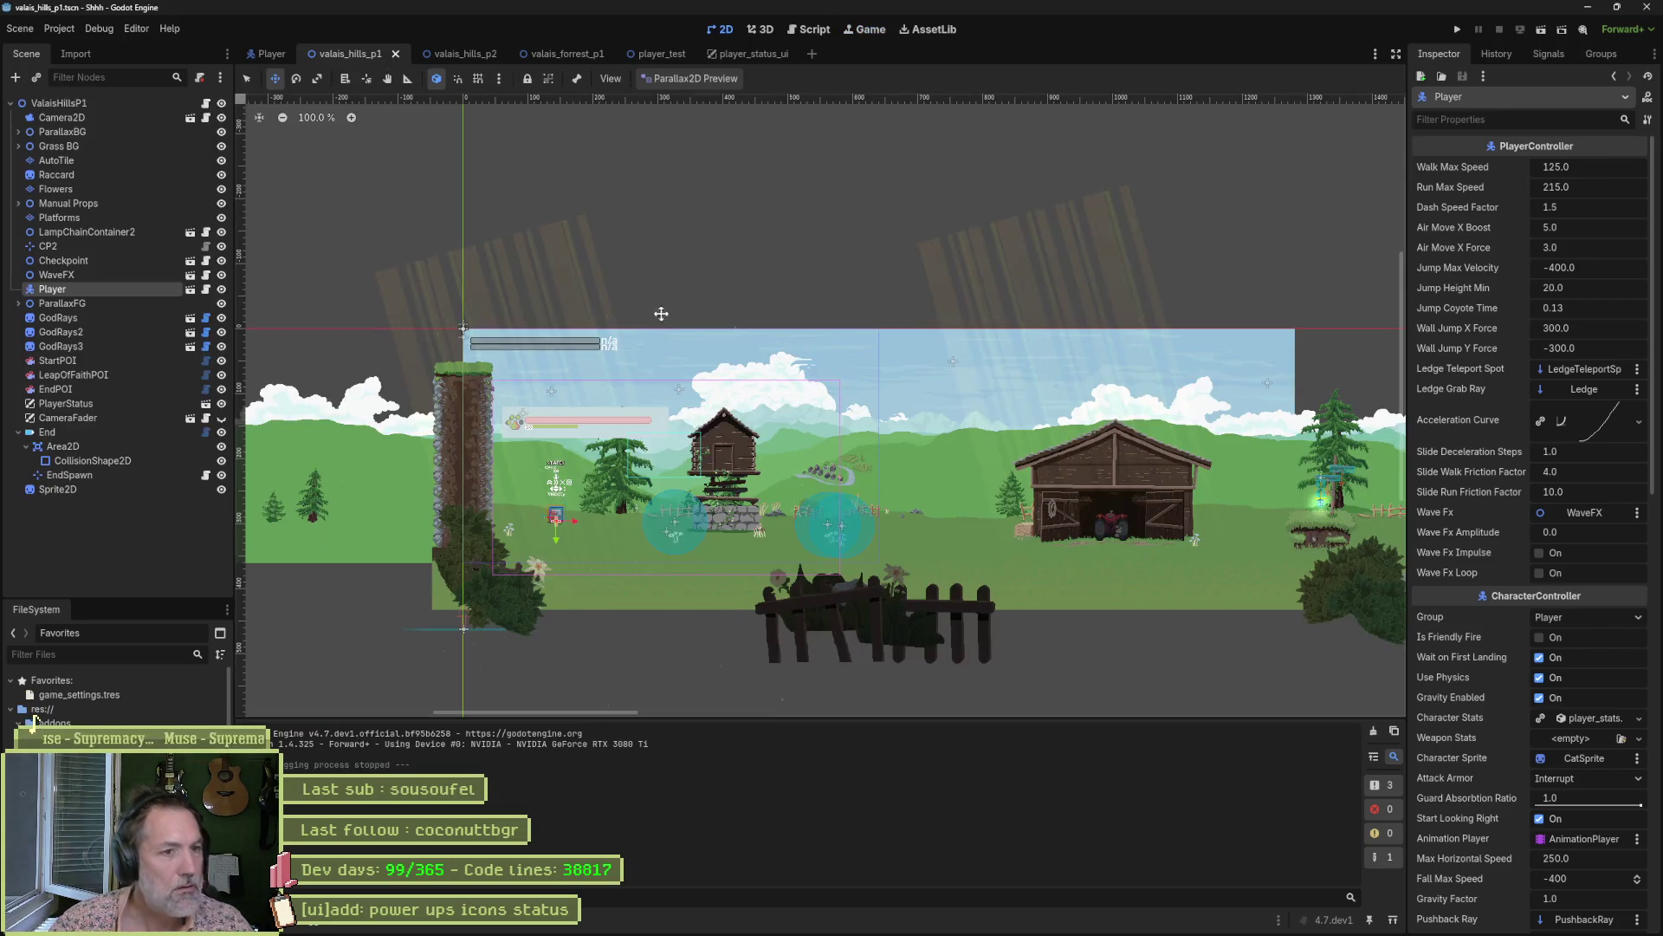
# Rename the Sprite2D node to HUD.
pyautogui.moveTo(965, 926)
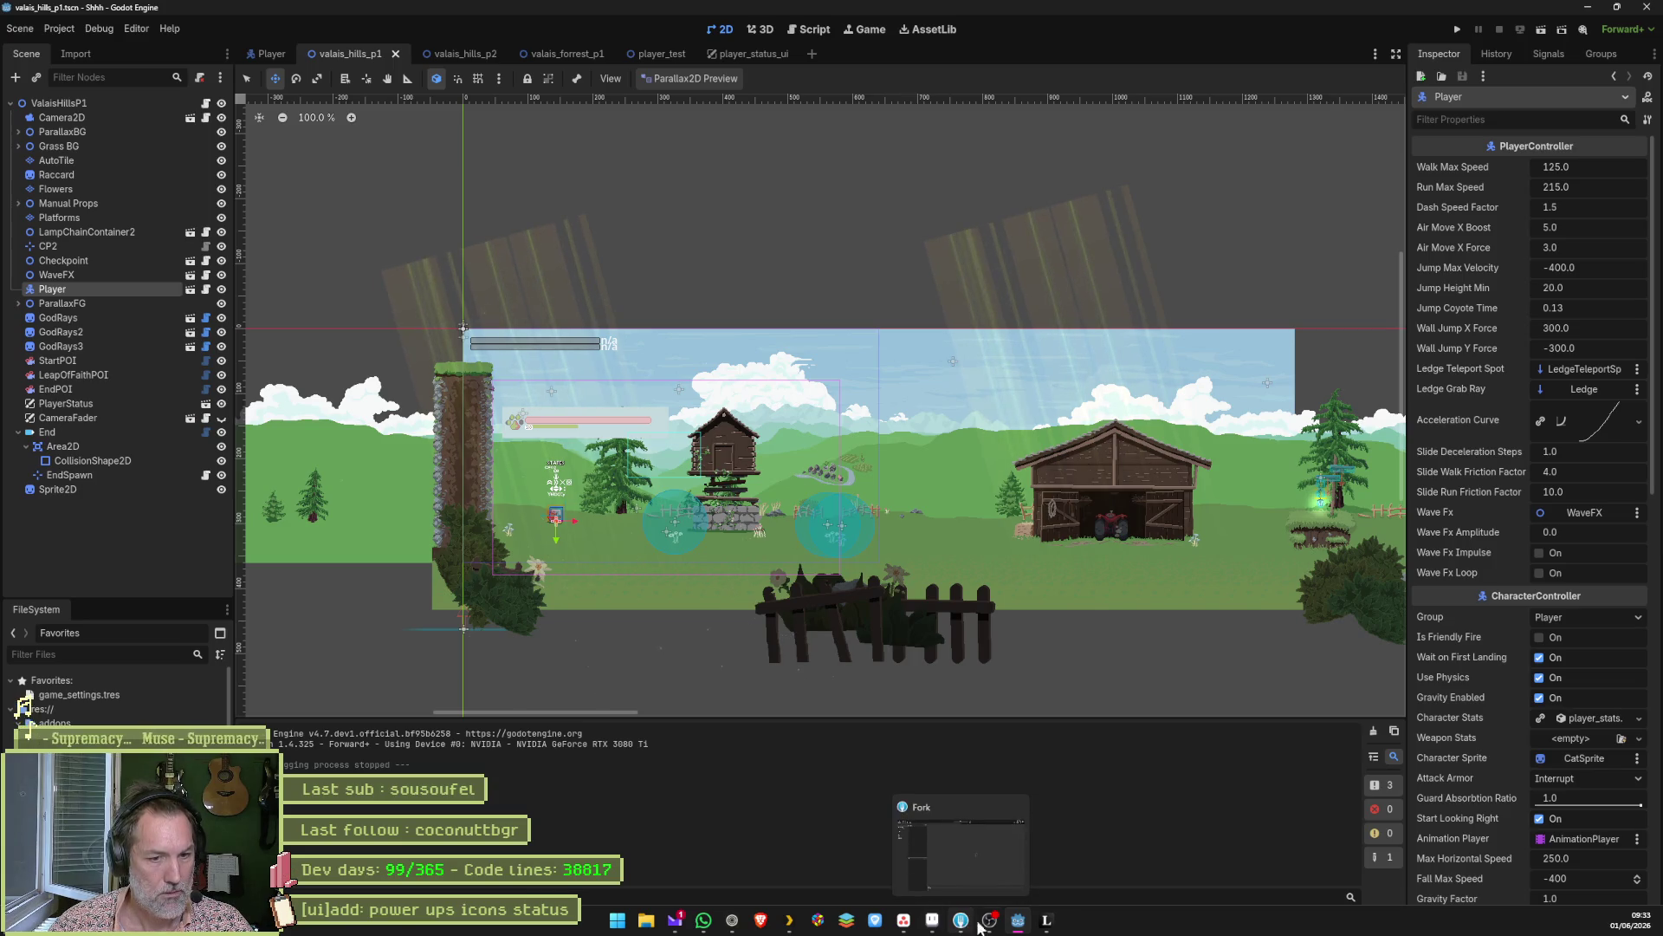
pyautogui.click(58, 489)
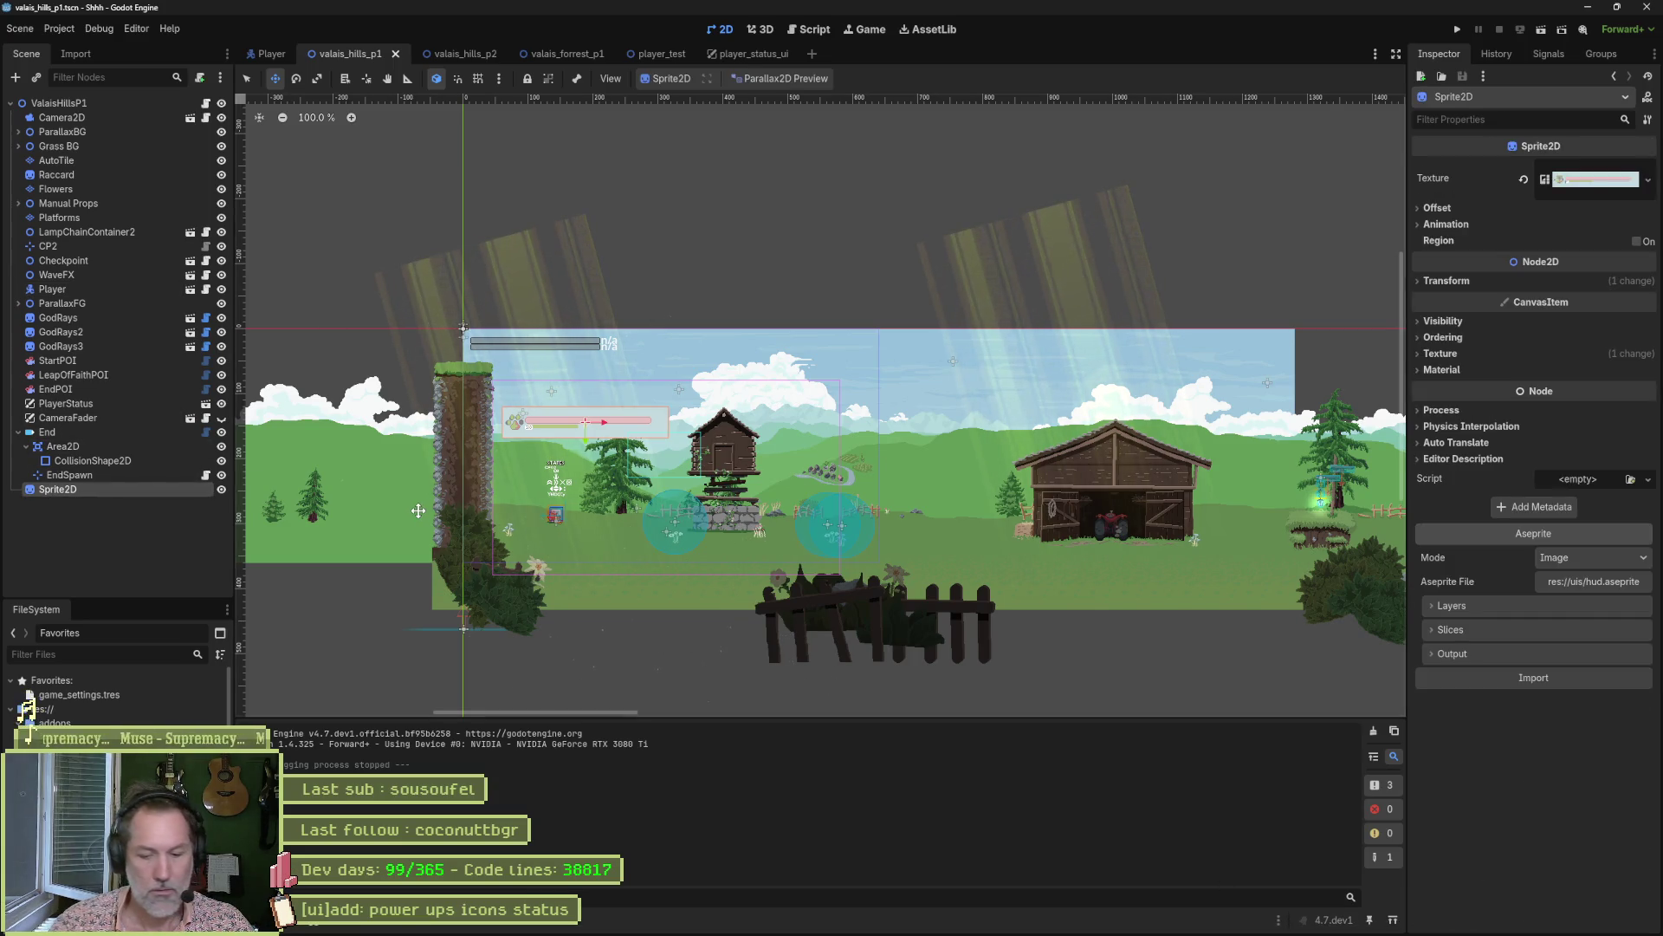
pyautogui.press('F2')
pyautogui.write('HUD')
pyautogui.press('Return')
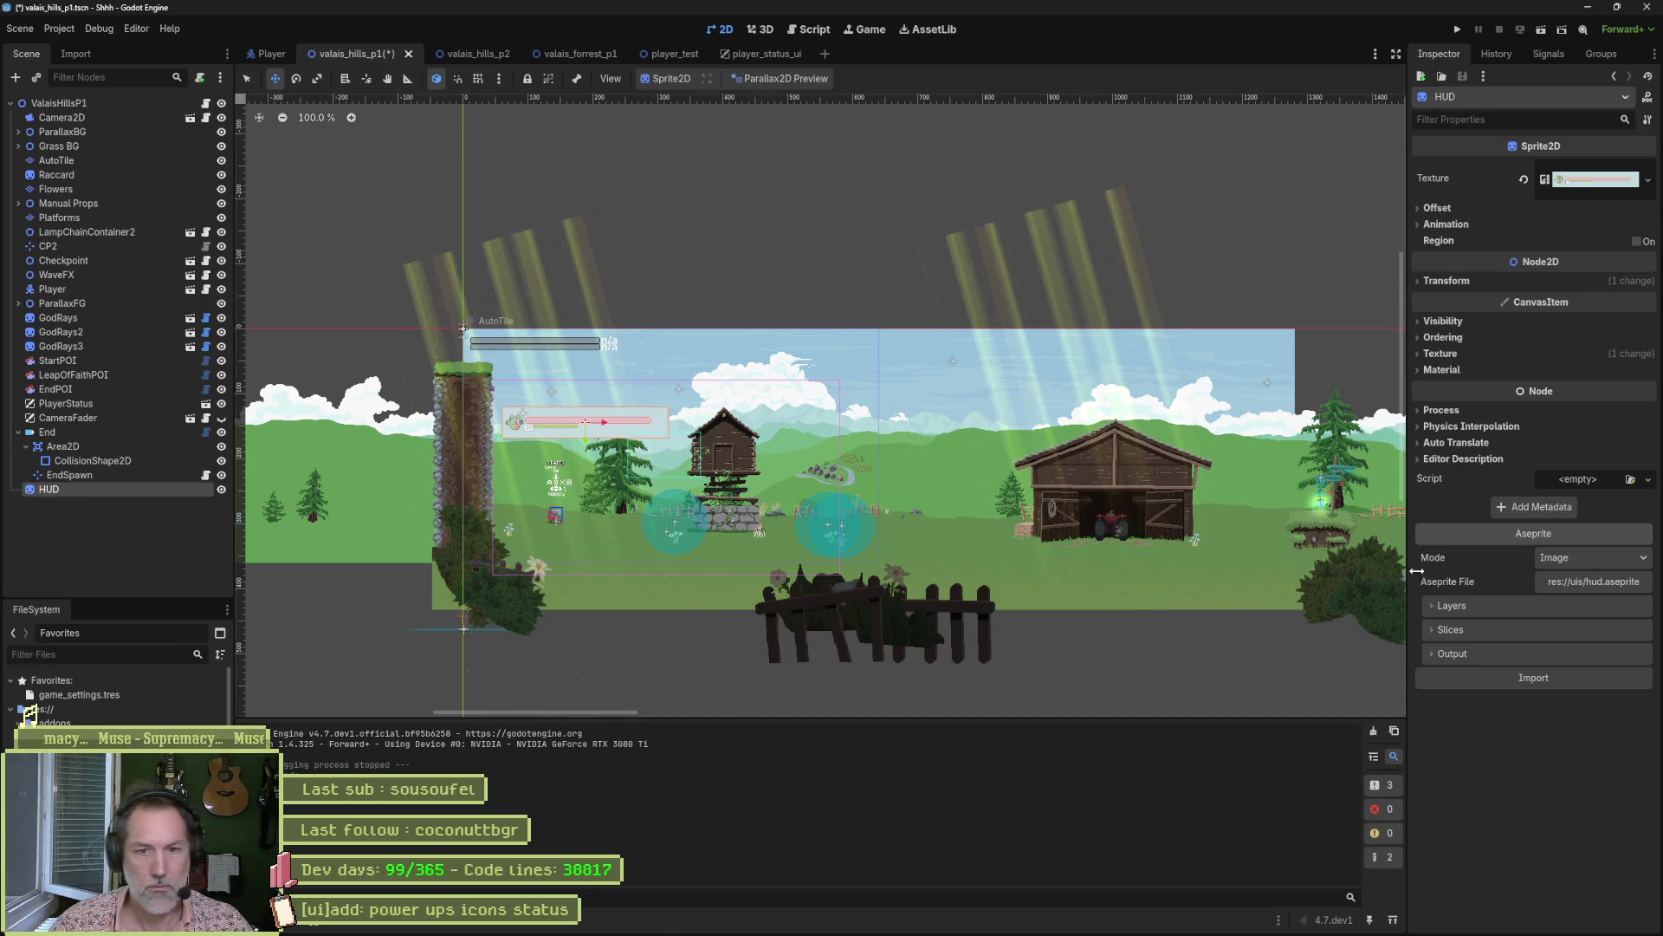
# Import only visible layers with exclude pattern 'bg', nudge the HUD up-left, and test-run.
pyautogui.click(1520, 606)
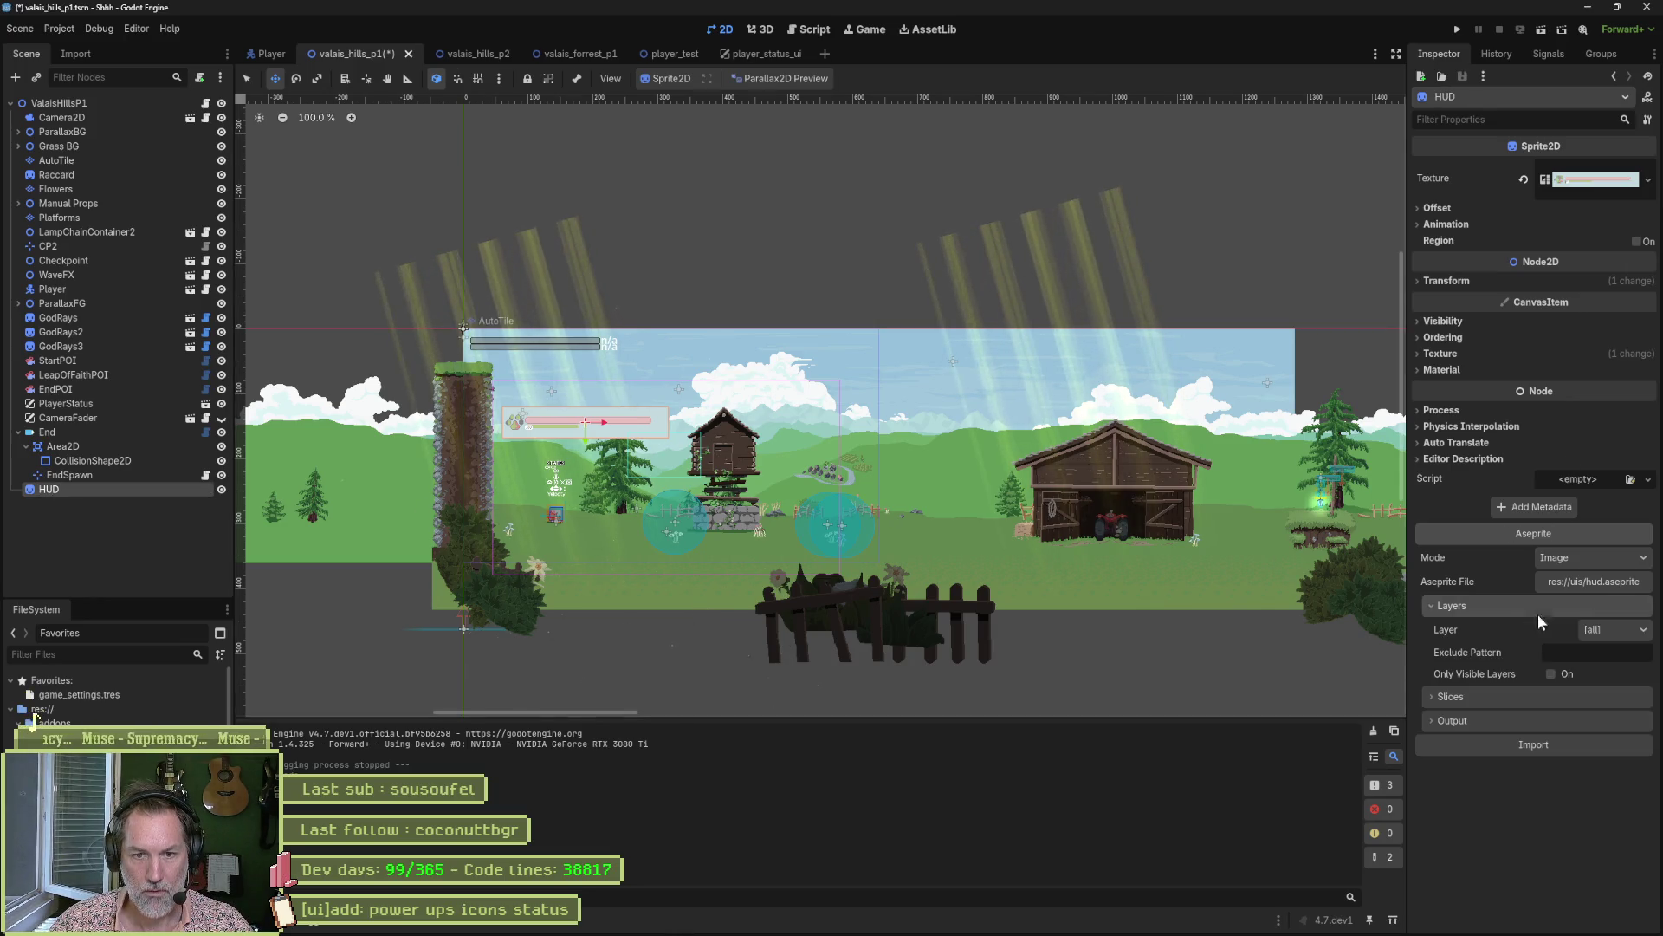
pyautogui.click(1551, 674)
pyautogui.write('bg')
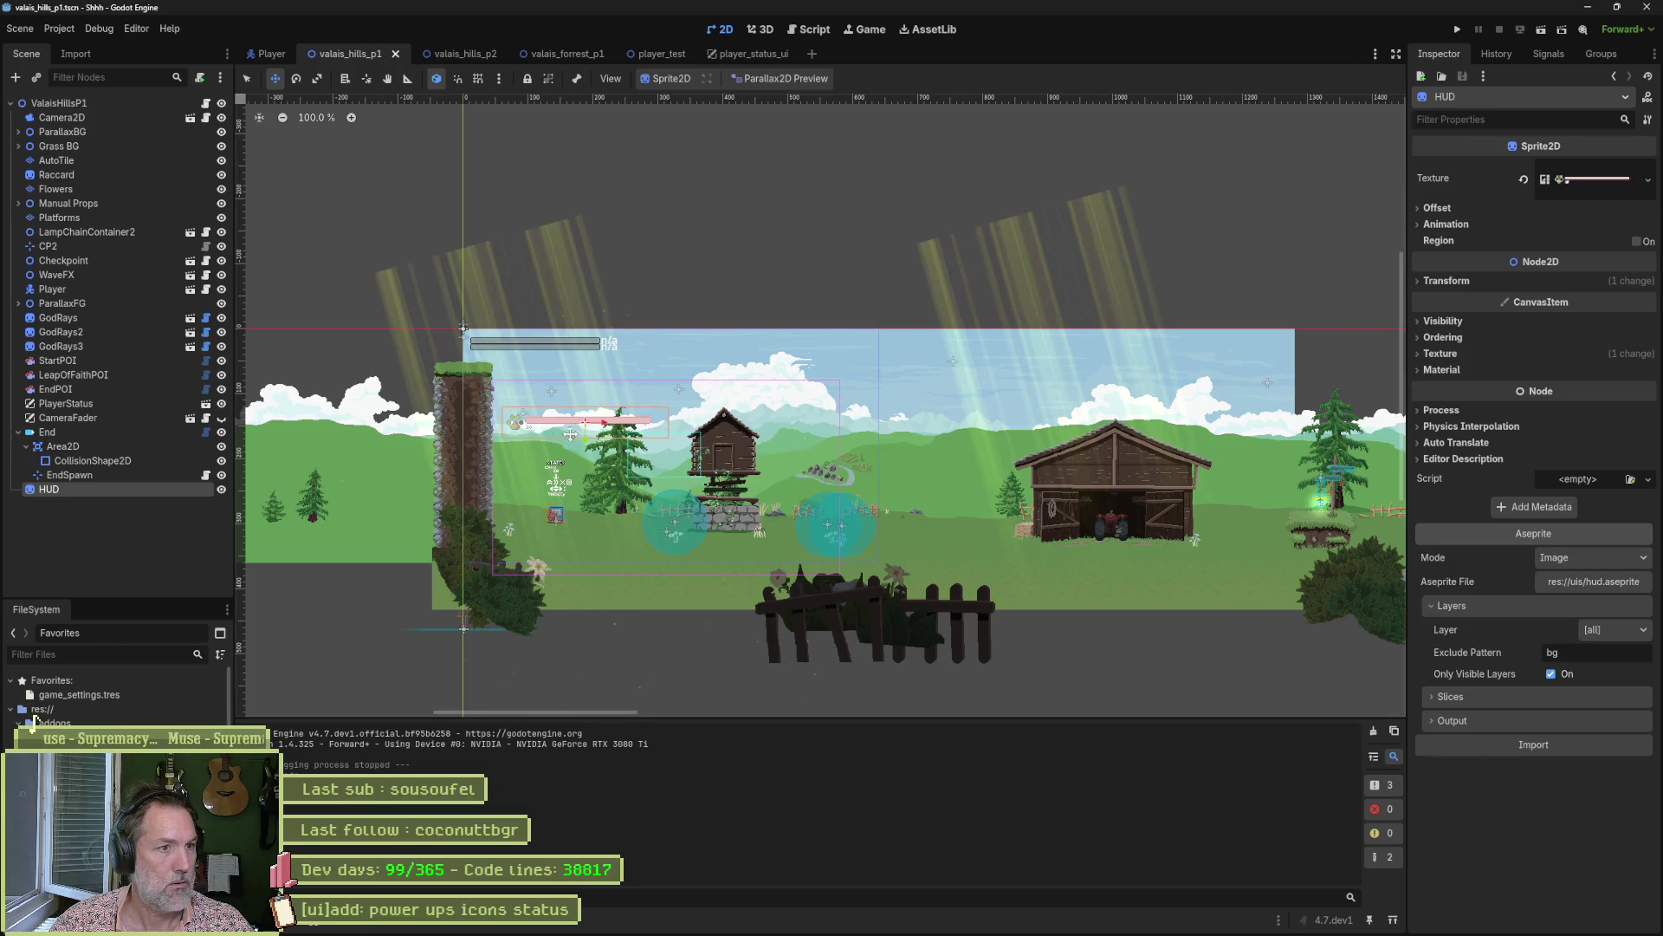
pyautogui.moveTo(556, 424); pyautogui.dragTo(550, 406)
pyautogui.press('F6')
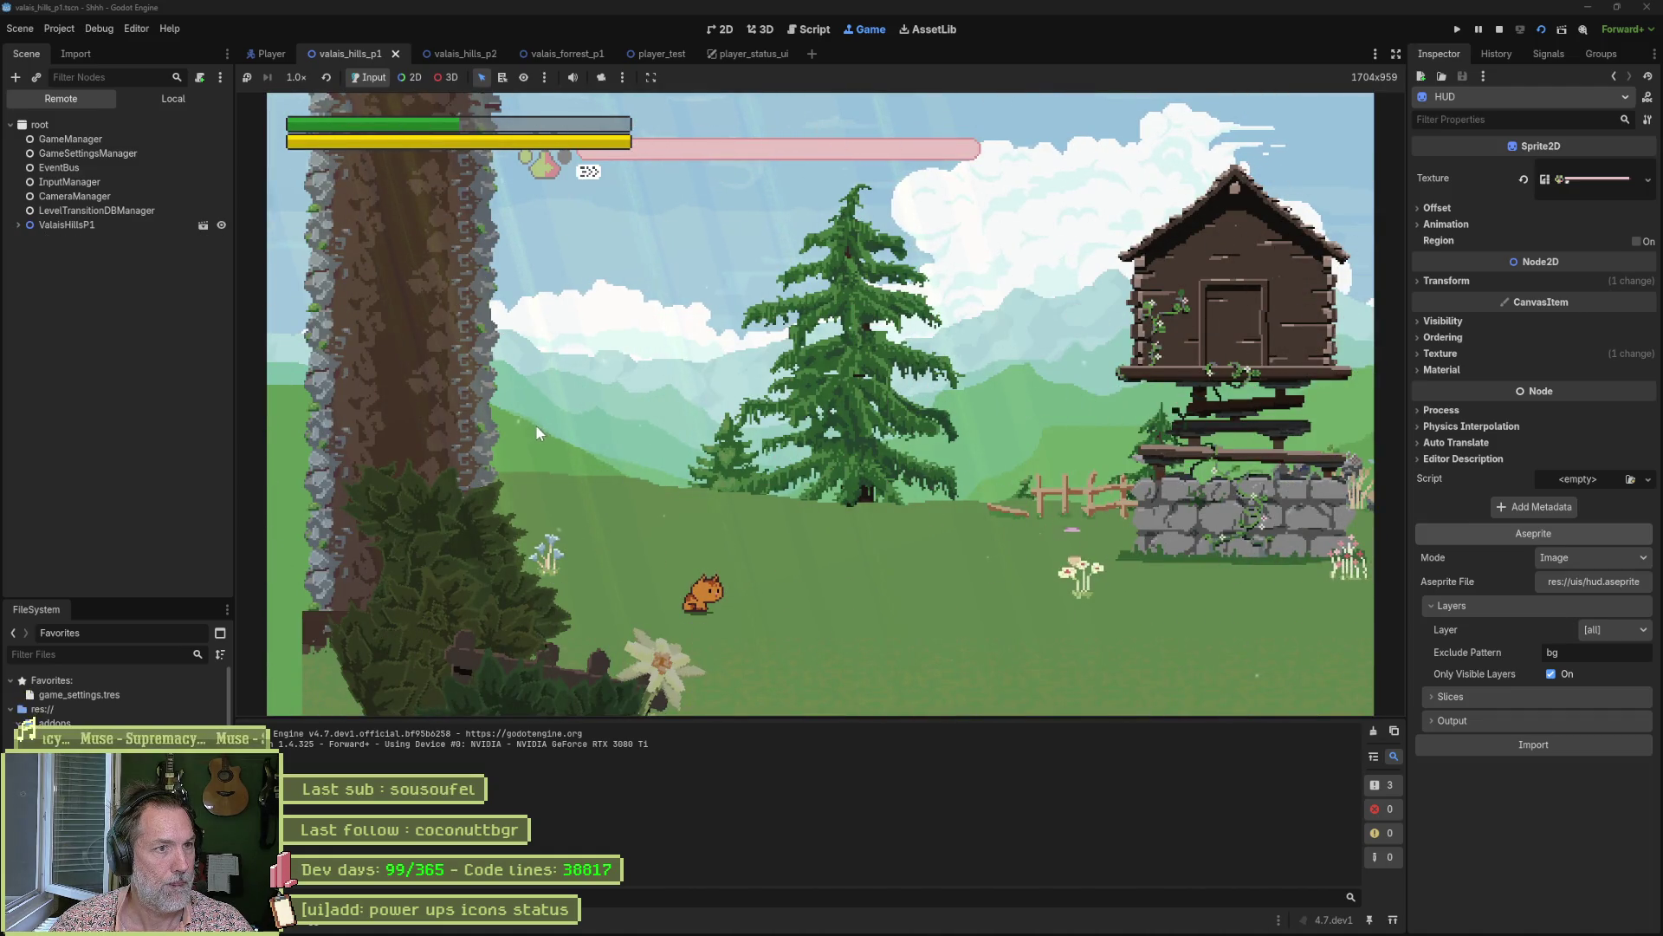
pyautogui.press('F8')
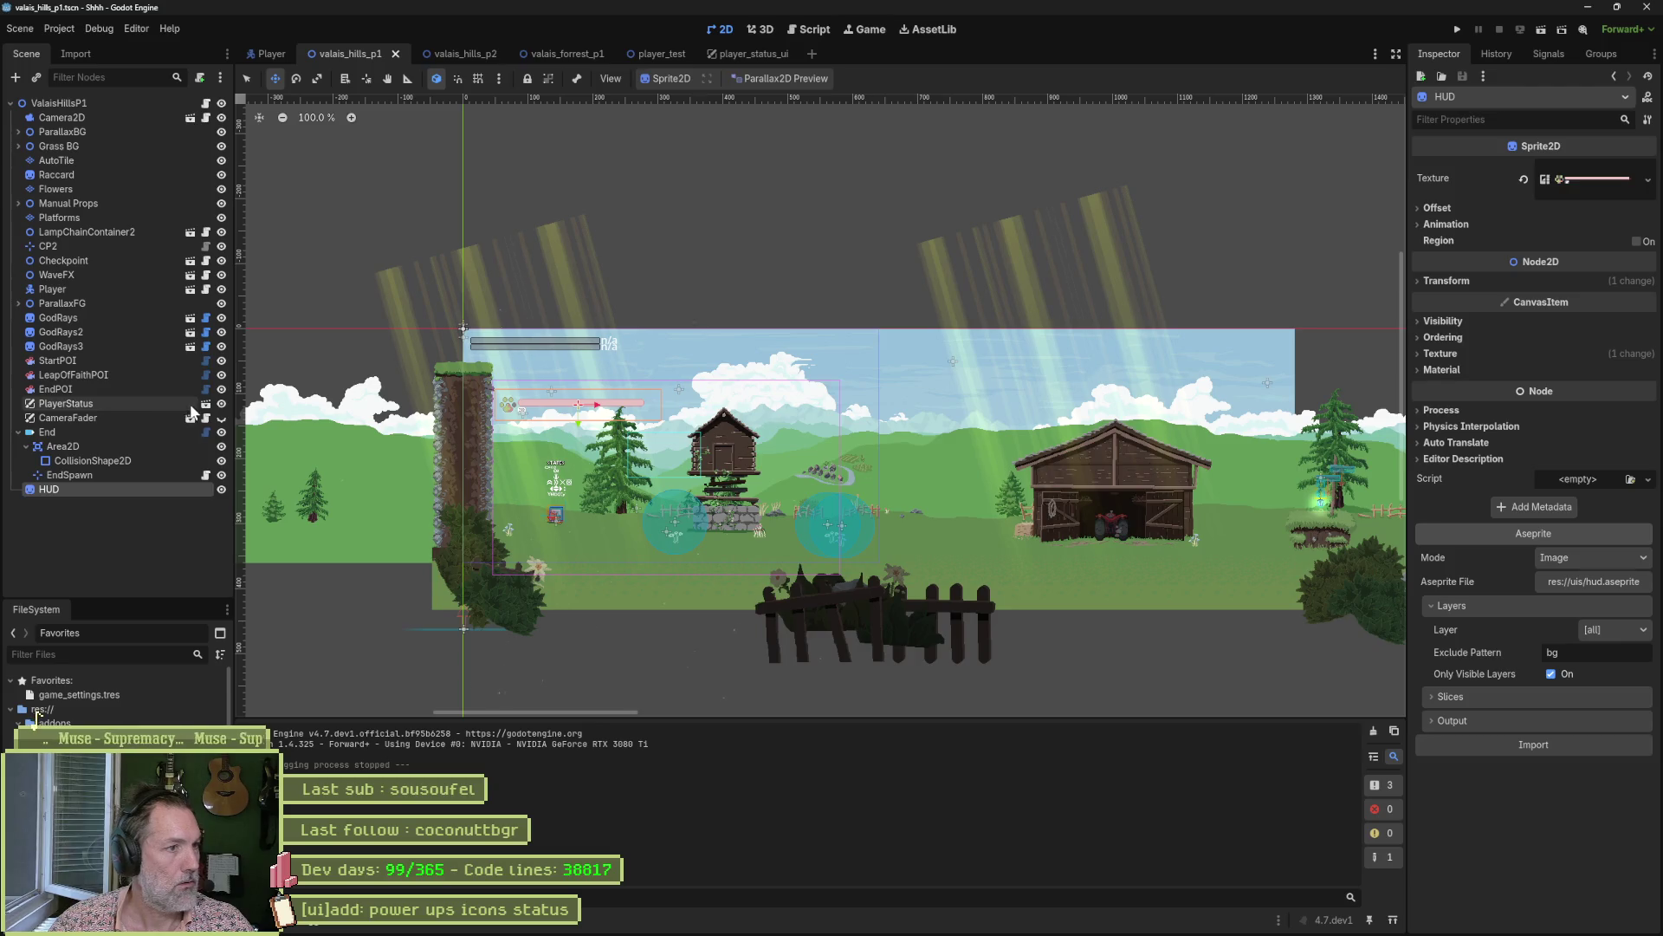
# Test-run with PlayerStatus and CameraFader hidden, then show PlayerStatus again.
pyautogui.click(220, 404)
pyautogui.click(221, 417)
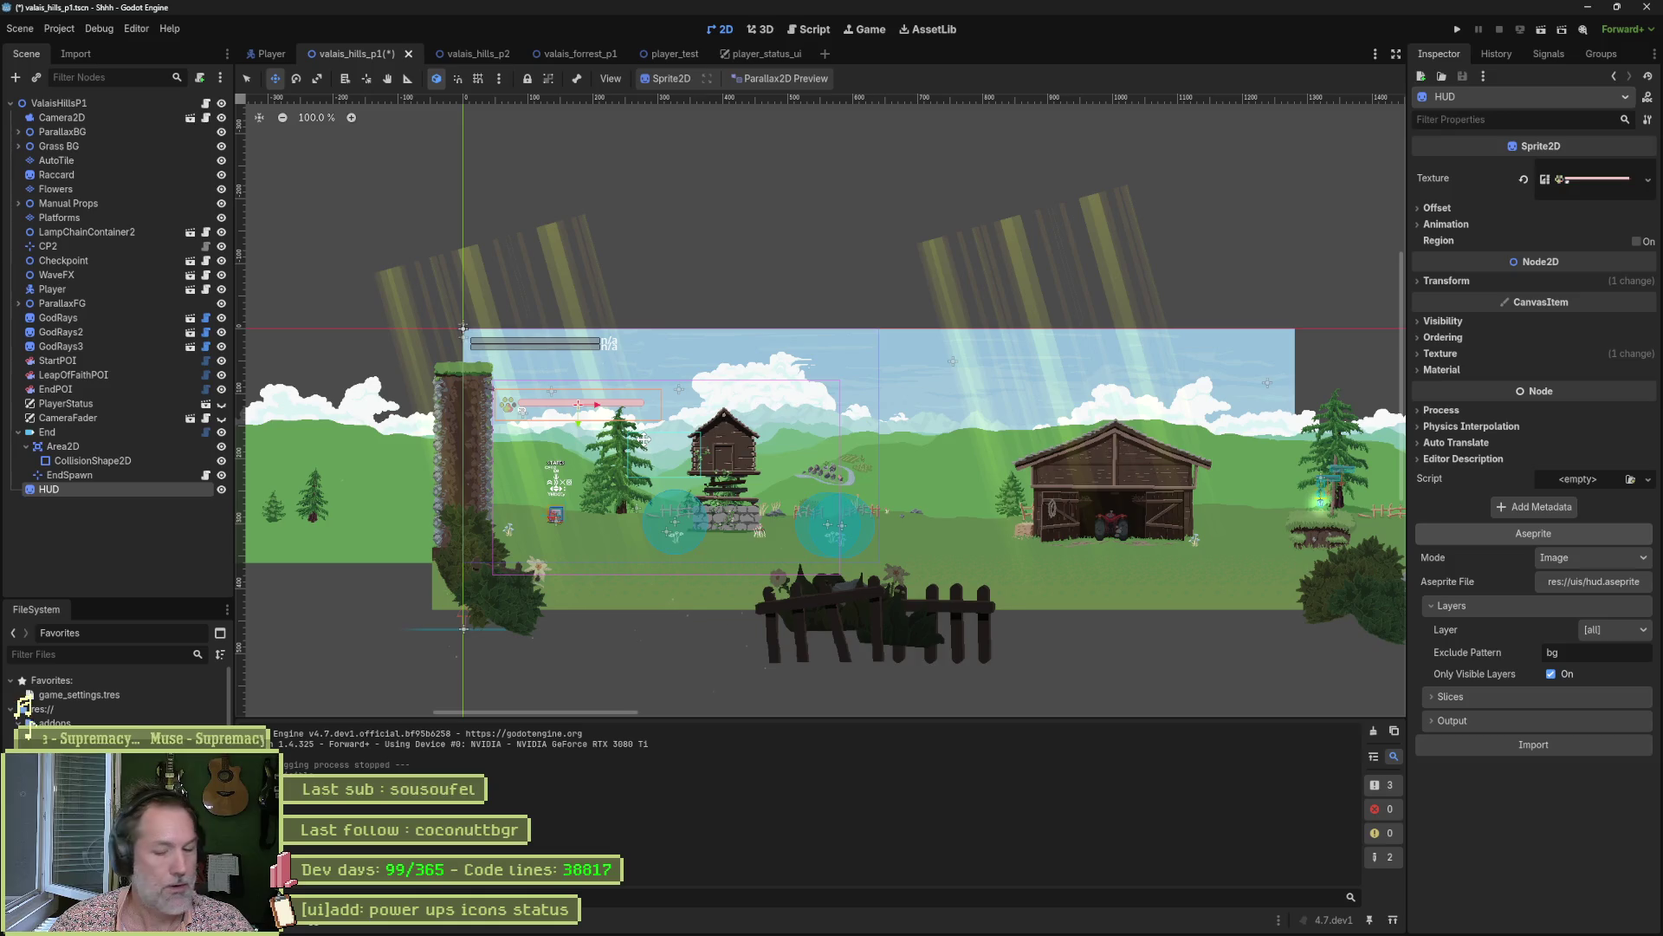
pyautogui.press('F6')
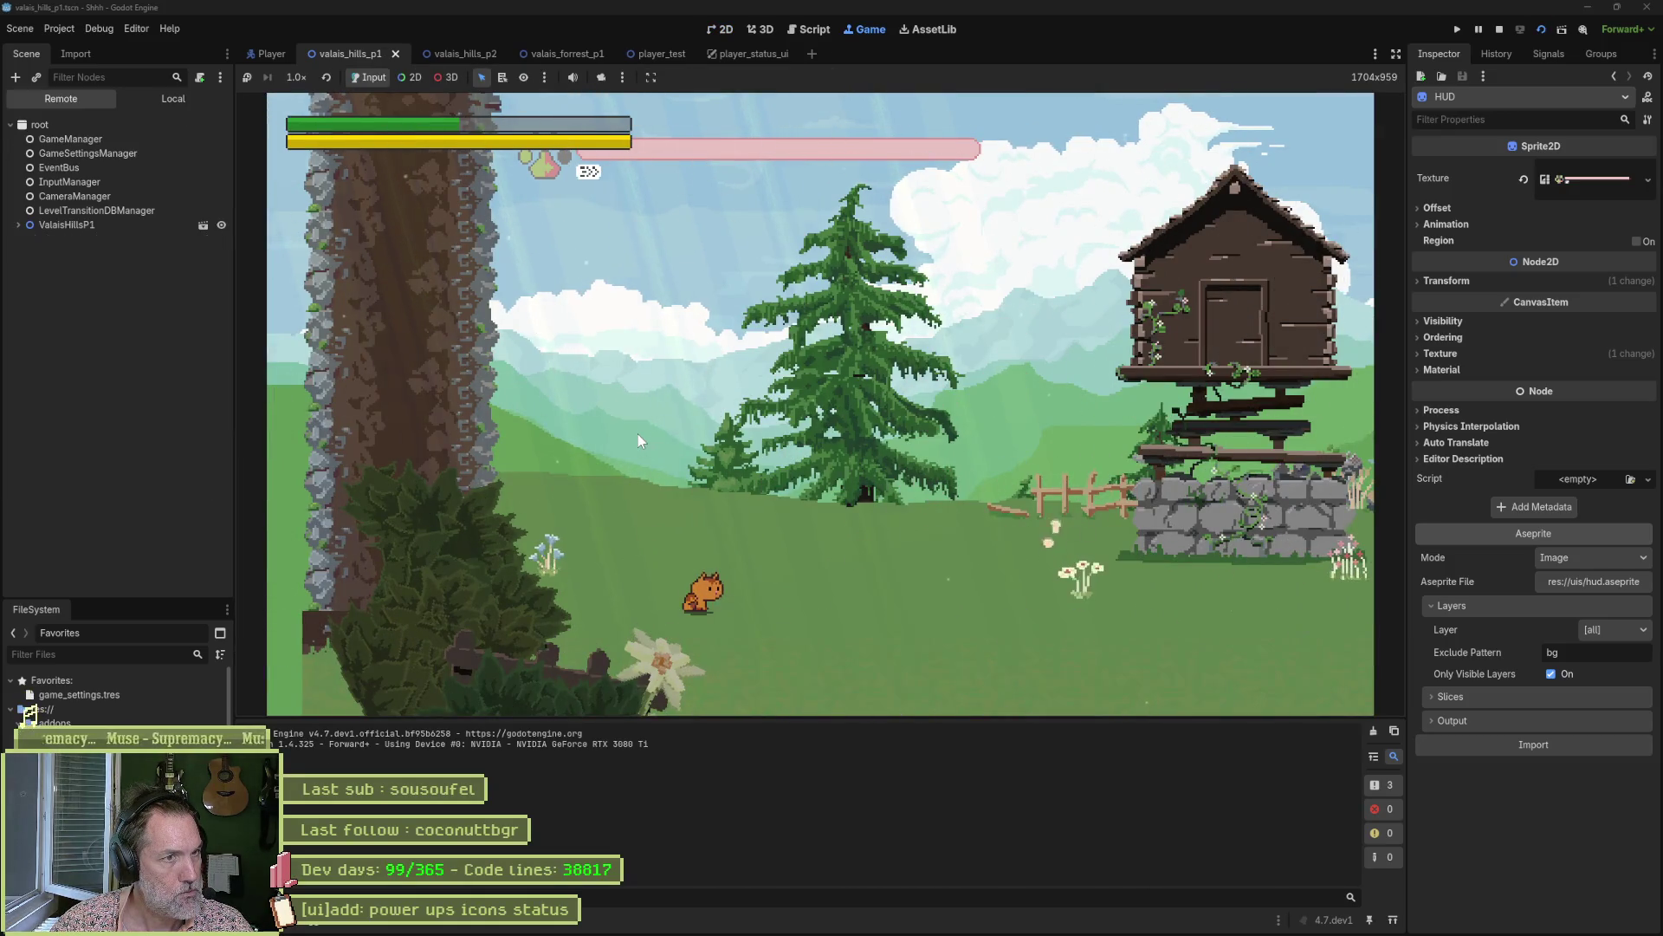
pyautogui.press('F8')
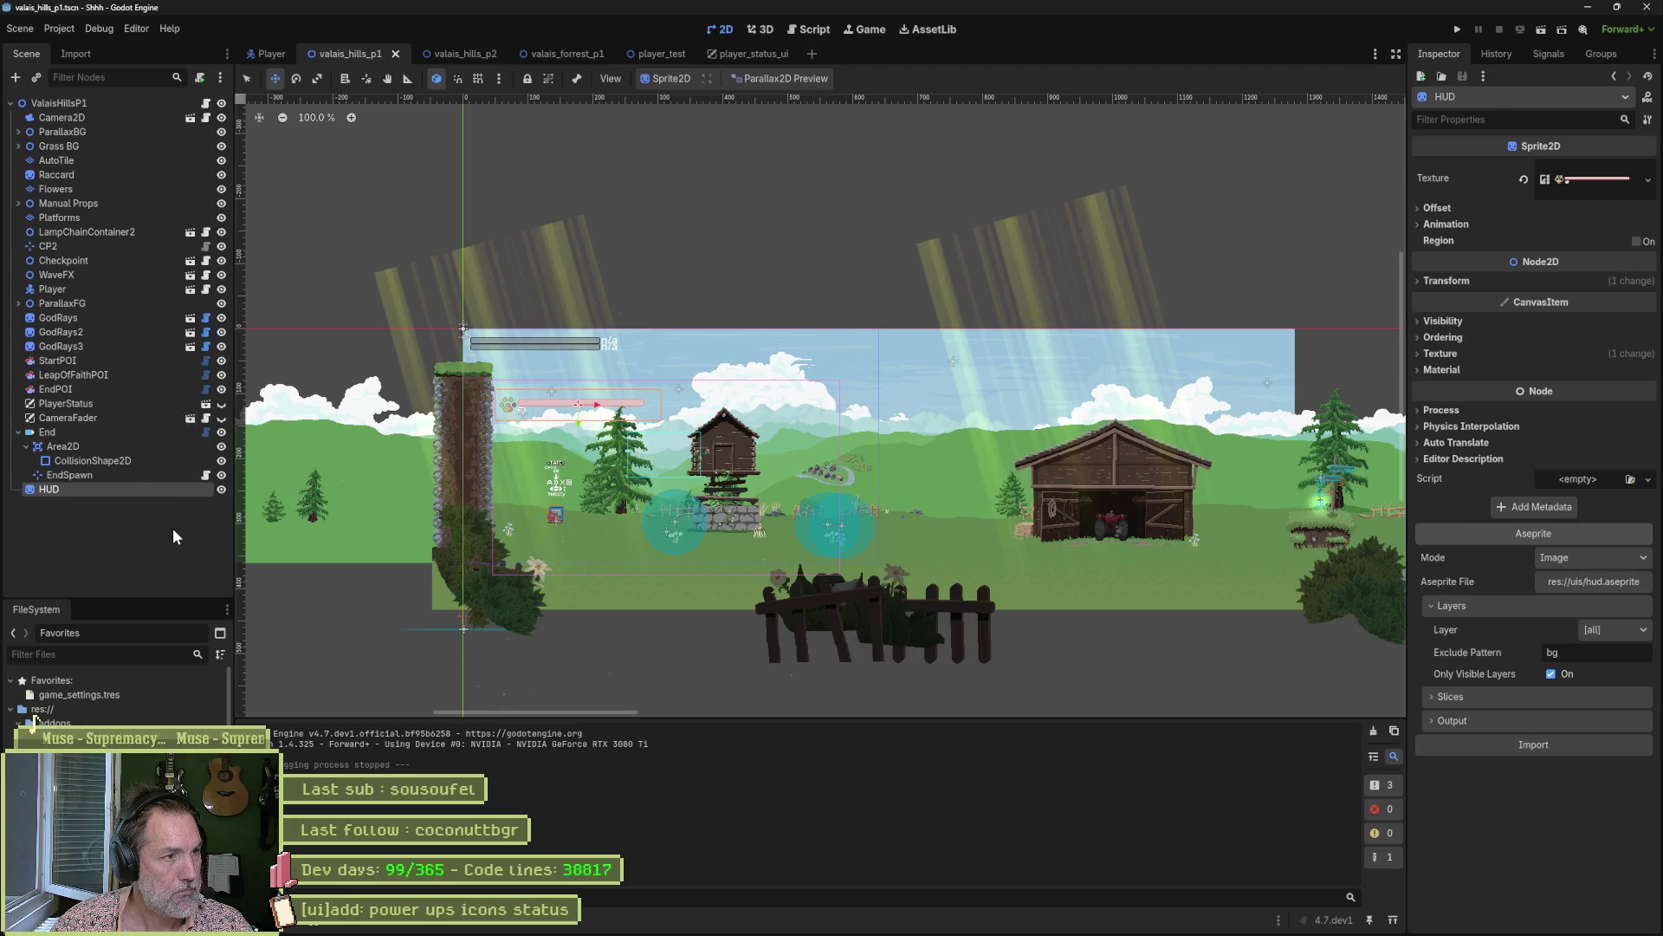
pyautogui.click(220, 404)
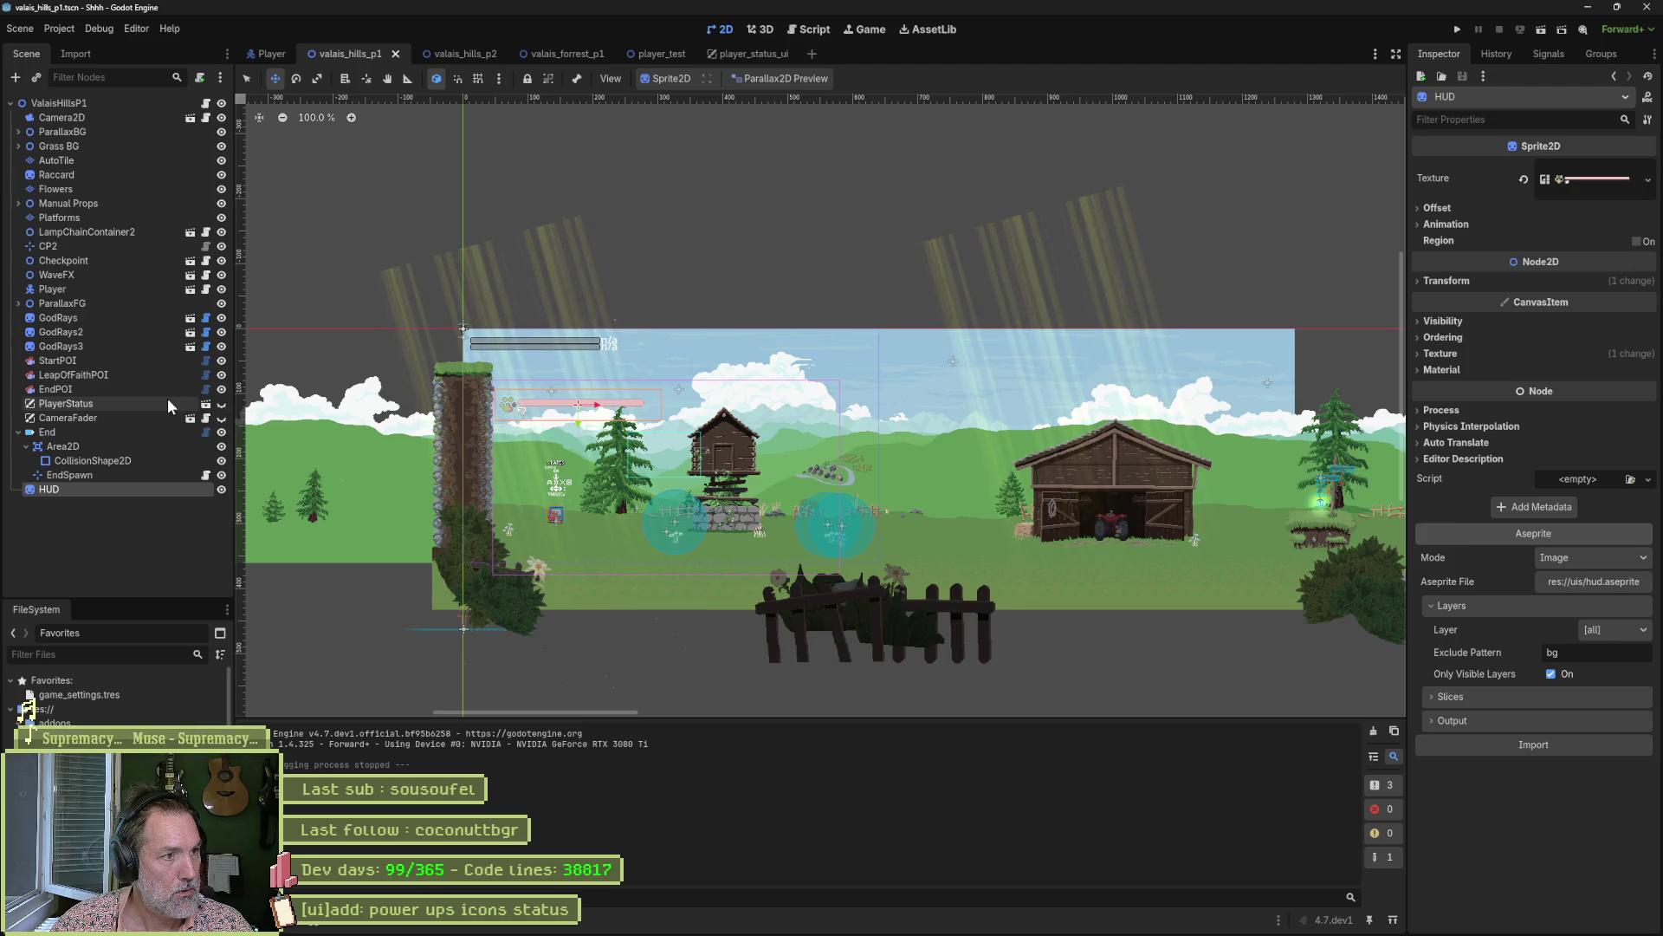
# Select PlayerStatus and briefly toggle the whole level's visibility off and on.
pyautogui.click(168, 398)
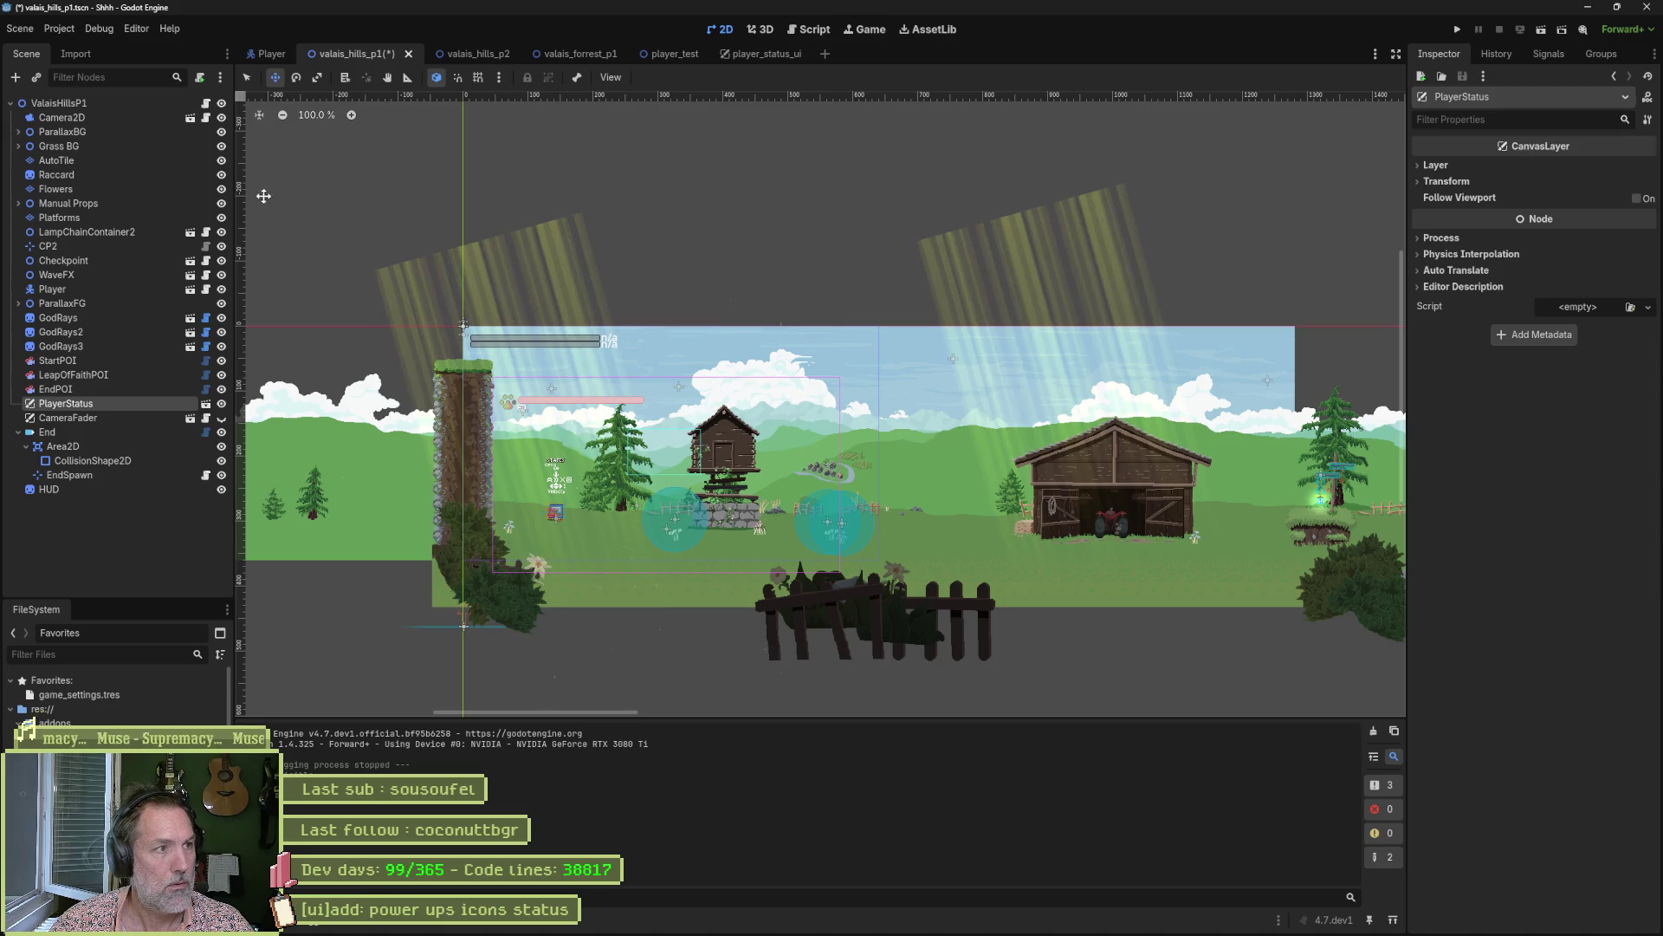
pyautogui.click(222, 103)
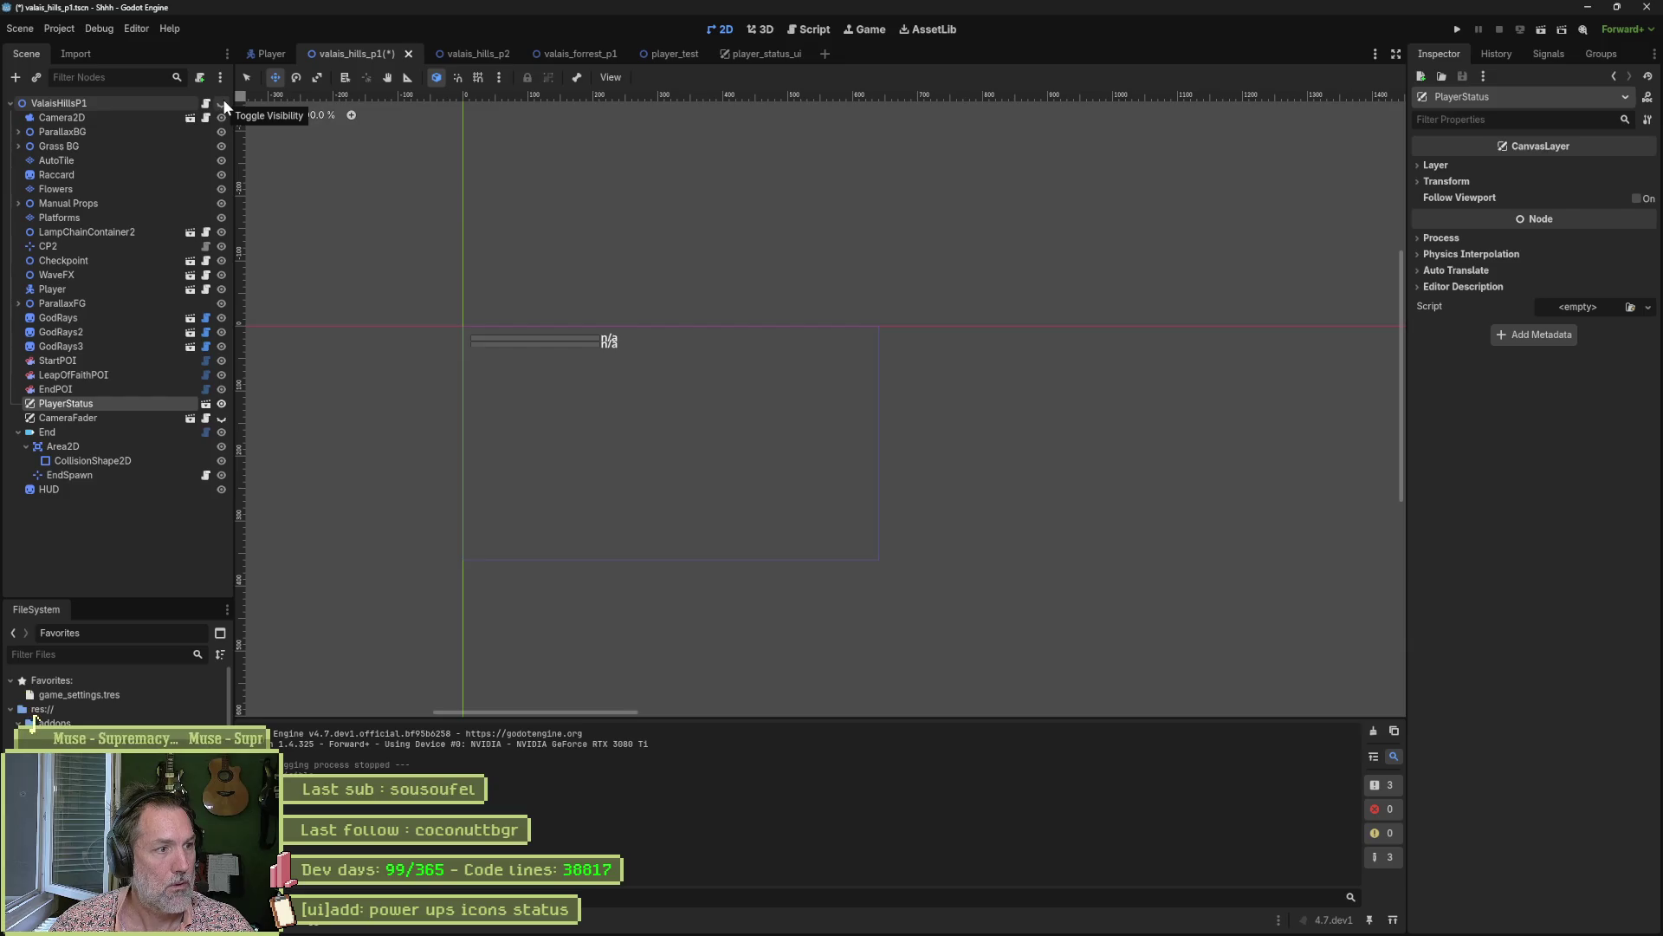
pyautogui.click(222, 103)
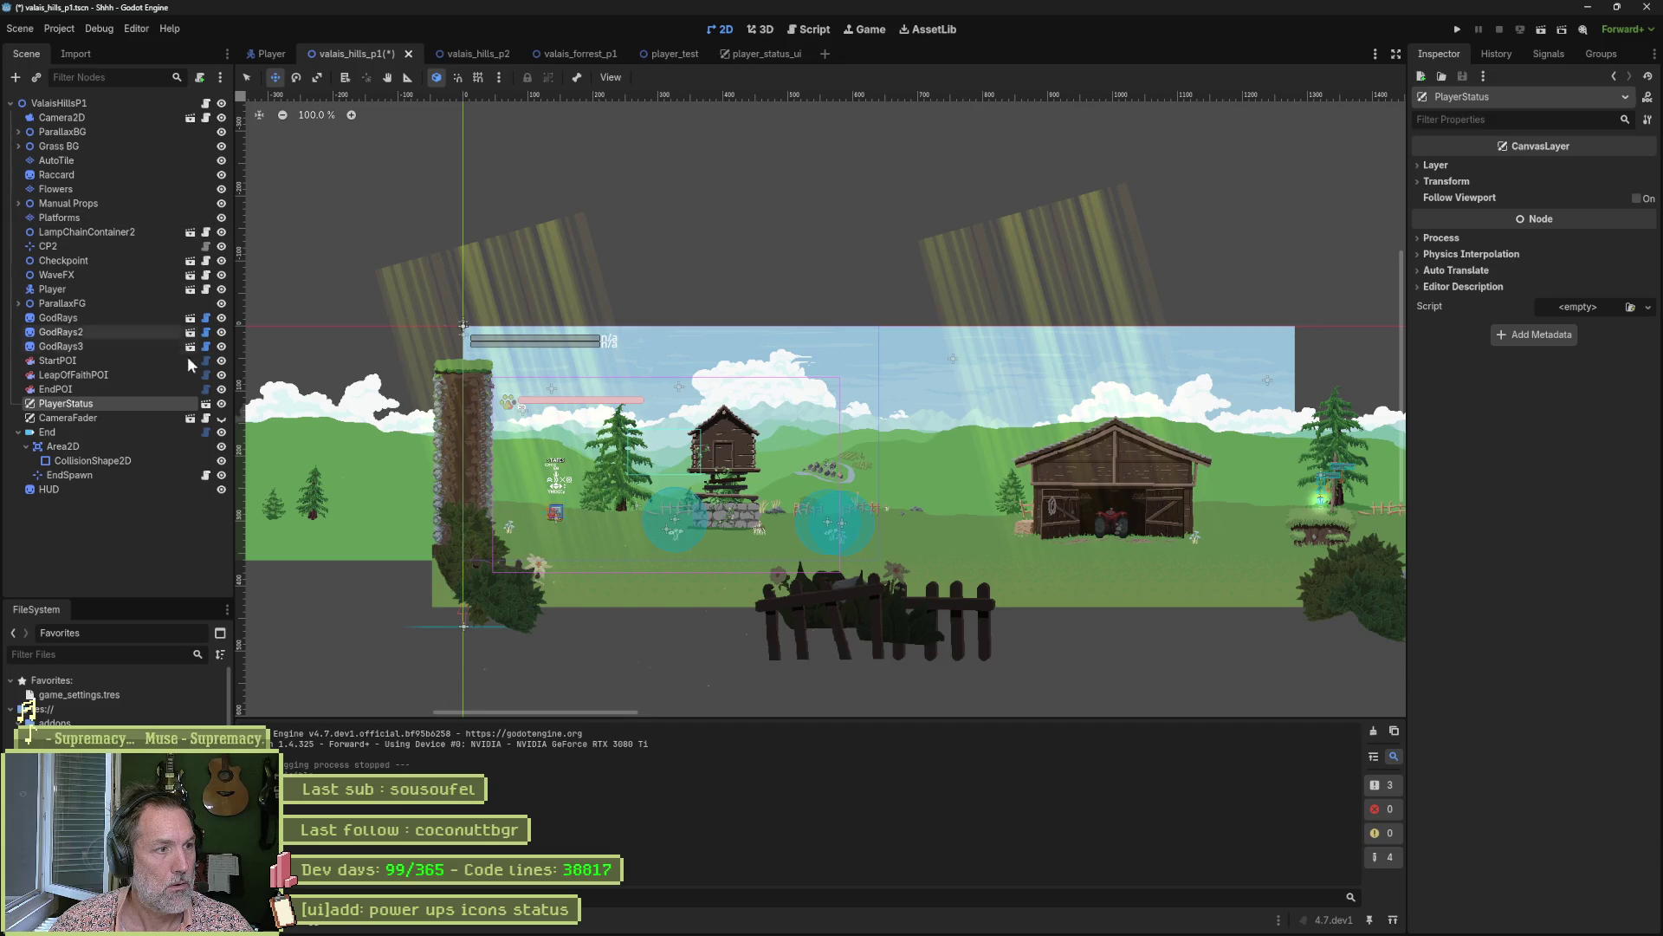
# Hide the Mana and PlayerHealth bars in the player_status_ui scene.
pyautogui.click(205, 404)
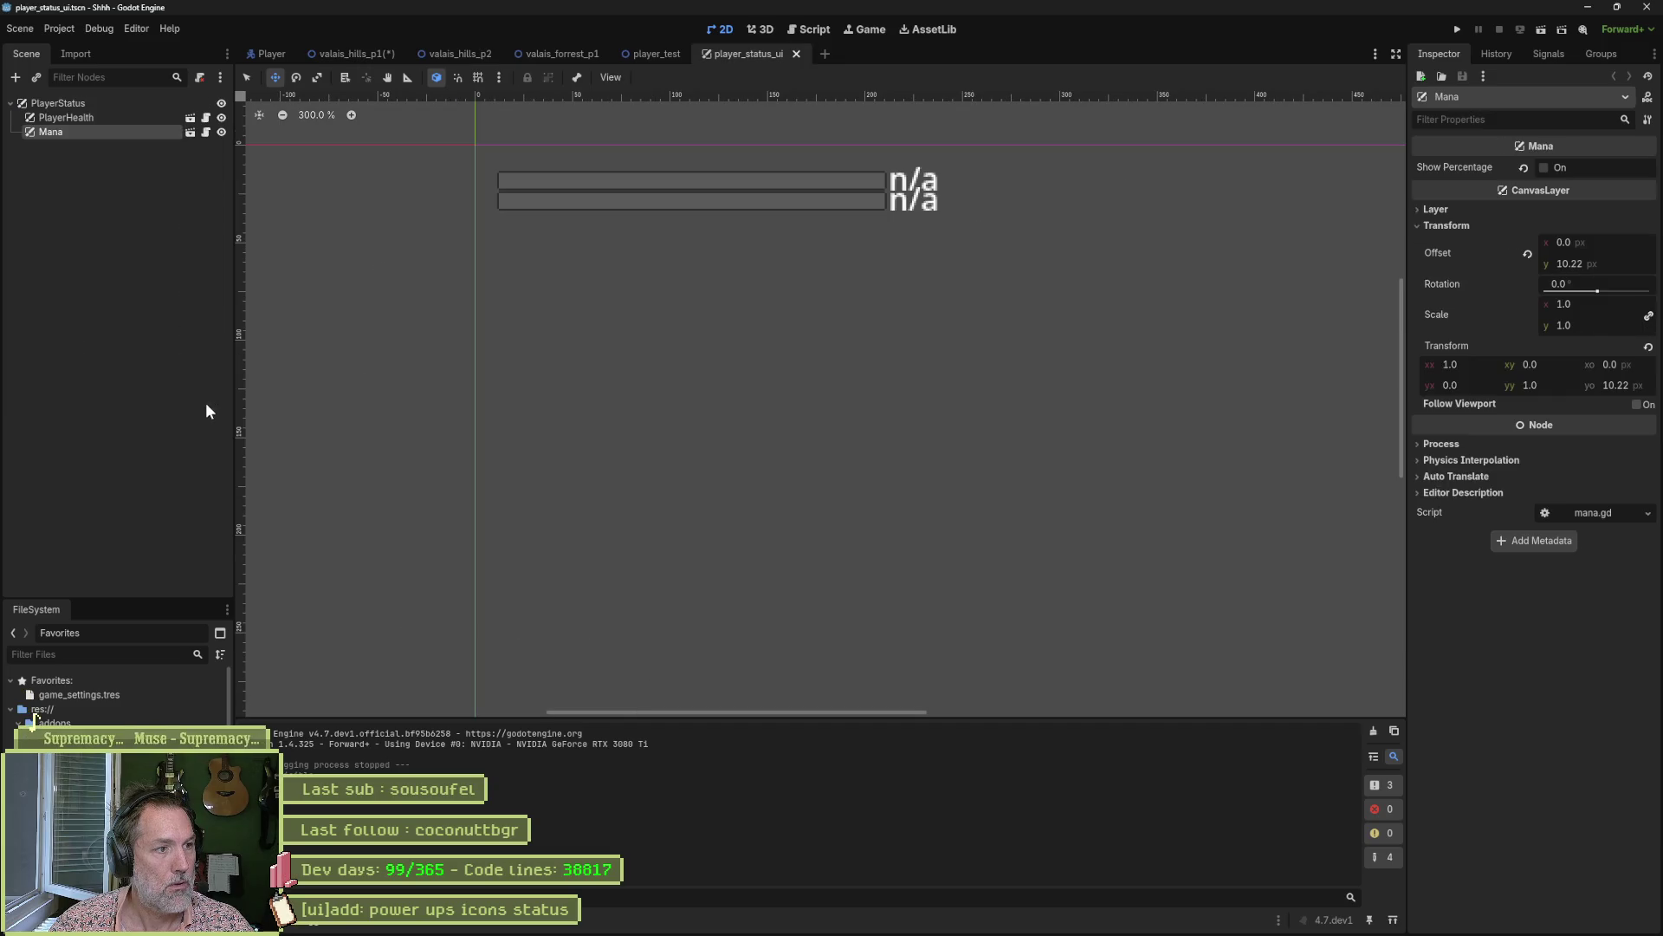
pyautogui.click(221, 132)
pyautogui.click(221, 118)
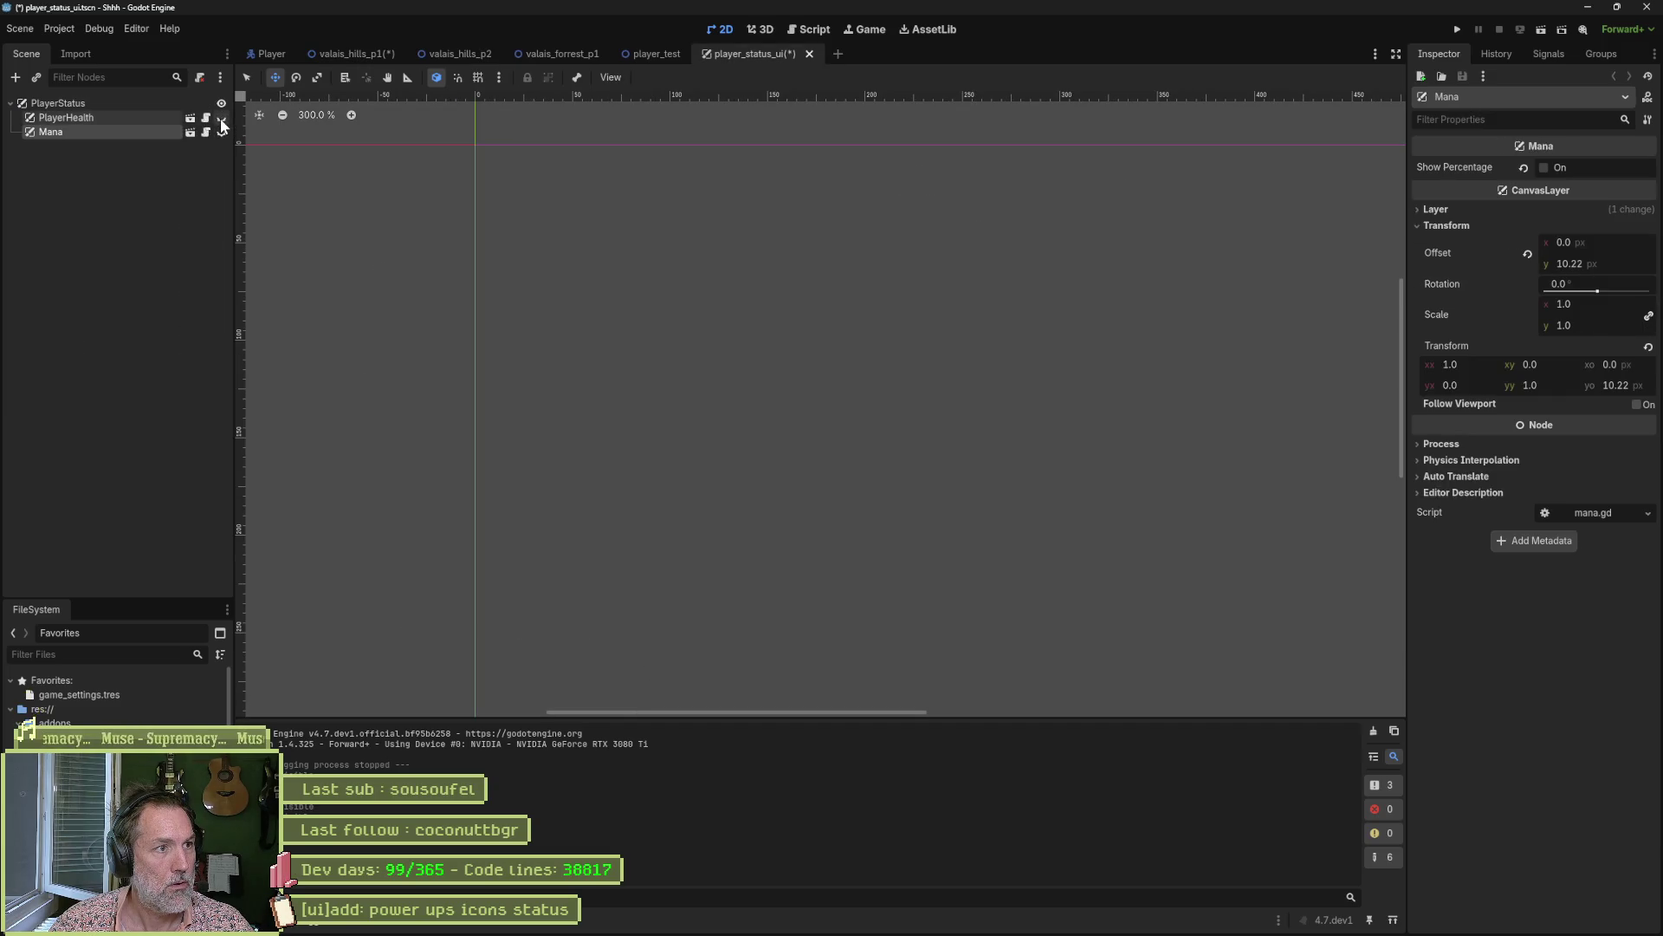
# Save both the level and player_status_ui scenes, then select the HUD node in the level.
pyautogui.click(348, 55)
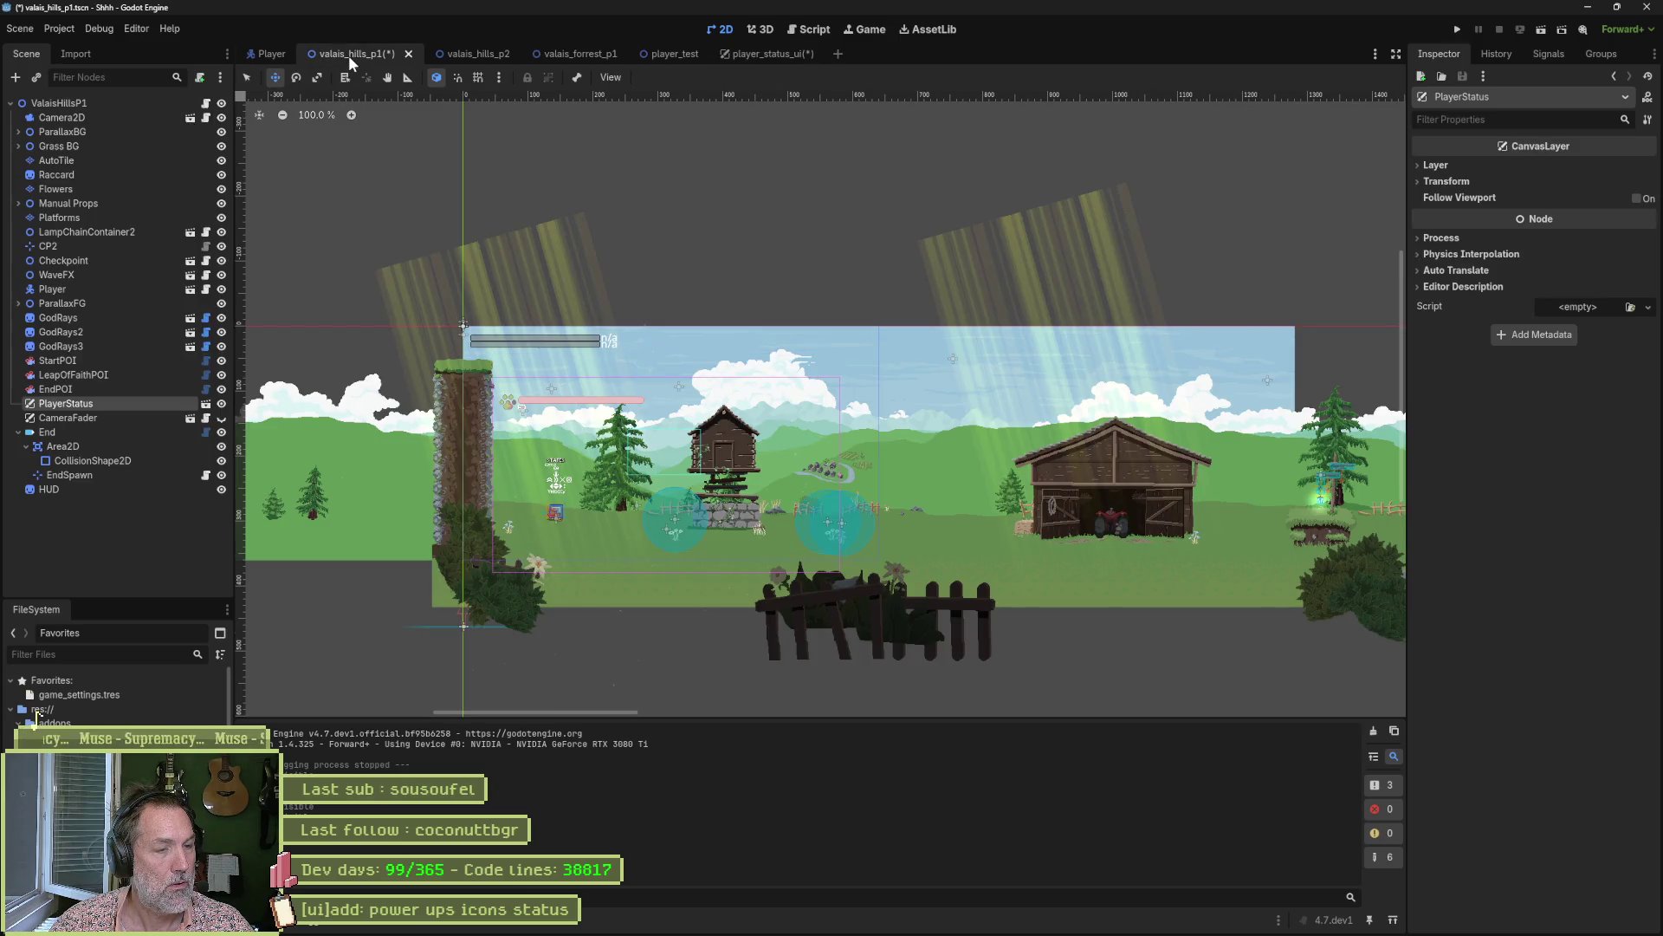
pyautogui.hotkey('ctrl', 's')
pyautogui.click(745, 54)
pyautogui.hotkey('ctrl', 's')
pyautogui.click(344, 55)
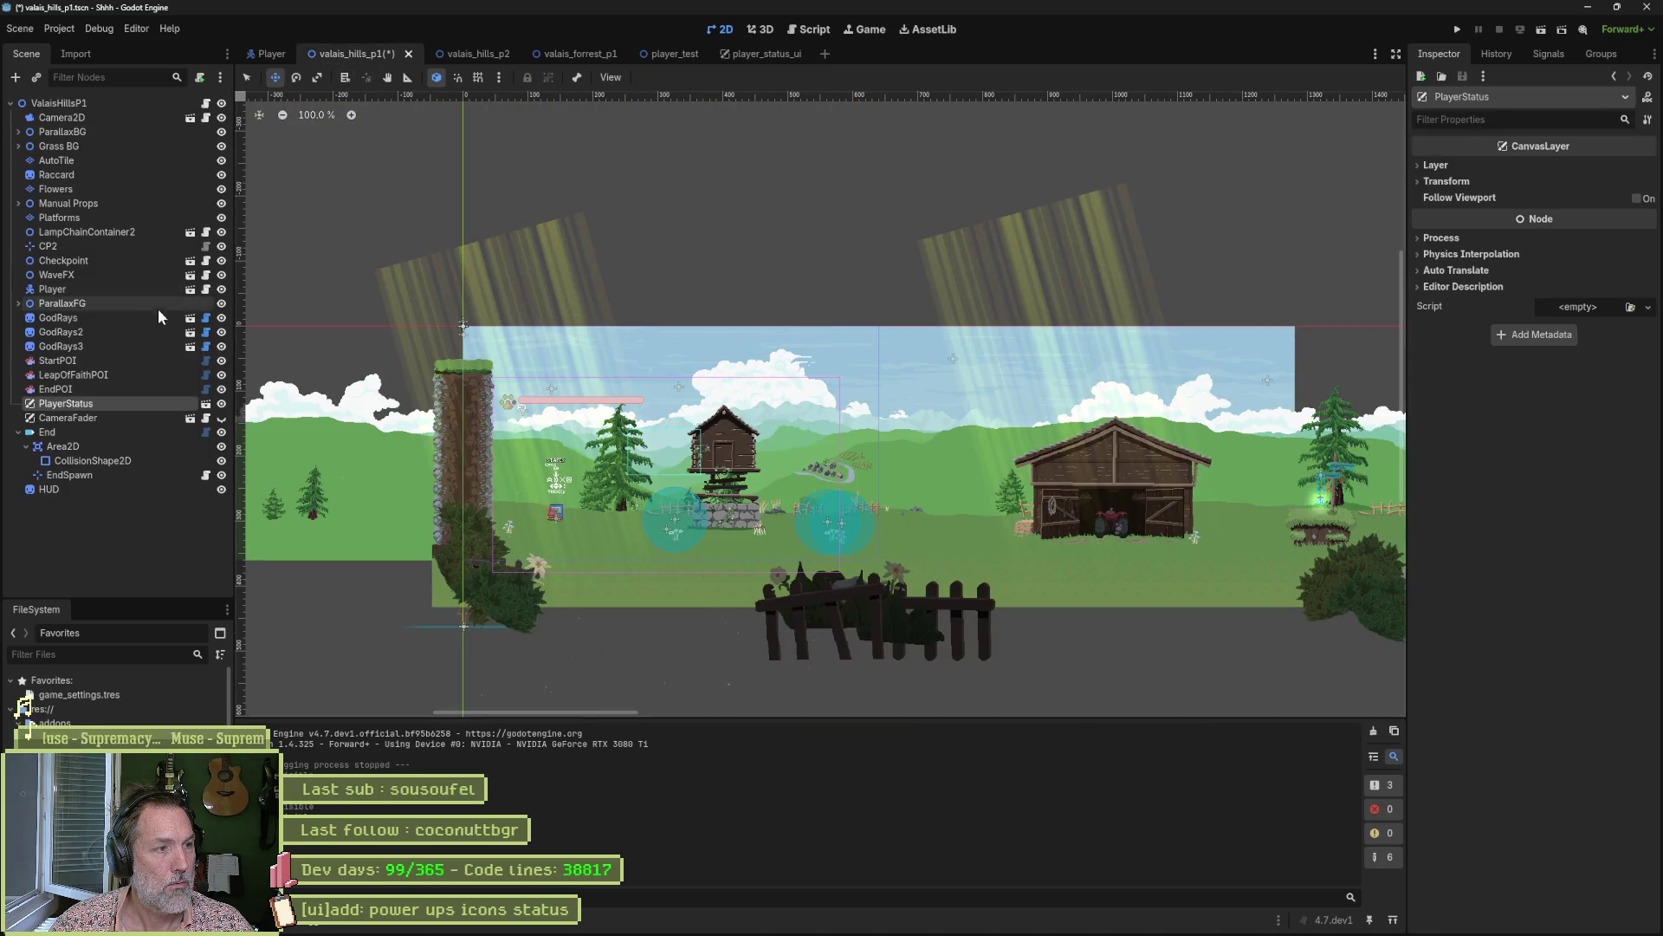
pyautogui.click(52, 488)
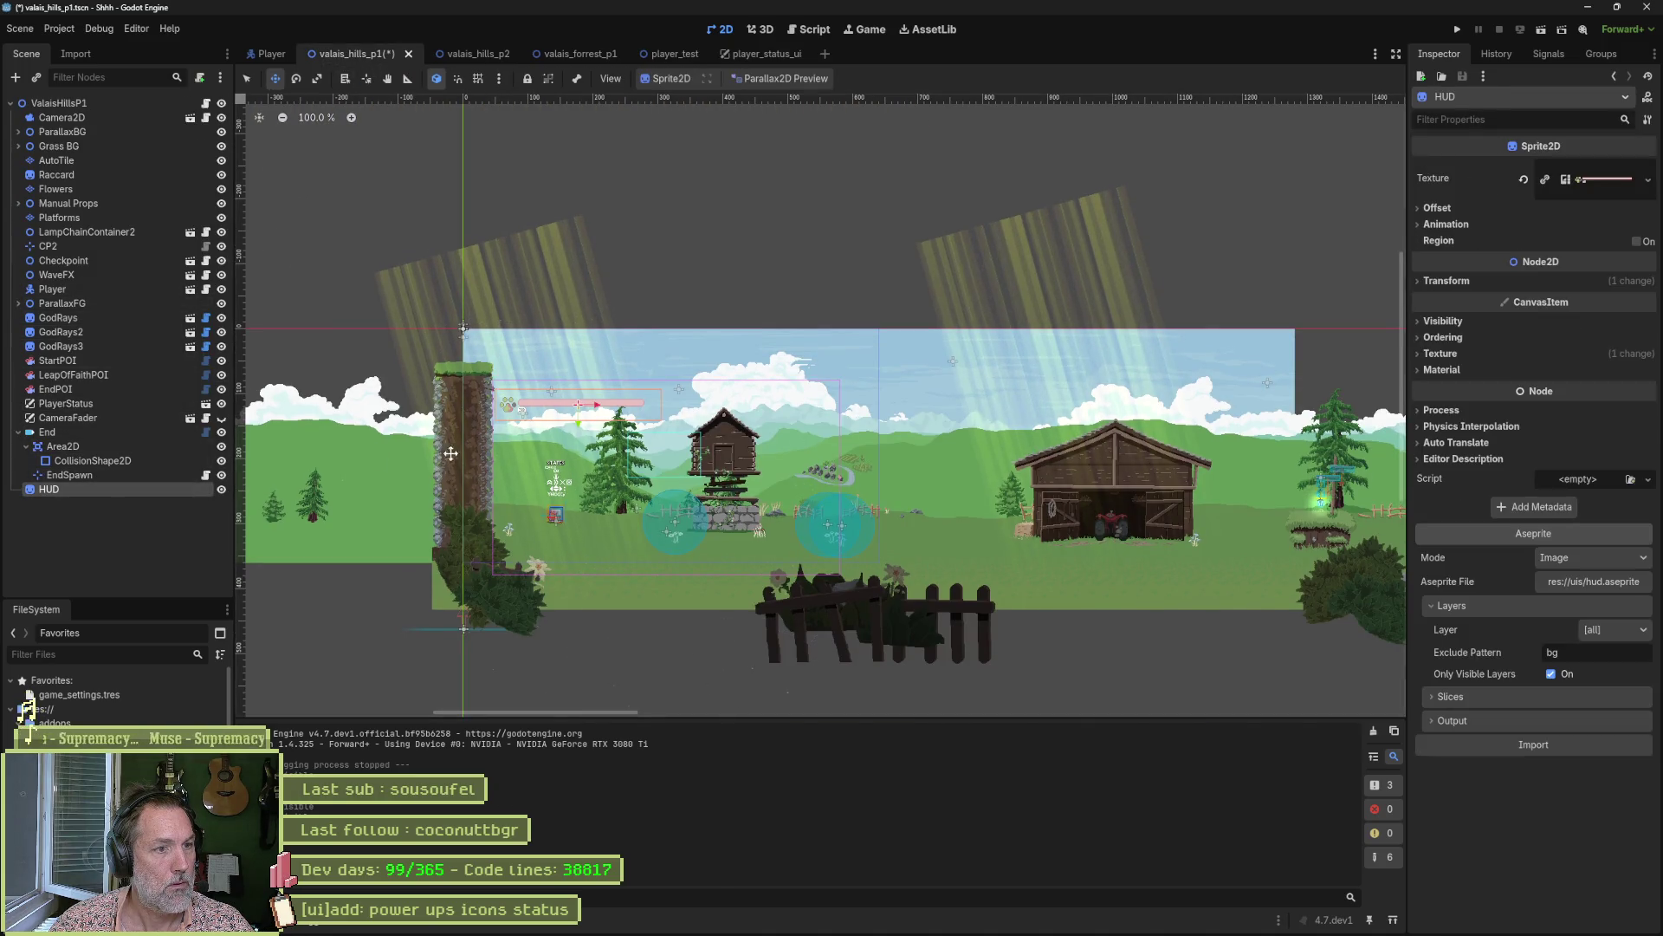
# Move the HUD further left and up, save, and run the level in an enlarged game view.
pyautogui.moveTo(537, 440)
pyautogui.mouseDown()
pyautogui.moveTo(494, 427)
pyautogui.moveTo(548, 423)
pyautogui.mouseUp()
pyautogui.hotkey('ctrl', 's')
pyautogui.press('F6')
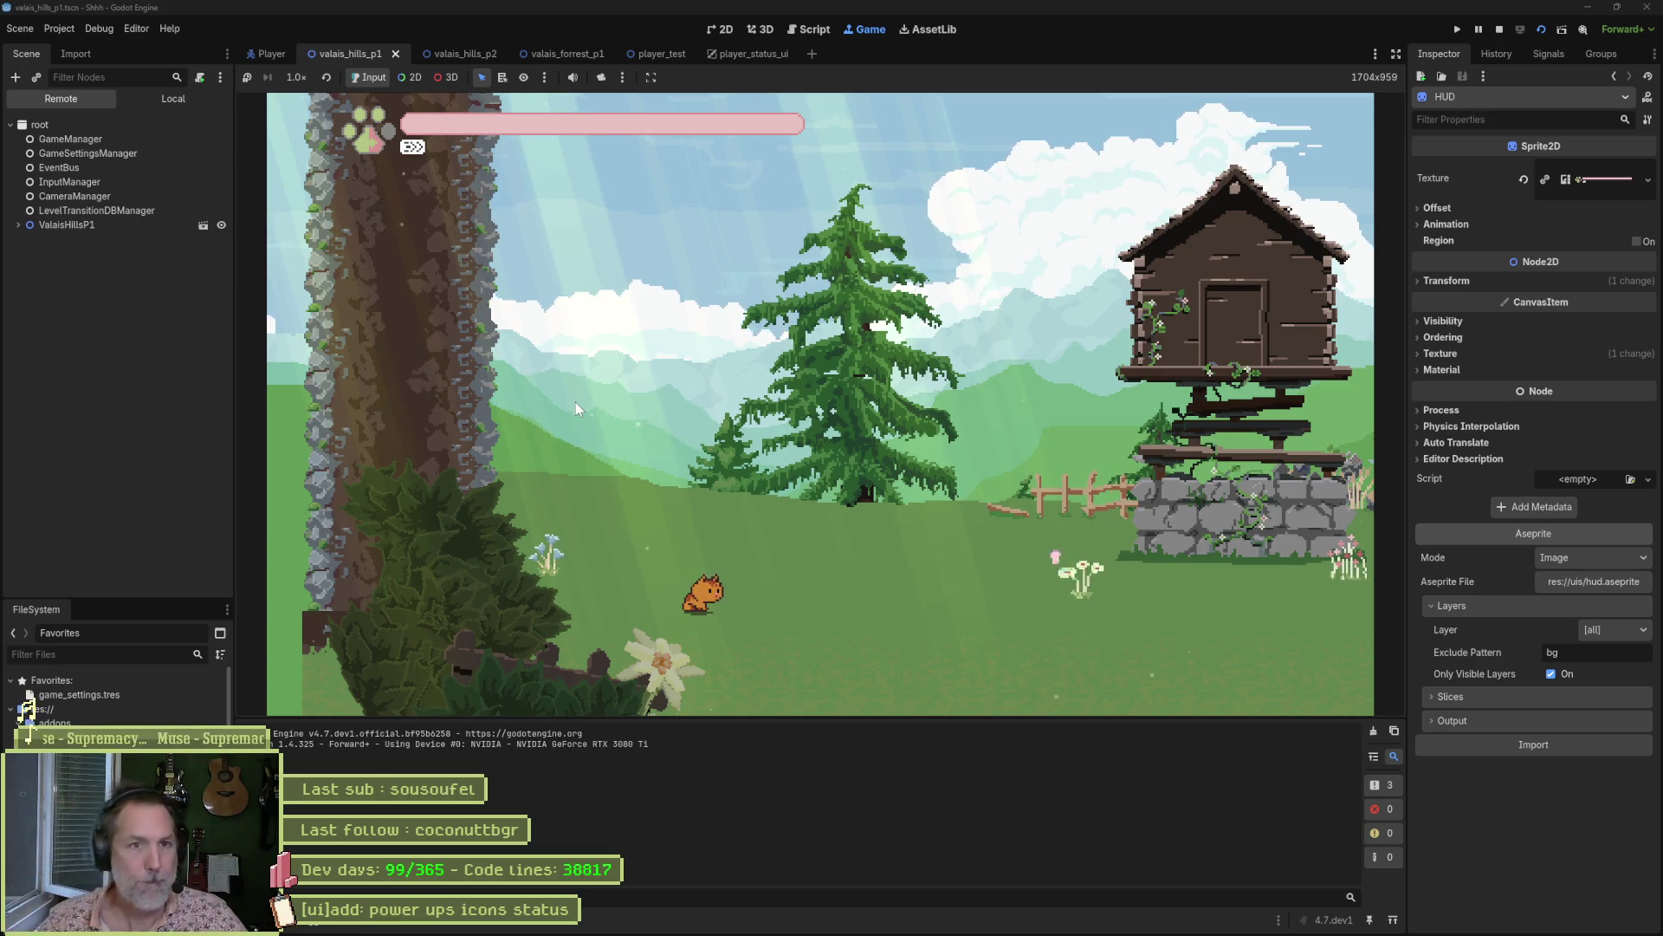
pyautogui.click(1396, 54)
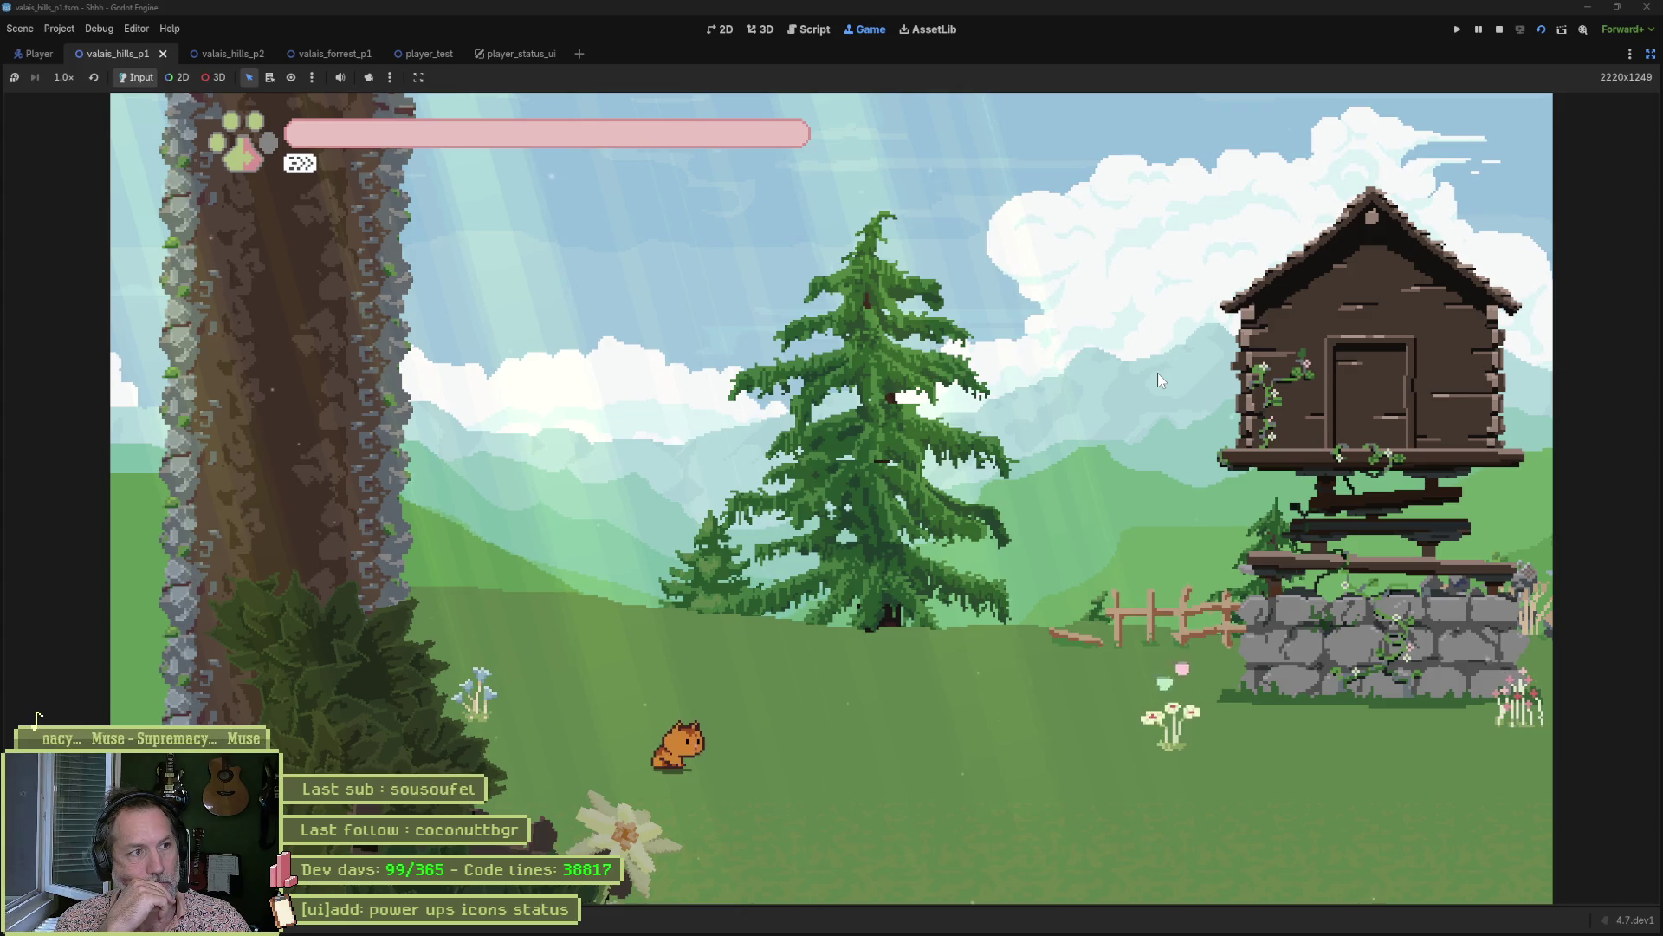
pyautogui.press('F8')
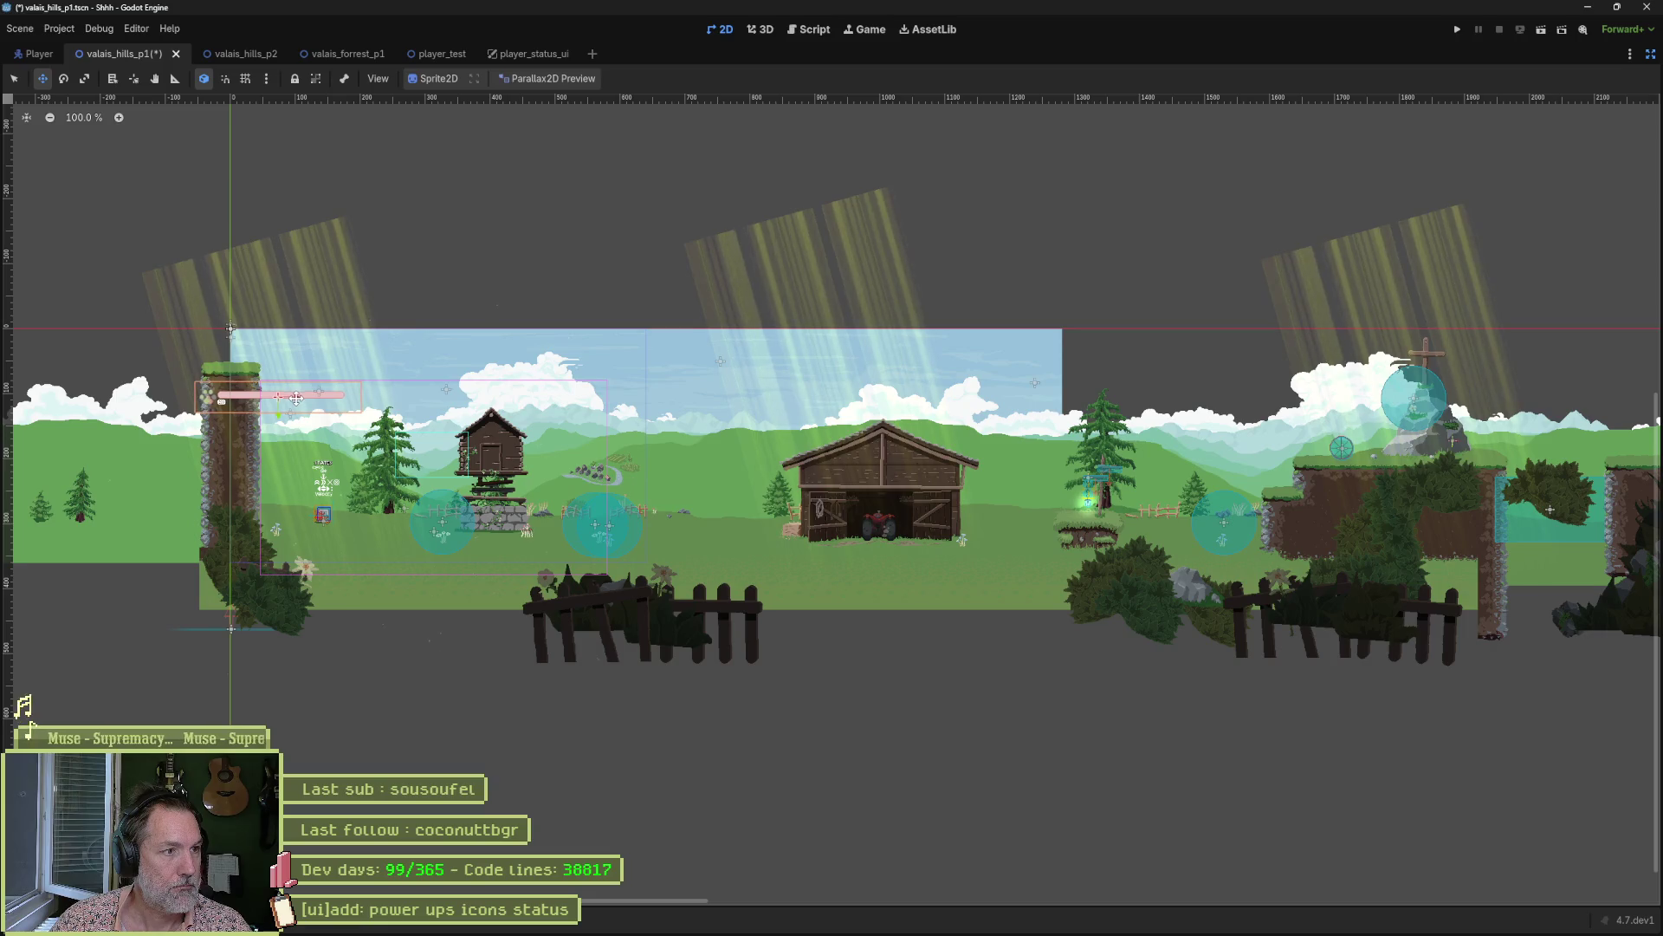
# Run the level again walking the cat right, stop it, and restore the editor panels.
pyautogui.press('F6')
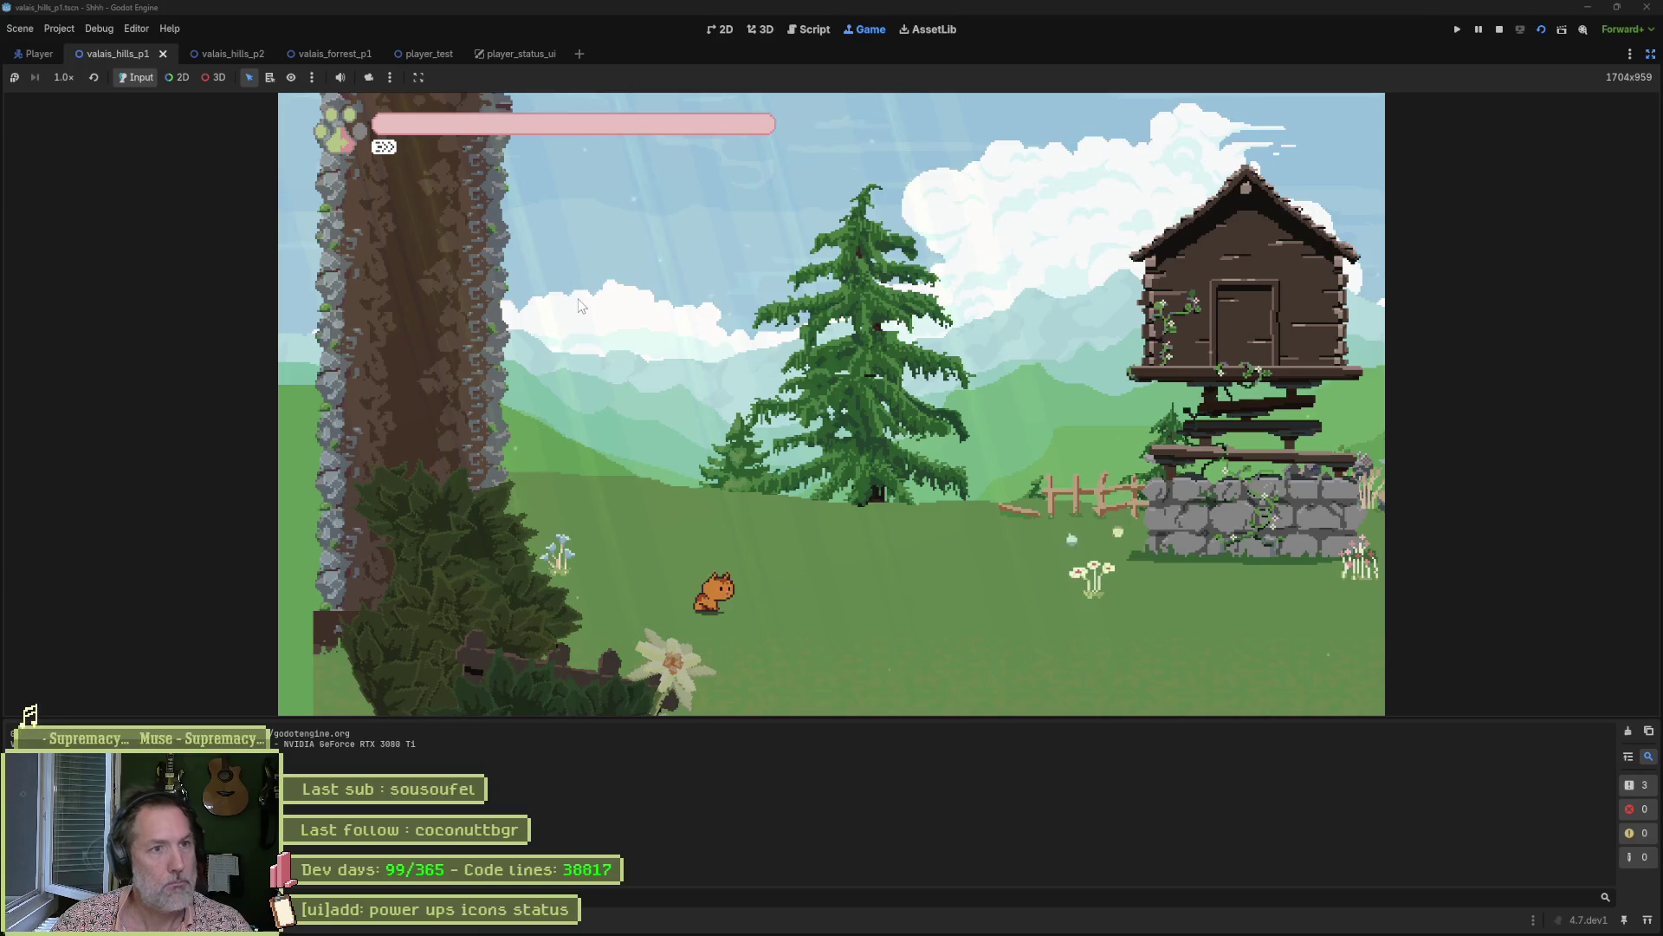
pyautogui.press('Right')
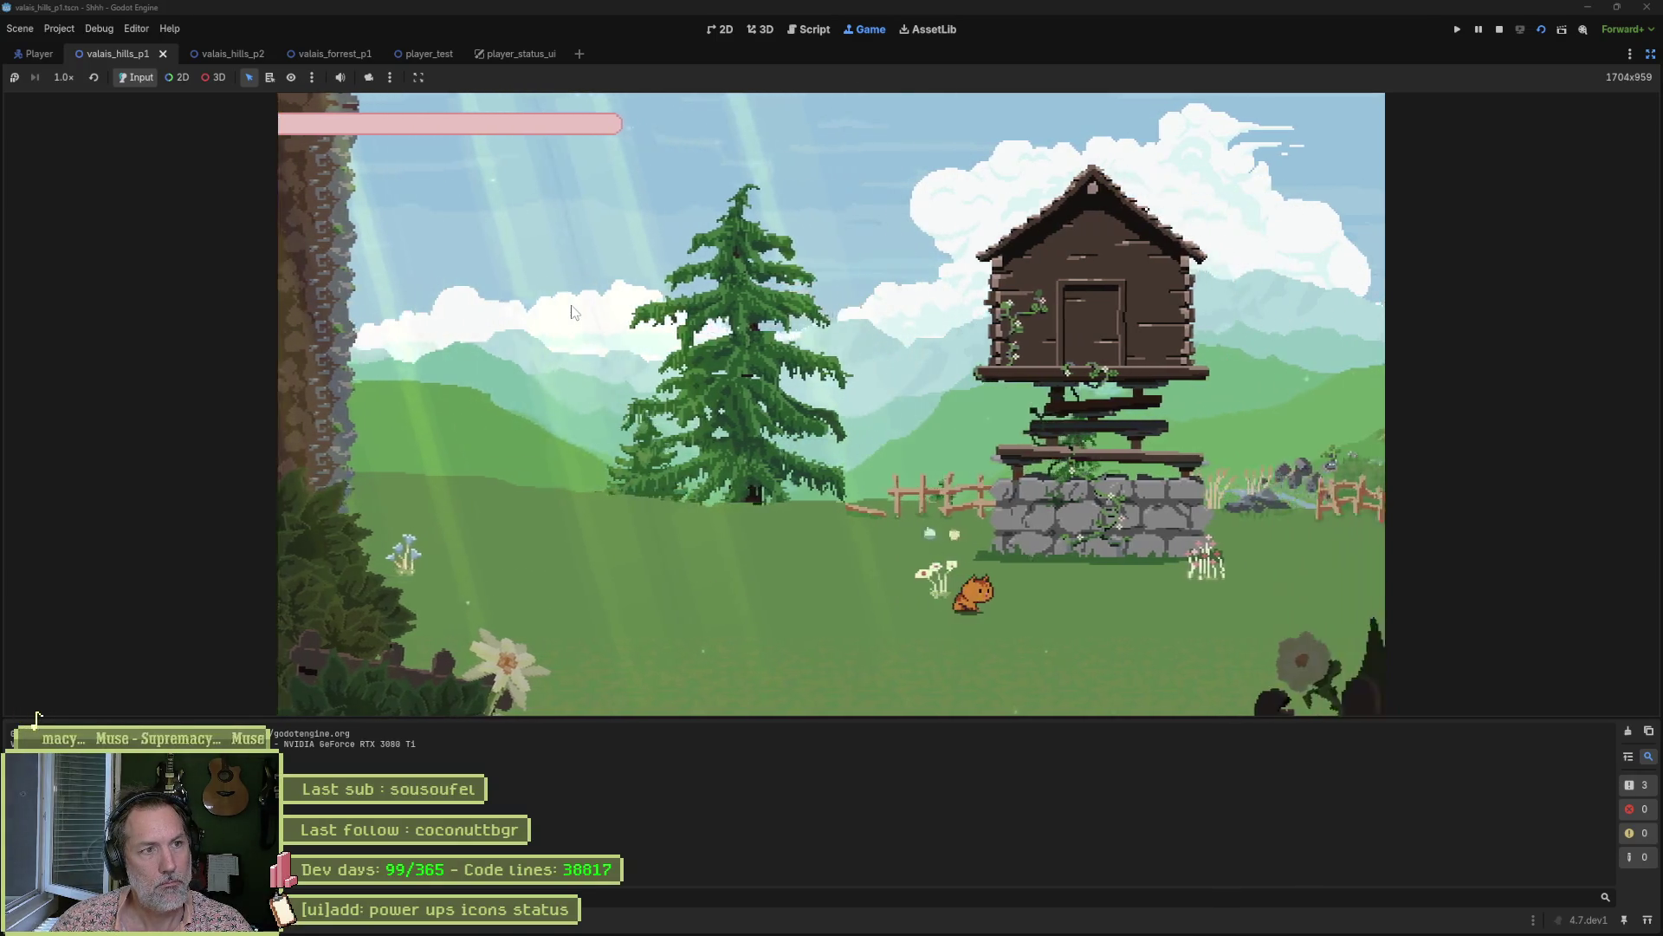
pyautogui.press('F8')
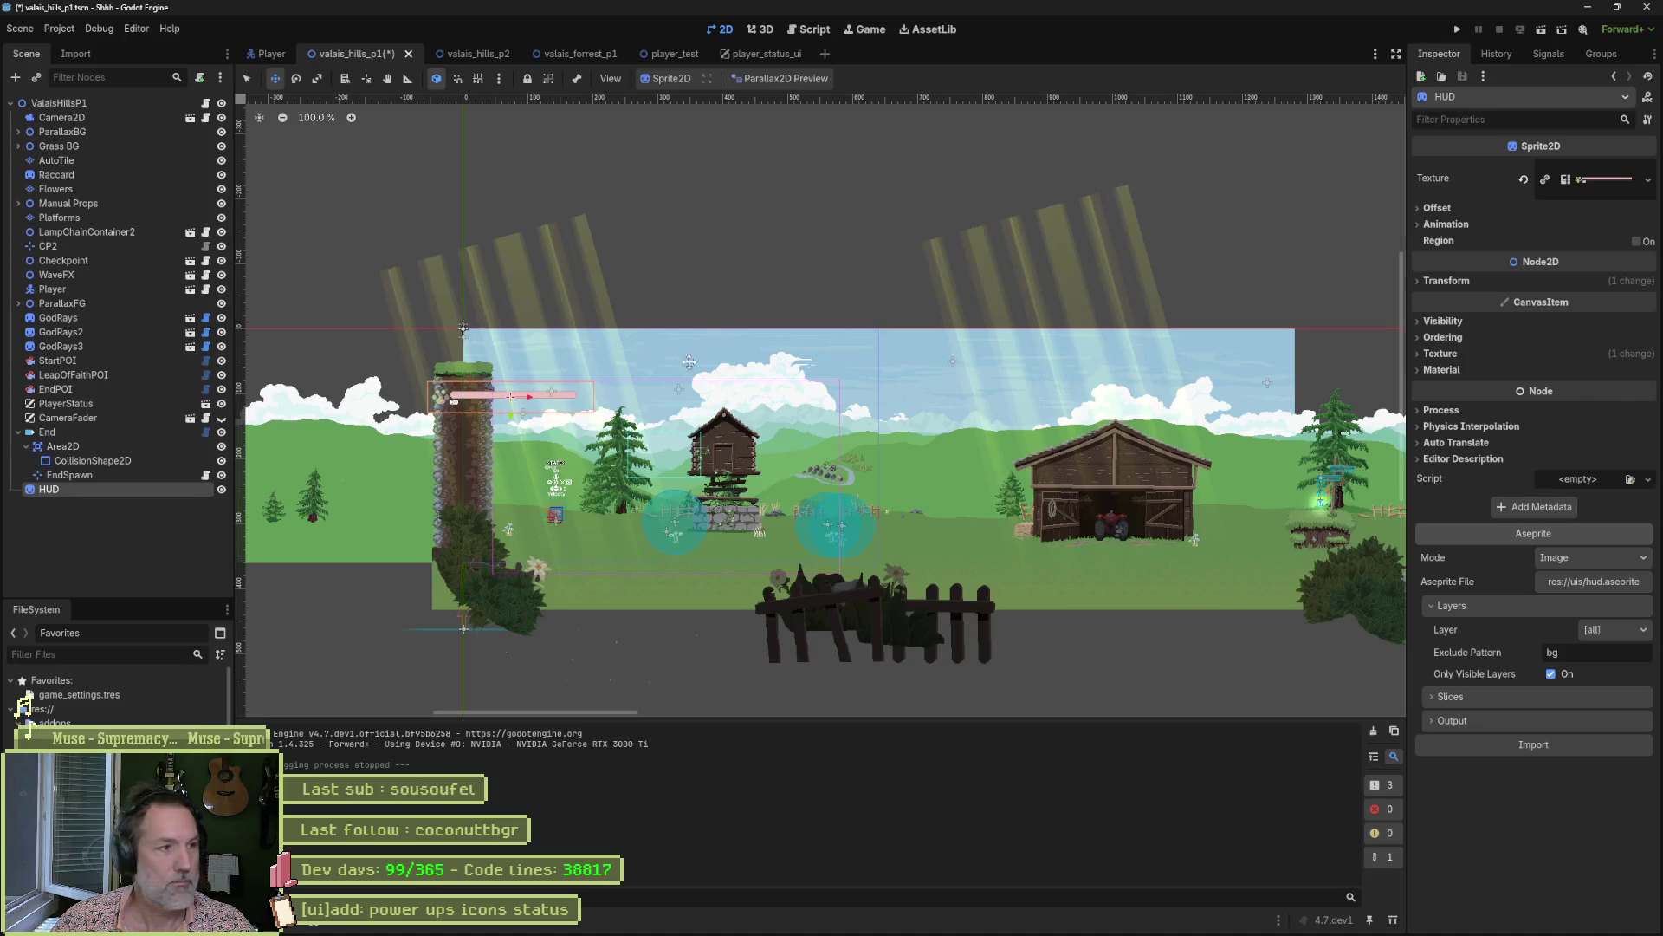
pyautogui.click(1650, 54)
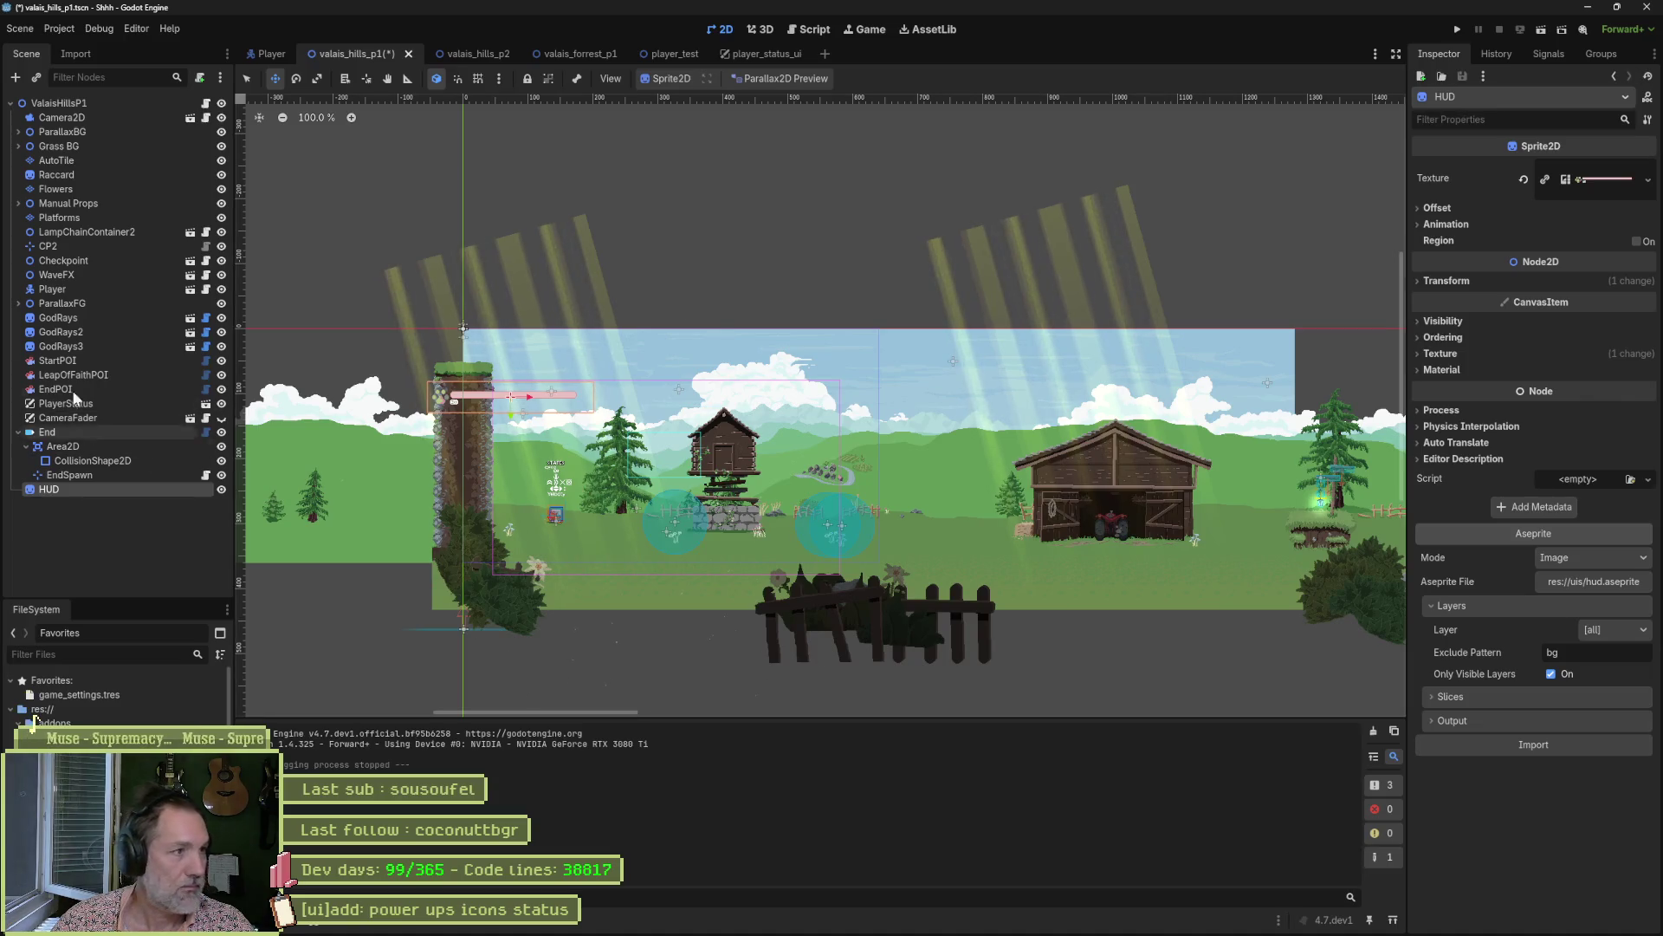
# Nudge the Player slightly, shift the HUD 38 px right, zoom in, and save and run the scene.
pyautogui.click(86, 289)
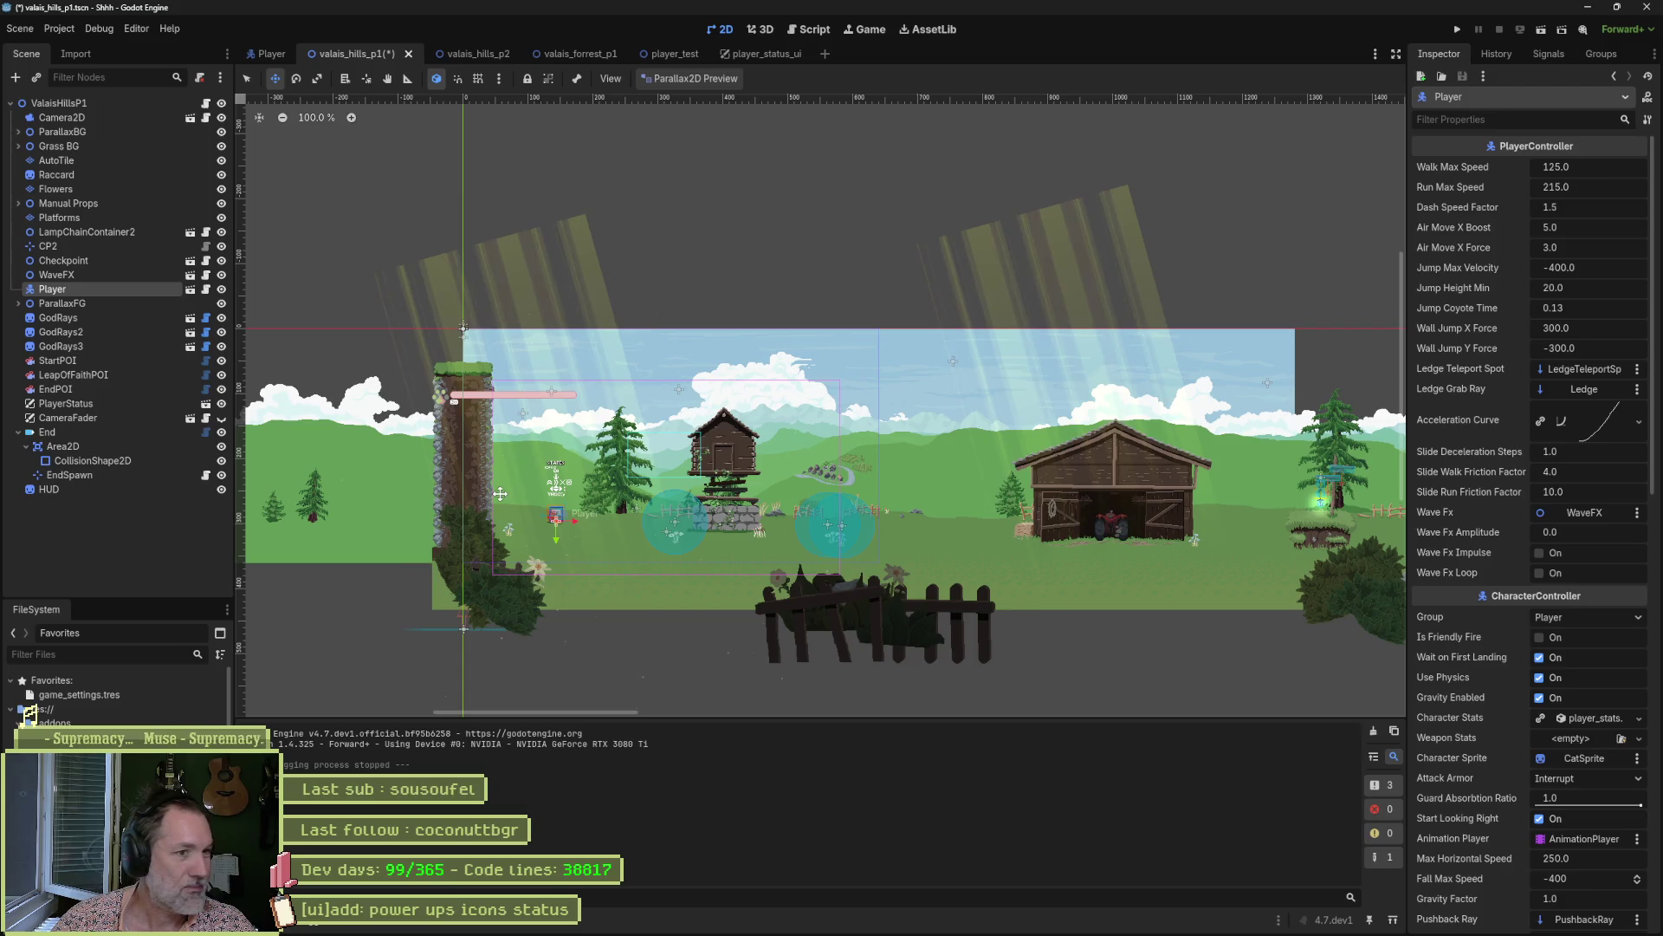
pyautogui.moveTo(577, 518); pyautogui.dragTo(576, 524)
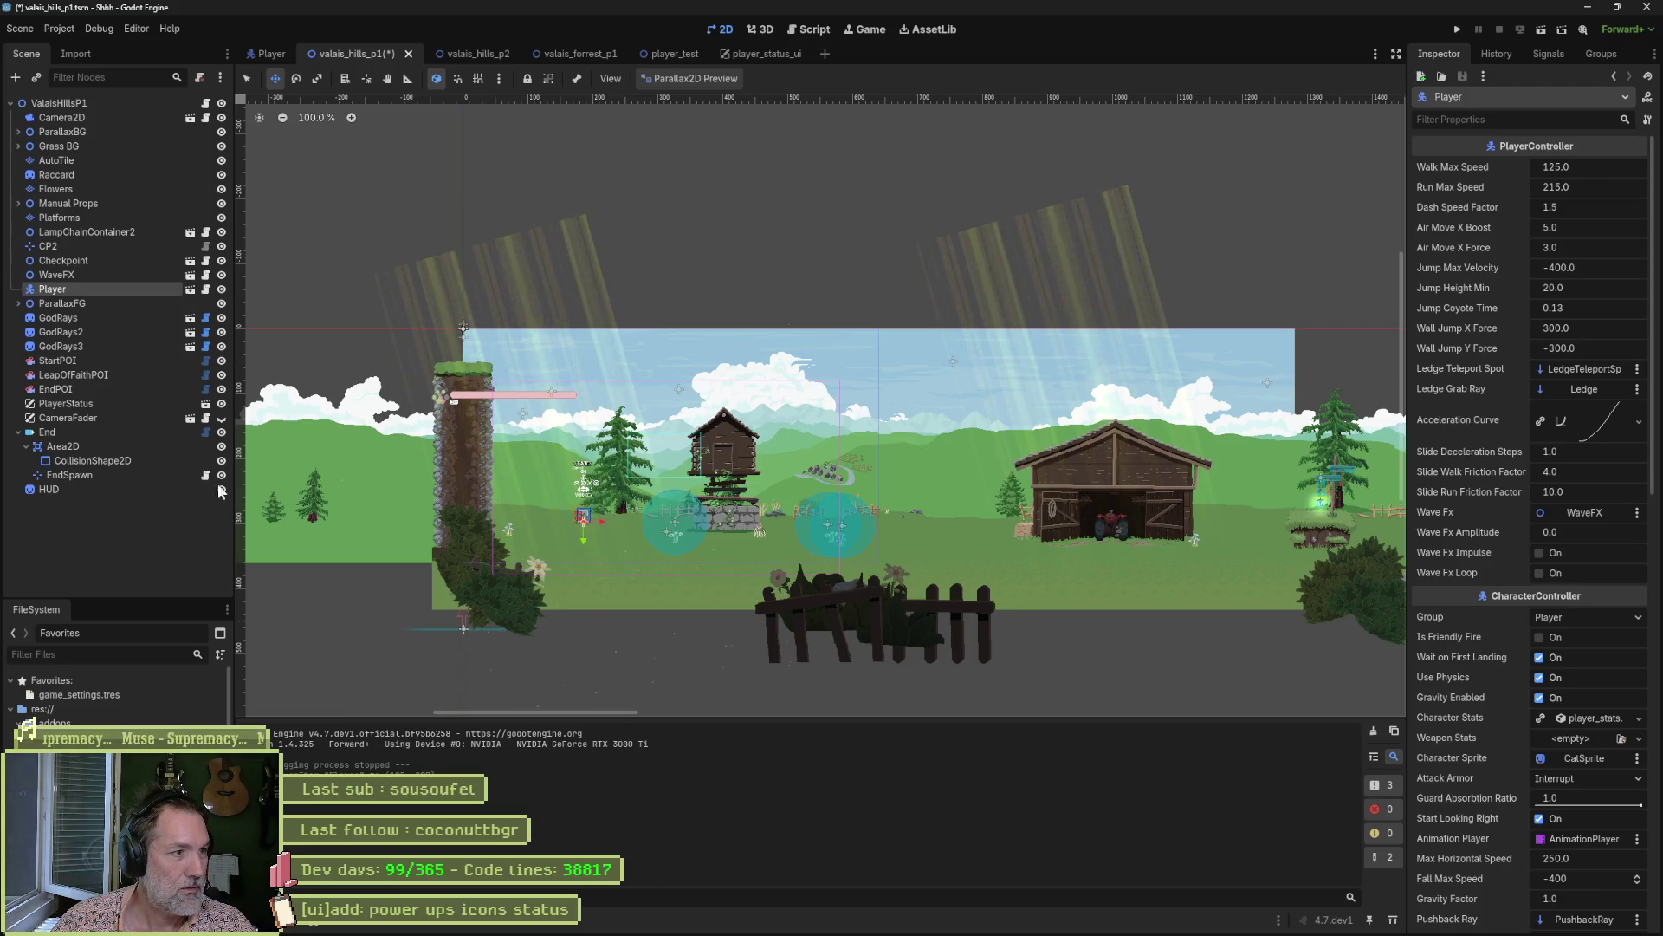
pyautogui.click(48, 489)
pyautogui.press('Right')
pyautogui.press('Right')
pyautogui.press('Right')
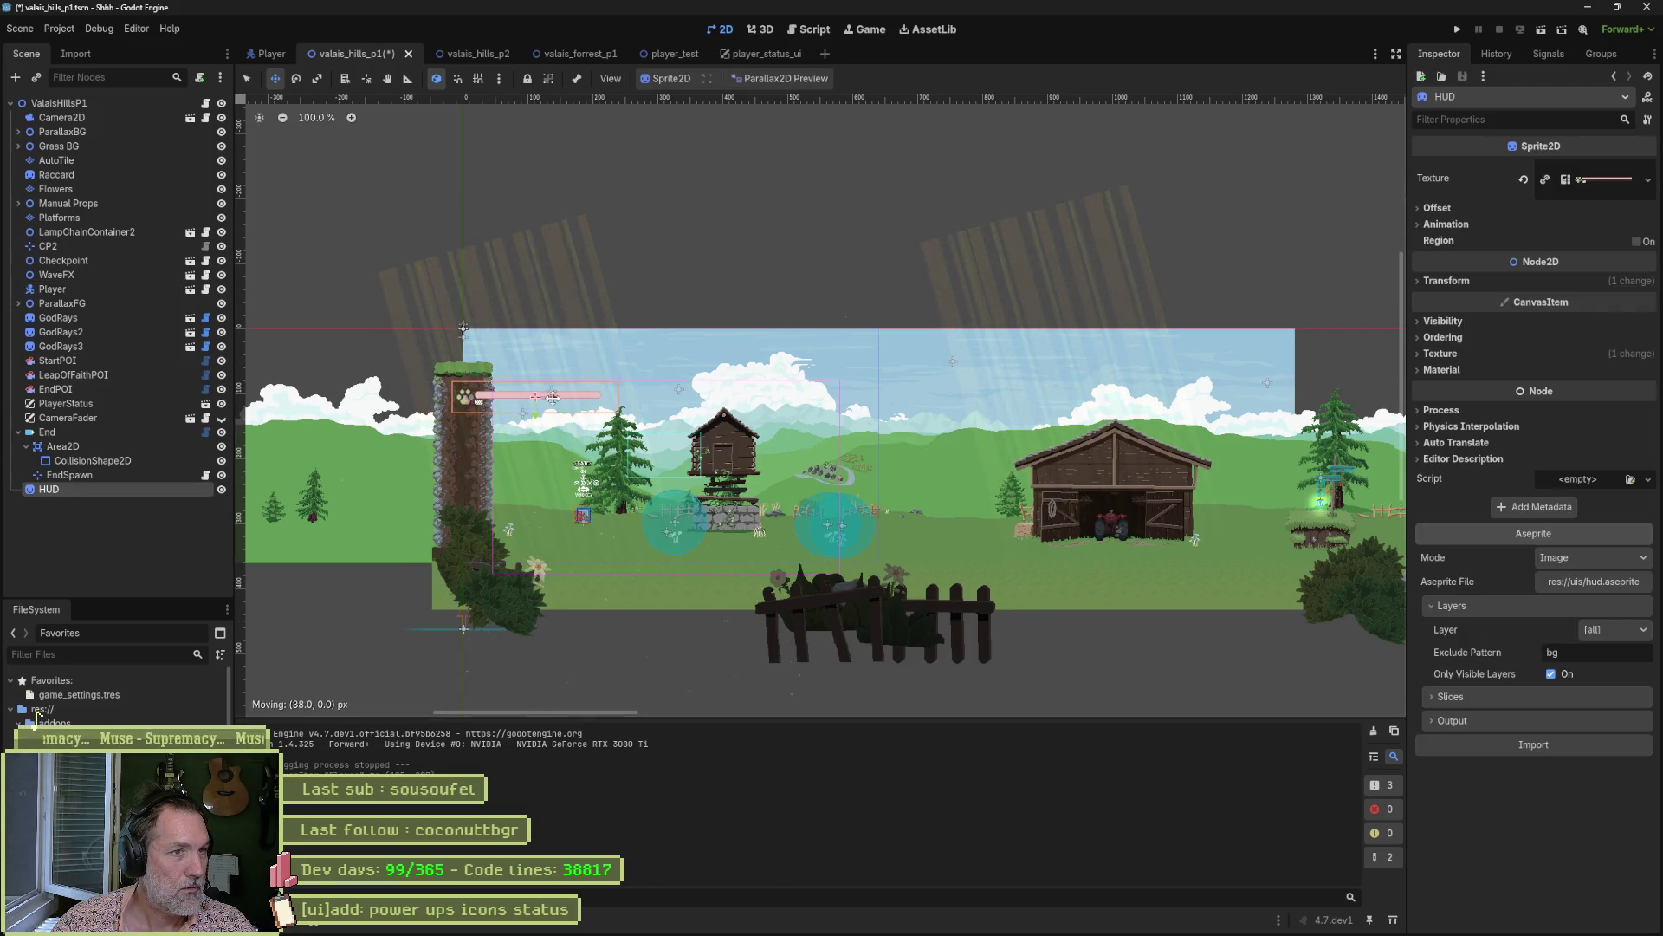
pyautogui.click(773, 76)
pyautogui.scroll(4, 721, 365)
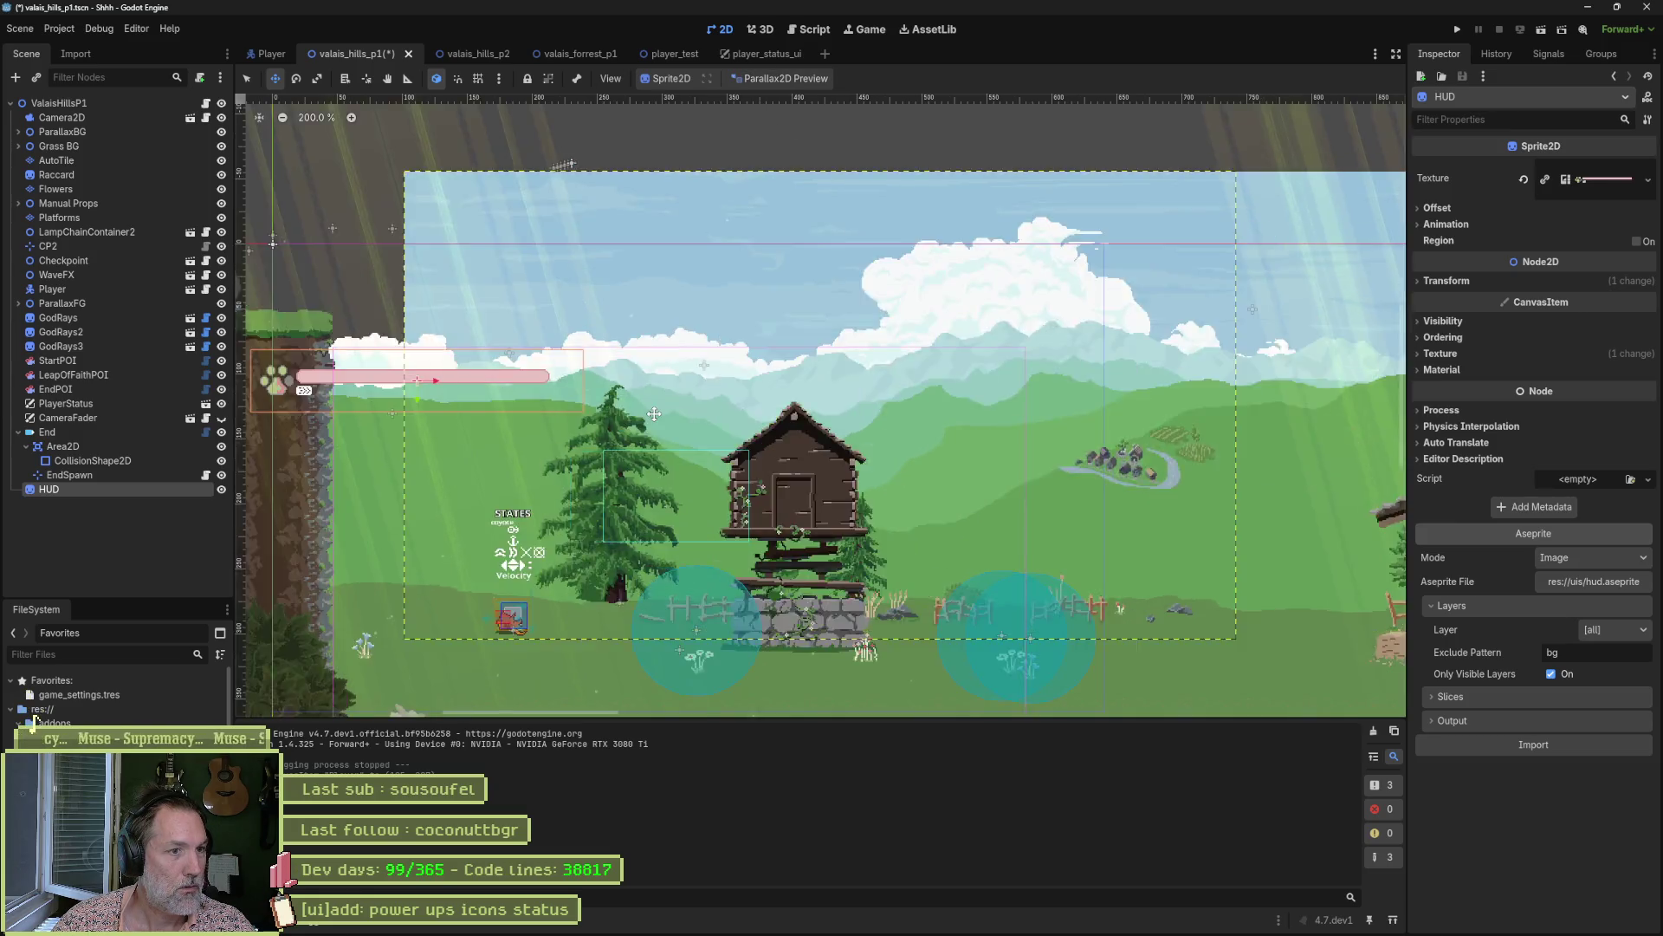
pyautogui.scroll(3, 721, 364)
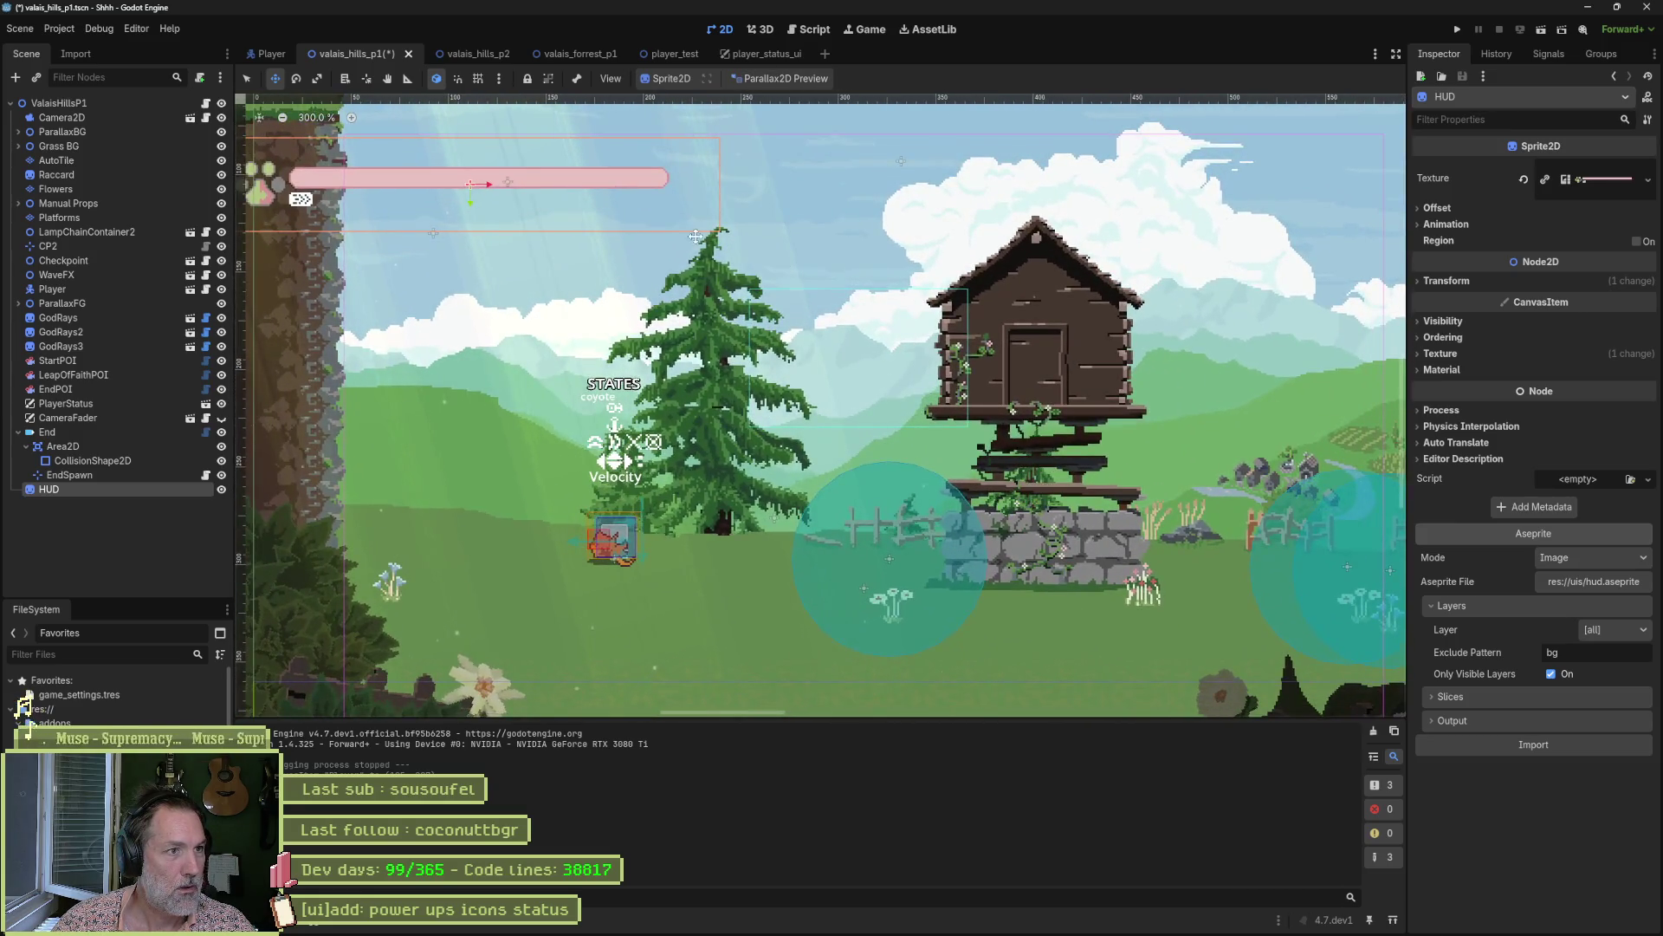
pyautogui.press('F6')
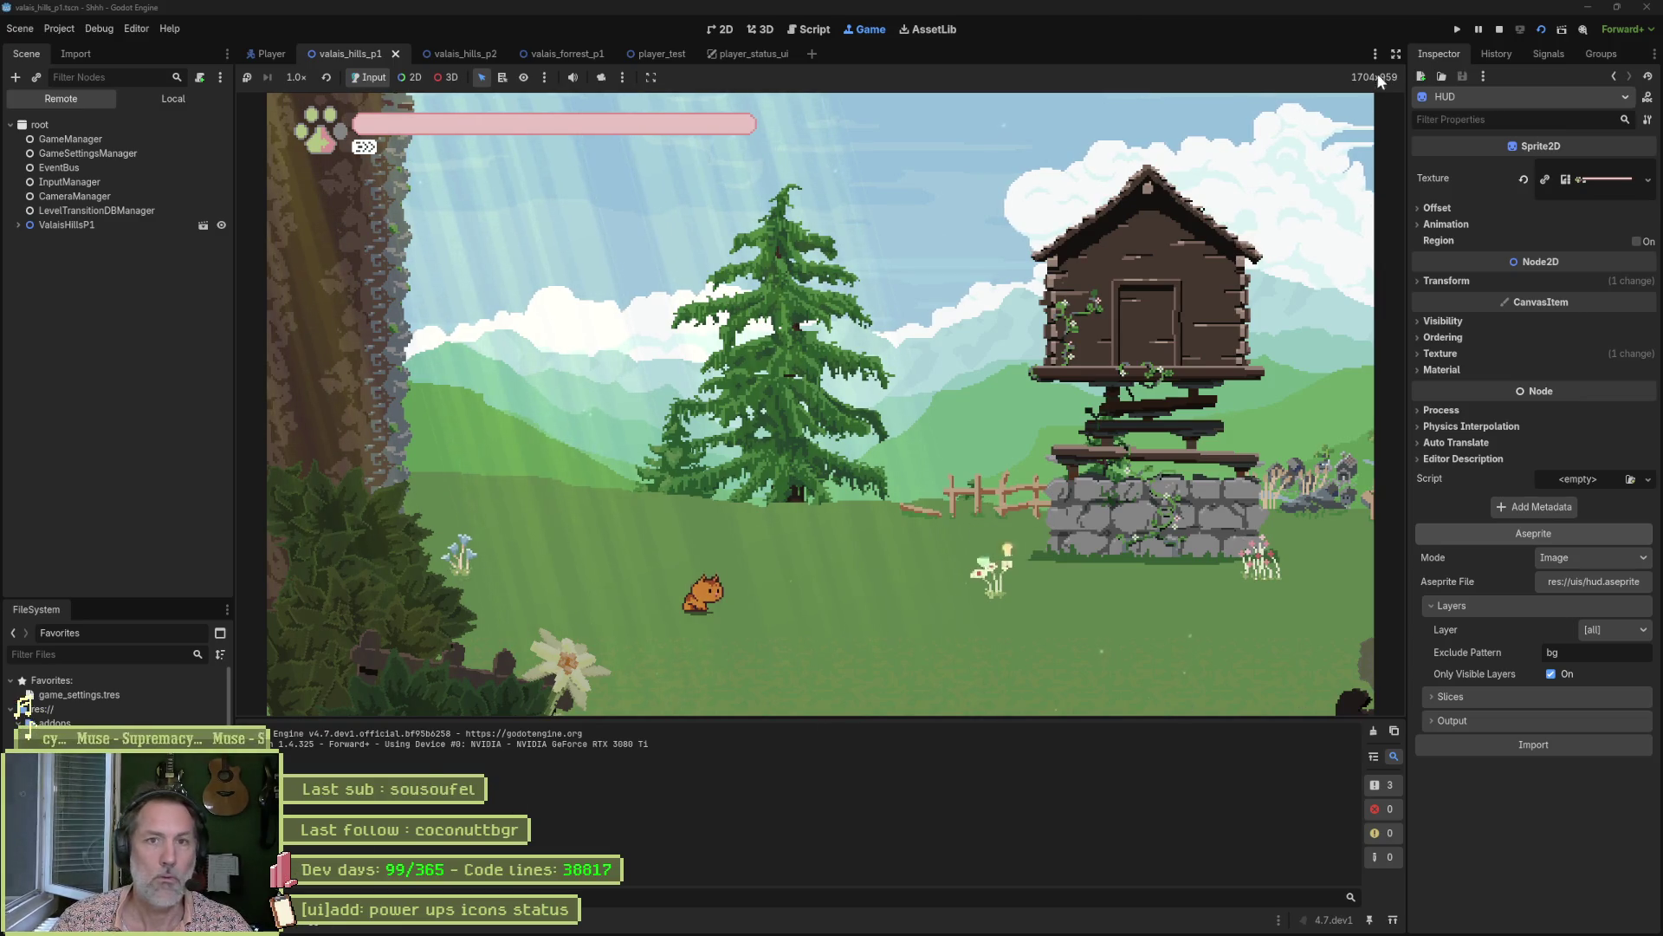
# Widen the game view by hiding editor panels and Output, then snip the whole game view.
pyautogui.click(1396, 54)
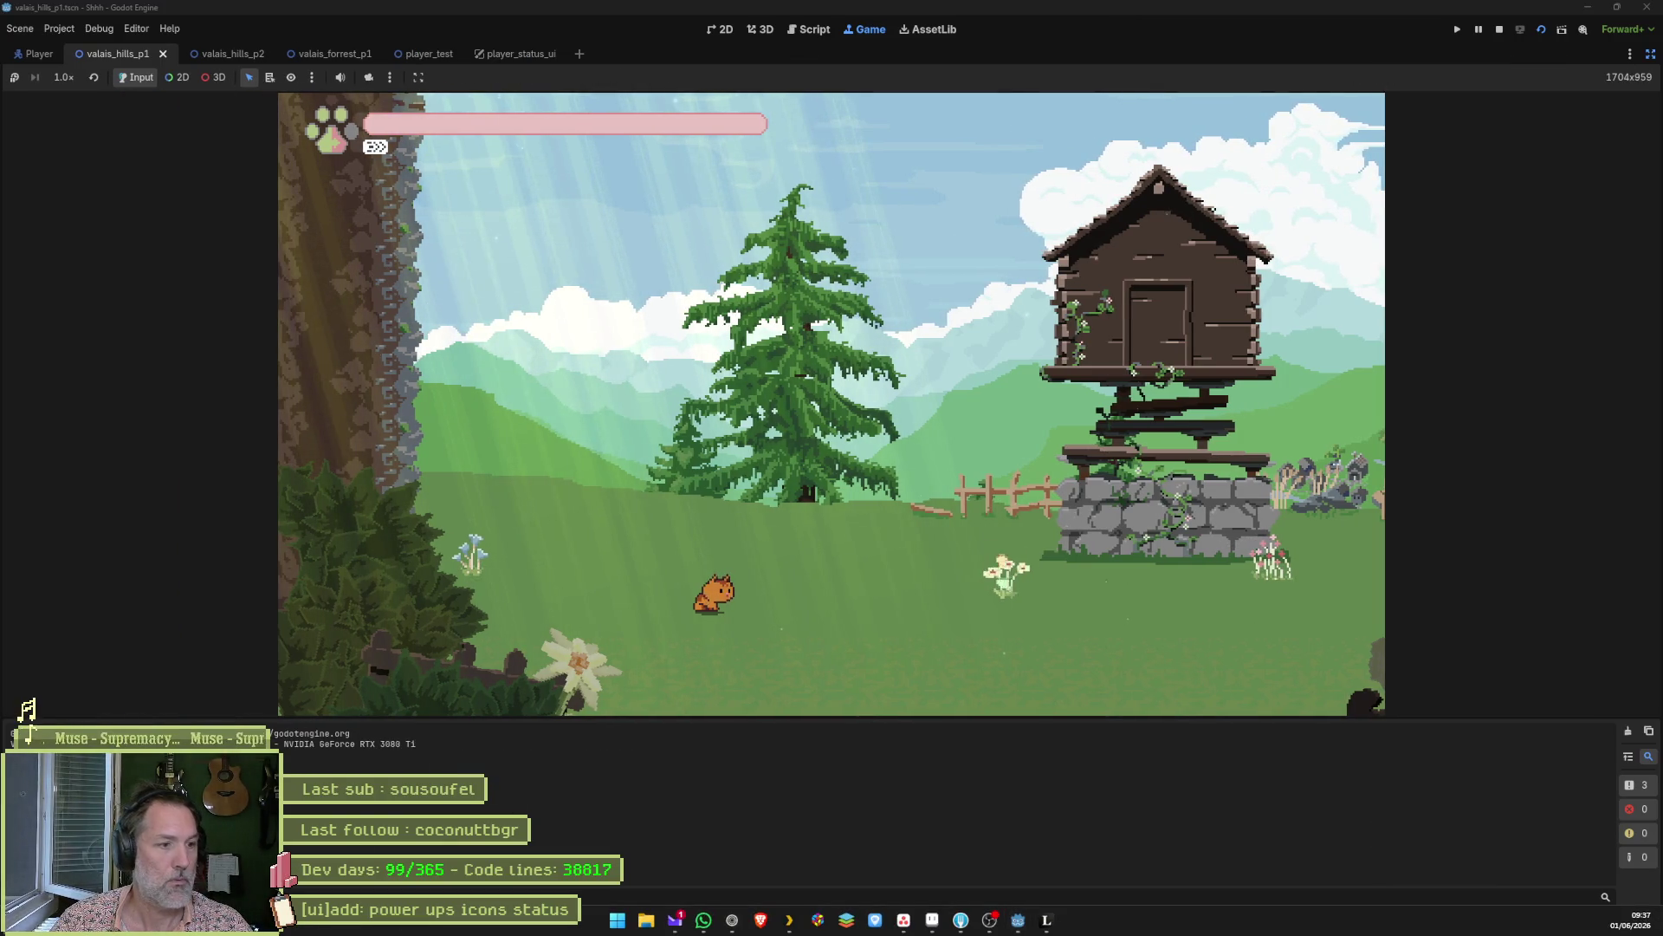
pyautogui.hotkey('ctrl', 'j')
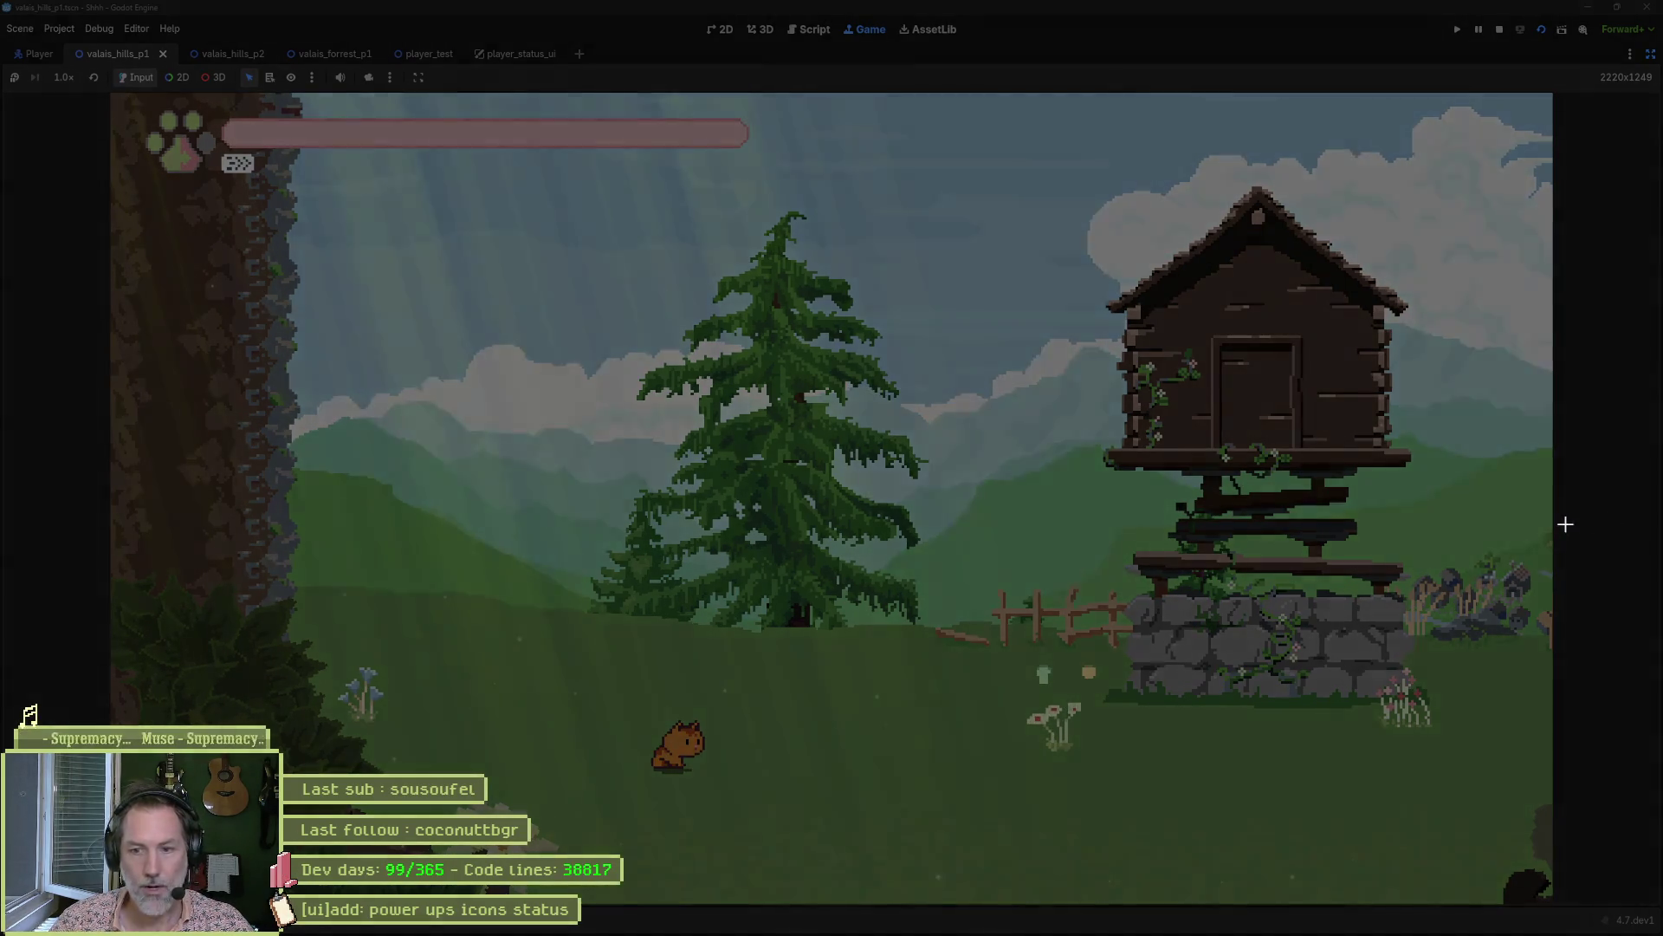
pyautogui.press('super+shift+s')
pyautogui.moveTo(111, 91)
pyautogui.mouseDown()
pyautogui.moveTo(1391, 788)
pyautogui.moveTo(1551, 901)
pyautogui.mouseUp()
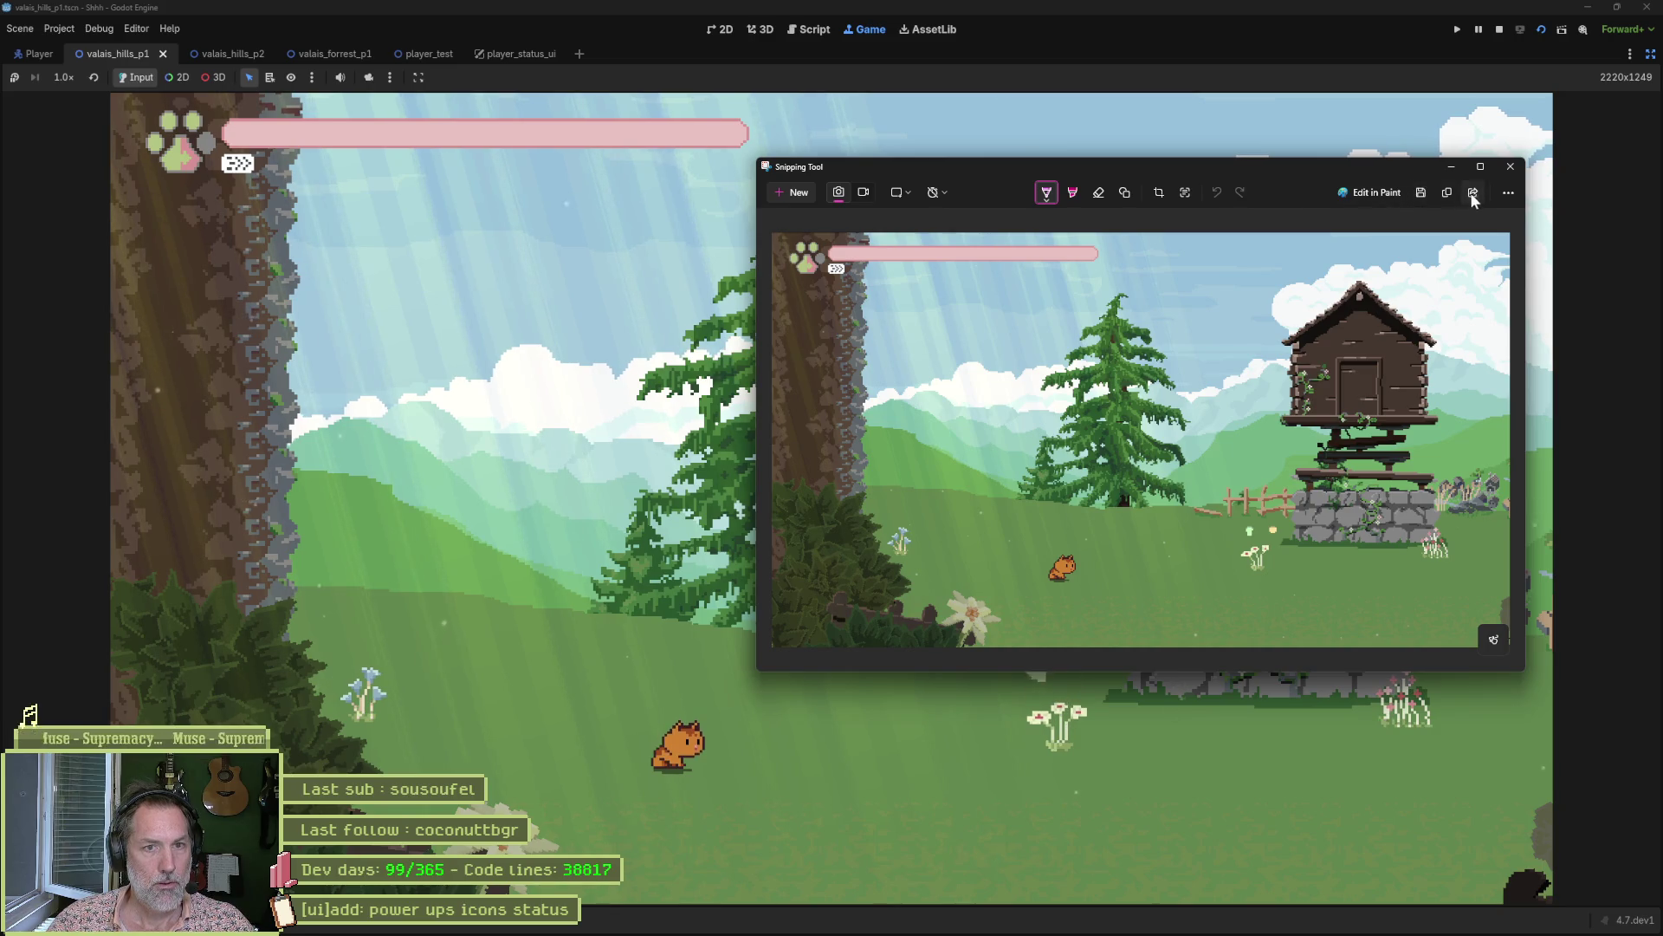
# Save the snip, browsing via LittleSSD > repositories > Shhh to Desktop, and open File Explorer.
pyautogui.click(1421, 193)
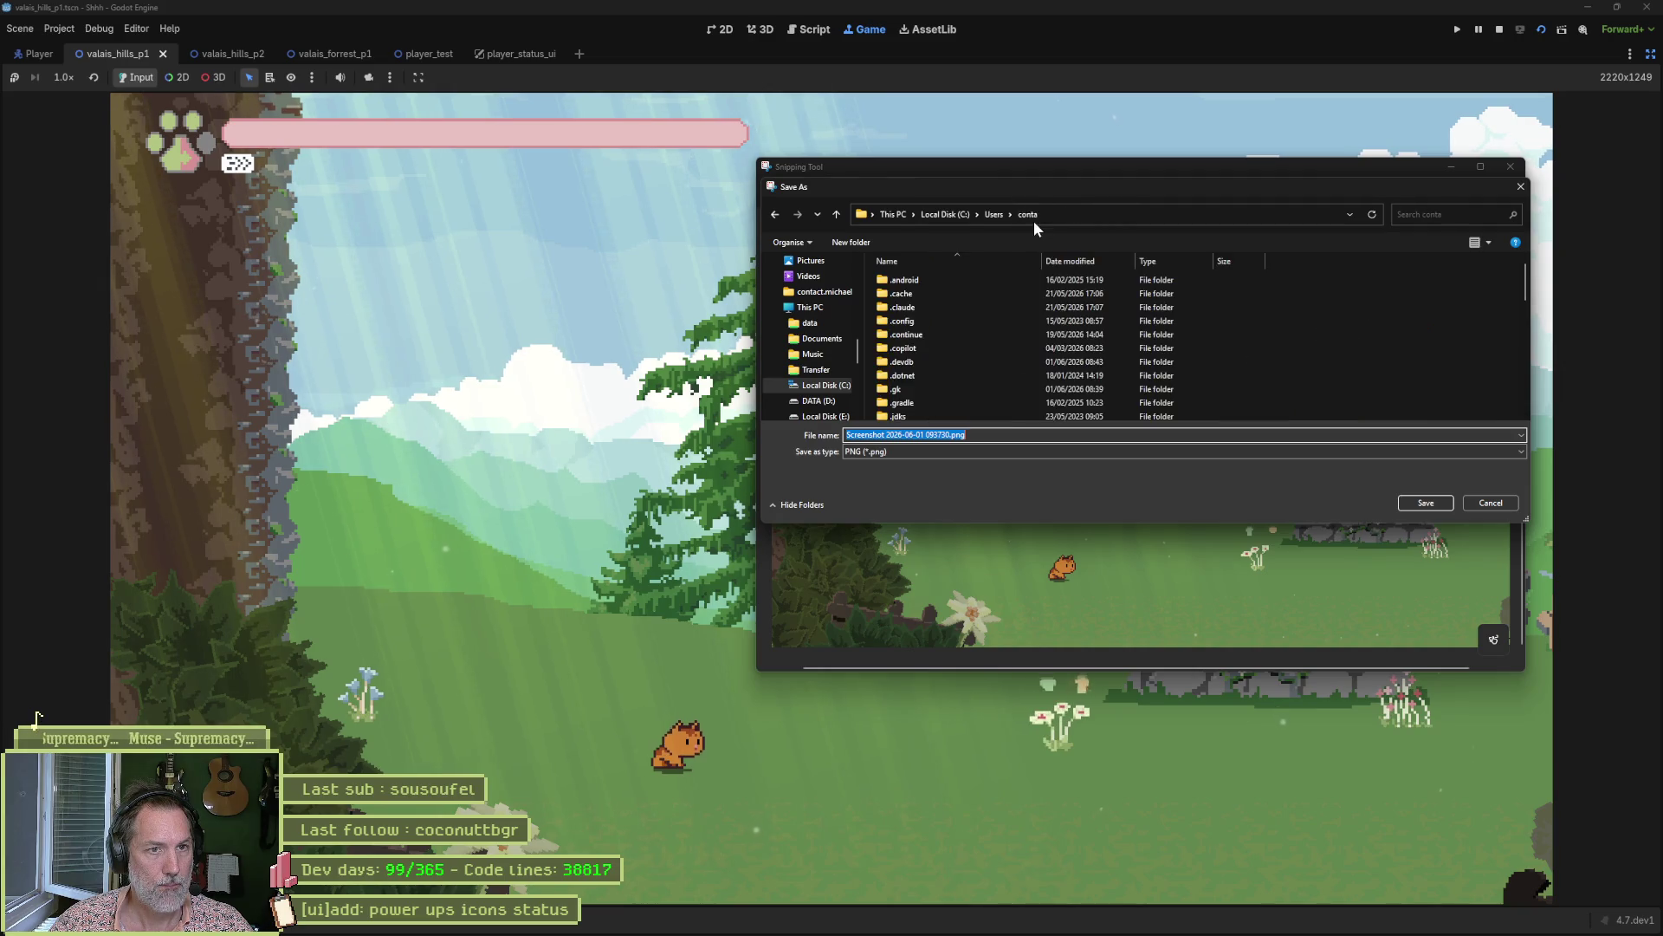
pyautogui.click(821, 339)
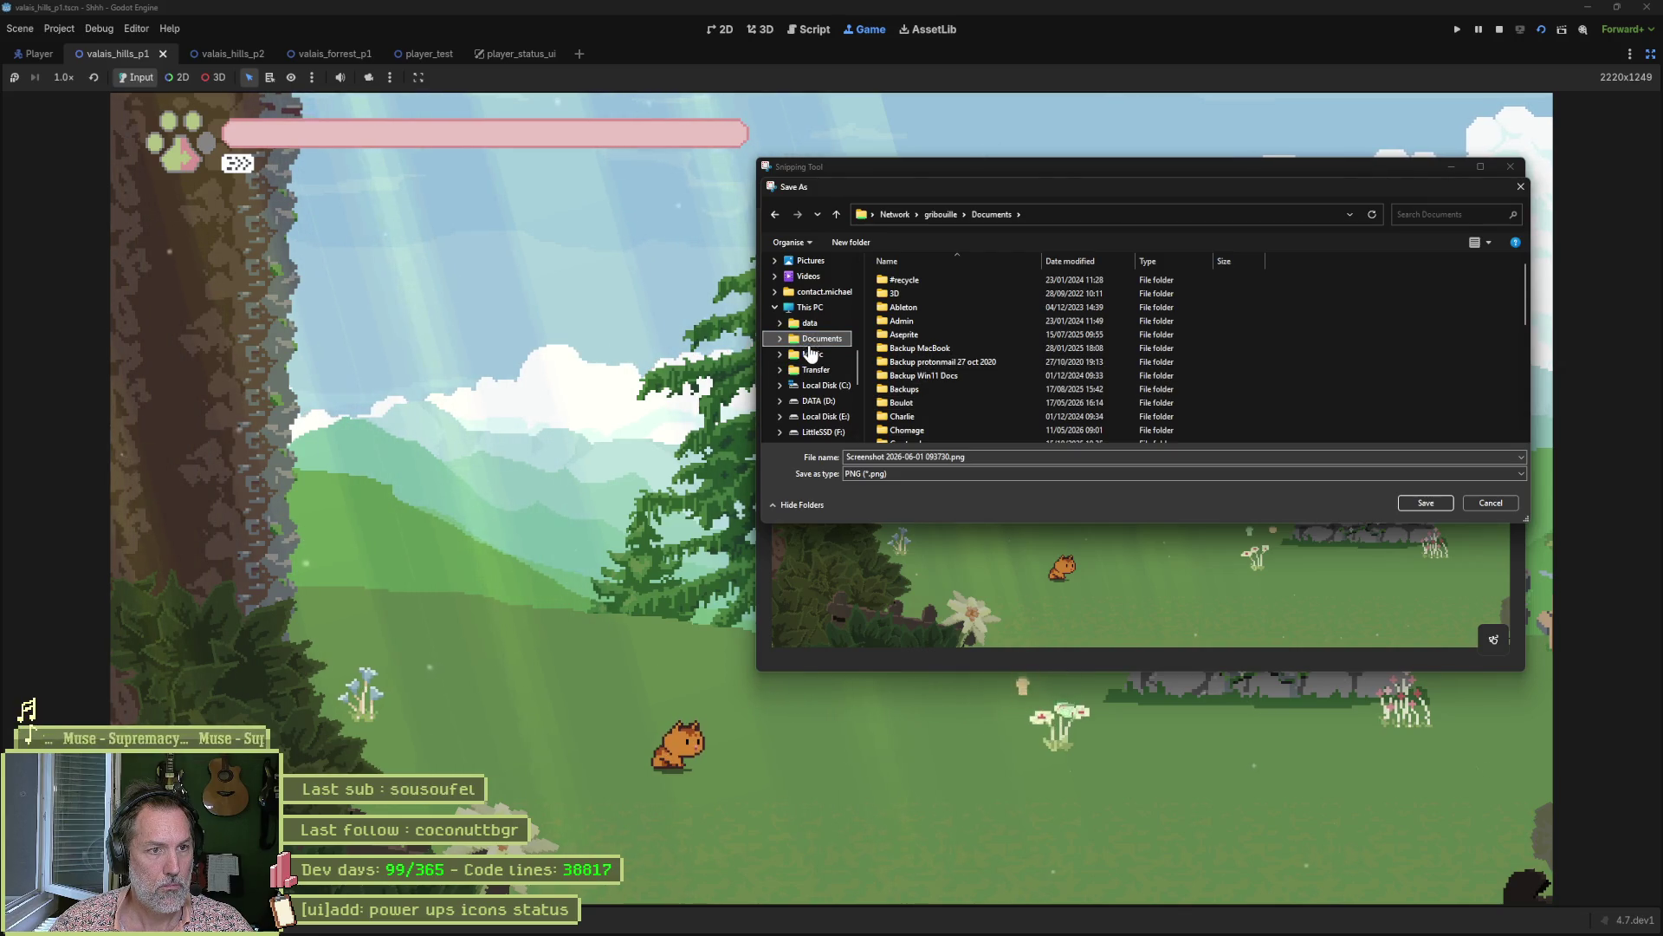
pyautogui.click(821, 432)
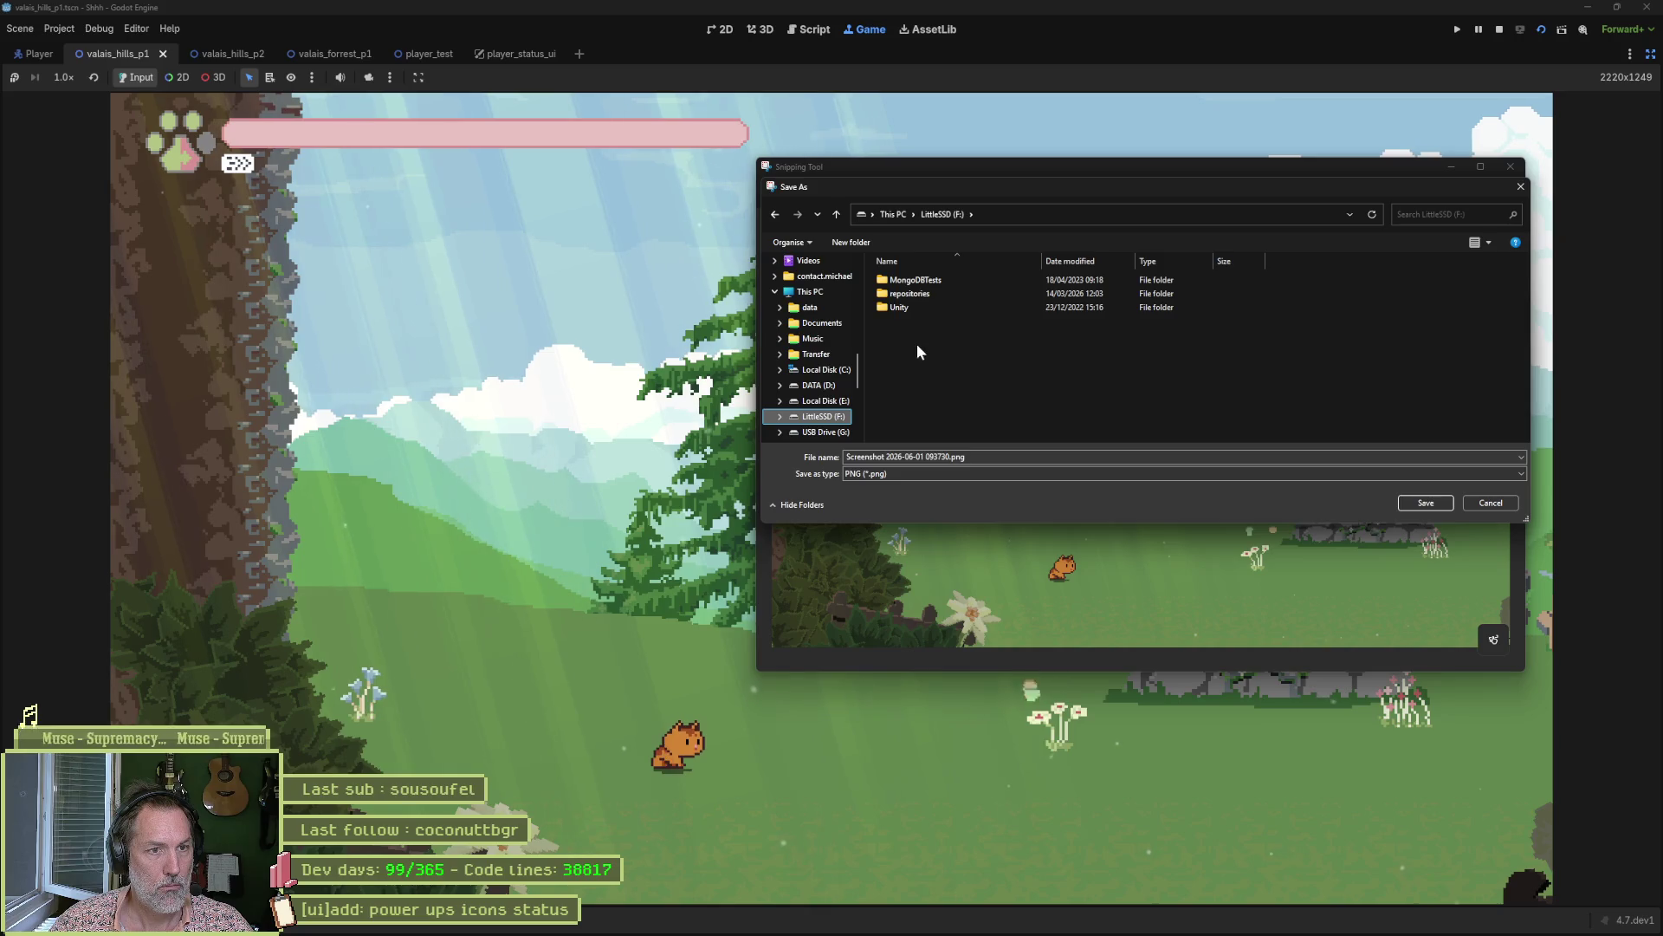
pyautogui.doubleClick(917, 294)
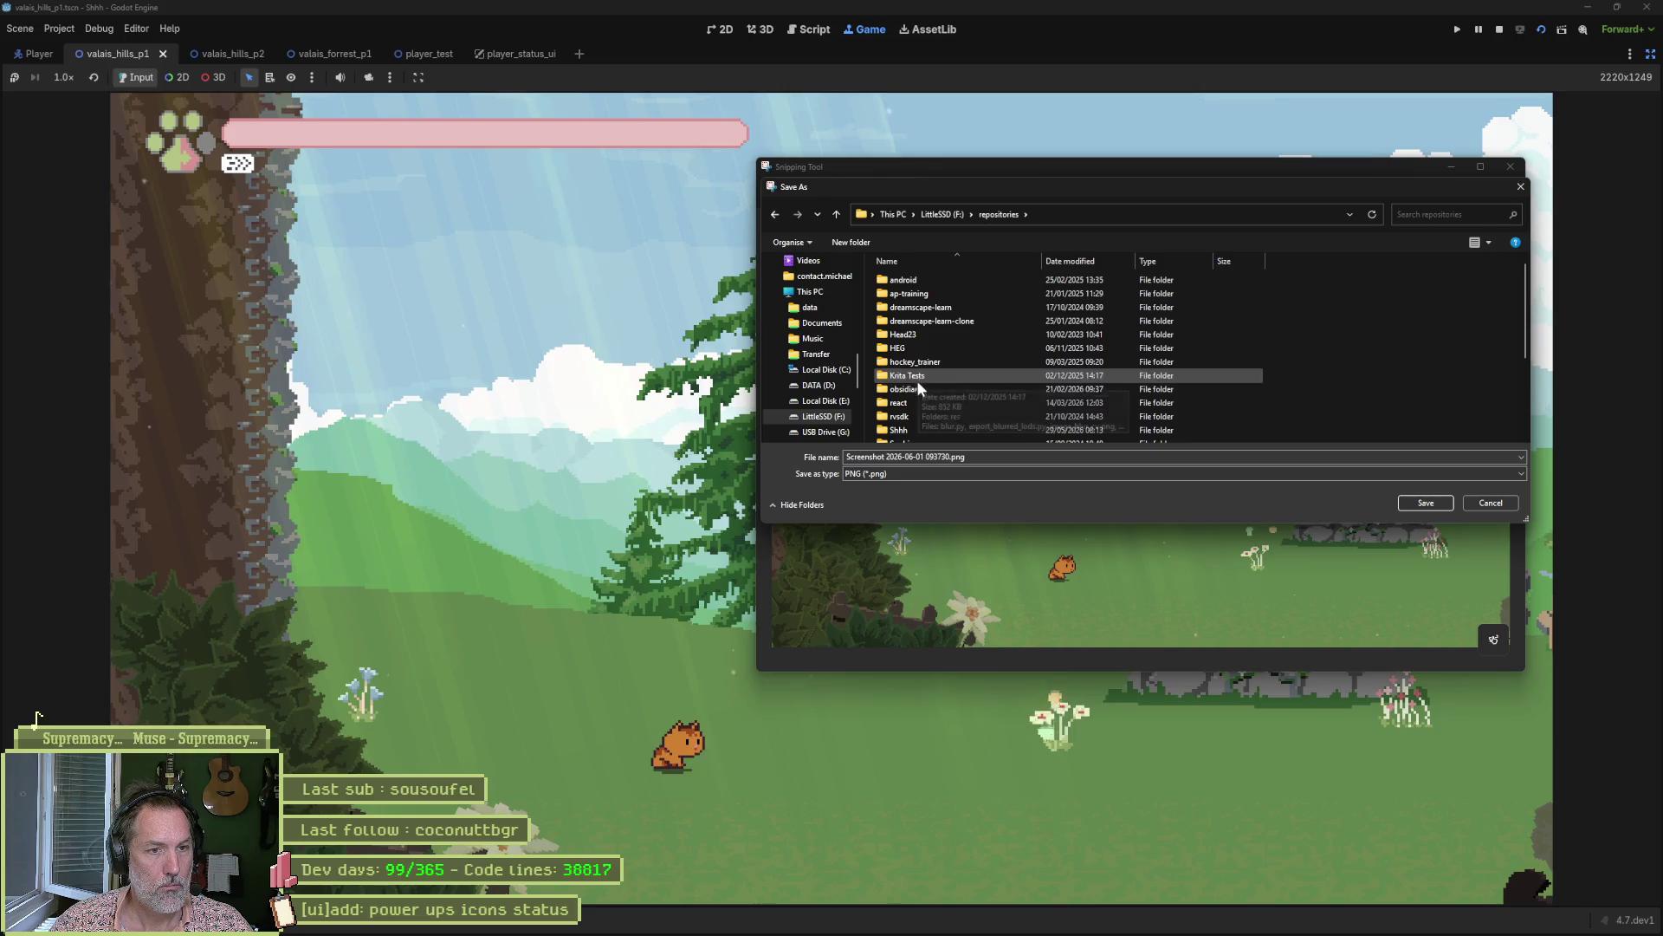
pyautogui.doubleClick(912, 428)
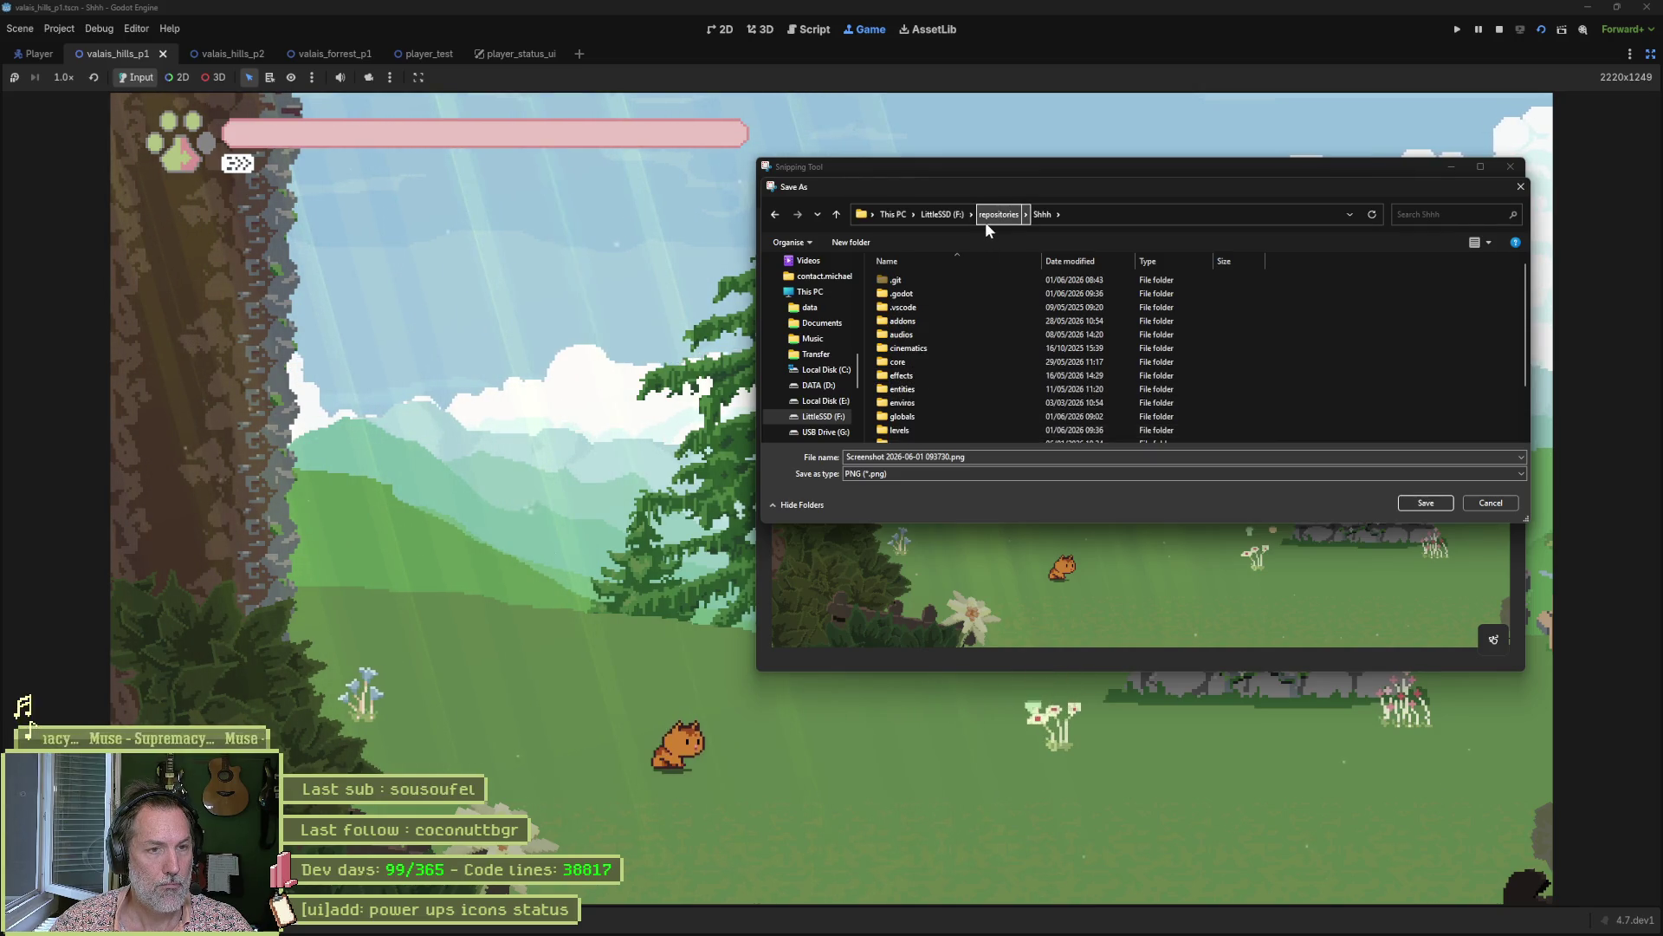
pyautogui.scroll(5, 828, 299)
pyautogui.click(826, 294)
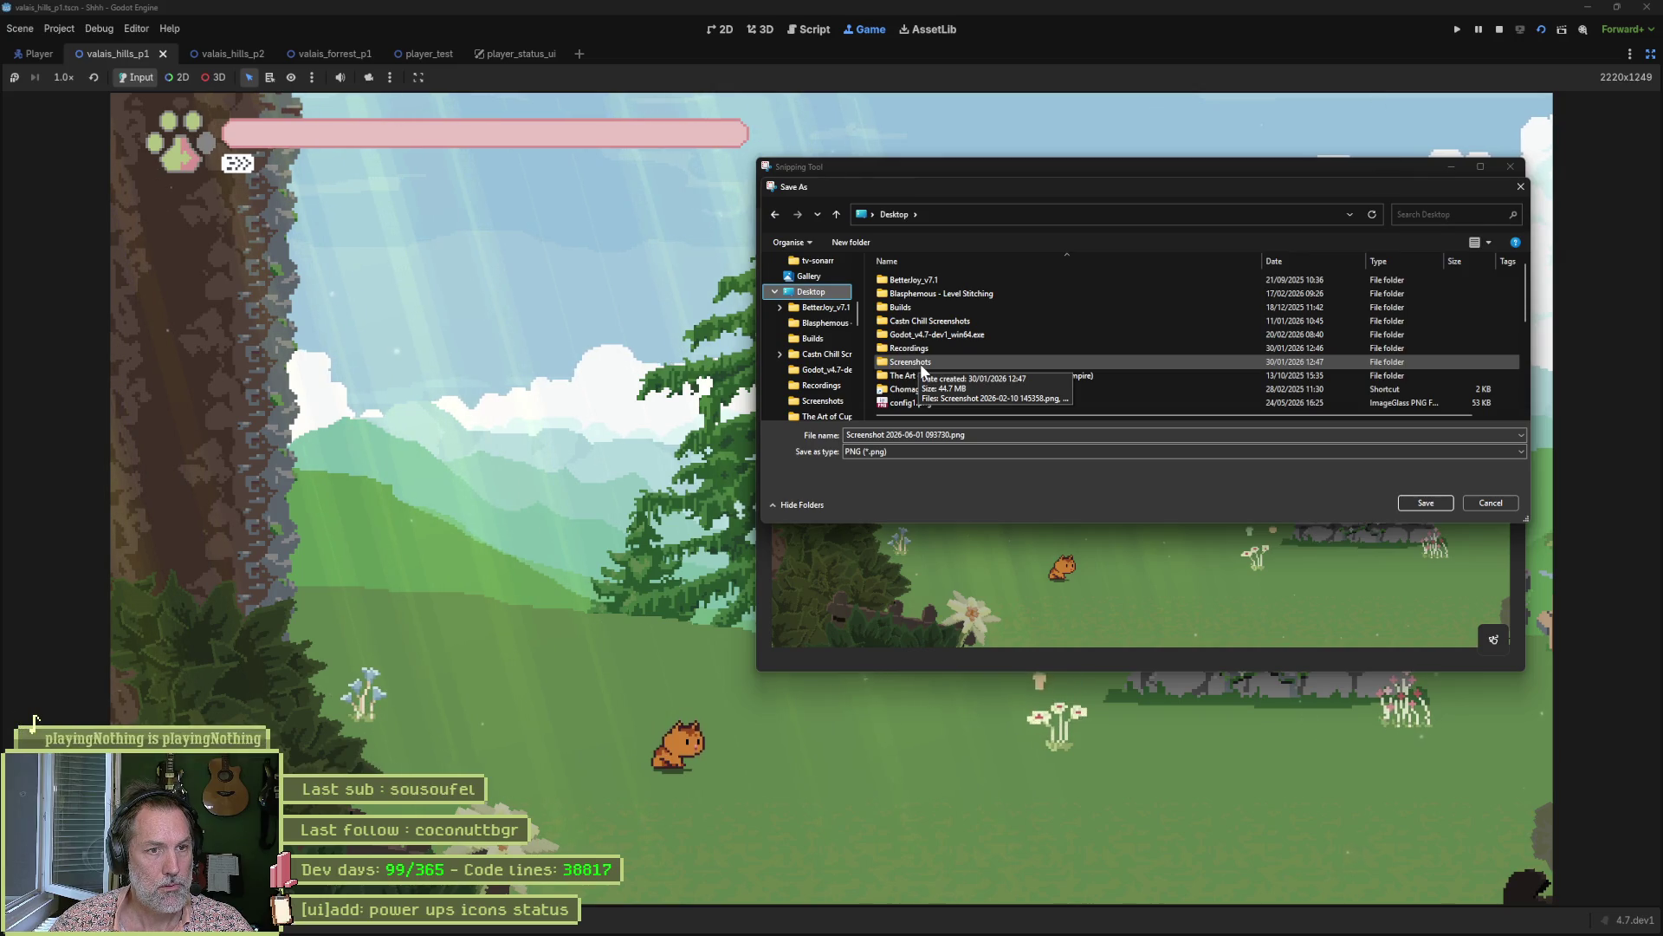
pyautogui.press('super+e')
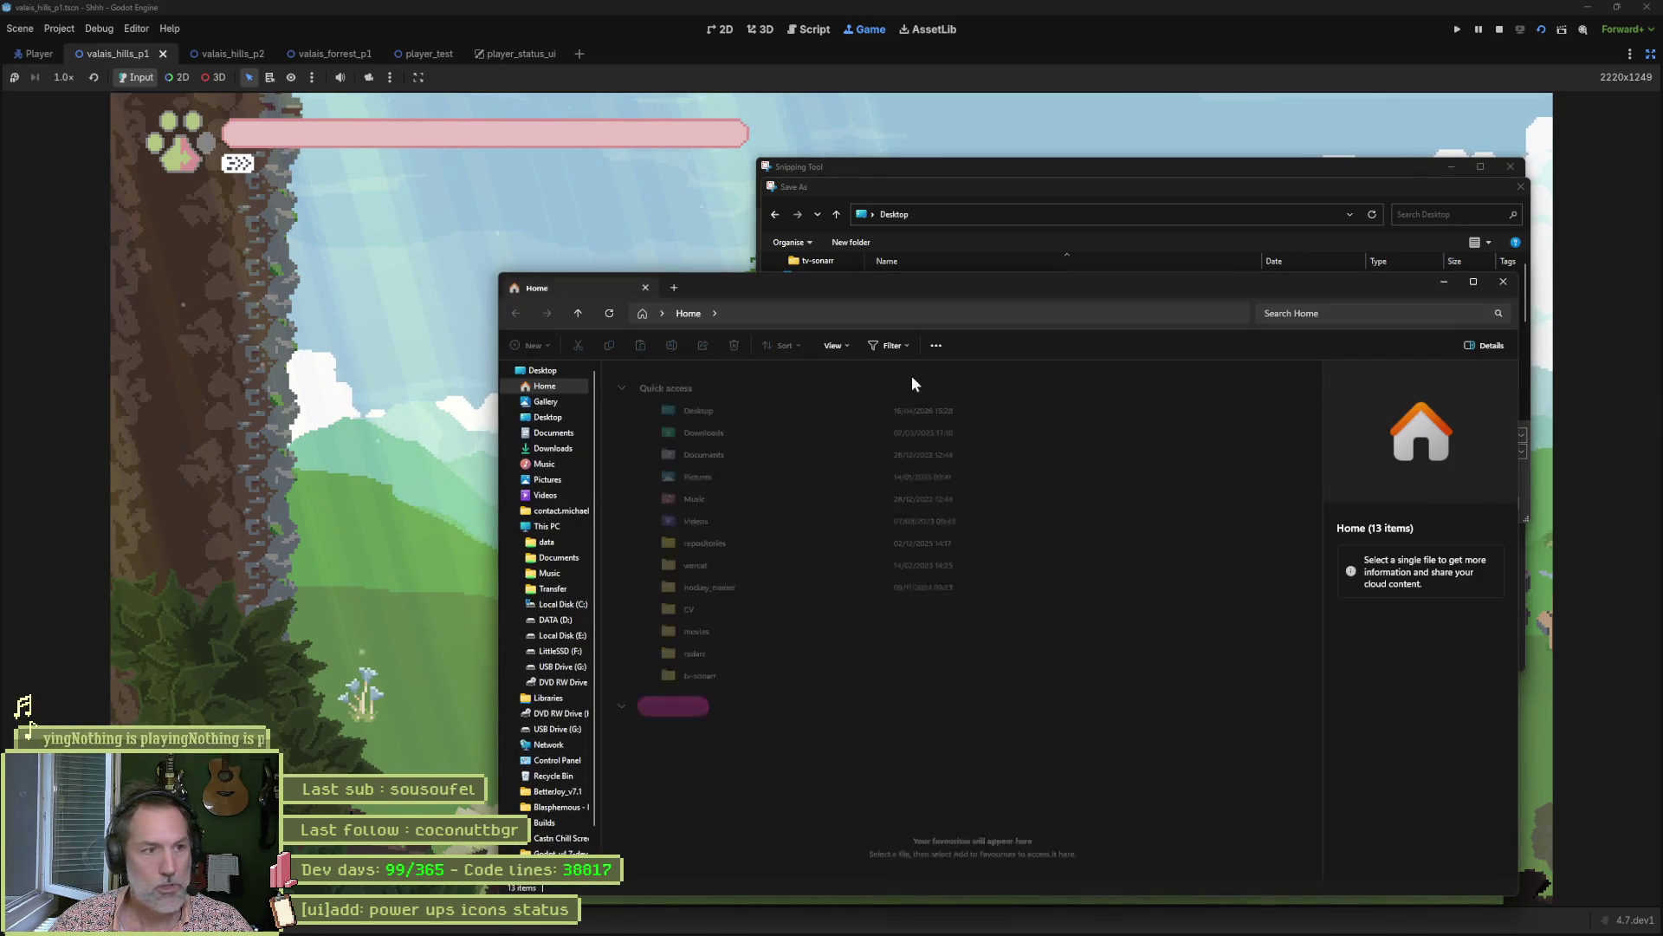
# Open Desktop\Screenshots and delete all the old screenshots in it.
pyautogui.click(555, 419)
pyautogui.click(666, 471)
pyautogui.doubleClick(666, 471)
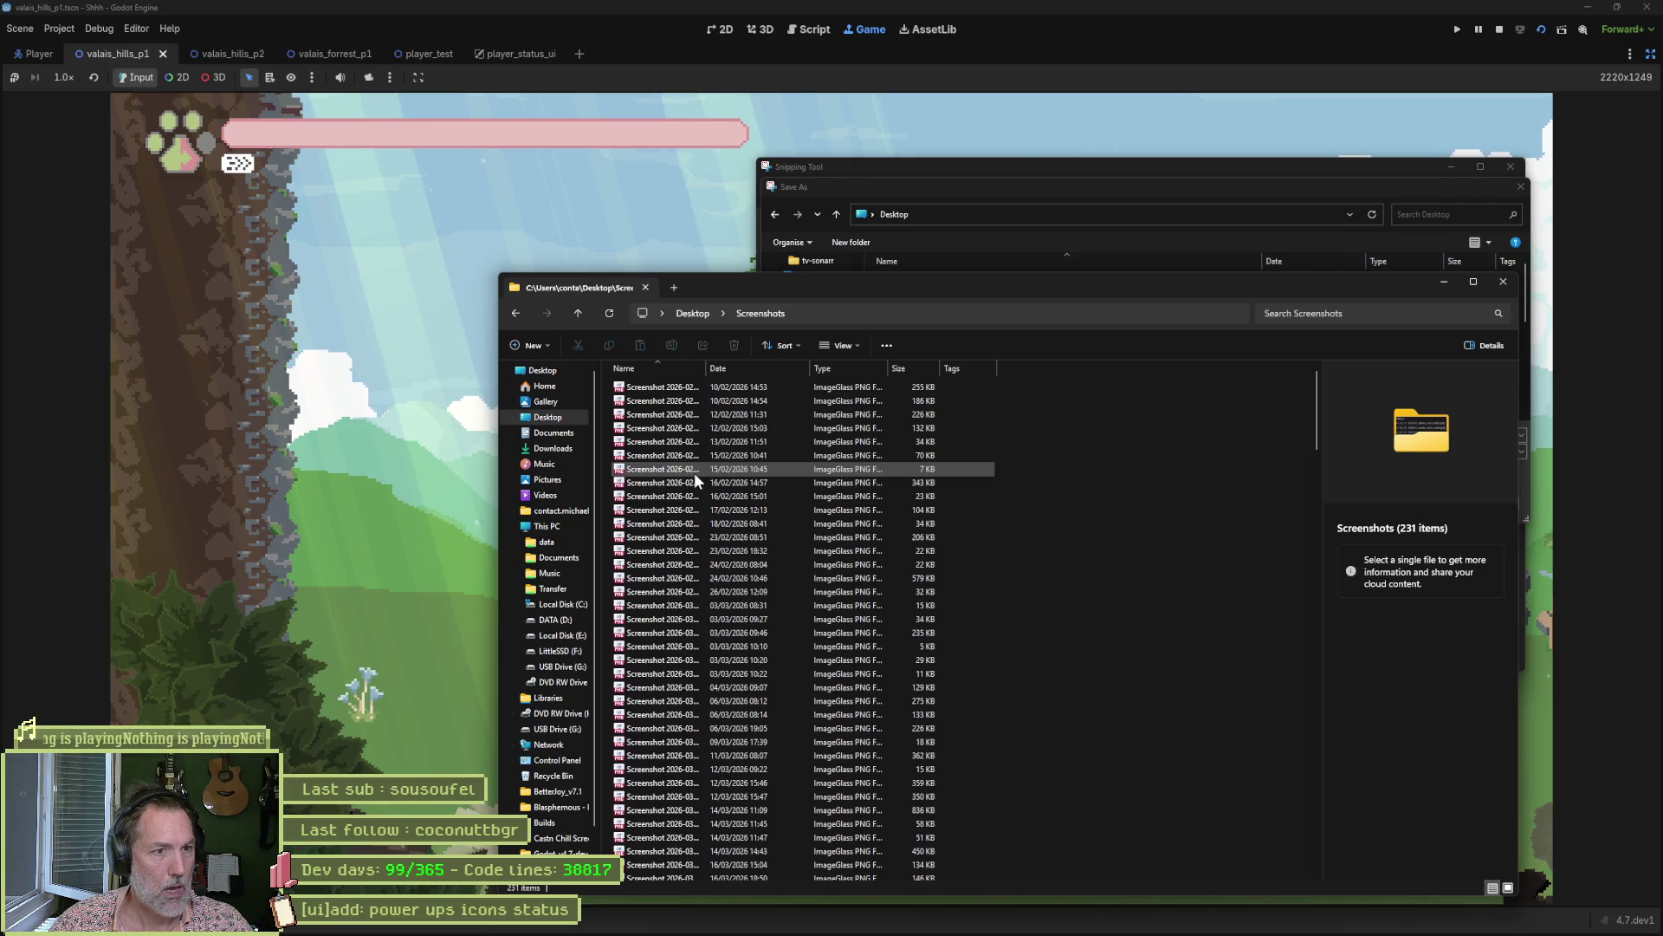
pyautogui.click(692, 476)
pyautogui.click(661, 511)
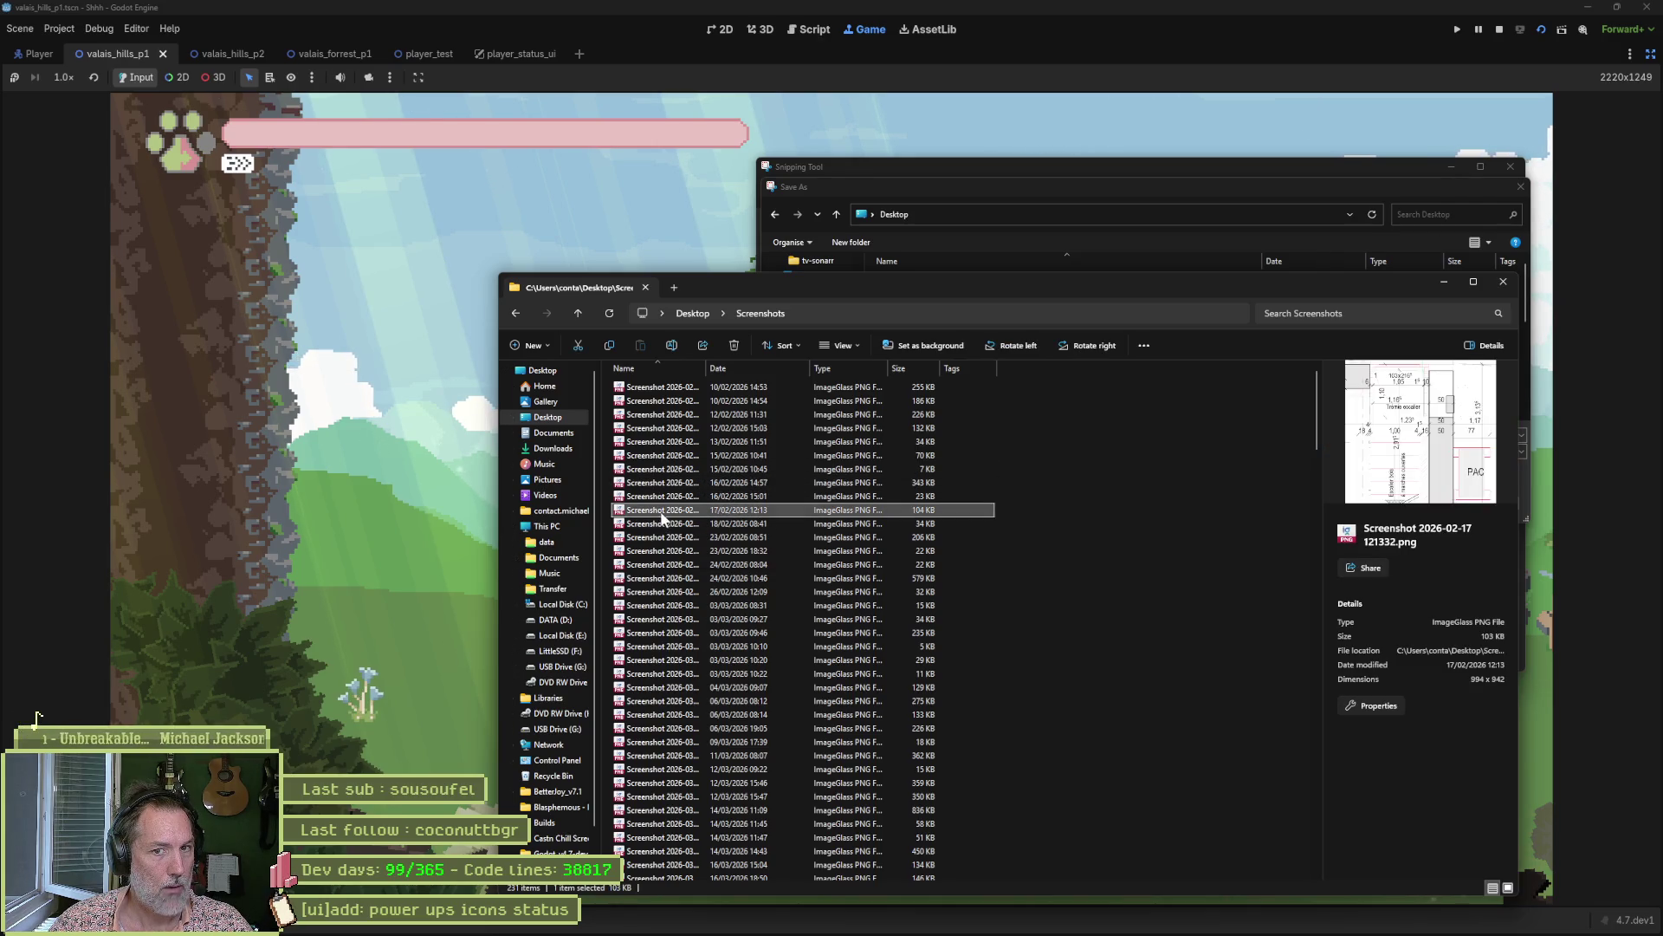
pyautogui.hotkey('ctrl', 'a')
pyautogui.press('Delete')
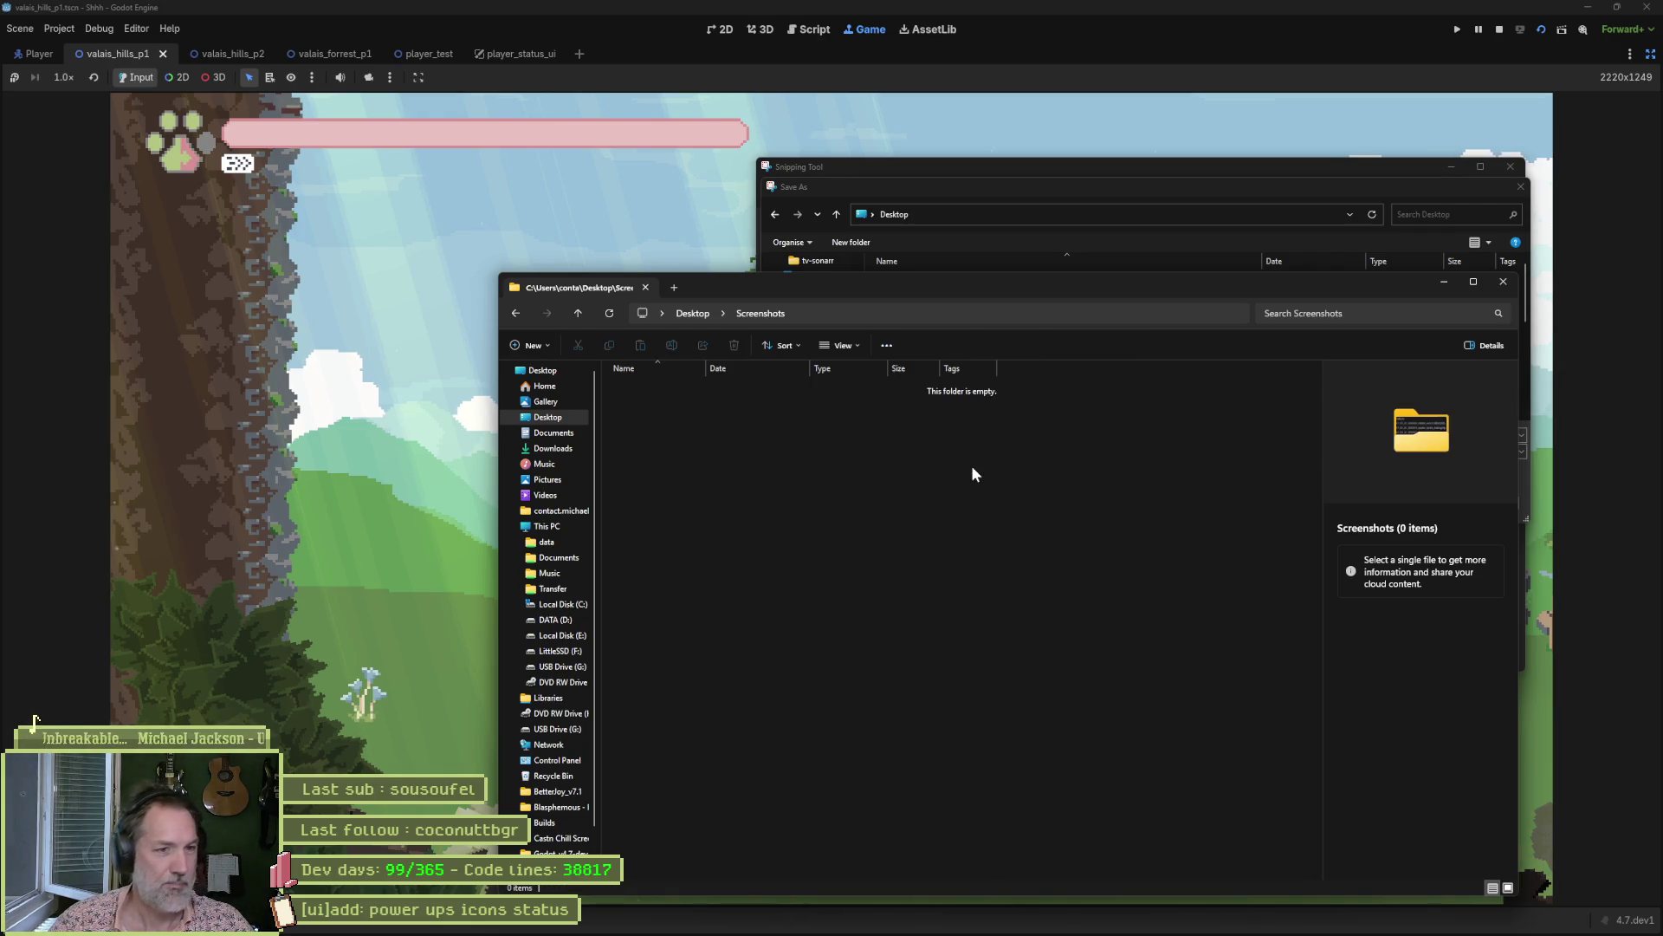
# Capture a new game screenshot, check it in the viewer, then stop the running game in Godot.
pyautogui.click(1224, 47)
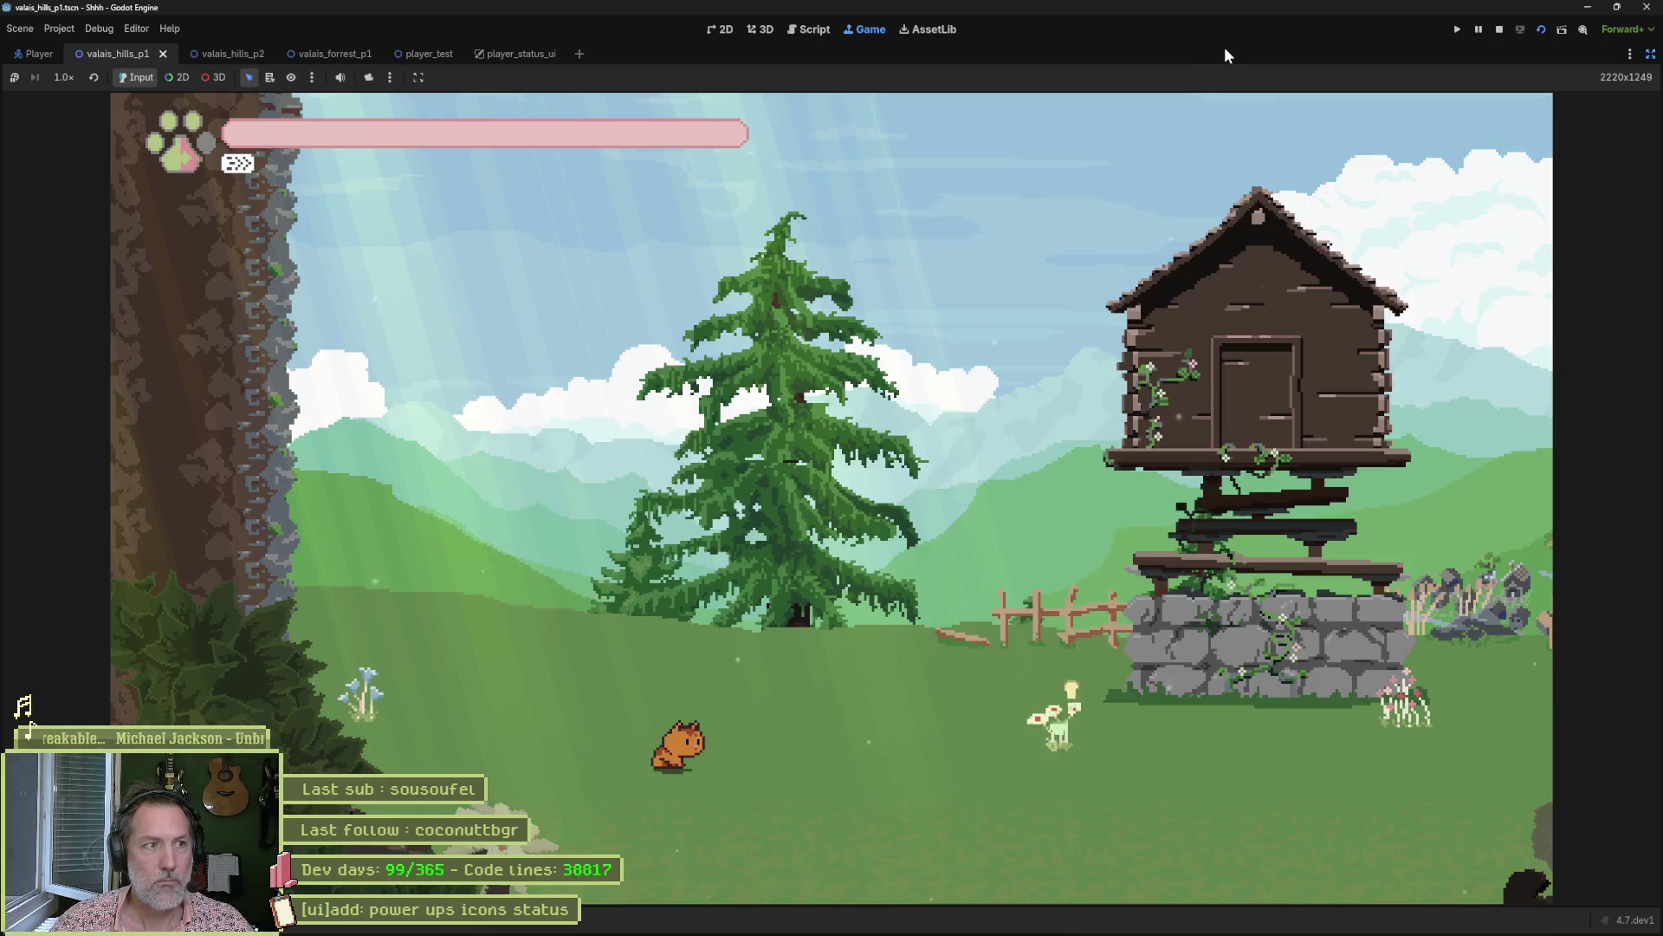
pyautogui.press('super+shift+s')
pyautogui.moveTo(109, 94)
pyautogui.mouseDown()
pyautogui.moveTo(954, 603)
pyautogui.moveTo(1550, 902)
pyautogui.mouseUp()
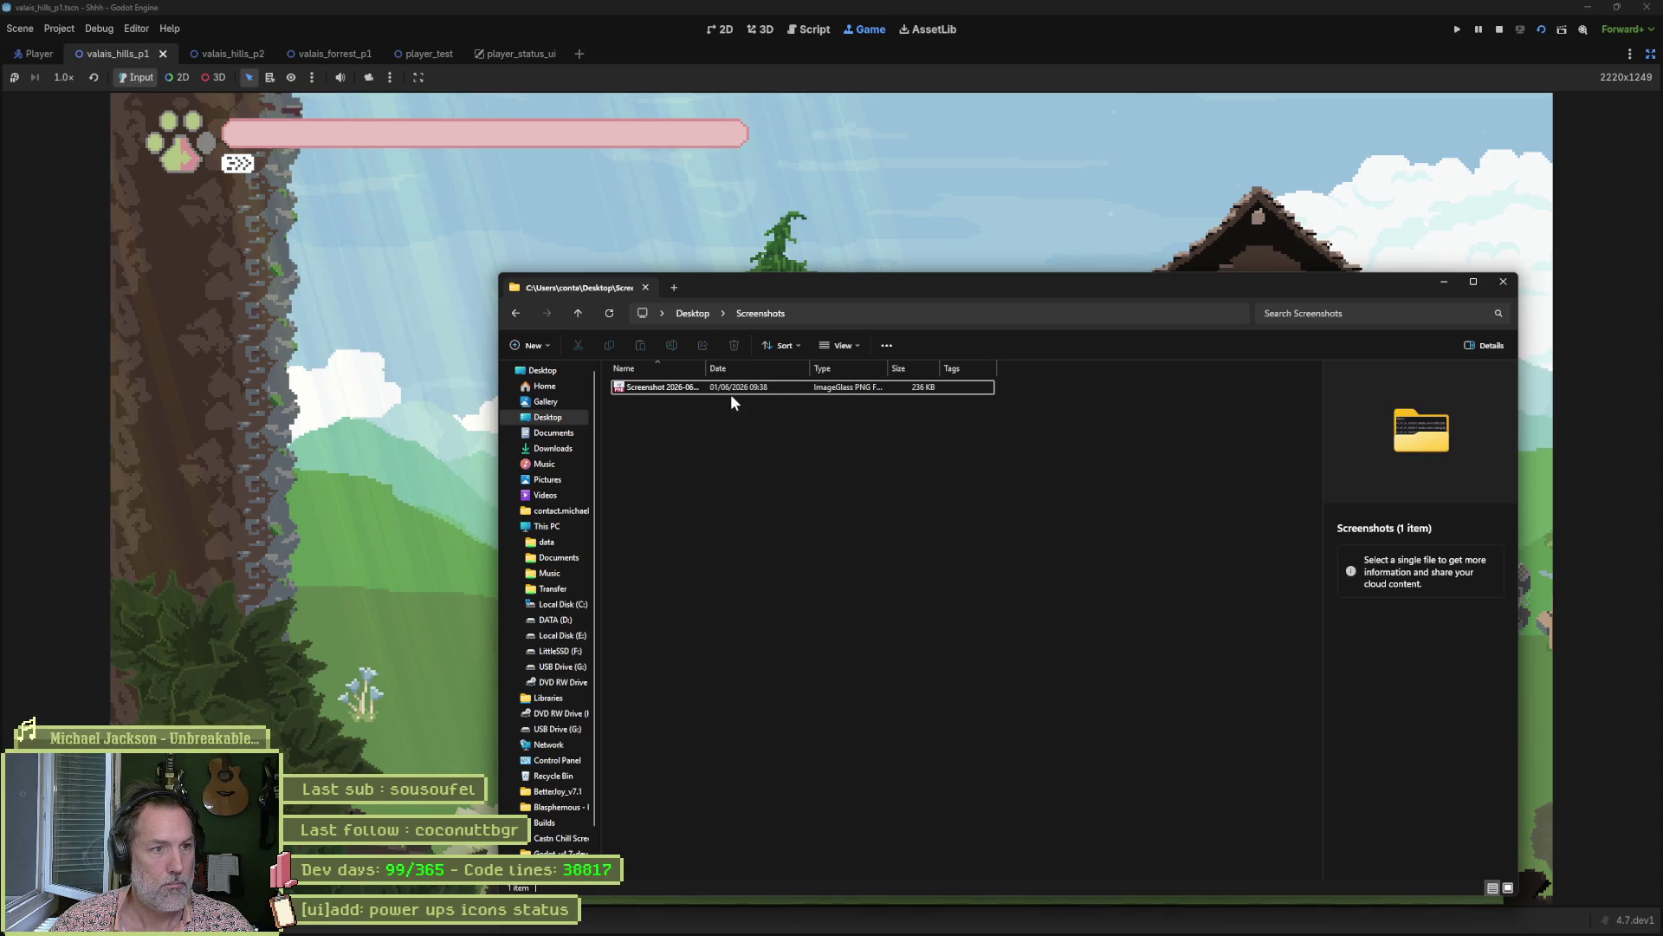
pyautogui.click(690, 389)
pyautogui.doubleClick(690, 388)
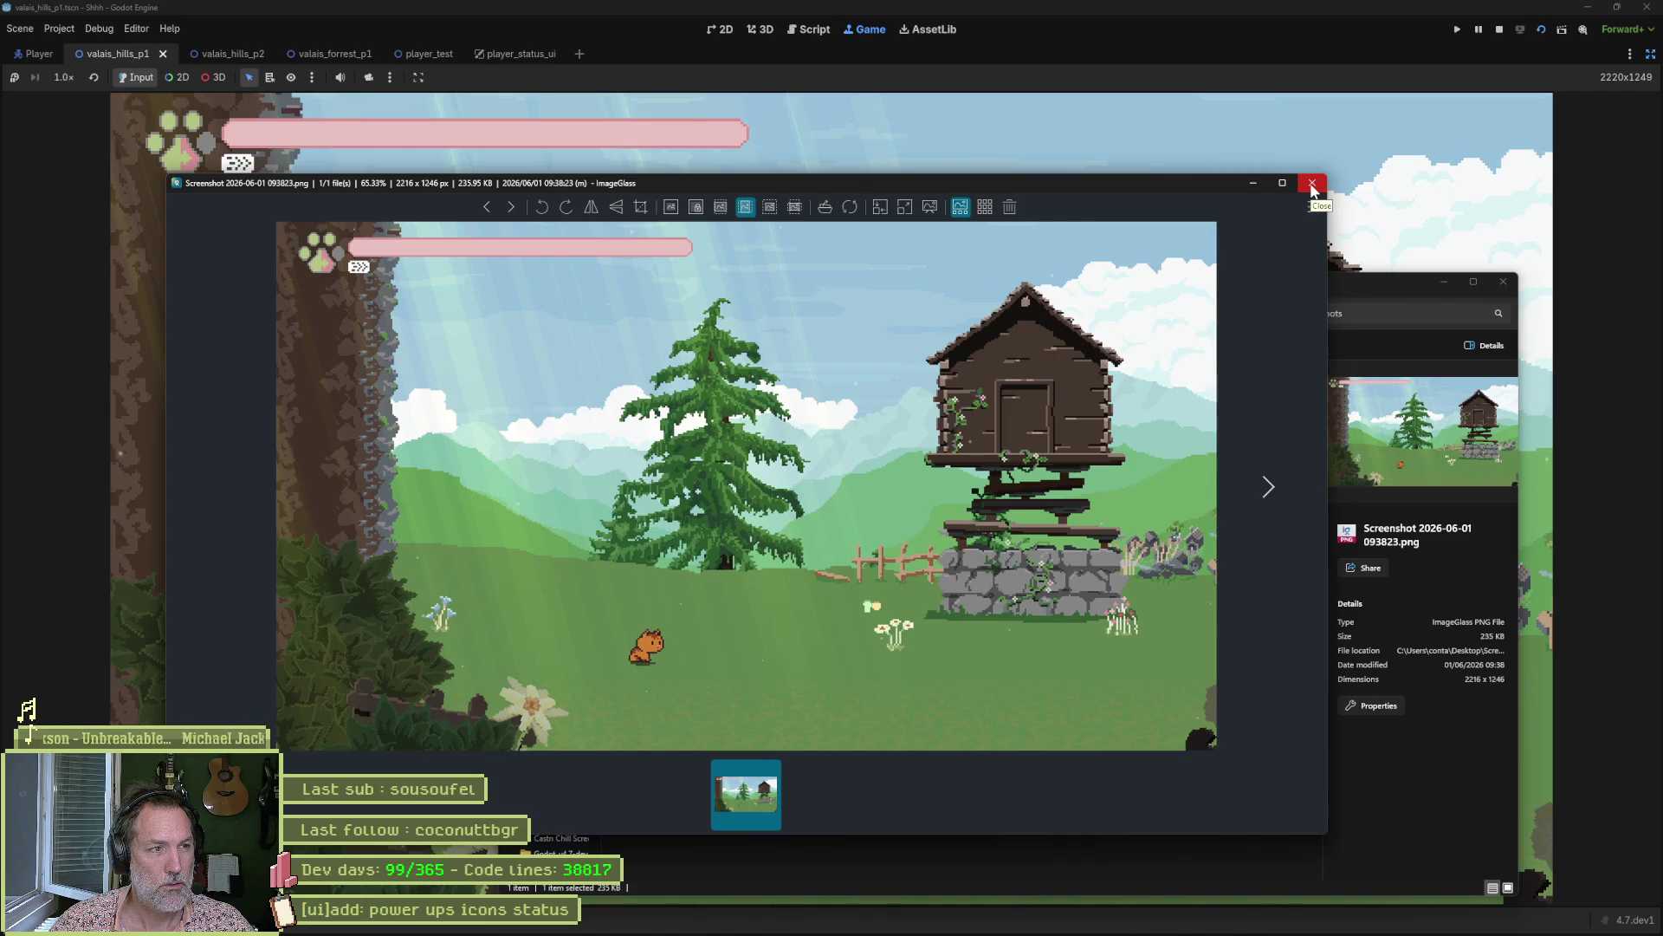
pyautogui.click(1312, 185)
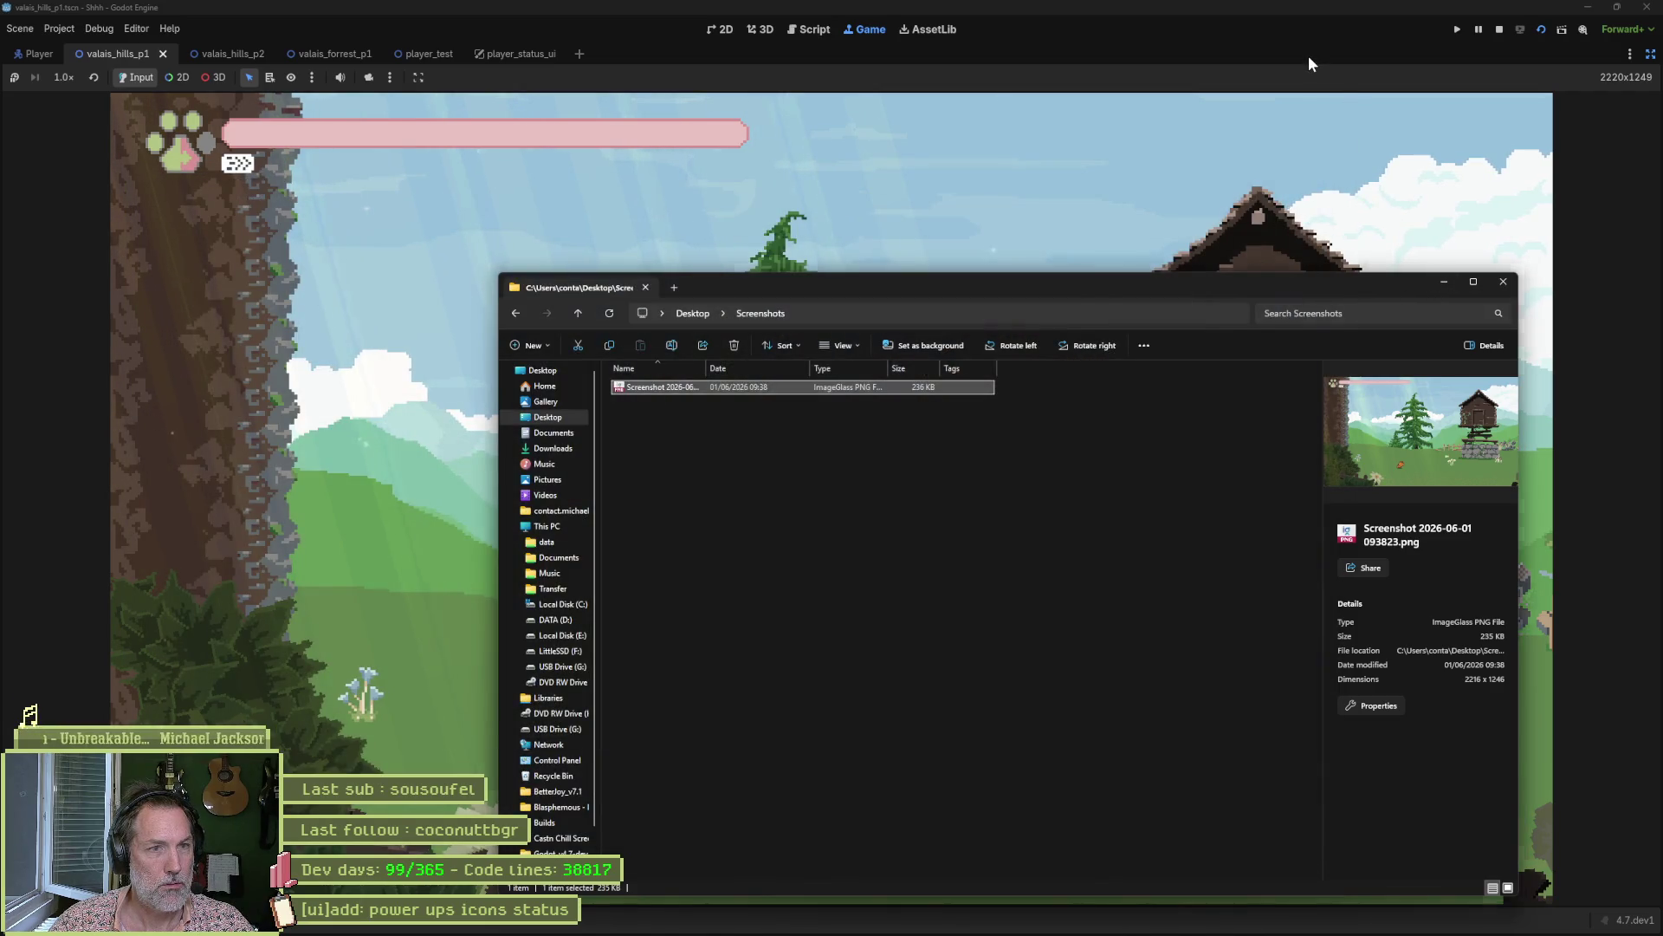
pyautogui.click(1308, 55)
pyautogui.click(1499, 29)
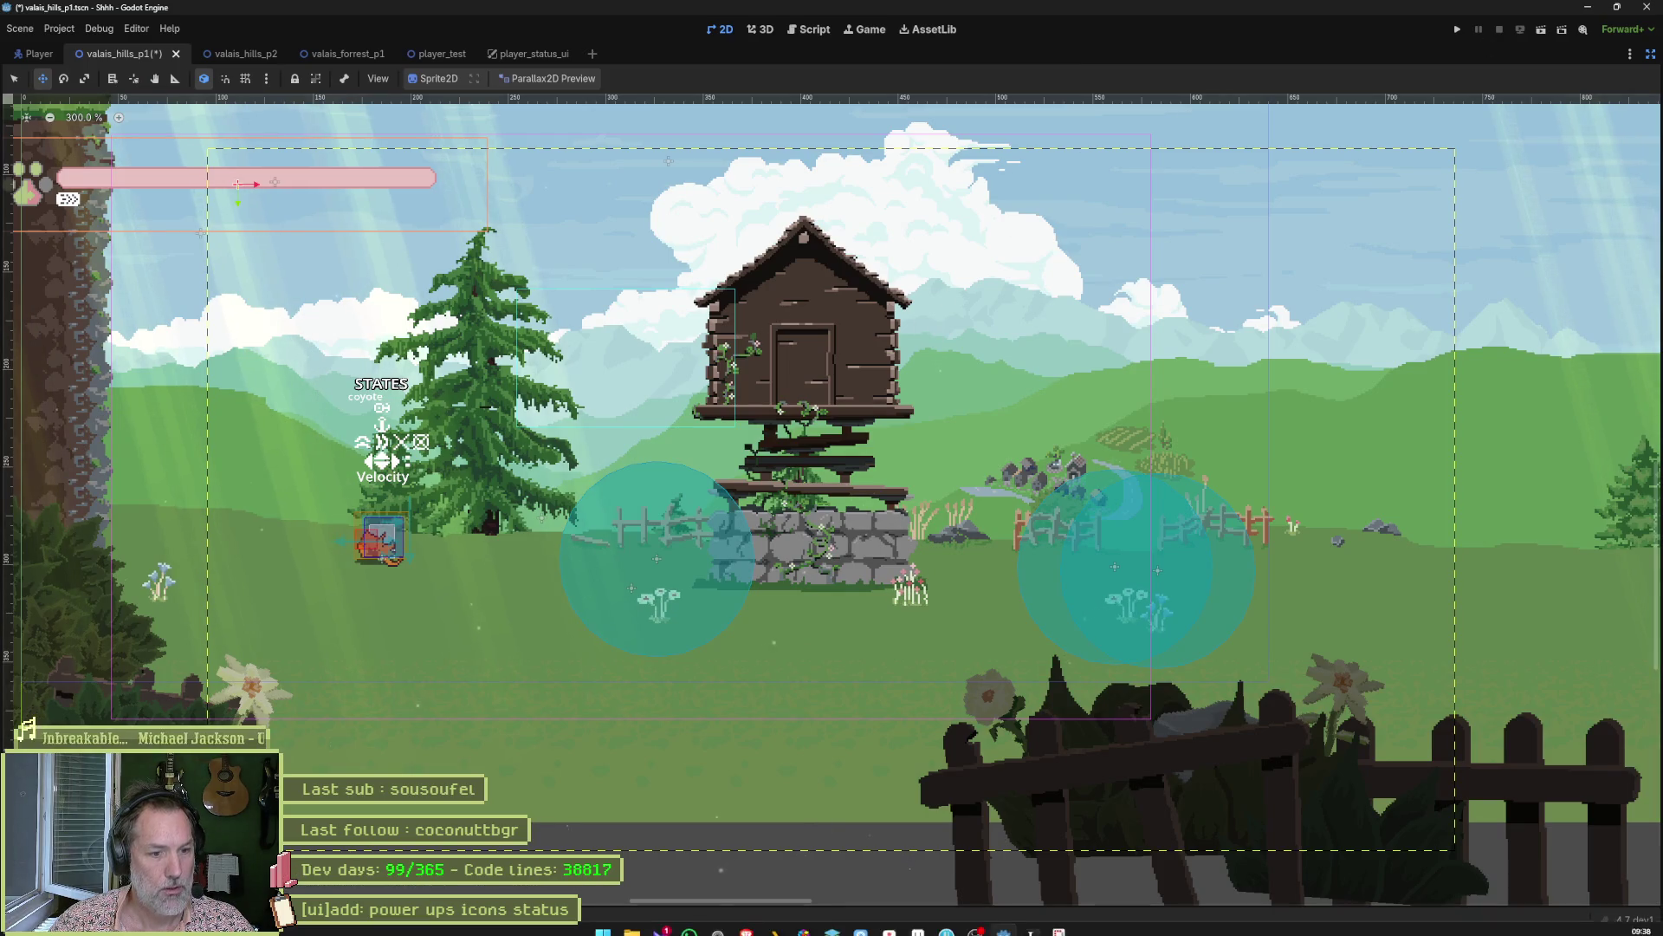
# Move the dash badge up under the pink bar and commit its position.
pyautogui.click(919, 920)
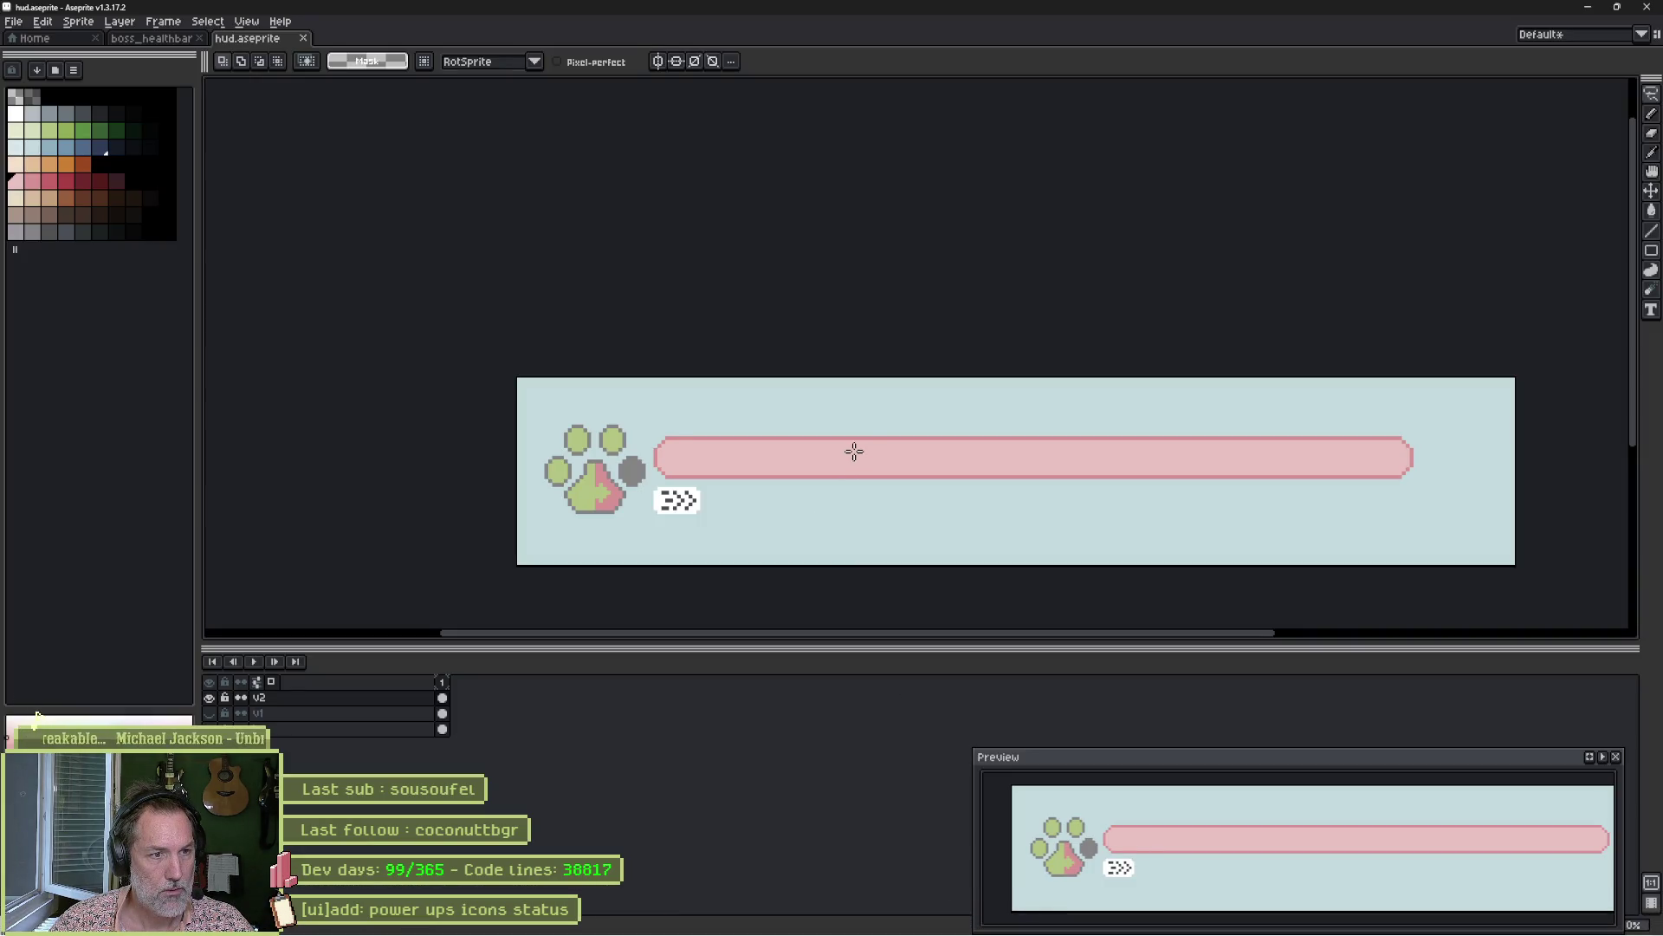
pyautogui.scroll(1, 717, 493)
pyautogui.moveTo(654, 480)
pyautogui.mouseDown()
pyautogui.moveTo(715, 533)
pyautogui.moveTo(630, 485)
pyautogui.moveTo(697, 496)
pyautogui.mouseUp()
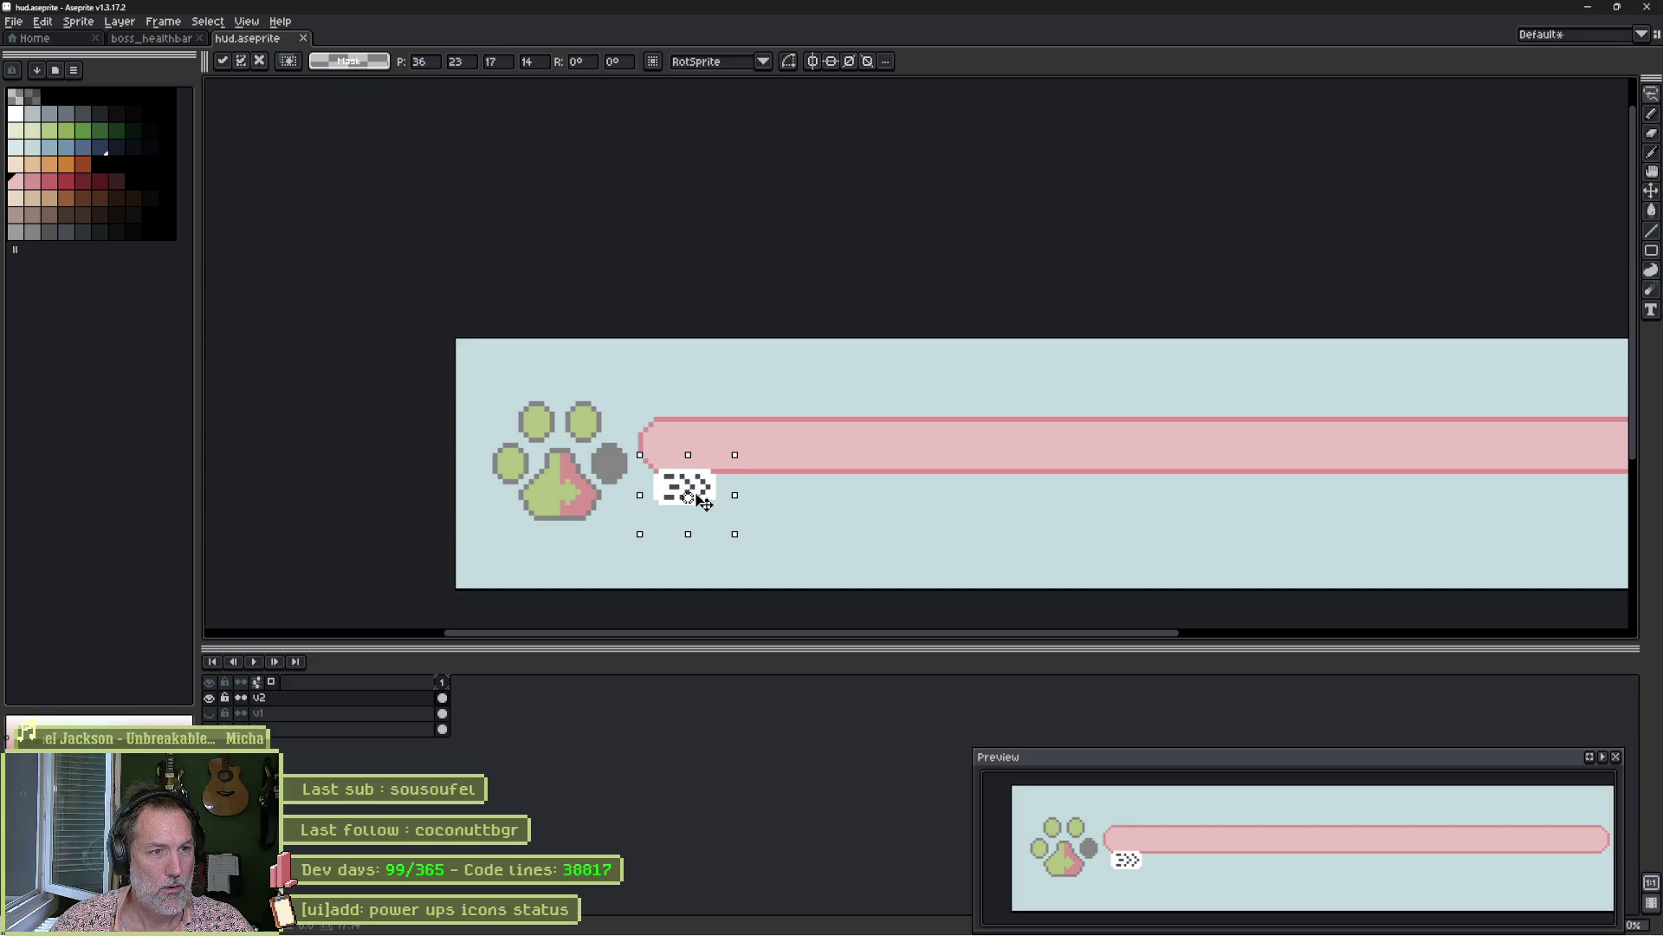
pyautogui.scroll(5, 685, 494)
pyautogui.press('Return')
# Repaint the pink bar's bottom edge with the picked dark pink outline colour.
pyautogui.press('i')
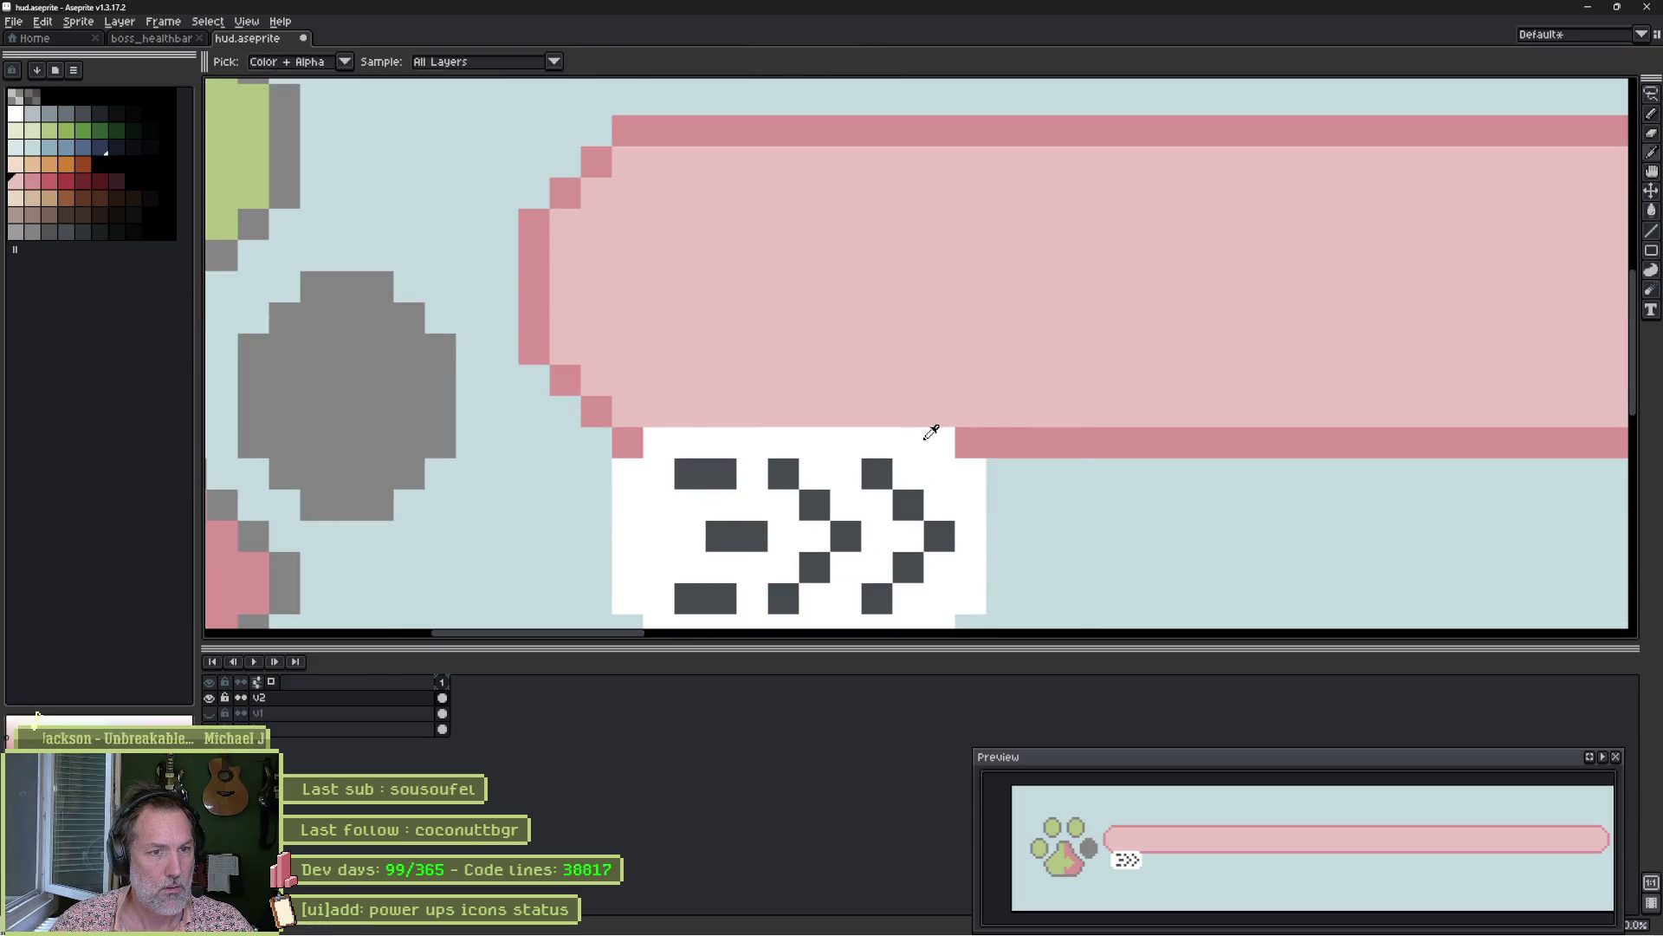
pyautogui.click(962, 442)
pyautogui.press('b')
pyautogui.press('-')
pyautogui.moveTo(988, 442); pyautogui.dragTo(649, 449)
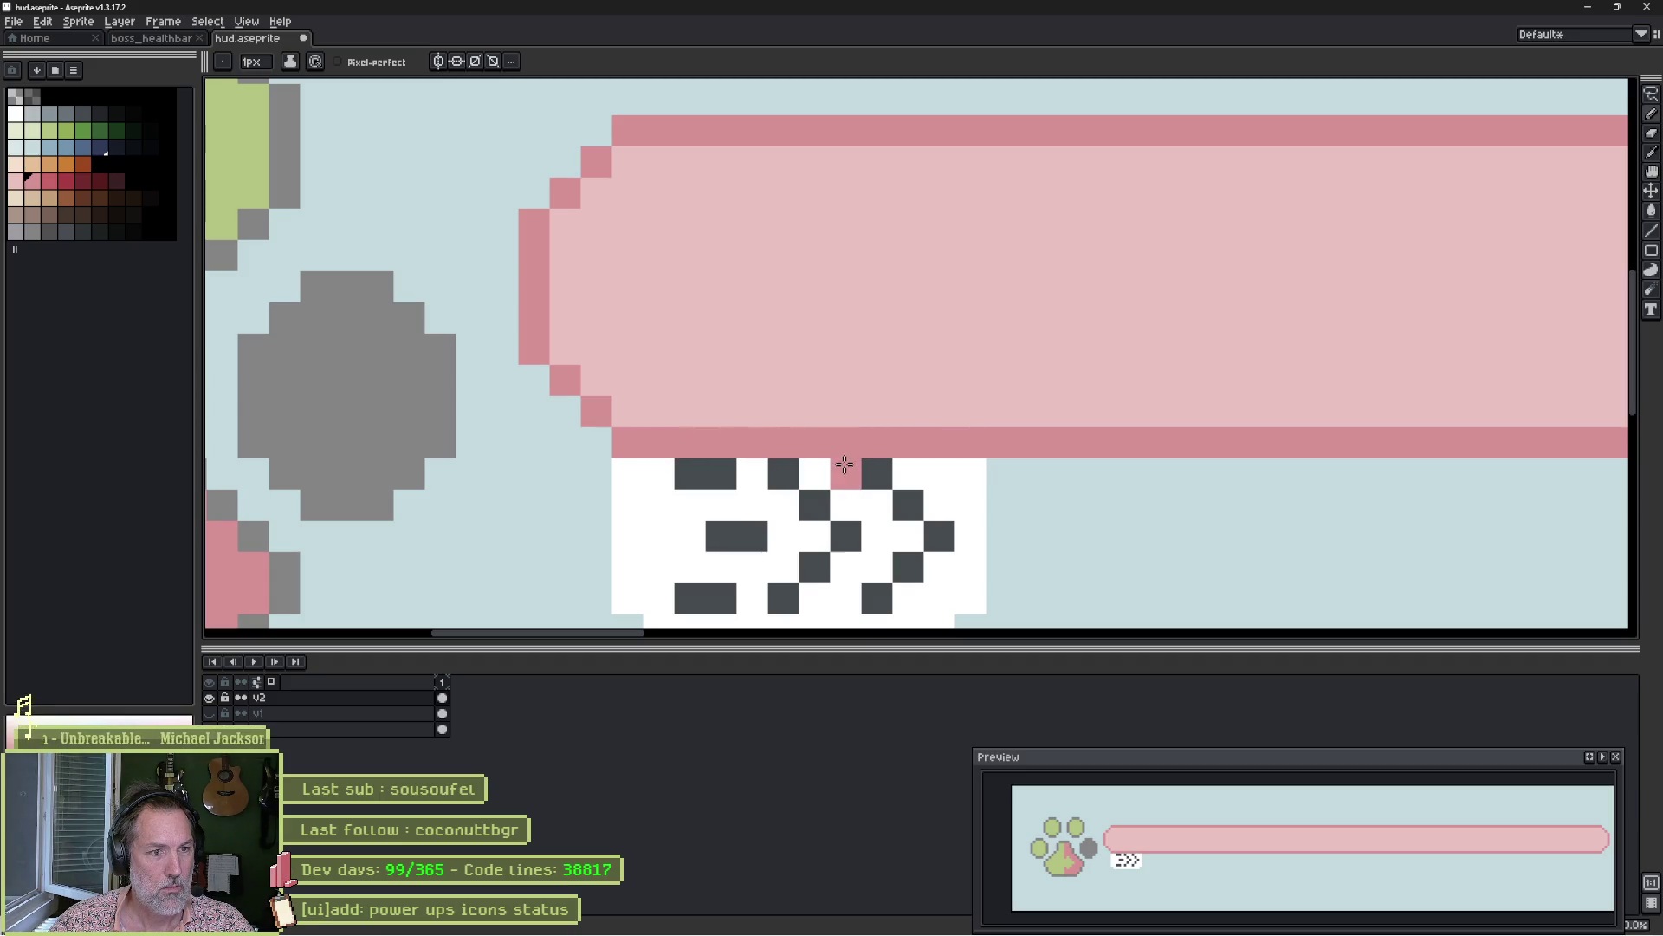
# Fill the gap beside the top dash and paint a light grey row across the badge's top.
pyautogui.moveTo(1036, 479)
pyautogui.mouseDown()
pyautogui.moveTo(951, 349)
pyautogui.moveTo(1094, 347)
pyautogui.moveTo(1187, 481)
pyautogui.mouseUp()
pyautogui.click(865, 461)
pyautogui.keyDown('alt'); pyautogui.click(731, 434); pyautogui.keyUp('alt')
pyautogui.moveTo(798, 453)
pyautogui.mouseDown()
pyautogui.moveTo(780, 453)
pyautogui.moveTo(1117, 453)
pyautogui.mouseUp()
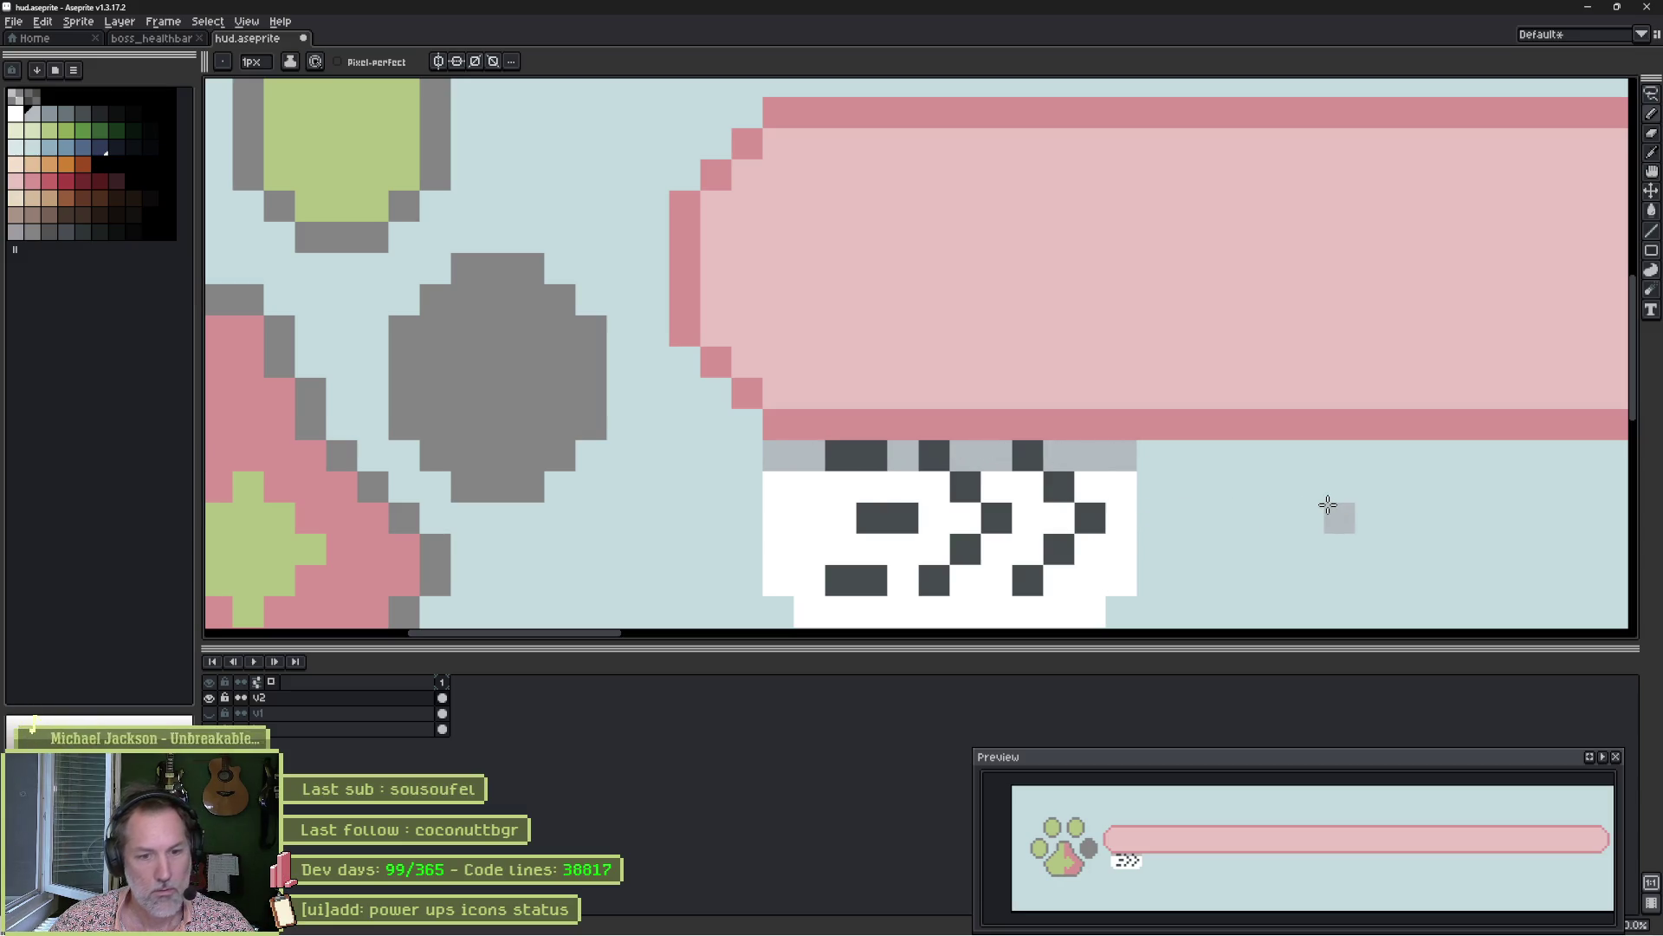
pyautogui.click(1151, 452)
pyautogui.moveTo(1152, 450); pyautogui.dragTo(1033, 325)
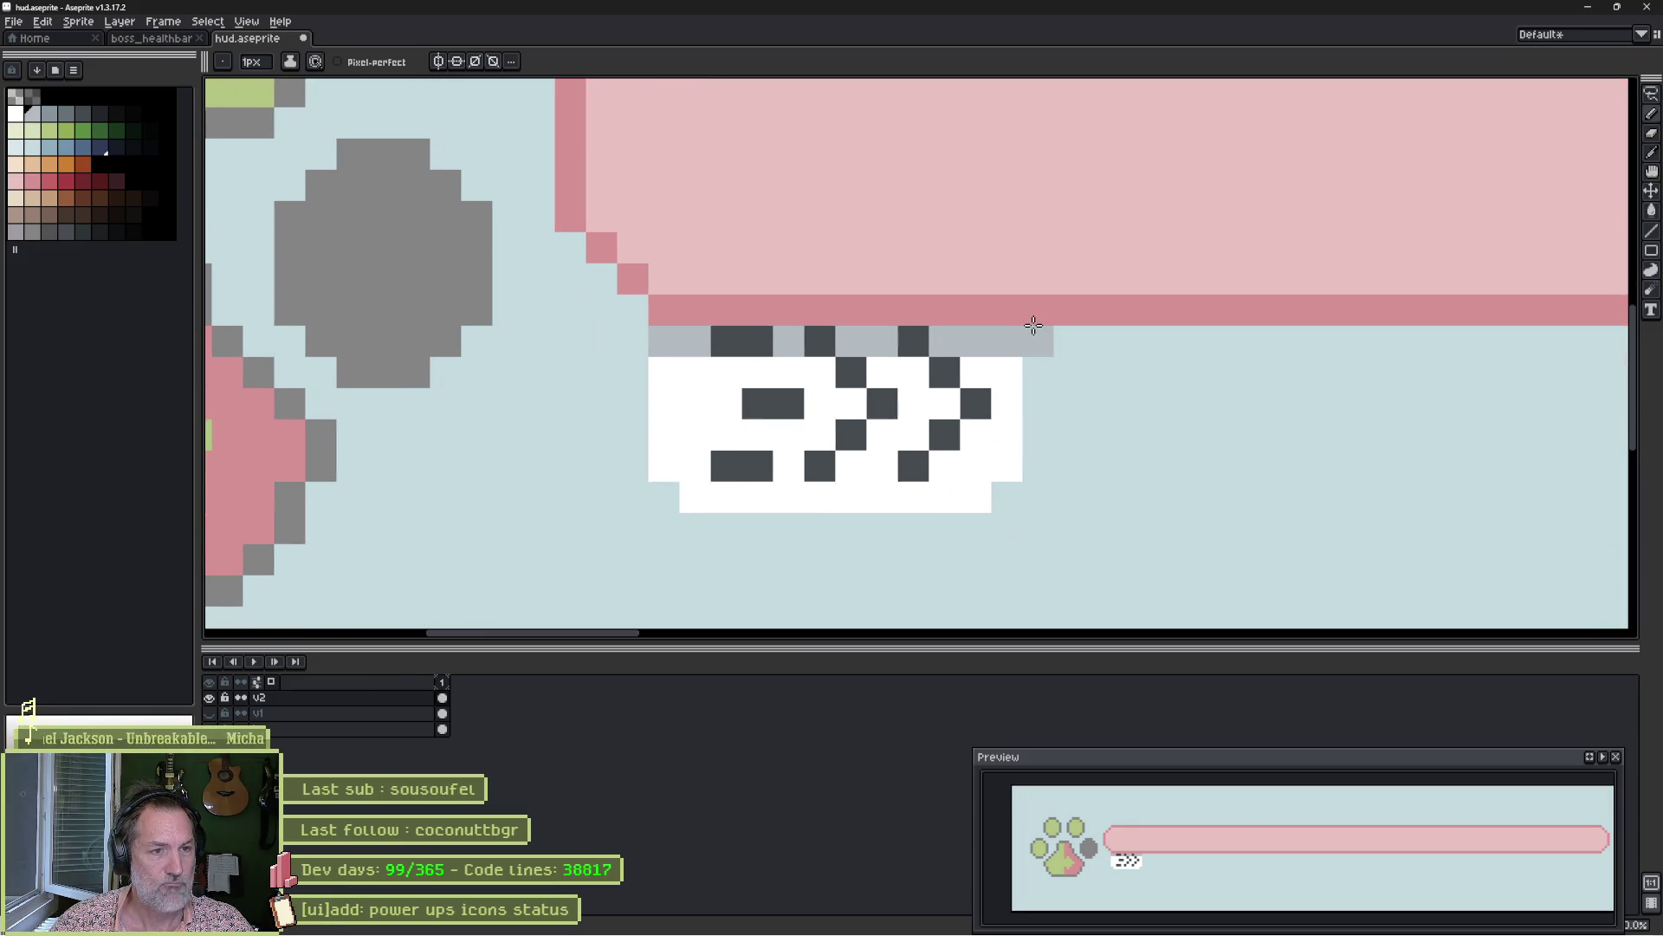
pyautogui.hotkey('ctrl', 'z')
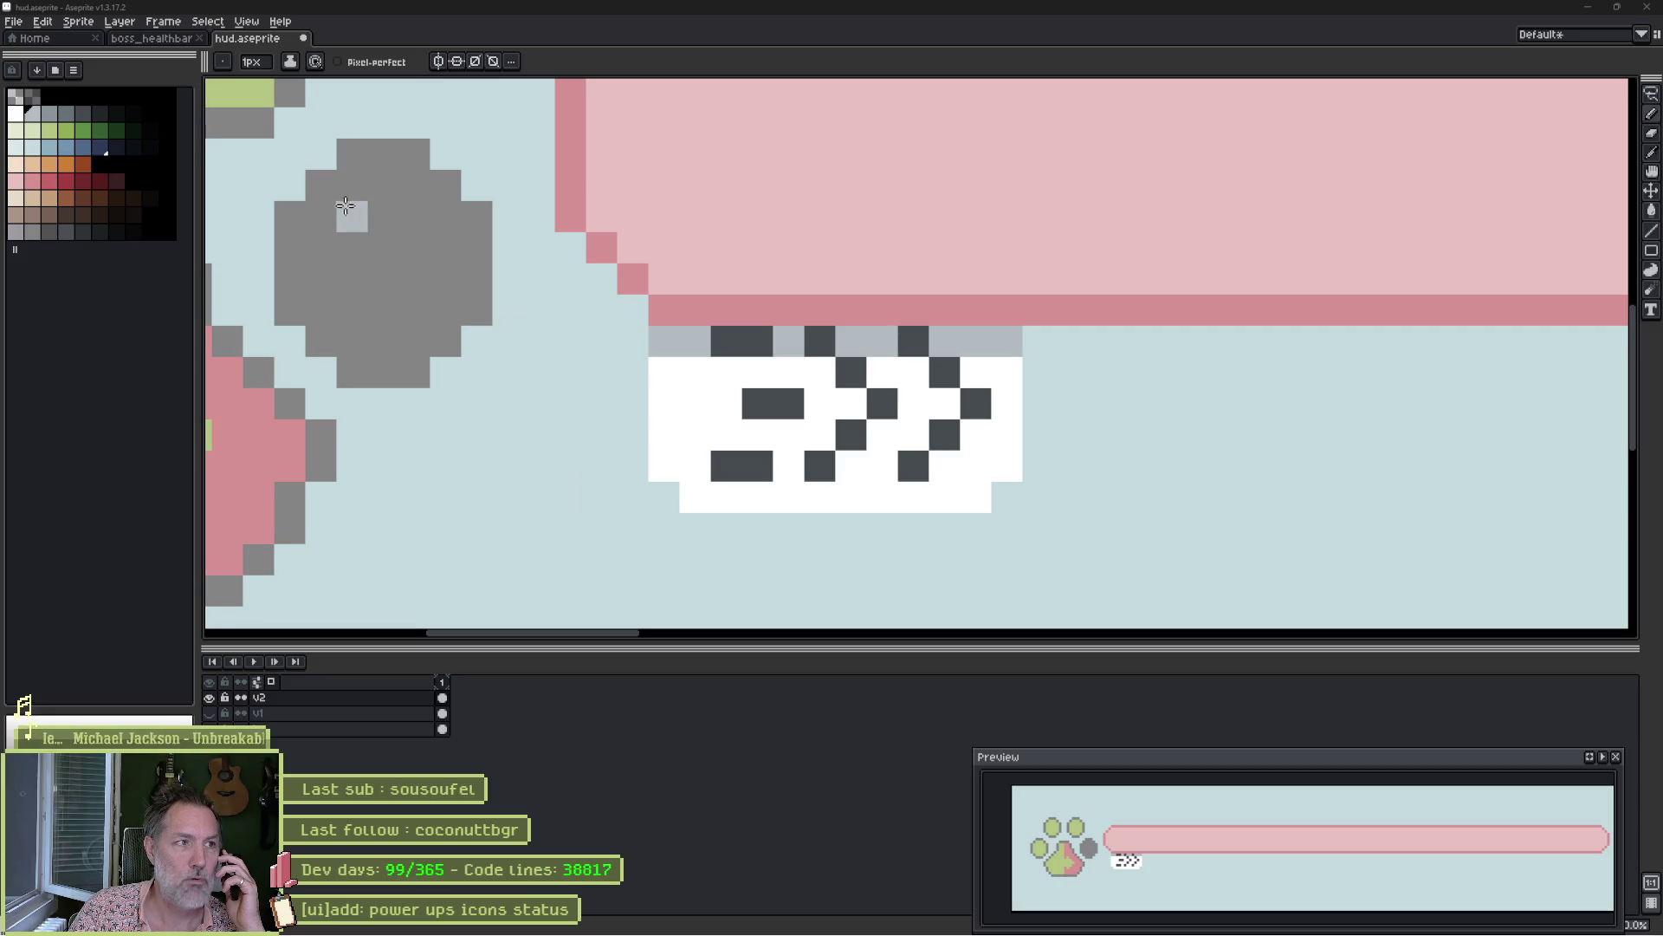
# Right-click an Aseprite panel to look at its re-docking options.
pyautogui.rightClick(208, 76)
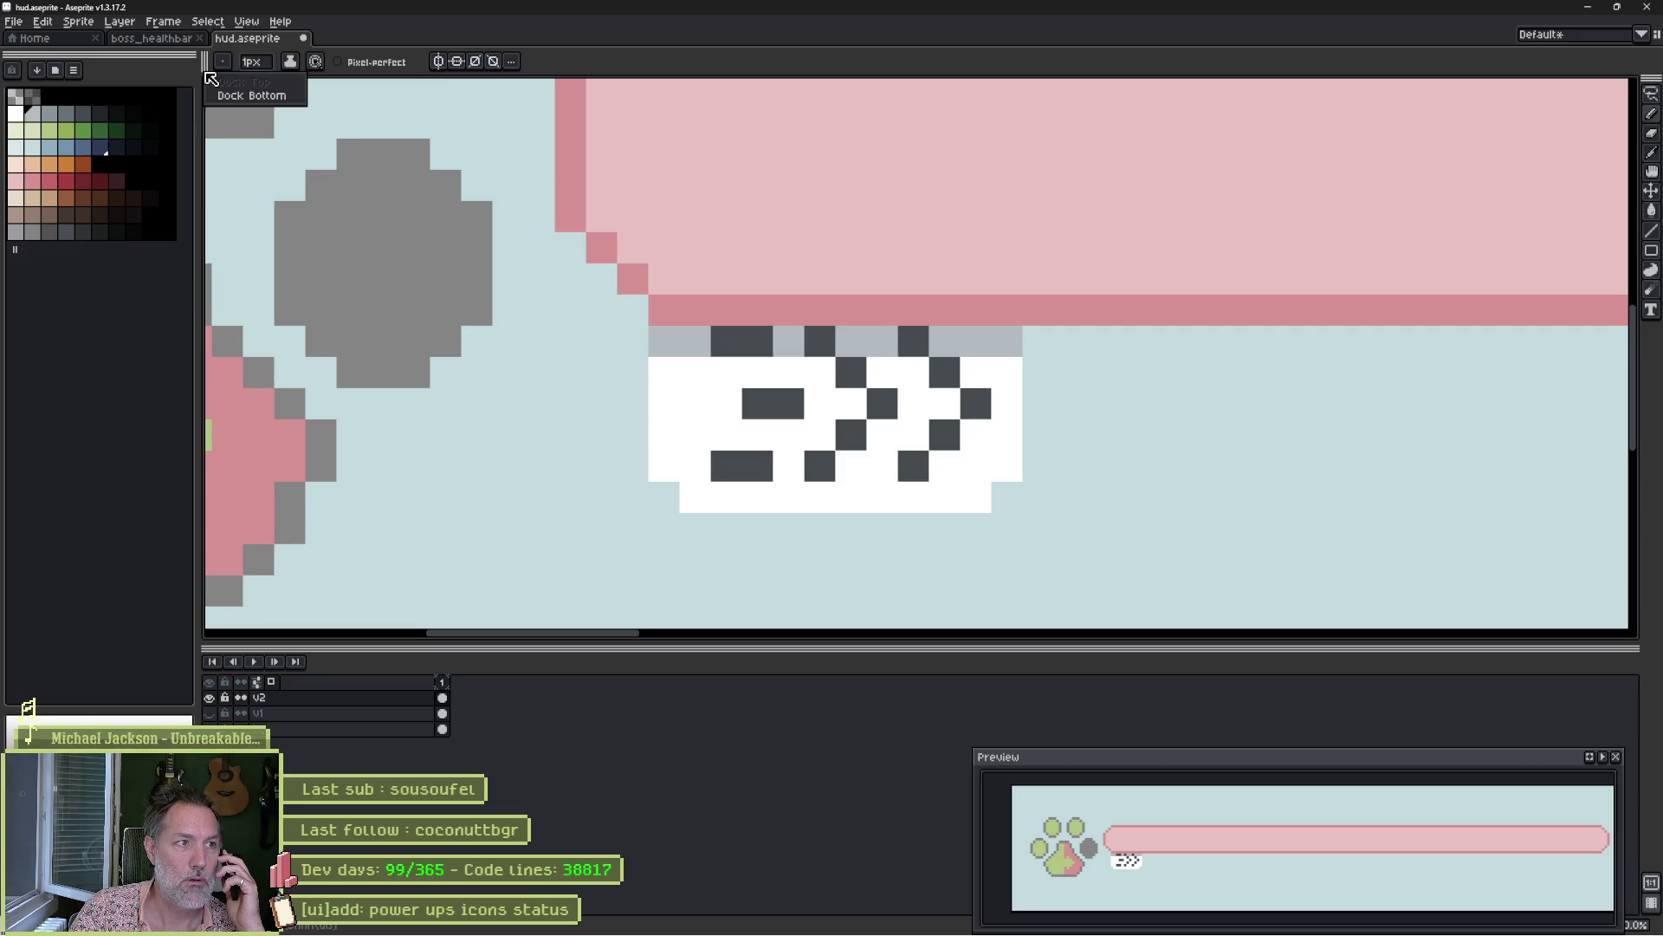
pyautogui.click(195, 76)
pyautogui.click(246, 21)
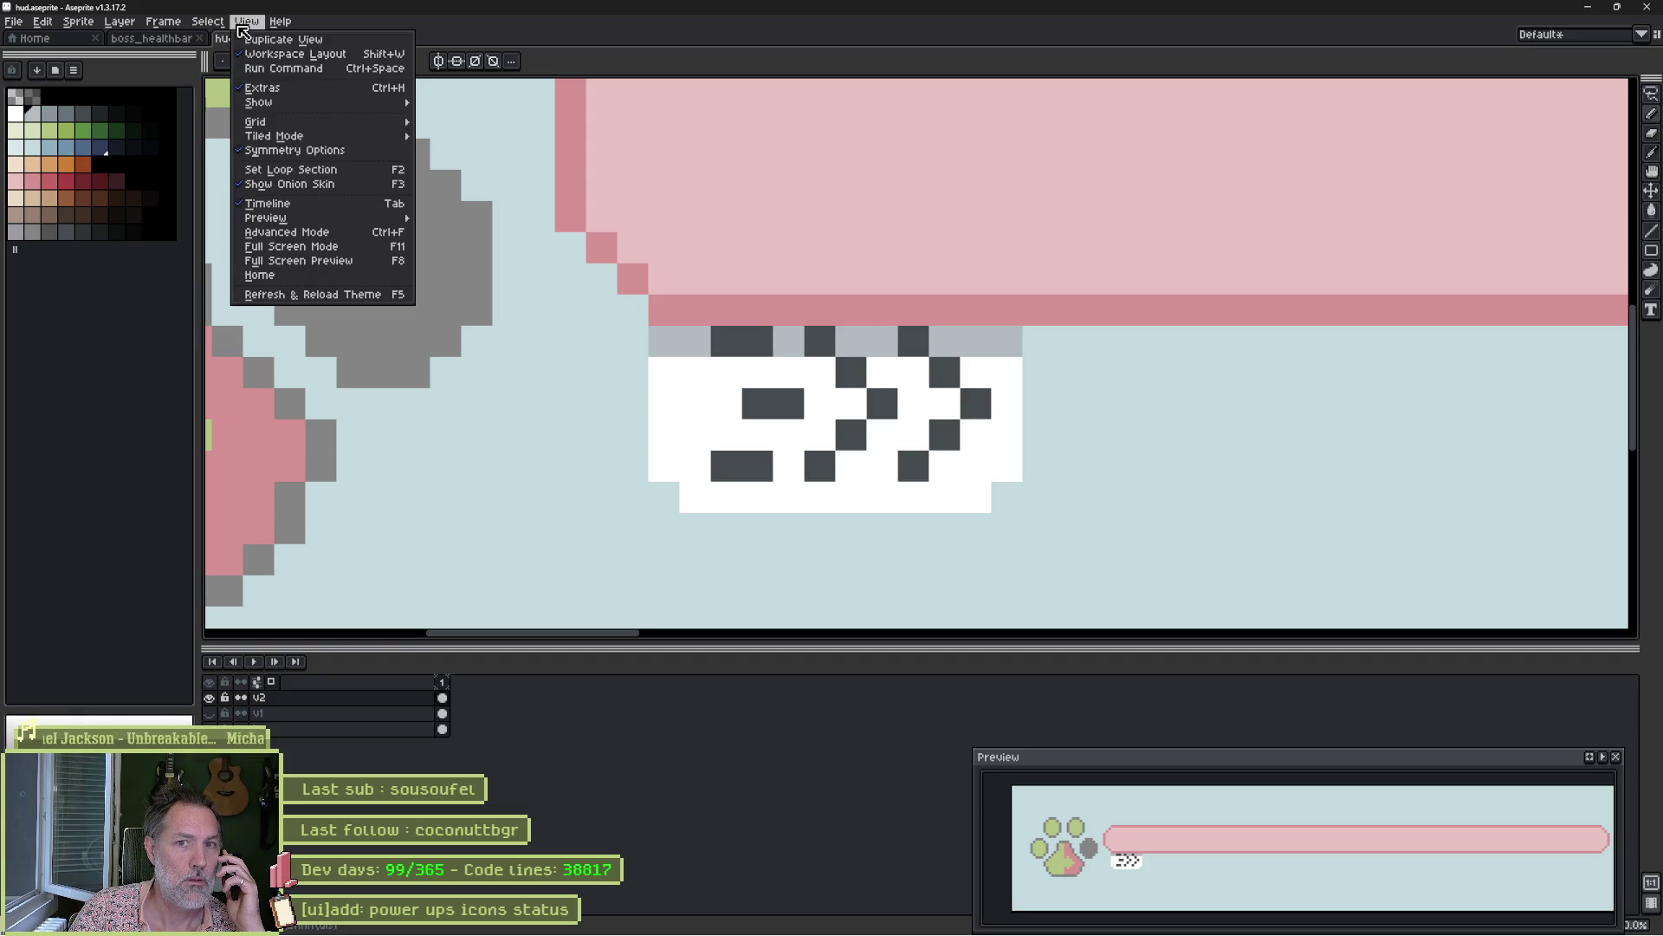
pyautogui.click(241, 26)
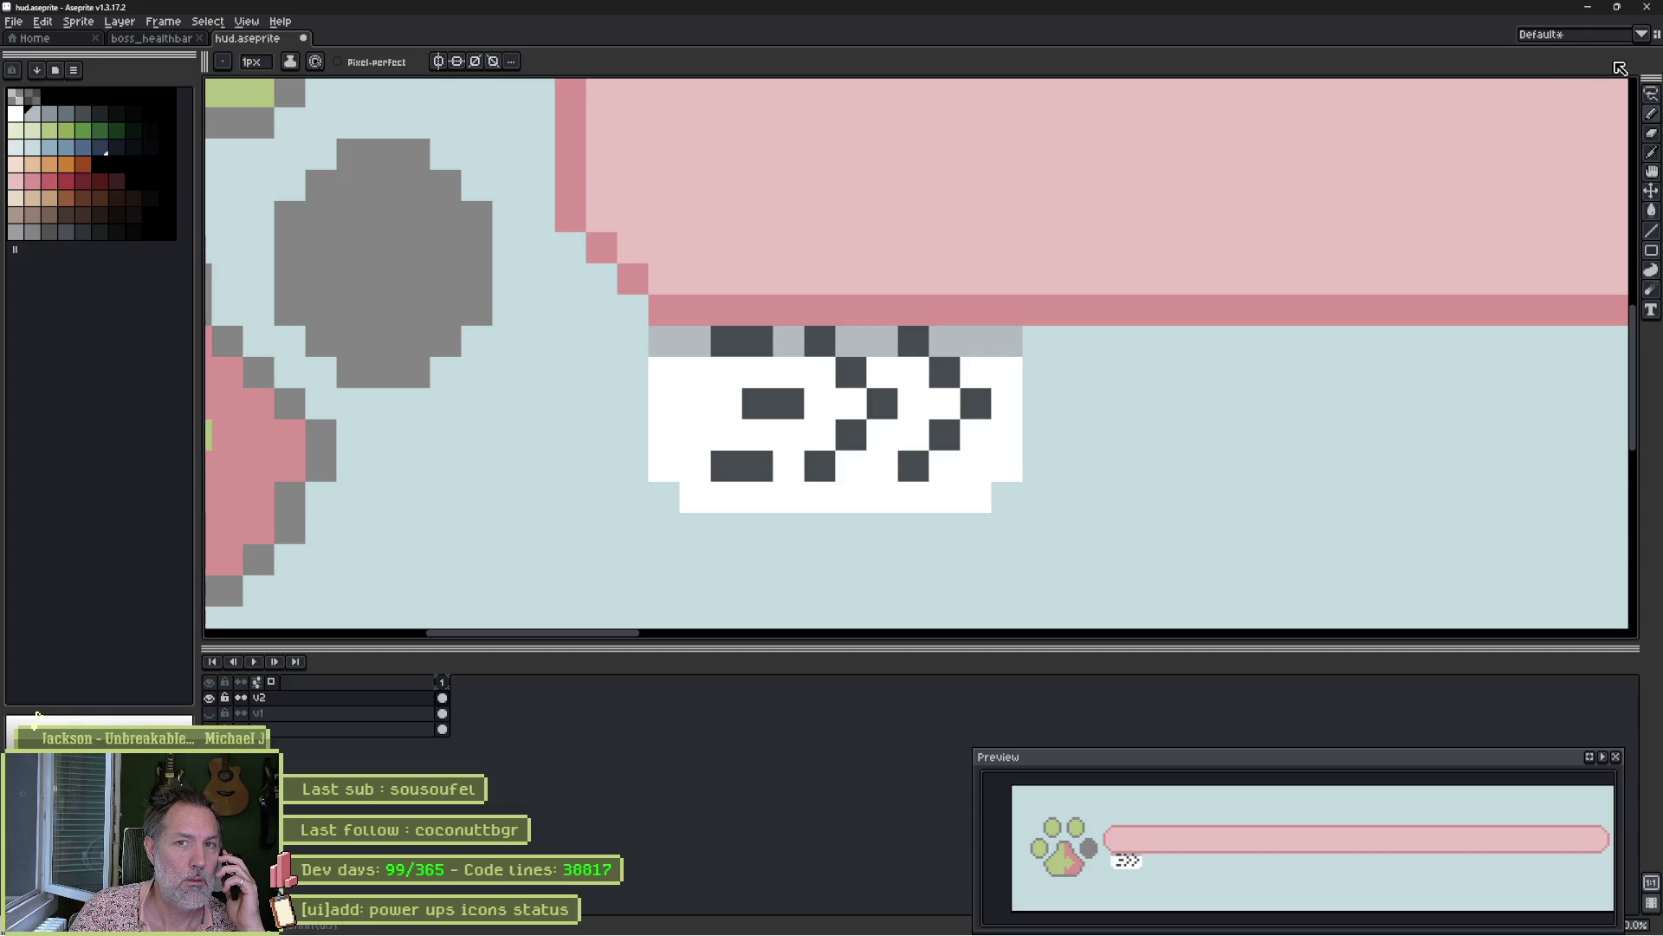
pyautogui.click(1641, 35)
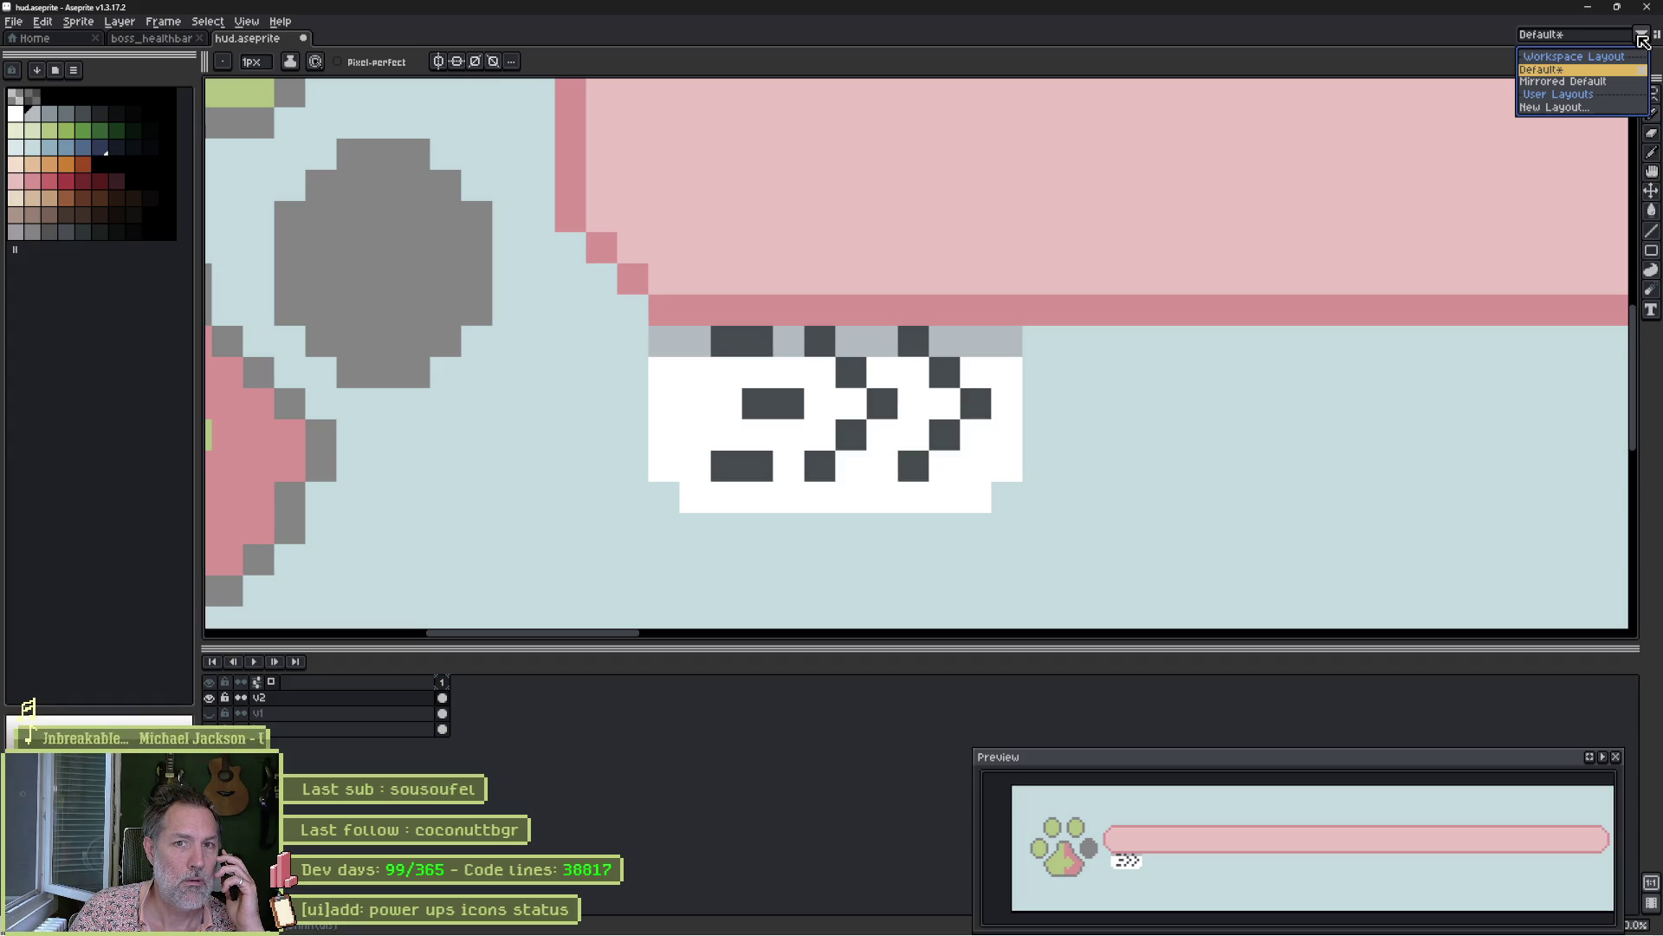
pyautogui.click(1642, 35)
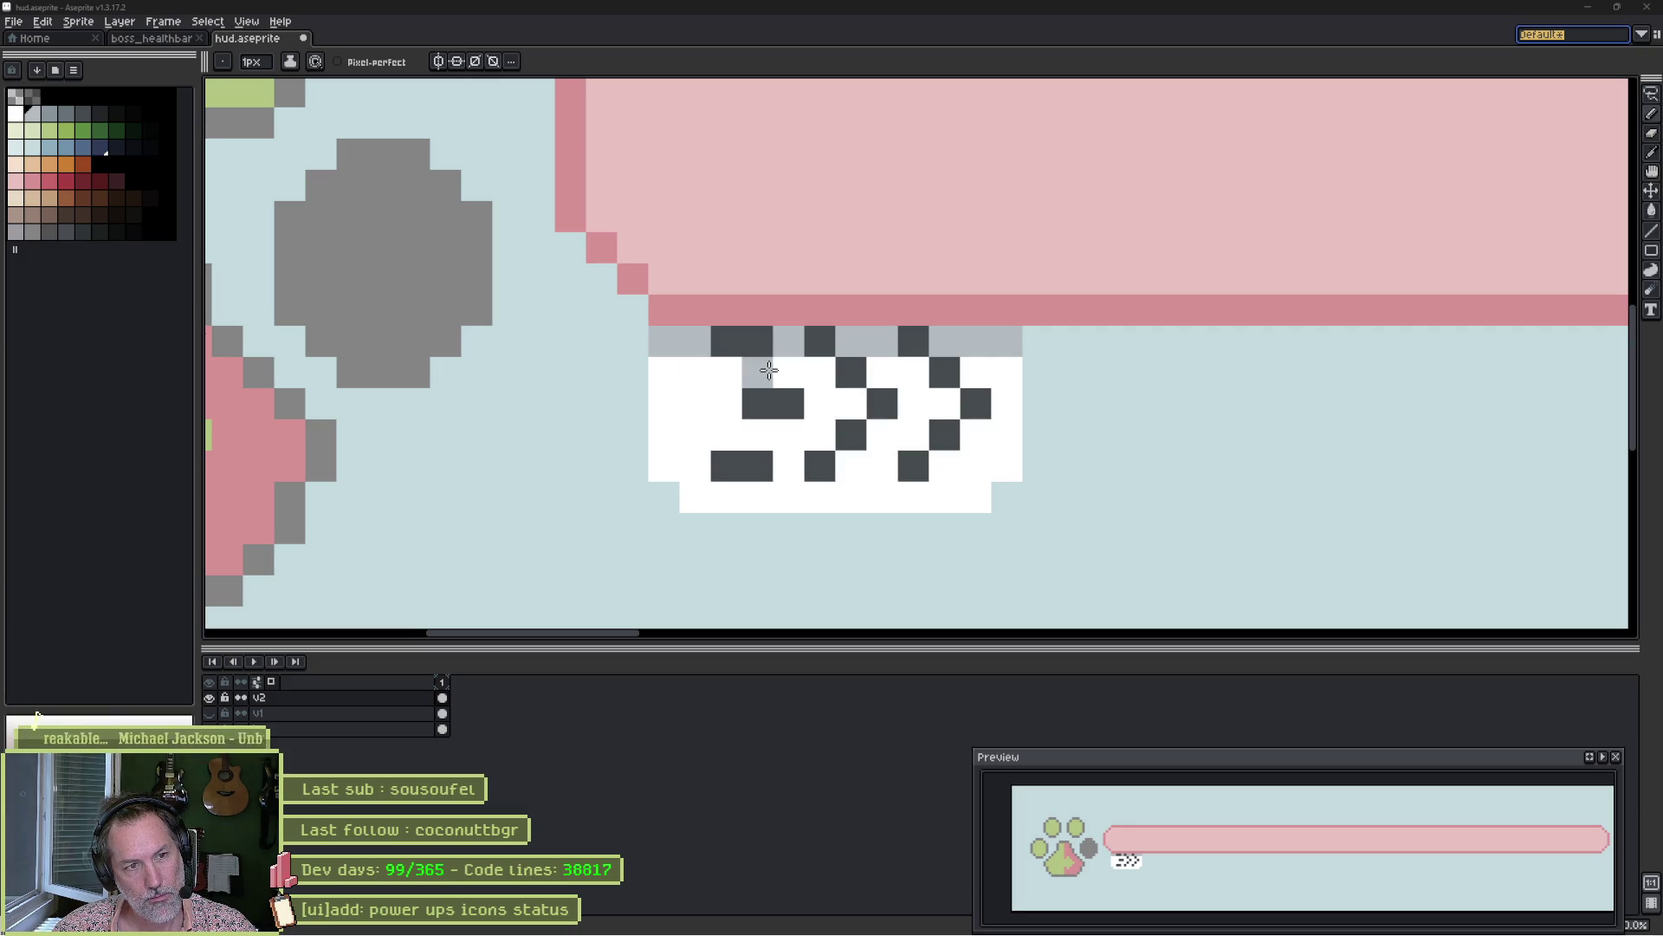
pyautogui.click(769, 401)
# Paint the remaining speed-line dash pixels white and restore the top-row pixel to light grey.
pyautogui.moveTo(772, 399)
pyautogui.mouseDown()
pyautogui.moveTo(727, 471)
pyautogui.moveTo(757, 465)
pyautogui.mouseUp()
pyautogui.keyDown('alt'); pyautogui.click(706, 338); pyautogui.keyUp('alt')
pyautogui.click(756, 345)
pyautogui.click(726, 342)
# Marquee-shift the badge's left strip one pixel right to narrow it, then select its lower part.
pyautogui.press('m')
pyautogui.moveTo(658, 345); pyautogui.dragTo(728, 493)
pyautogui.hotkey('ctrl', 'd')
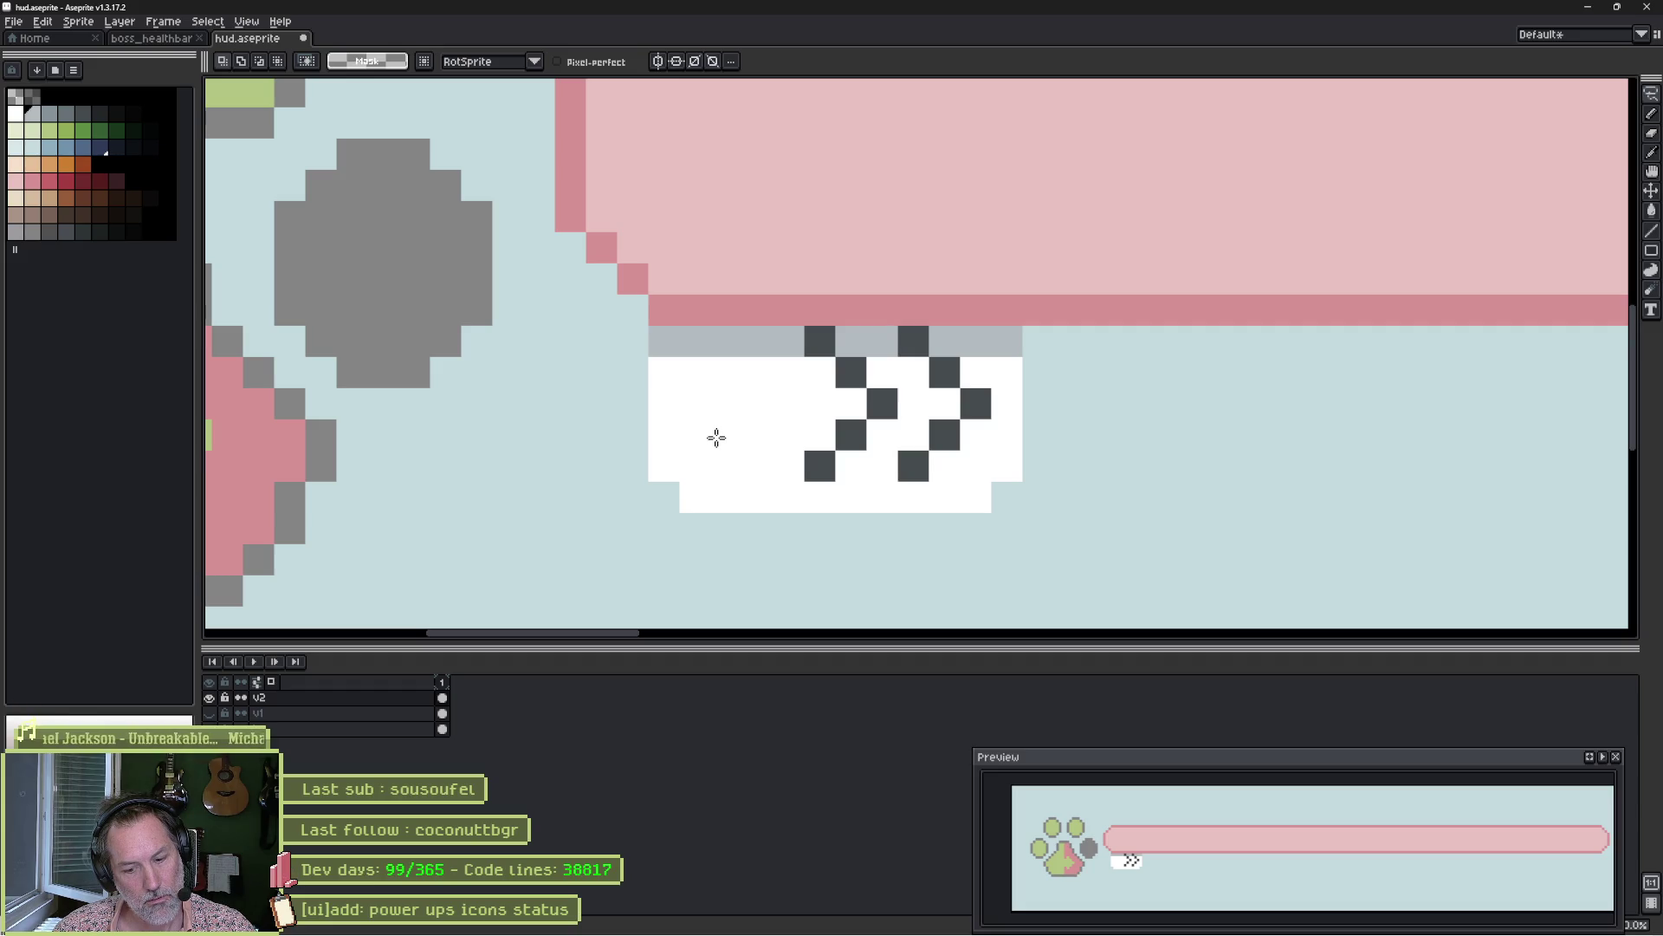
pyautogui.press('b')
pyautogui.click(666, 348)
pyautogui.moveTo(665, 349)
pyautogui.mouseDown()
pyautogui.moveTo(745, 477)
pyautogui.moveTo(706, 499)
pyautogui.moveTo(750, 511)
pyautogui.moveTo(742, 464)
pyautogui.moveTo(809, 430)
pyautogui.mouseUp()
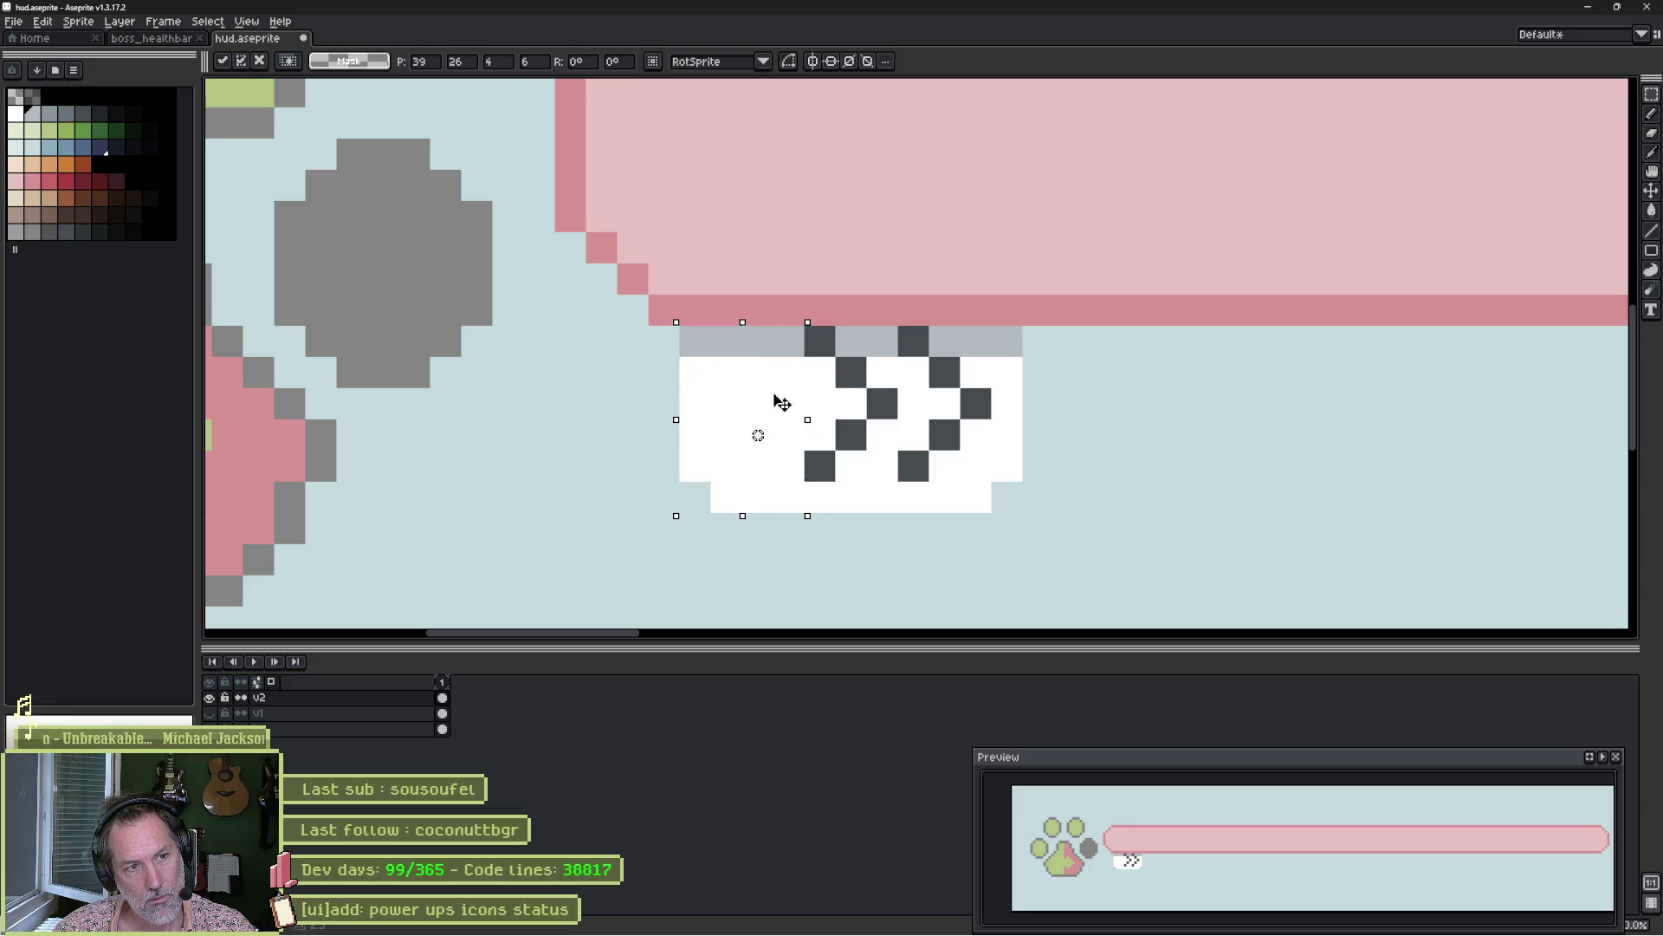
pyautogui.hotkey('ctrl', 'd')
pyautogui.moveTo(688, 340)
pyautogui.mouseDown()
pyautogui.moveTo(724, 483)
pyautogui.moveTo(726, 403)
pyautogui.moveTo(752, 412)
pyautogui.mouseUp()
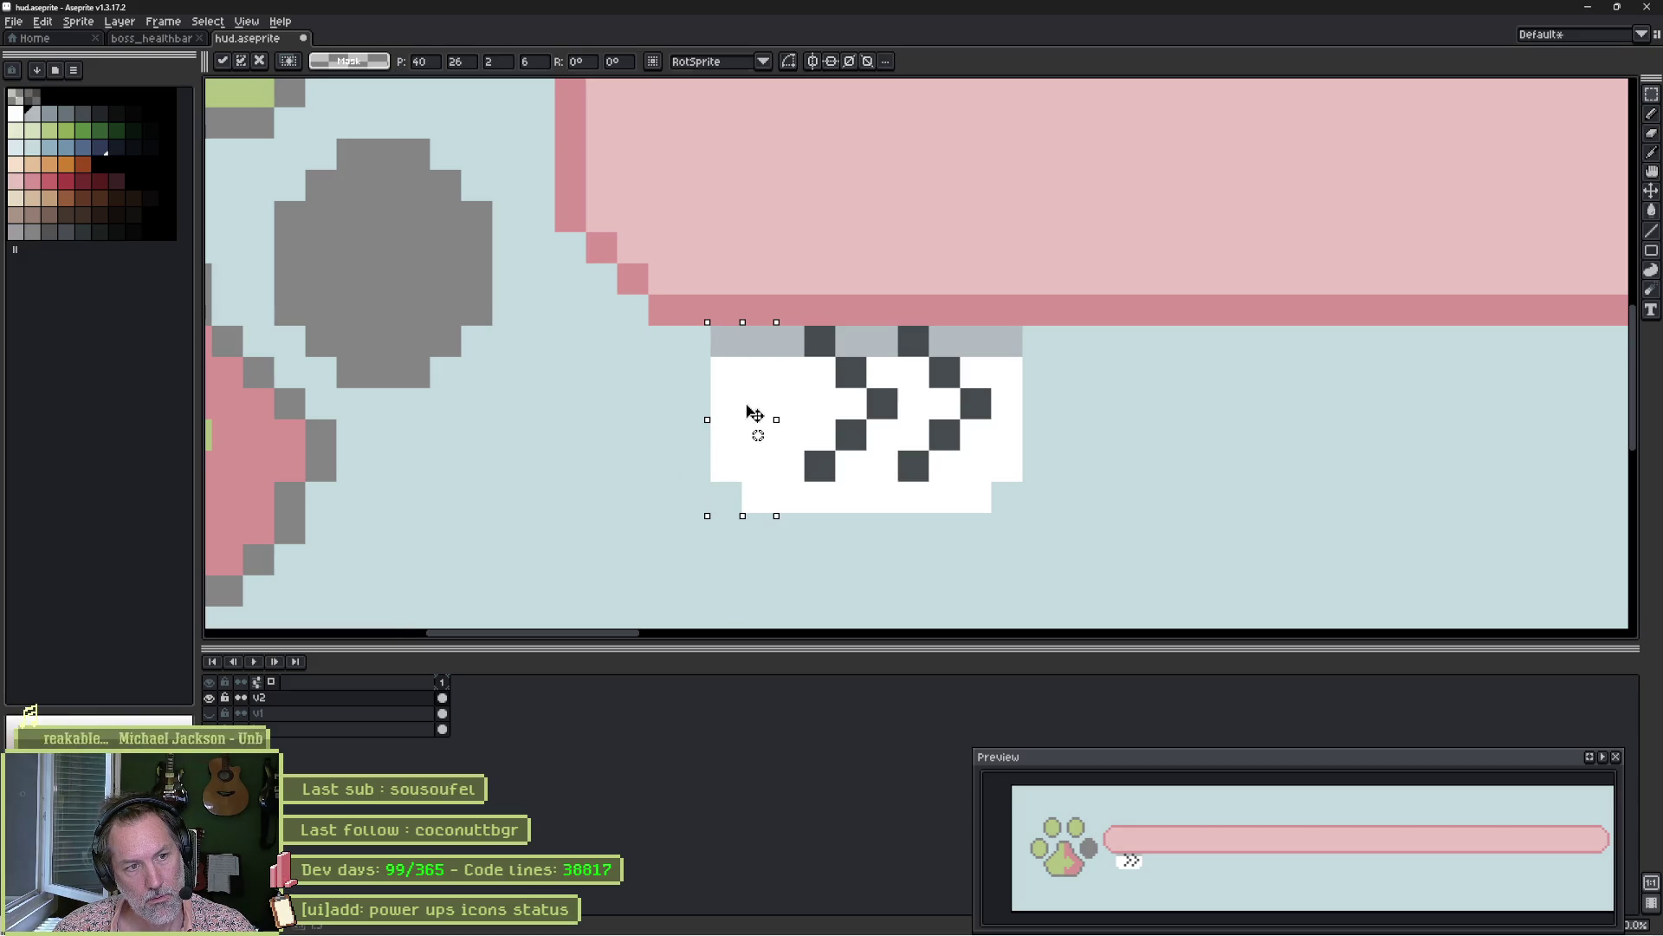
pyautogui.hotkey('ctrl', 'd')
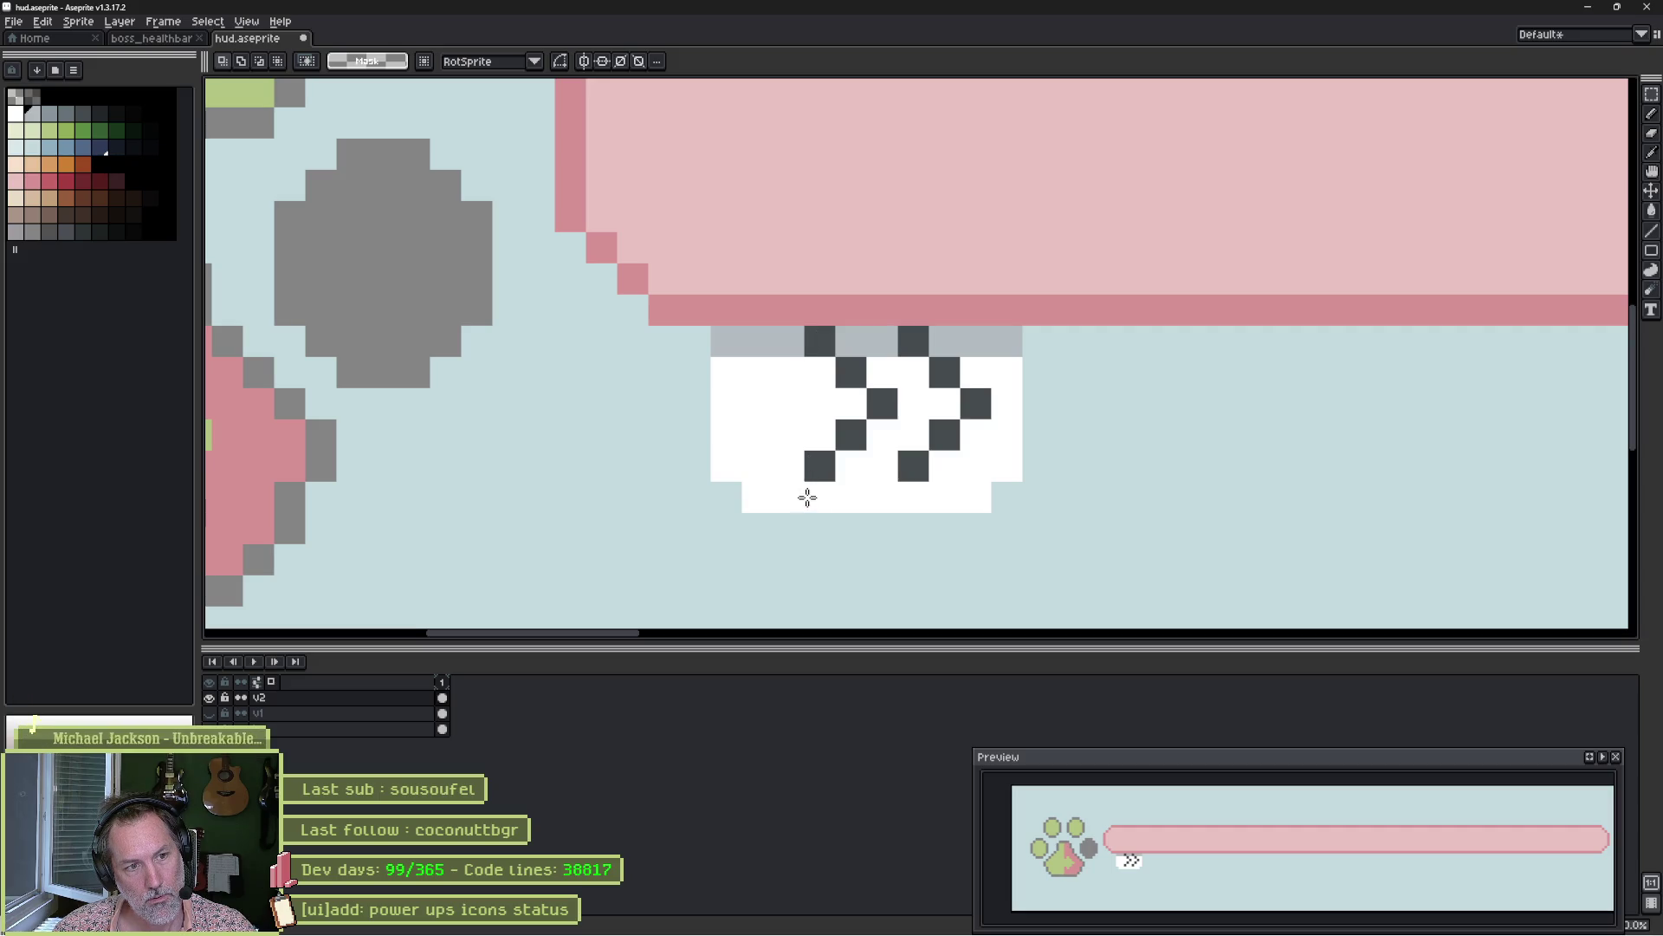
pyautogui.moveTo(728, 462)
pyautogui.mouseDown()
pyautogui.moveTo(996, 502)
pyautogui.moveTo(957, 512)
pyautogui.moveTo(964, 528)
pyautogui.mouseUp()
# Push the badge's lower part down a row, fill the gap white, and erase the old chevrons.
pyautogui.press('b')
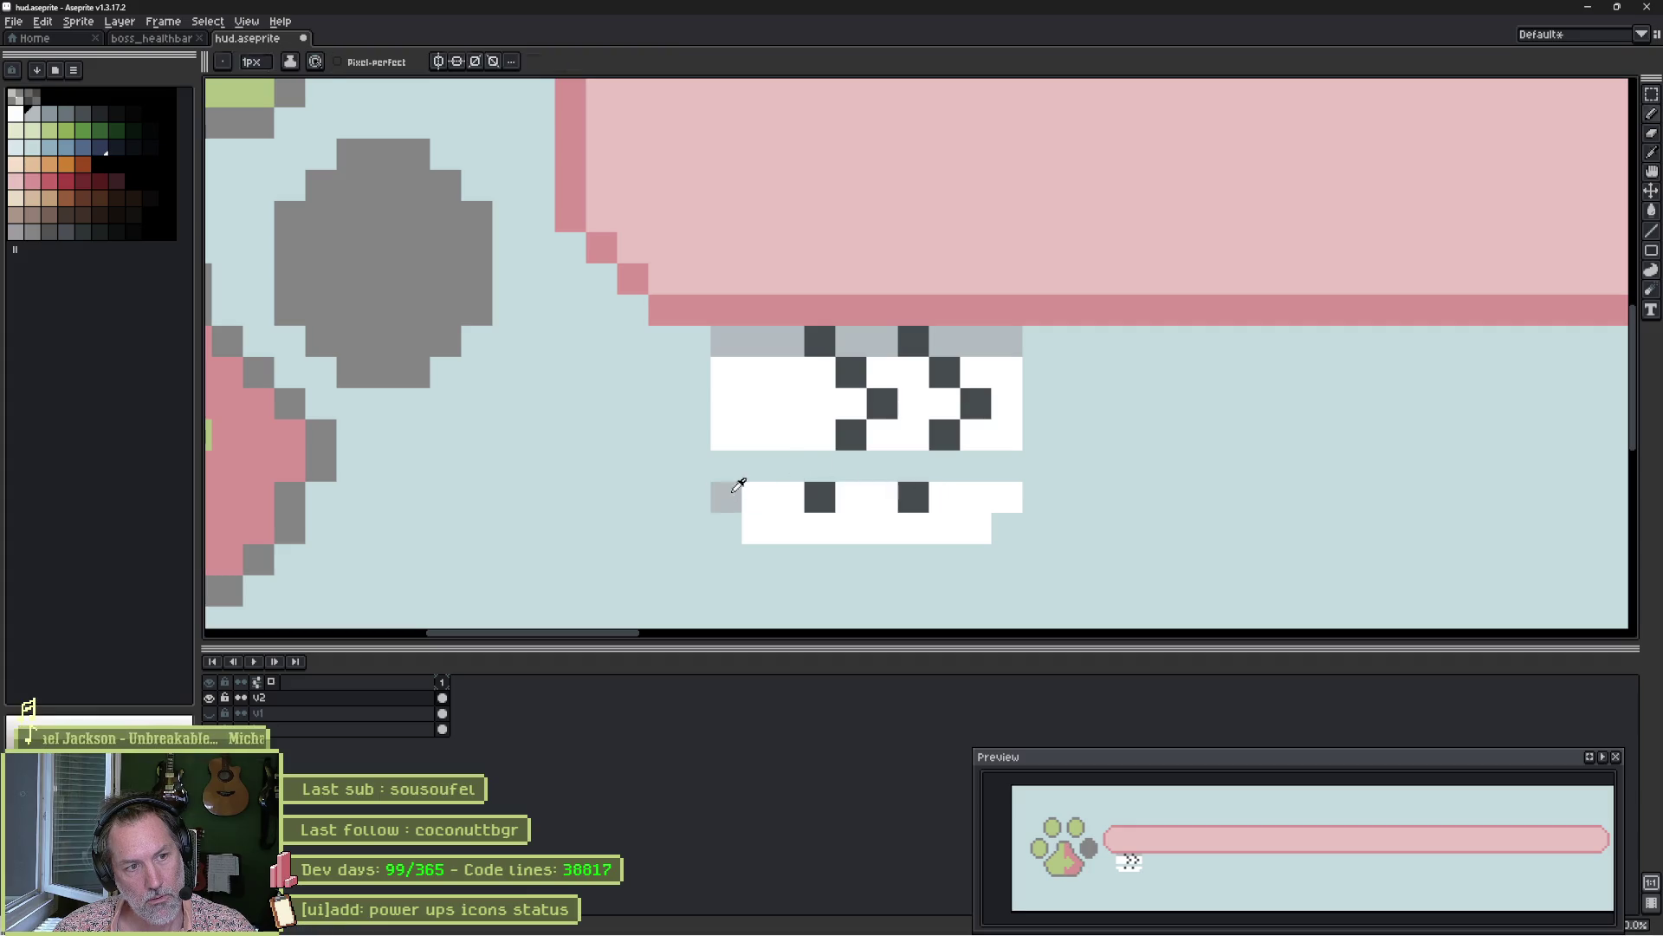
pyautogui.moveTo(727, 471); pyautogui.dragTo(1002, 475)
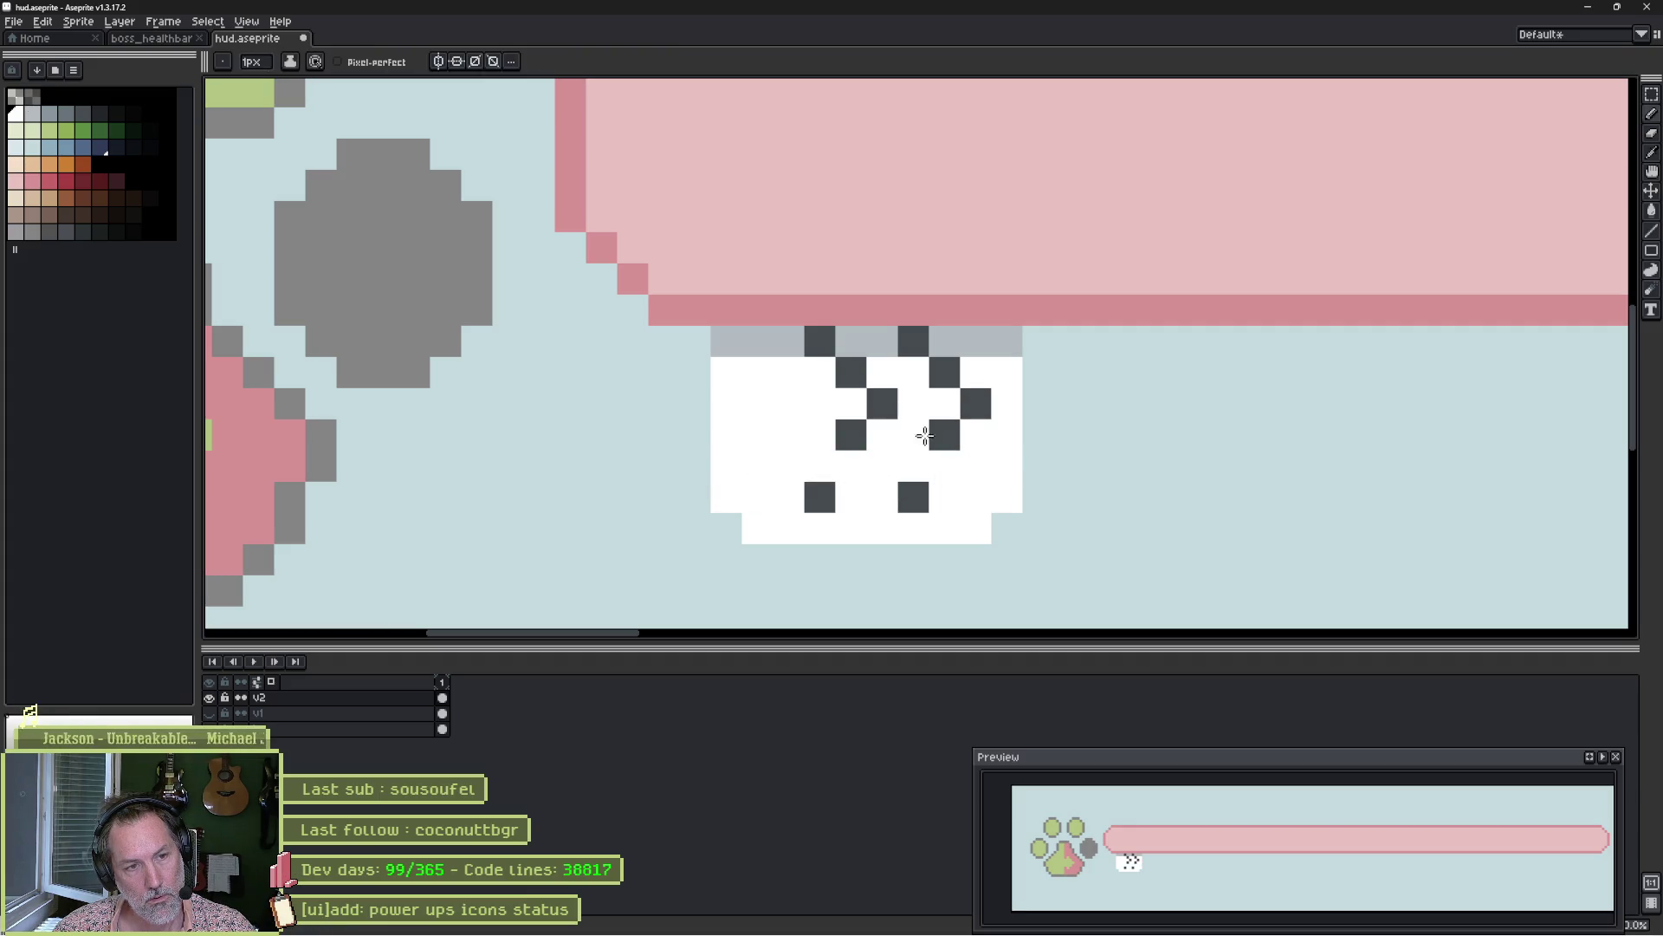
pyautogui.press('i')
pyautogui.press('b')
pyautogui.moveTo(850, 435)
pyautogui.mouseDown()
pyautogui.moveTo(924, 388)
pyautogui.moveTo(991, 397)
pyautogui.mouseUp()
pyautogui.keyDown('alt'); pyautogui.click(953, 340); pyautogui.keyUp('alt')
pyautogui.moveTo(914, 340); pyautogui.dragTo(820, 340)
# Redraw both chevrons' diagonal strokes in the dark grey.
pyautogui.keyDown('alt'); pyautogui.click(819, 492); pyautogui.keyUp('alt')
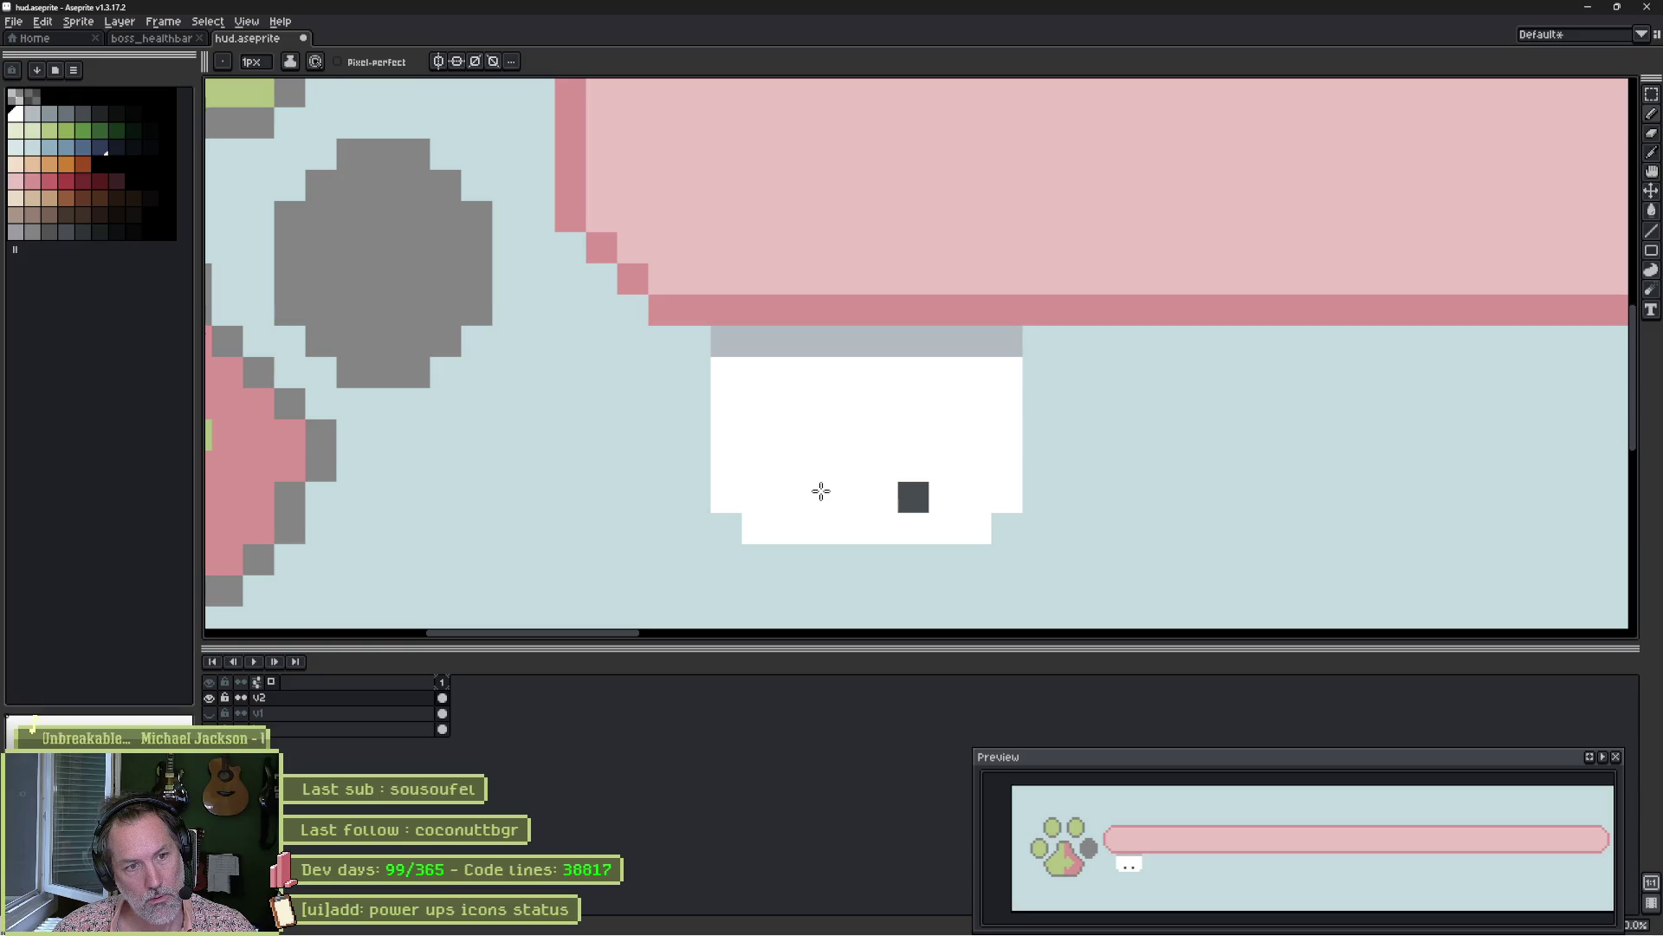
pyautogui.moveTo(843, 460)
pyautogui.mouseDown()
pyautogui.moveTo(882, 434)
pyautogui.moveTo(820, 374)
pyautogui.mouseUp()
pyautogui.moveTo(944, 465)
pyautogui.mouseDown()
pyautogui.moveTo(968, 437)
pyautogui.moveTo(913, 375)
pyautogui.mouseUp()
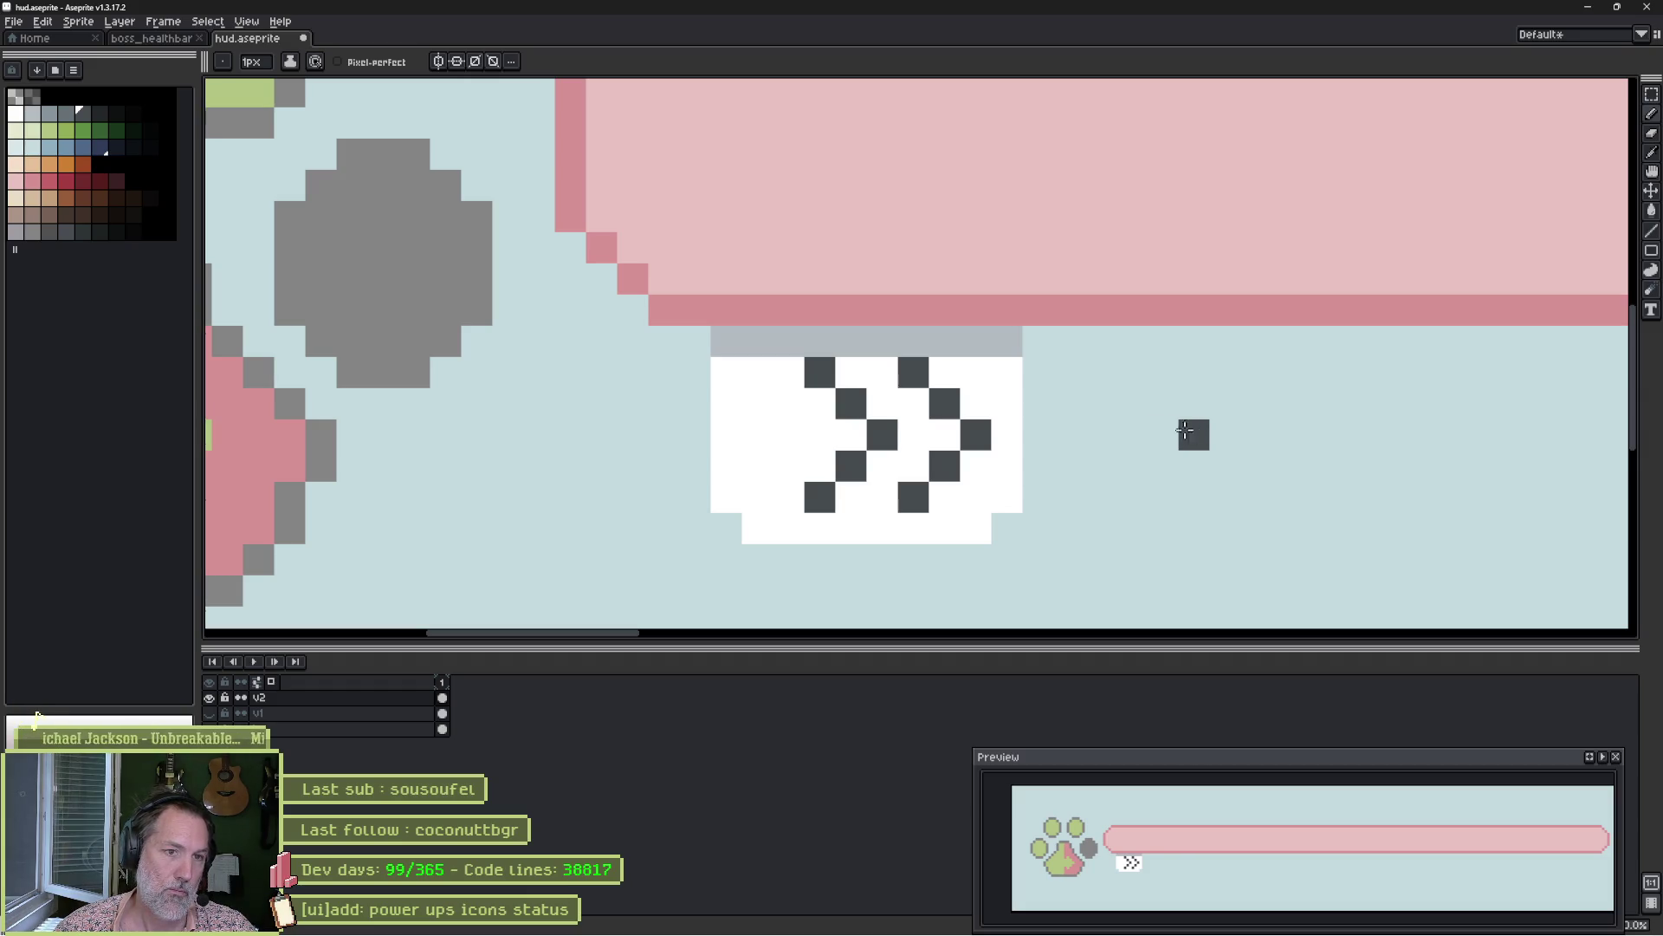
pyautogui.click(780, 371)
pyautogui.hotkey('ctrl', 'z')
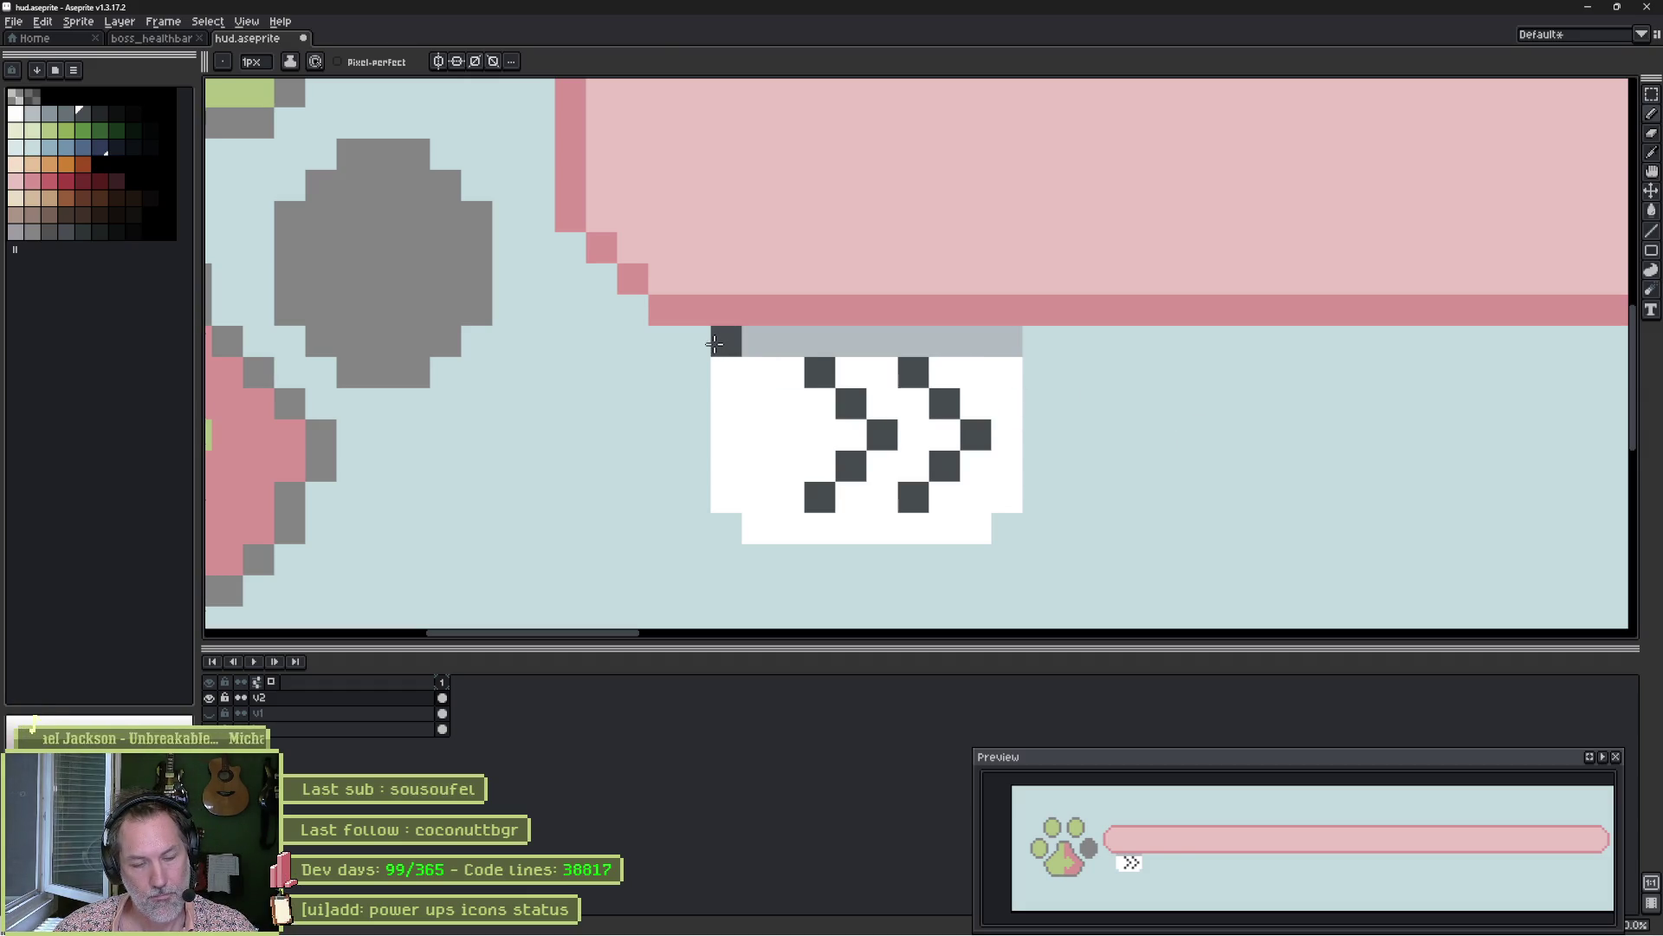
# Shift the badge's left column one pixel right with a rectangular marquee.
pyautogui.press('m')
pyautogui.moveTo(711, 326)
pyautogui.mouseDown()
pyautogui.moveTo(753, 539)
pyautogui.moveTo(788, 516)
pyautogui.mouseUp()
pyautogui.hotkey('ctrl', 'd')
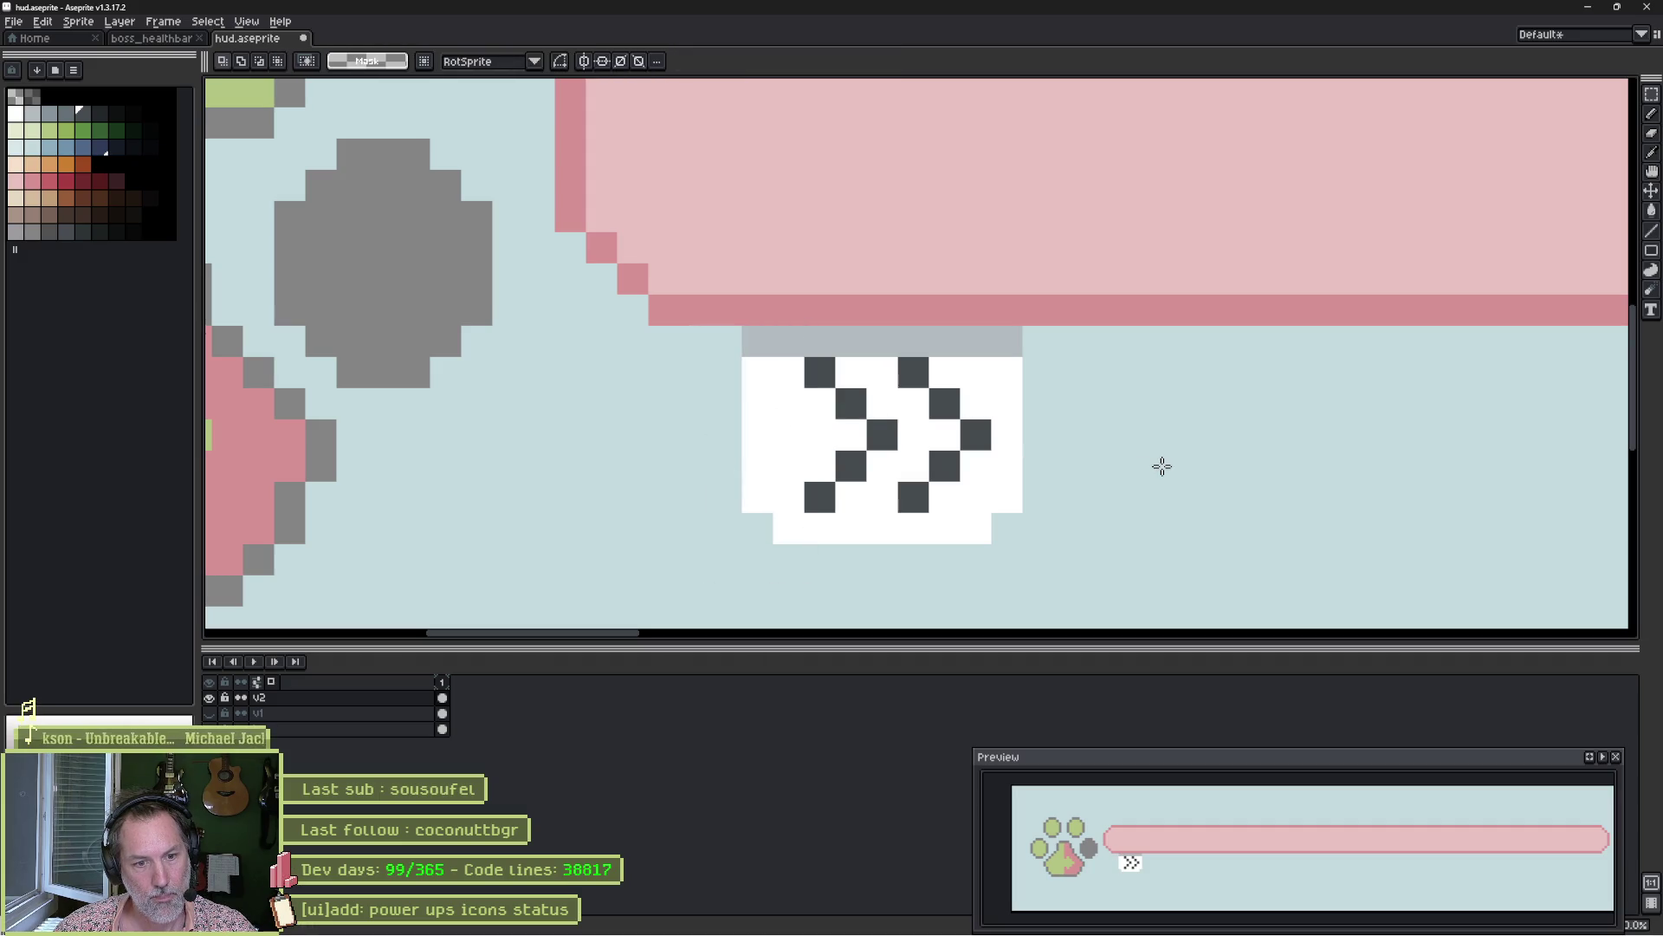
# Widen the top light grey band to two rows and darken the two top squares.
pyautogui.keyDown('alt'); pyautogui.click(810, 345); pyautogui.keyUp('alt')
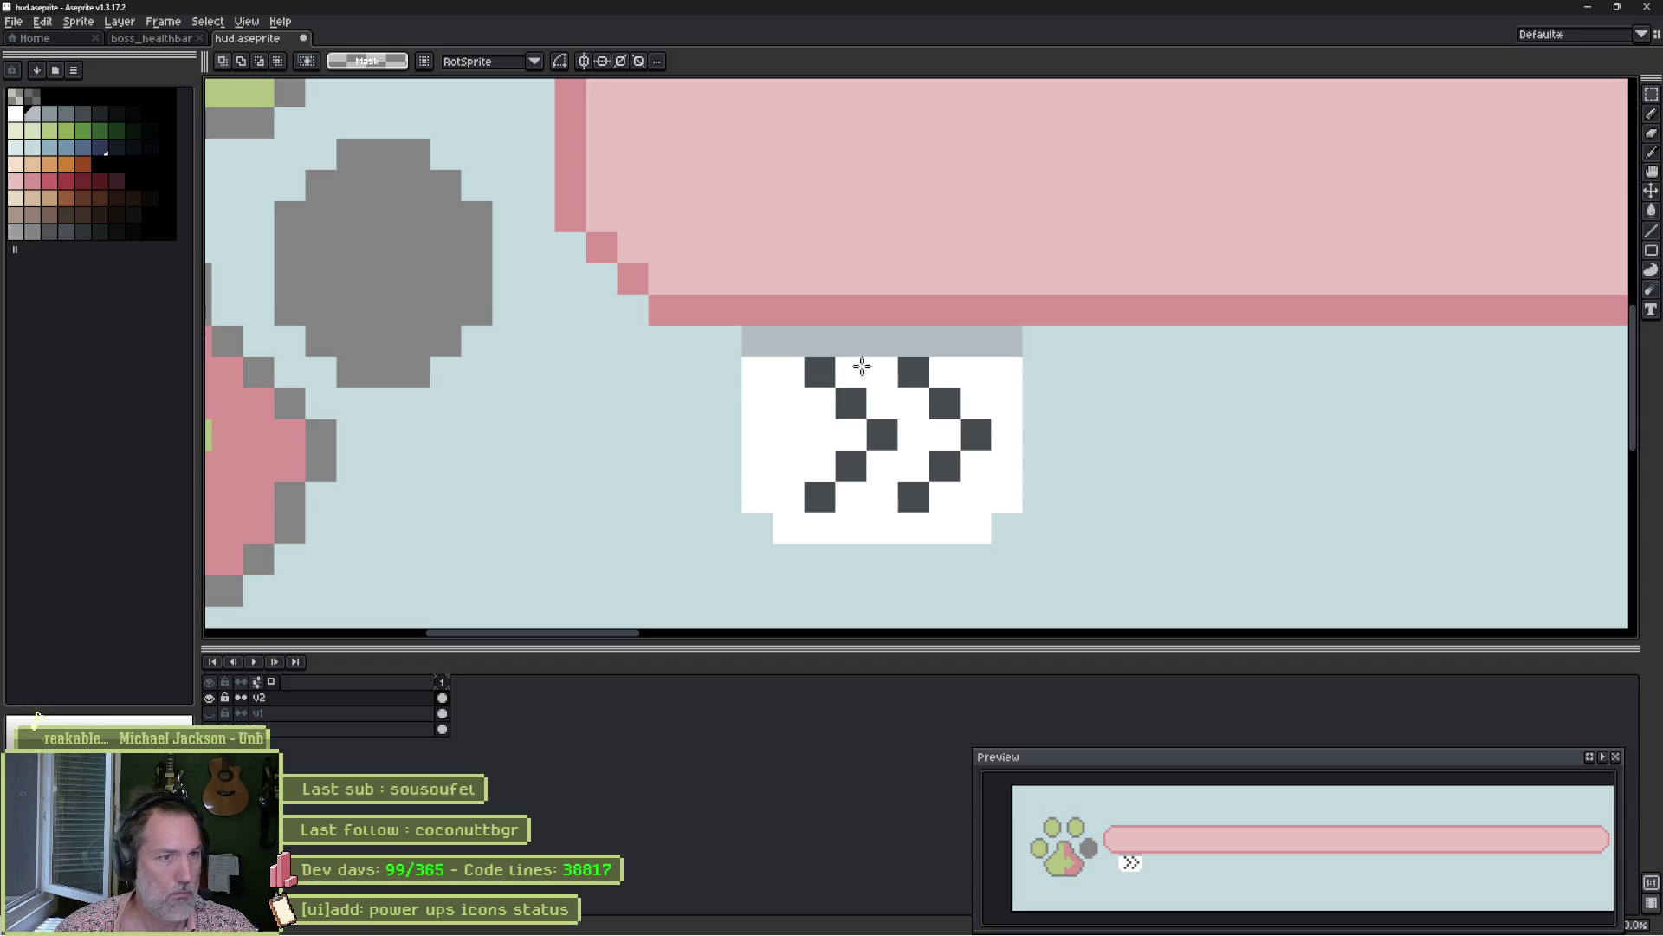
pyautogui.keyDown('alt'); pyautogui.click(768, 372); pyautogui.keyUp('alt')
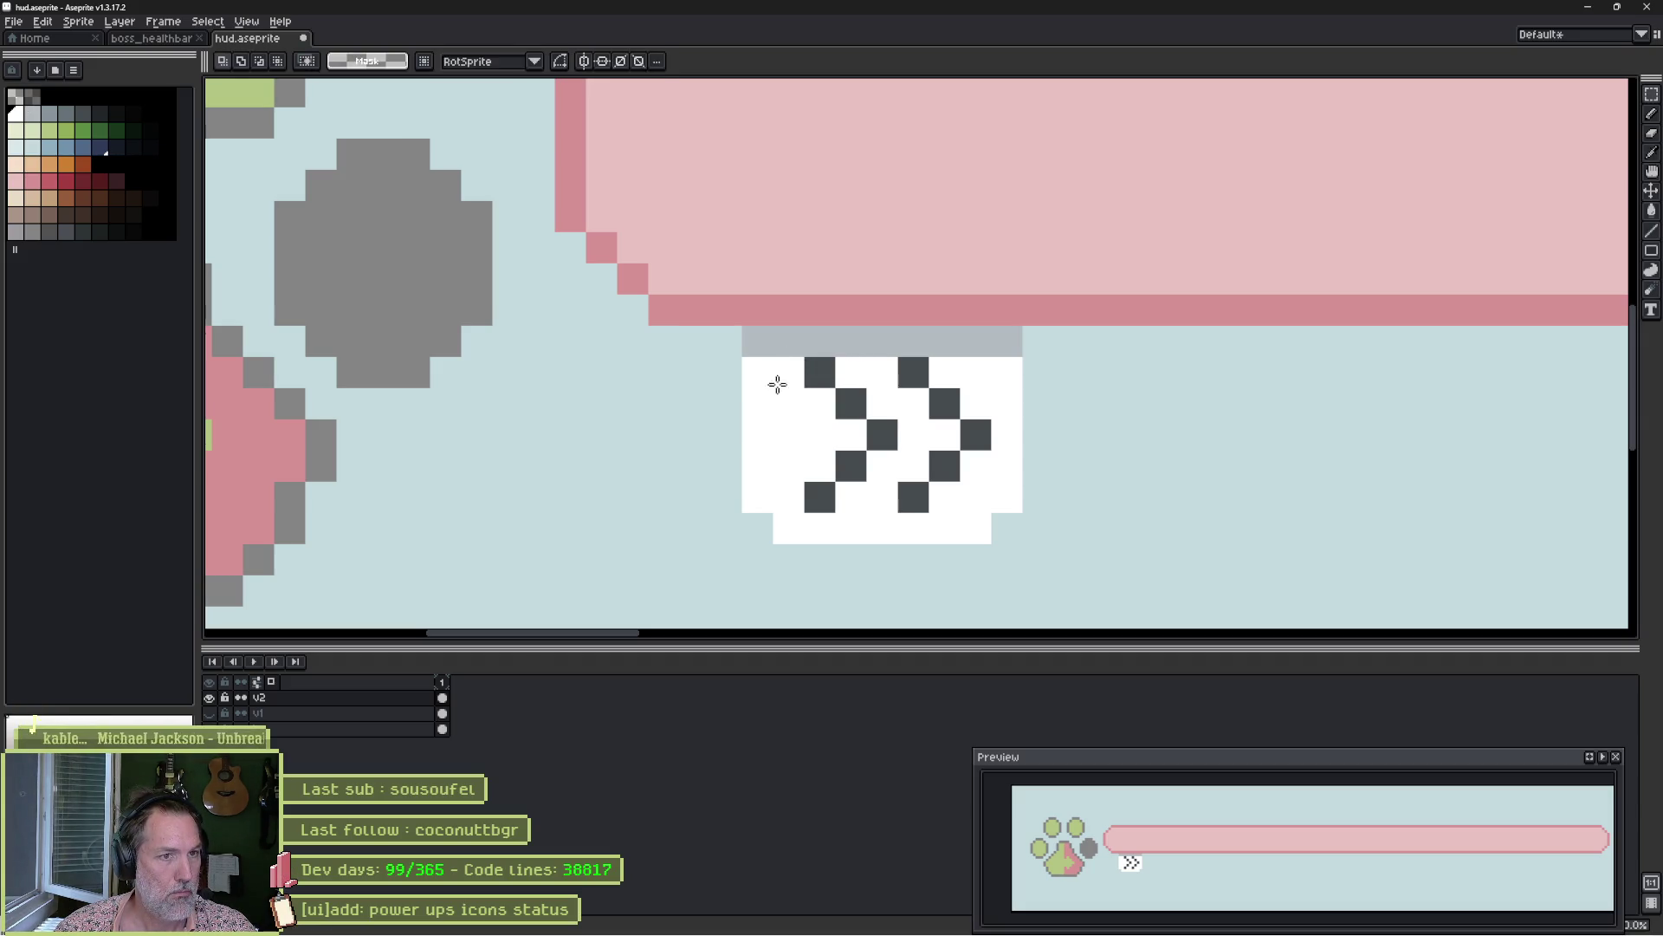
pyautogui.moveTo(759, 374); pyautogui.dragTo(998, 381)
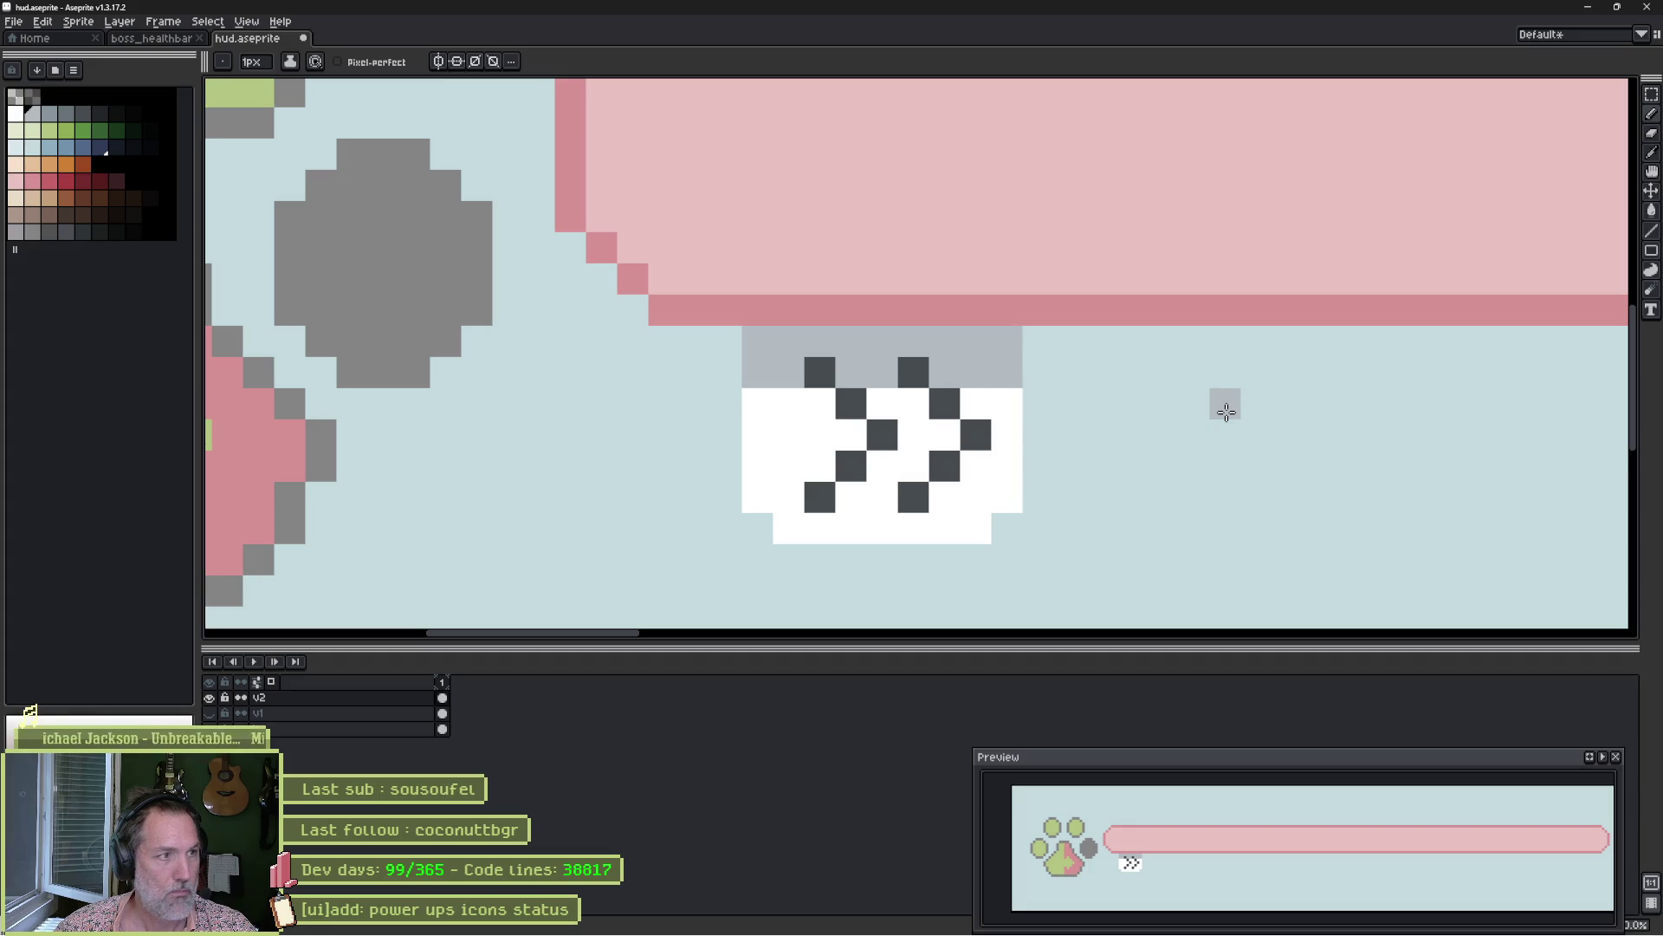
pyautogui.keyDown('alt'); pyautogui.click(823, 369); pyautogui.keyUp('alt')
pyautogui.click(819, 373)
pyautogui.click(913, 372)
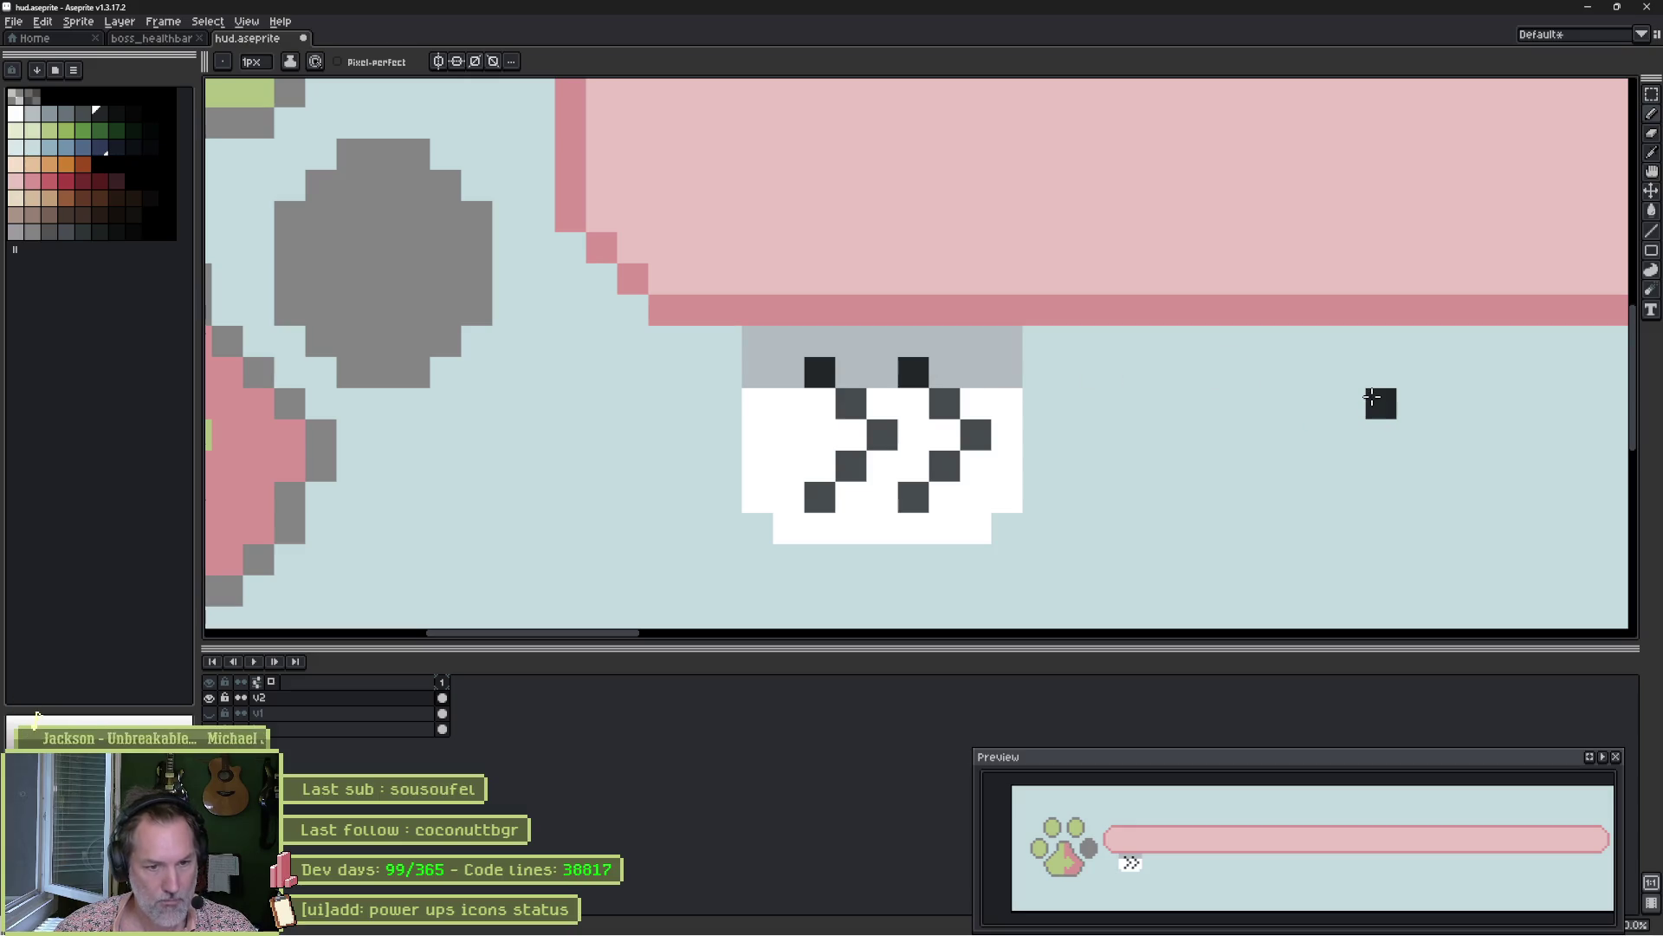